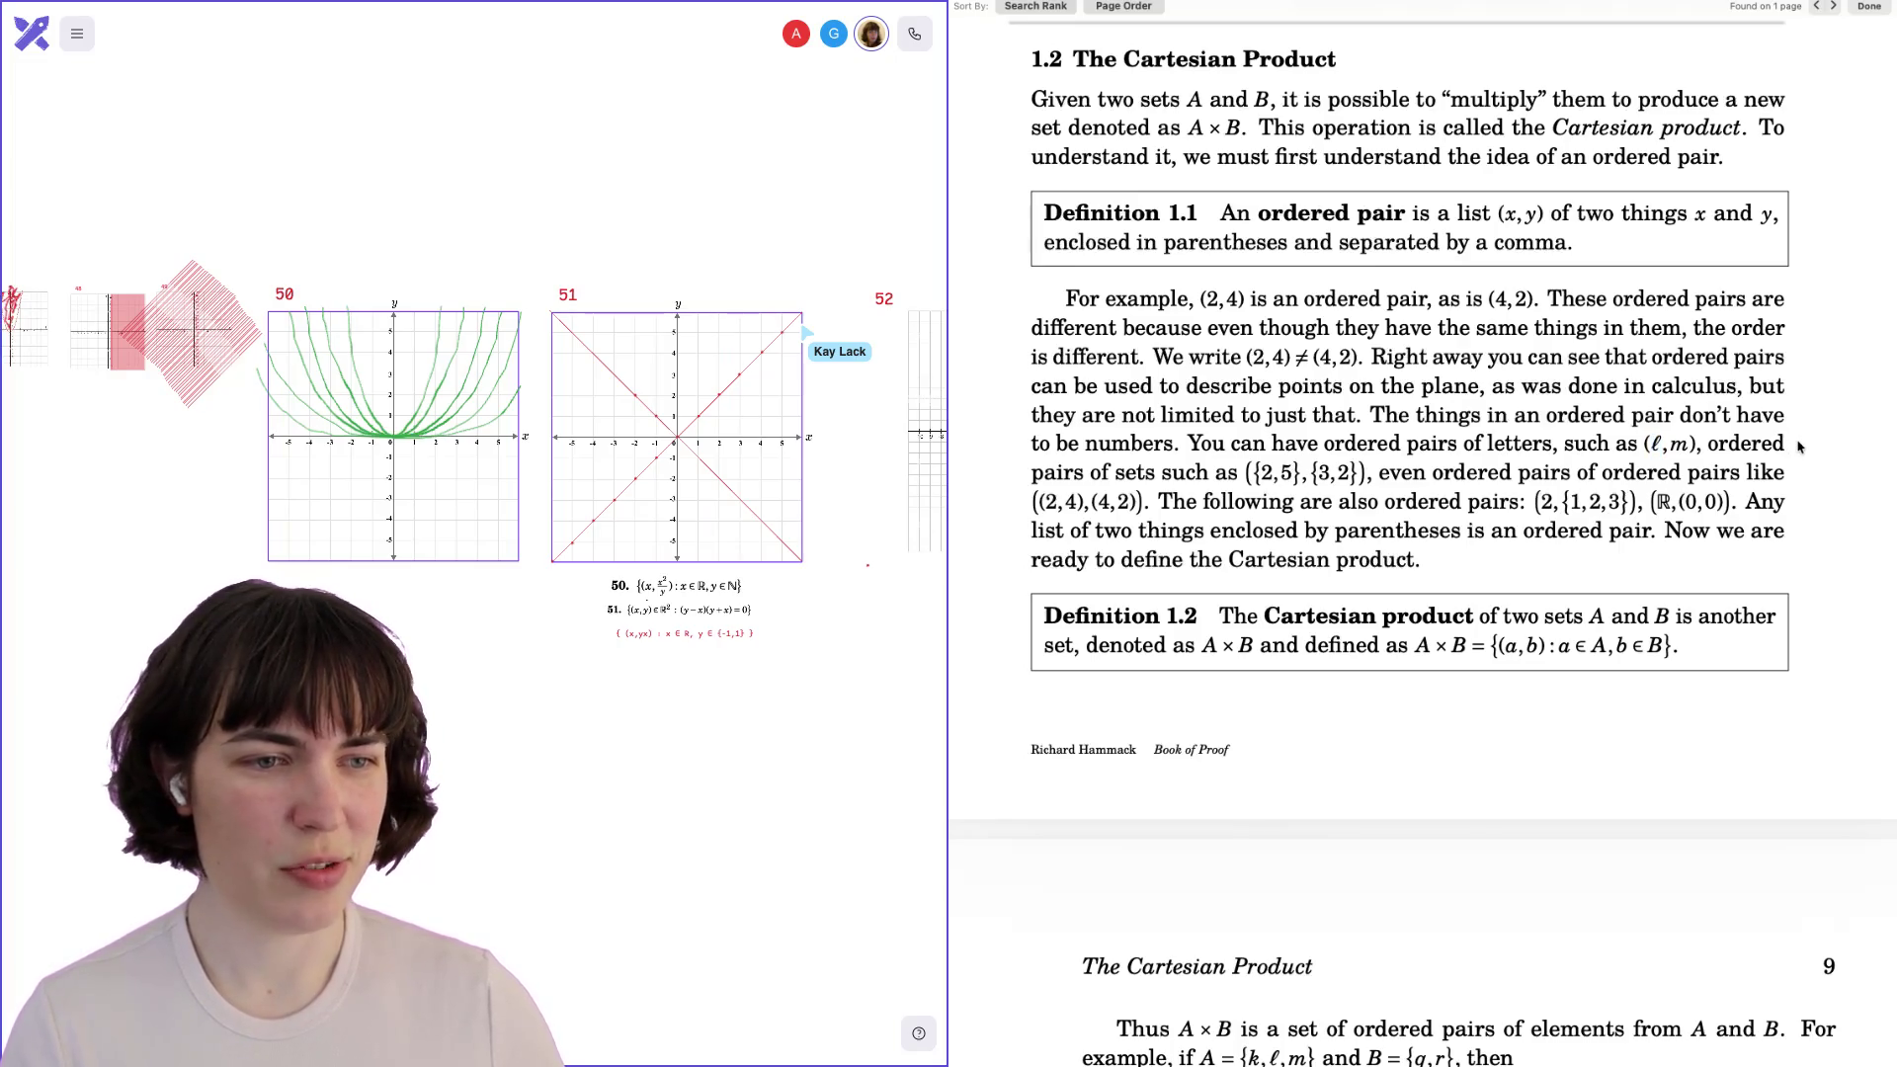
Highlight the ordered-pair examples in turn, ending with (2,{1,2,3}).
drag(1225, 475, 1369, 474)
click(1368, 474)
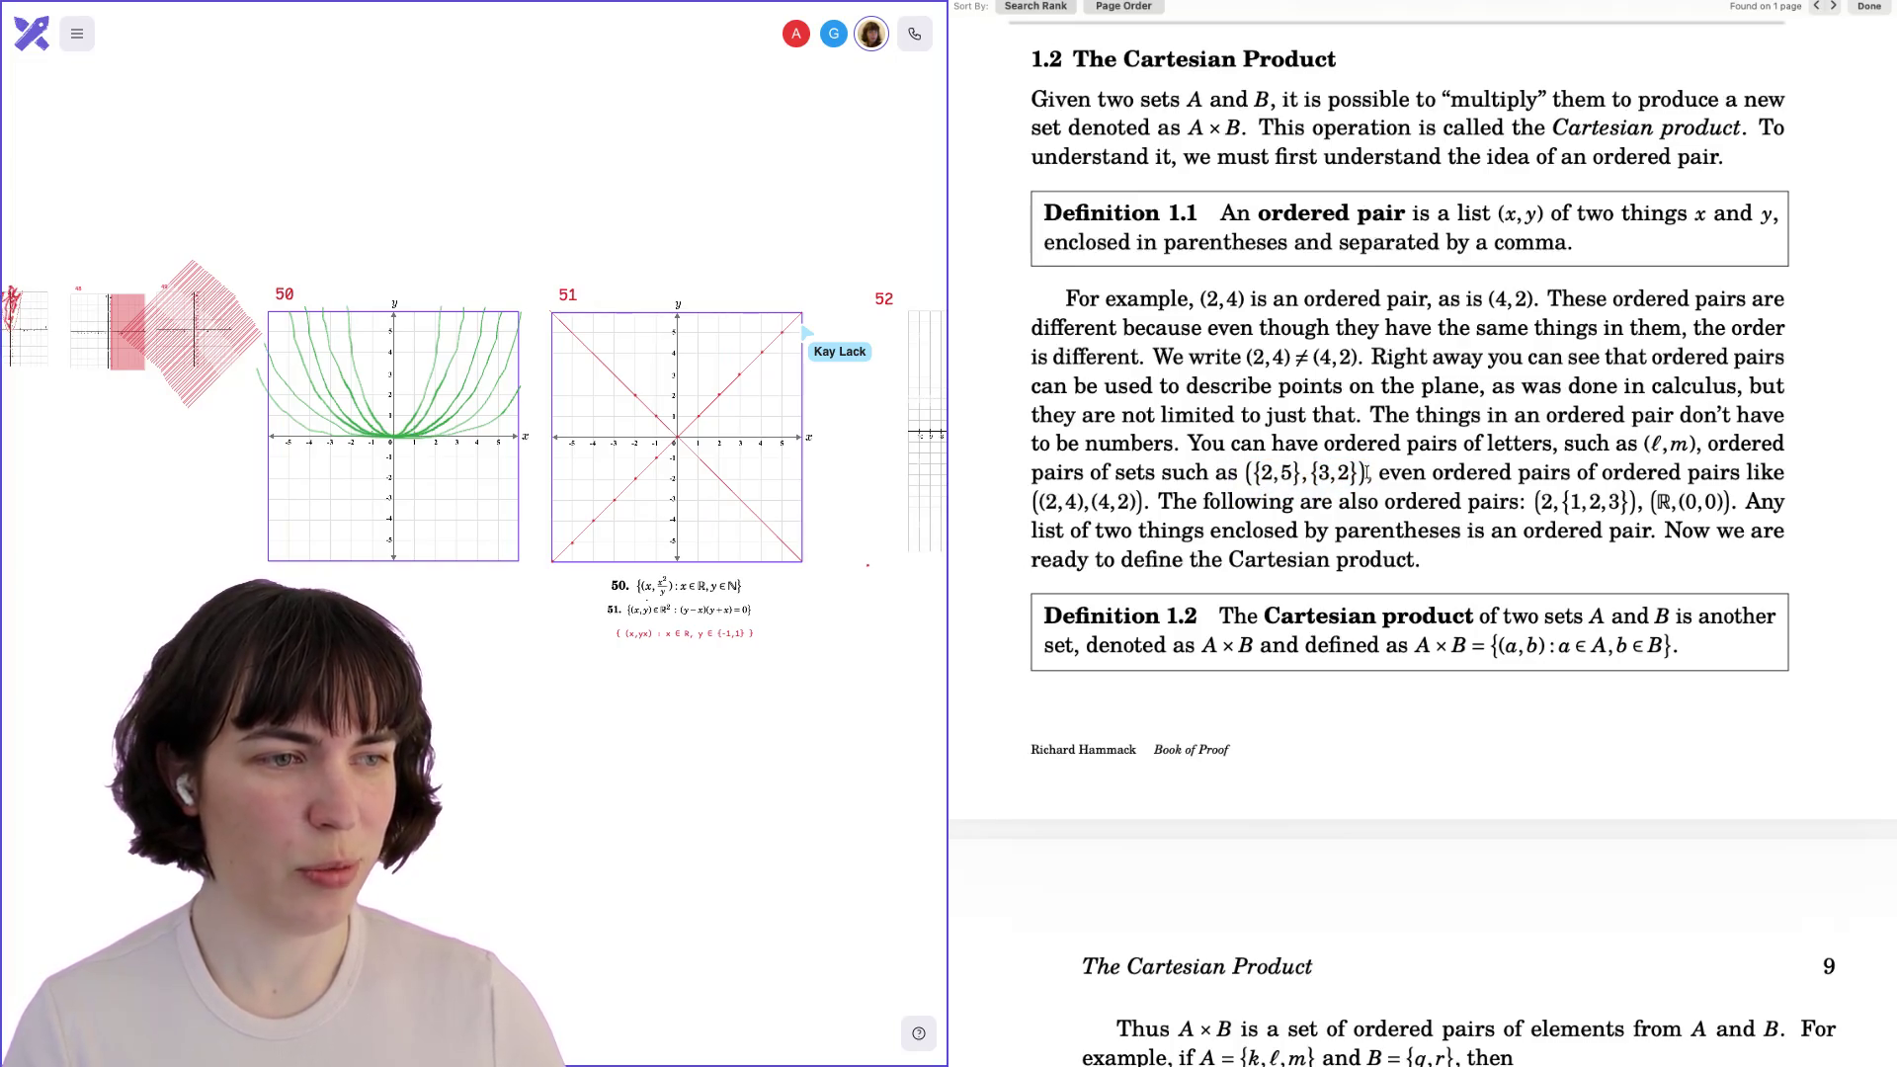
drag(1038, 501, 1149, 501)
click(1214, 504)
drag(1536, 506, 1721, 504)
click(1721, 504)
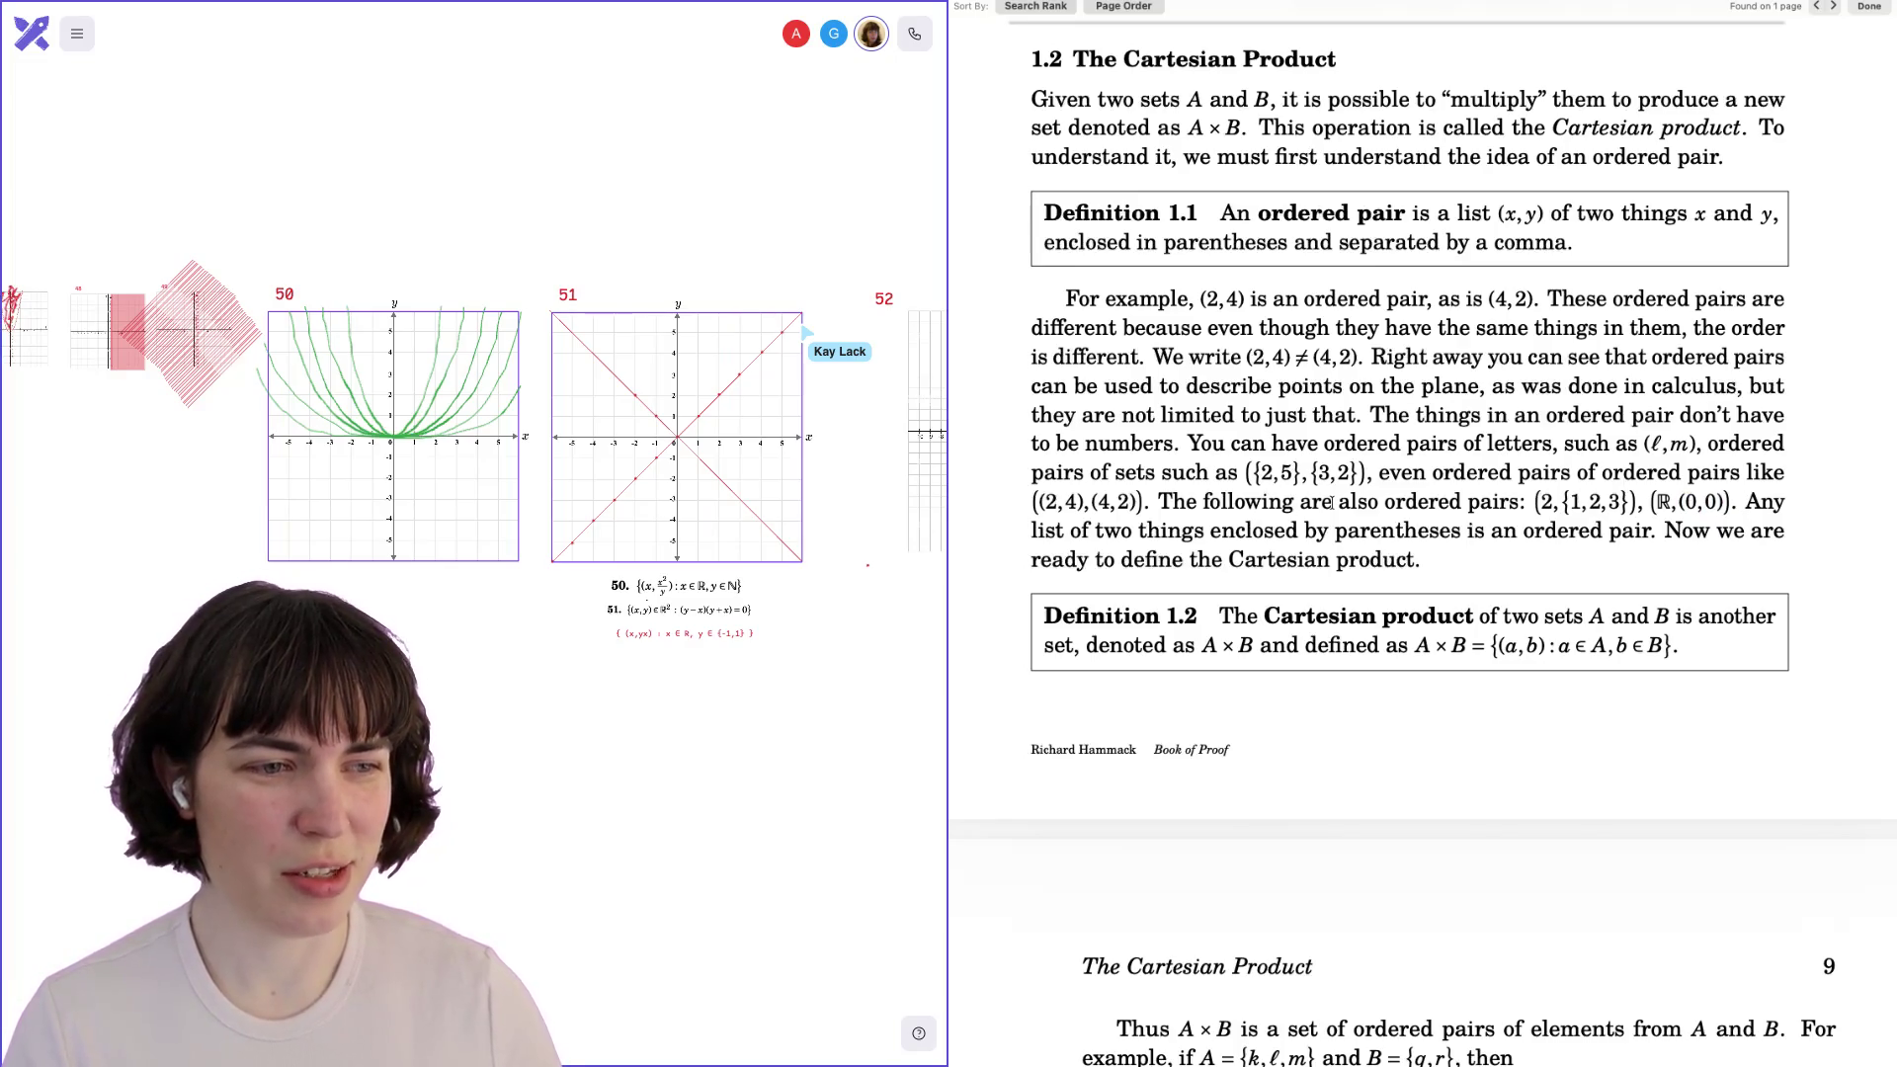
Scroll to Definition 1.2 and highlight (a, b), the set-builder part and a ∈ A.
scroll(1331, 502, down, 2)
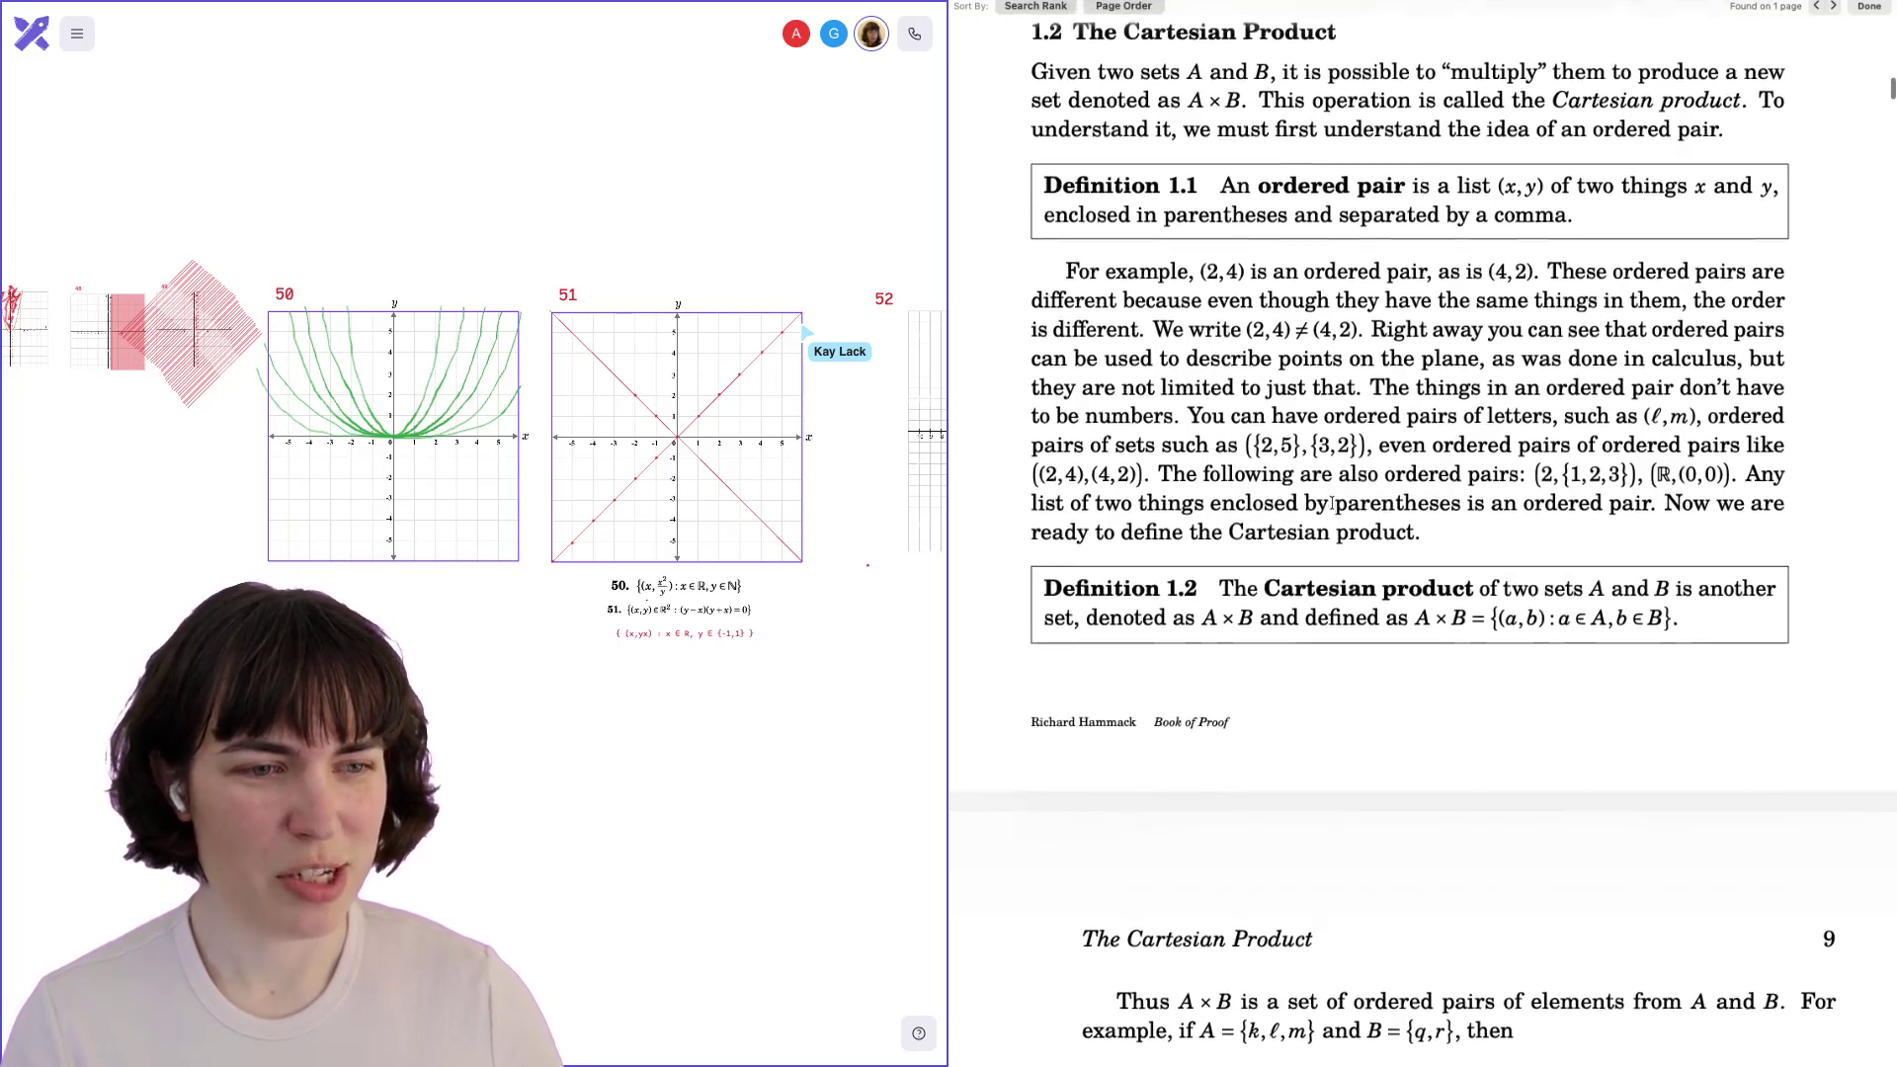
scroll(1332, 503, down, 4)
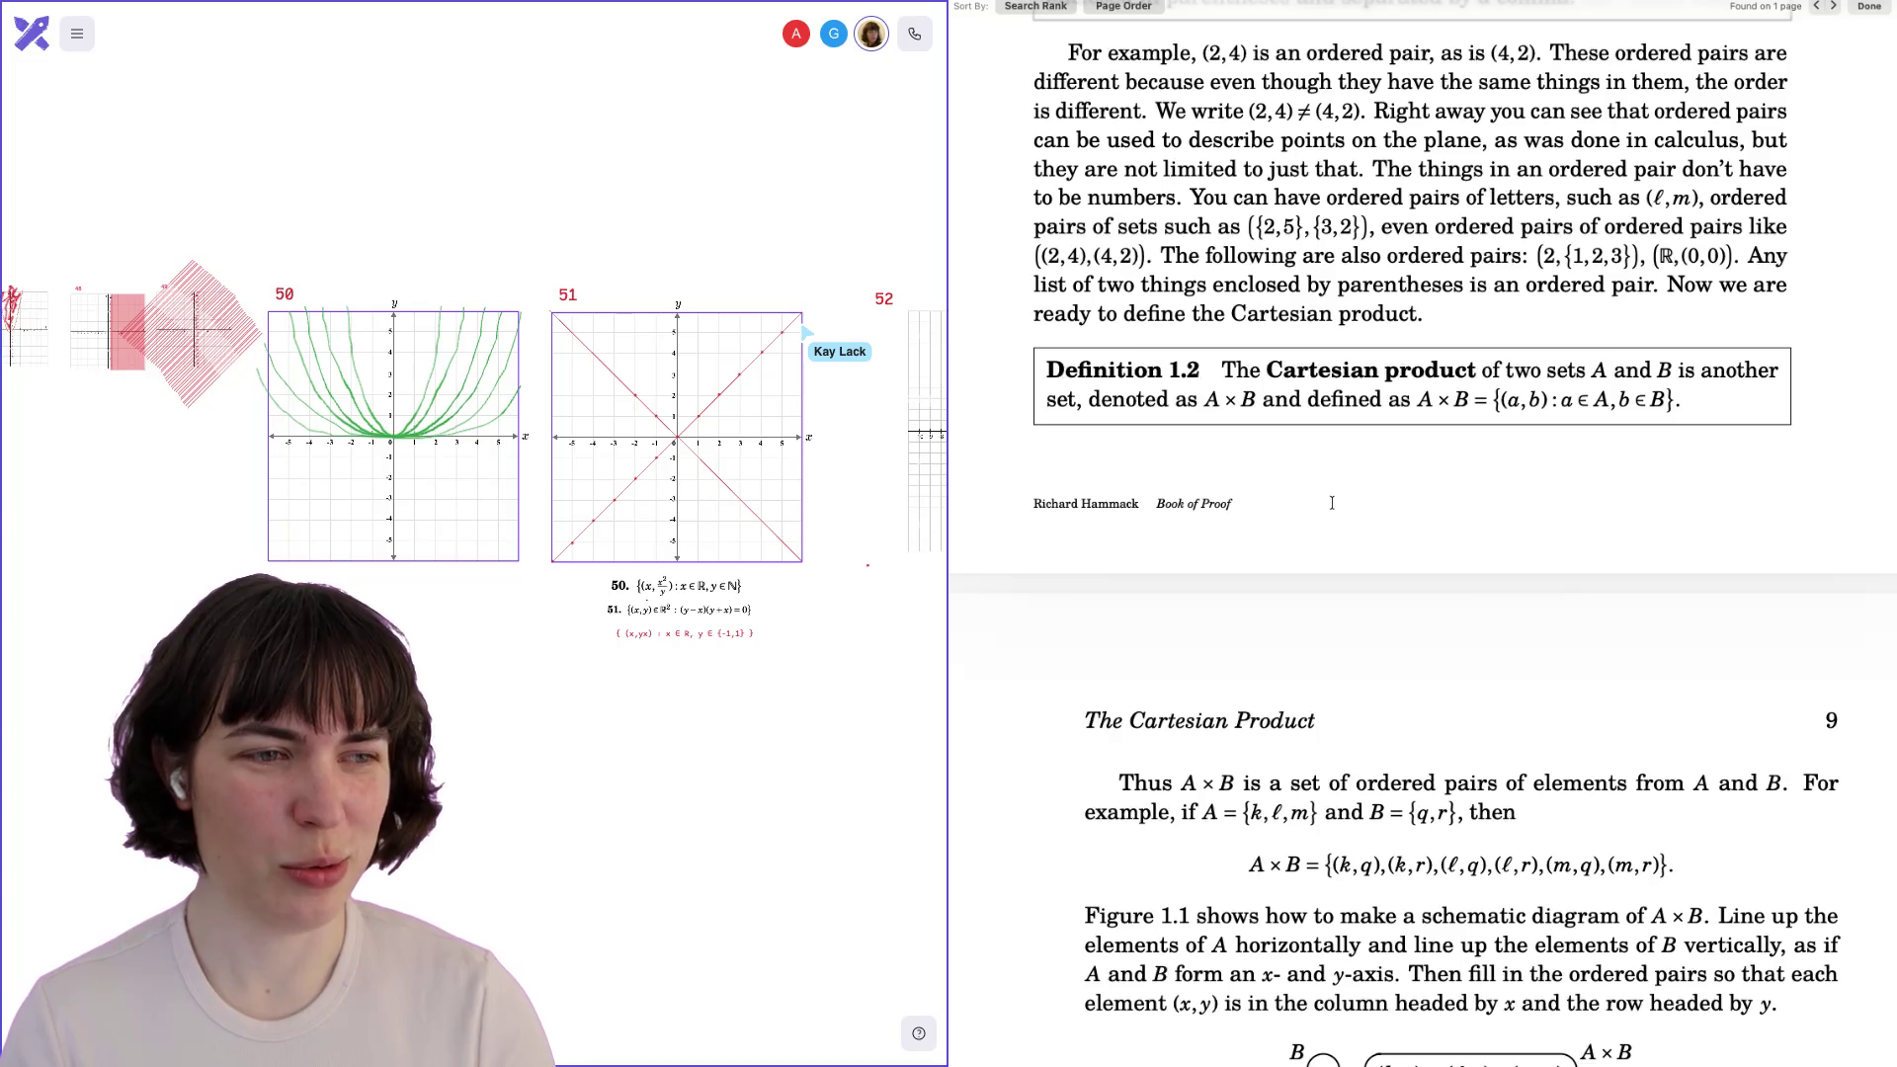
mouse_move(1498, 402)
mouse_down()
mouse_move(1678, 400)
mouse_move(1504, 401)
mouse_move(1533, 420)
mouse_move(1538, 401)
mouse_move(1675, 401)
mouse_up()
click(1677, 400)
click(1533, 420)
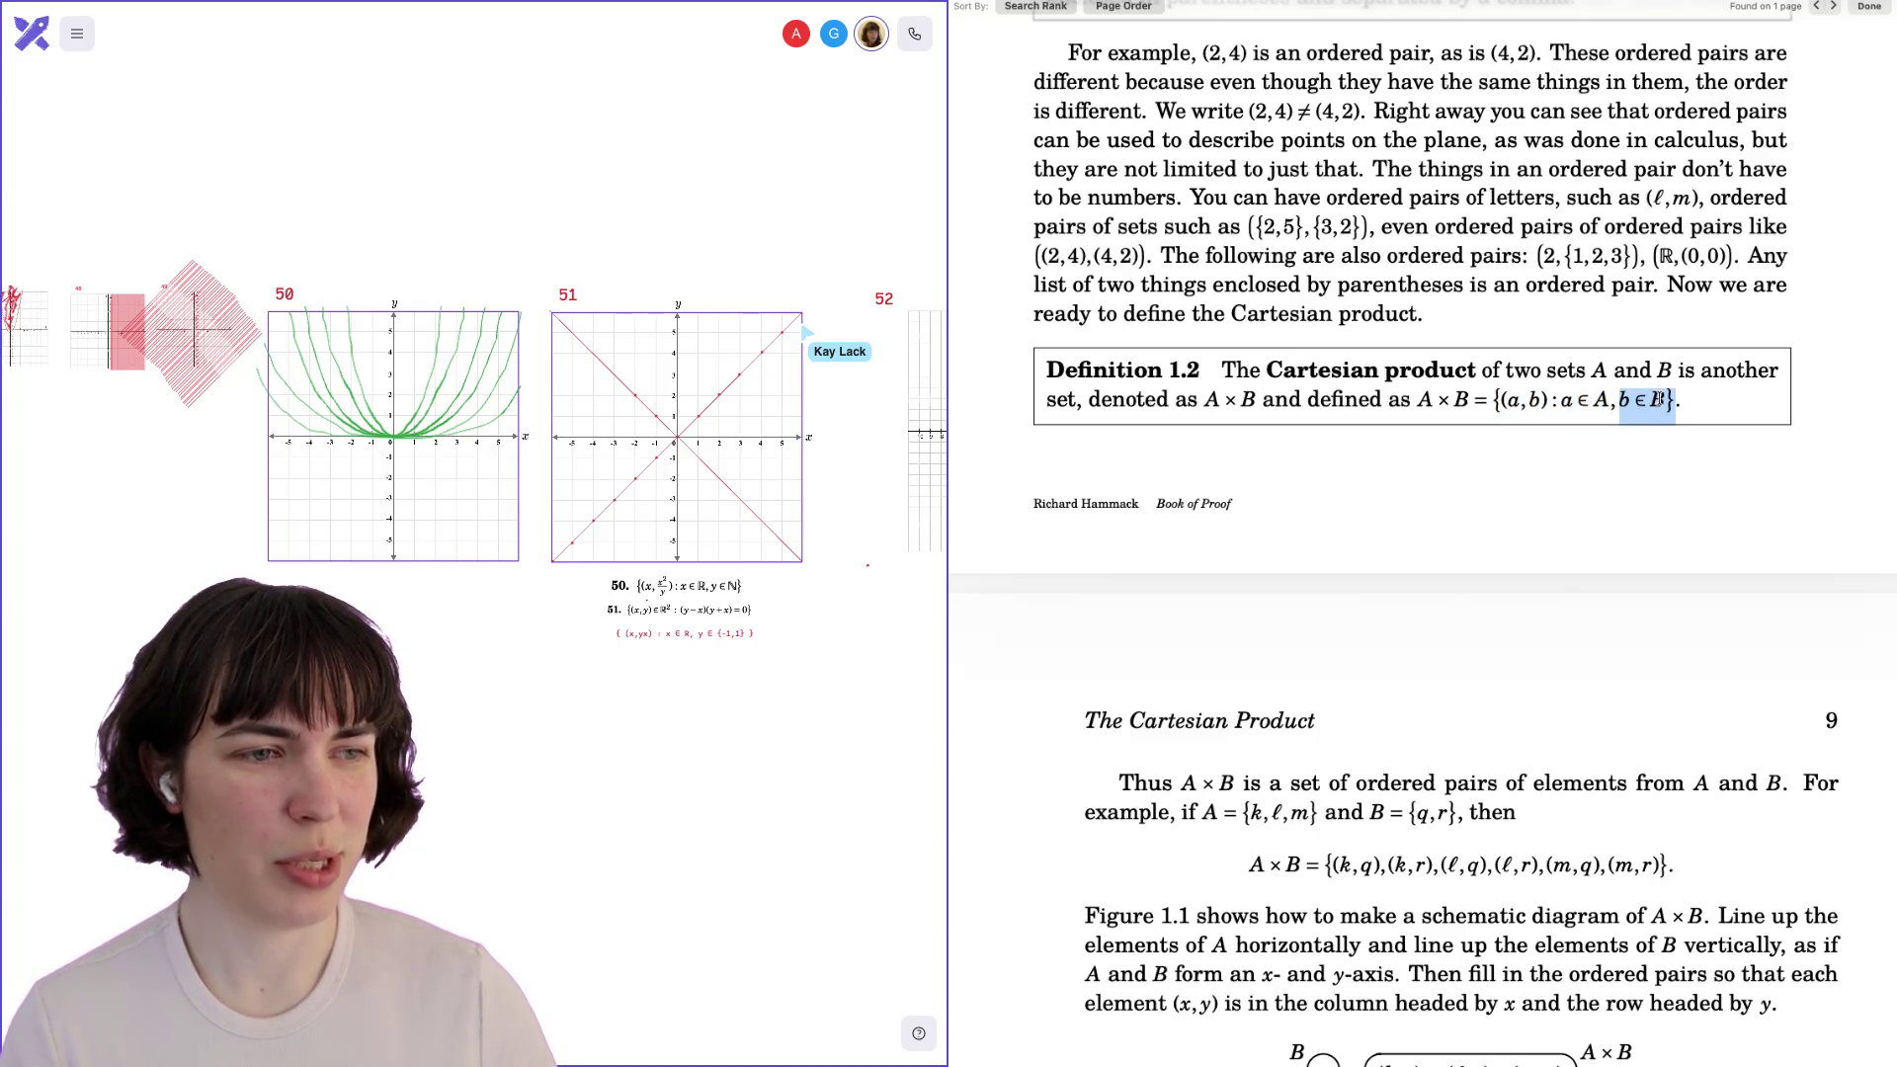
drag(1561, 400, 1671, 399)
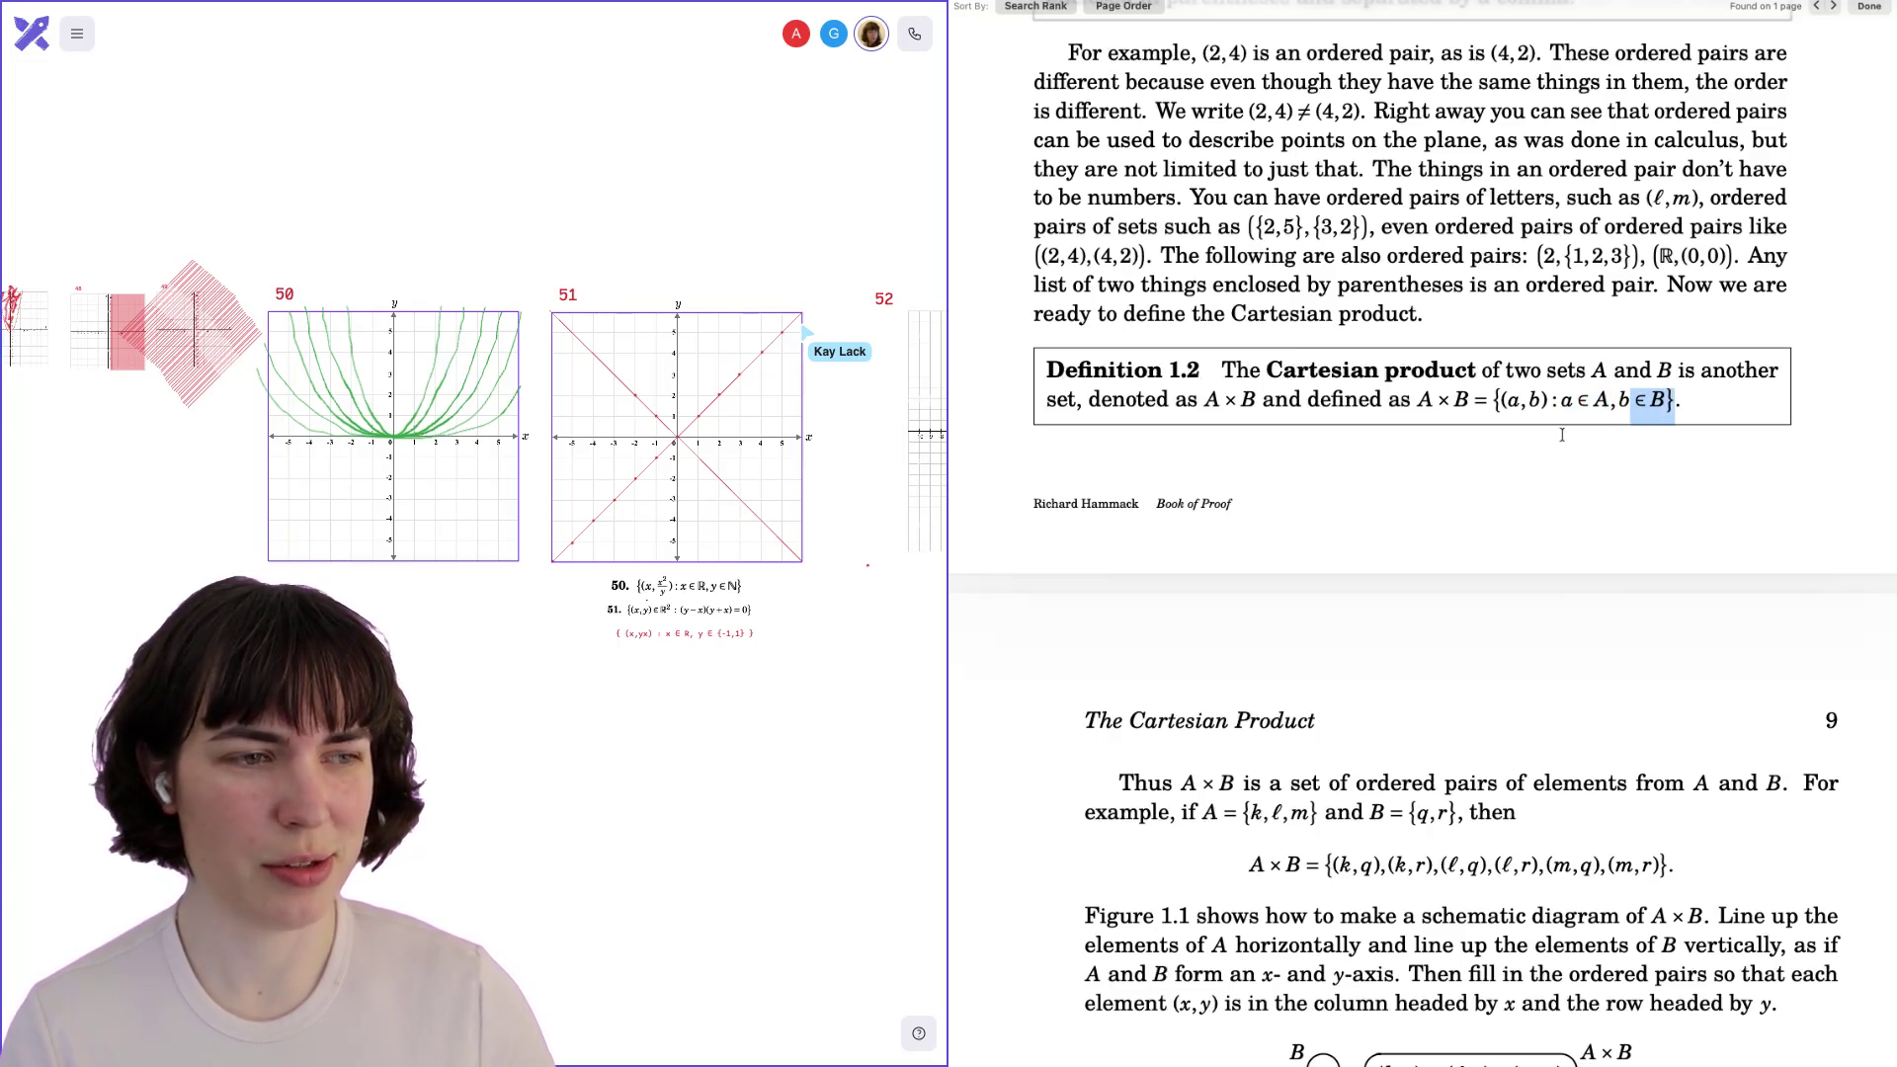
click(1289, 596)
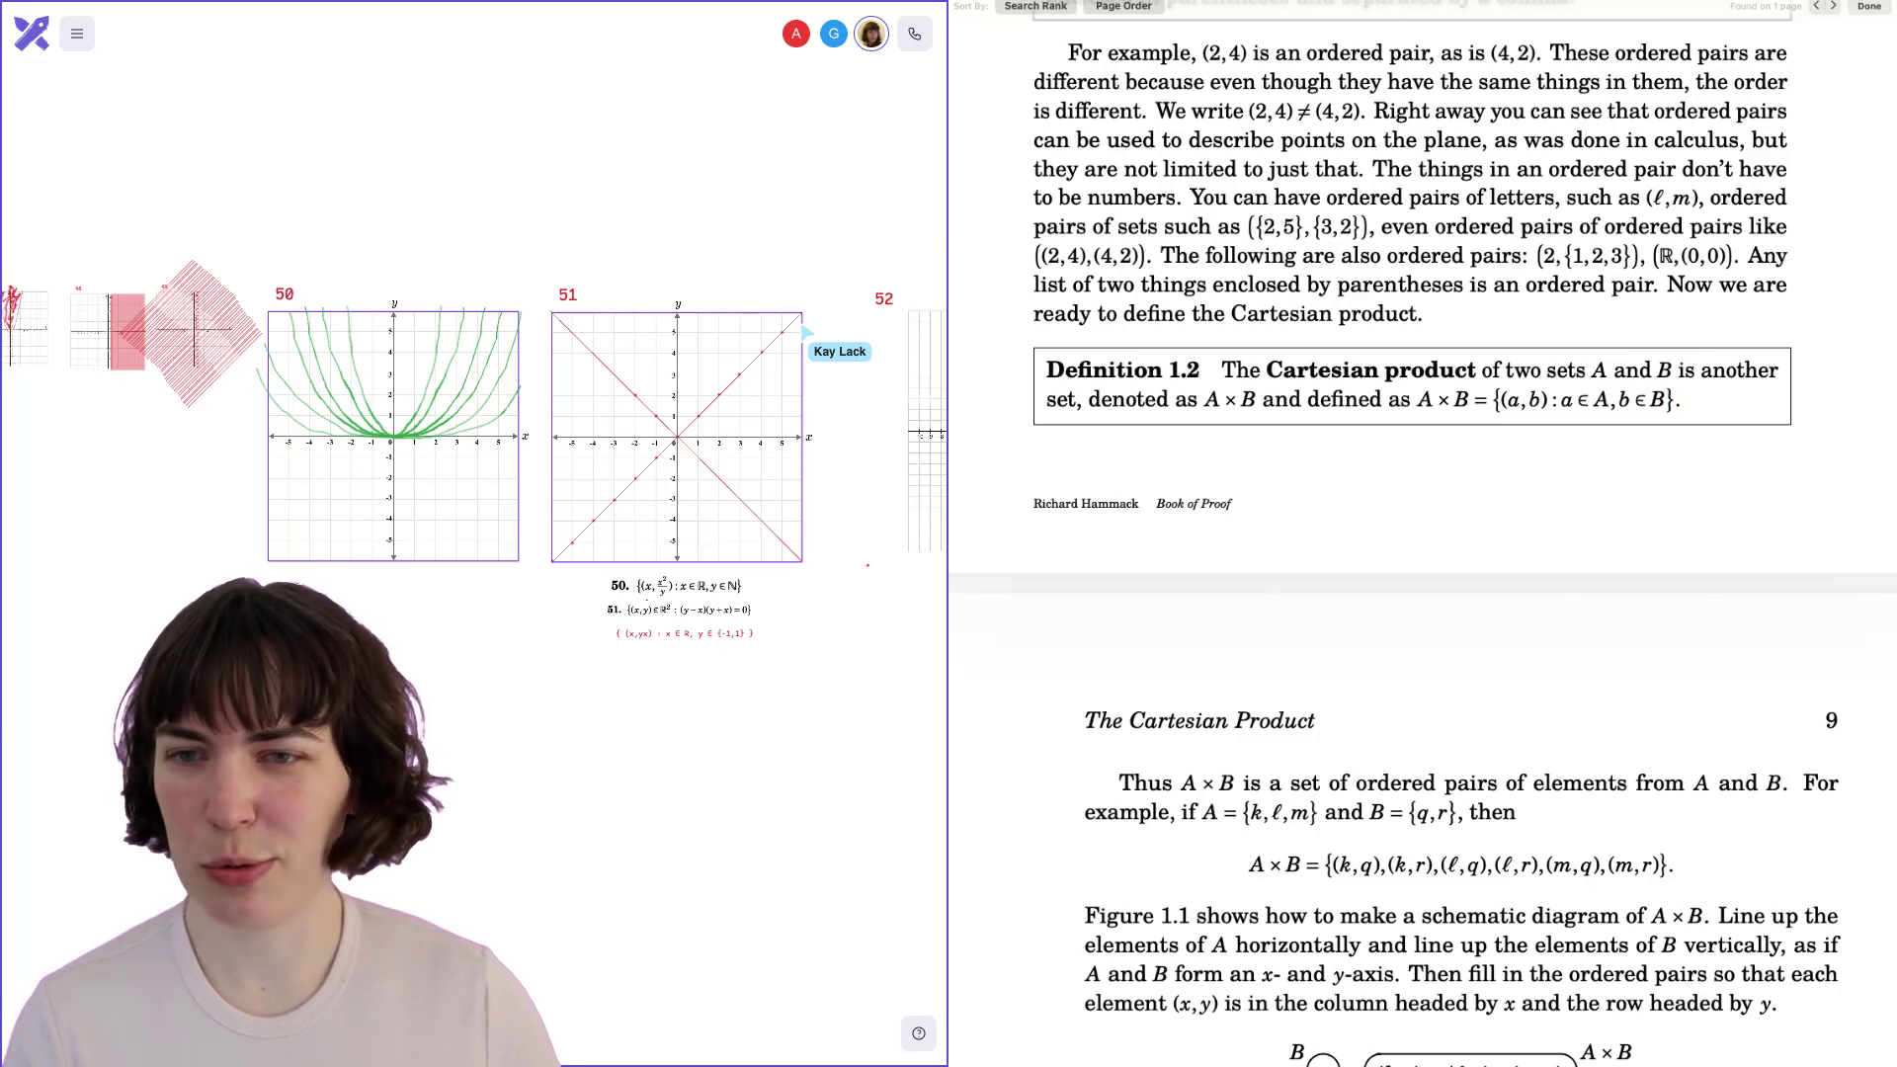
scroll(474, 415, up, 3)
scroll(474, 415, up, 4)
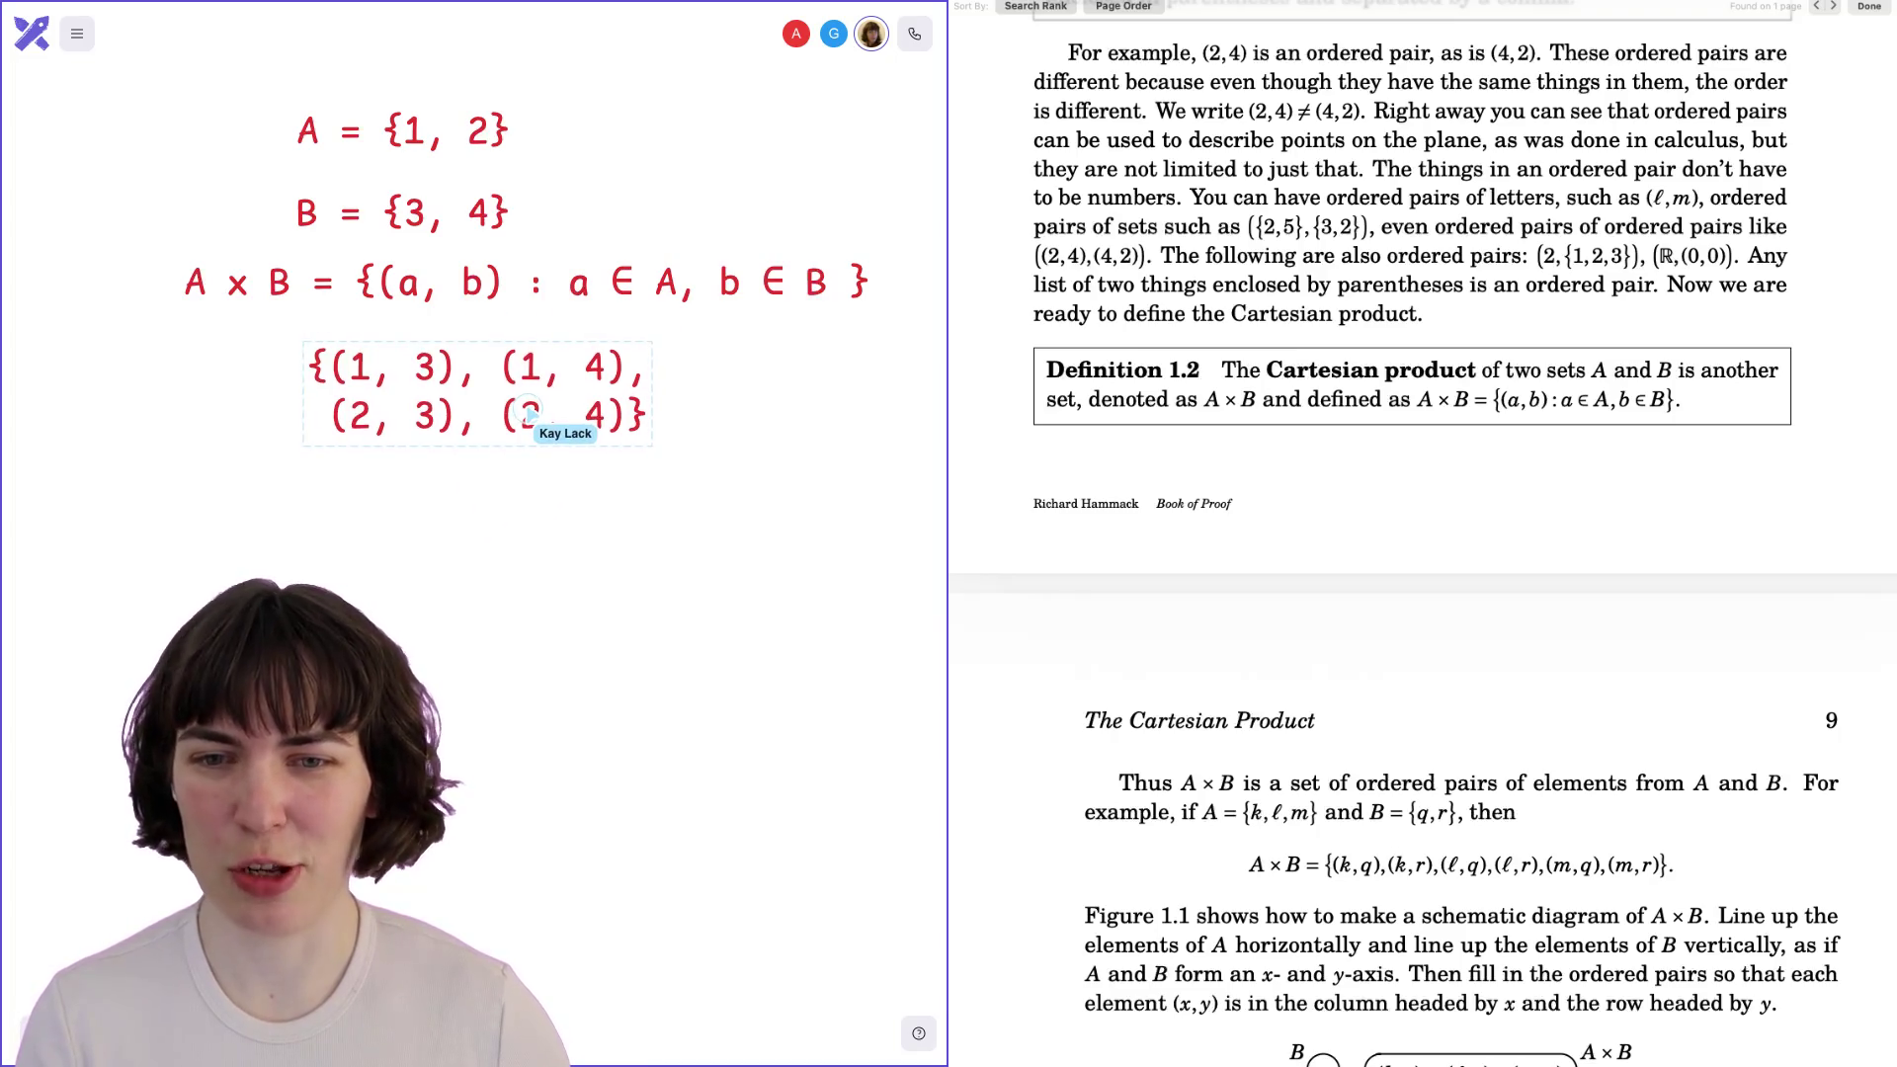
Scroll the Book of Proof PDF down toward page 9's Figure 1.1.
scroll(1173, 553, down, 5)
Scroll to page 9's A × B example and highlight its first pair (k,q).
scroll(1174, 554, down, 1)
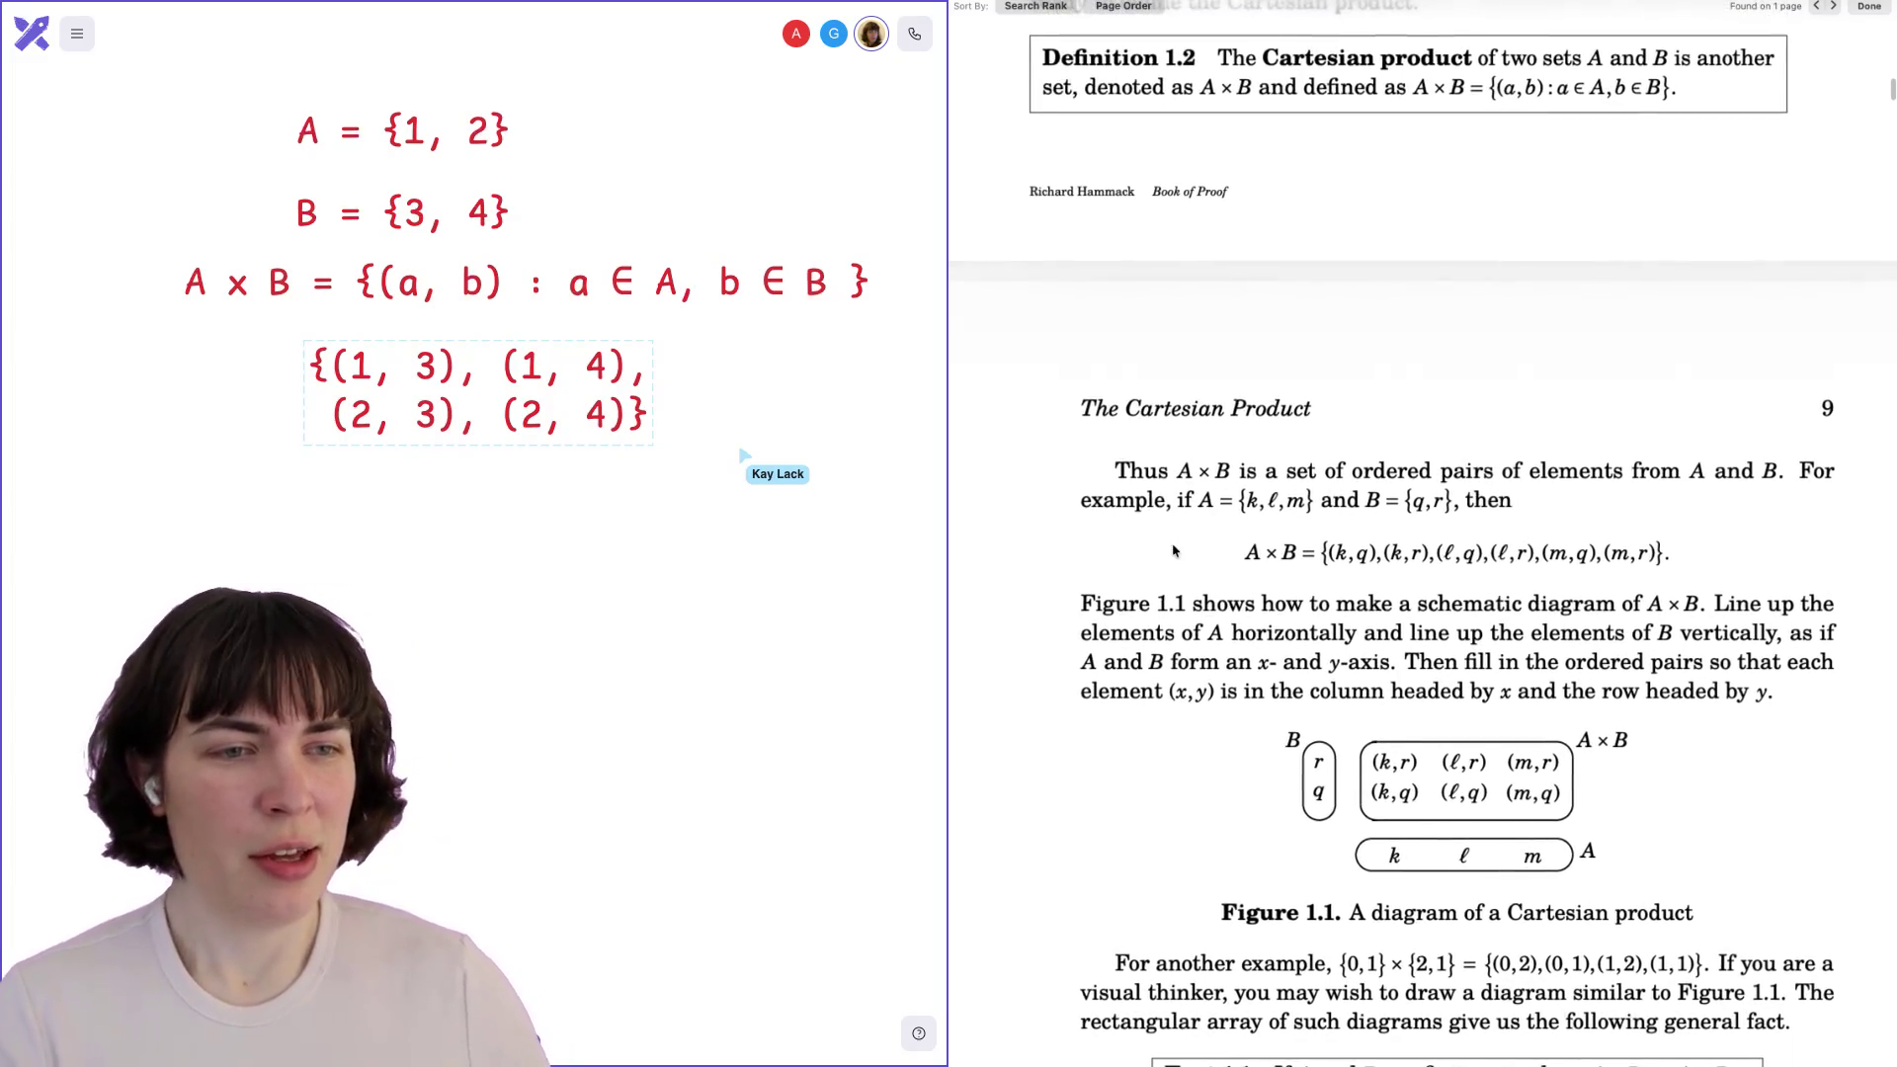
scroll(1205, 403, down, 2)
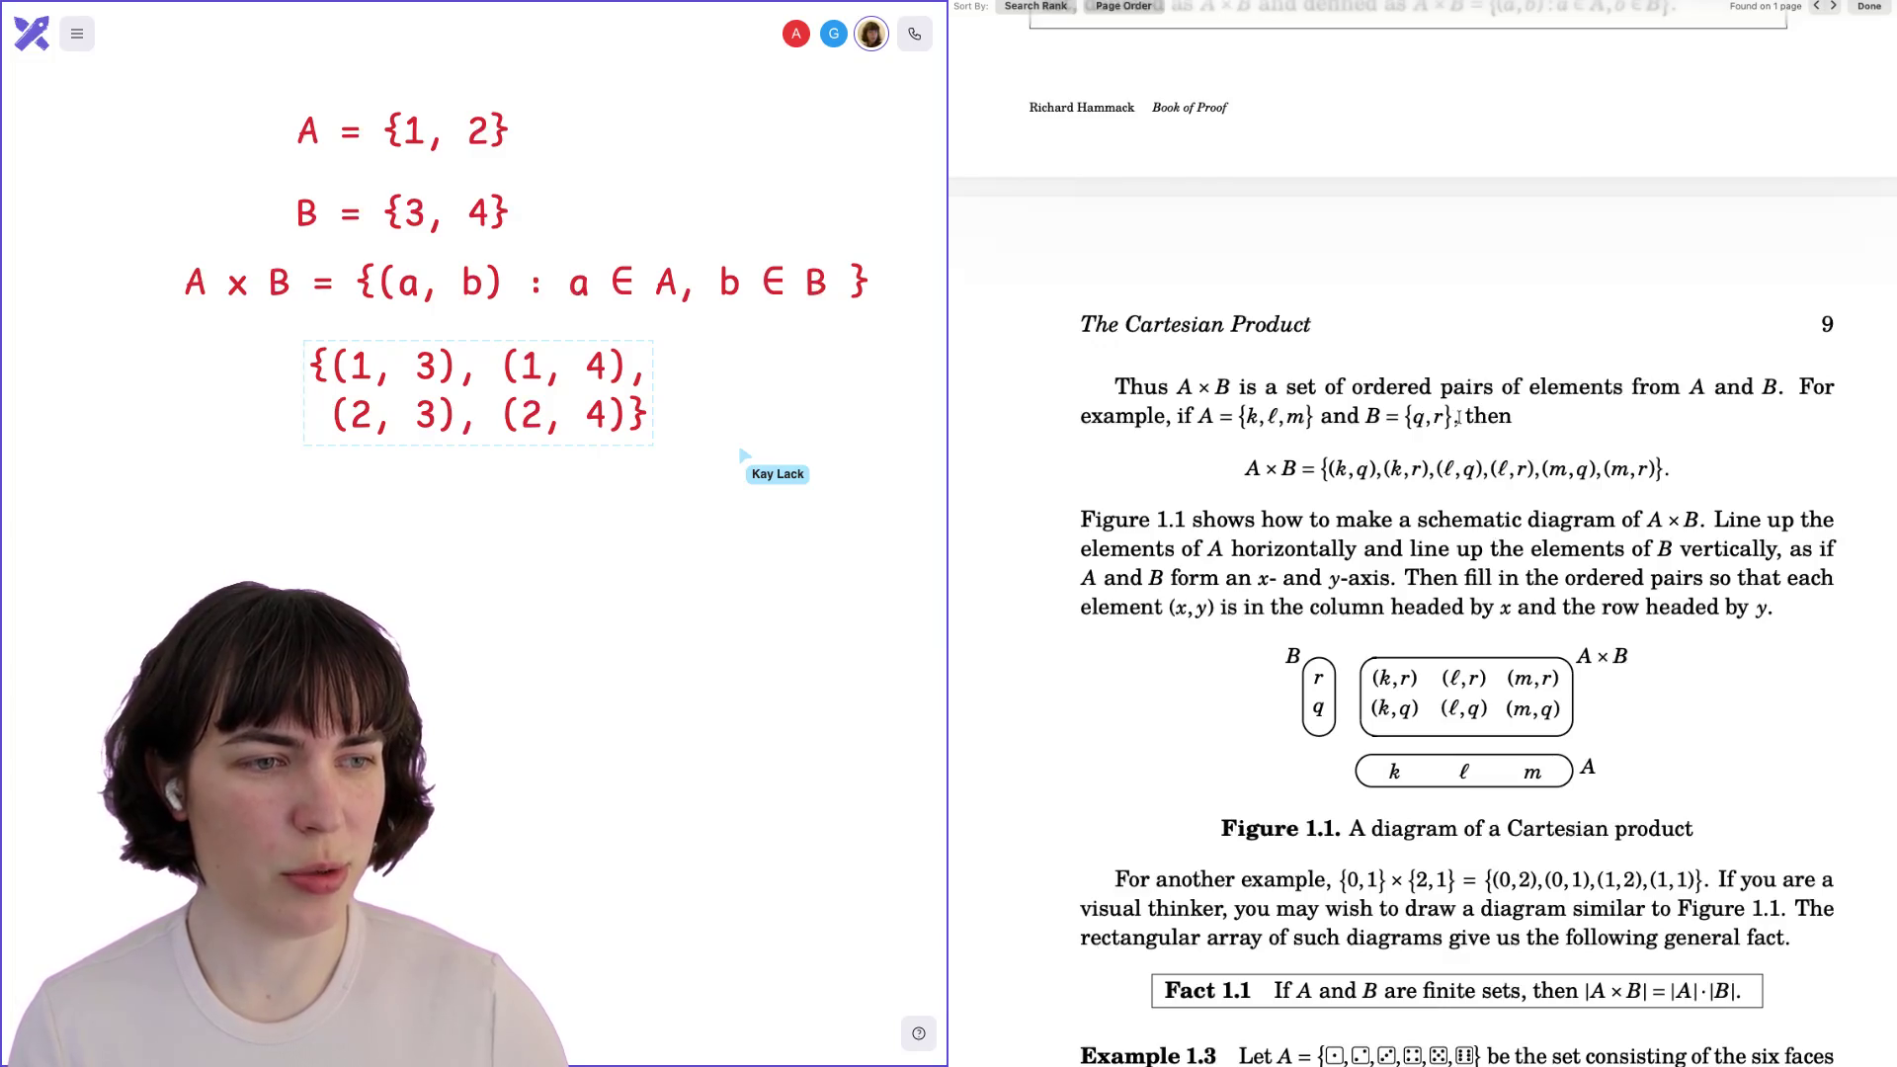
drag(1324, 468, 1379, 470)
click(1381, 419)
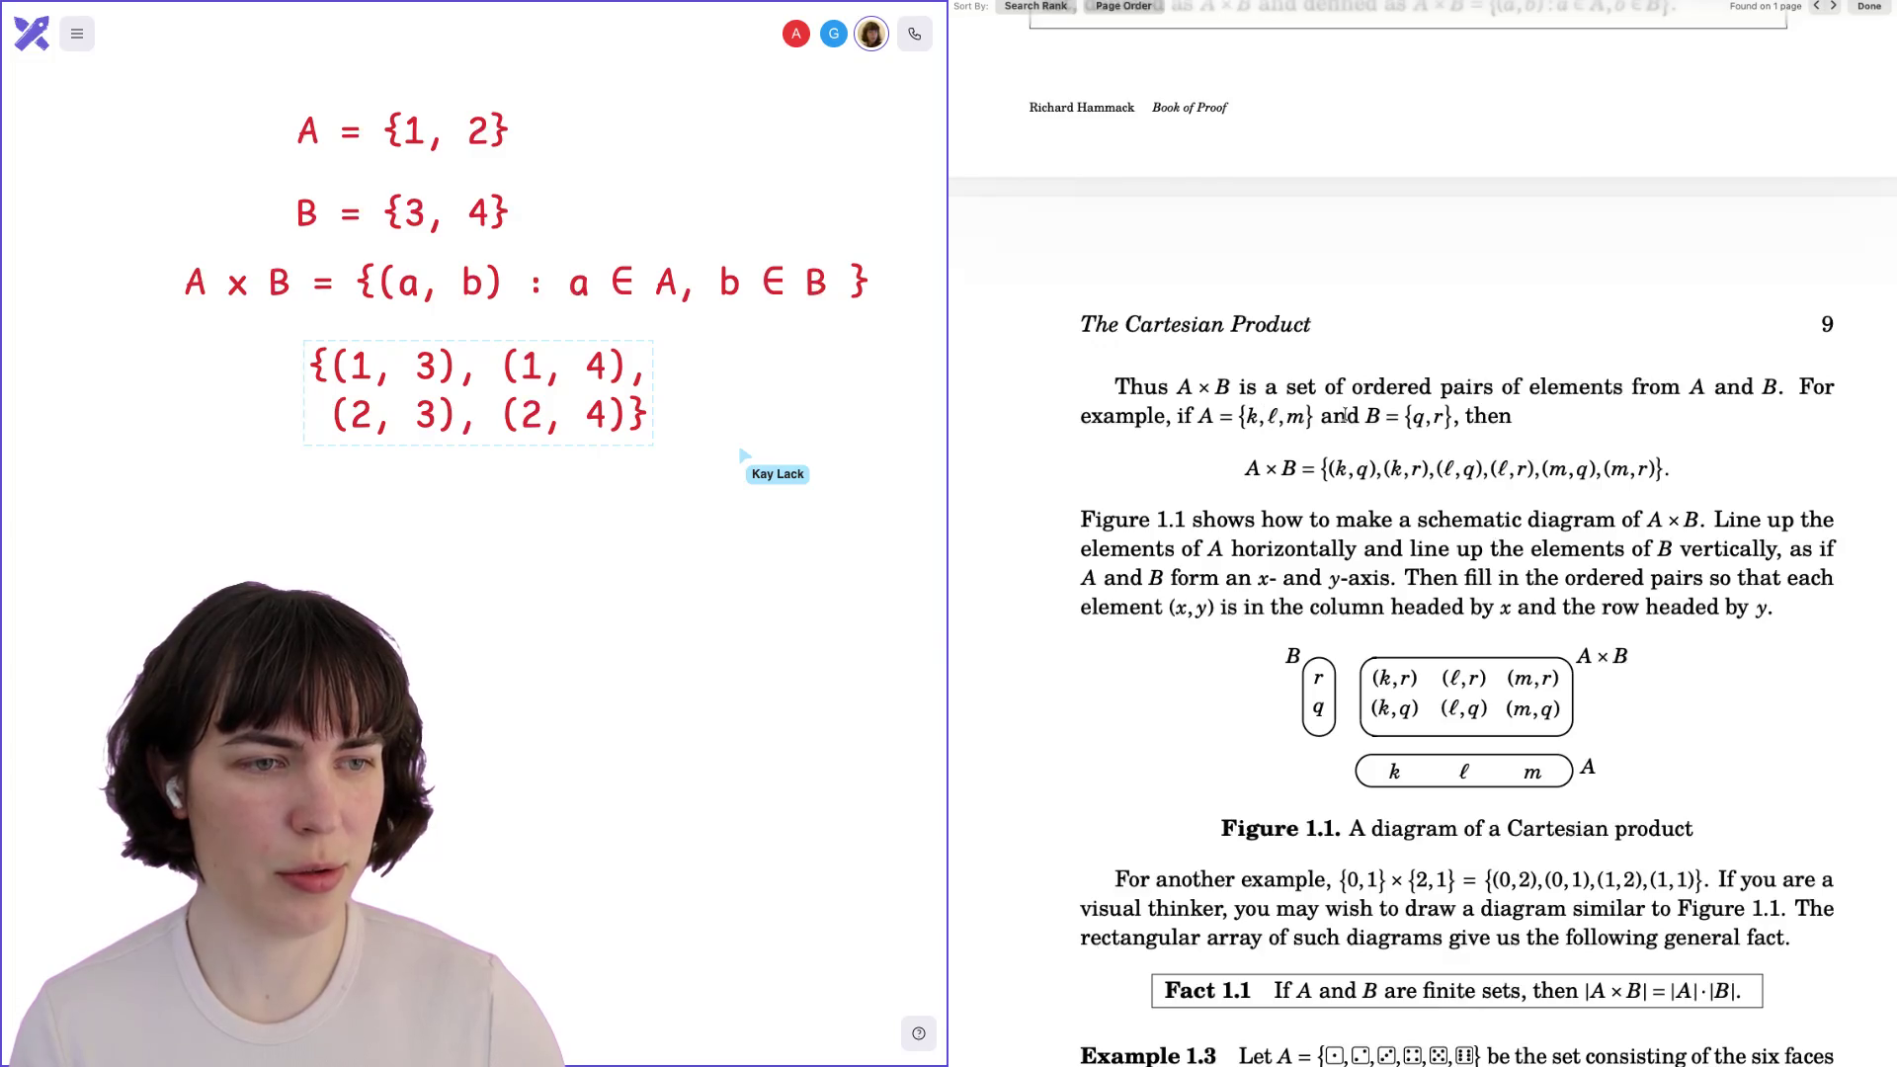
Point out the pair (k,r), element k of A, elements q,r of B, and the pair (ℓ,q).
drag(1384, 470, 1430, 470)
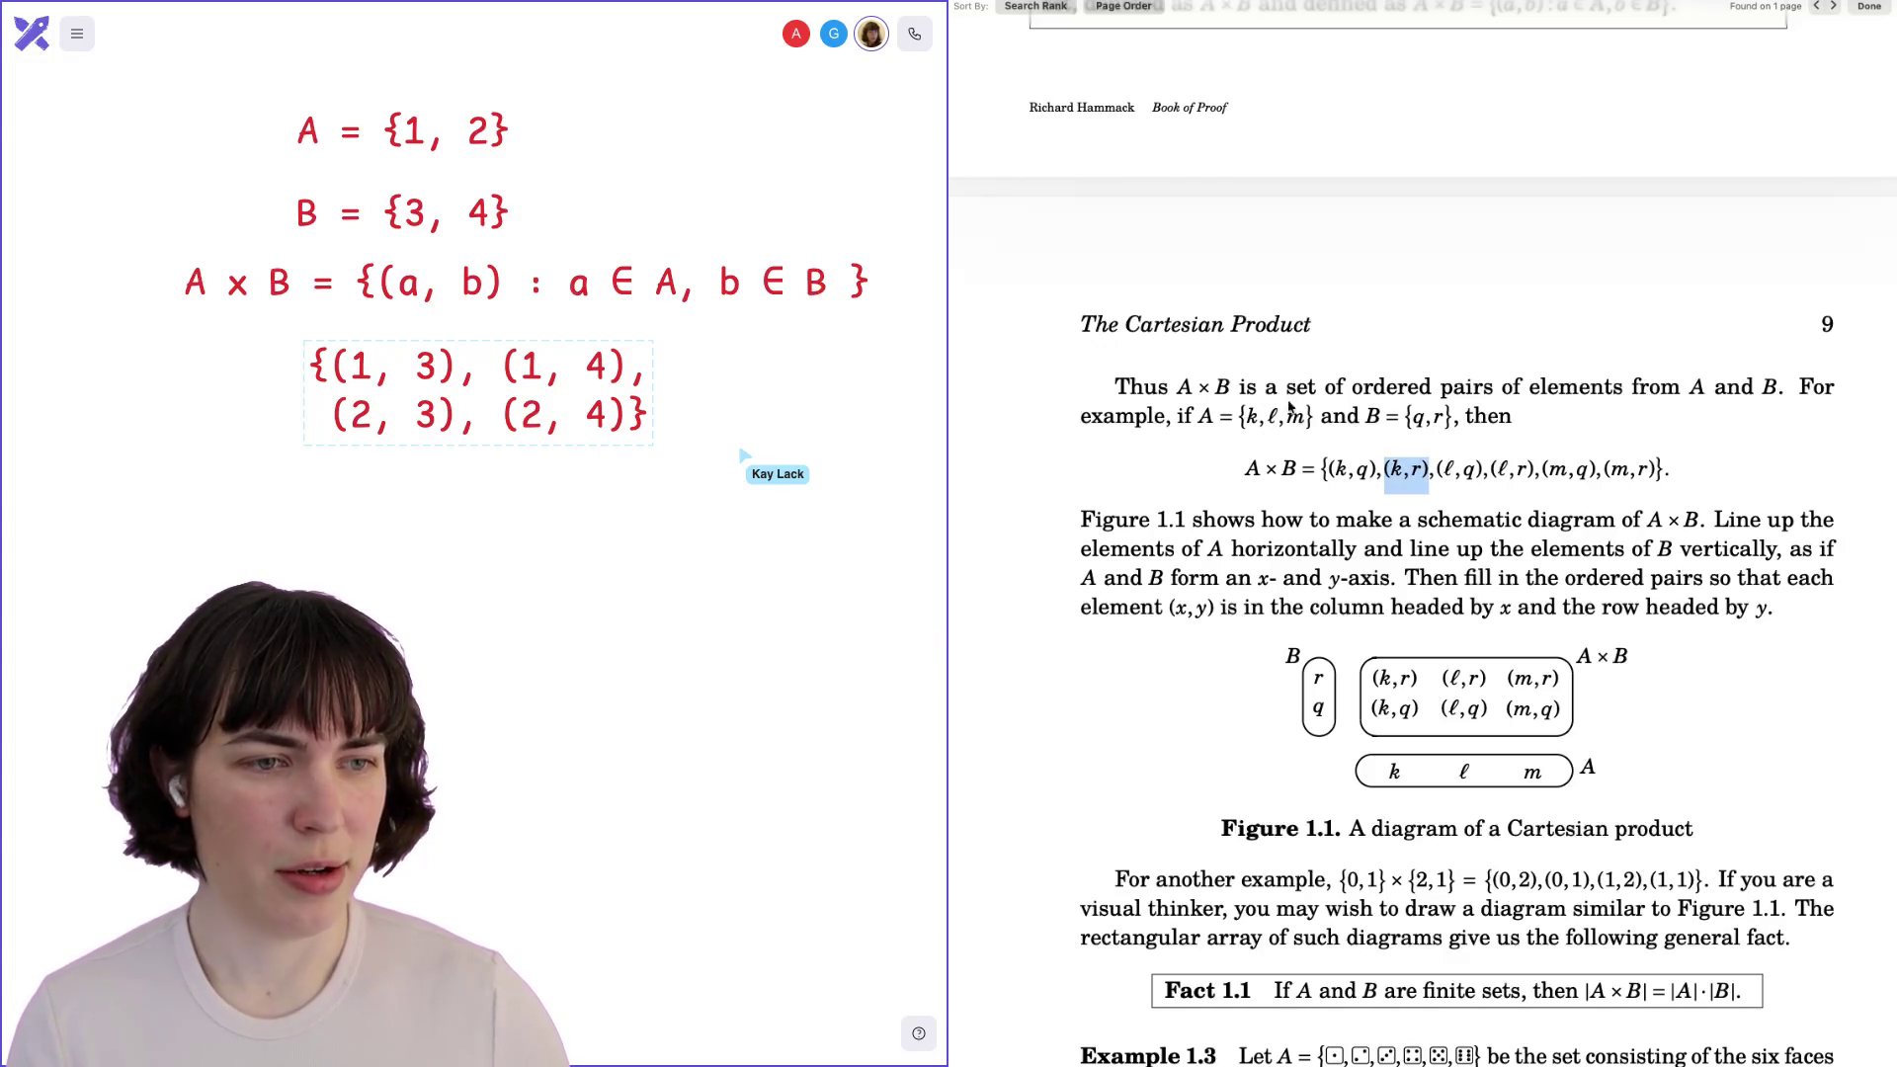
drag(1267, 425, 1246, 425)
drag(1426, 416, 1456, 416)
click(1443, 416)
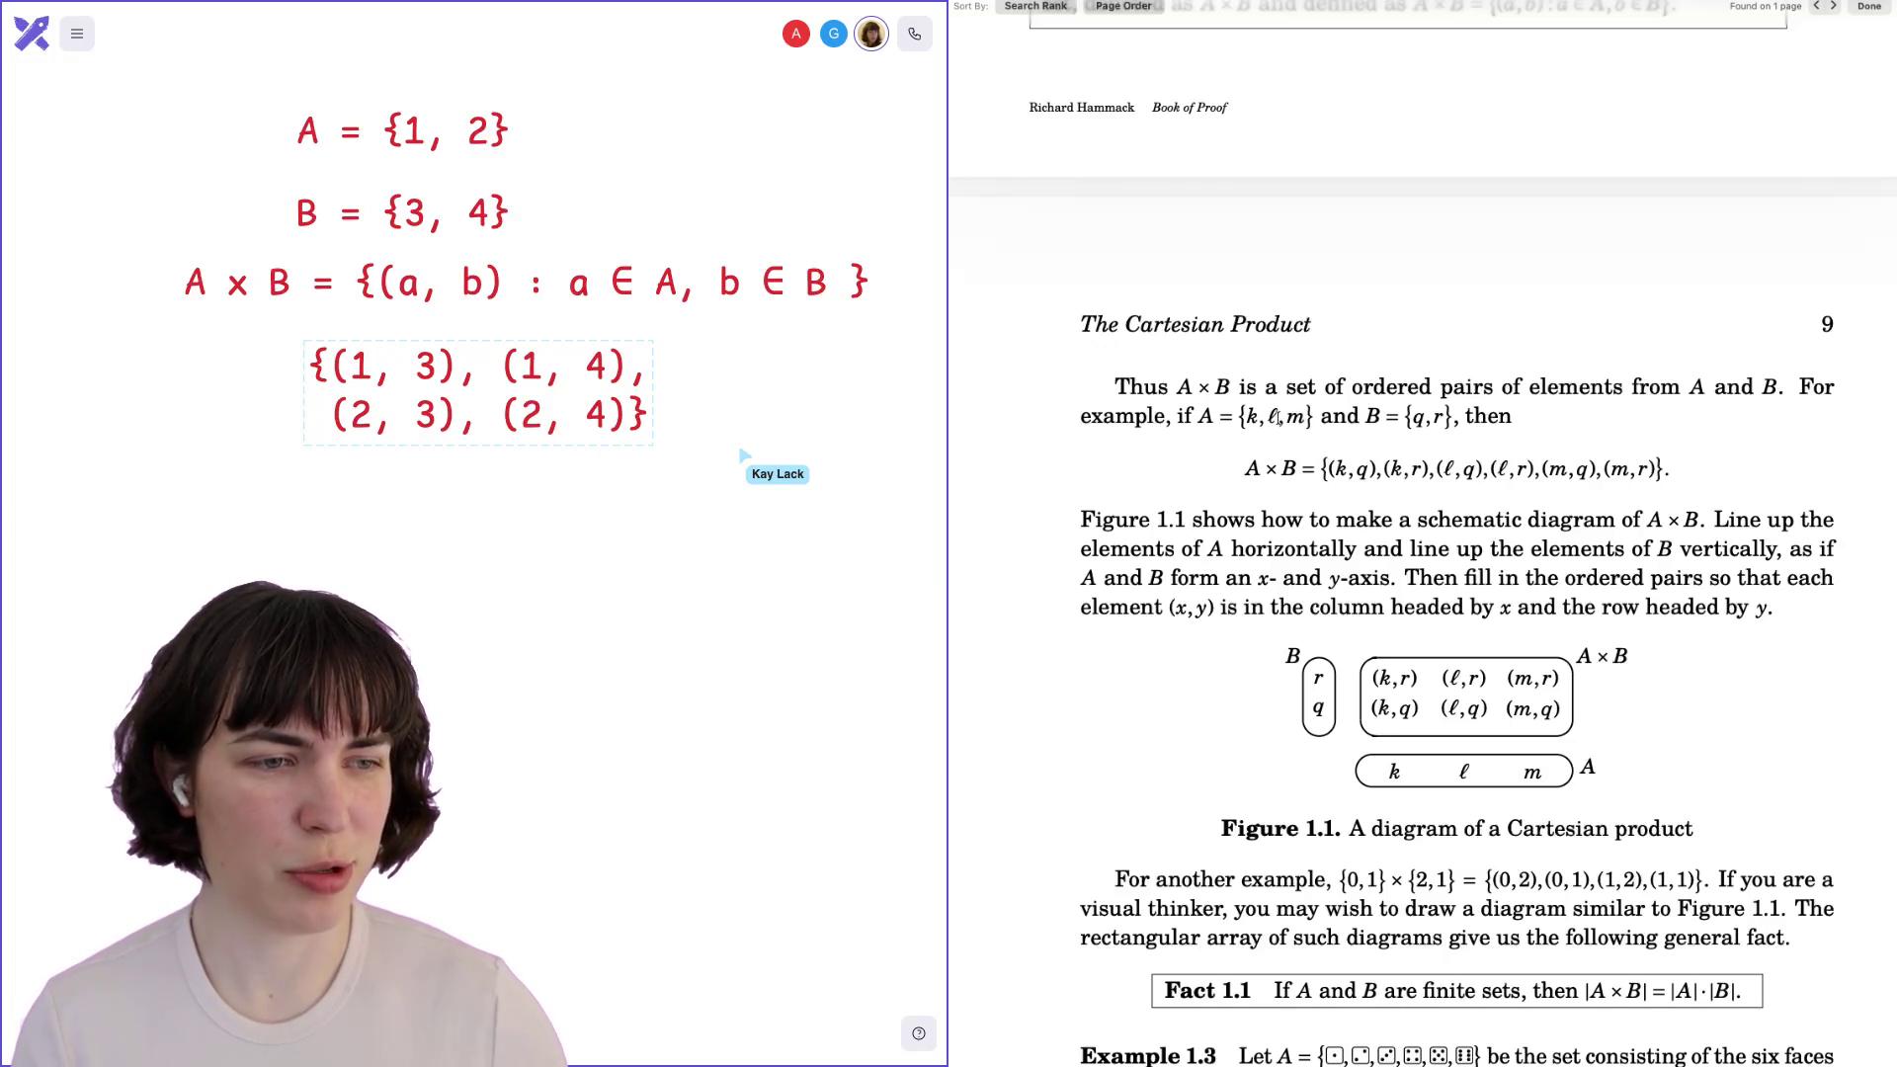
drag(1438, 468, 1486, 470)
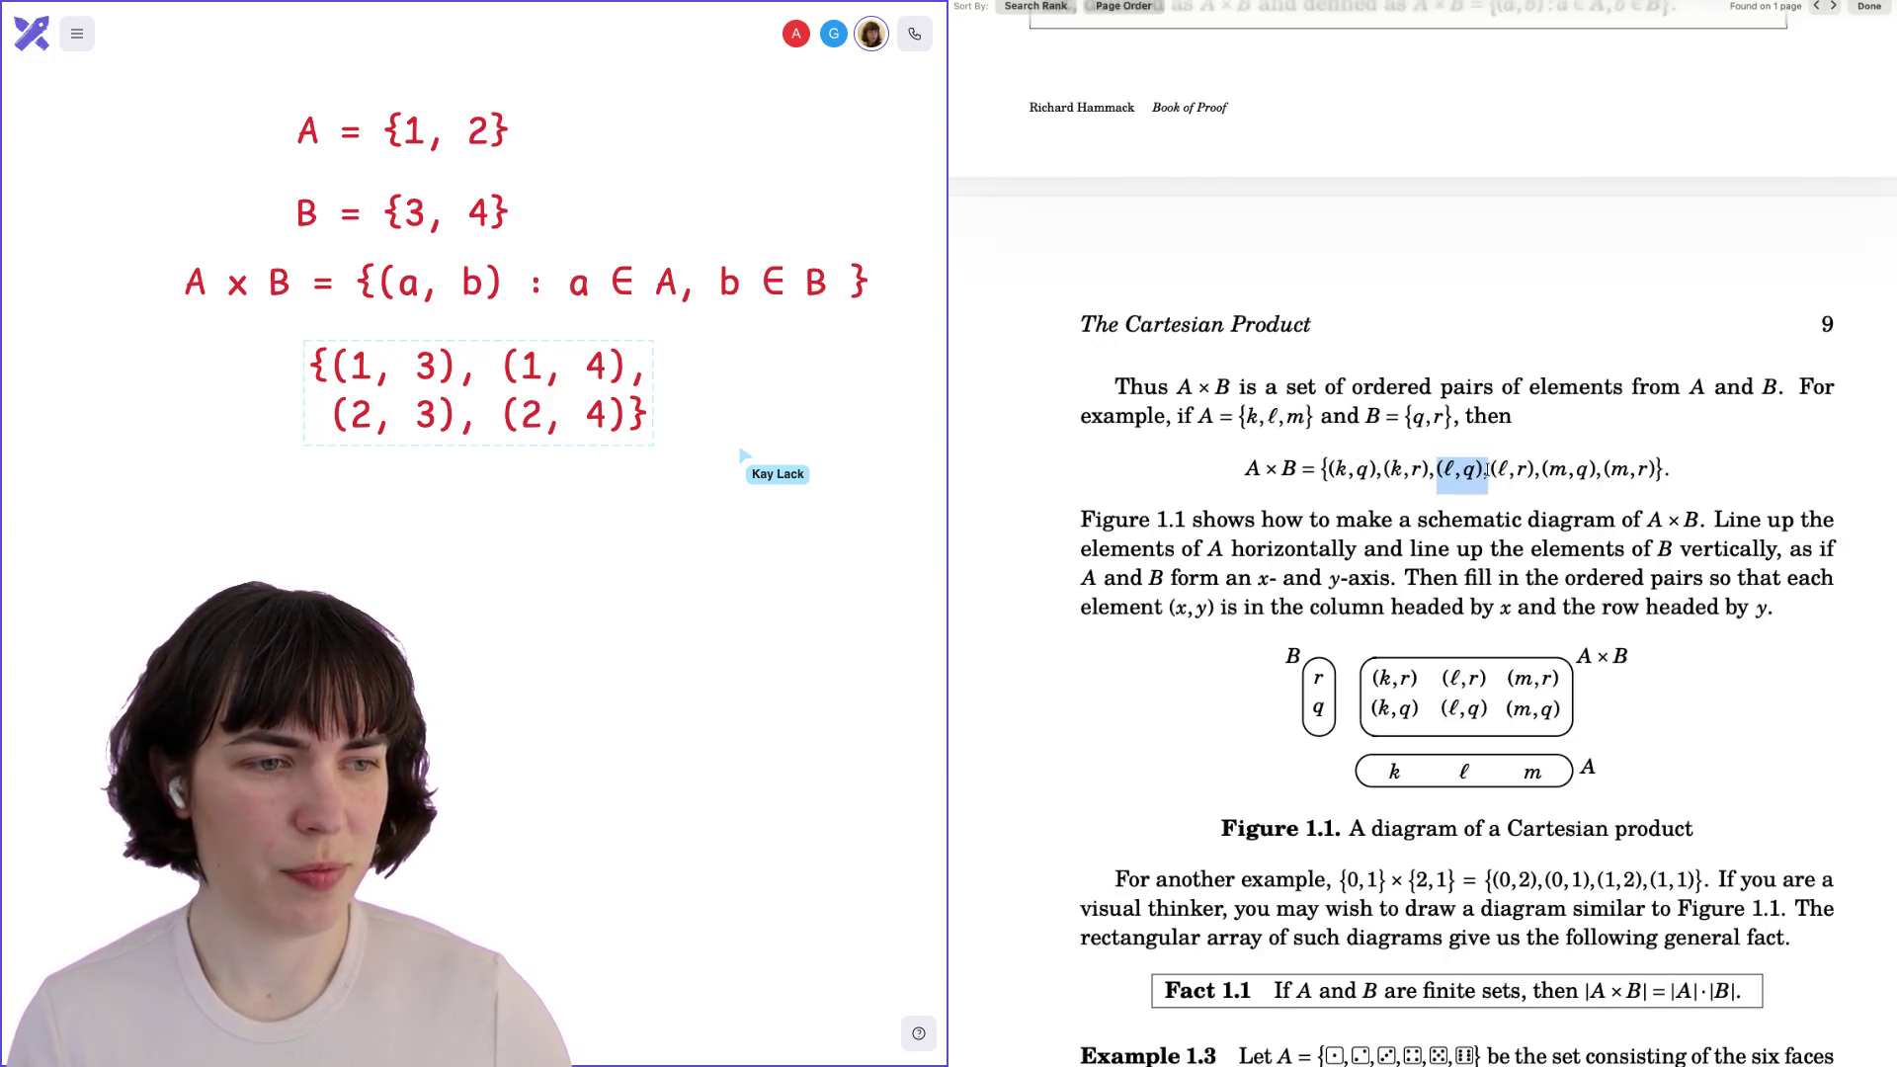
click(1485, 471)
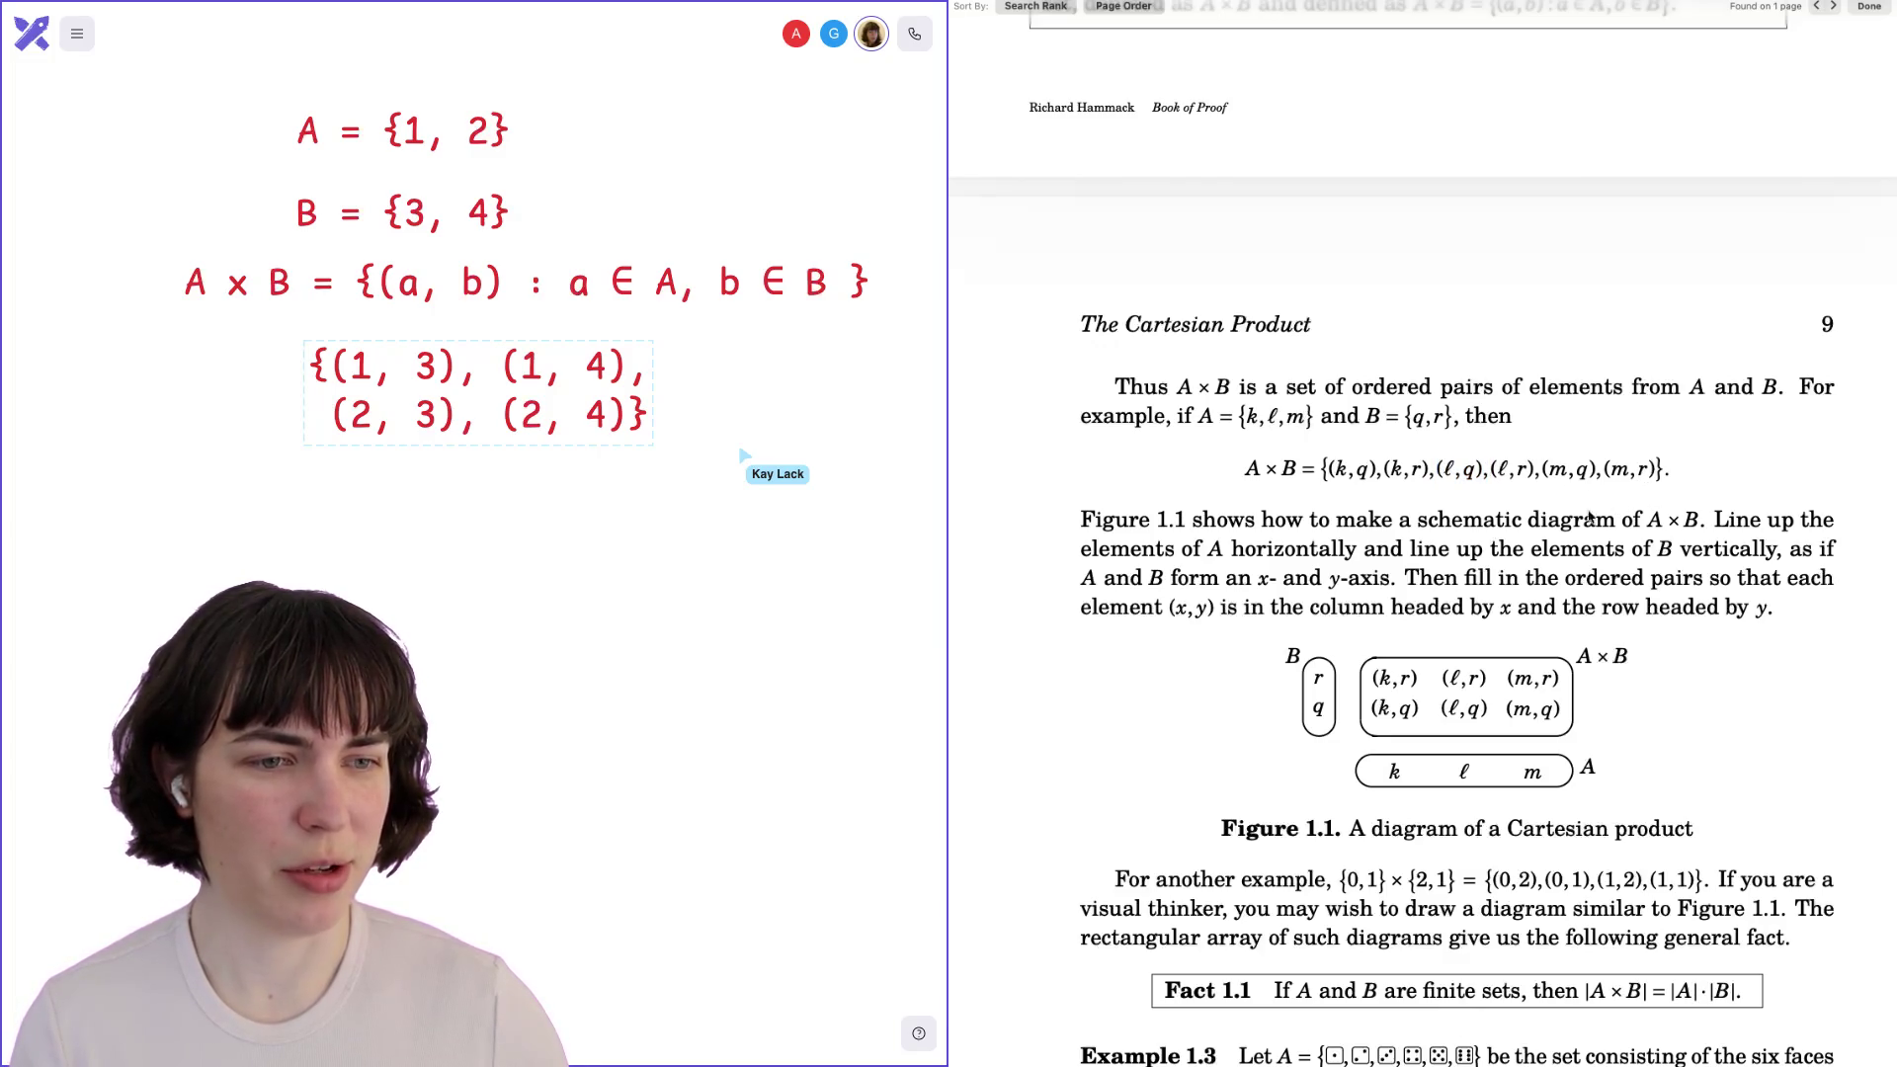
scroll(1536, 542, down, 2)
scroll(1536, 542, down, 2)
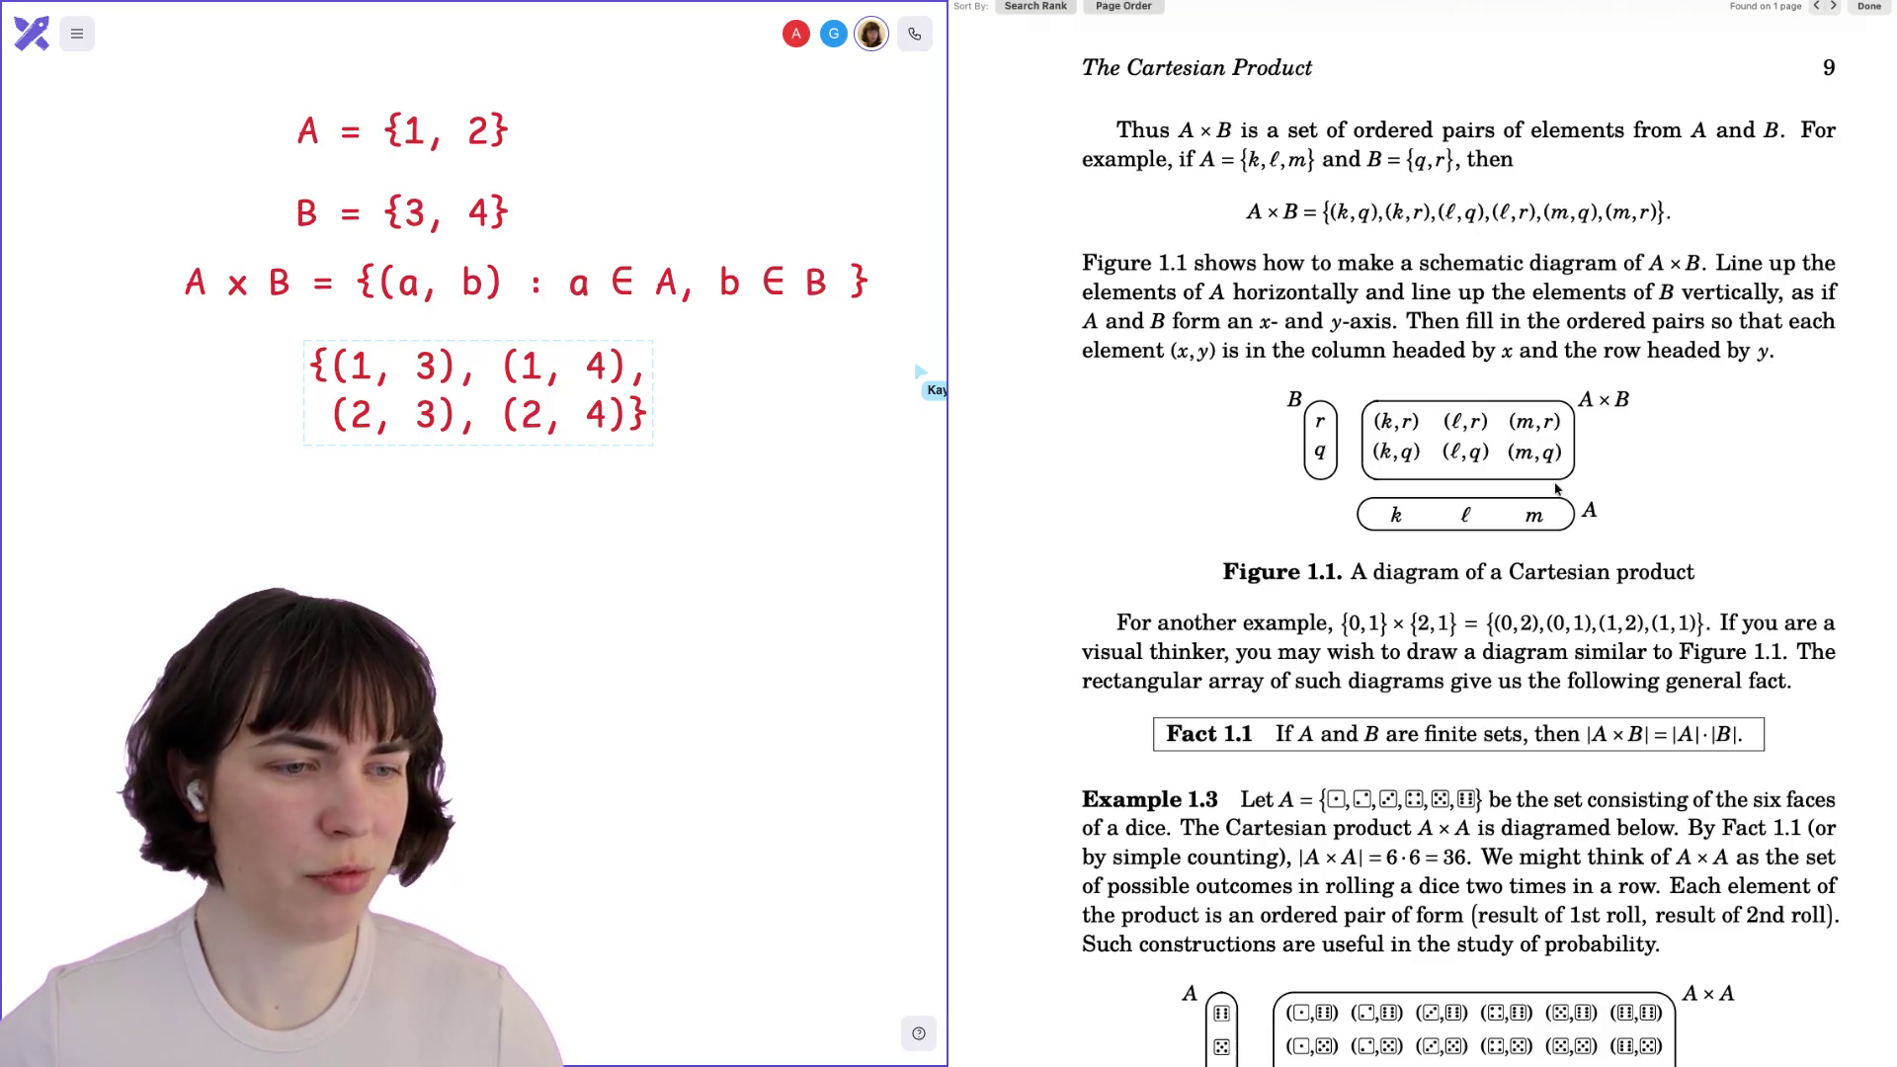
Scroll down and right until Fact 1.1 and the whole Example 1.3 dice diagram show.
scroll(1556, 488, down, 5)
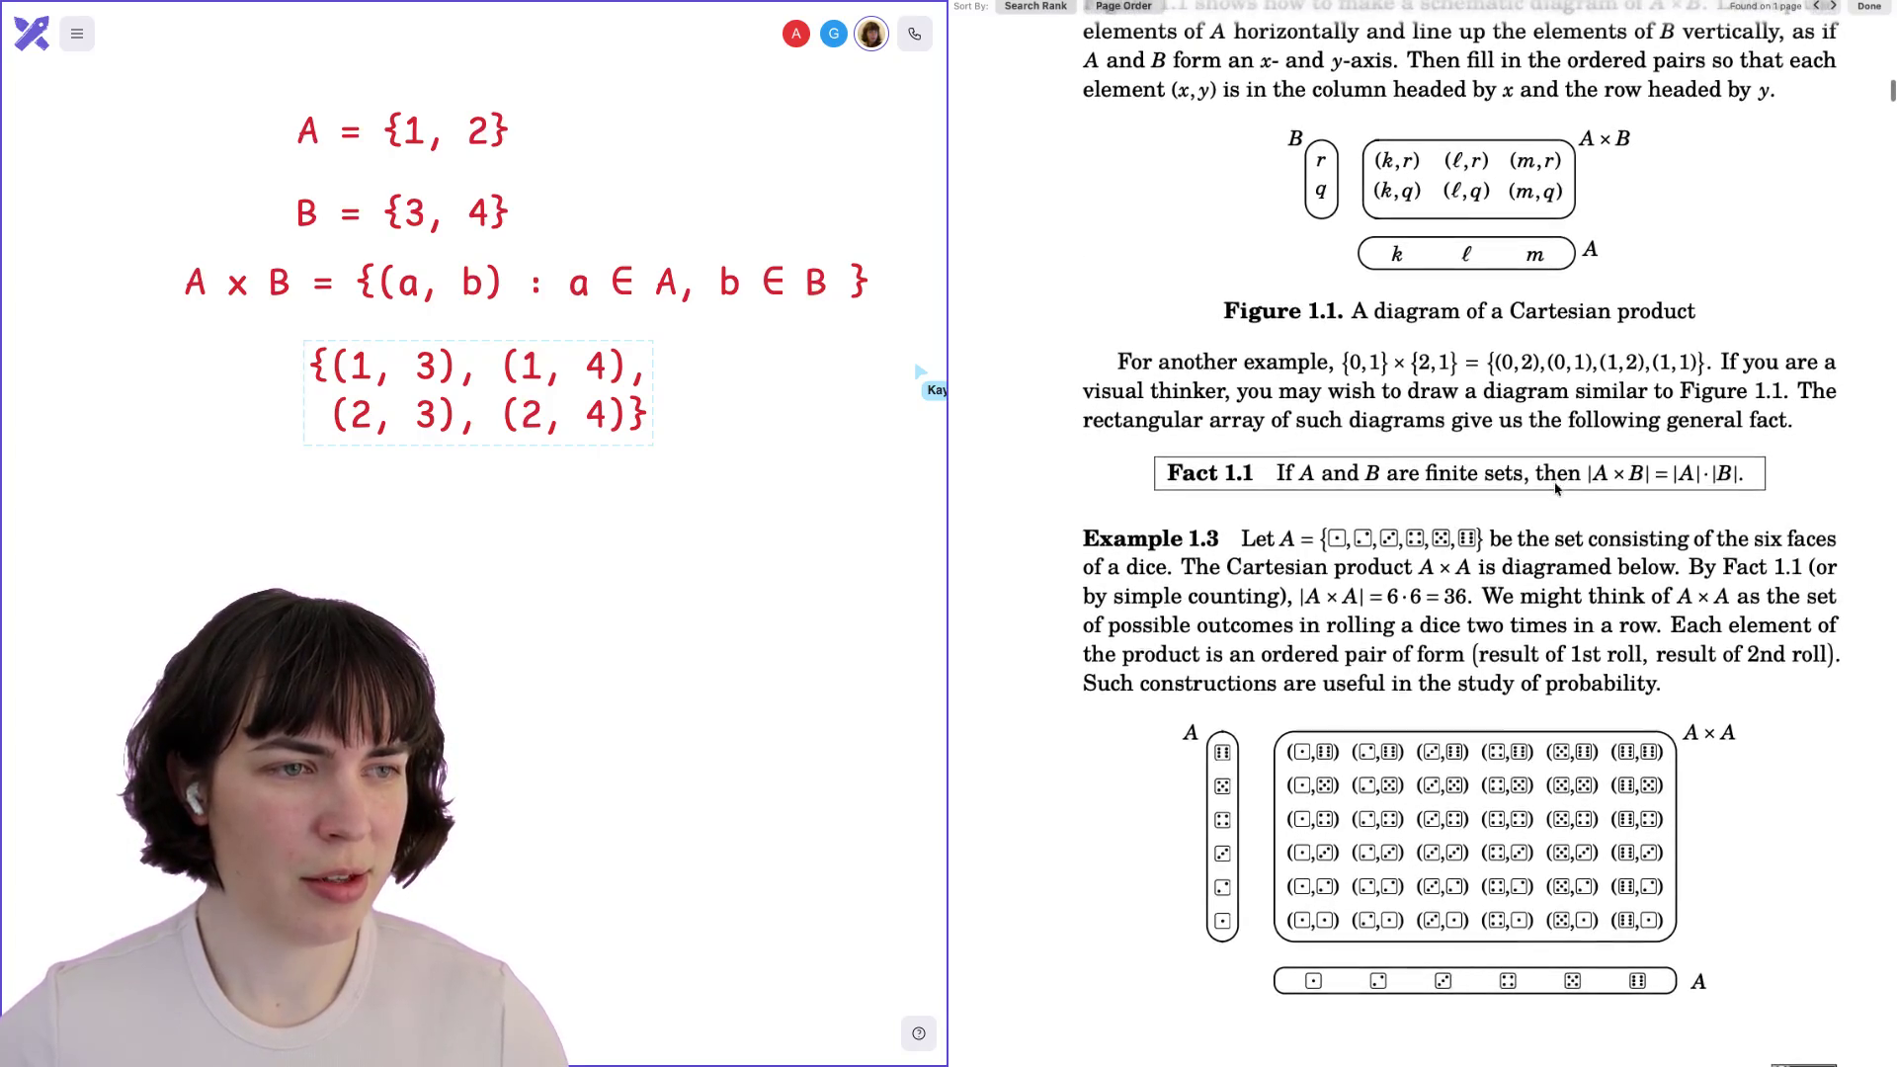
scroll(1556, 488, down, 2)
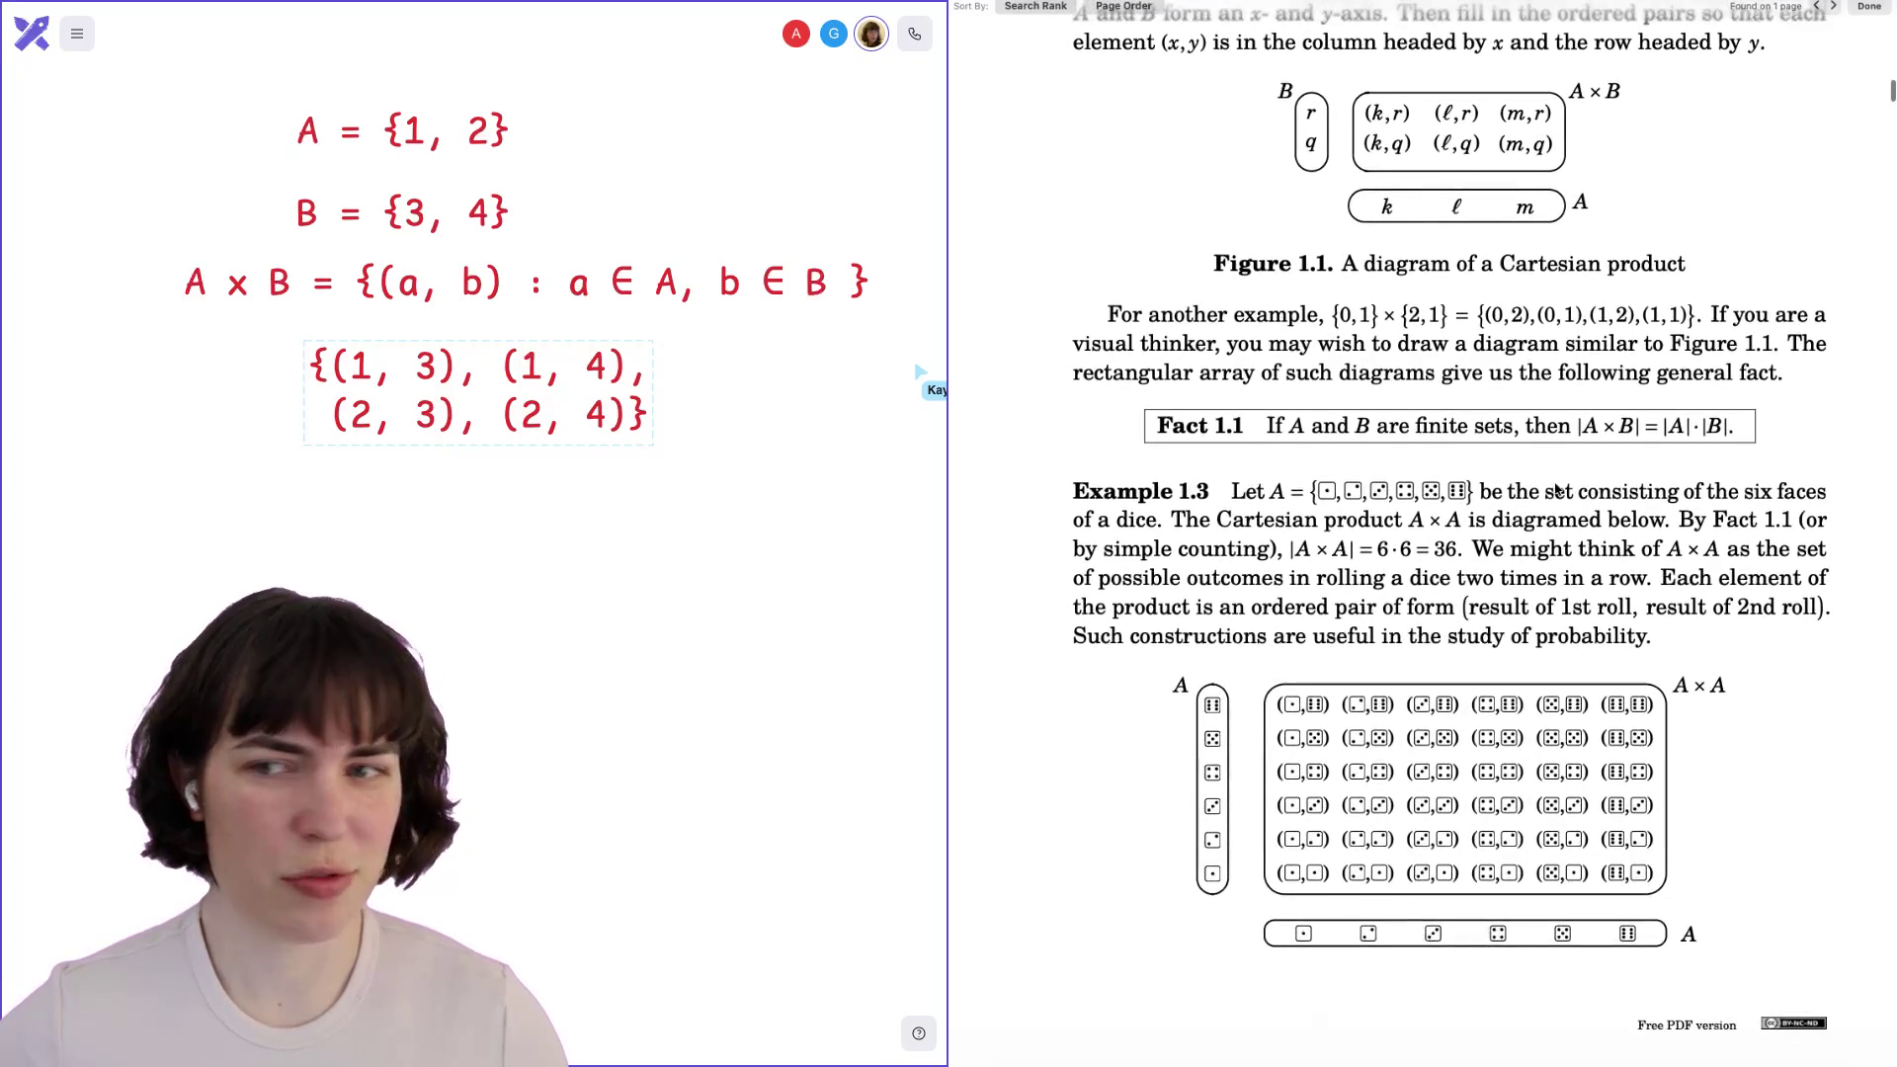
scroll(1198, 551, right, 1)
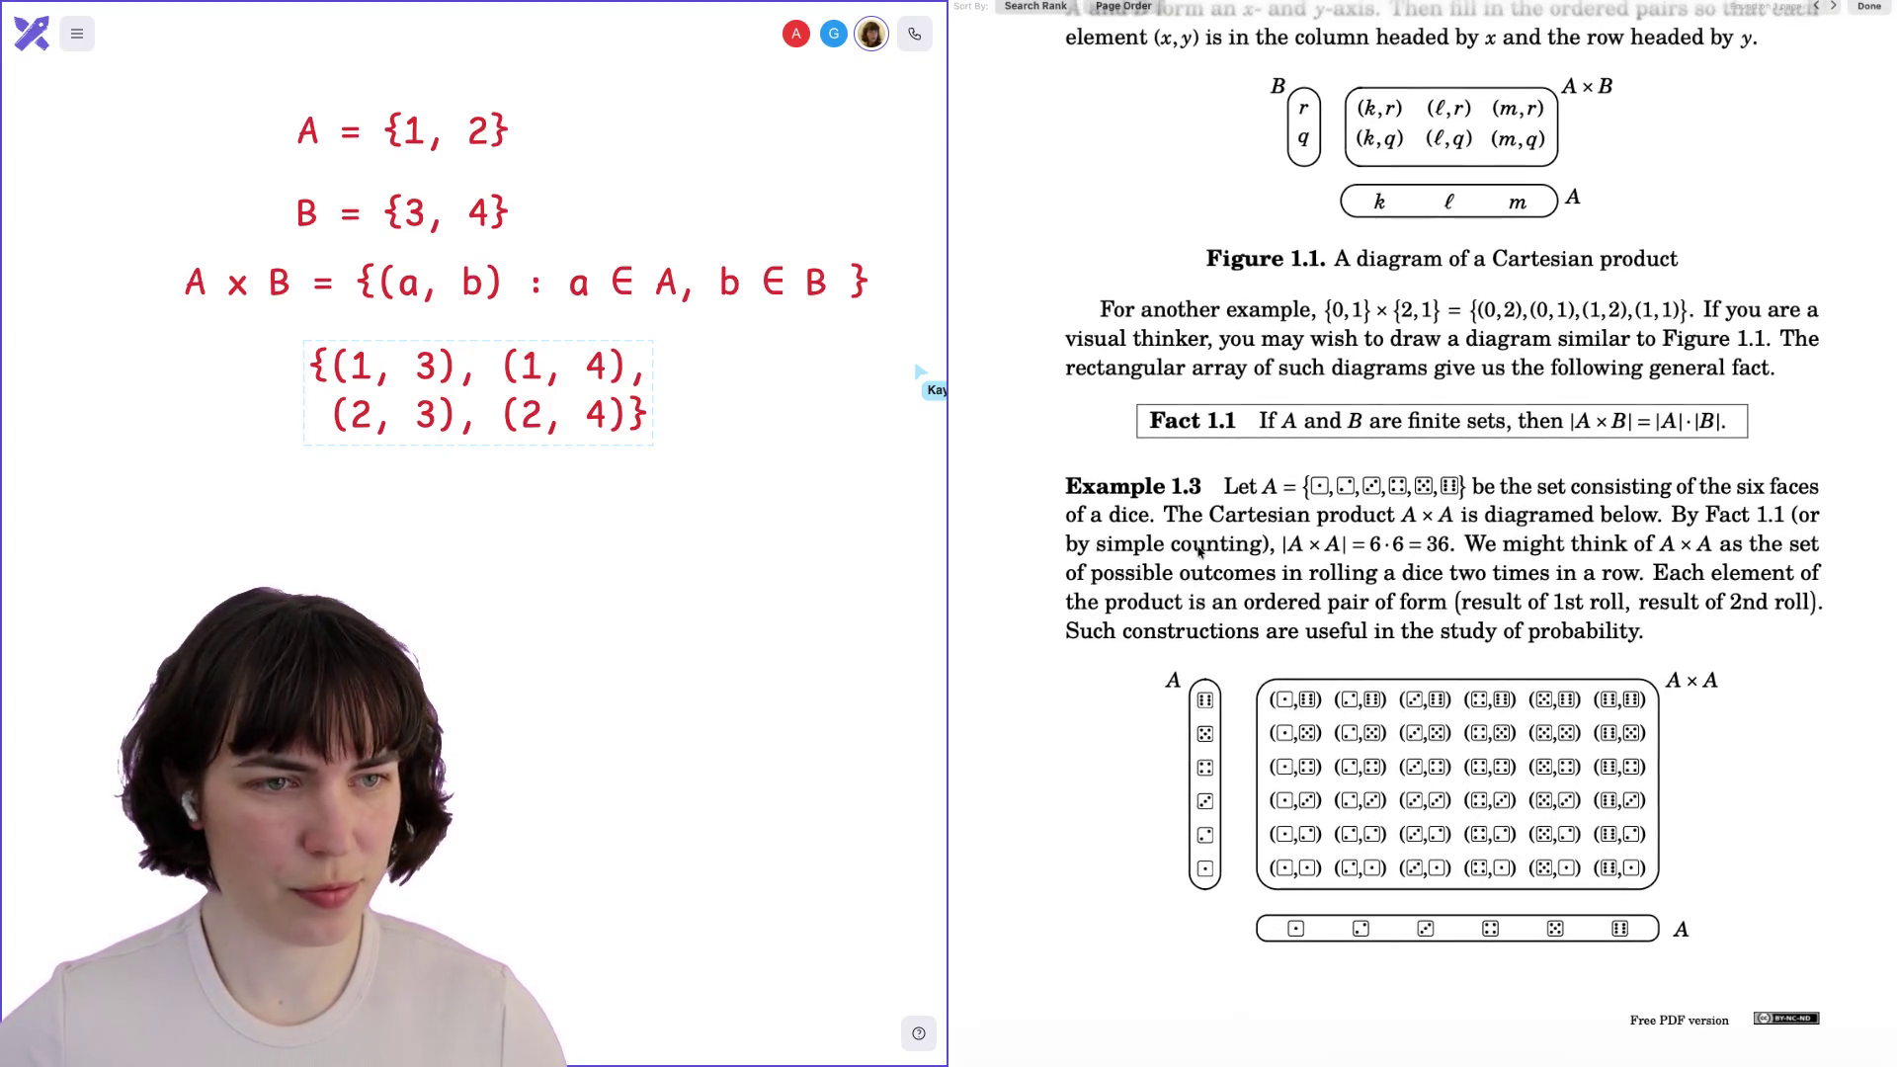
scroll(1199, 552, right, 1)
scroll(1198, 549, down, 2)
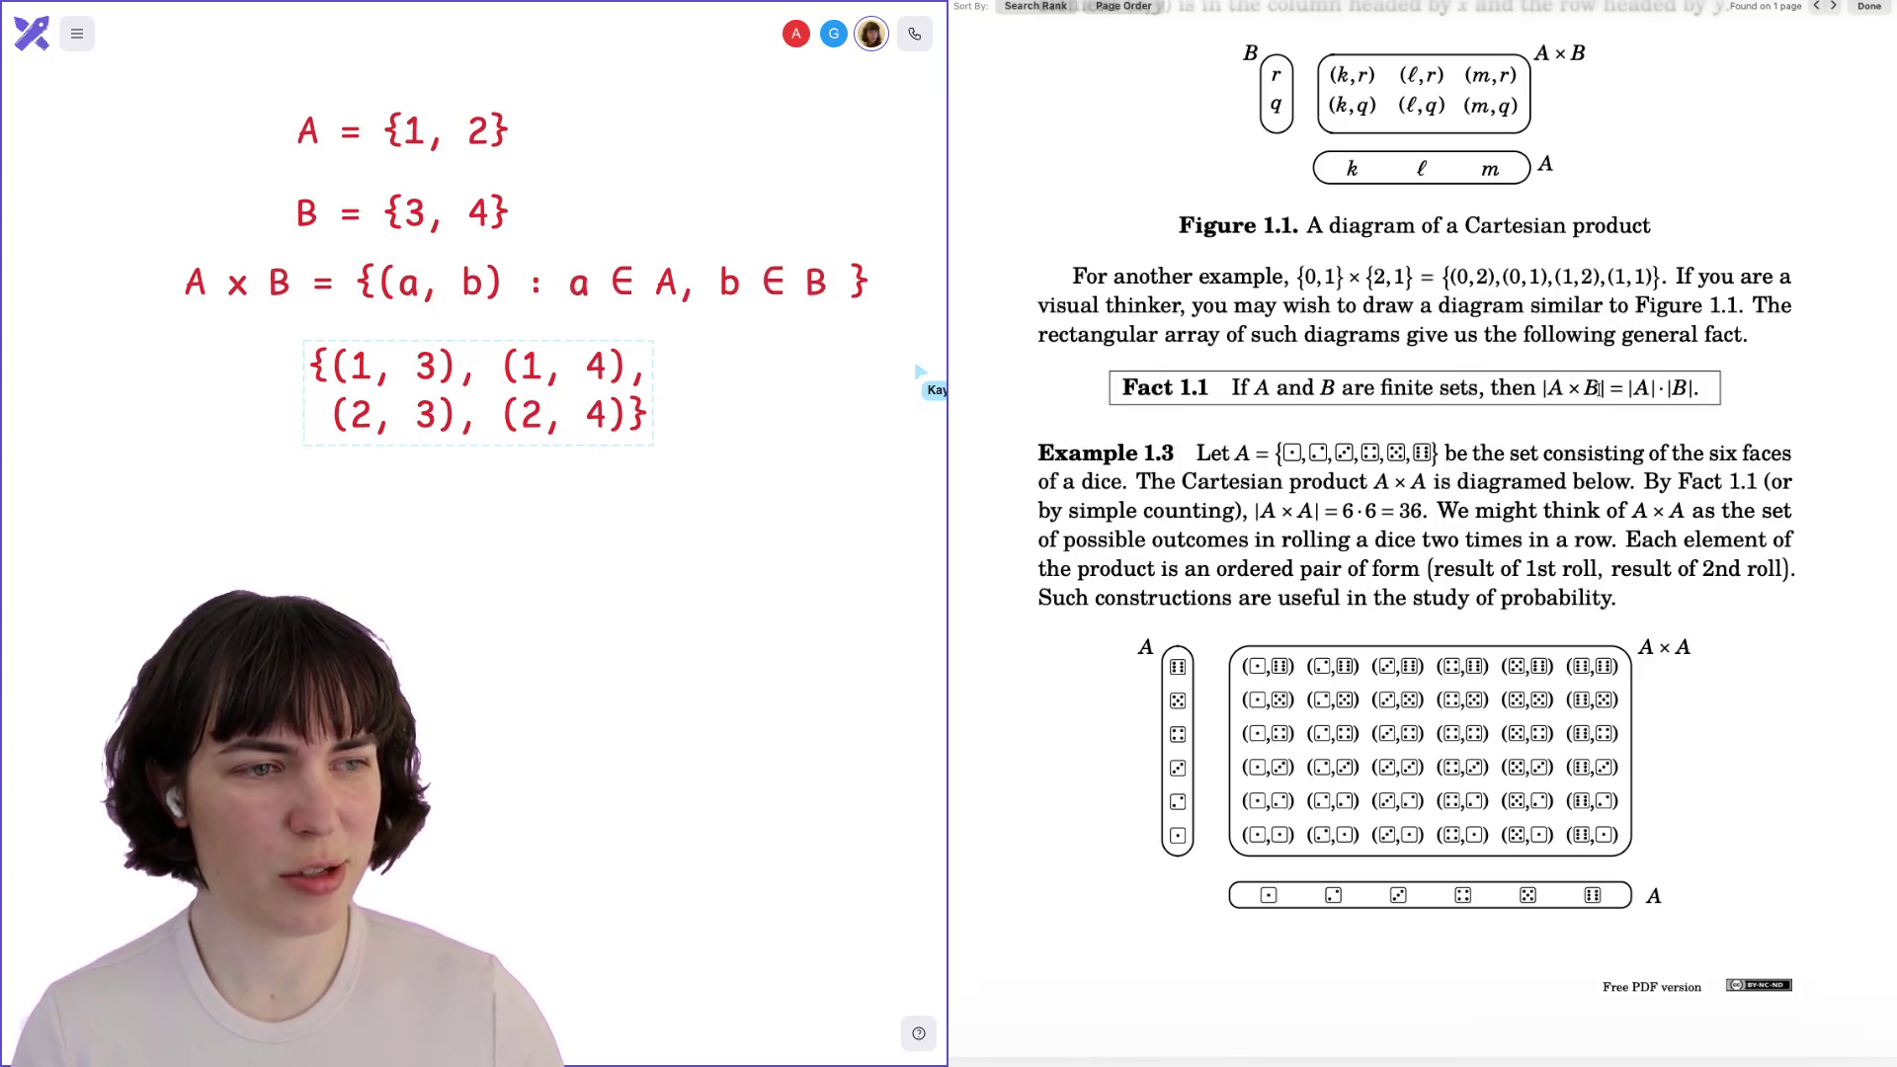
Highlight |A × B| and |A| in Fact 1.1's formula |A × B| = |A|·|B|.
drag(1544, 387, 1687, 388)
click(1660, 389)
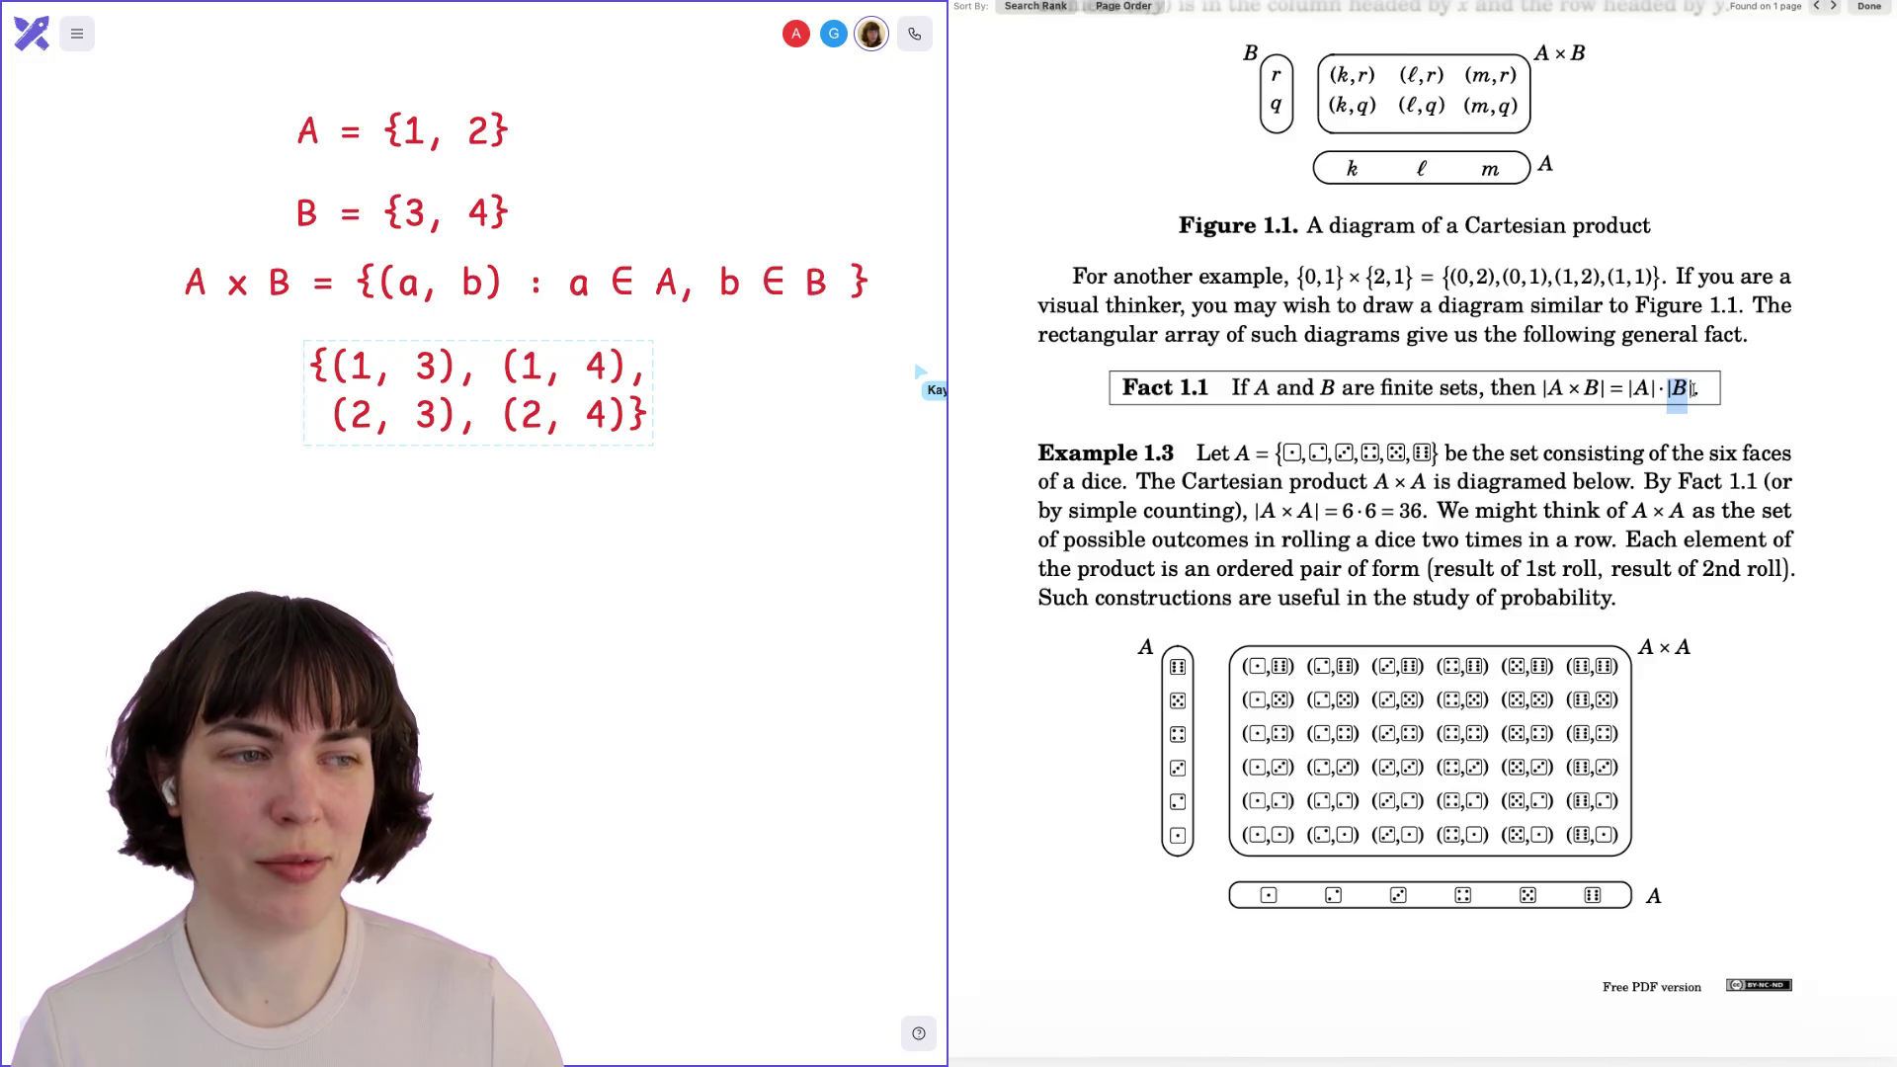
click(1693, 389)
drag(1535, 393, 1666, 392)
click(1655, 393)
click(1680, 391)
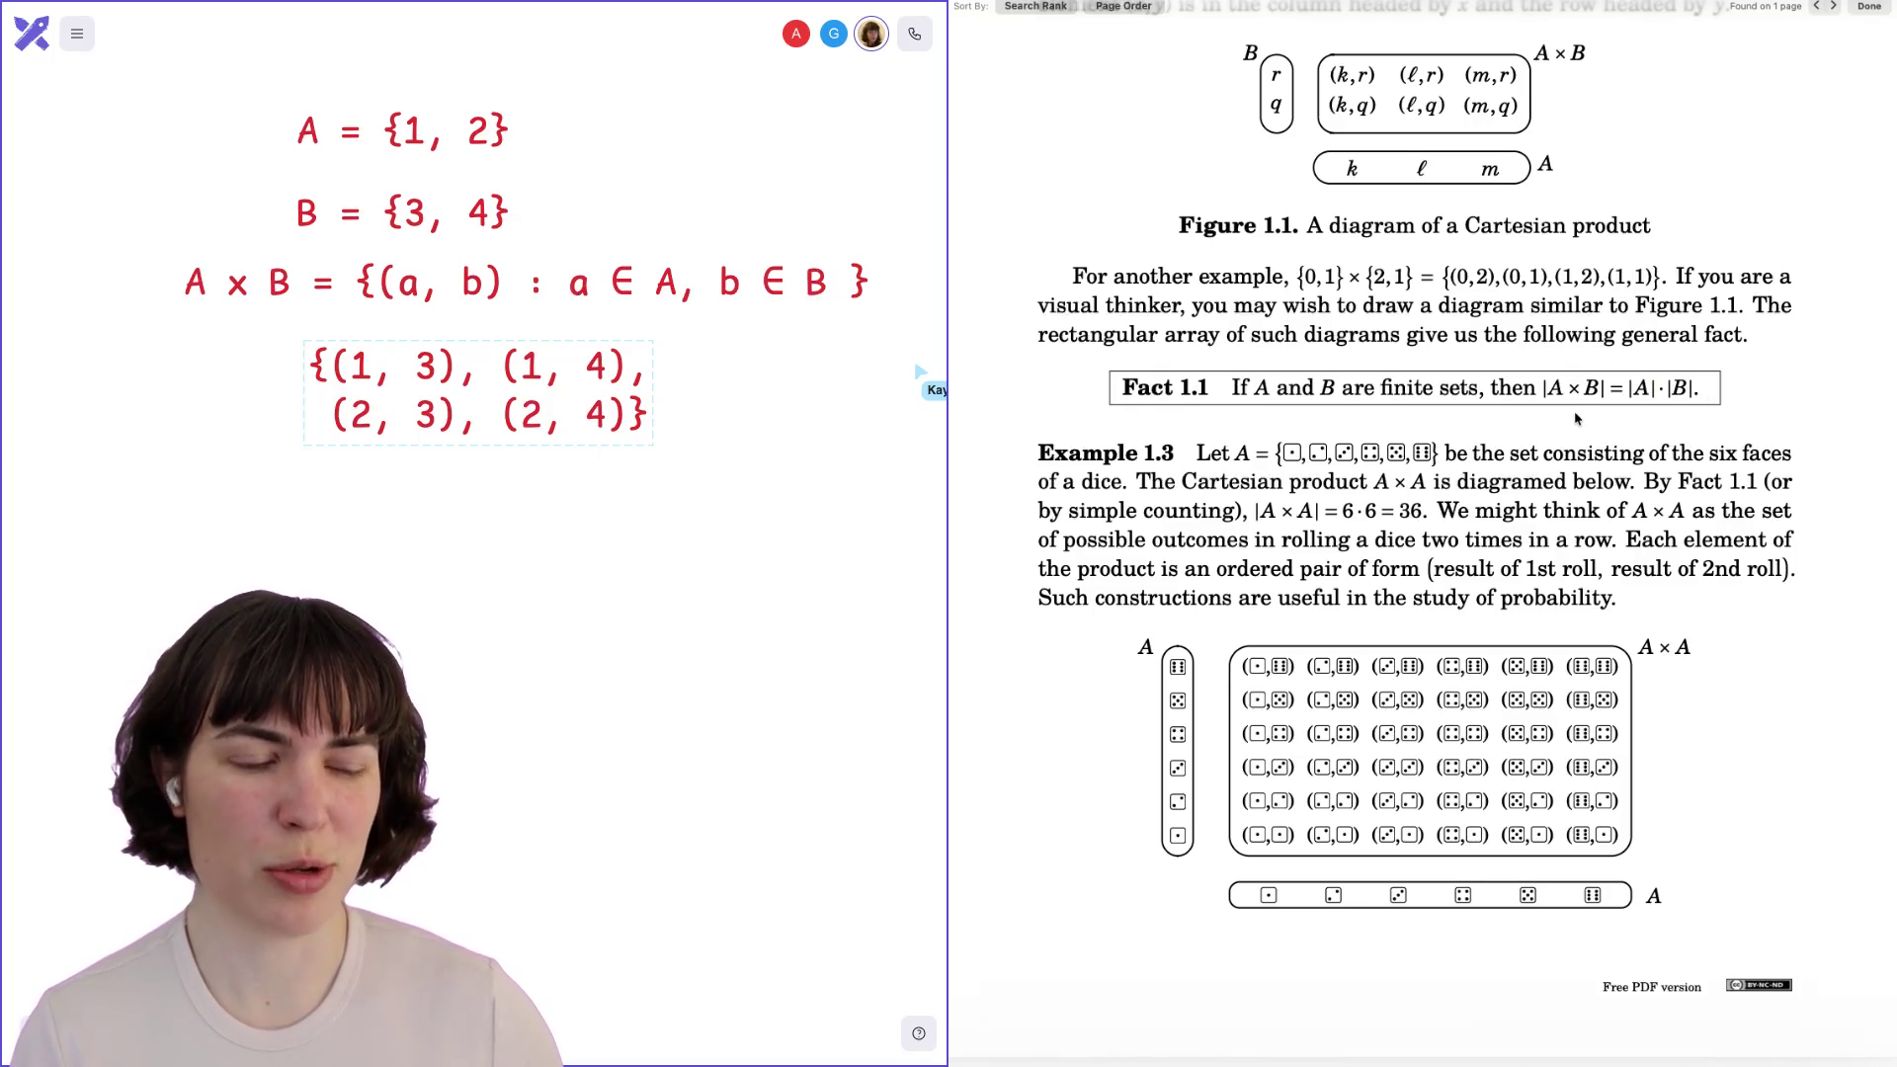
Scroll to Example 1.3 and highlight the set of six dice faces.
scroll(1136, 419, down, 2)
mouse_move(1275, 375)
mouse_down()
mouse_move(1443, 373)
mouse_move(1252, 375)
mouse_up()
click(1440, 372)
click(1297, 380)
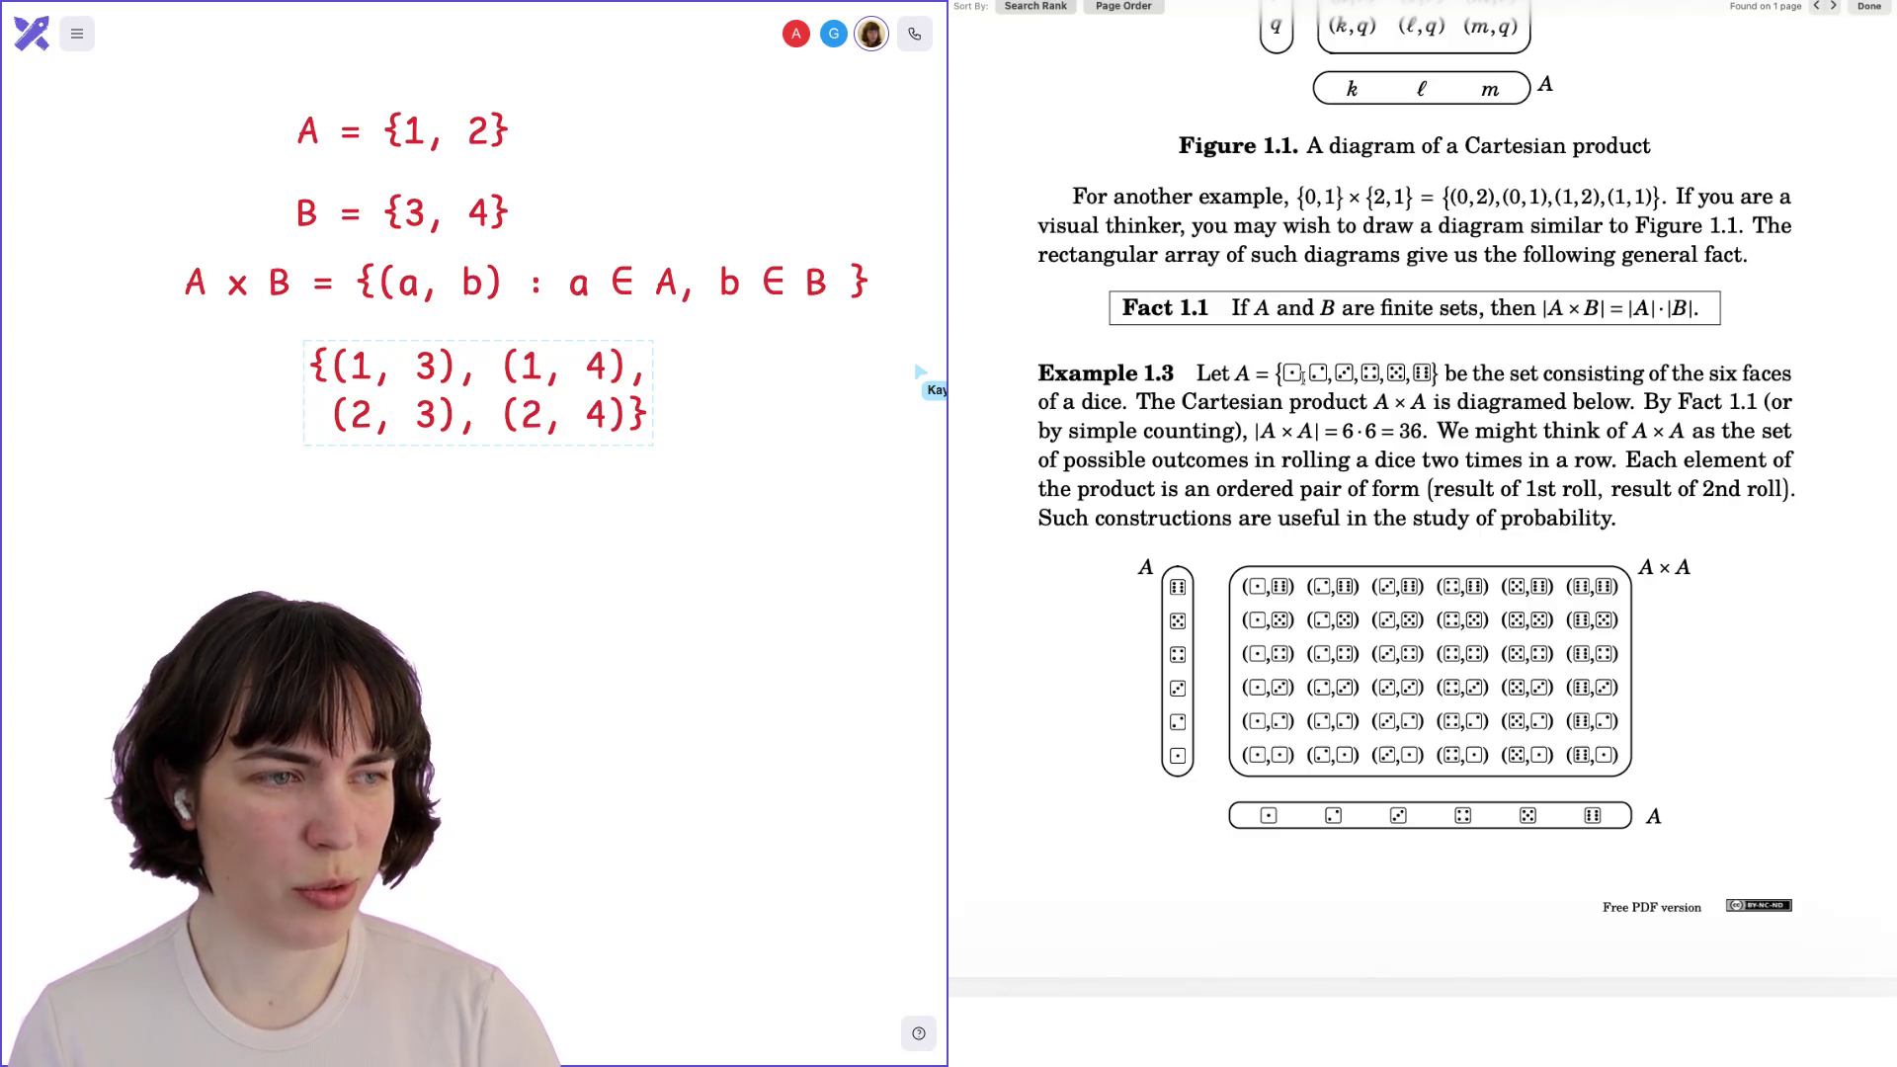
scroll(1303, 377, up, 1)
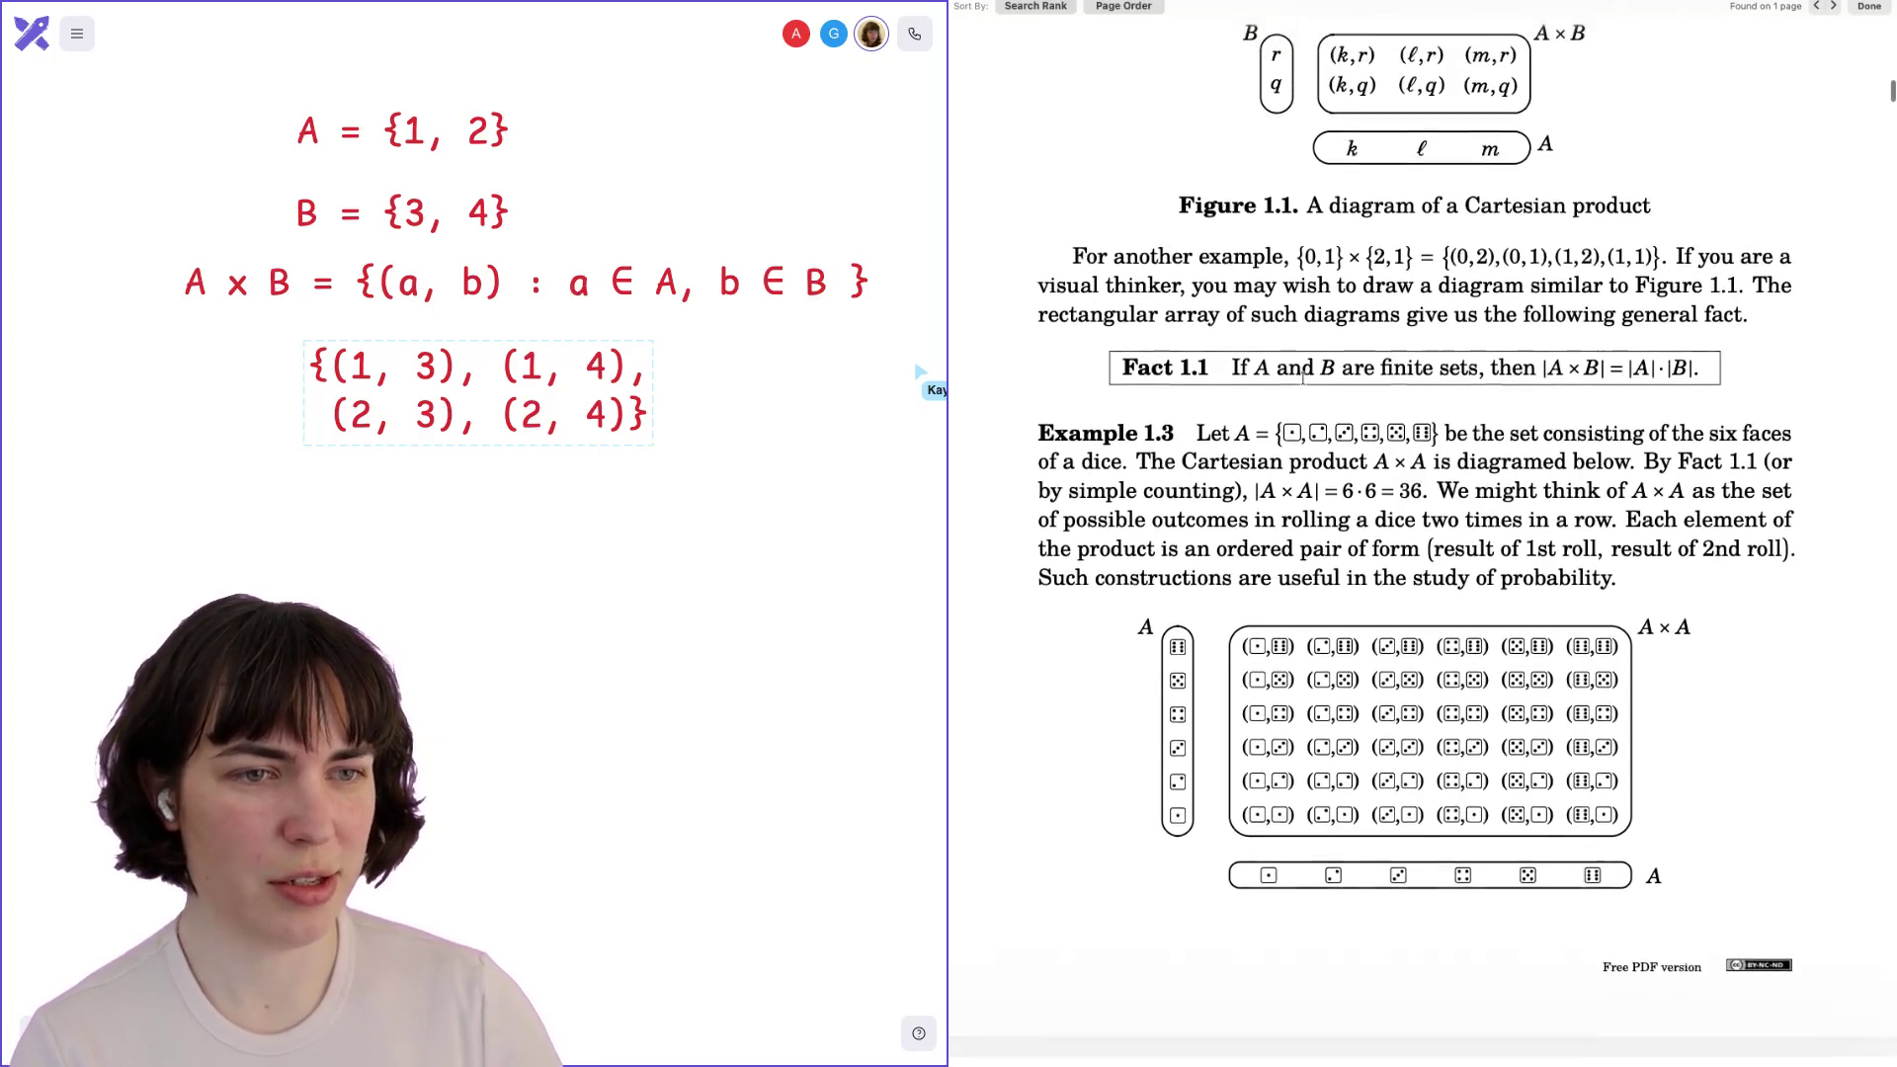
scroll(1355, 484, down, 2)
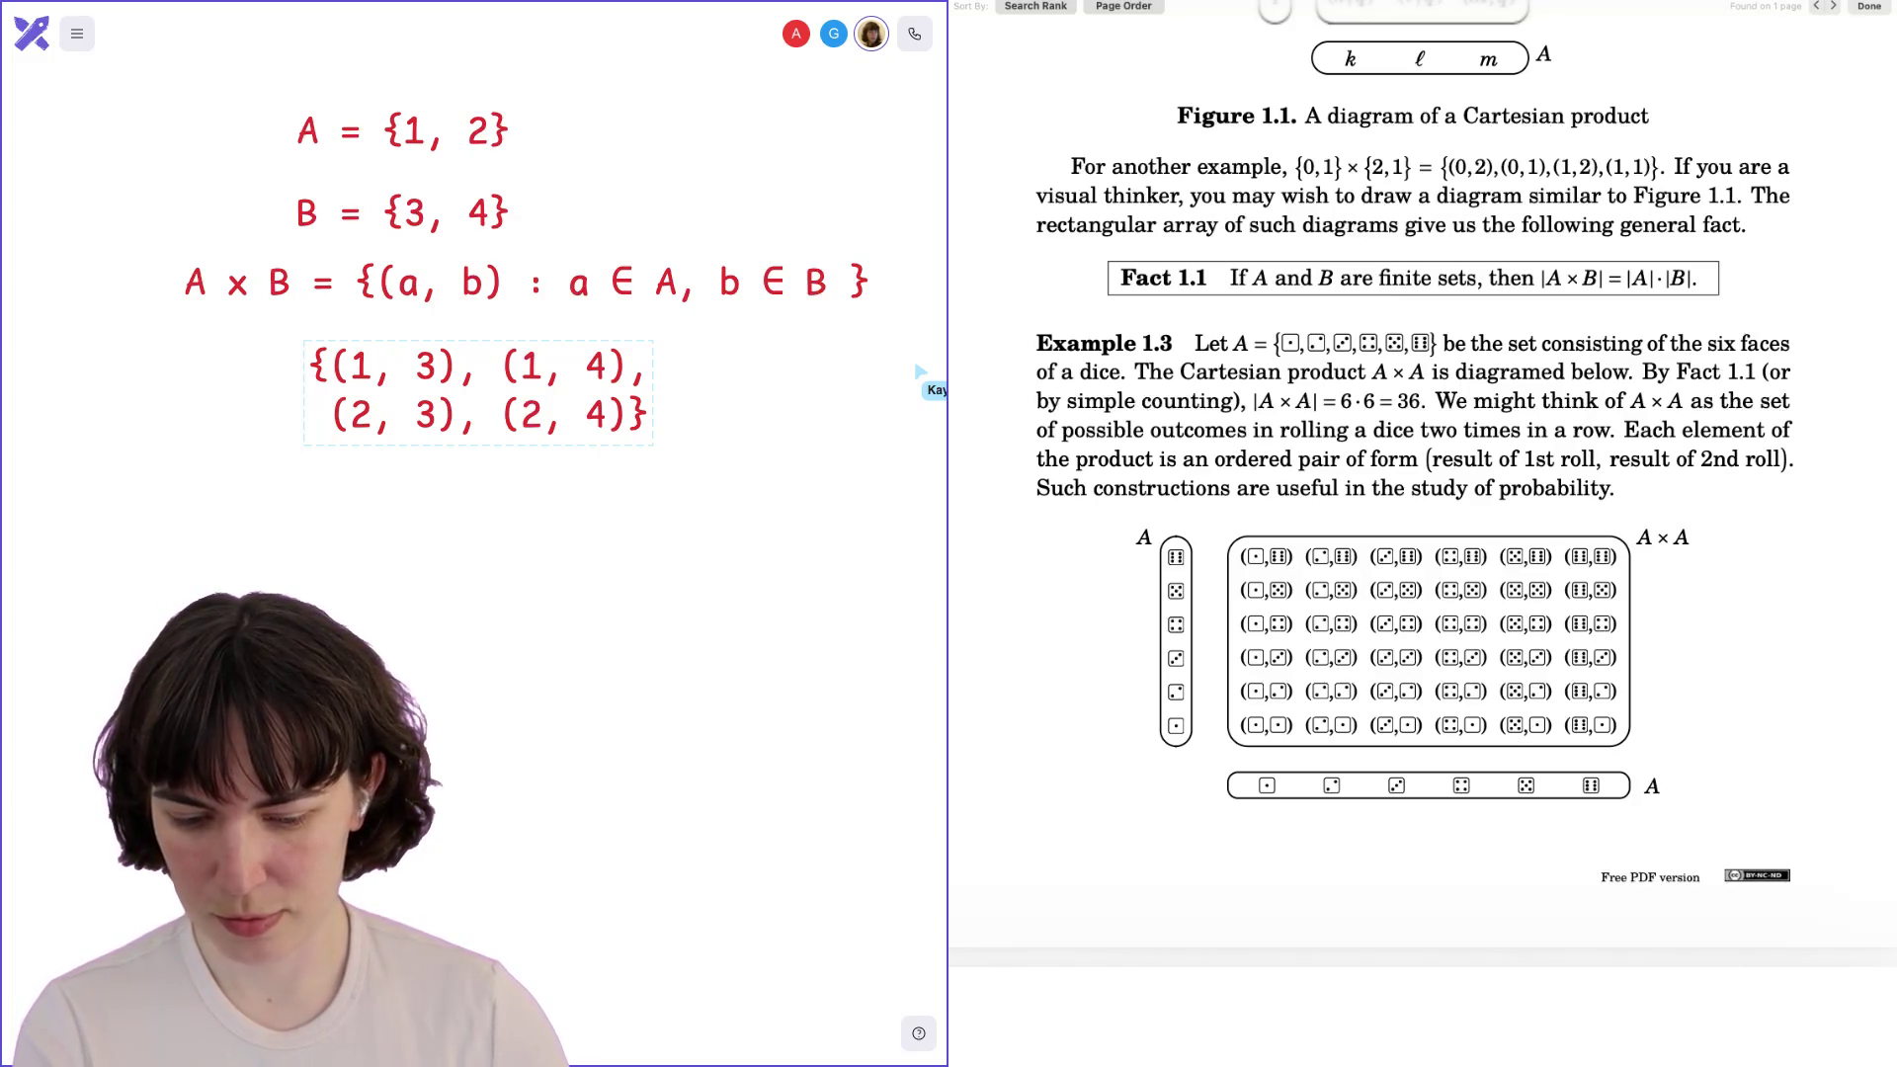
Scroll down to page 10's Figure 1.2 drawings of ℝ×ℝ, ℝ×ℕ and ℕ×ℕ.
scroll(1415, 623, down, 3)
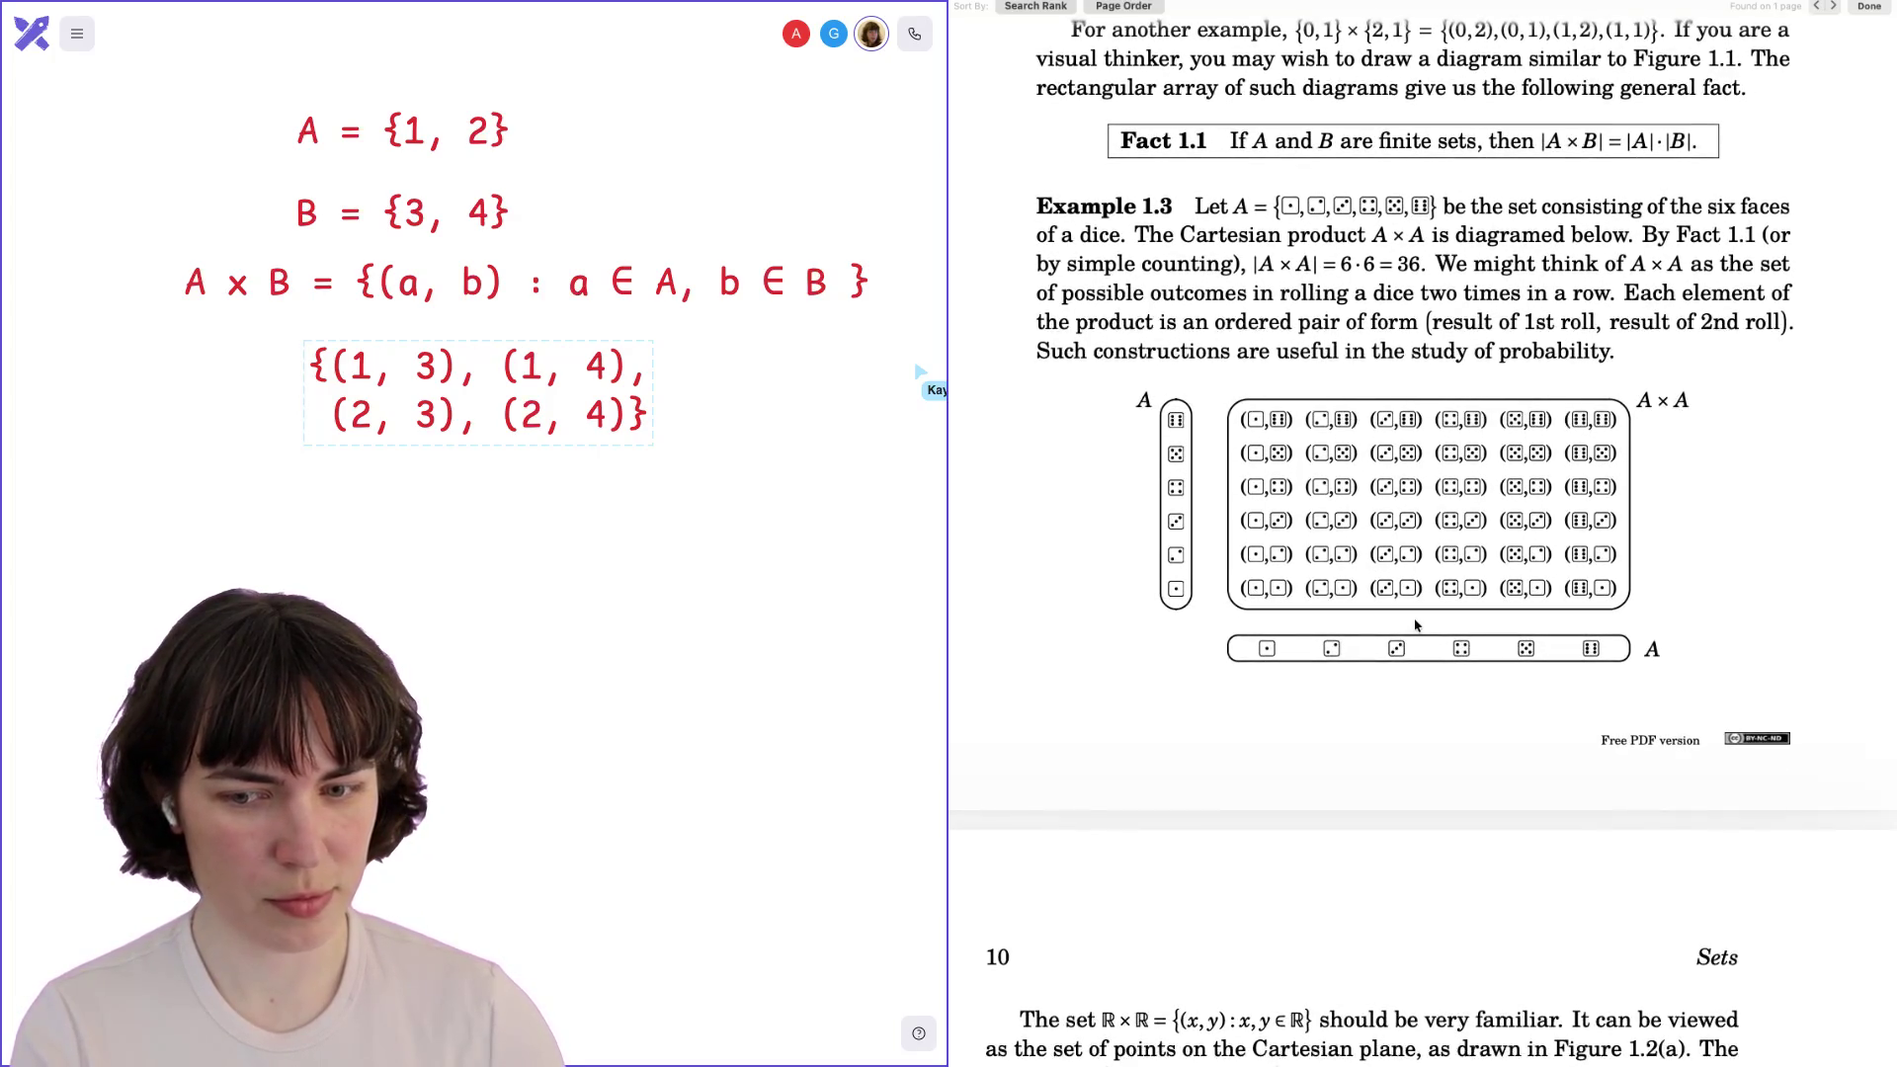
scroll(1415, 624, down, 2)
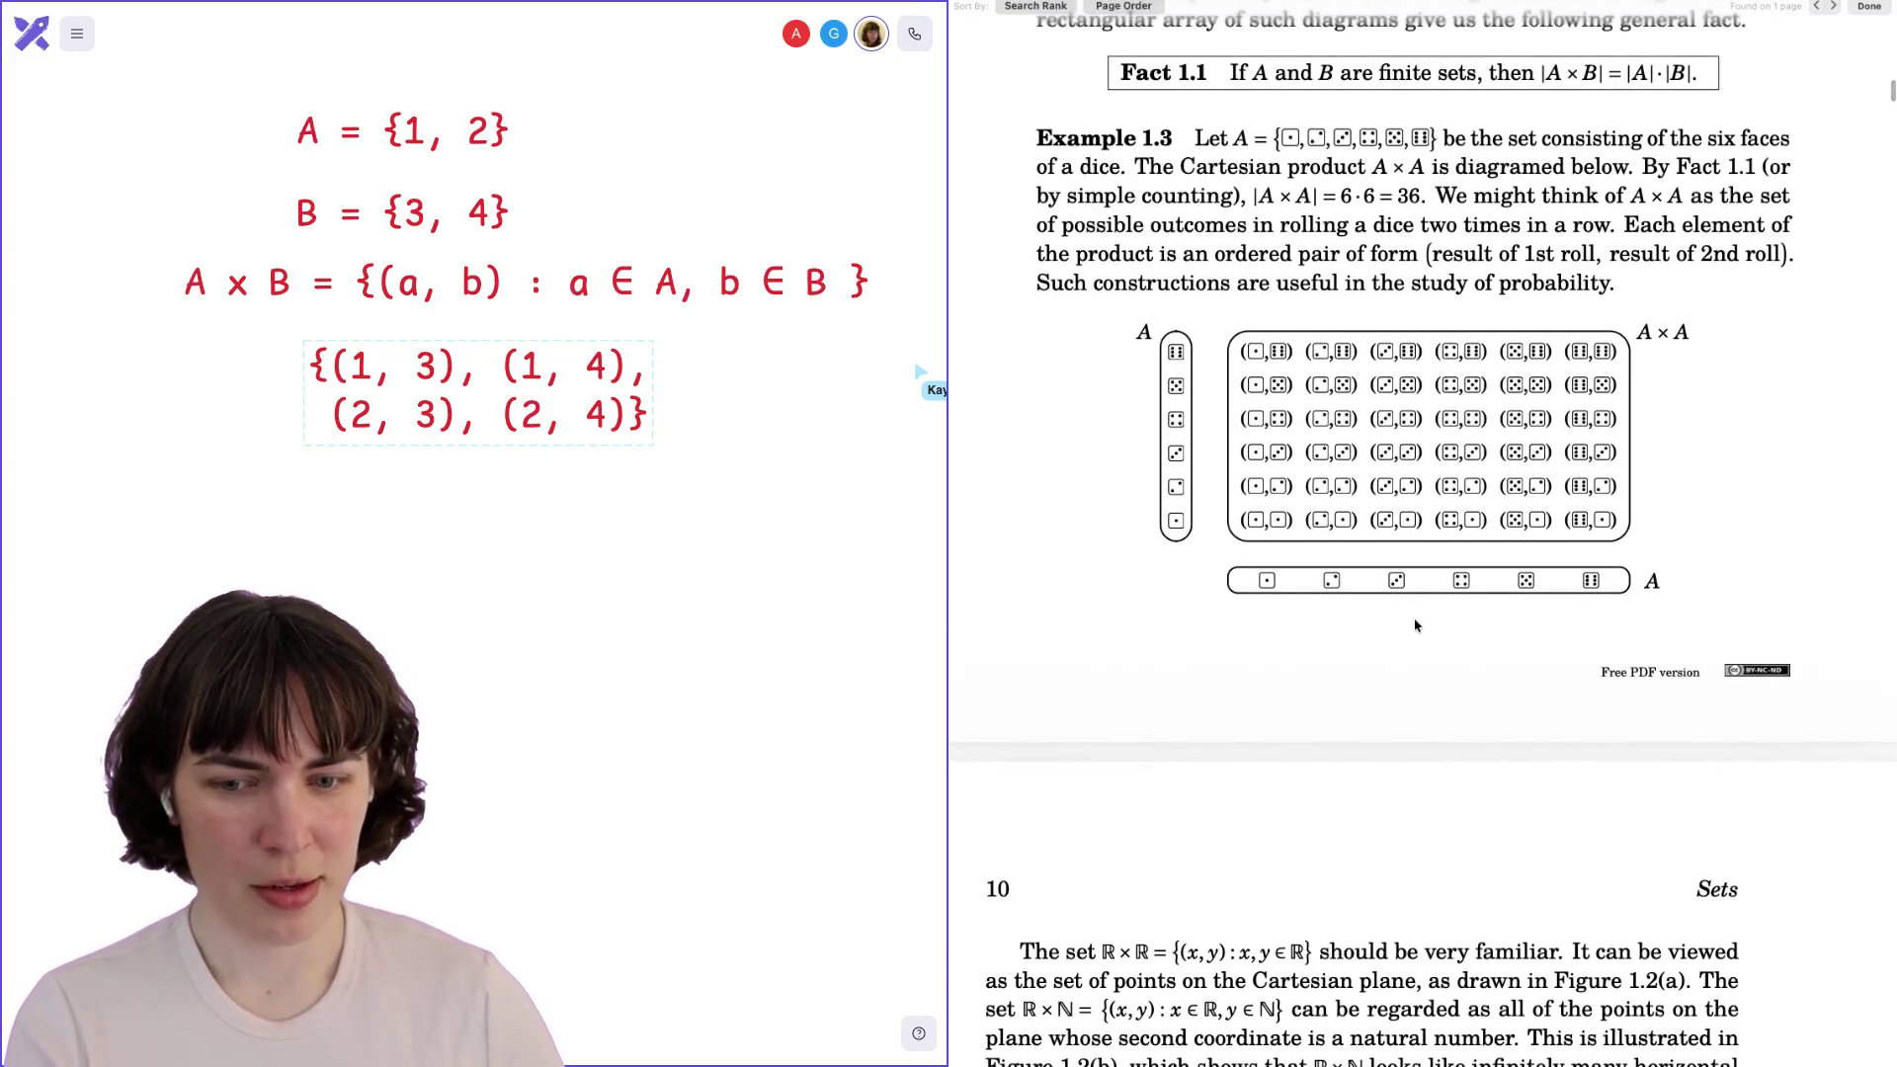
scroll(1415, 624, down, 10)
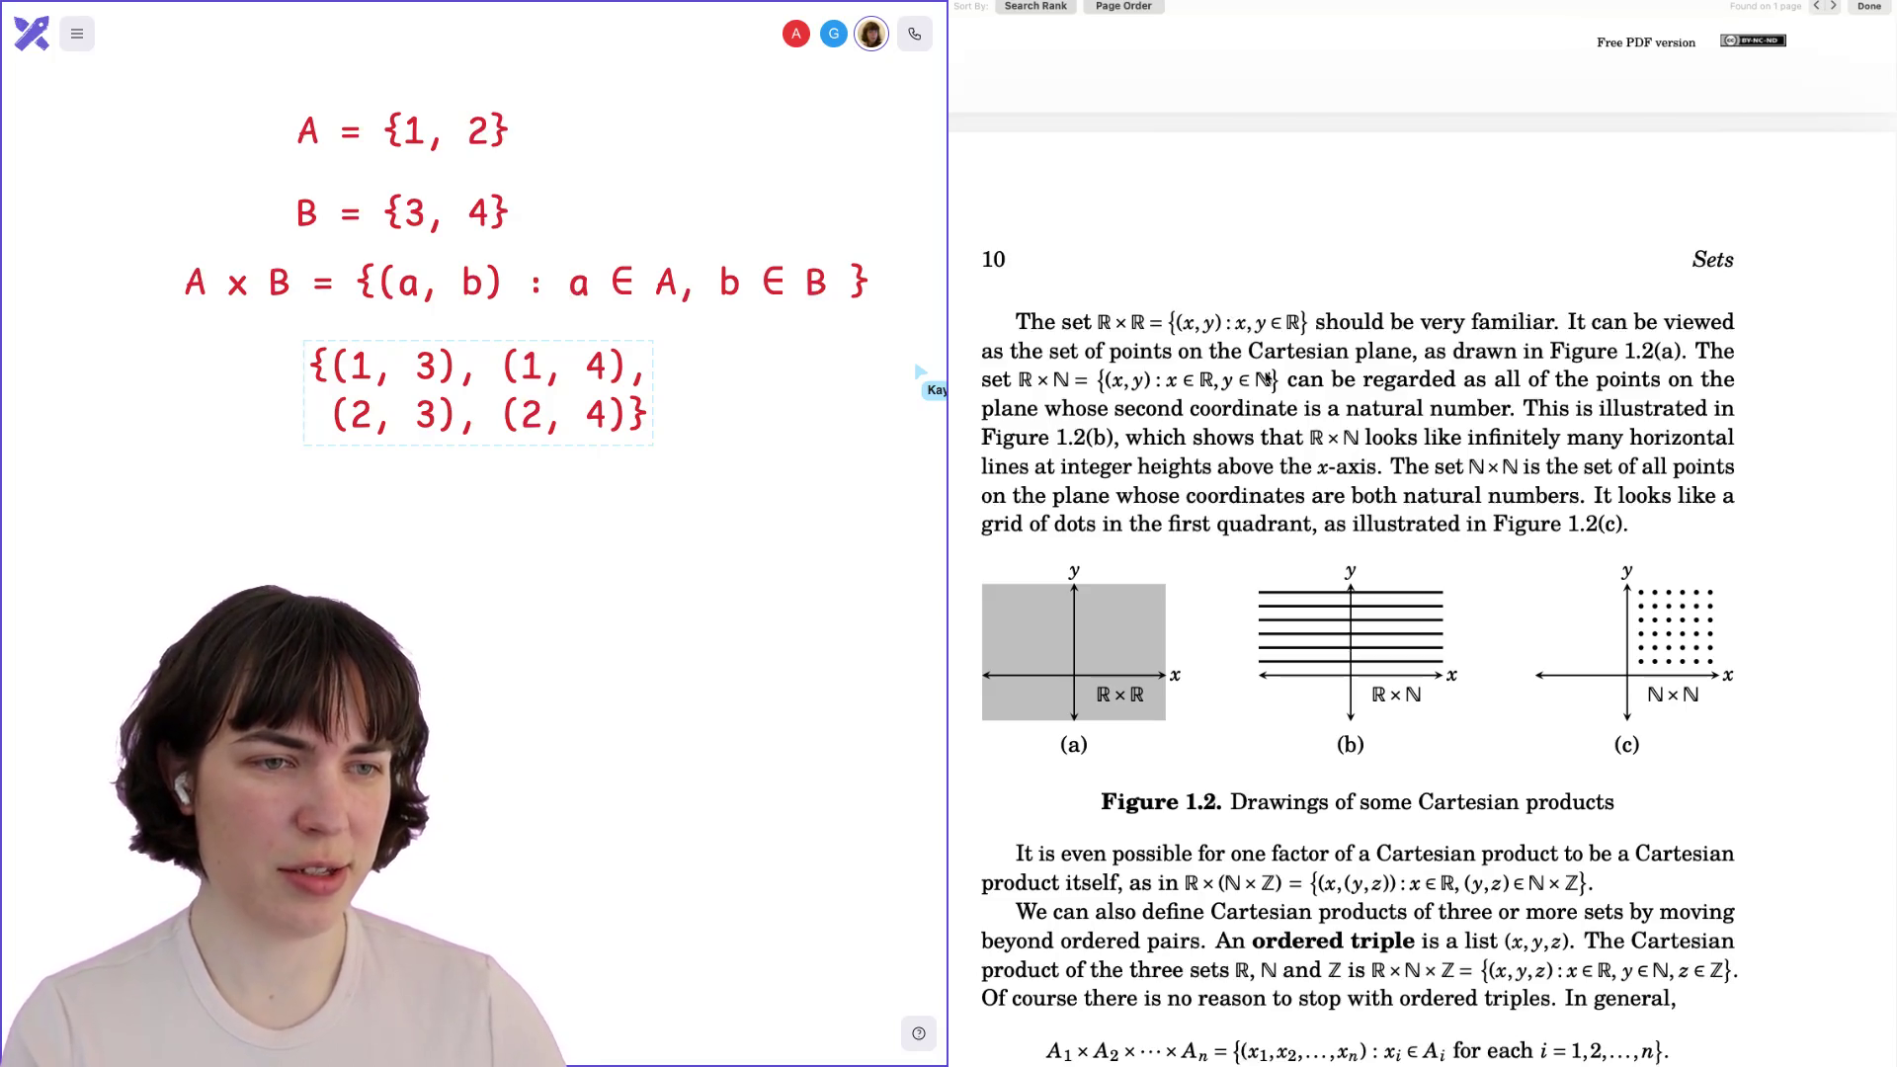
drag(1176, 323, 1306, 324)
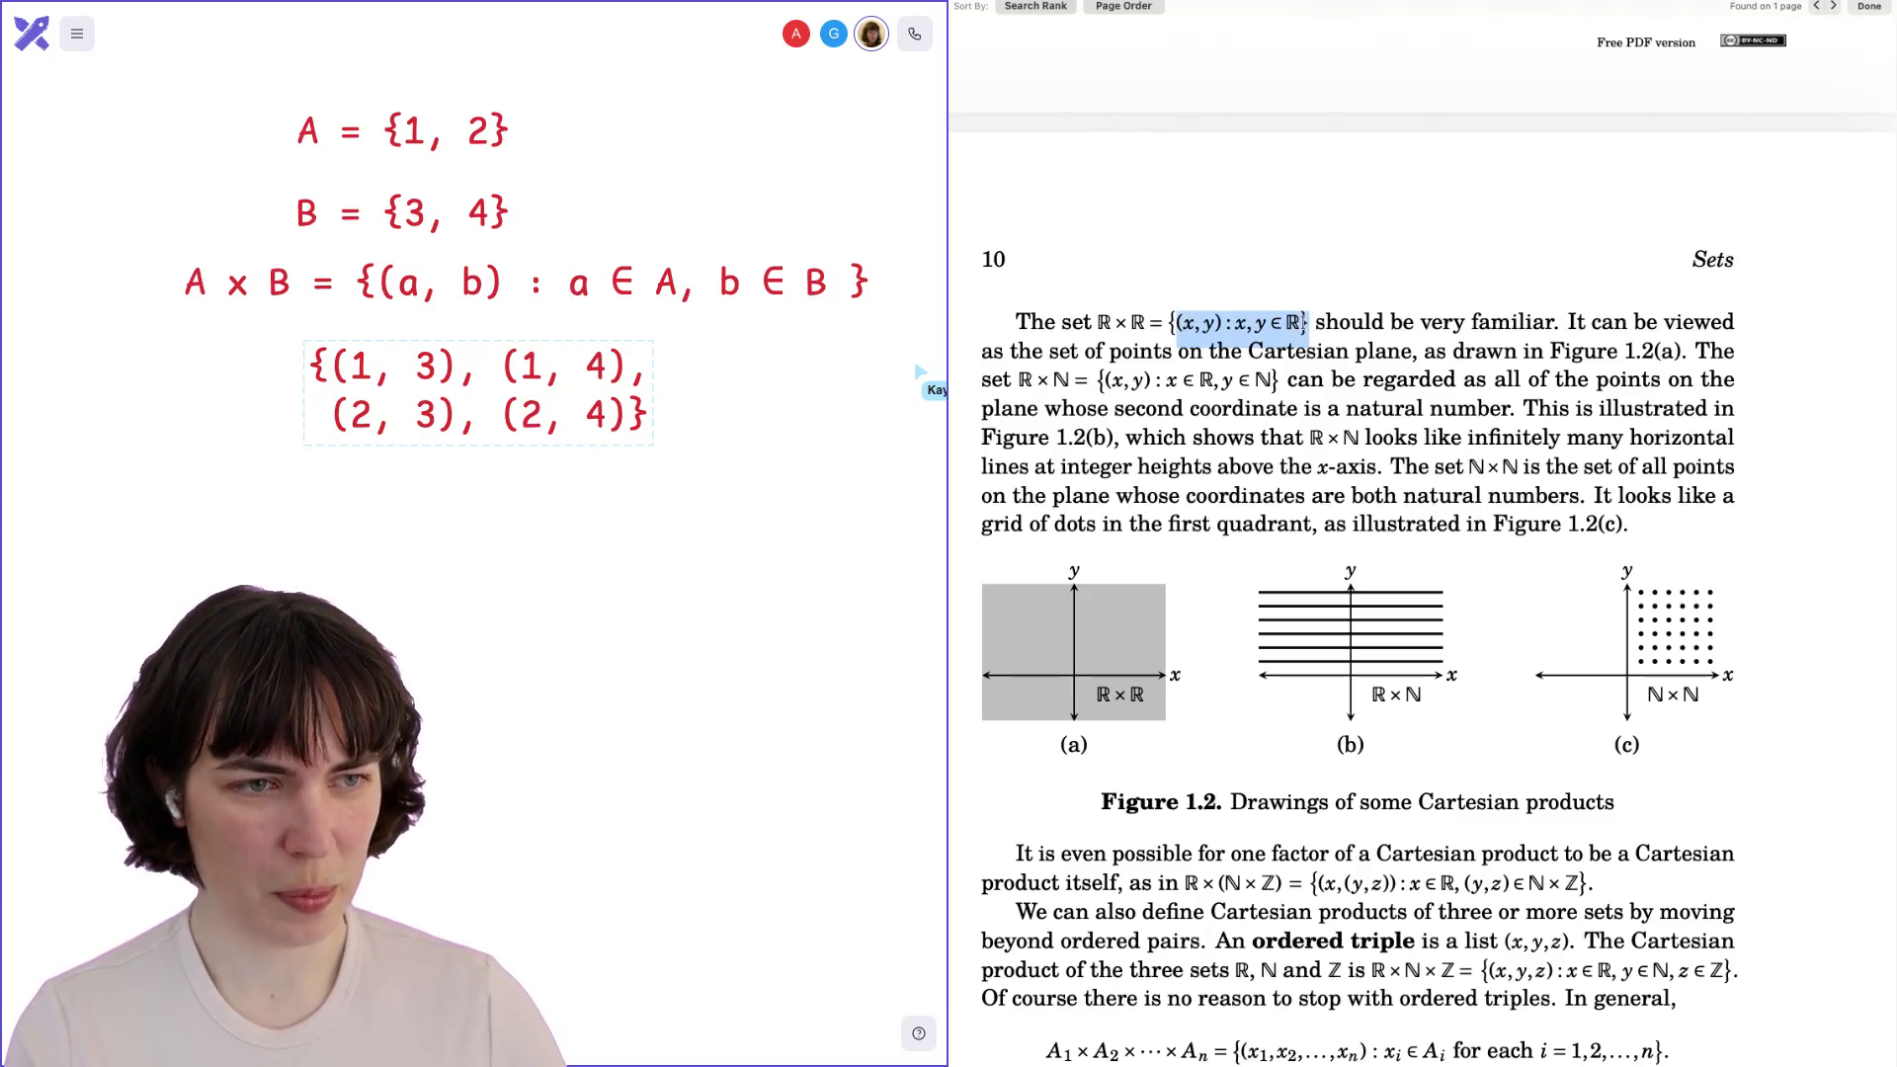
click(1348, 323)
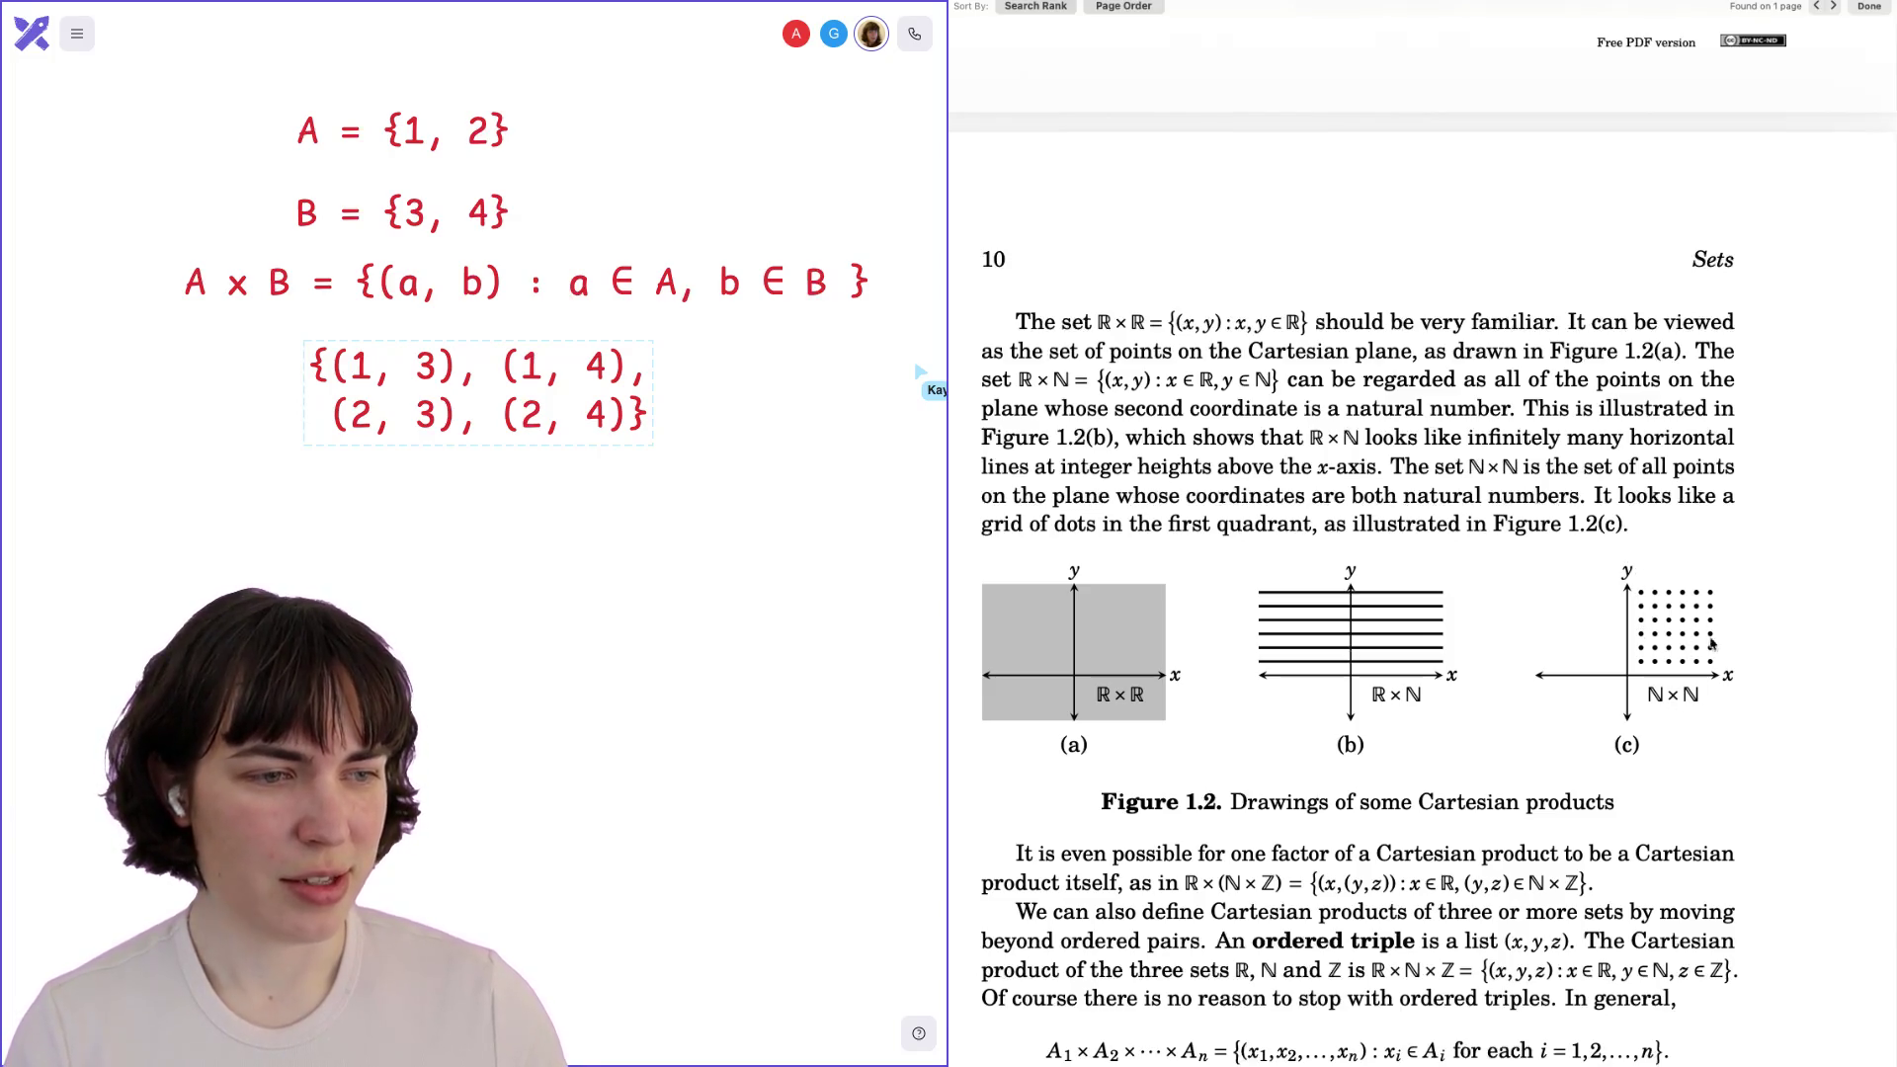
scroll(1701, 580, down, 3)
Scroll to the ordered-triples passage and highlight the set of triples (x,y,z).
scroll(1701, 580, down, 3)
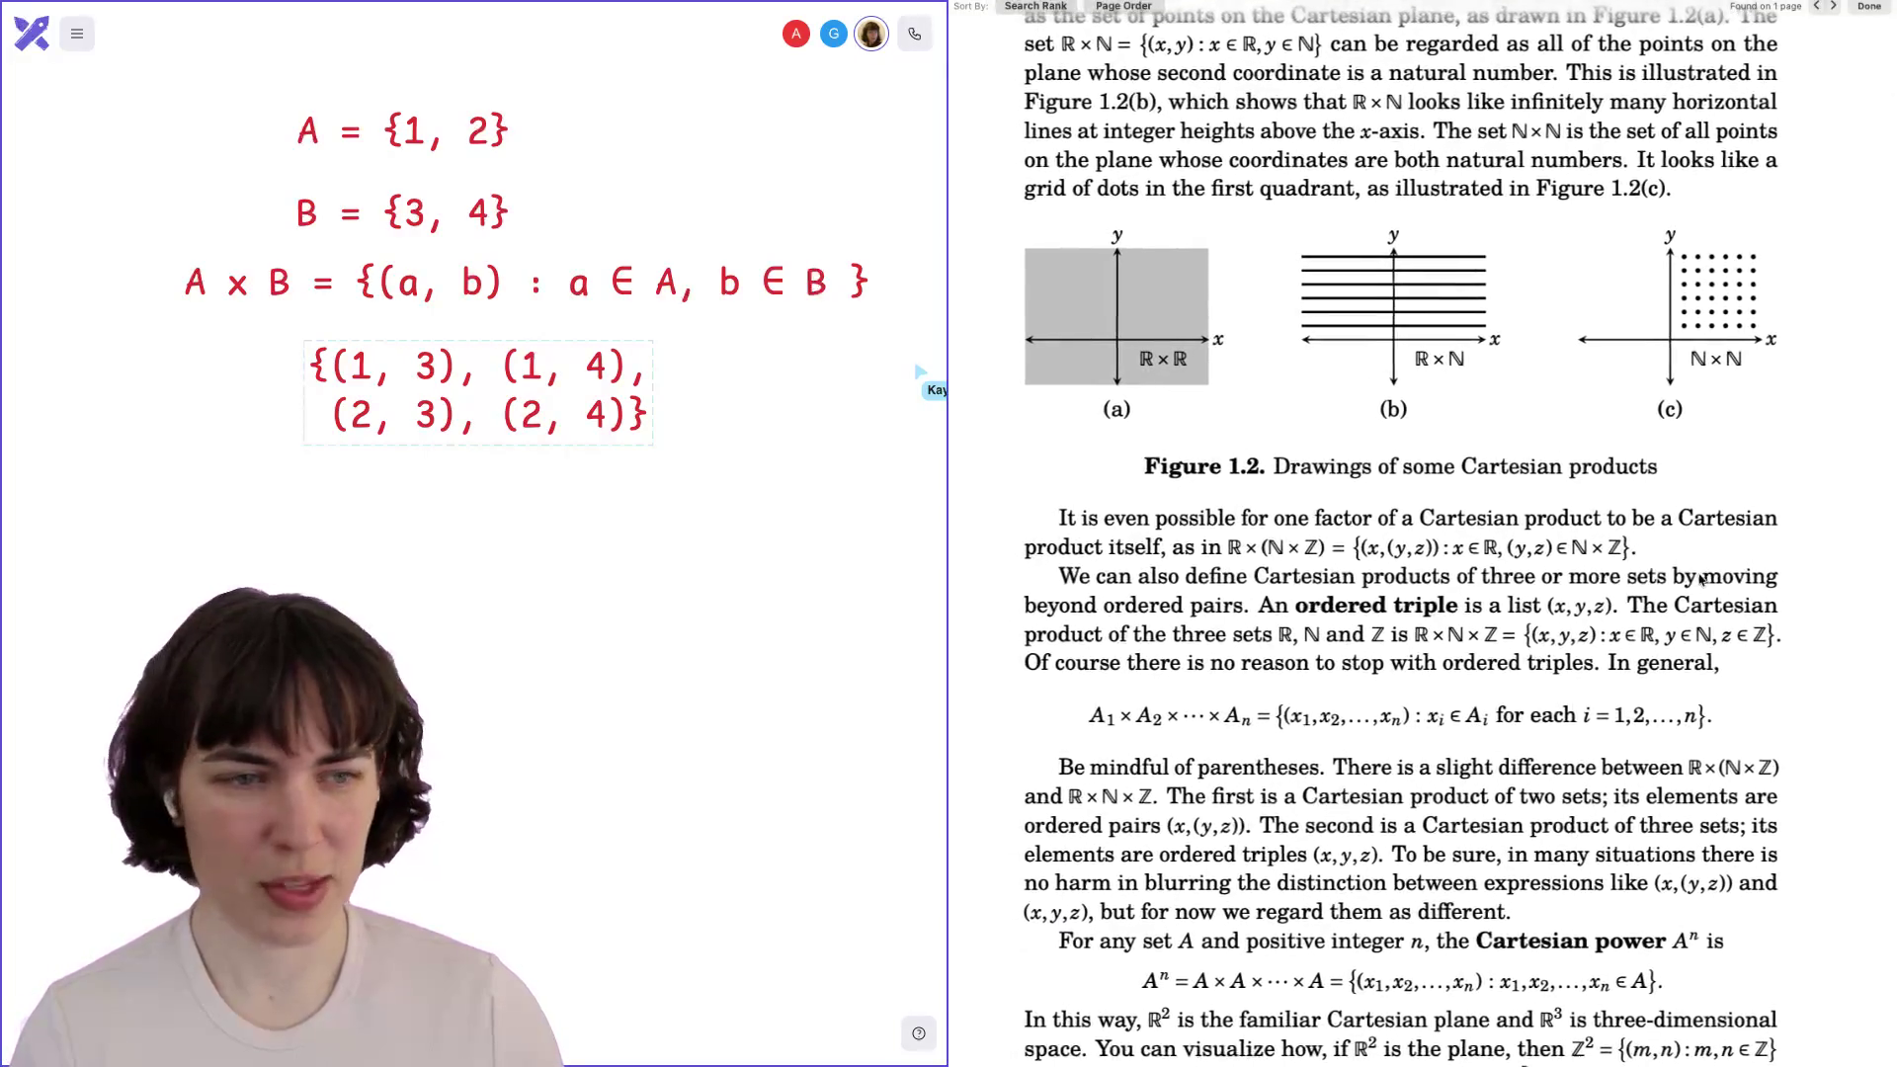
scroll(1701, 580, down, 3)
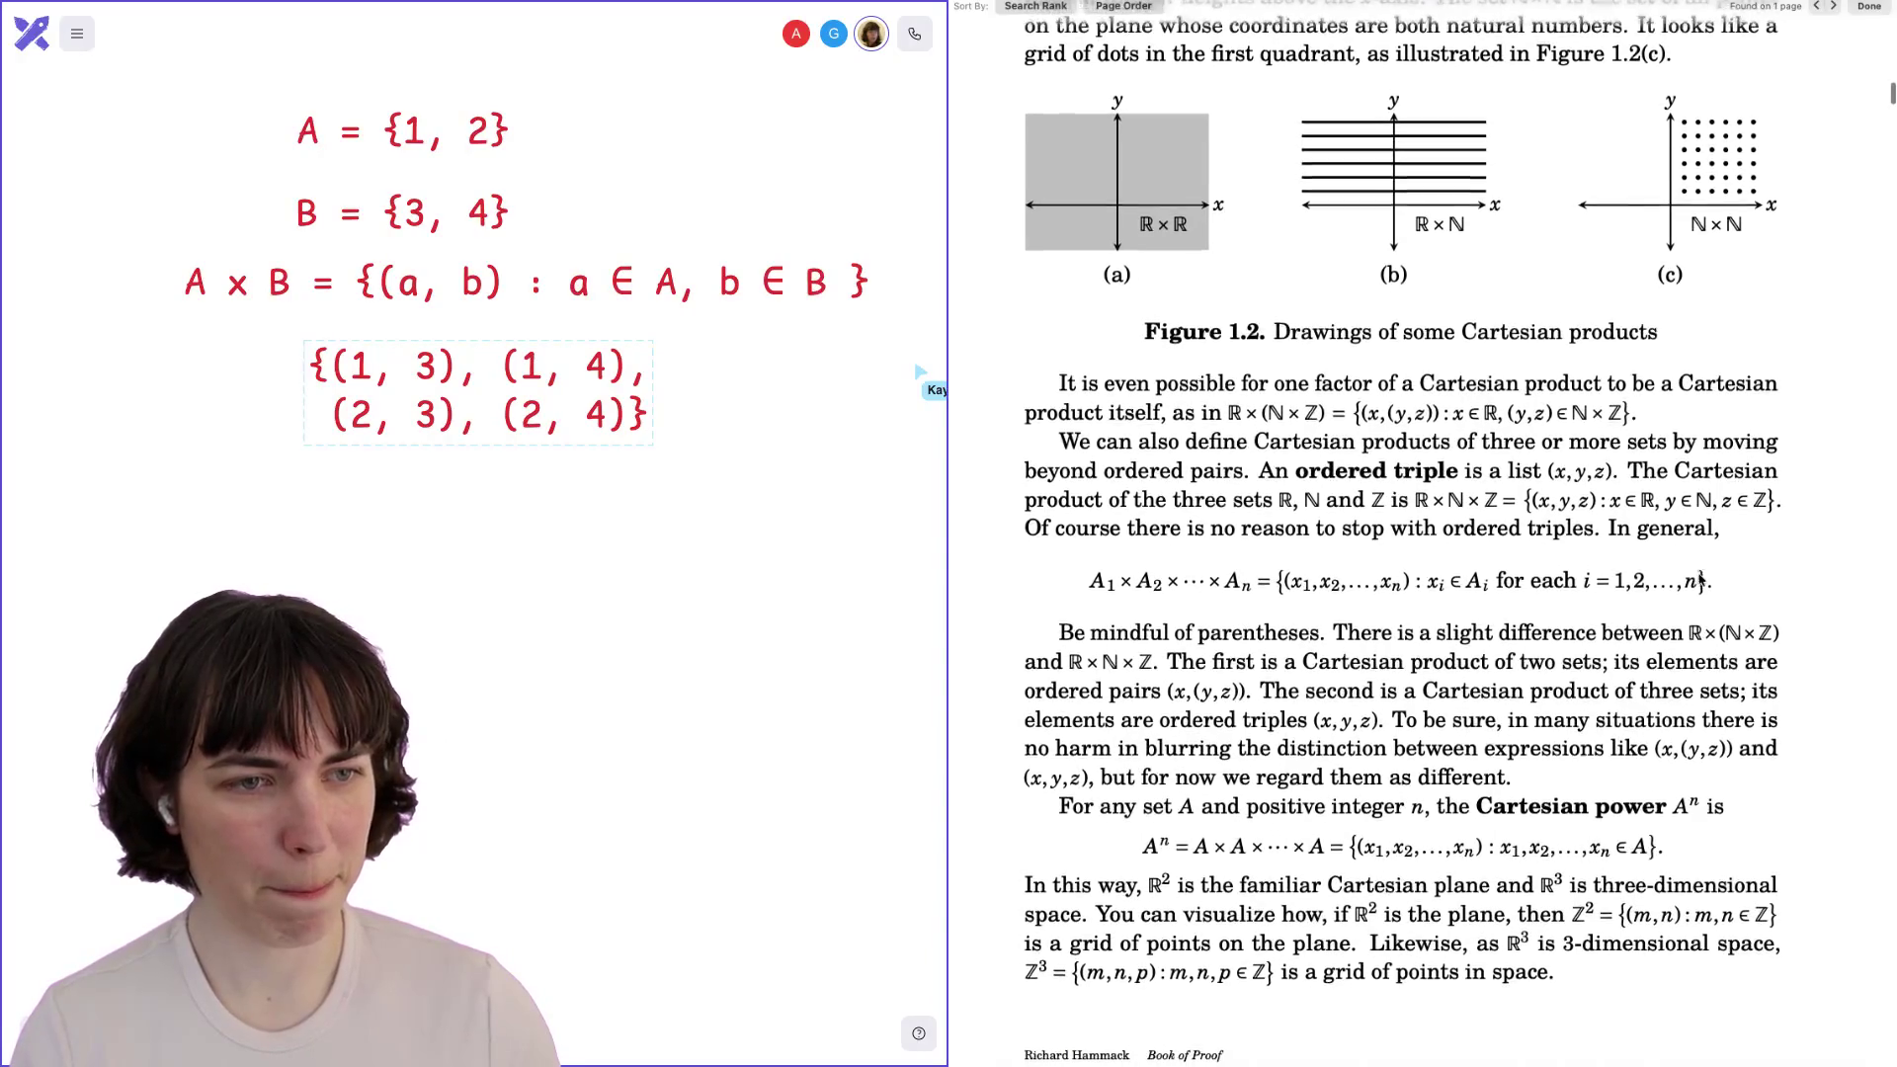
scroll(1701, 580, down, 1)
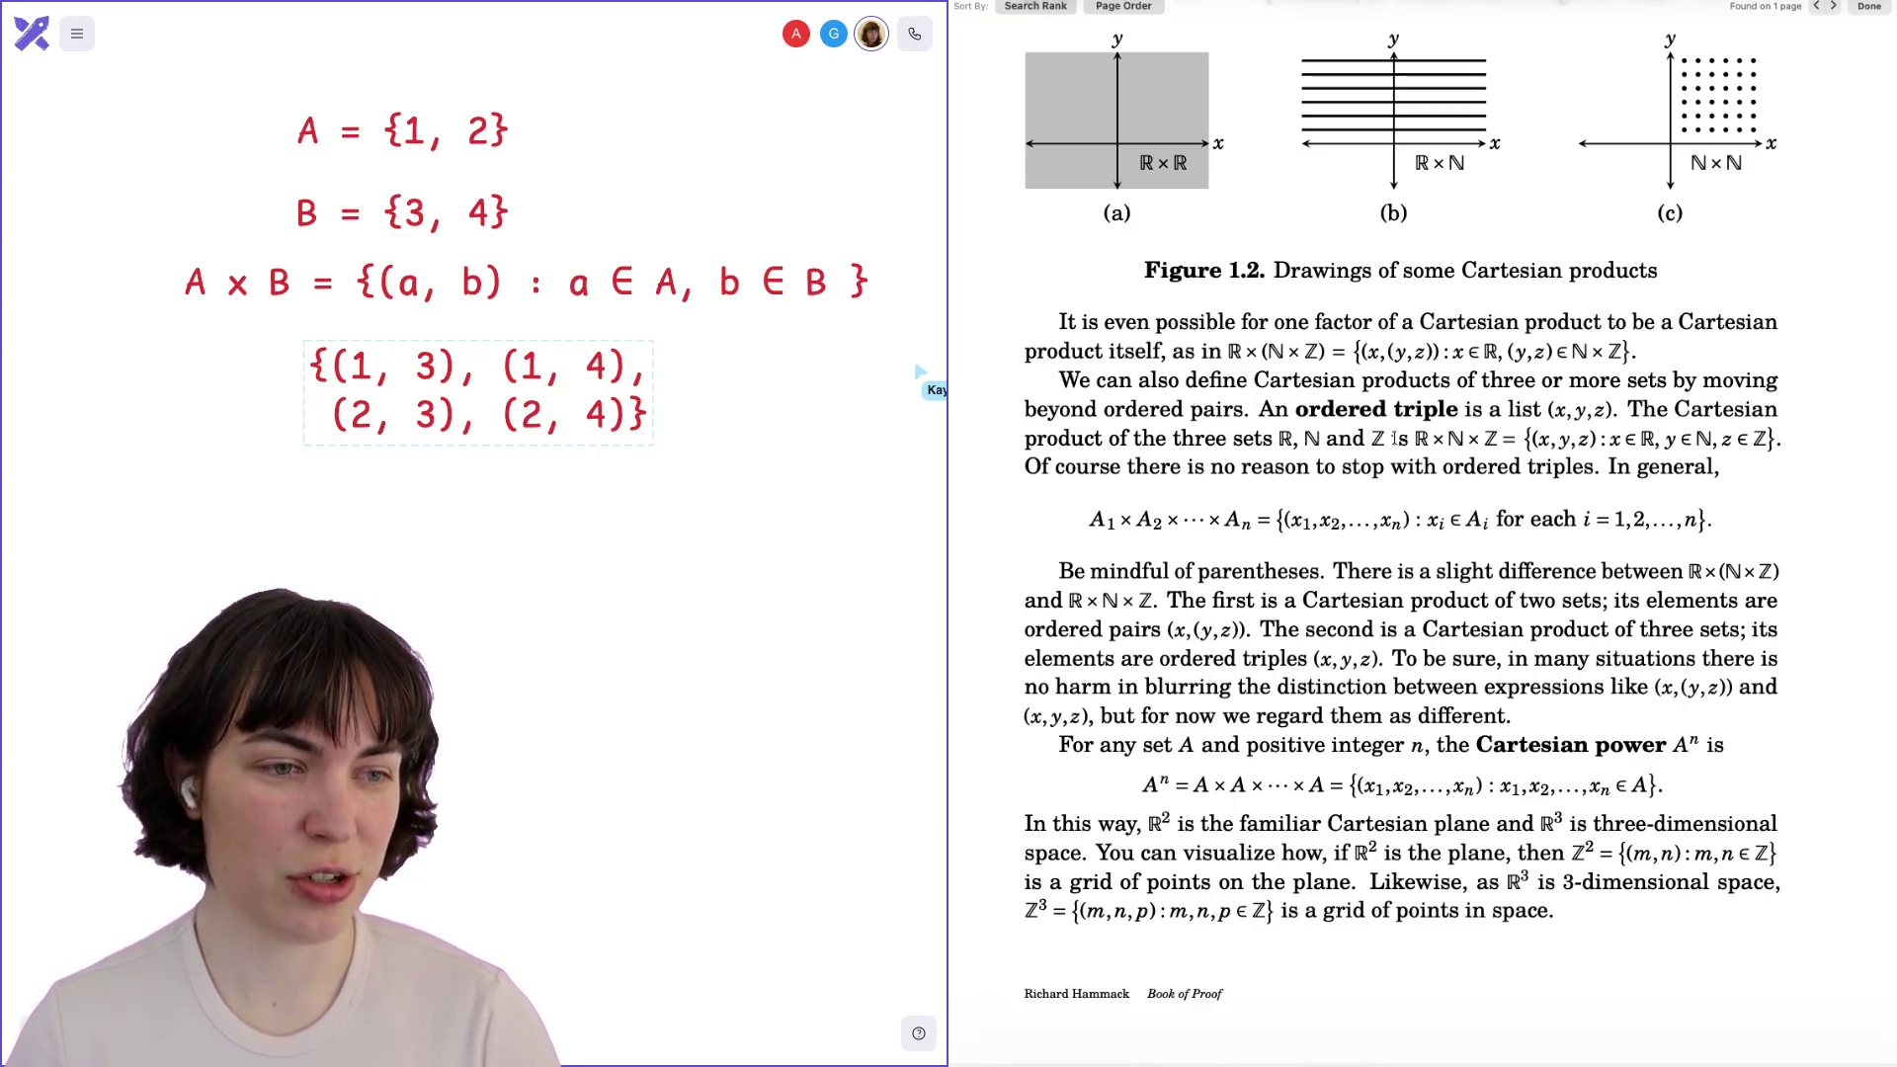
drag(1416, 439, 1757, 437)
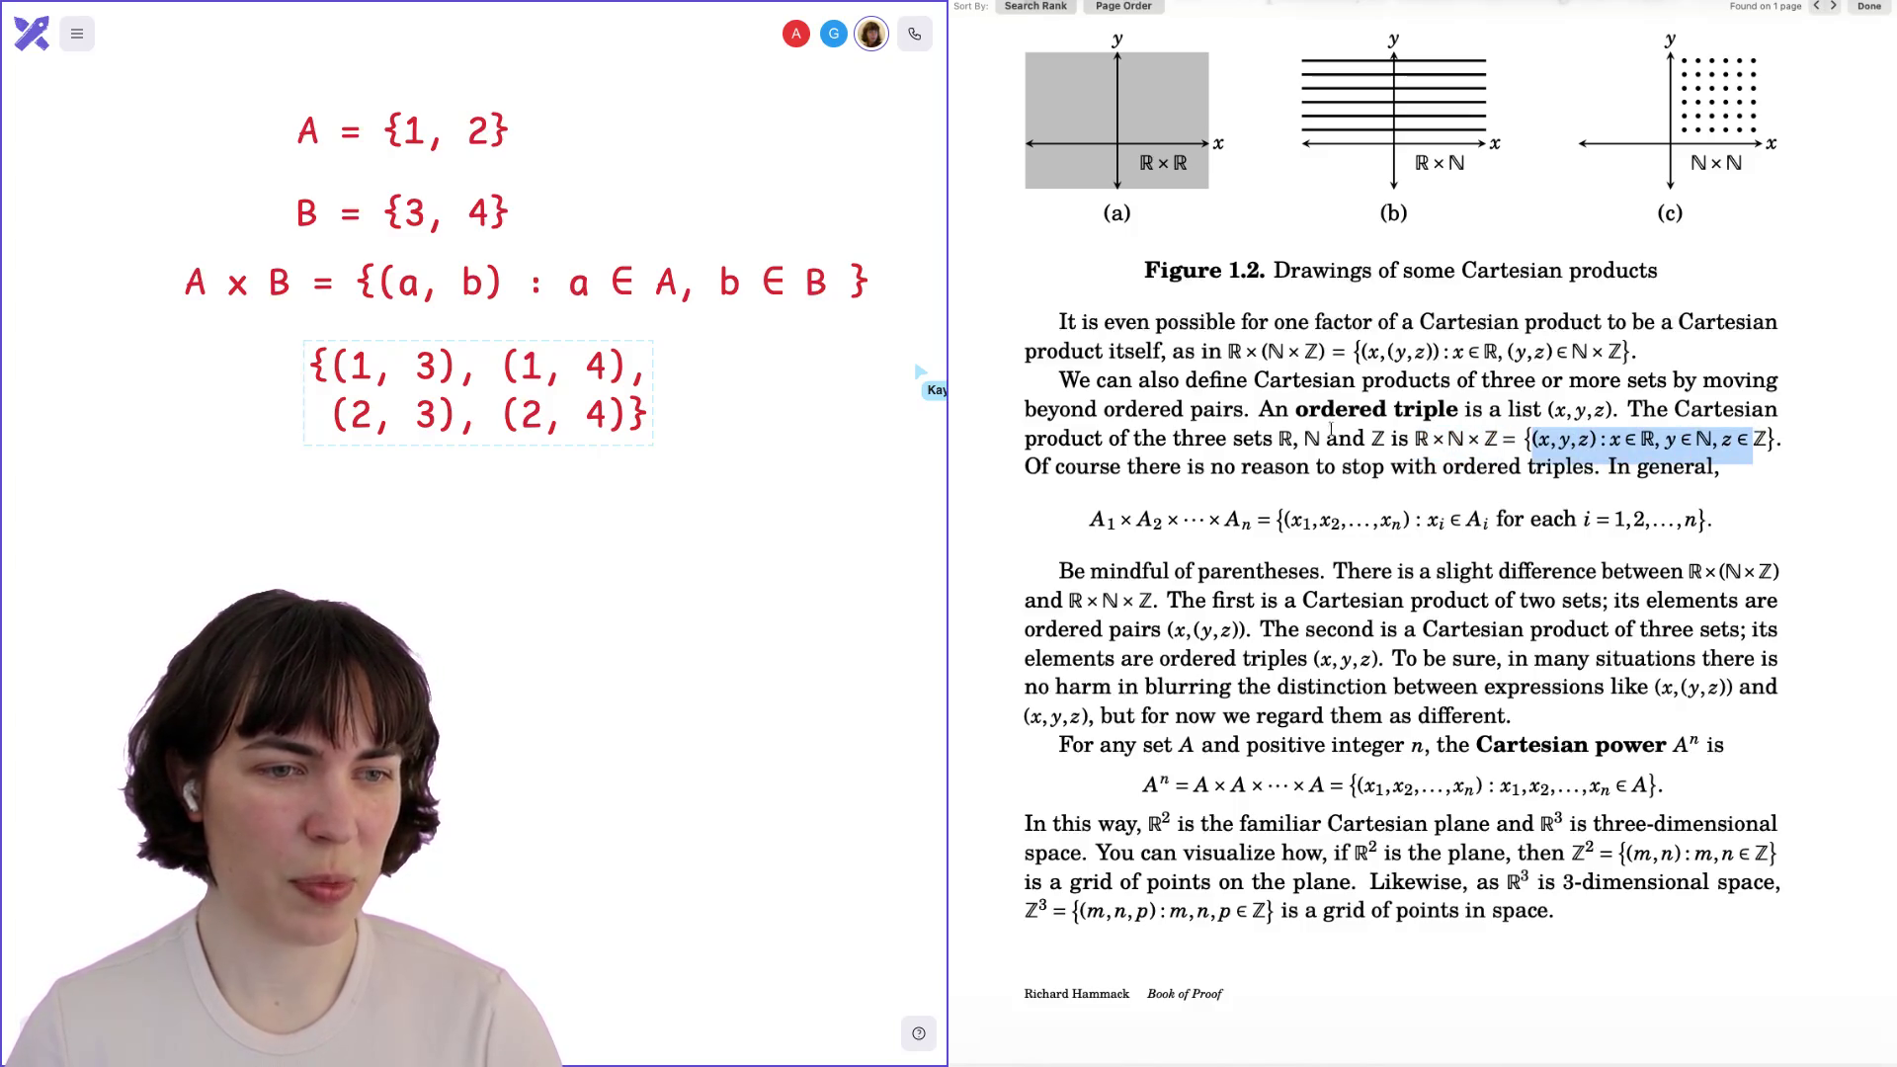
click(1383, 482)
scroll(1274, 399, down, 3)
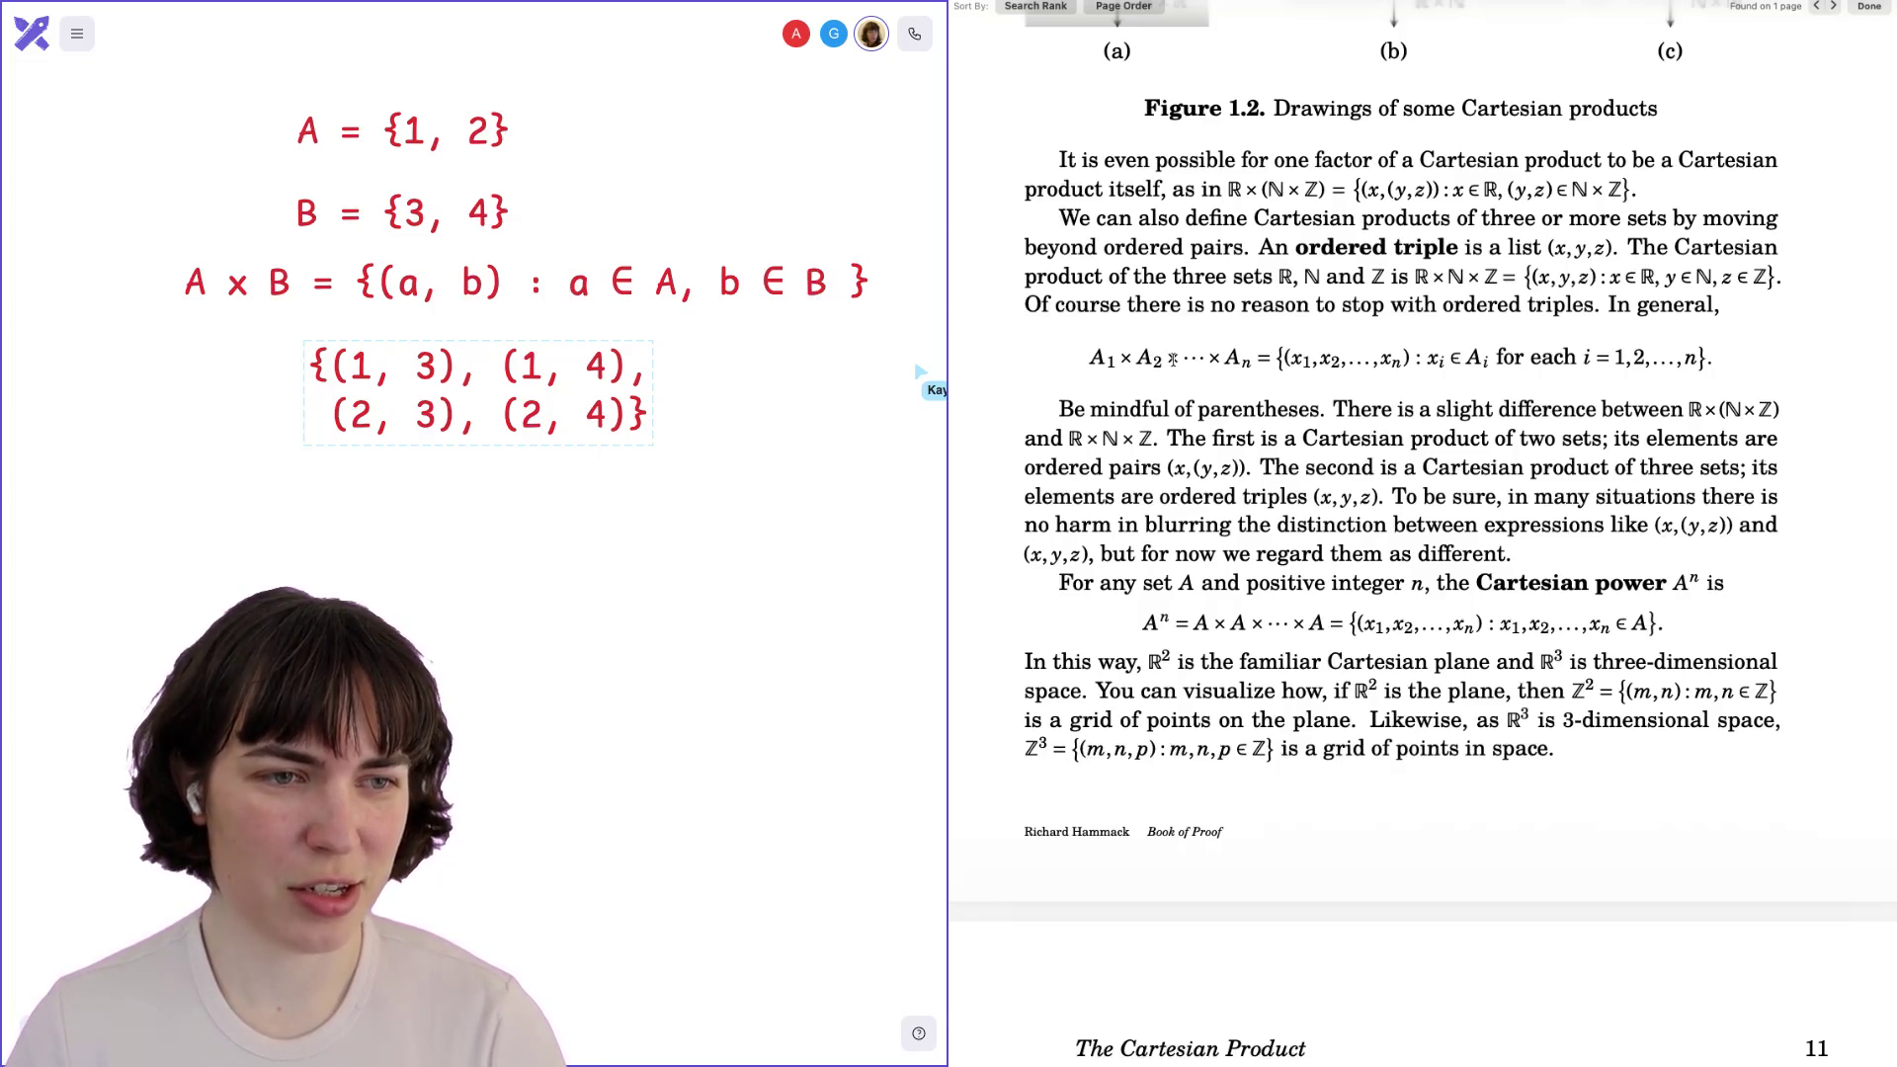
drag(1289, 357, 1408, 362)
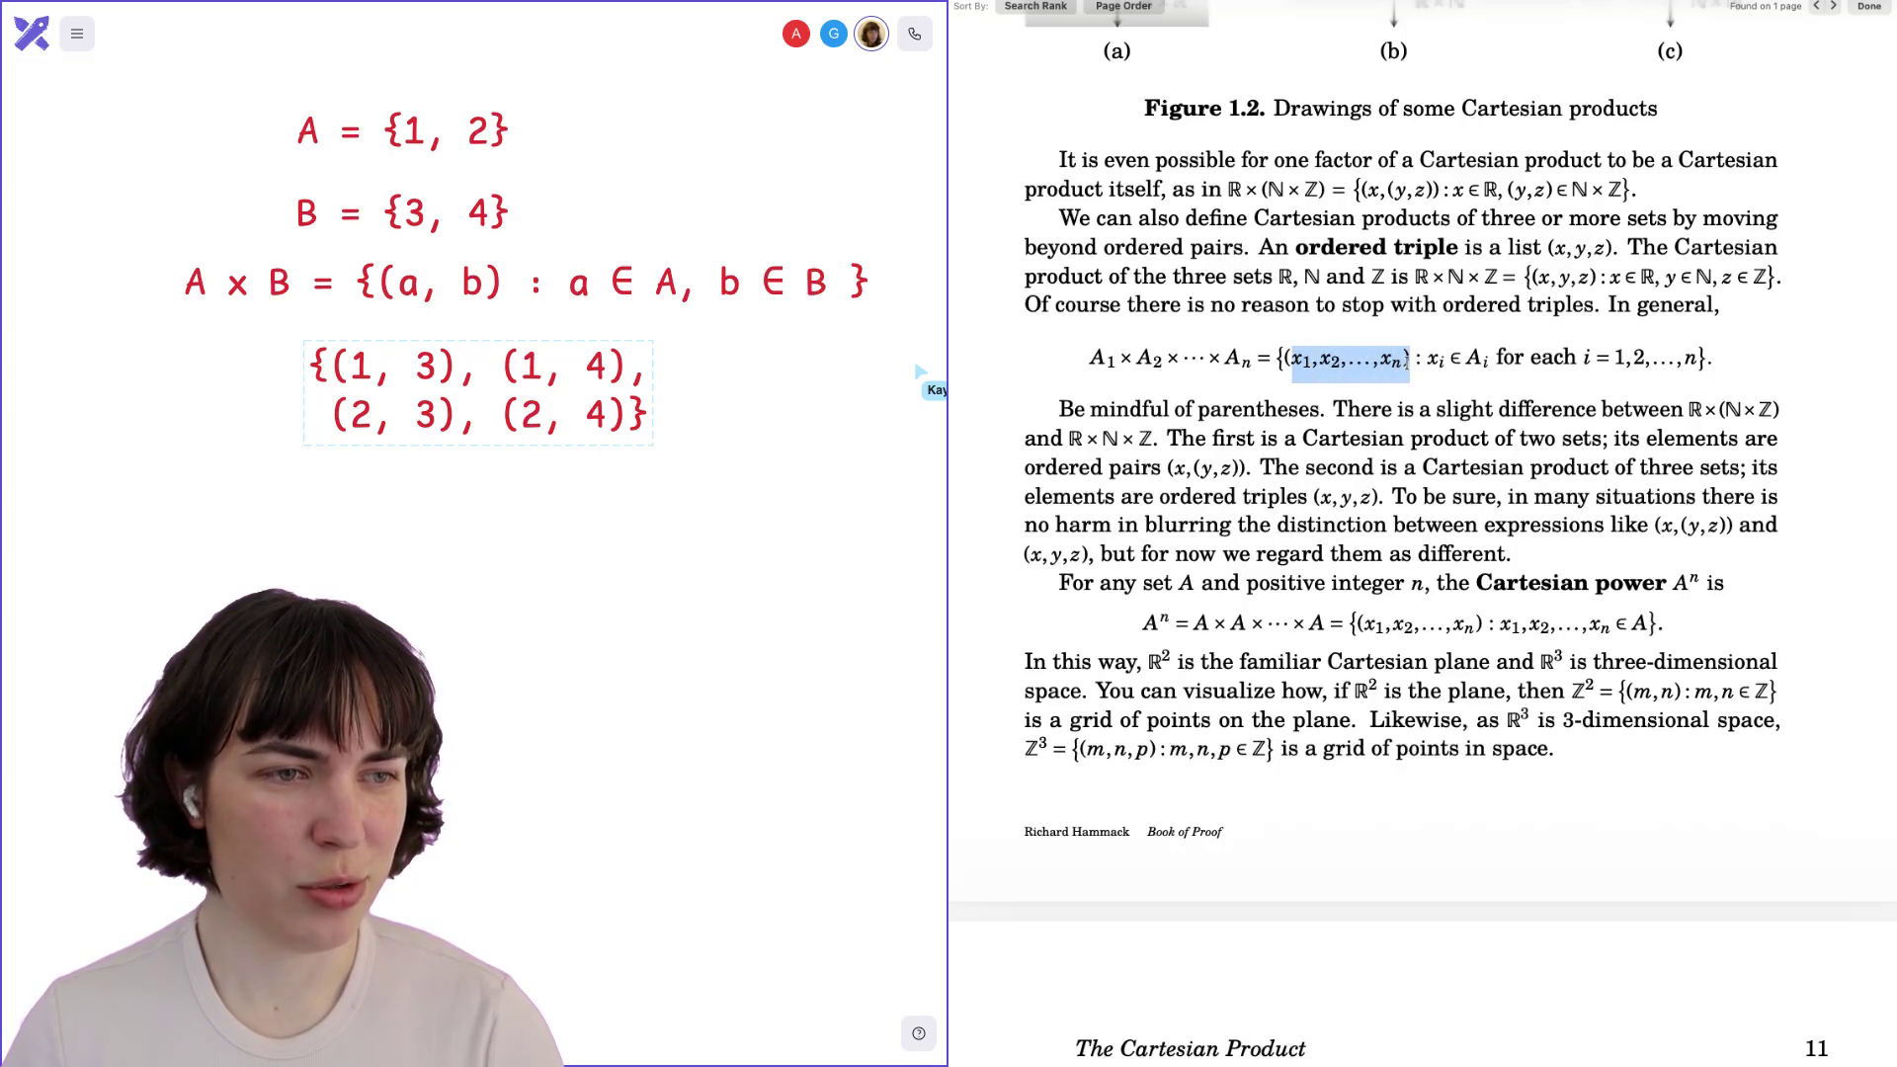
click(1276, 371)
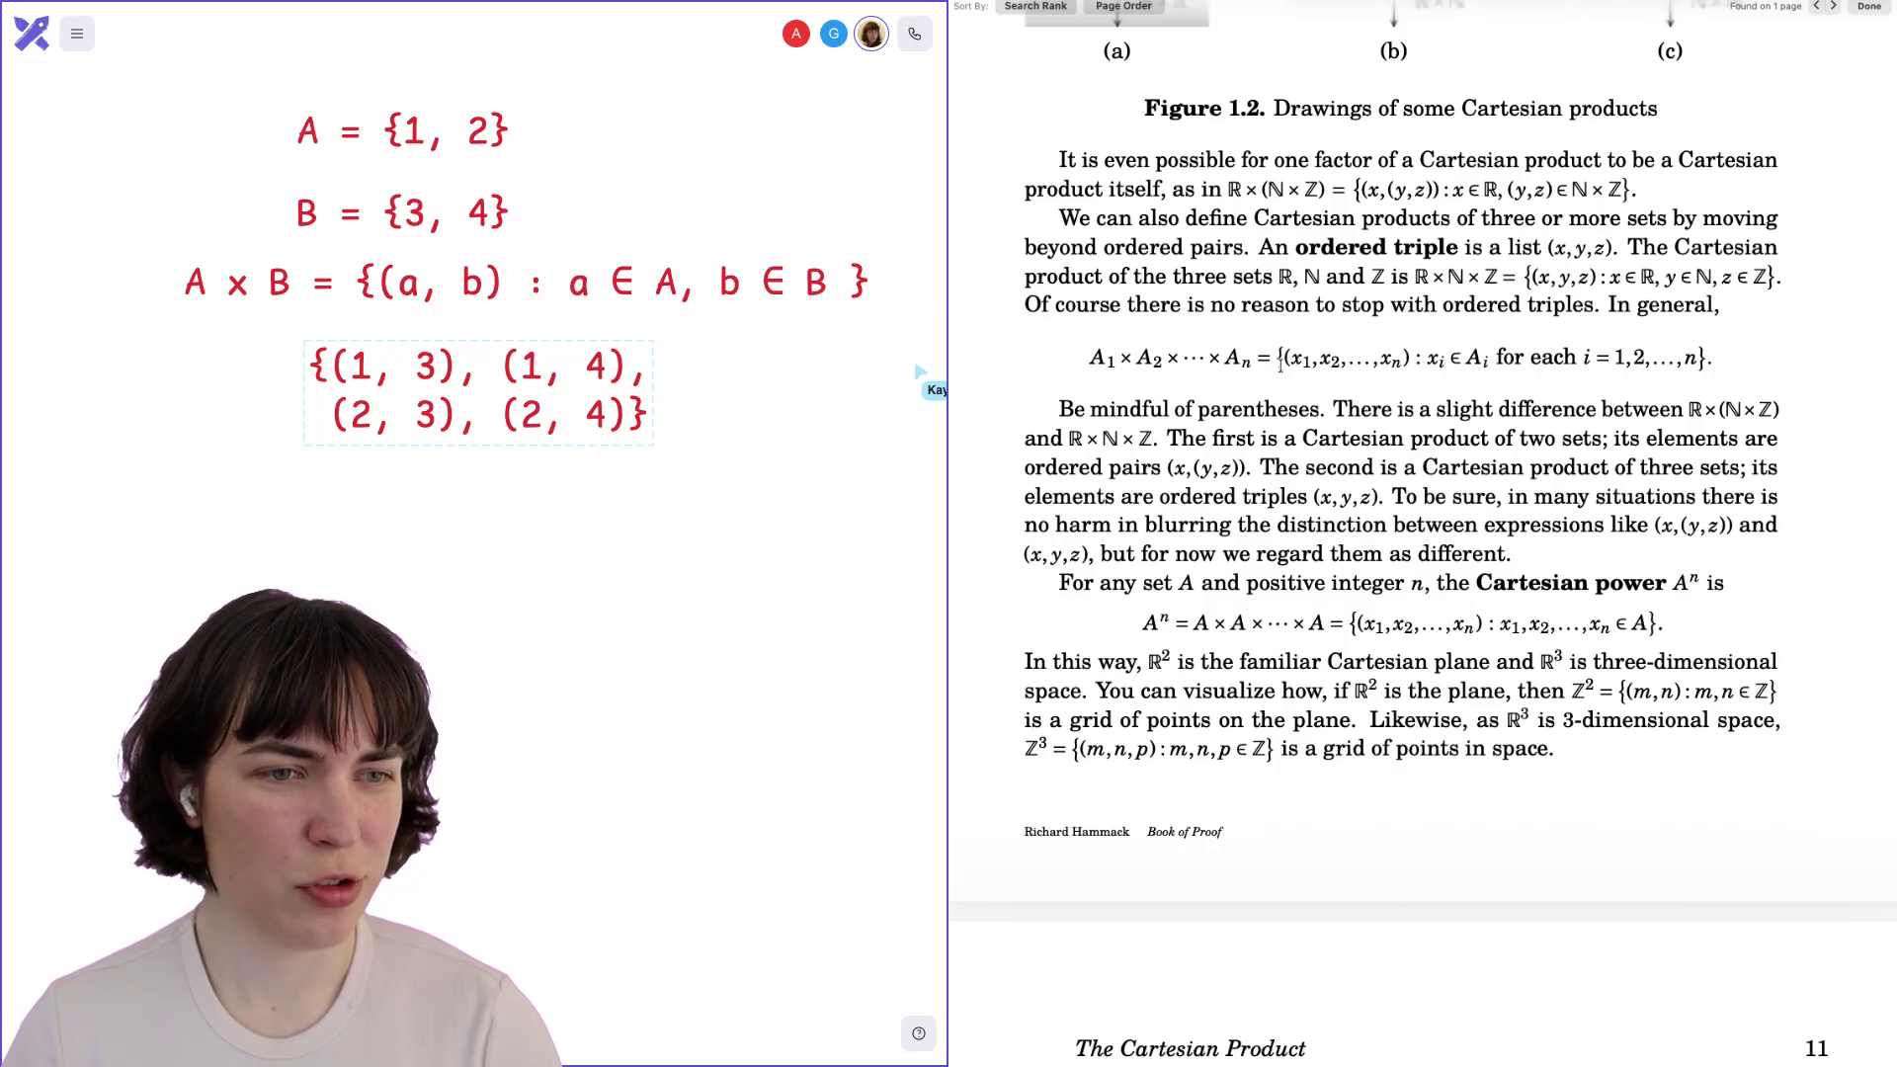
drag(1281, 362, 1411, 356)
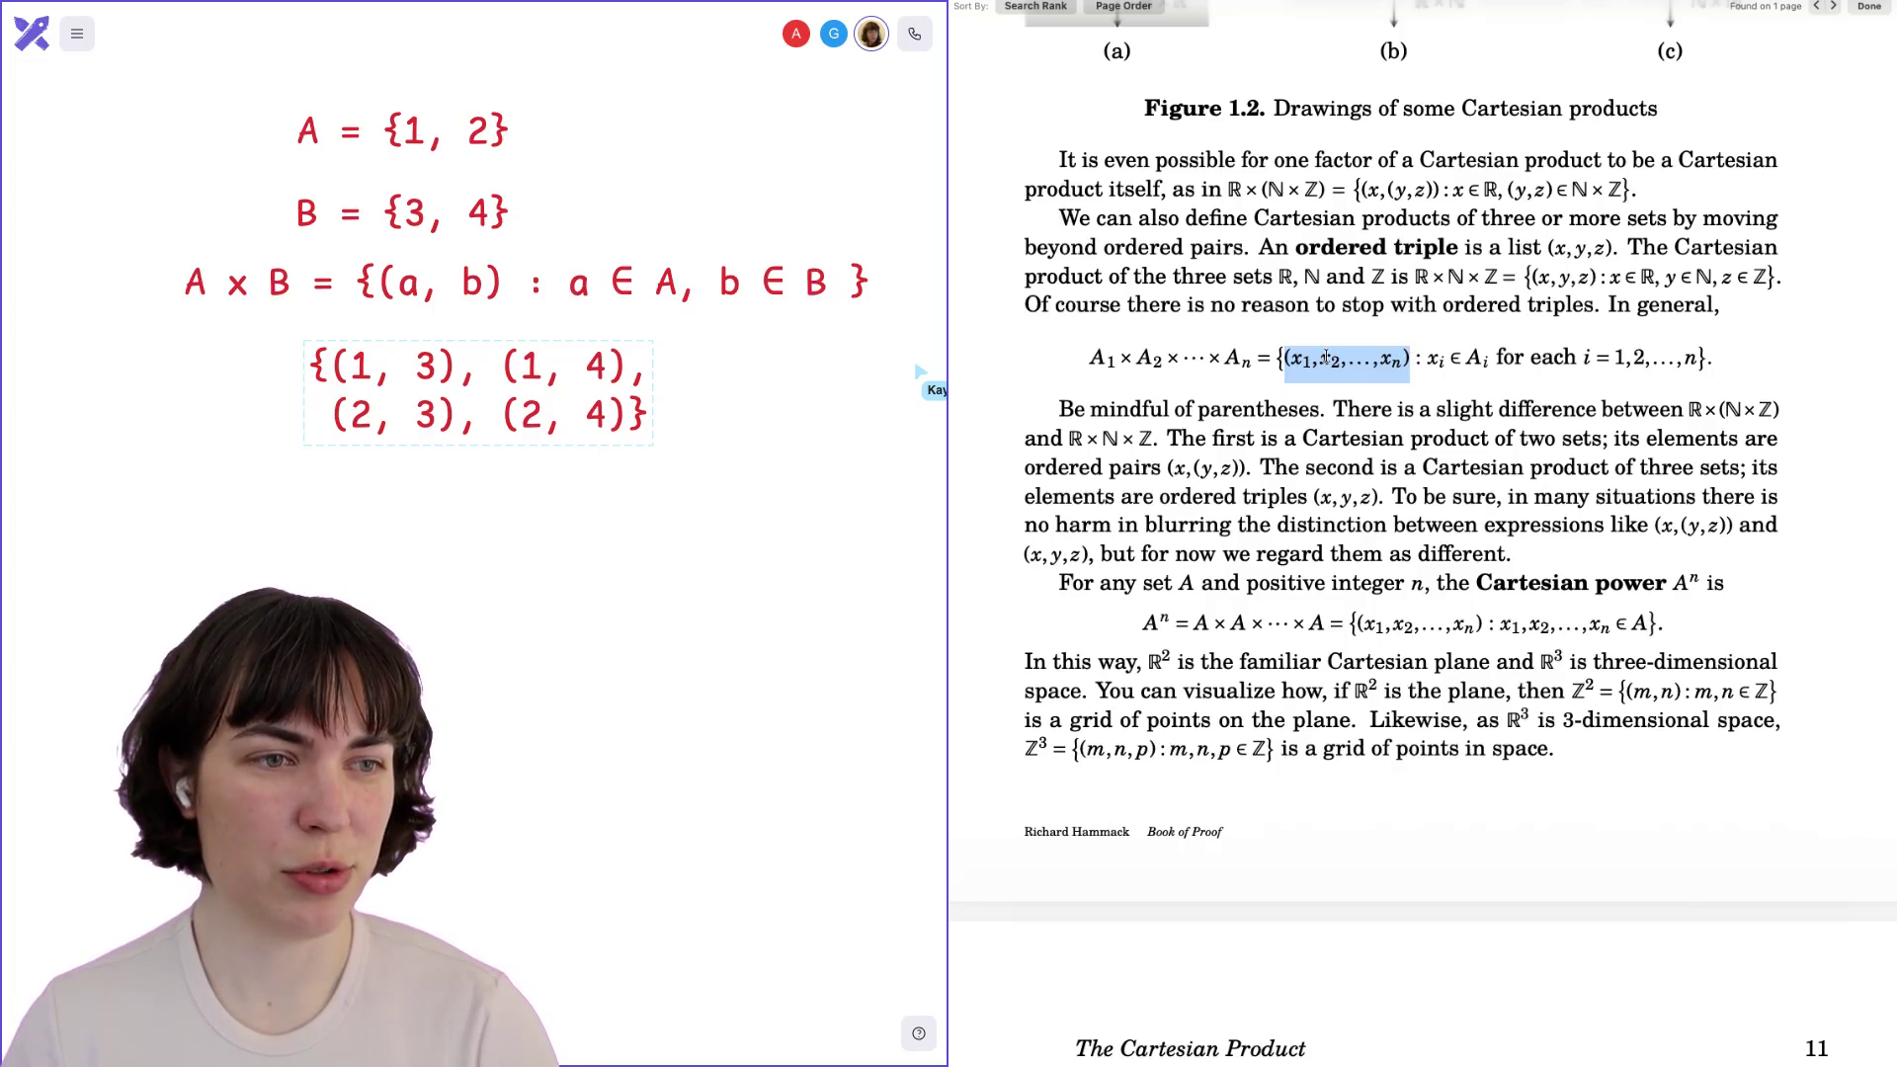
drag(1282, 357, 1411, 358)
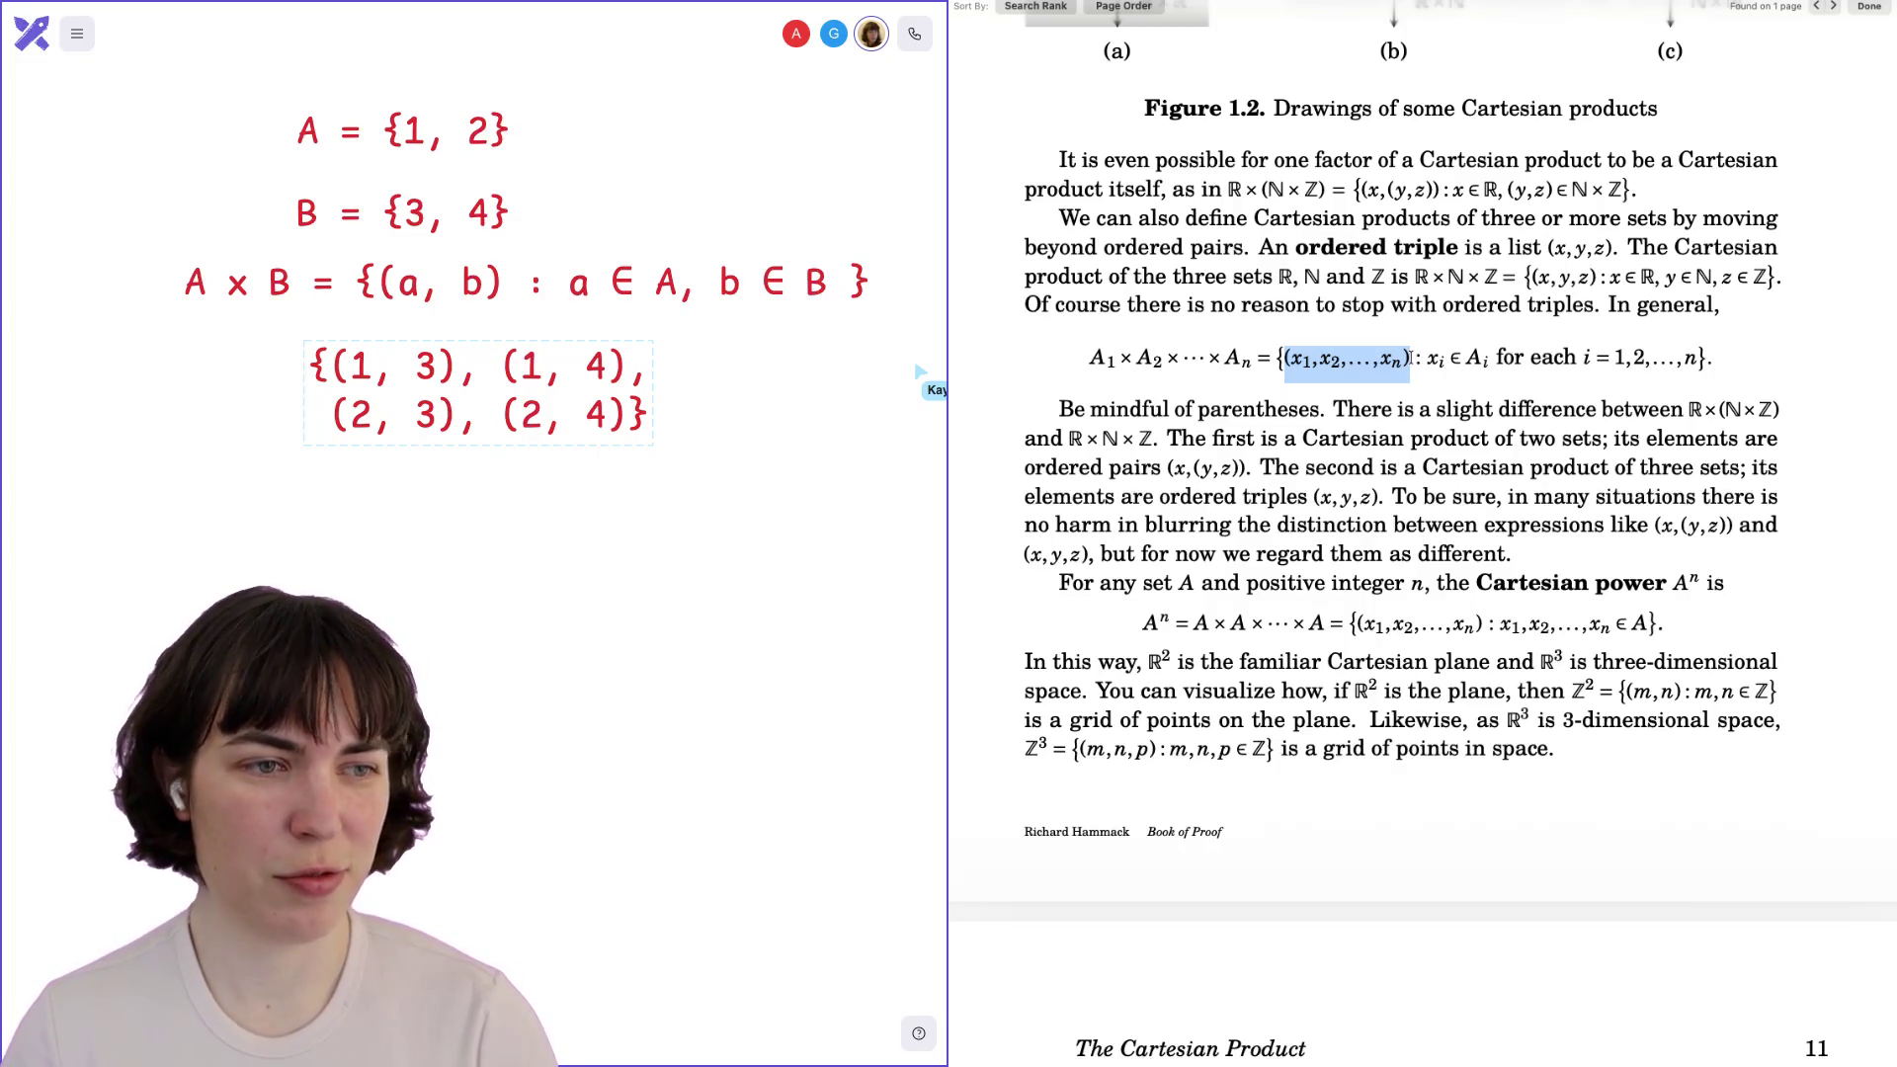
click(1411, 357)
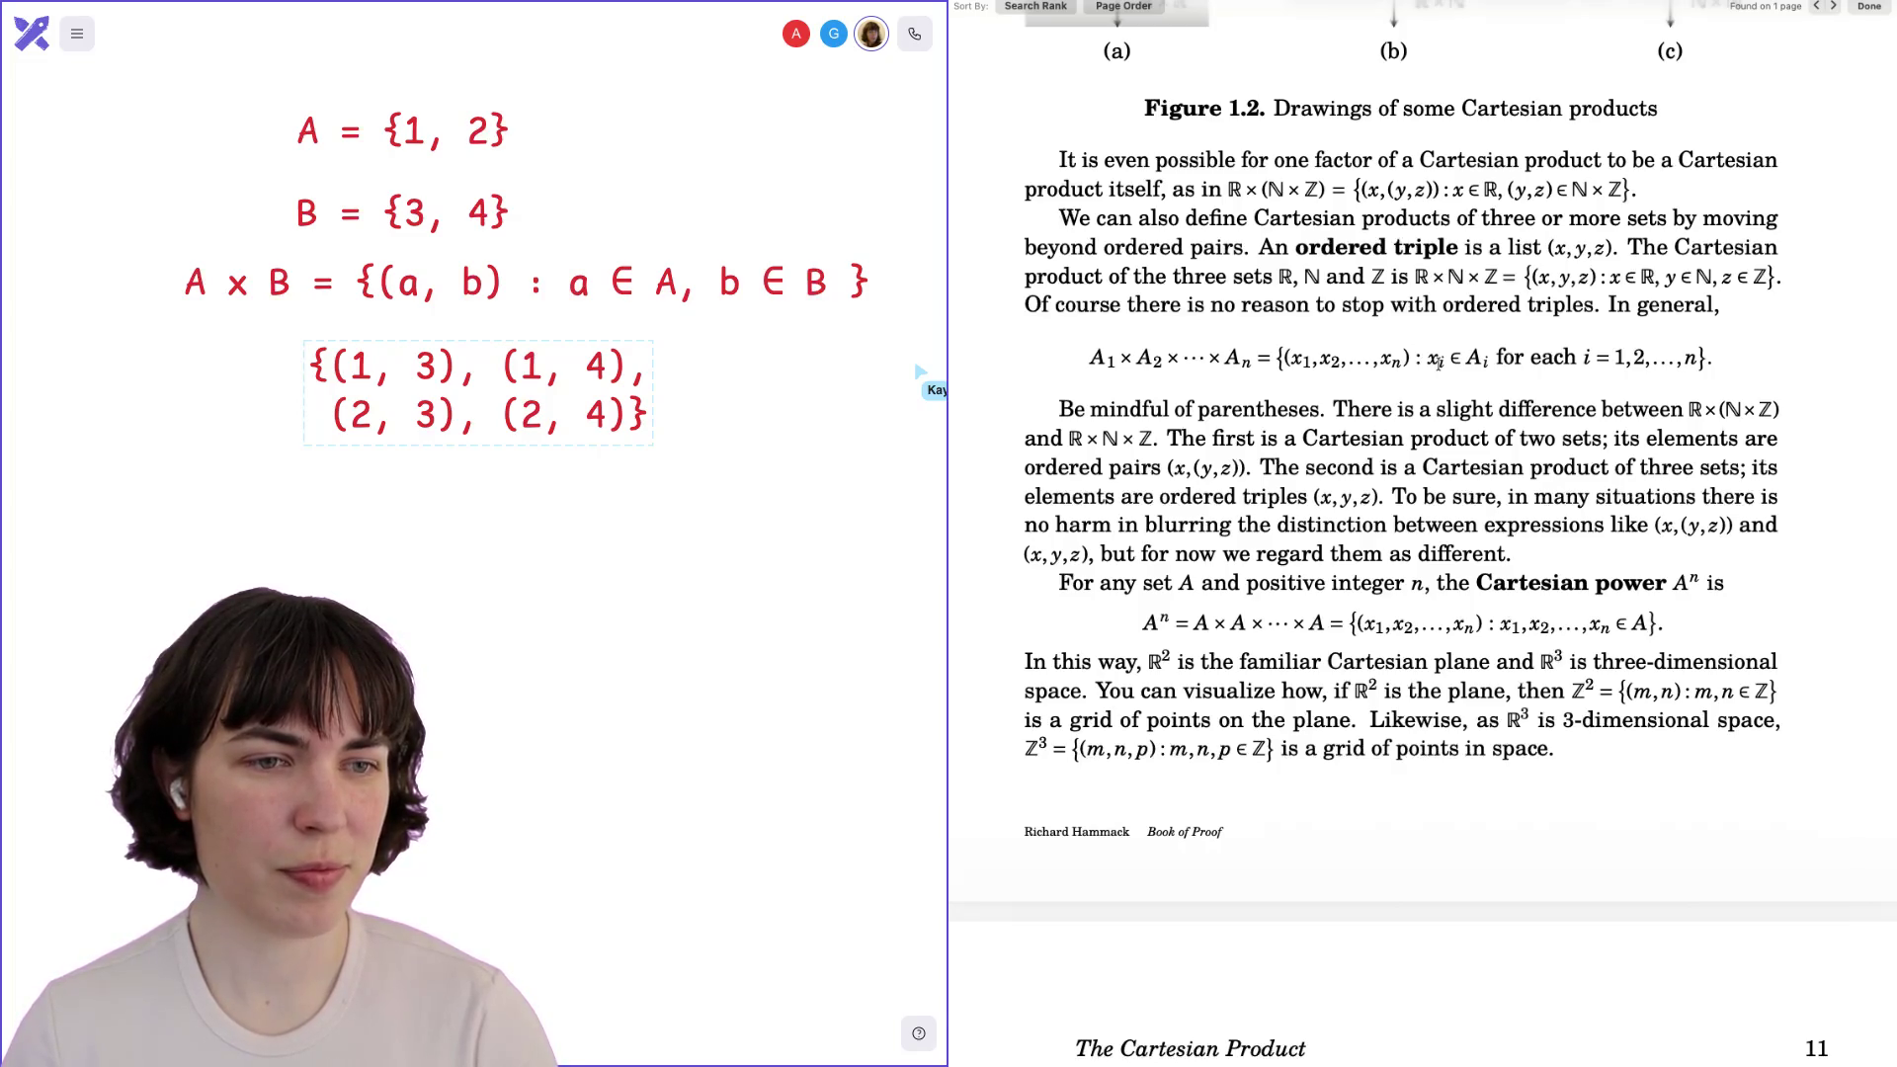
double_click(1109, 362)
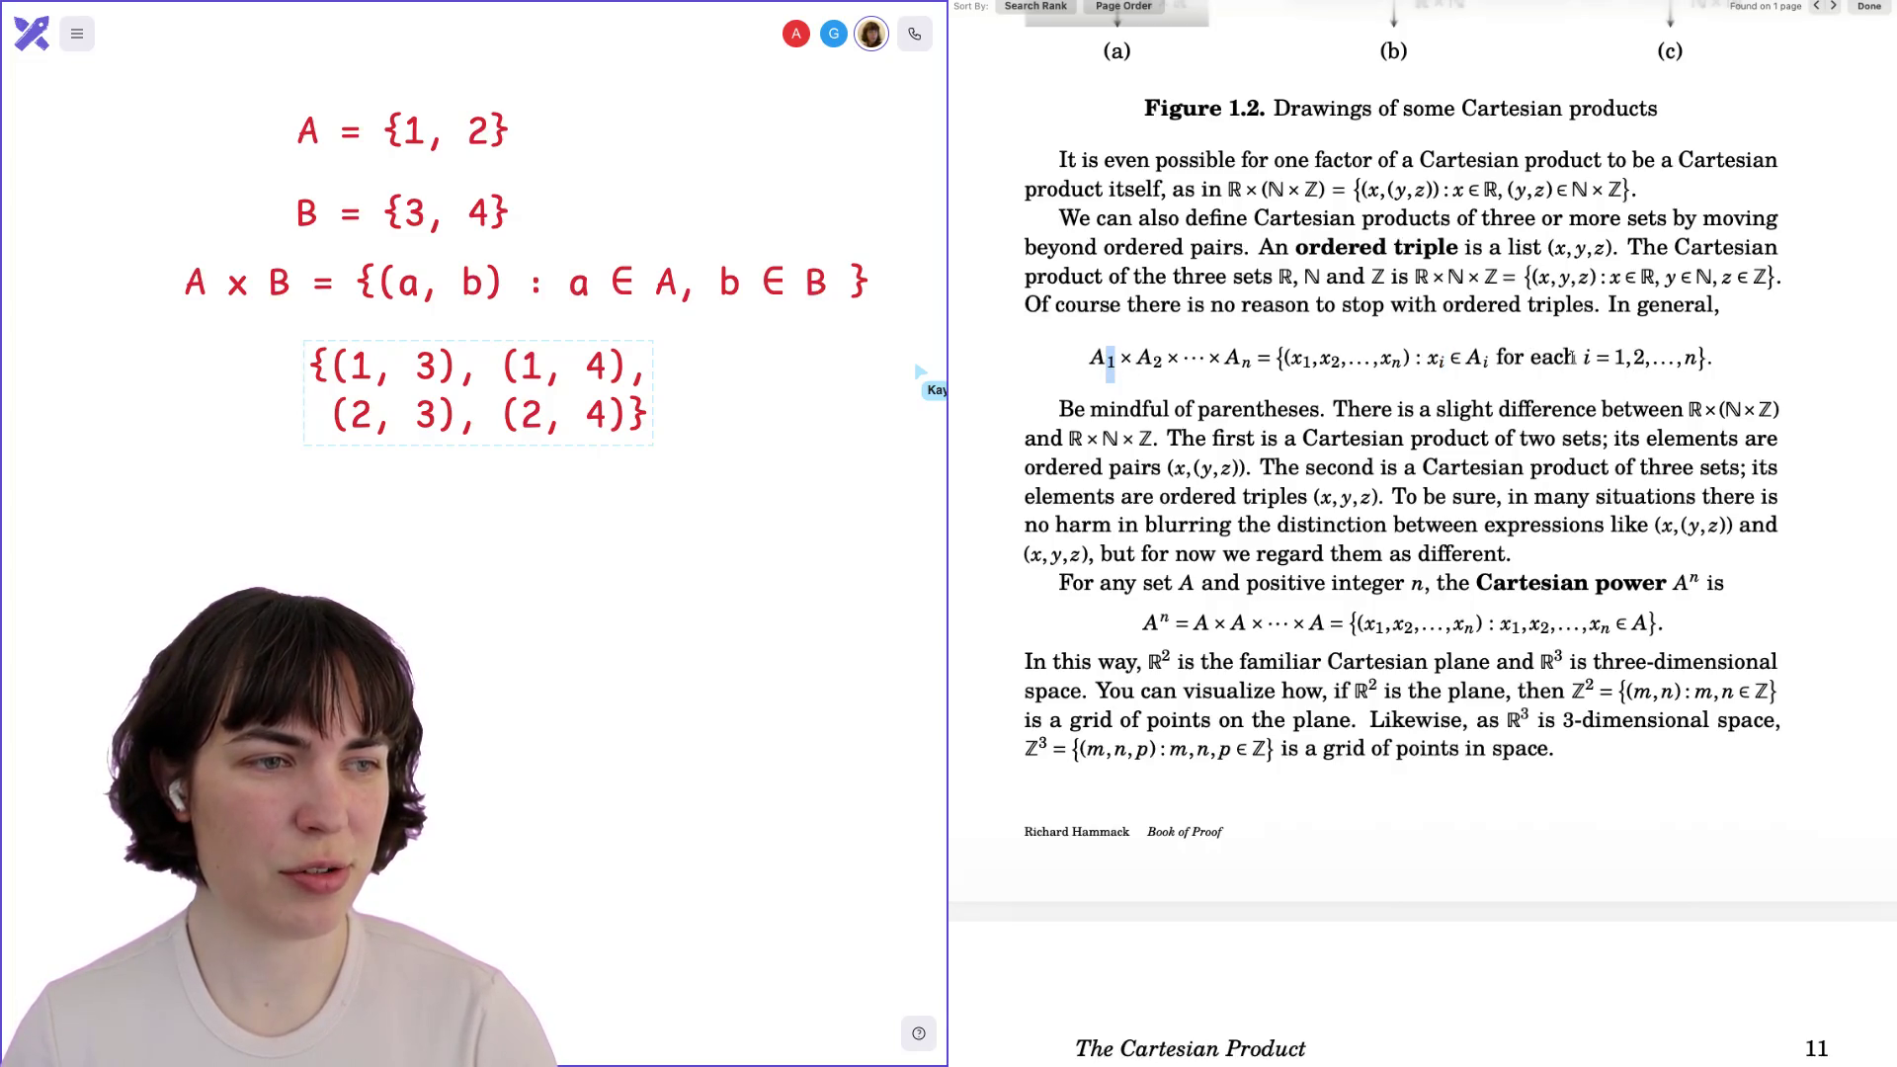
drag(1577, 359, 1609, 359)
click(1676, 359)
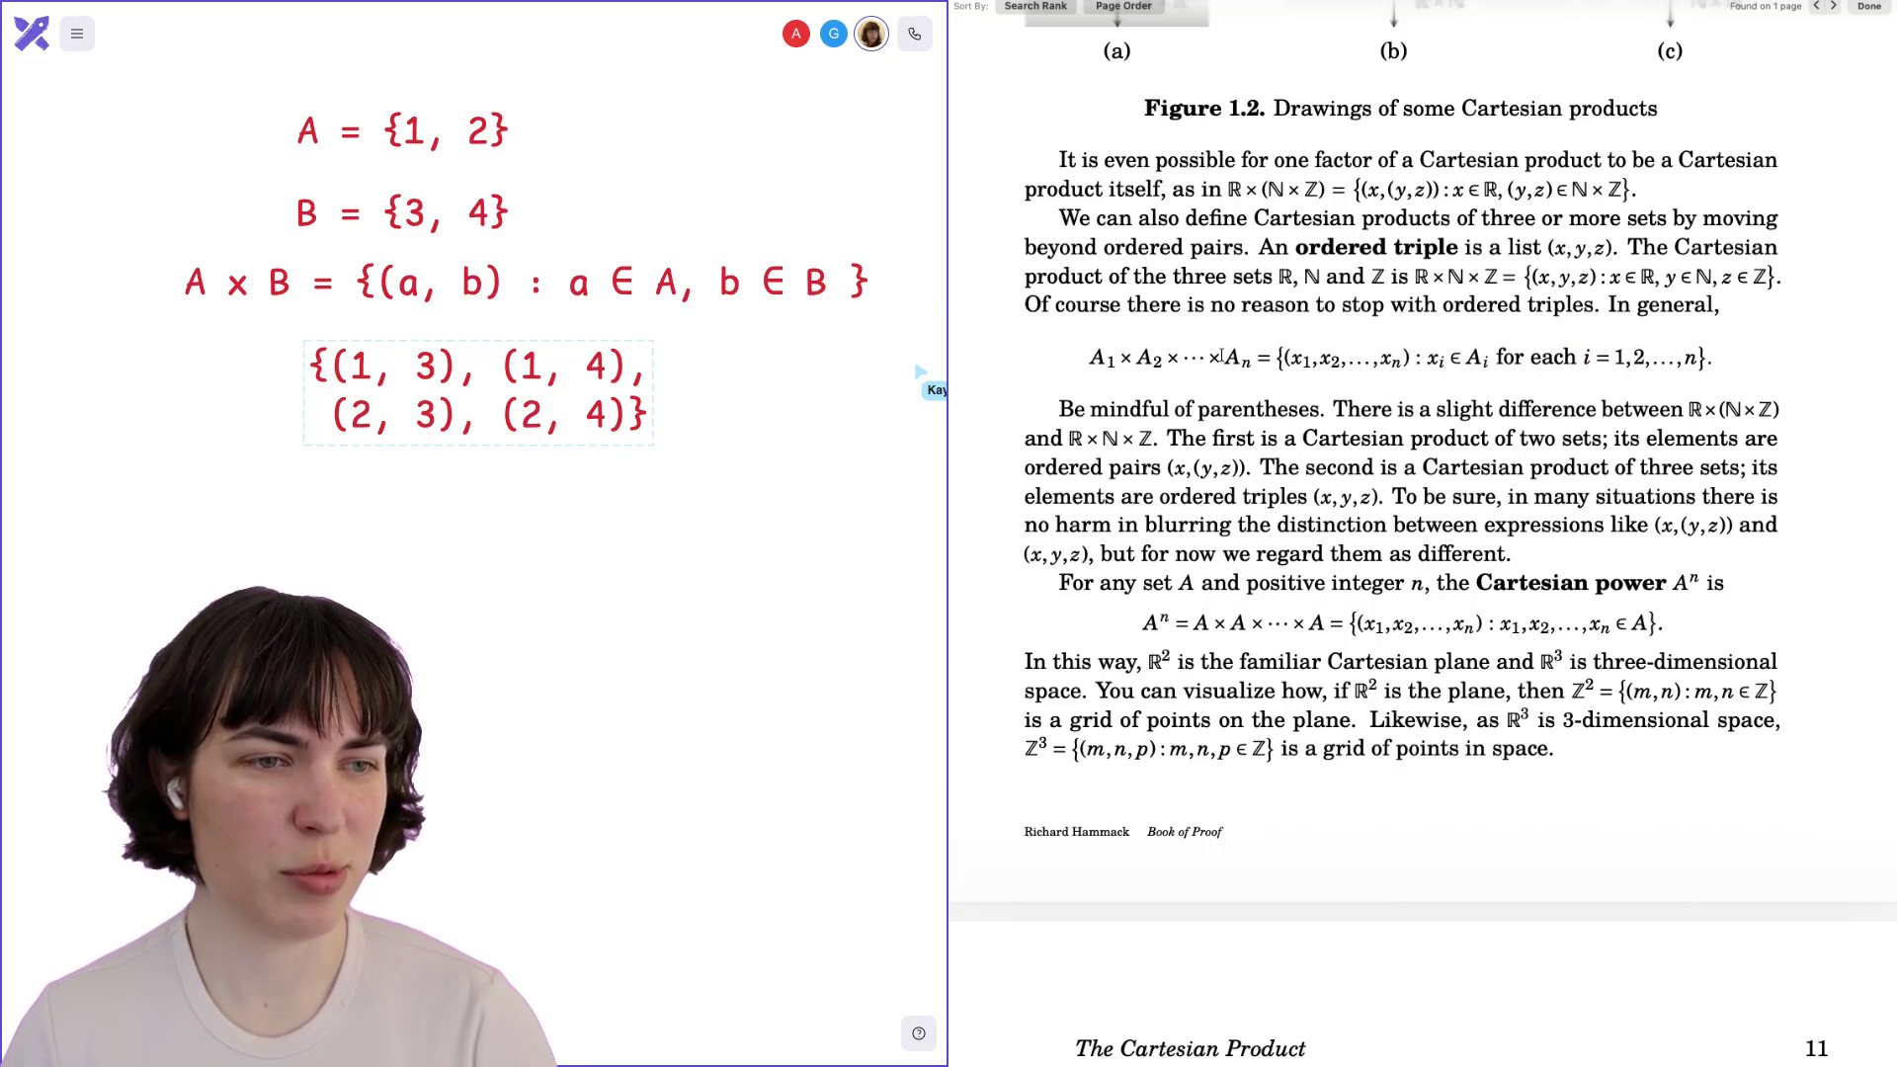
scroll(1597, 365, down, 2)
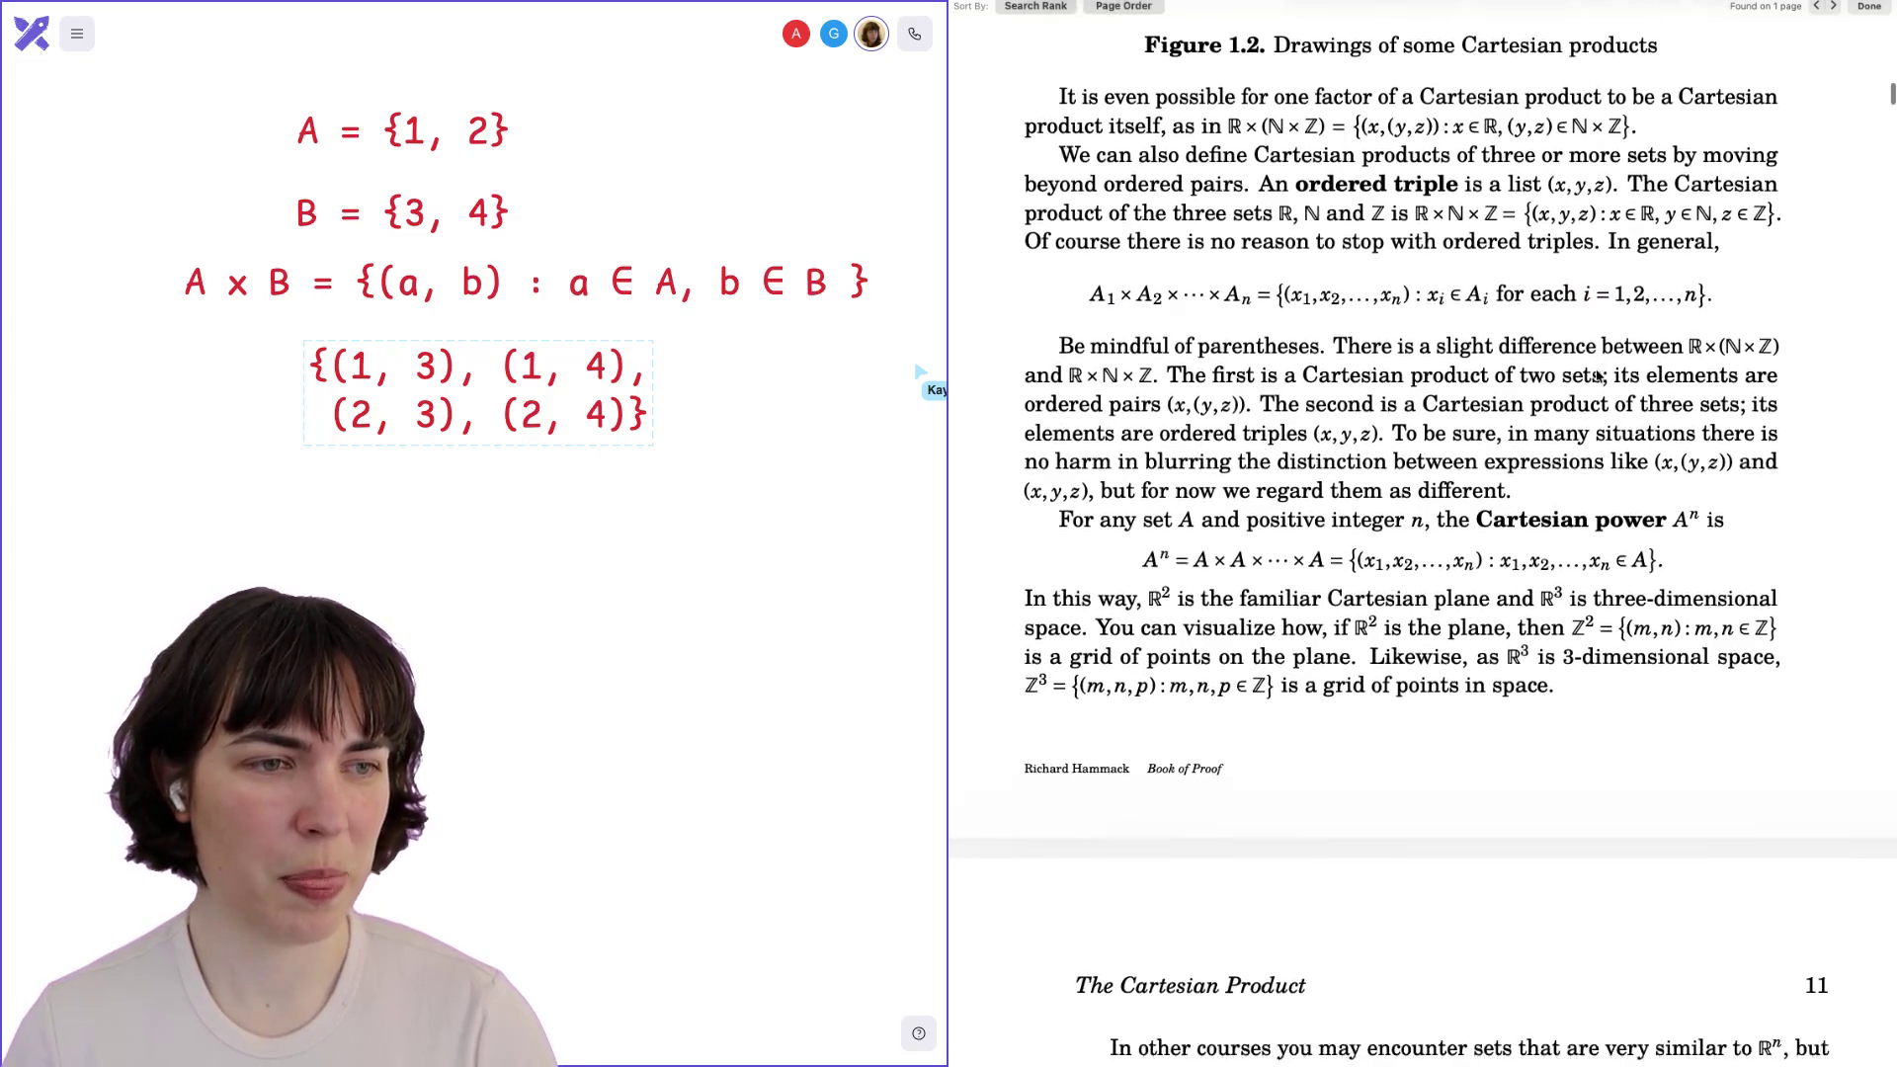
Highlight ℝ×(ℕ×ℤ), adjusting the selection to end at its closing parenthesis.
scroll(1597, 374, down, 2)
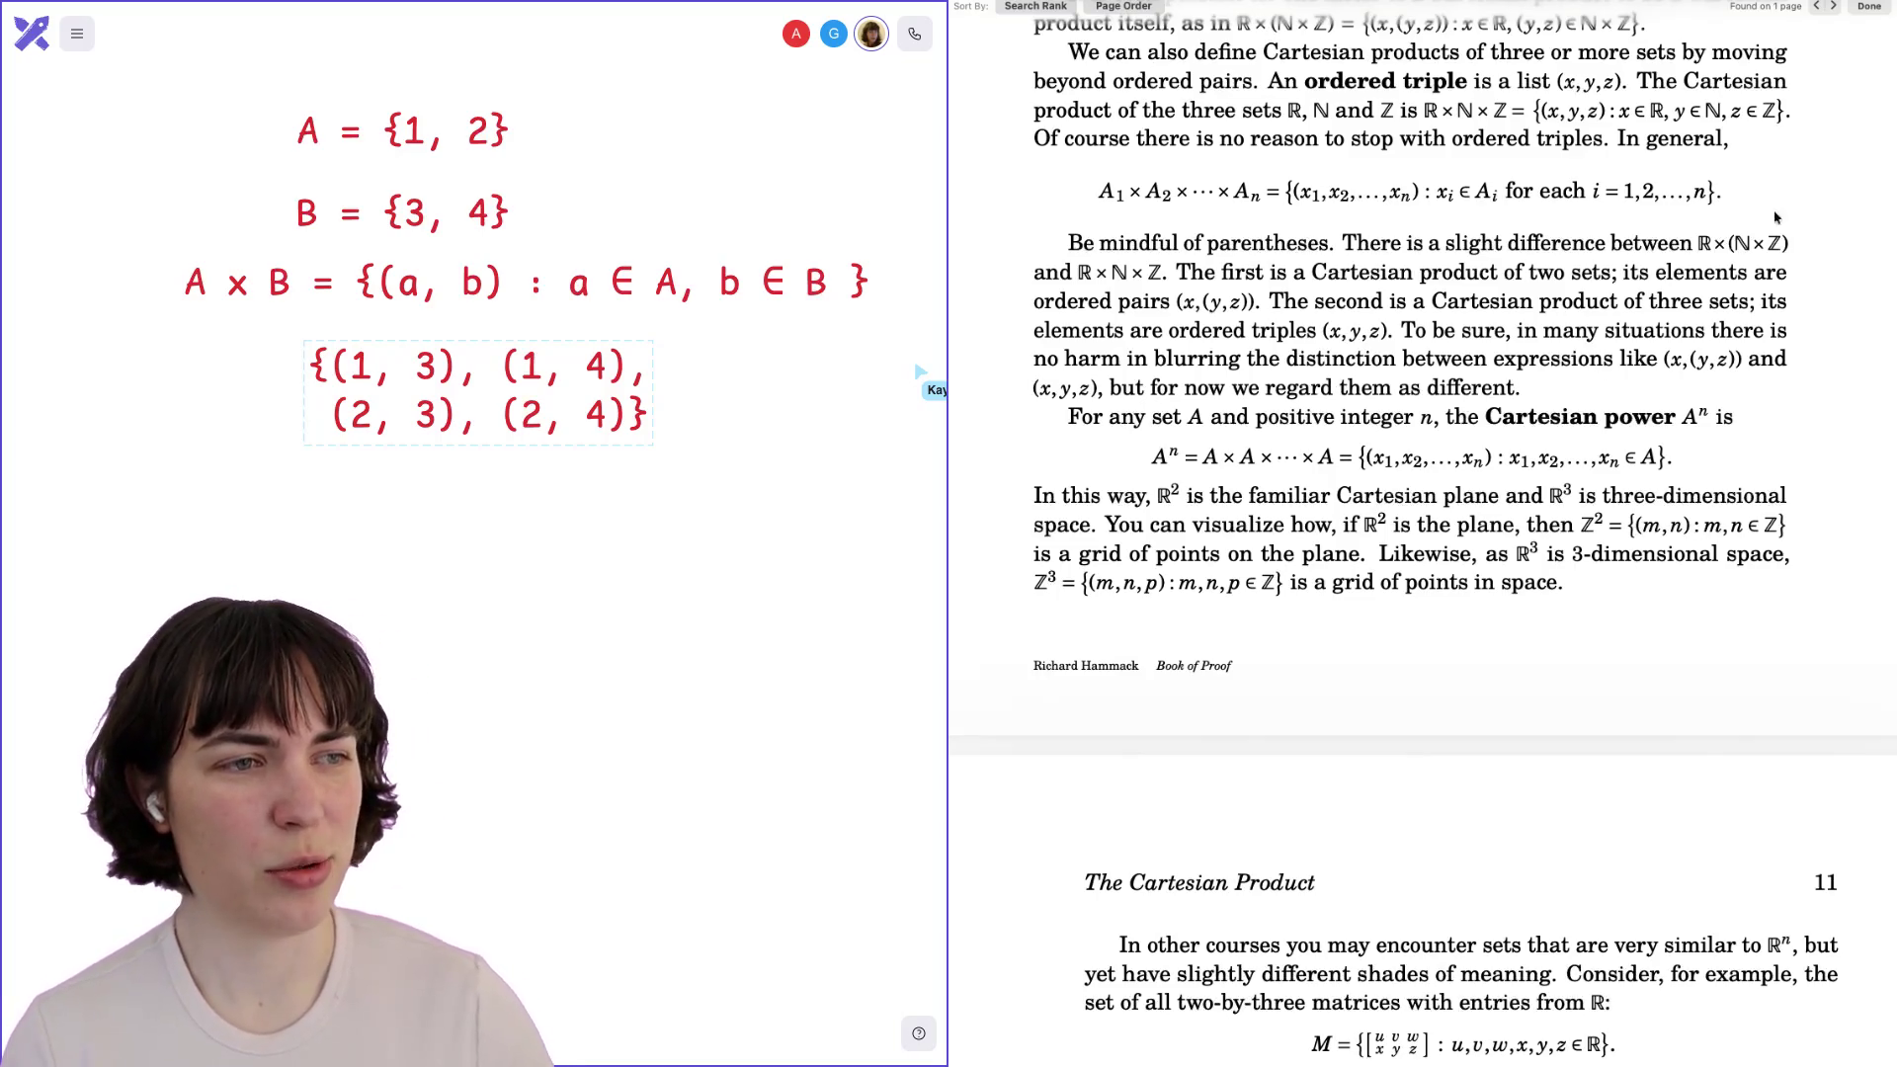
drag(1696, 244, 1792, 247)
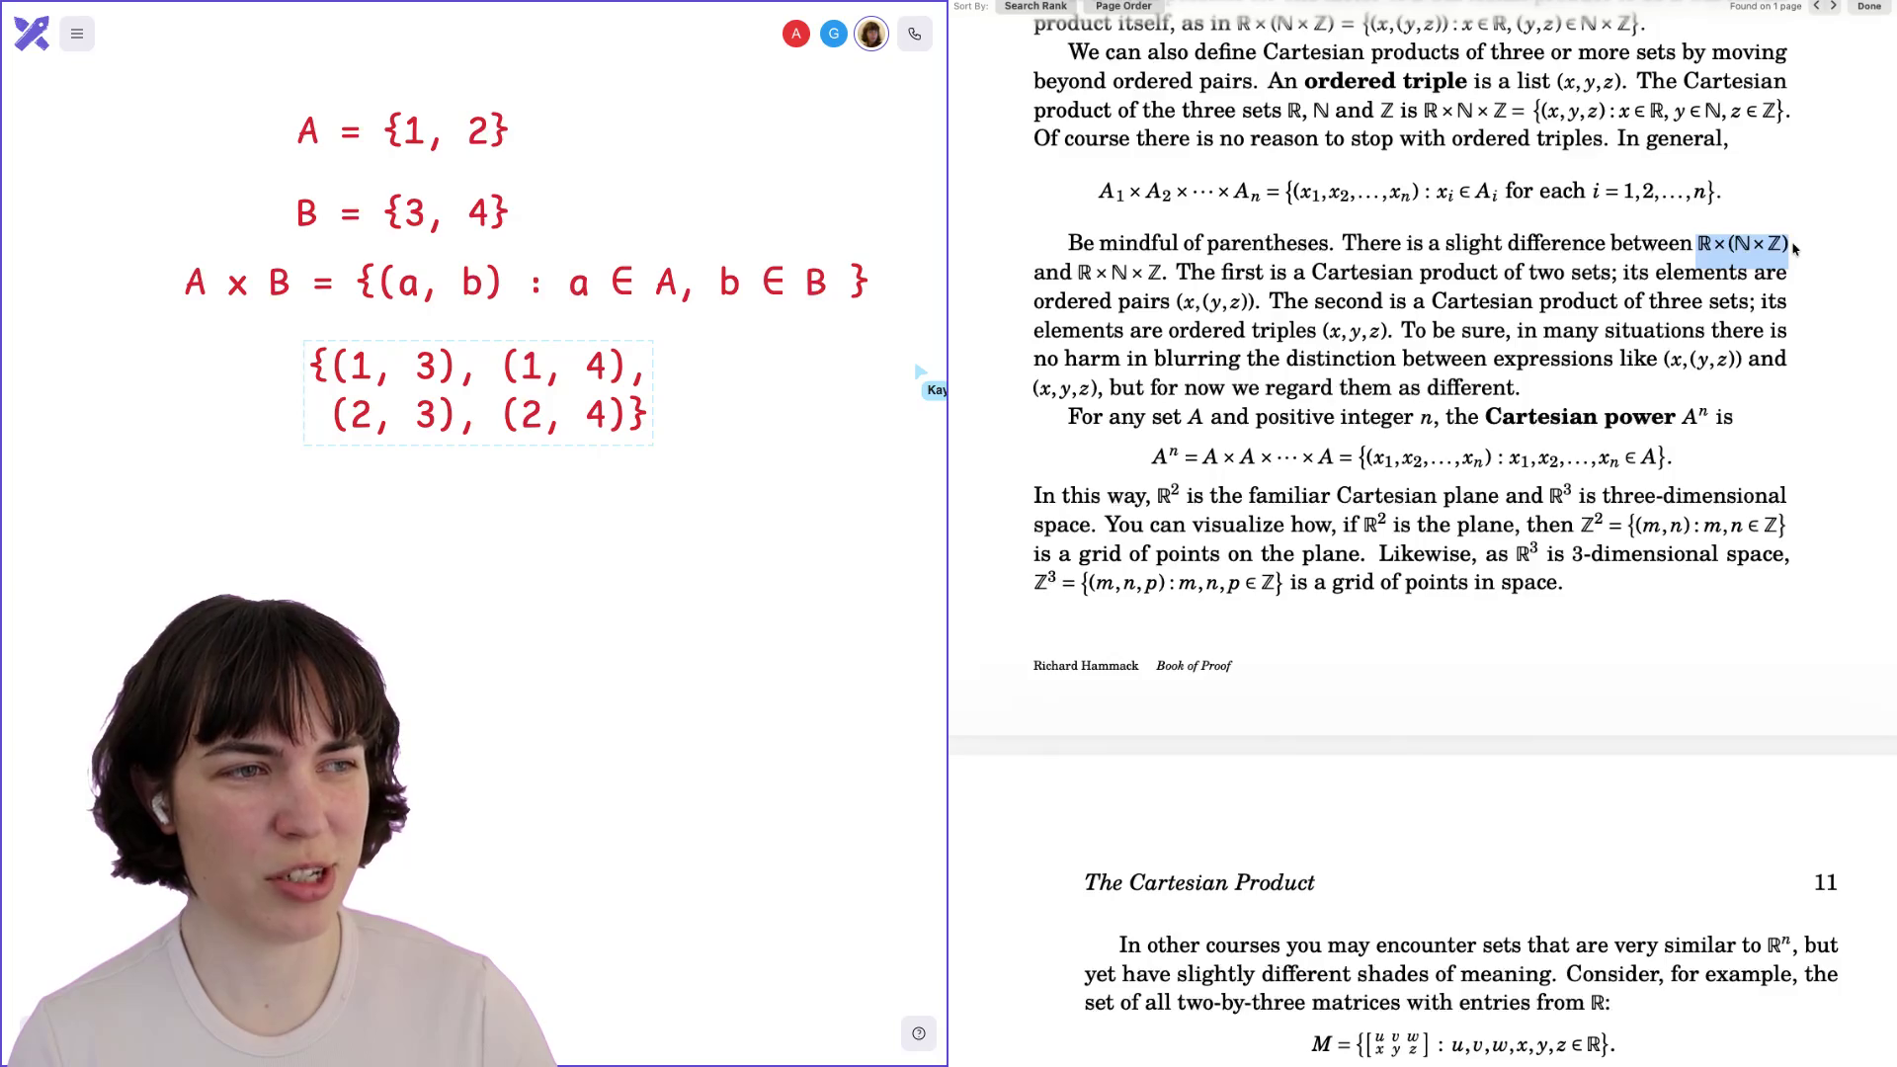
click(1699, 246)
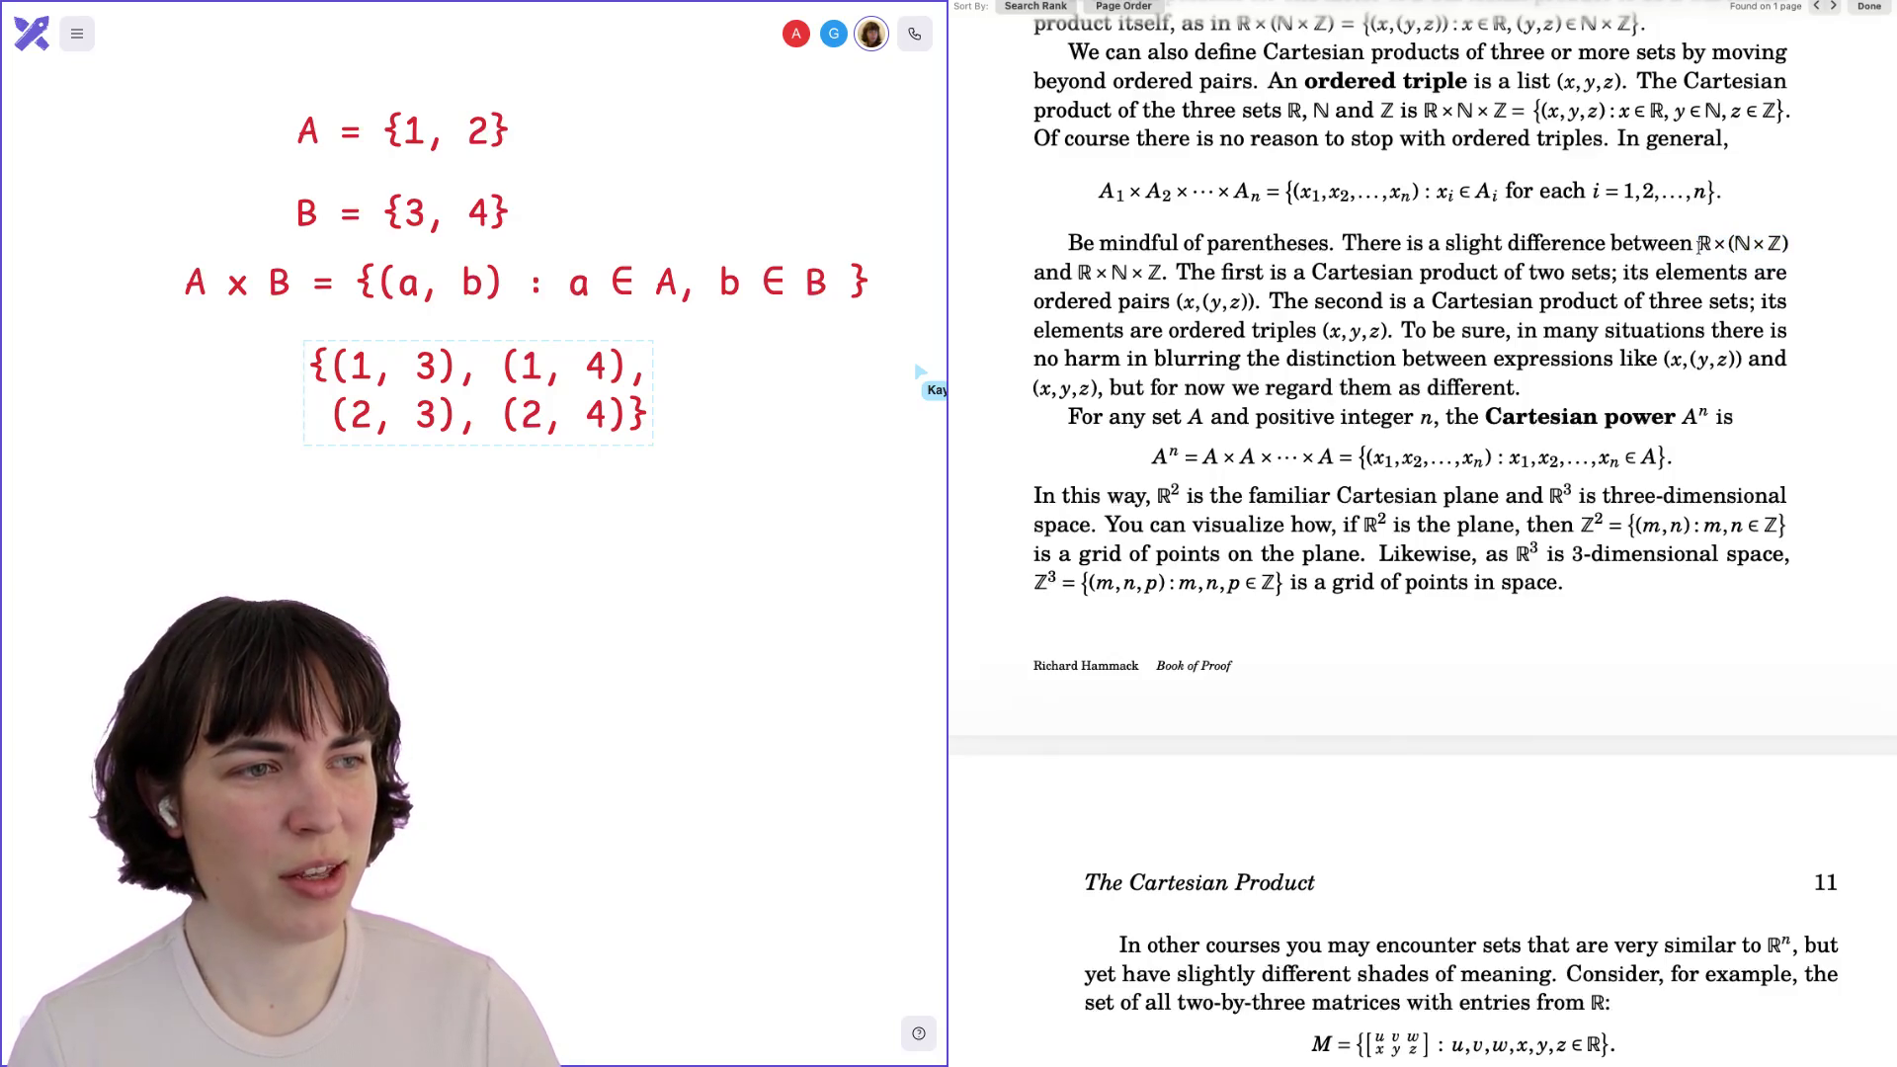
drag(1697, 246, 1806, 250)
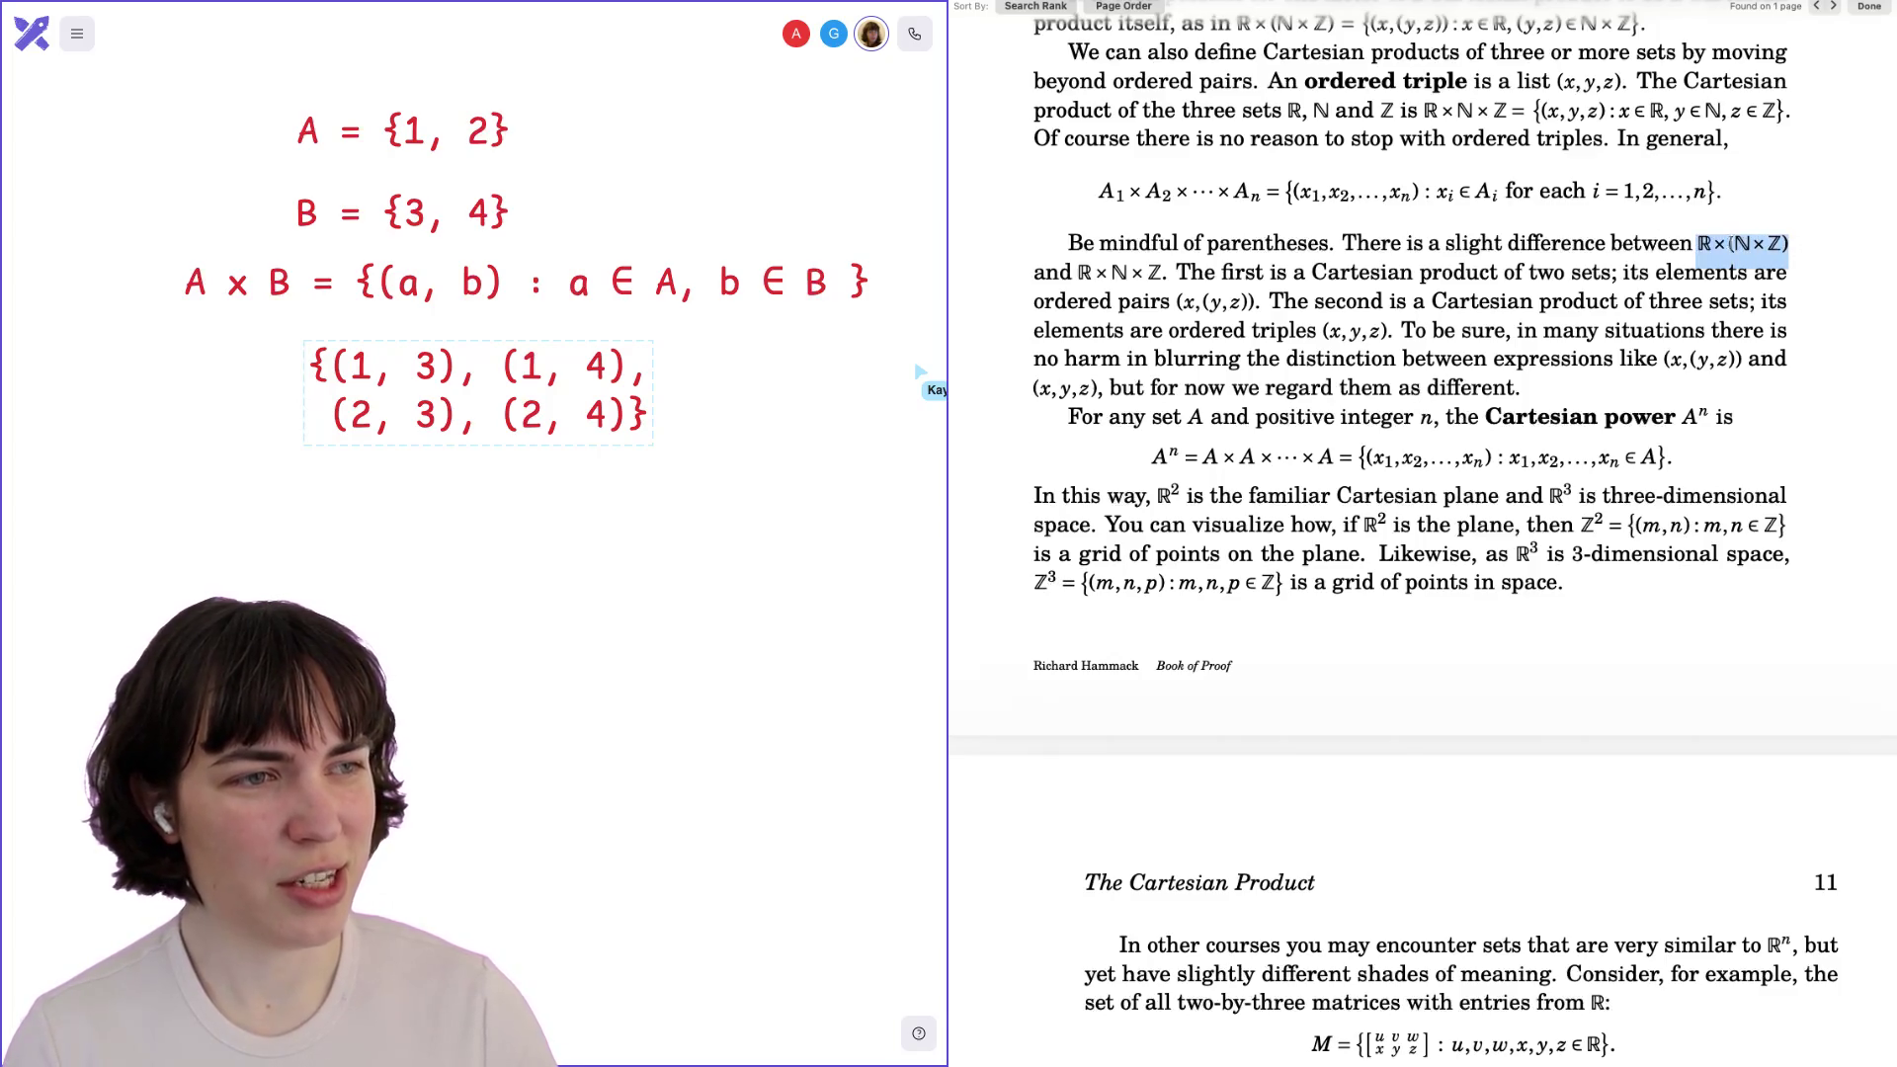
click(1699, 246)
drag(1697, 246, 1783, 247)
Compare with ℝ×ℕ×ℤ on the next line, then leave ℝ×(ℕ×ℤ) selected.
drag(1070, 272, 1160, 273)
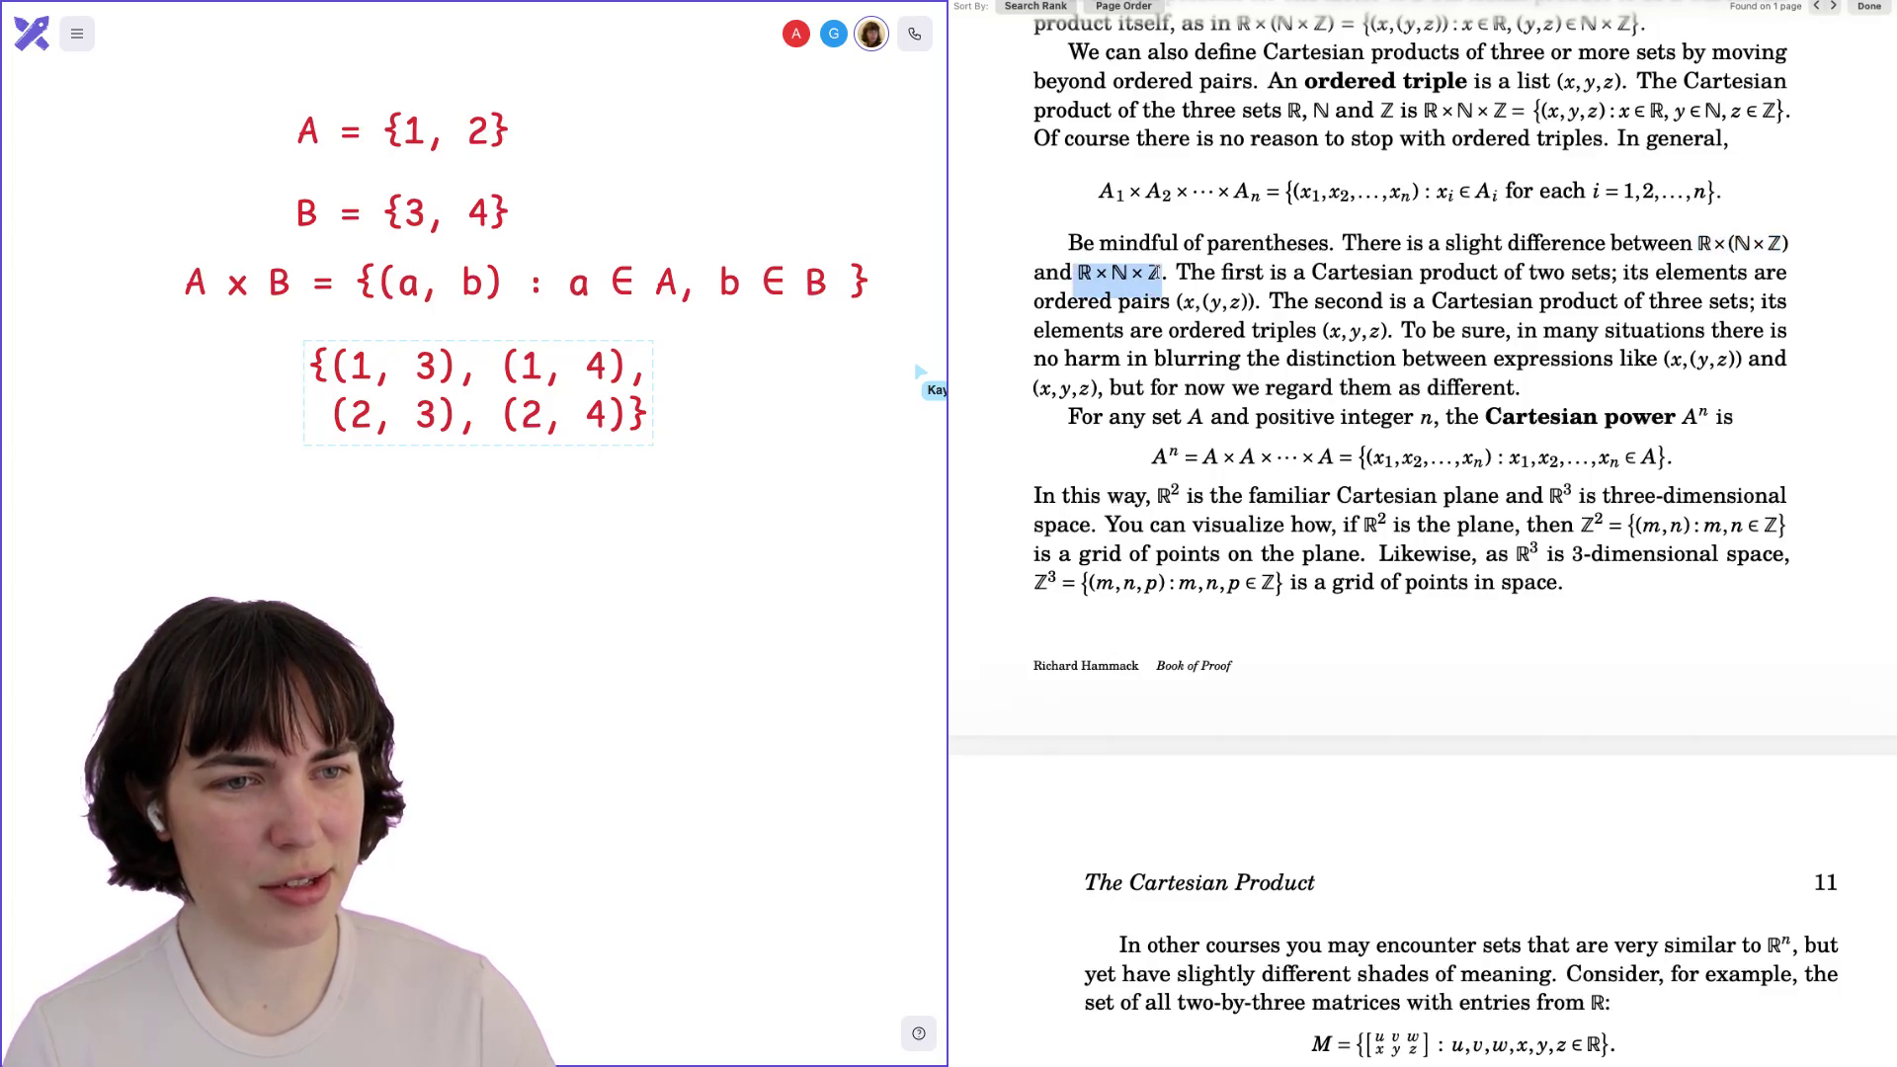
click(1159, 273)
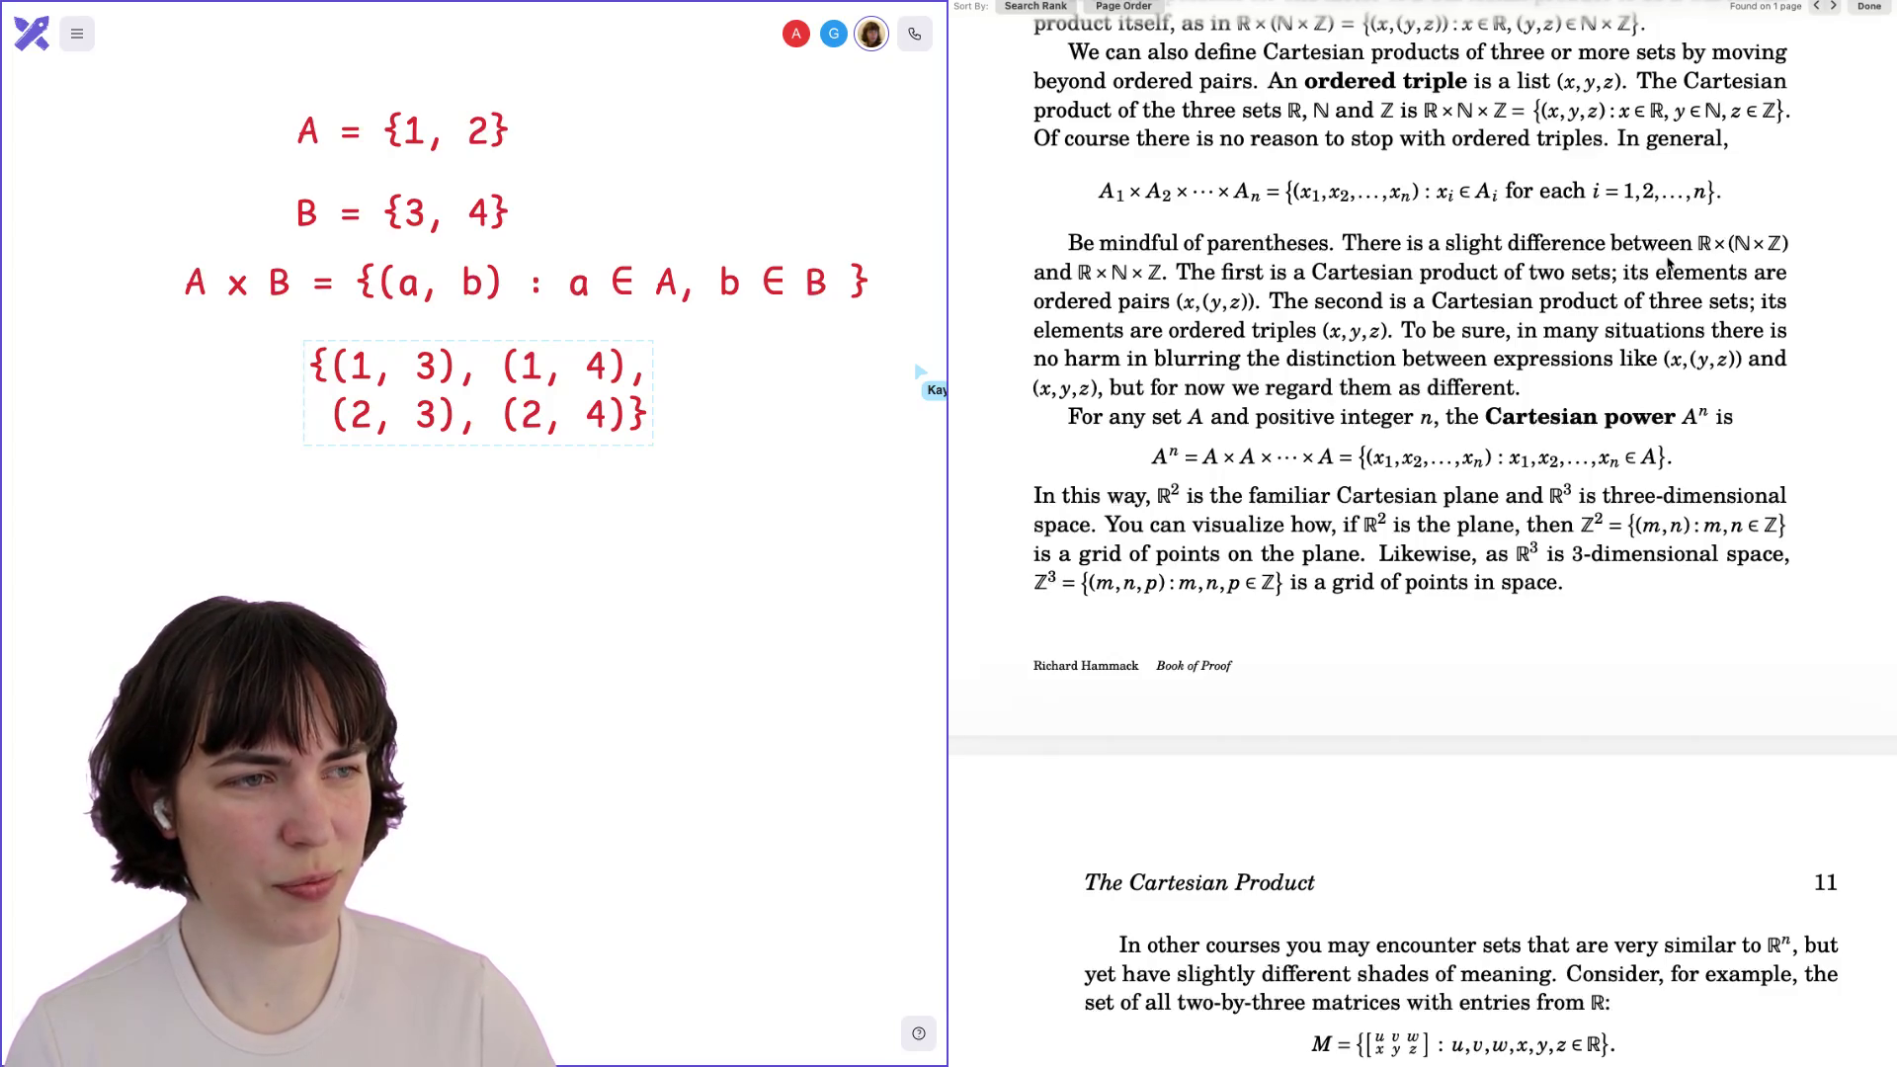
drag(1695, 244, 1791, 247)
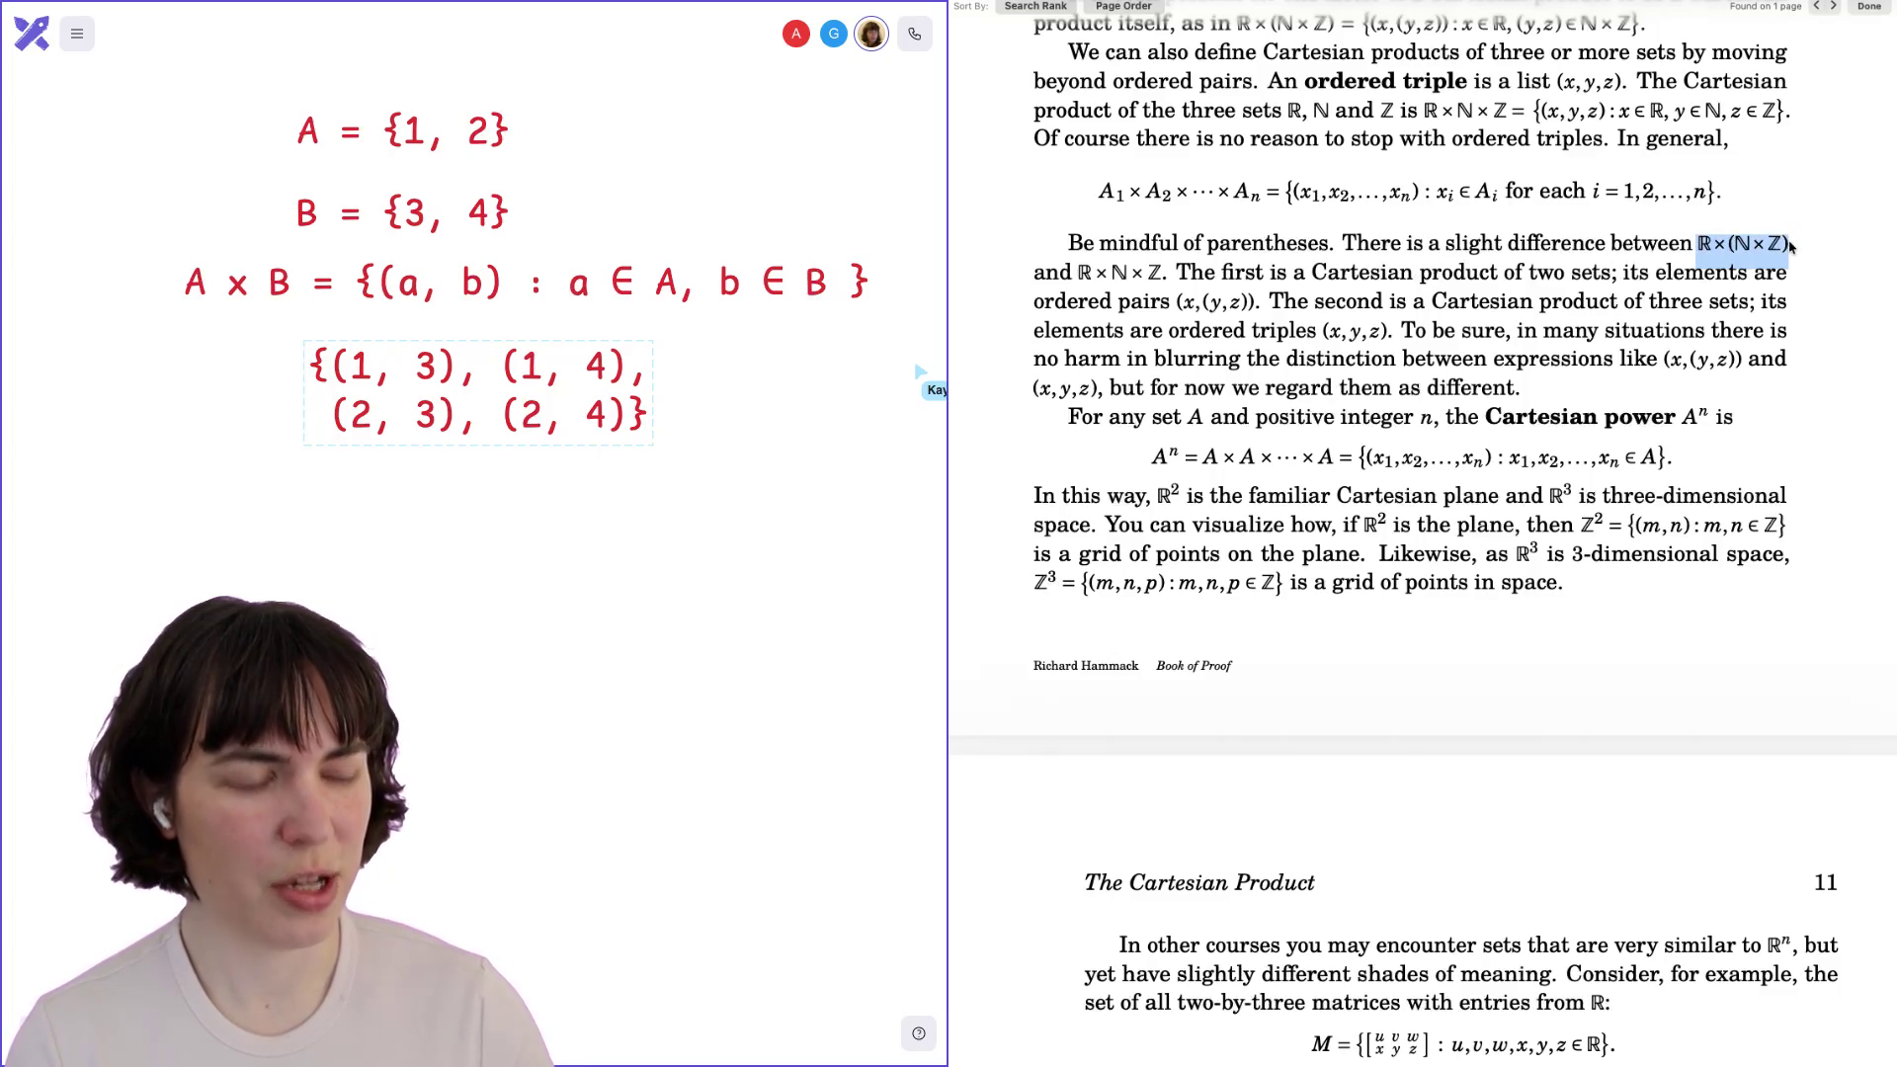
click(1696, 247)
drag(1696, 247, 1791, 247)
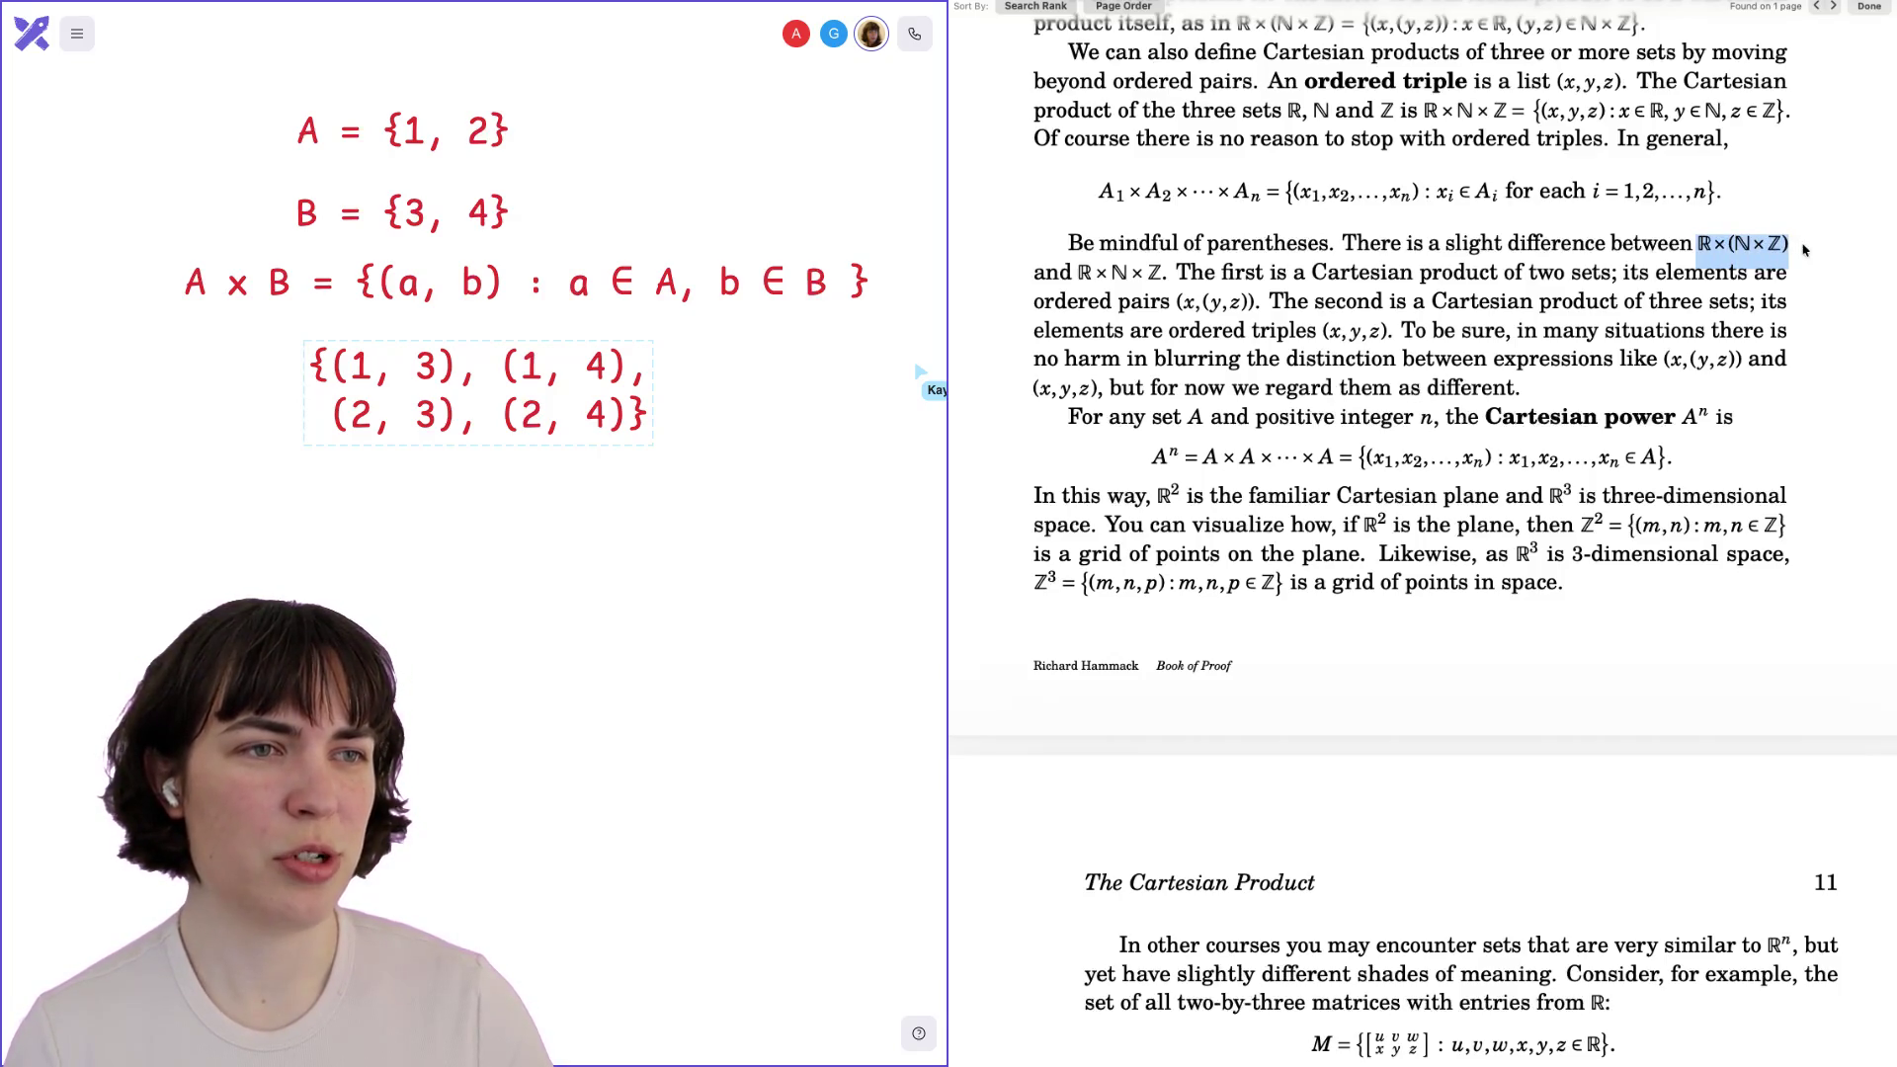
scroll(1804, 250, up, 1)
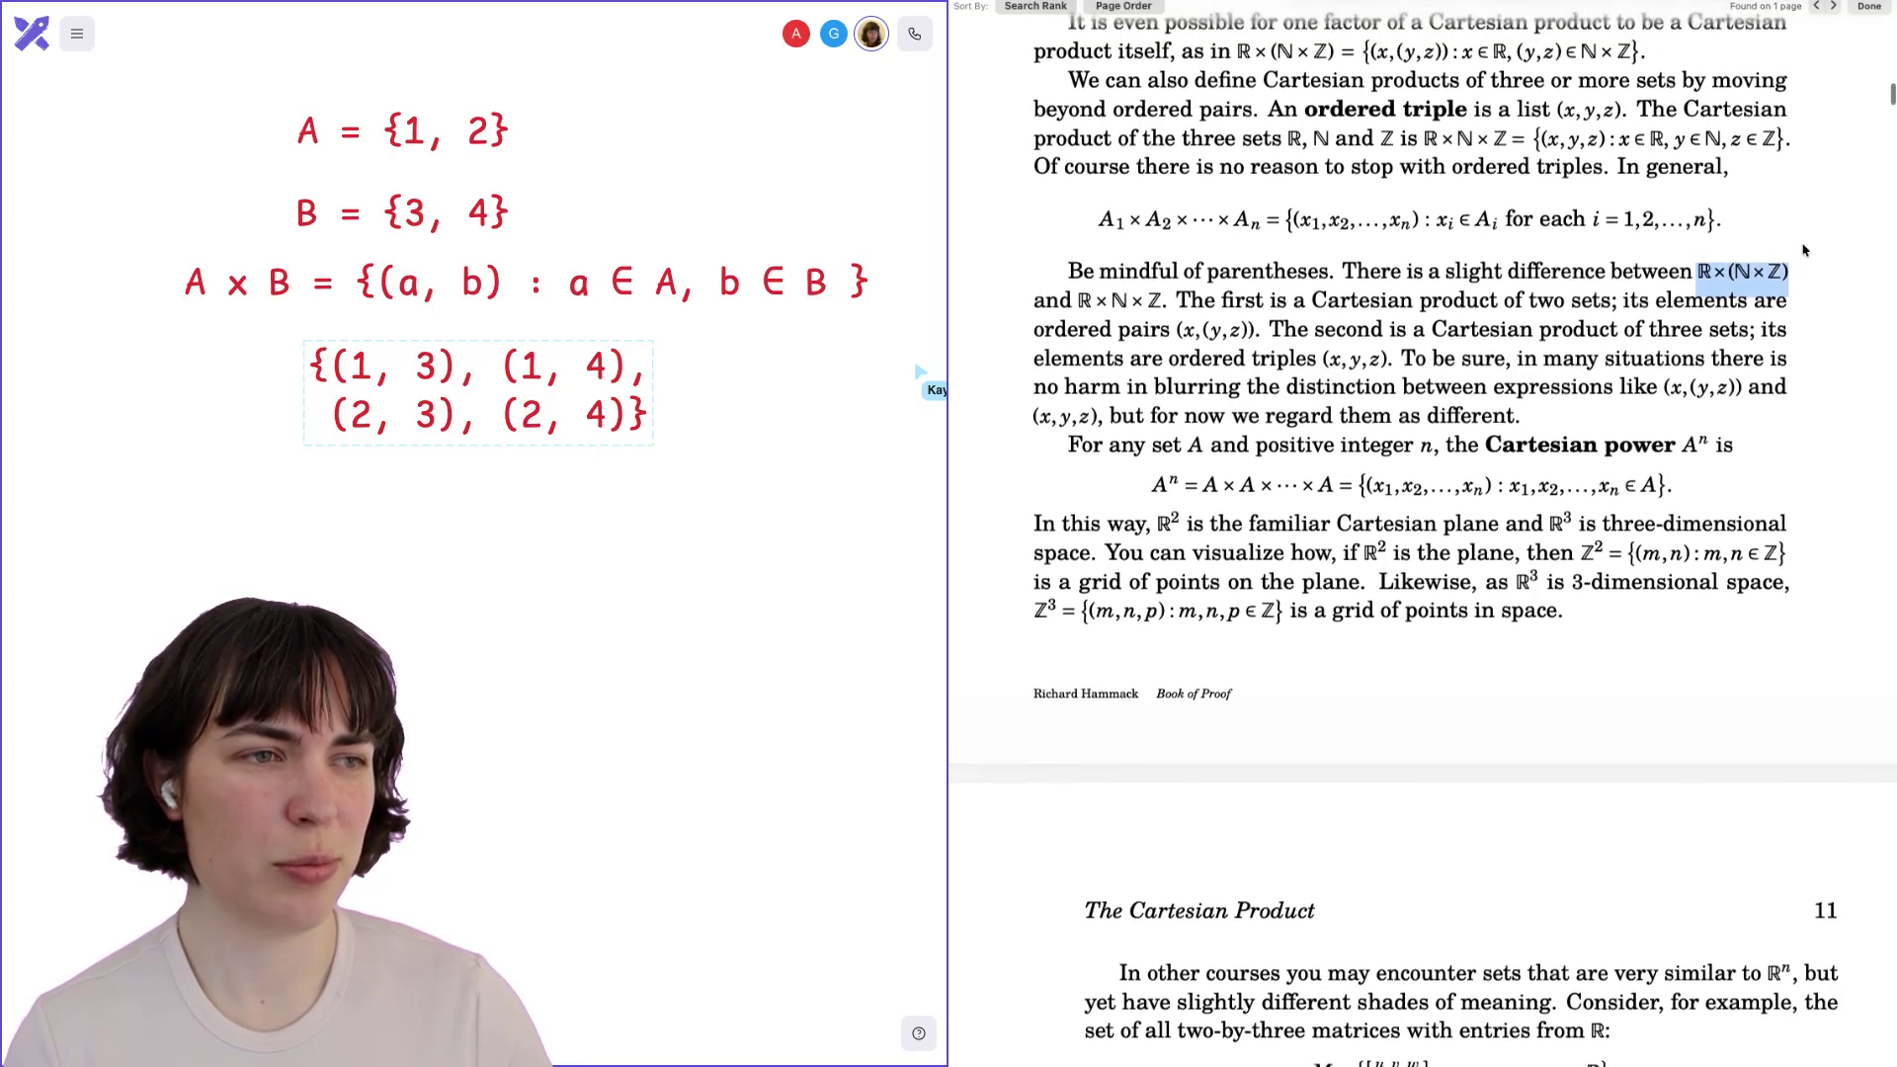
Reposition the page and highlight ℝ×(ℕ×ℤ) and then ℝ×ℕ×ℤ.
click(1700, 275)
scroll(1698, 269, up, 5)
scroll(1699, 273, up, 10)
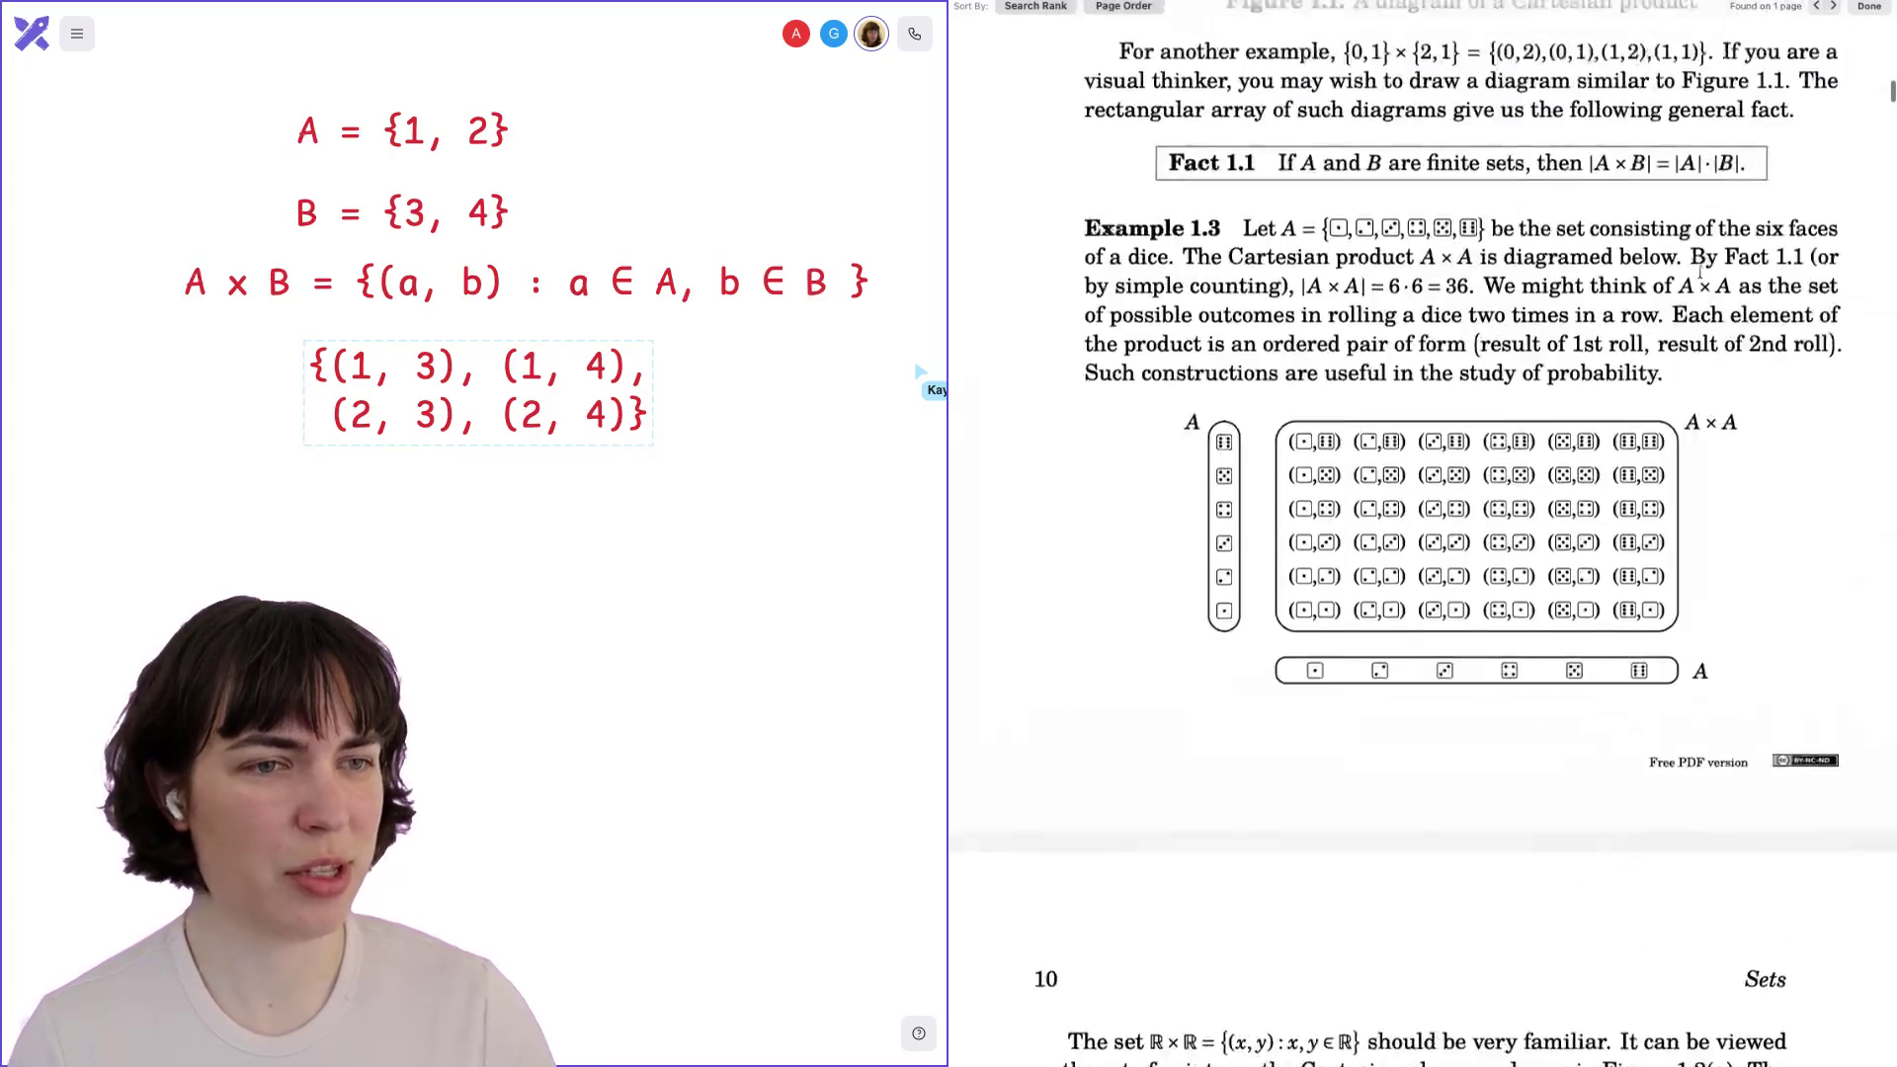
scroll(1699, 275, down, 10)
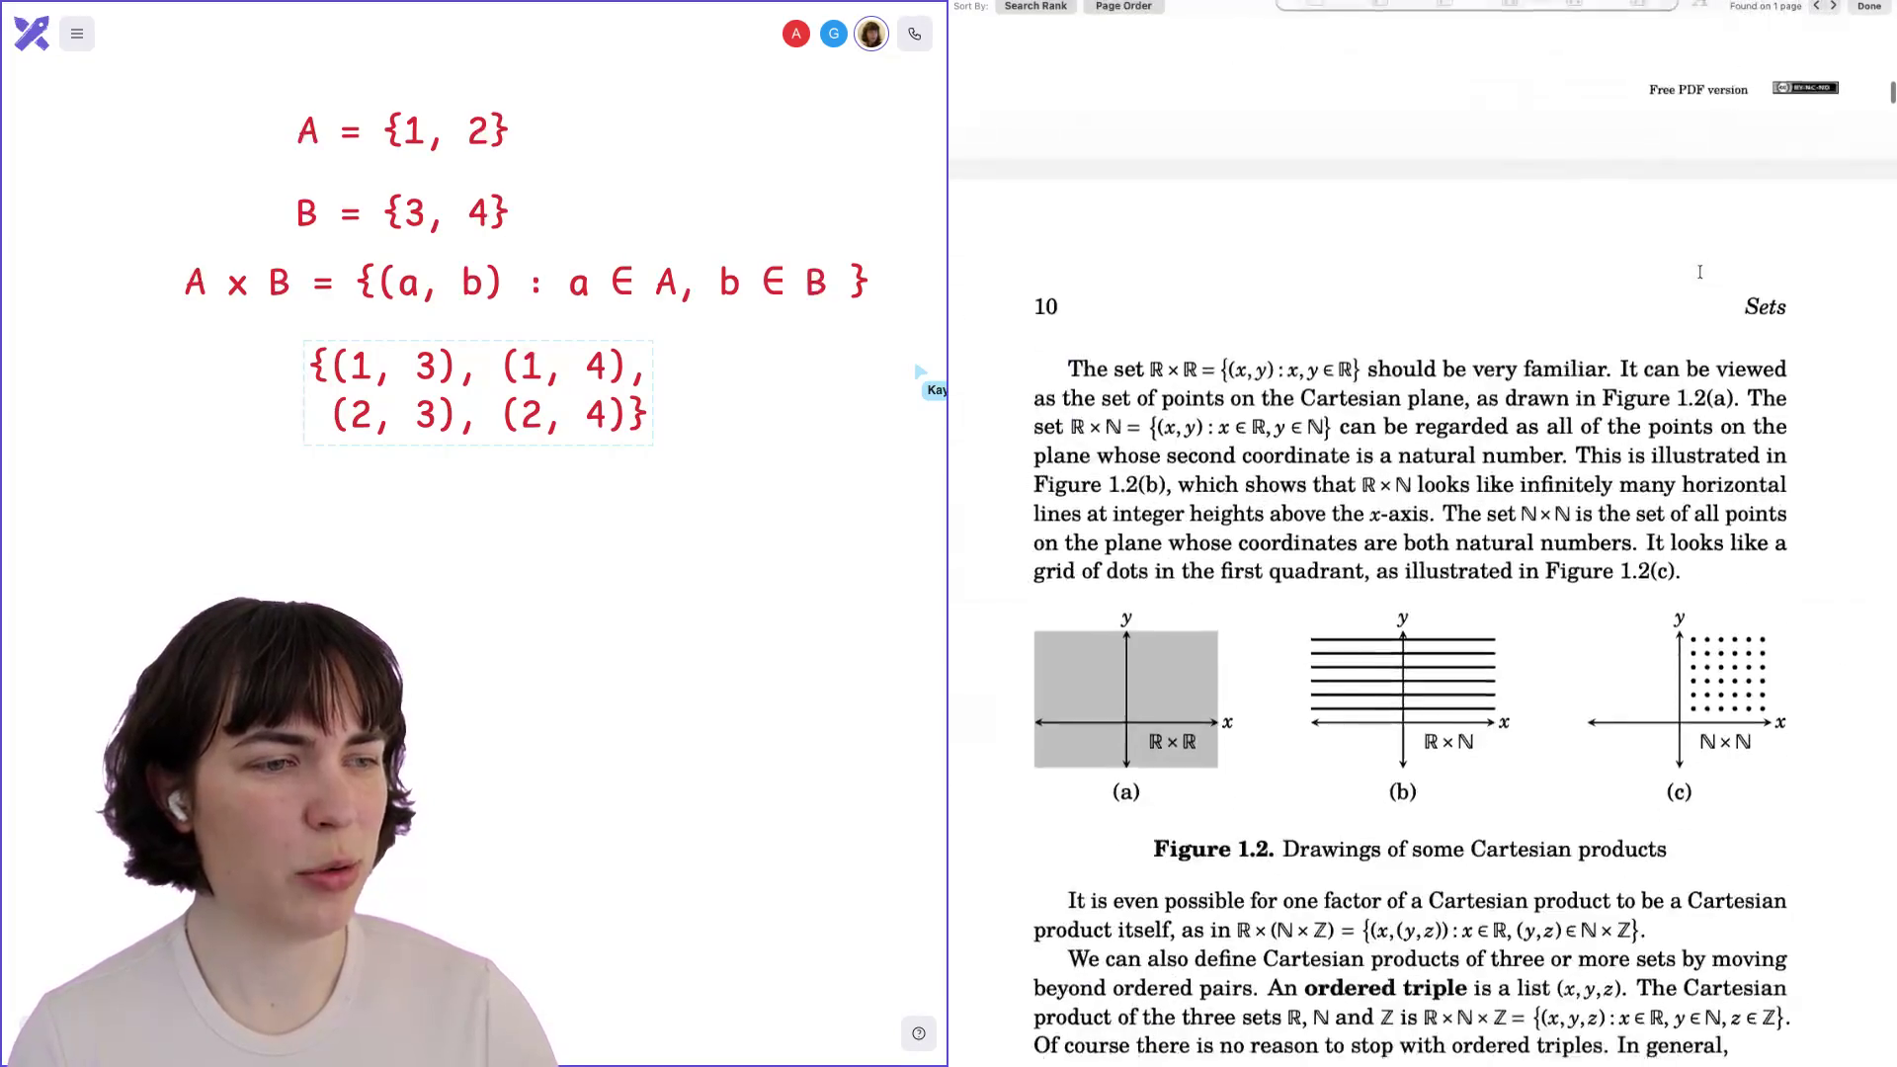
drag(1711, 163, 1790, 166)
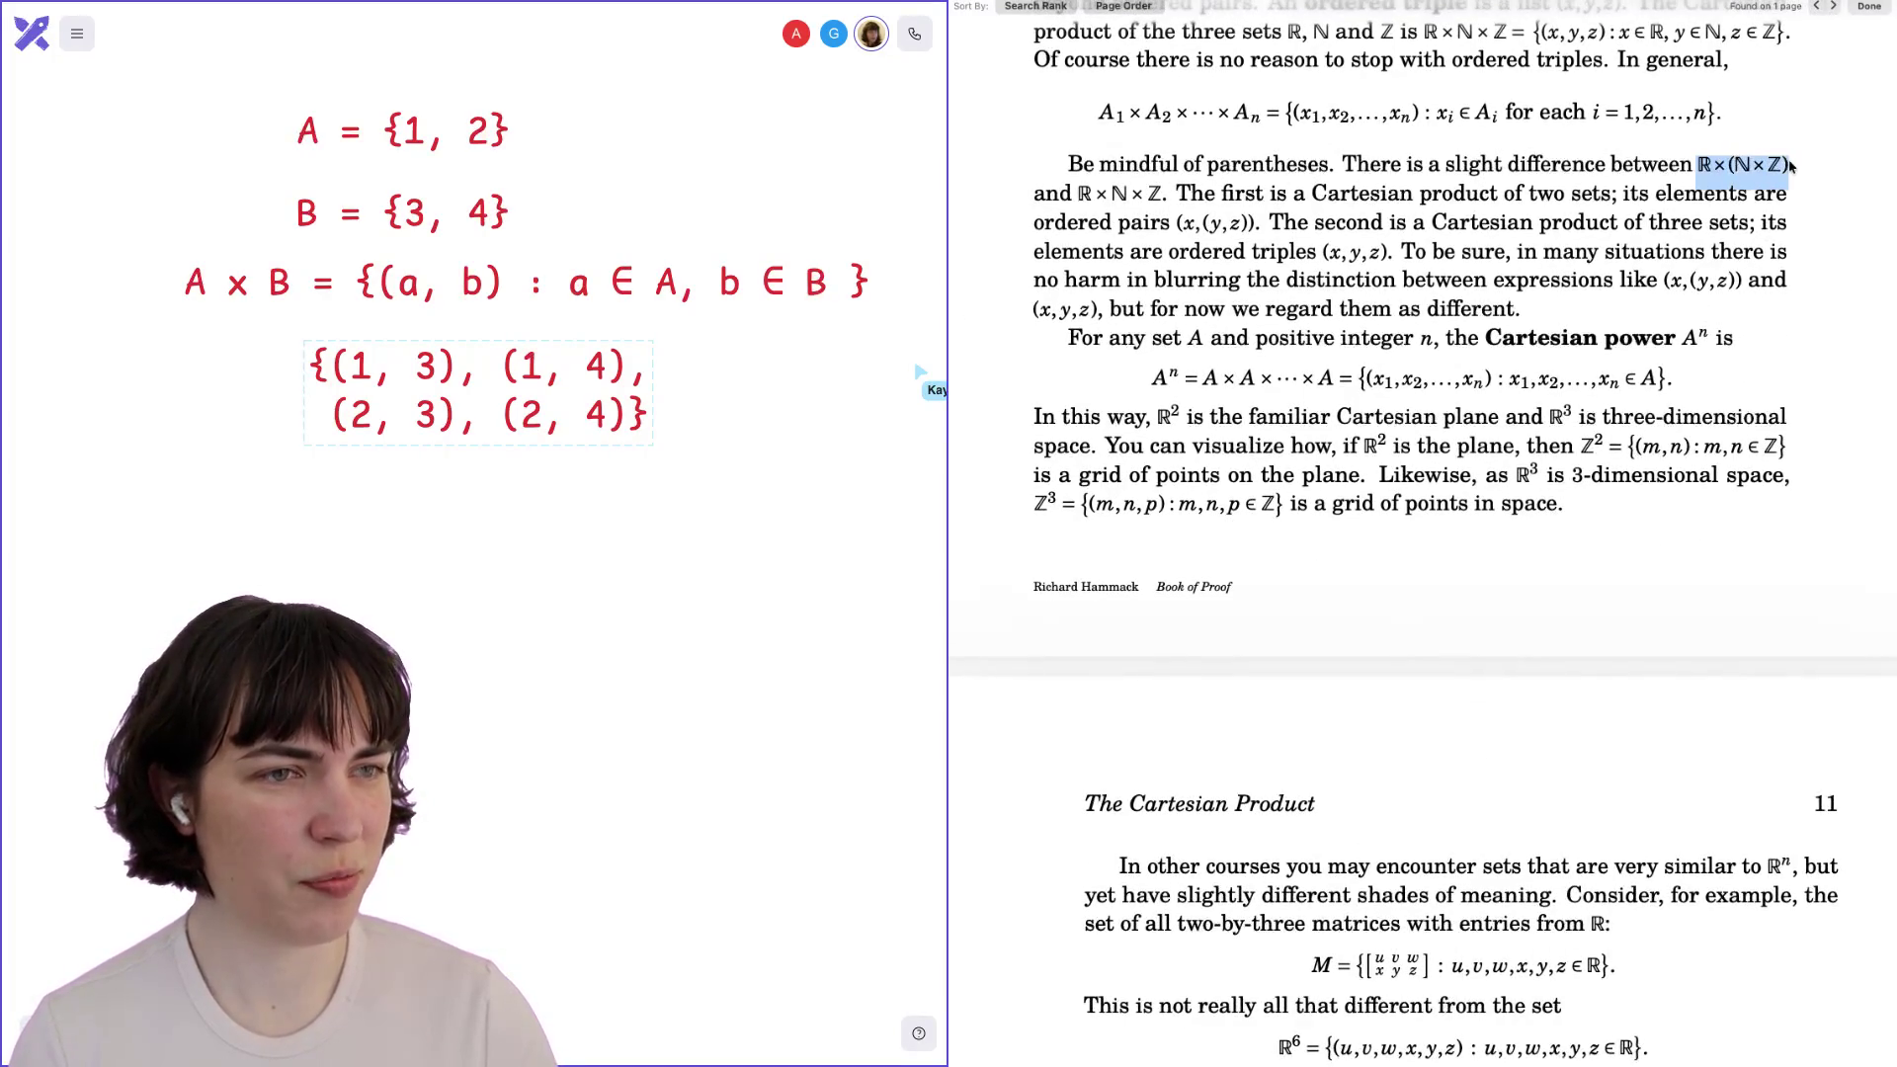
drag(1077, 194, 1166, 195)
scroll(1163, 195, up, 3)
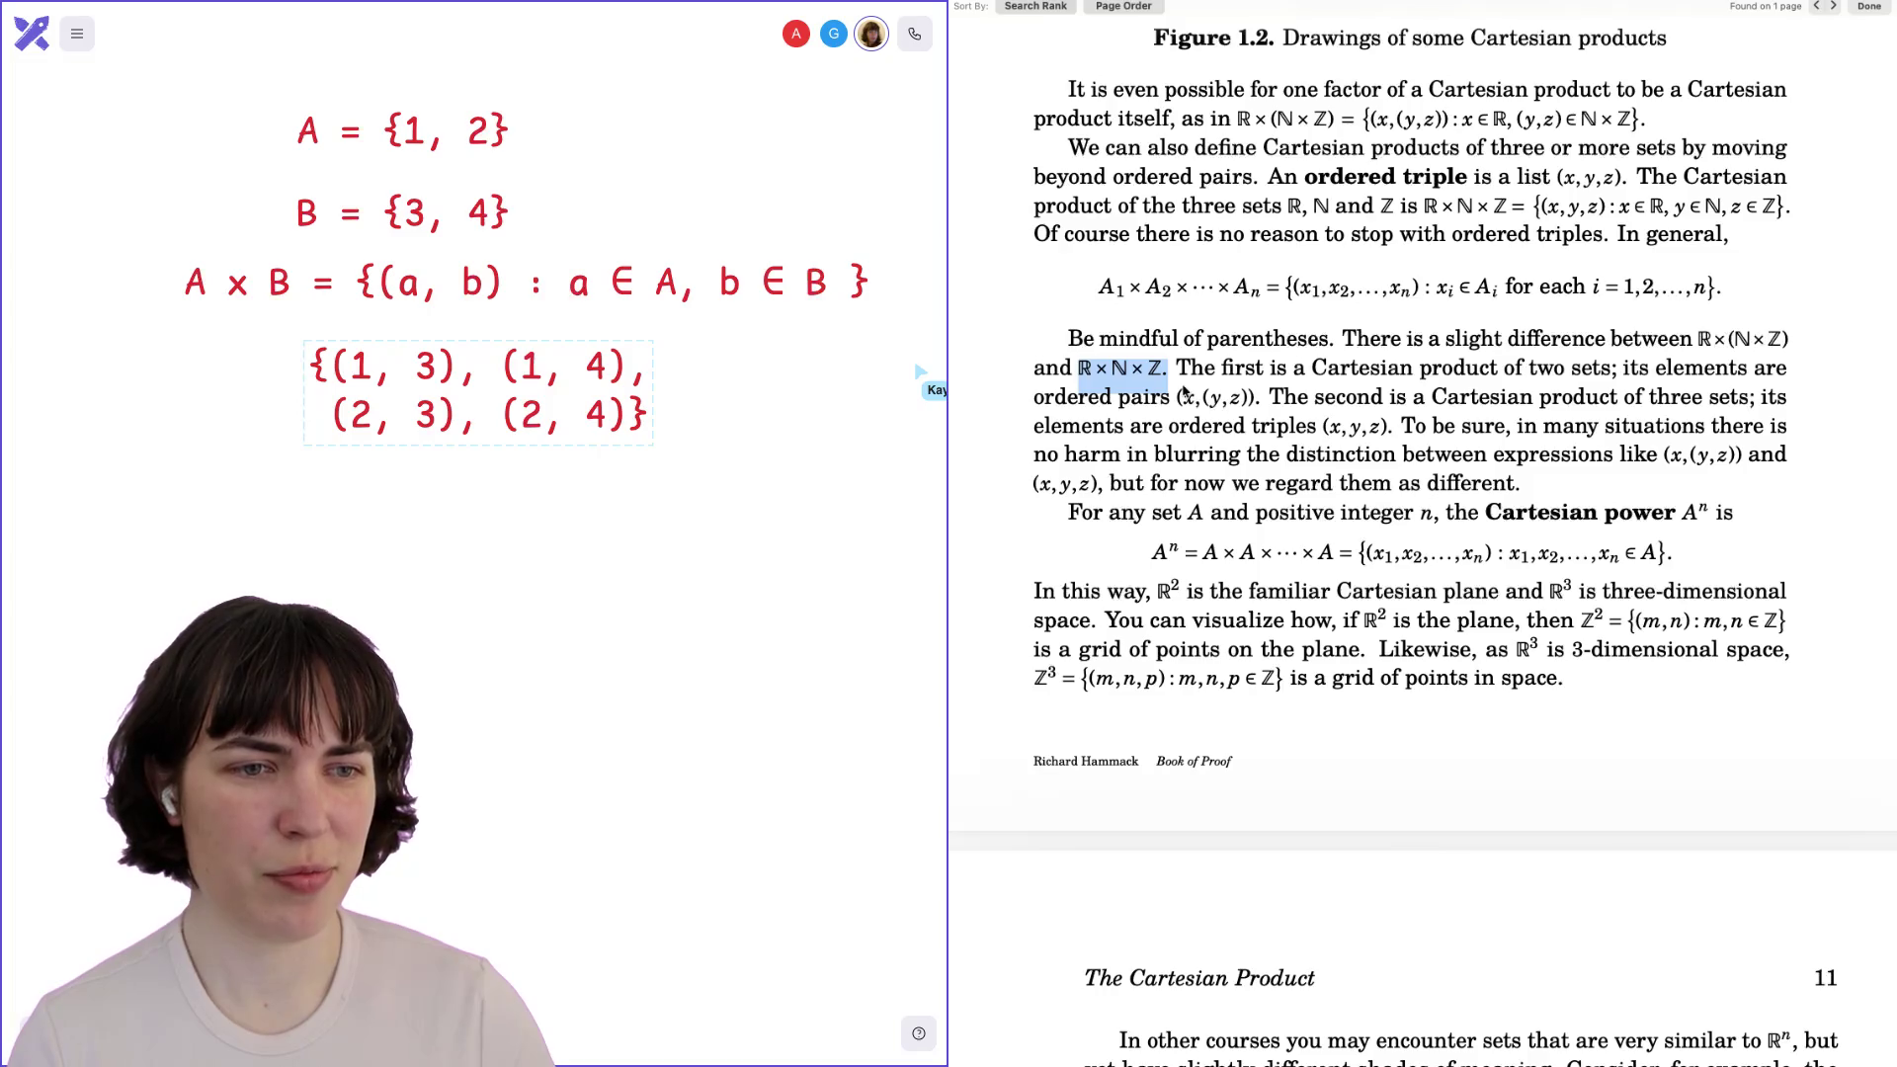
Highlight the phrase 'The first is a' and the nested pair (x,(y,z)).
drag(1176, 370, 1315, 363)
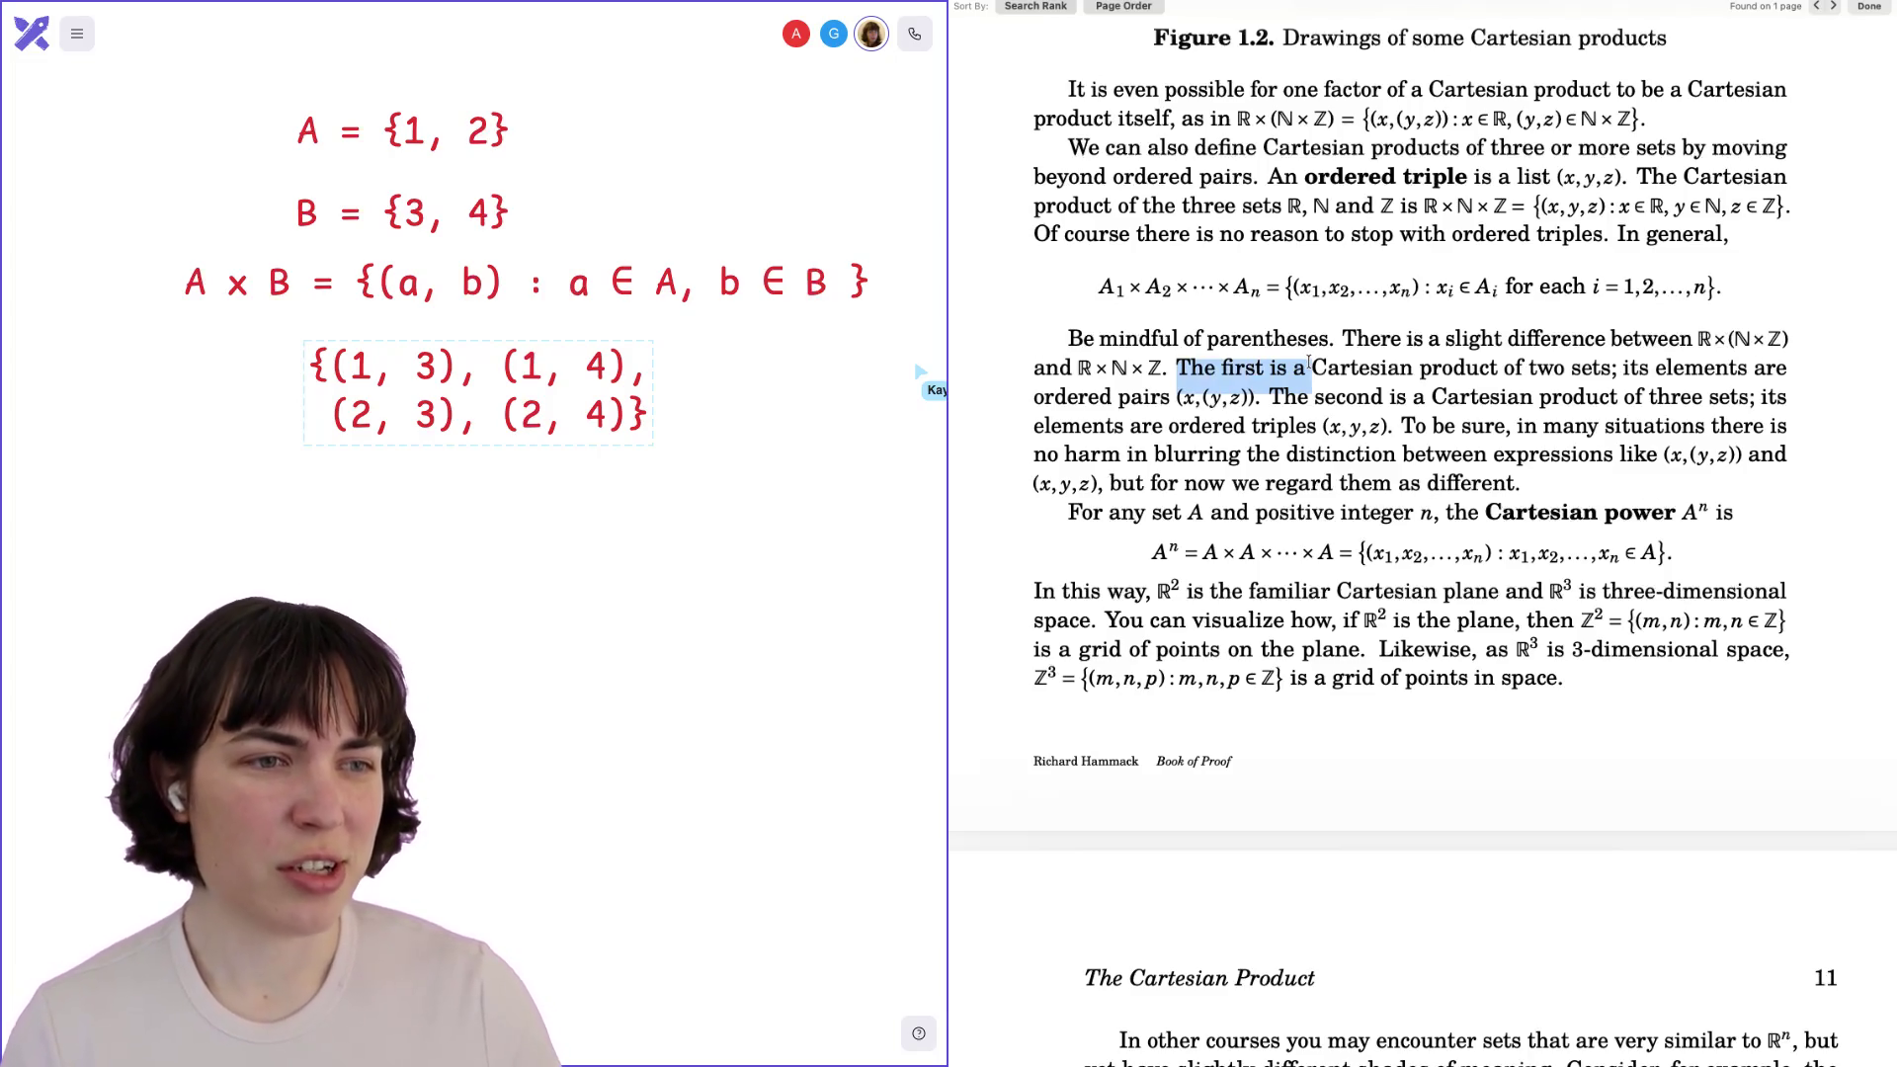
click(1636, 366)
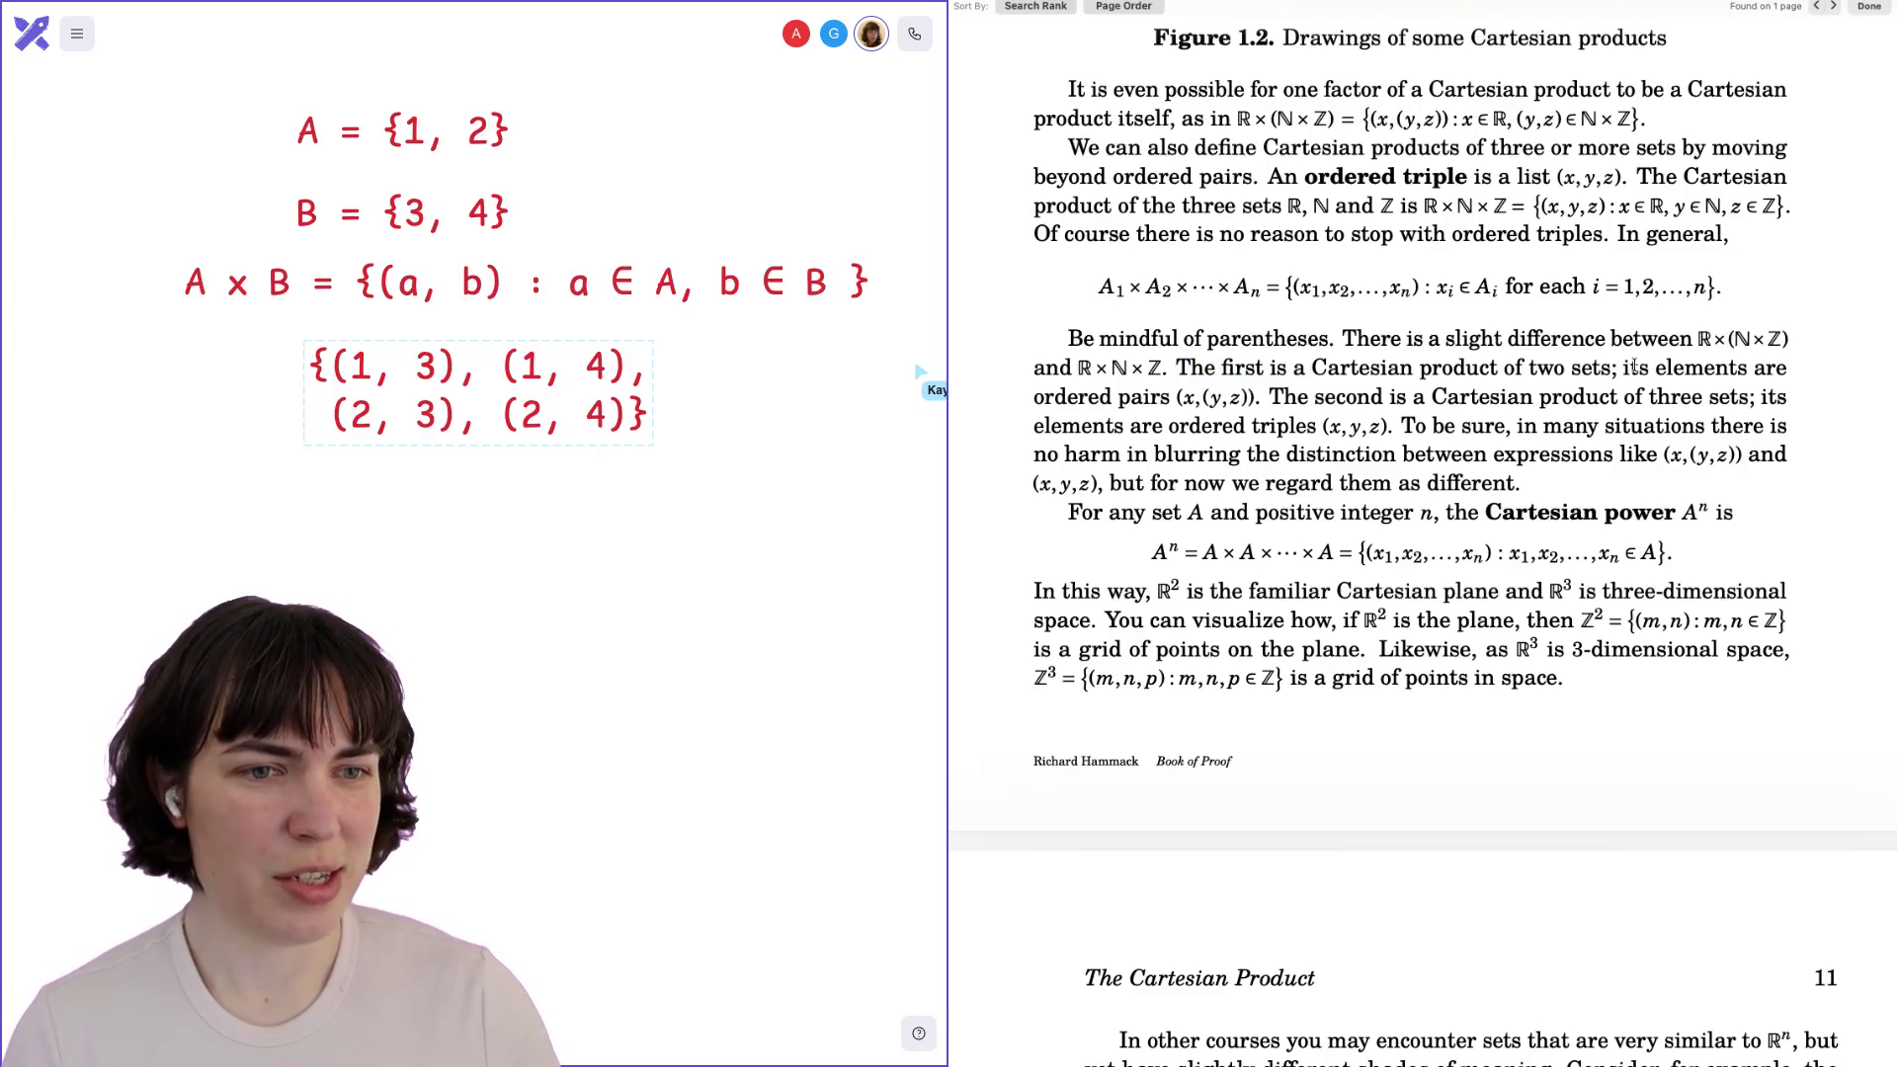
drag(1154, 398, 1245, 398)
click(1278, 396)
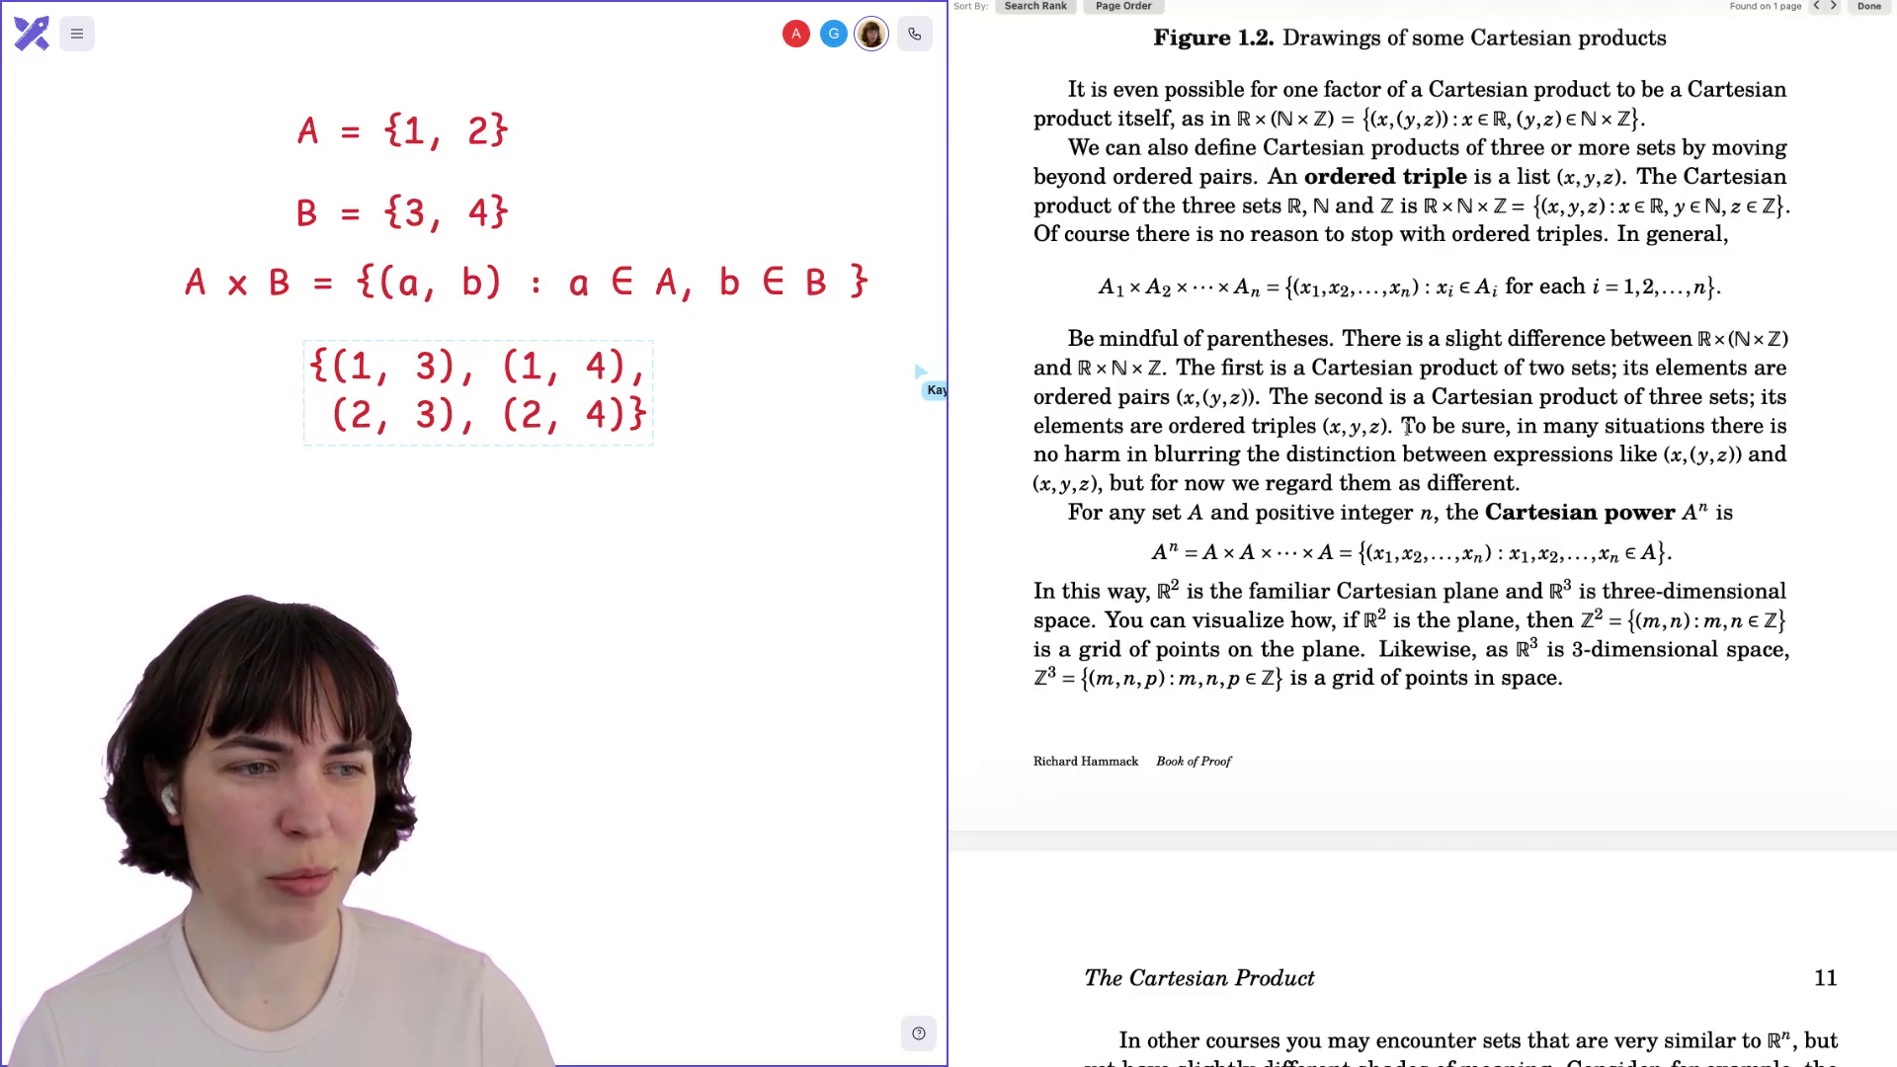
drag(1665, 455, 1736, 457)
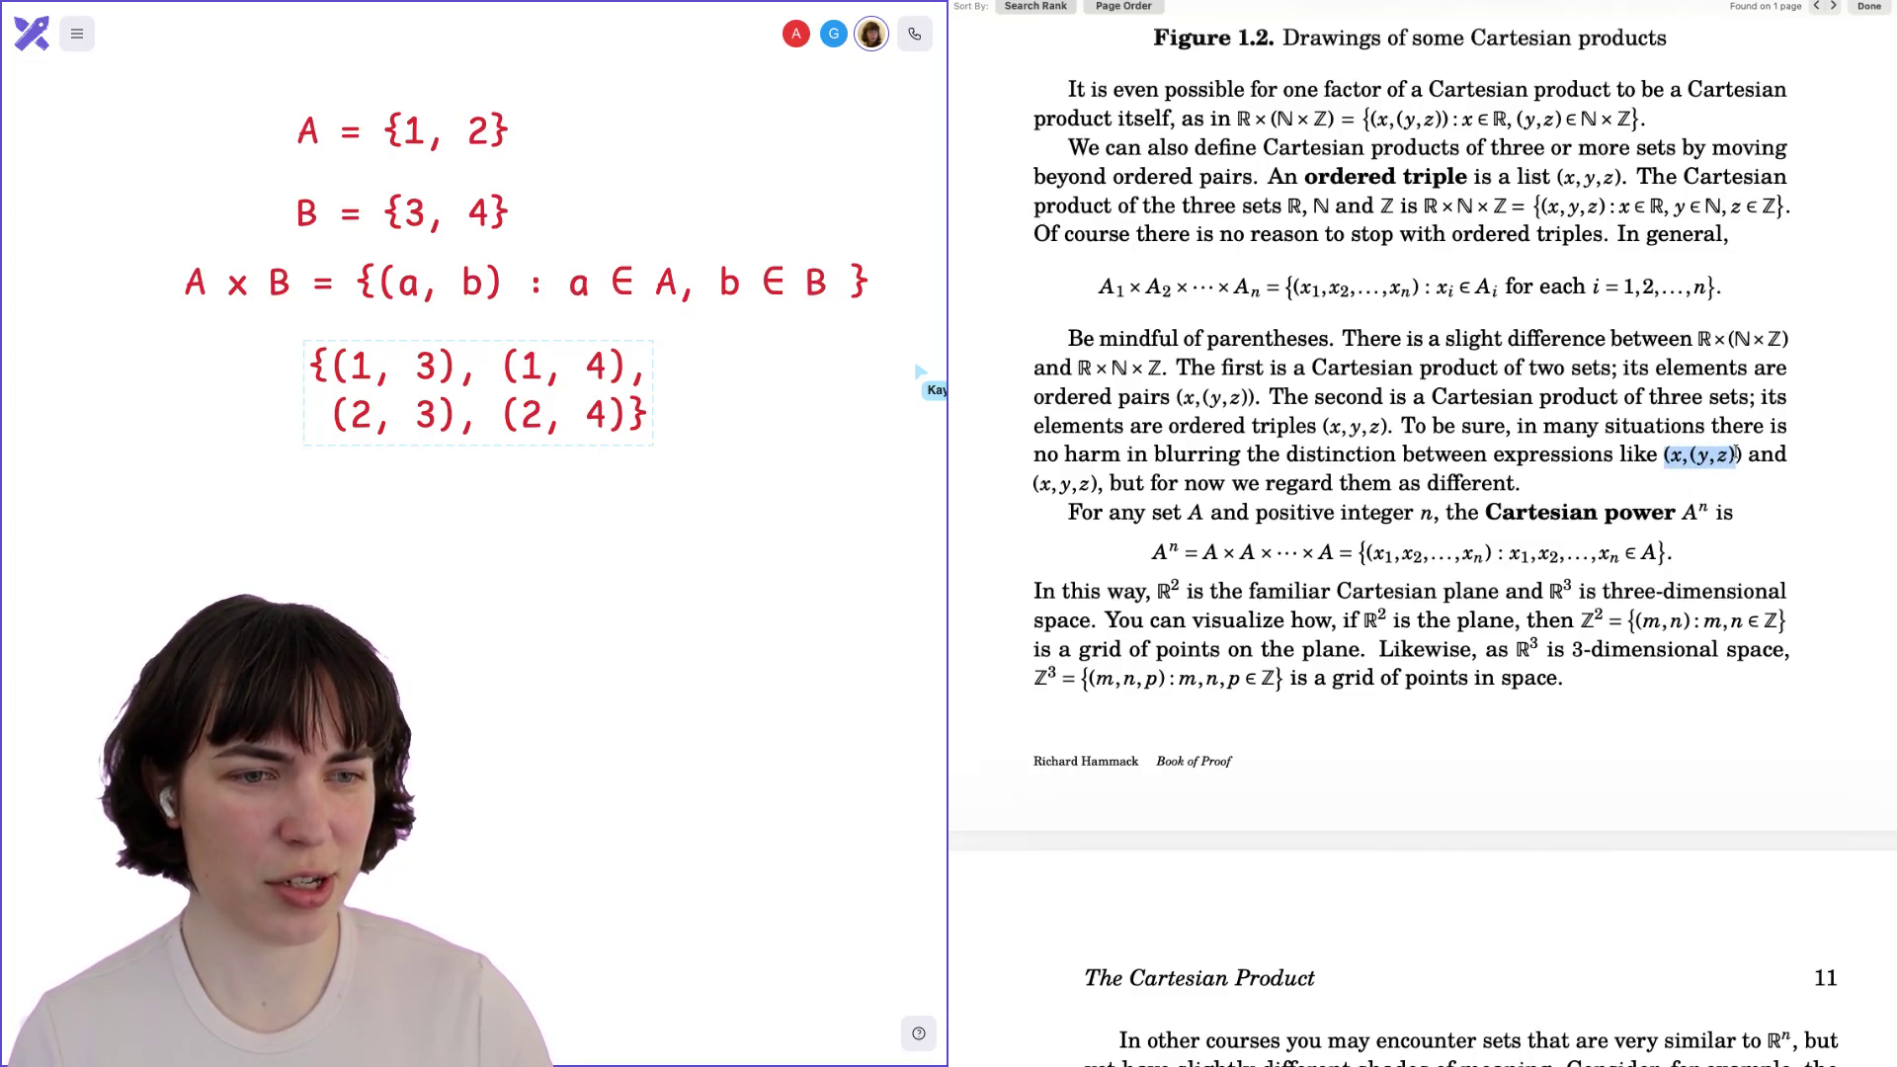
drag(1037, 484, 1085, 486)
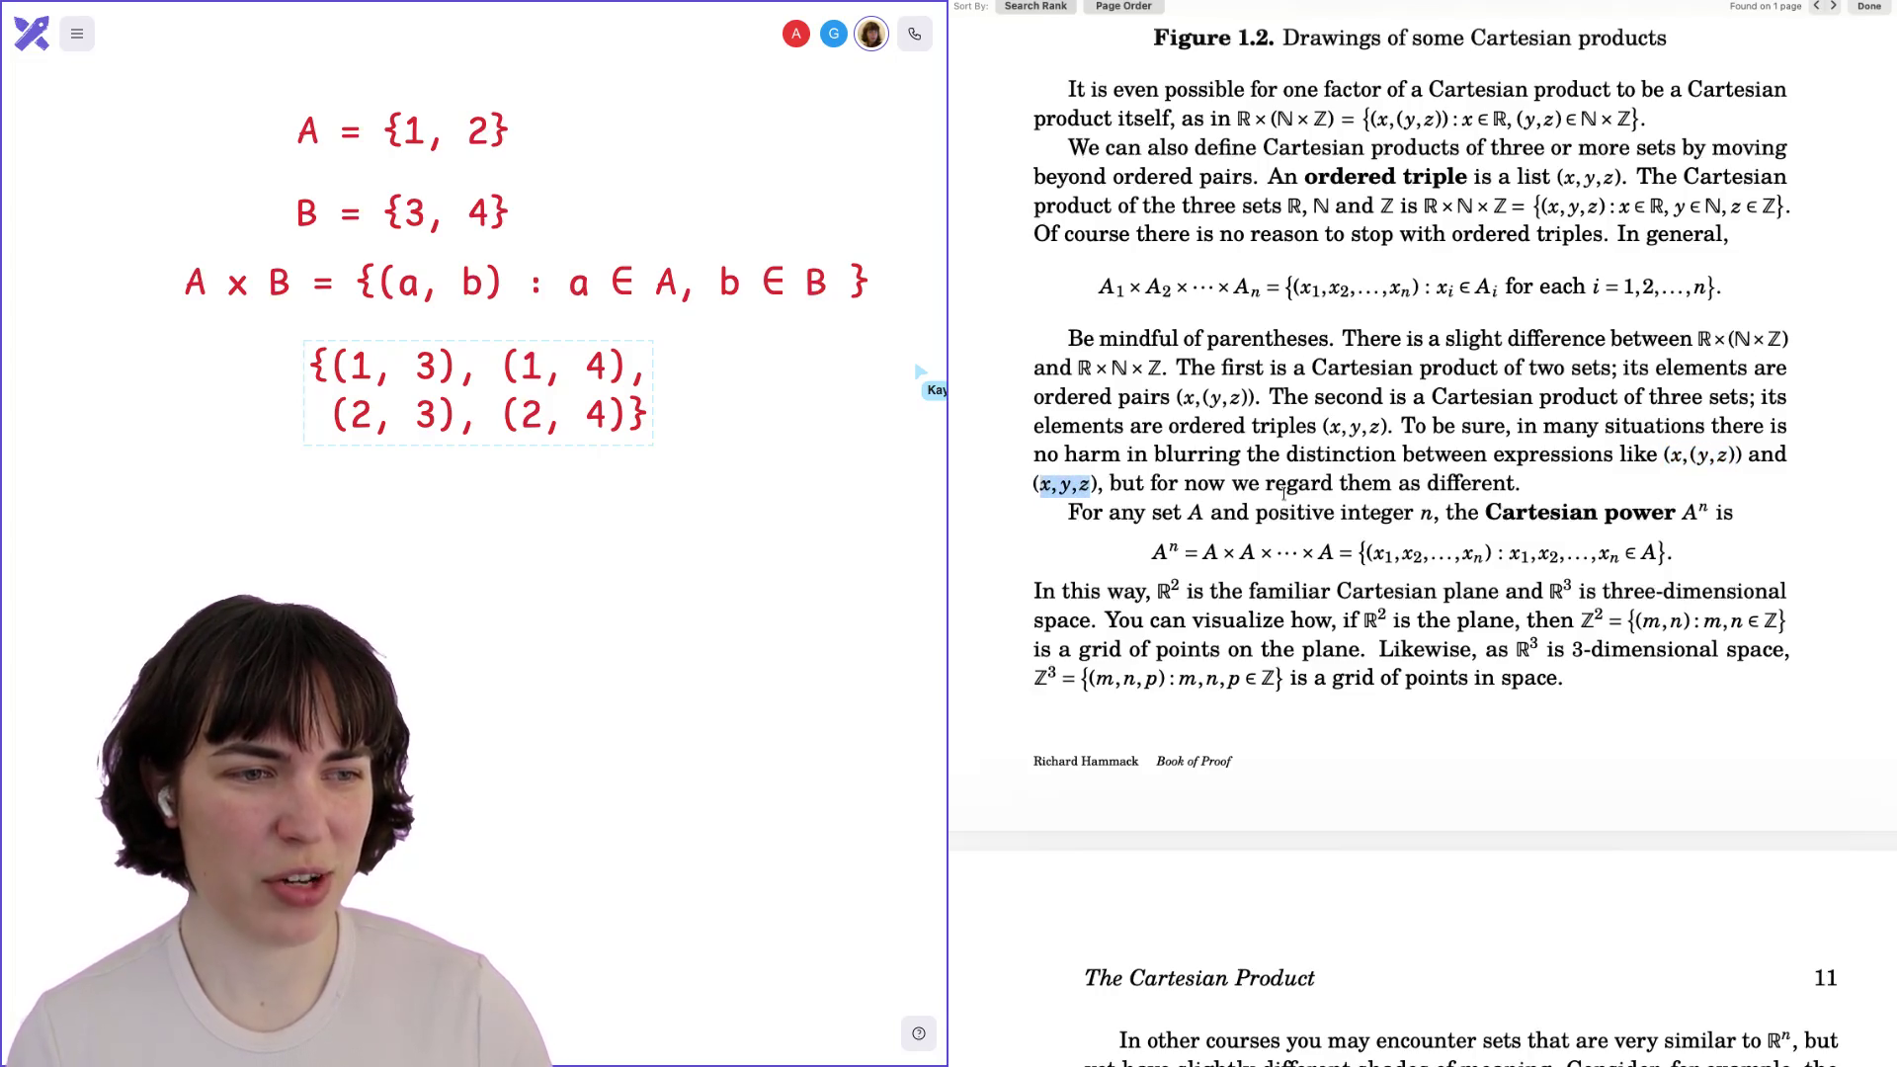
drag(1517, 484, 1407, 483)
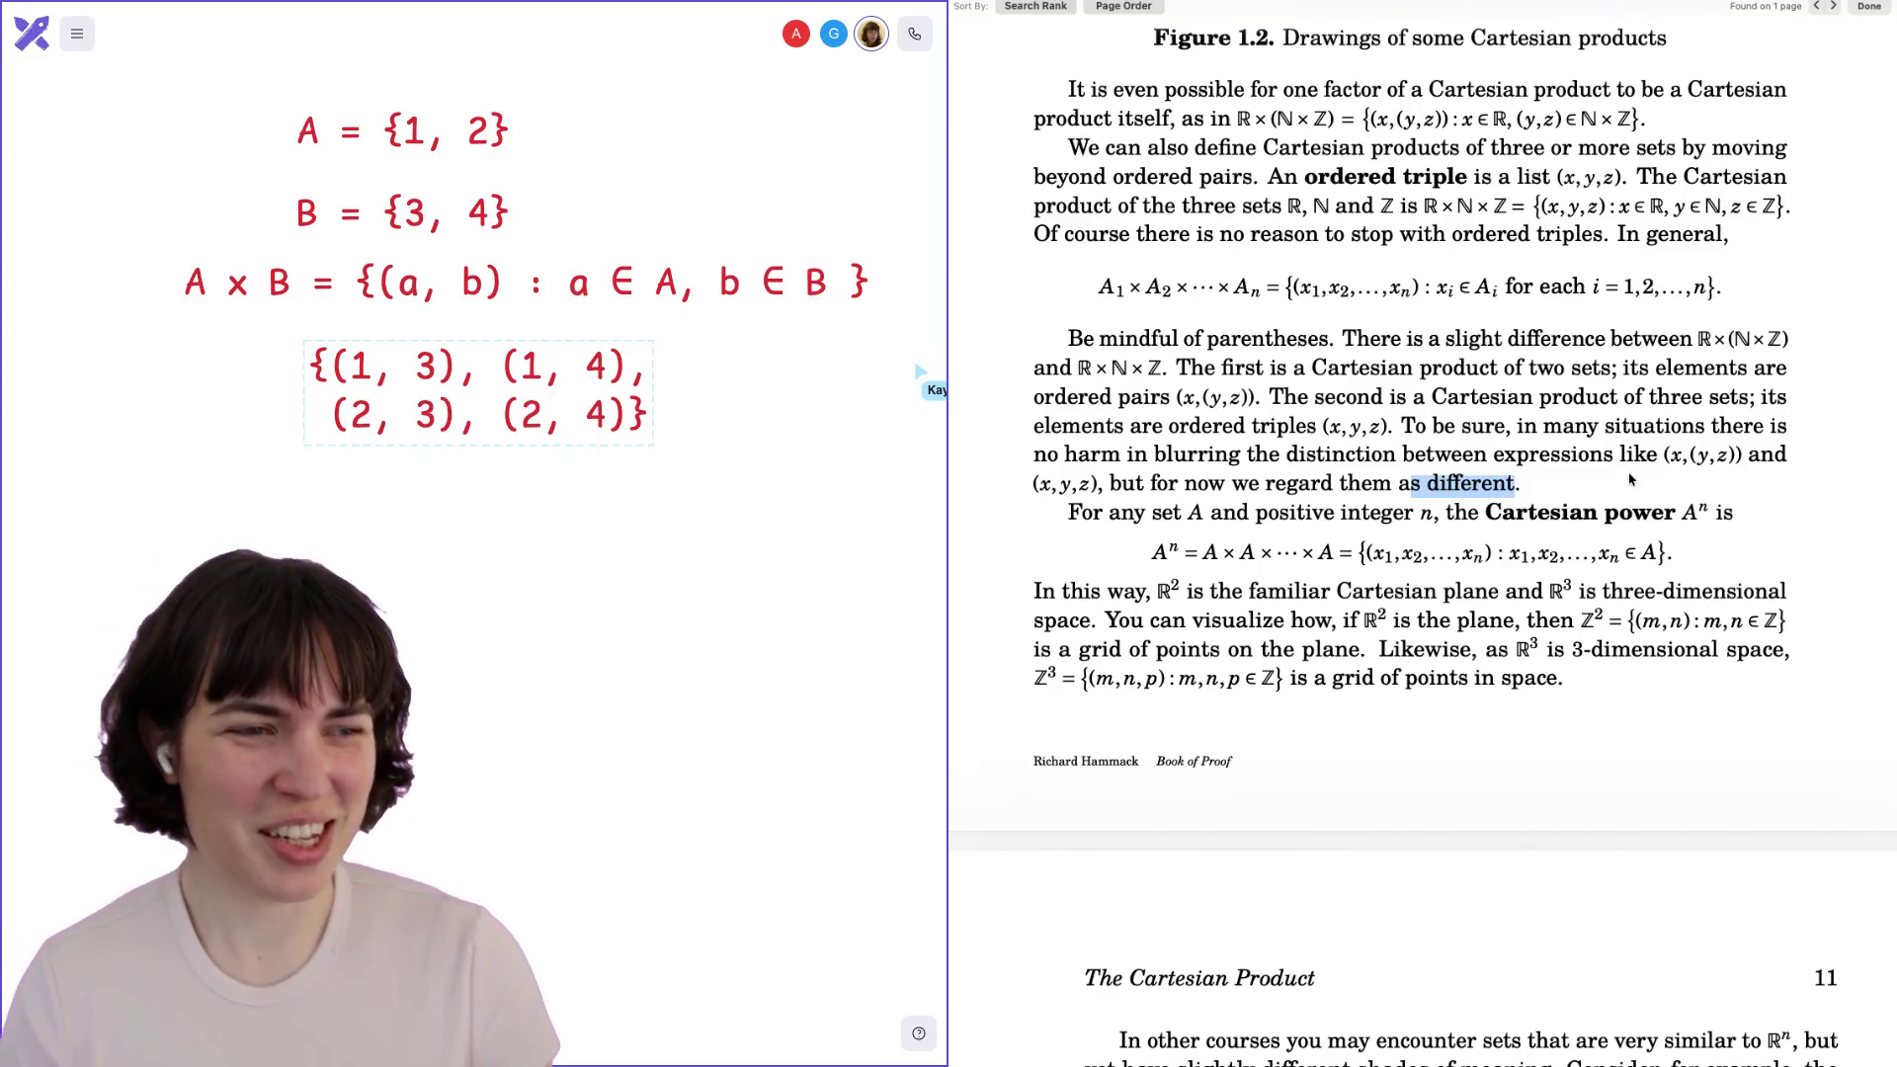
drag(1665, 454, 1742, 455)
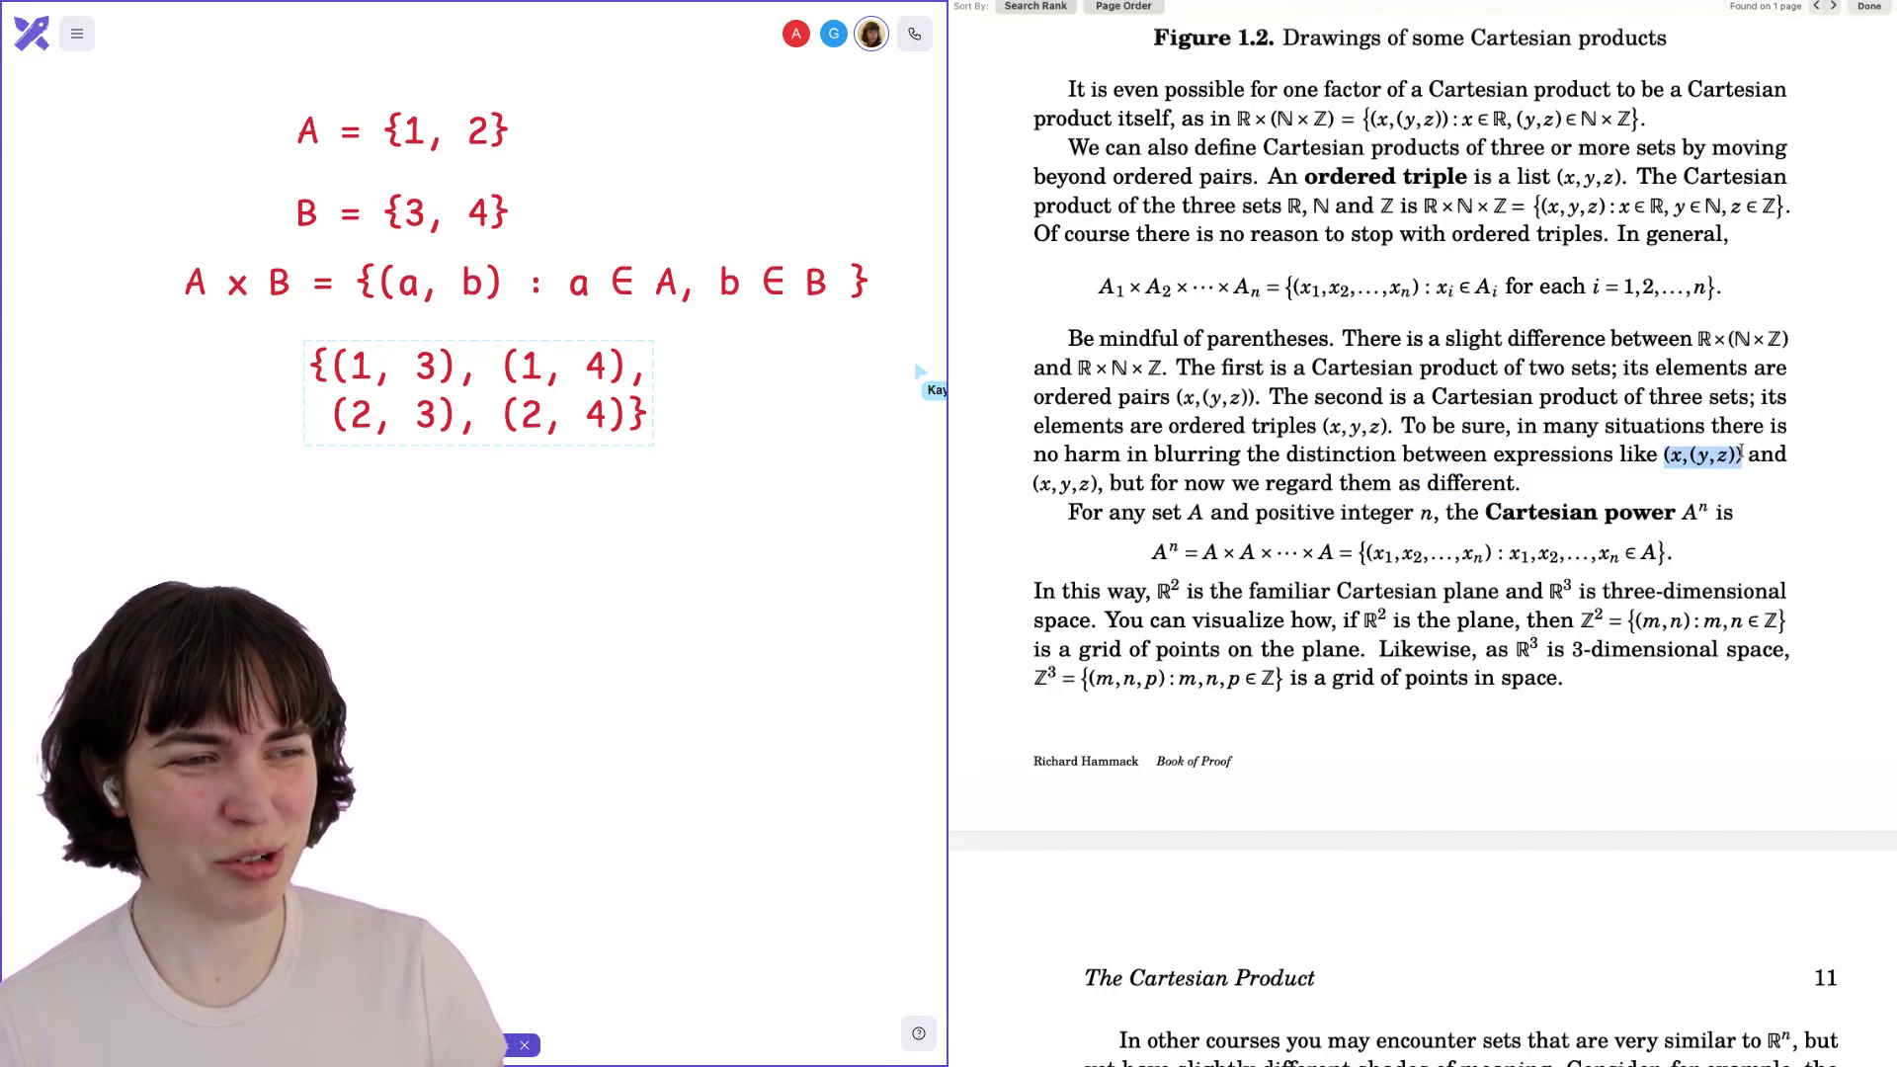
drag(1099, 483, 1033, 483)
click(1079, 487)
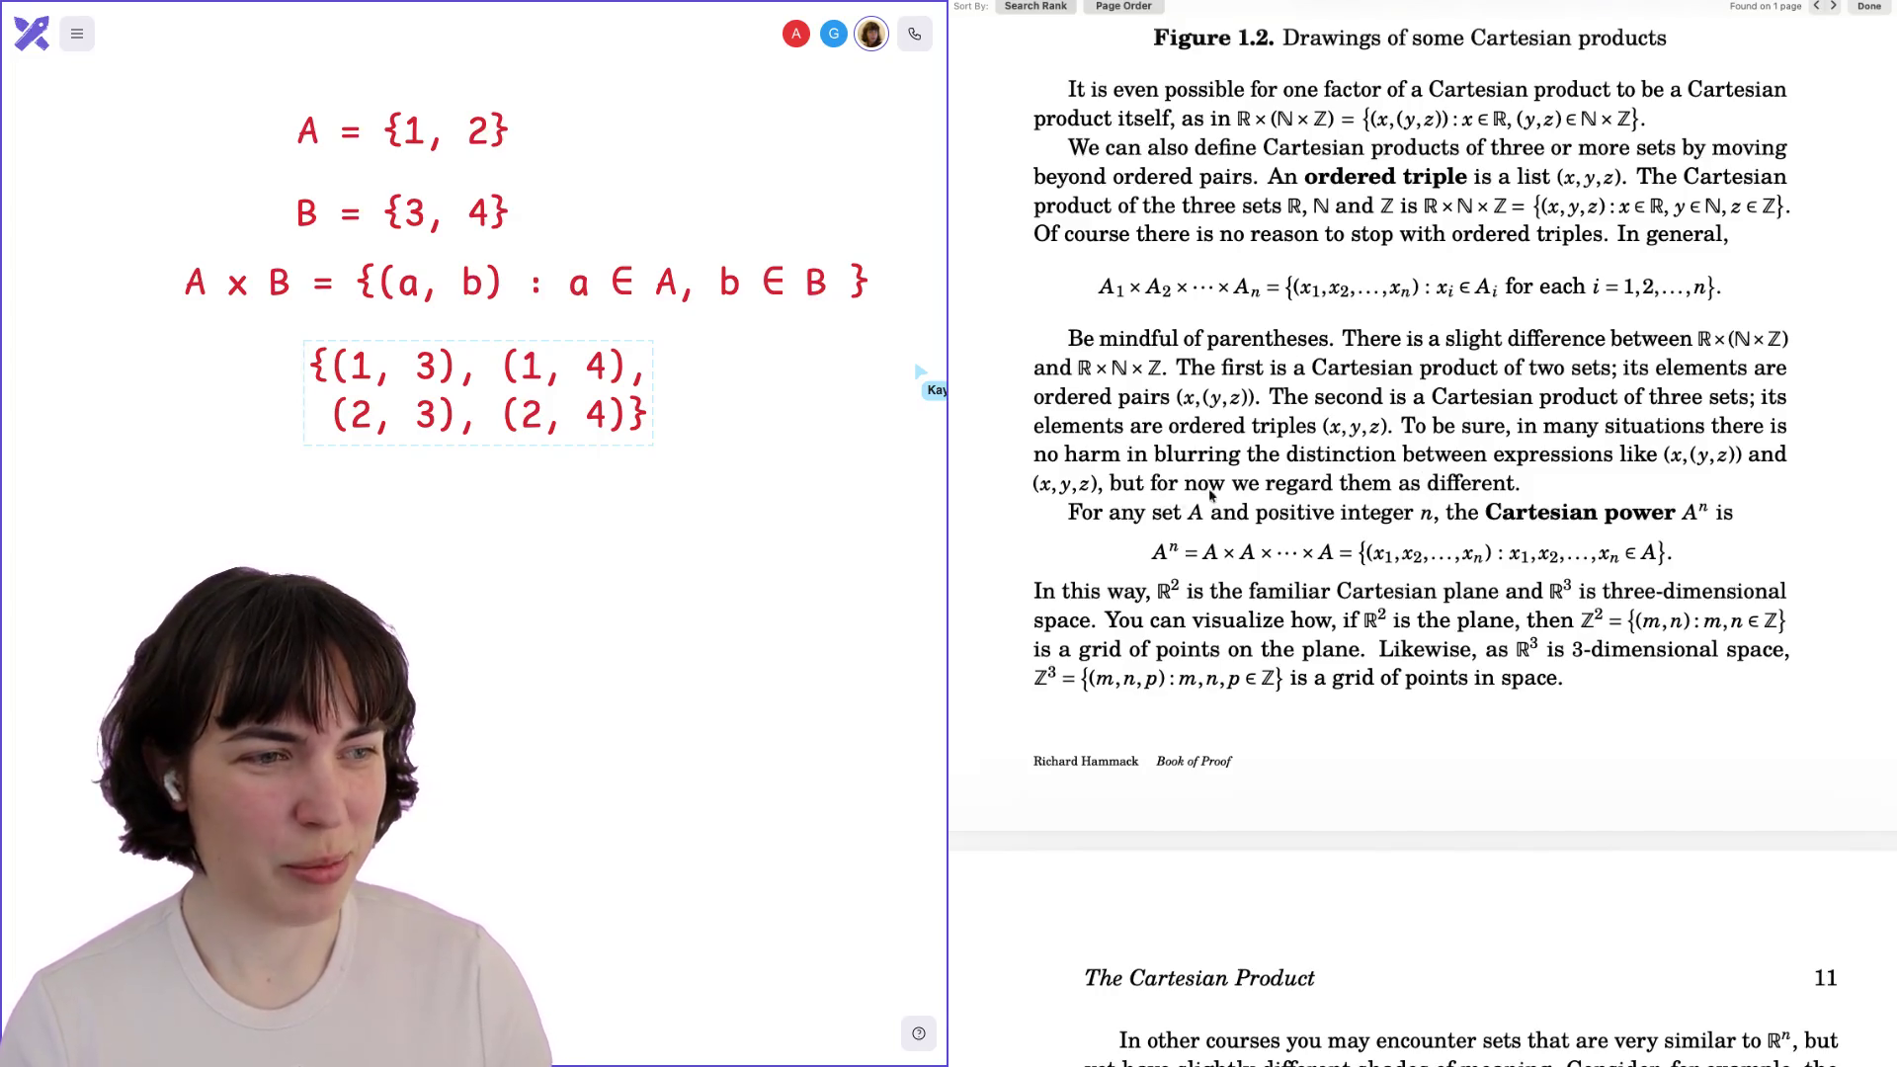
drag(1658, 454, 1736, 454)
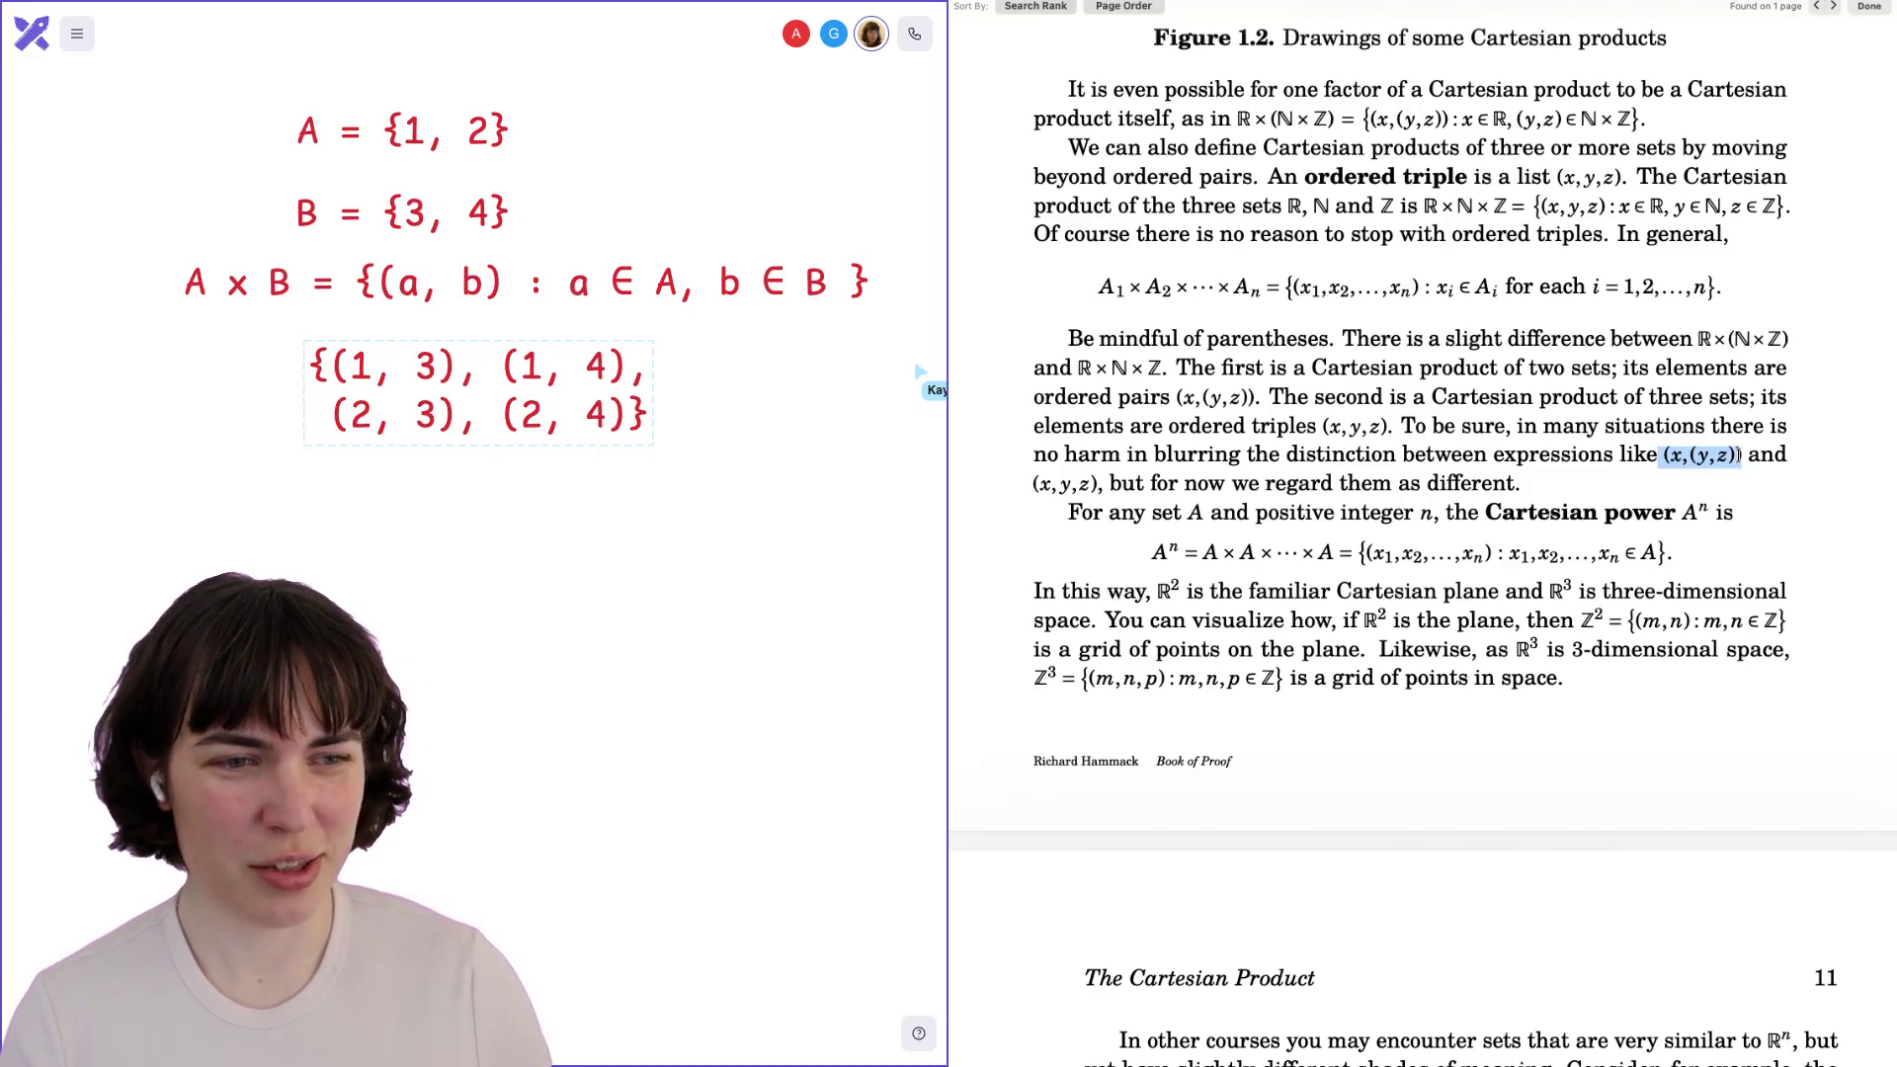
click(1736, 455)
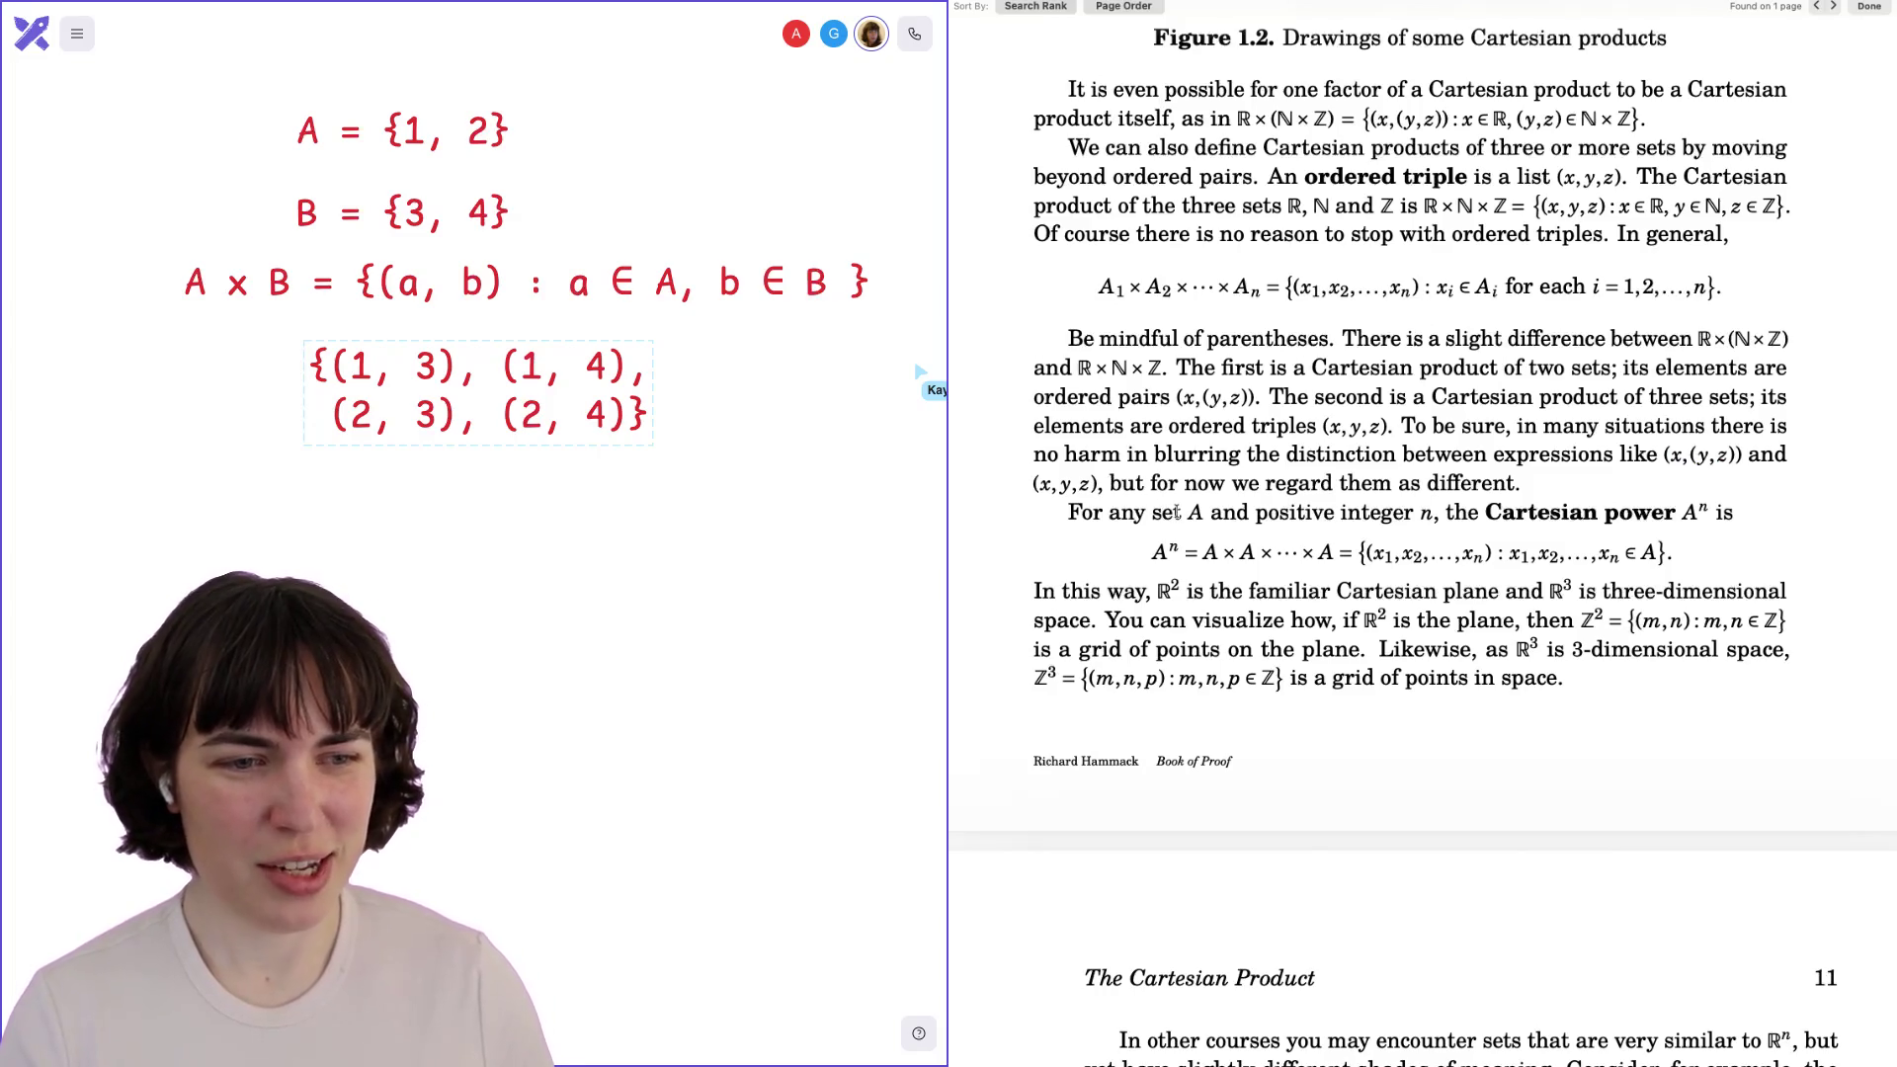
drag(1152, 512, 1224, 512)
click(1424, 508)
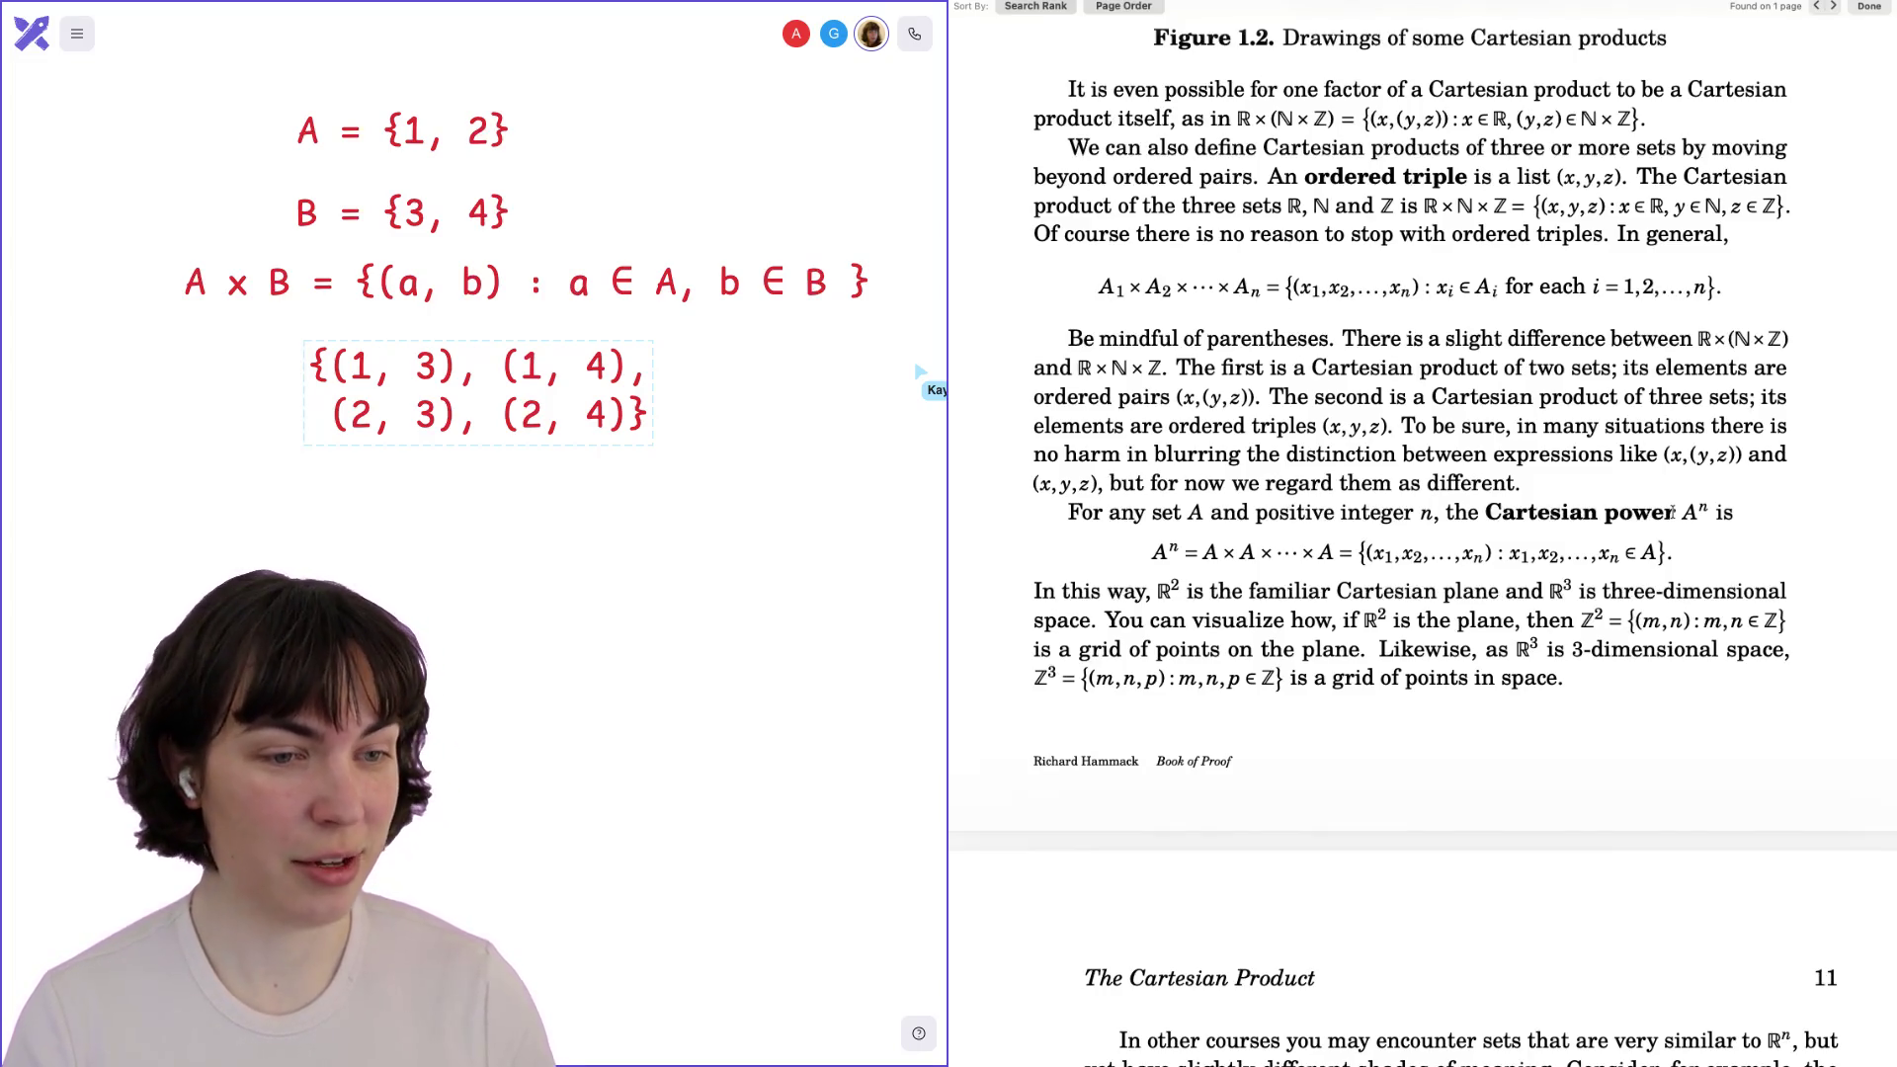
drag(1201, 553, 1273, 551)
click(1257, 554)
click(1270, 552)
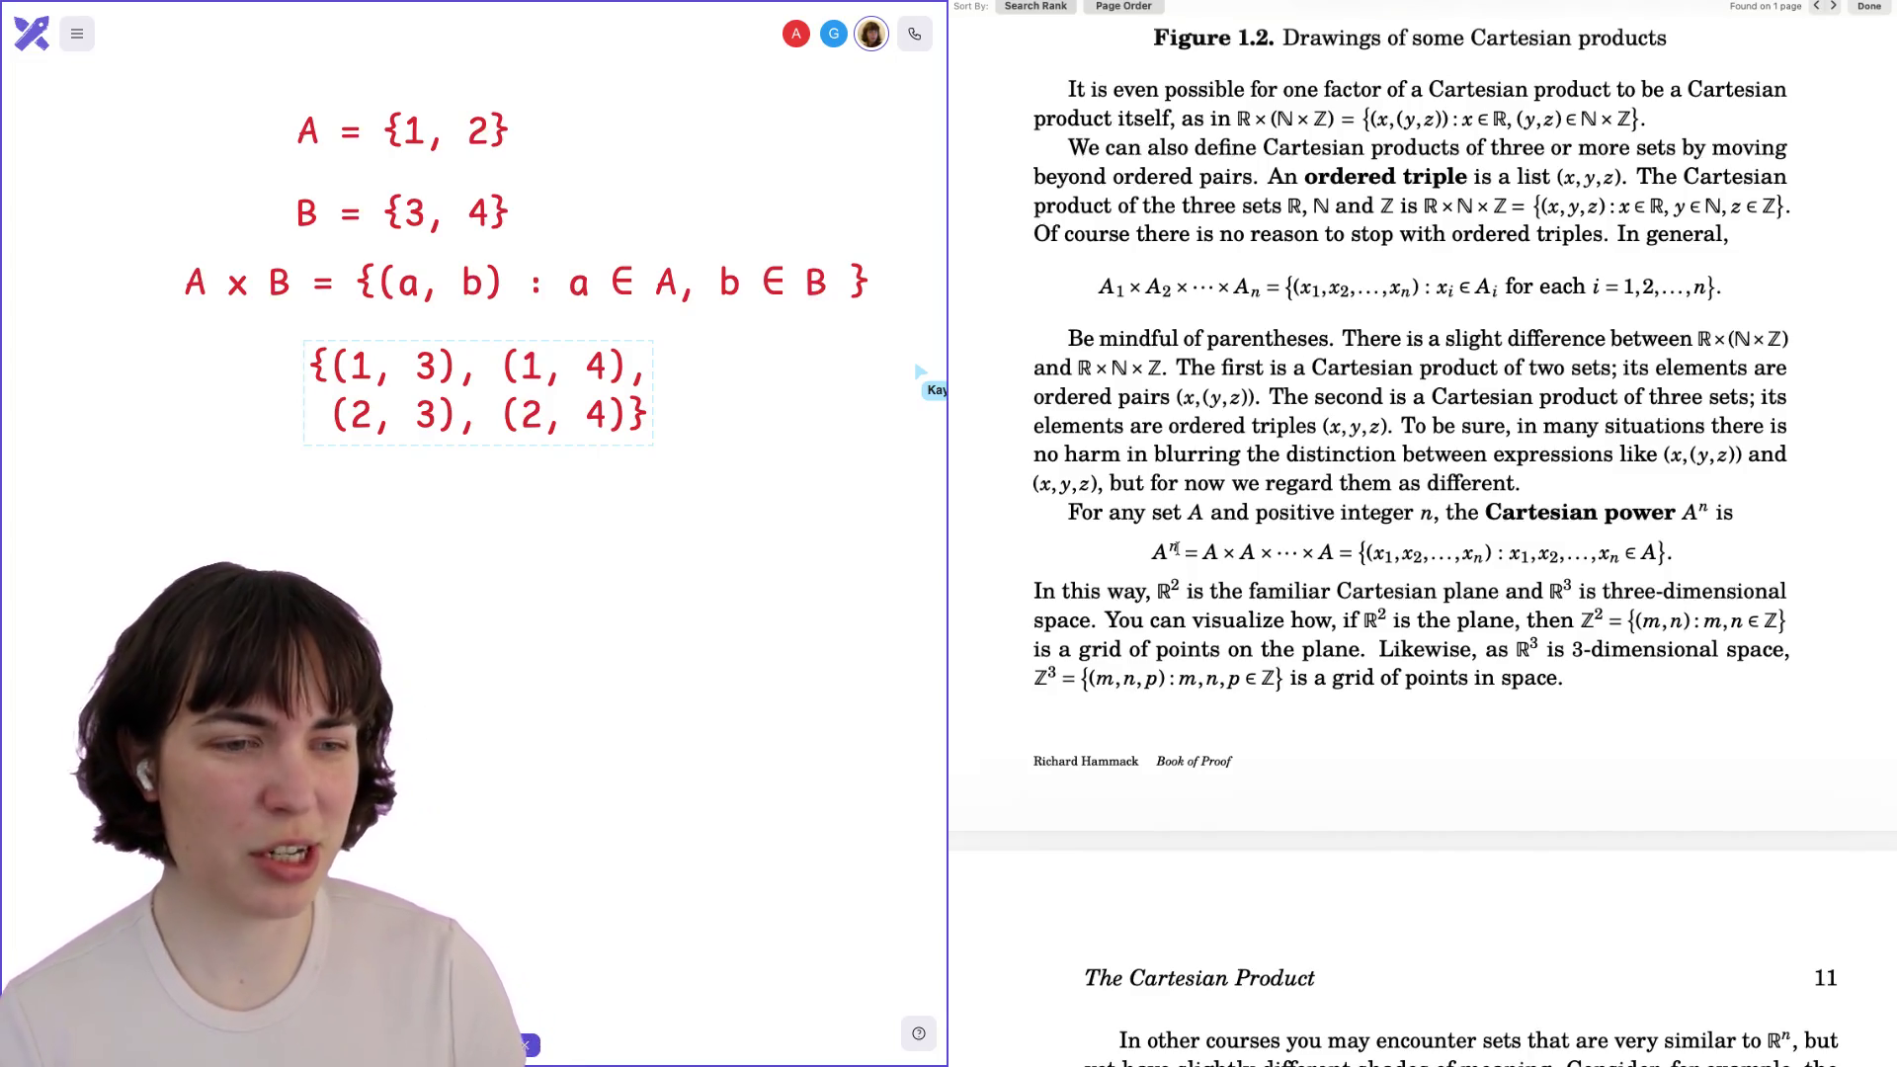
Scroll down and highlight ℝ², the Cartesian plane, then ℝ³, three-dimensional space.
scroll(1174, 546, down, 2)
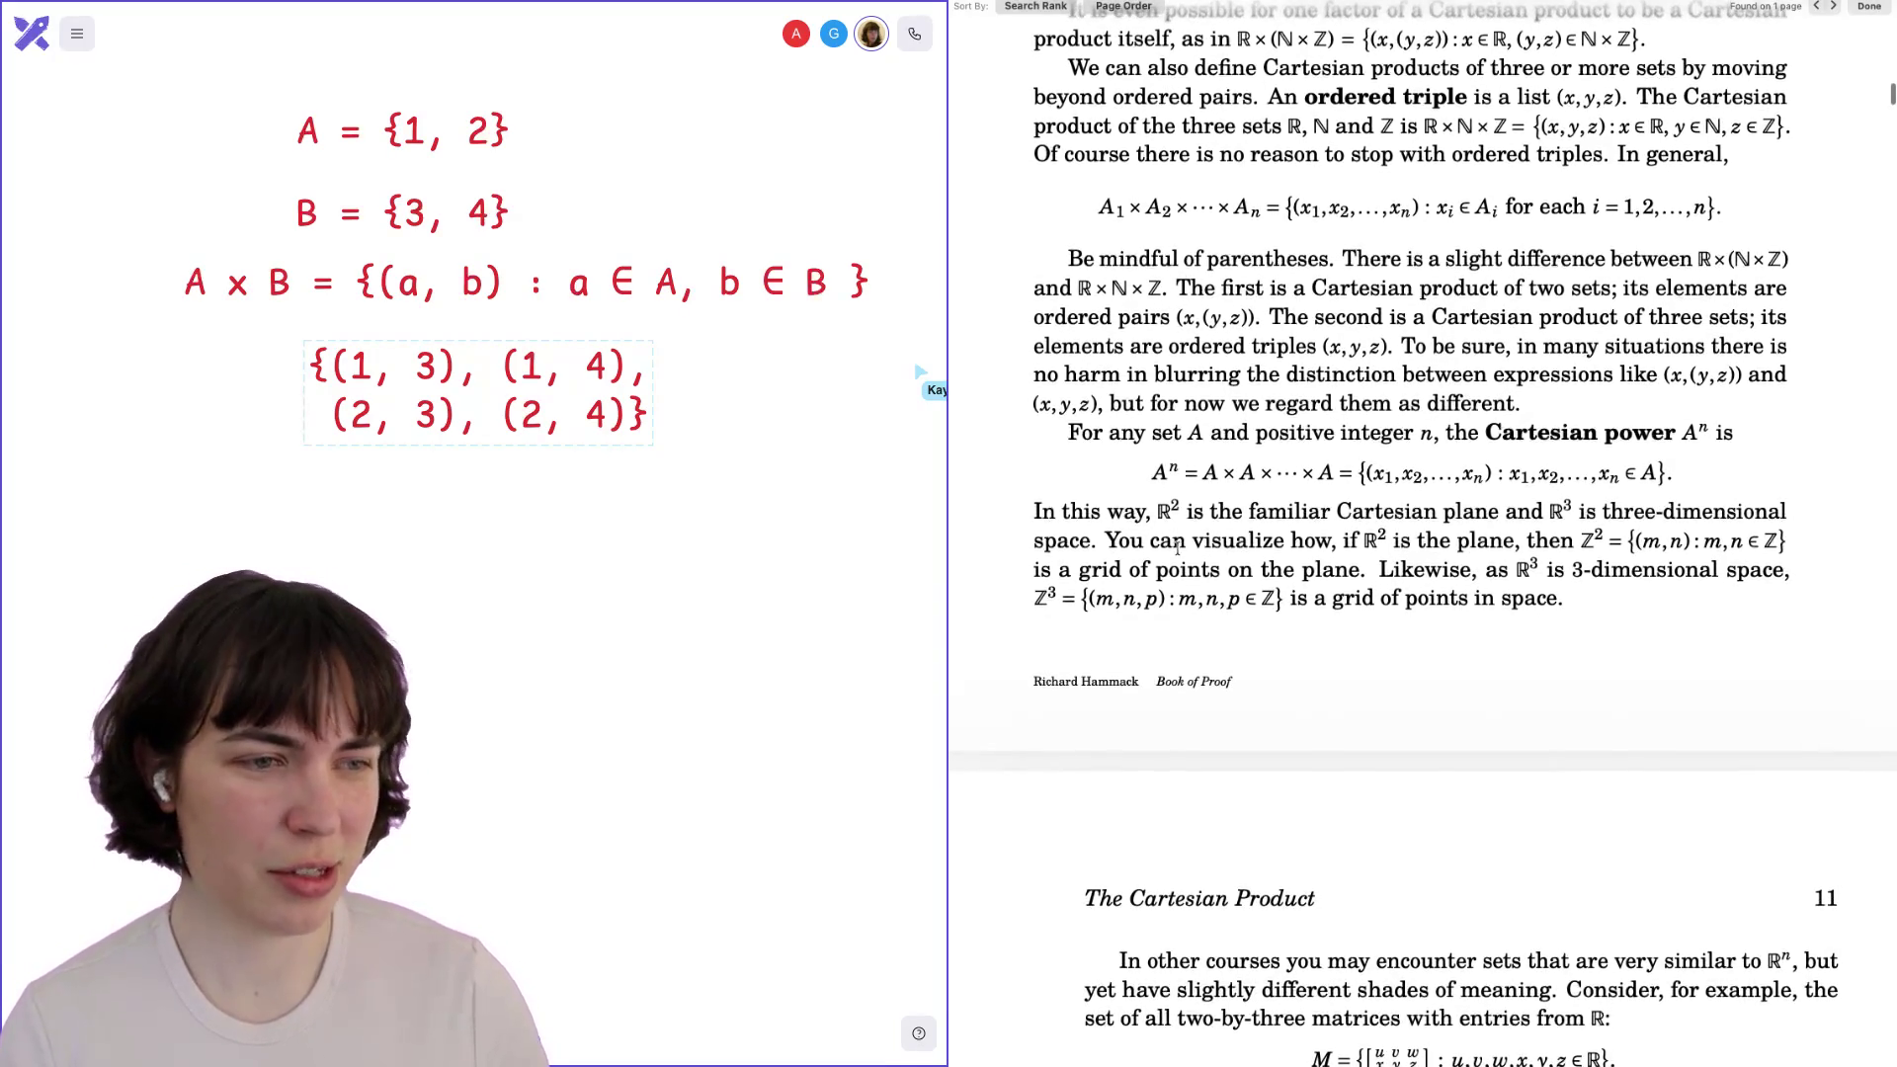
scroll(1176, 547, down, 3)
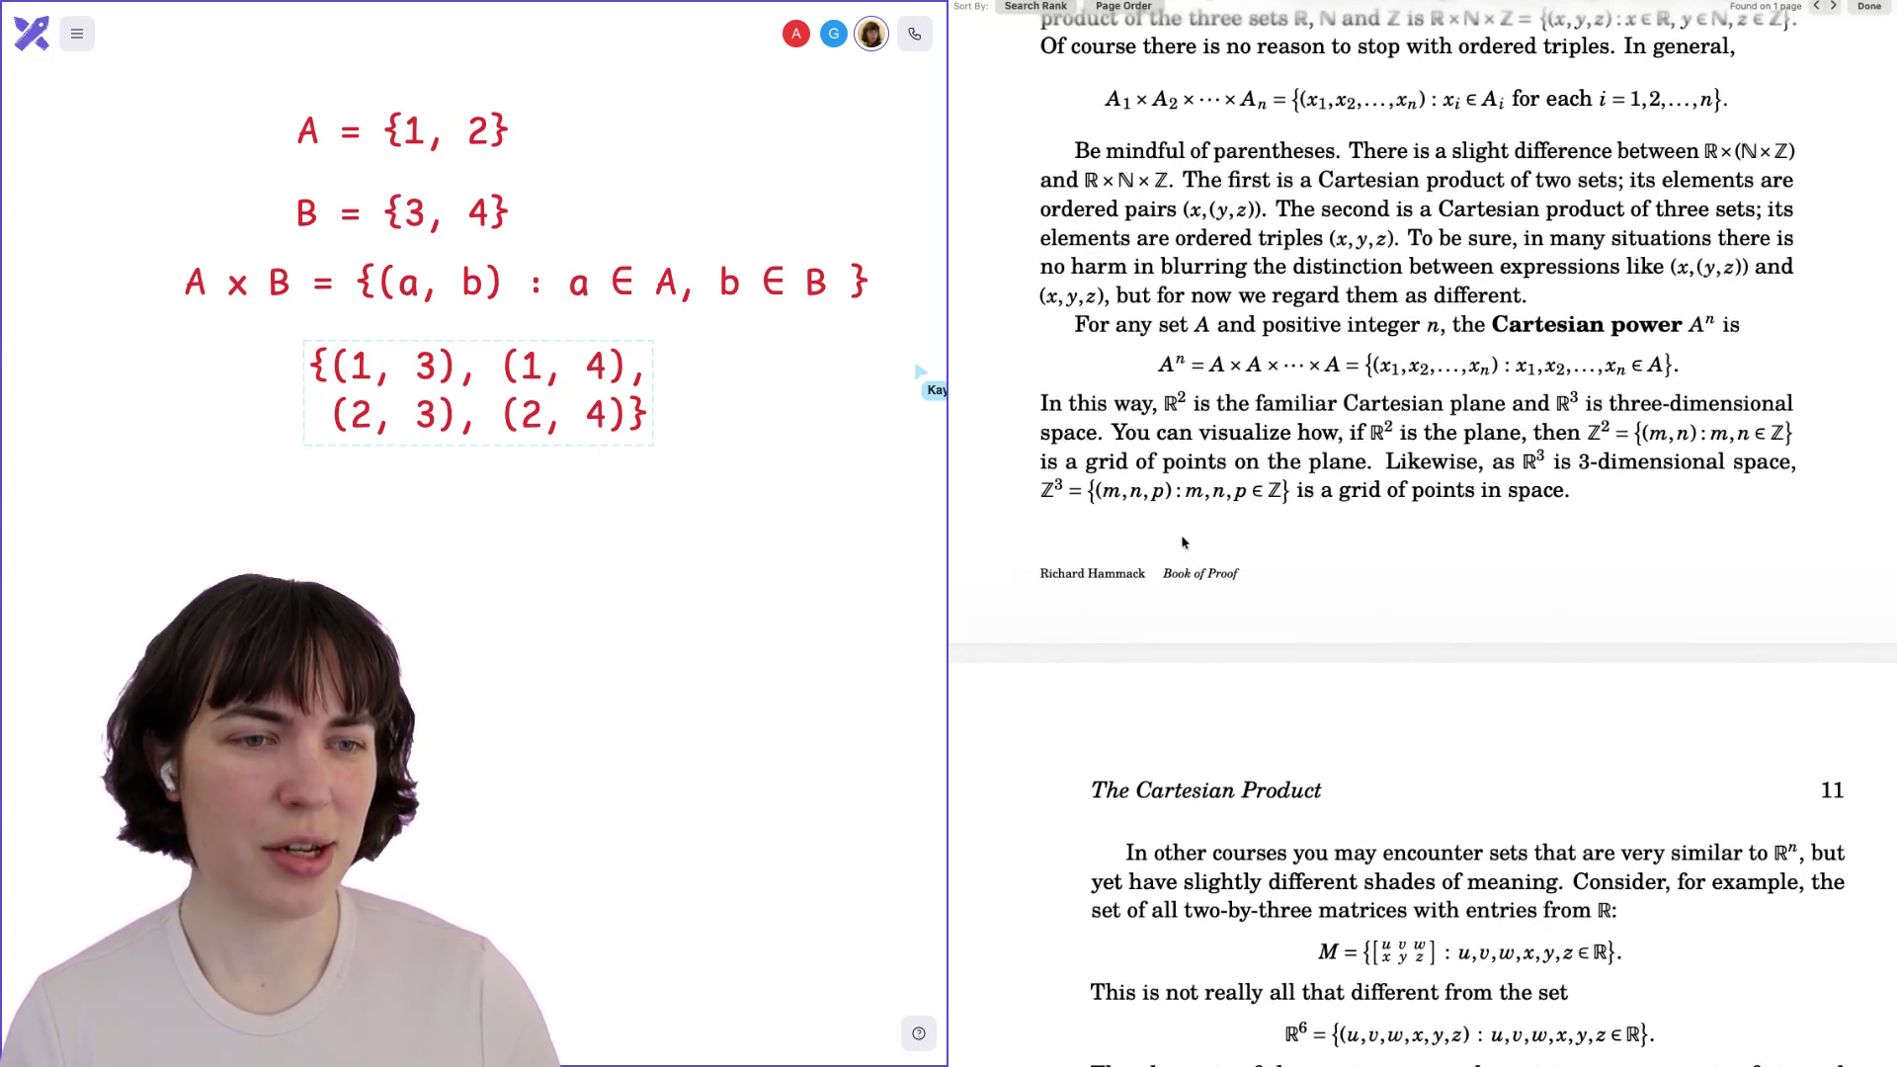
double_click(1176, 403)
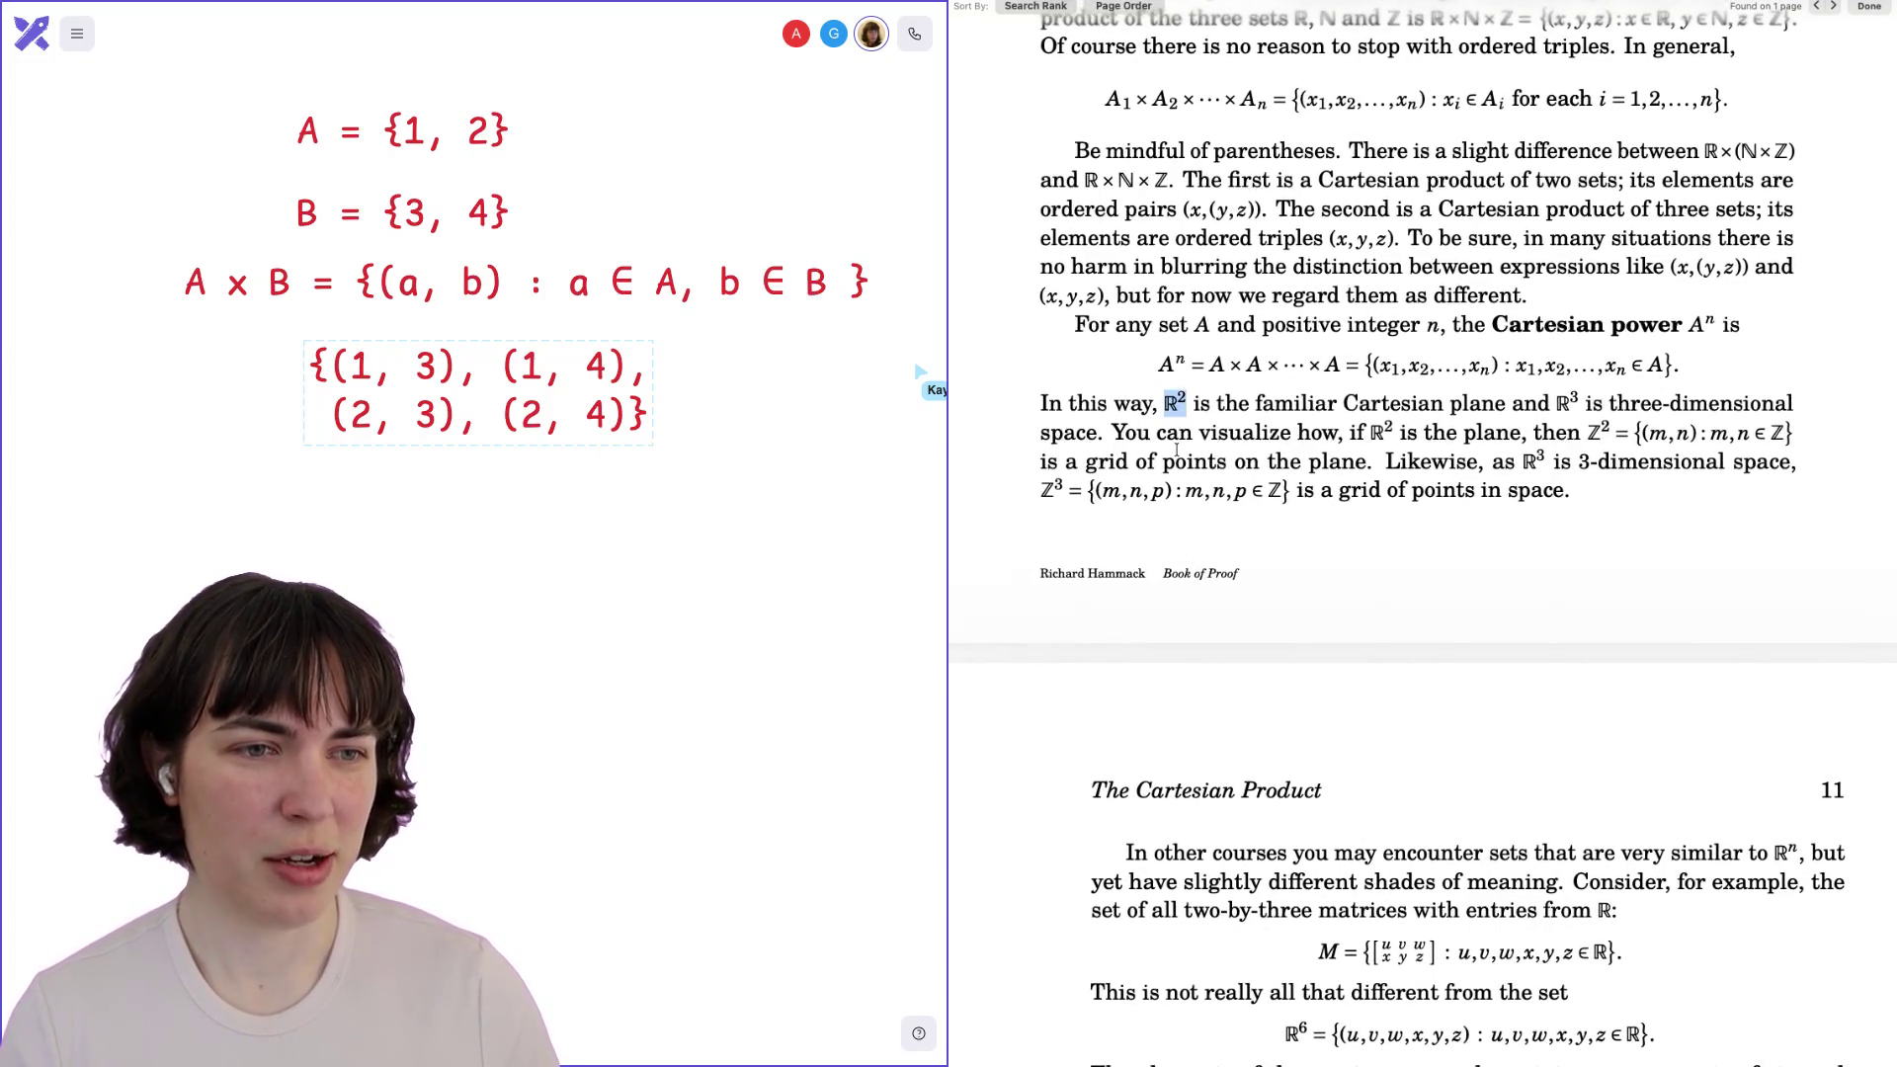
click(1185, 423)
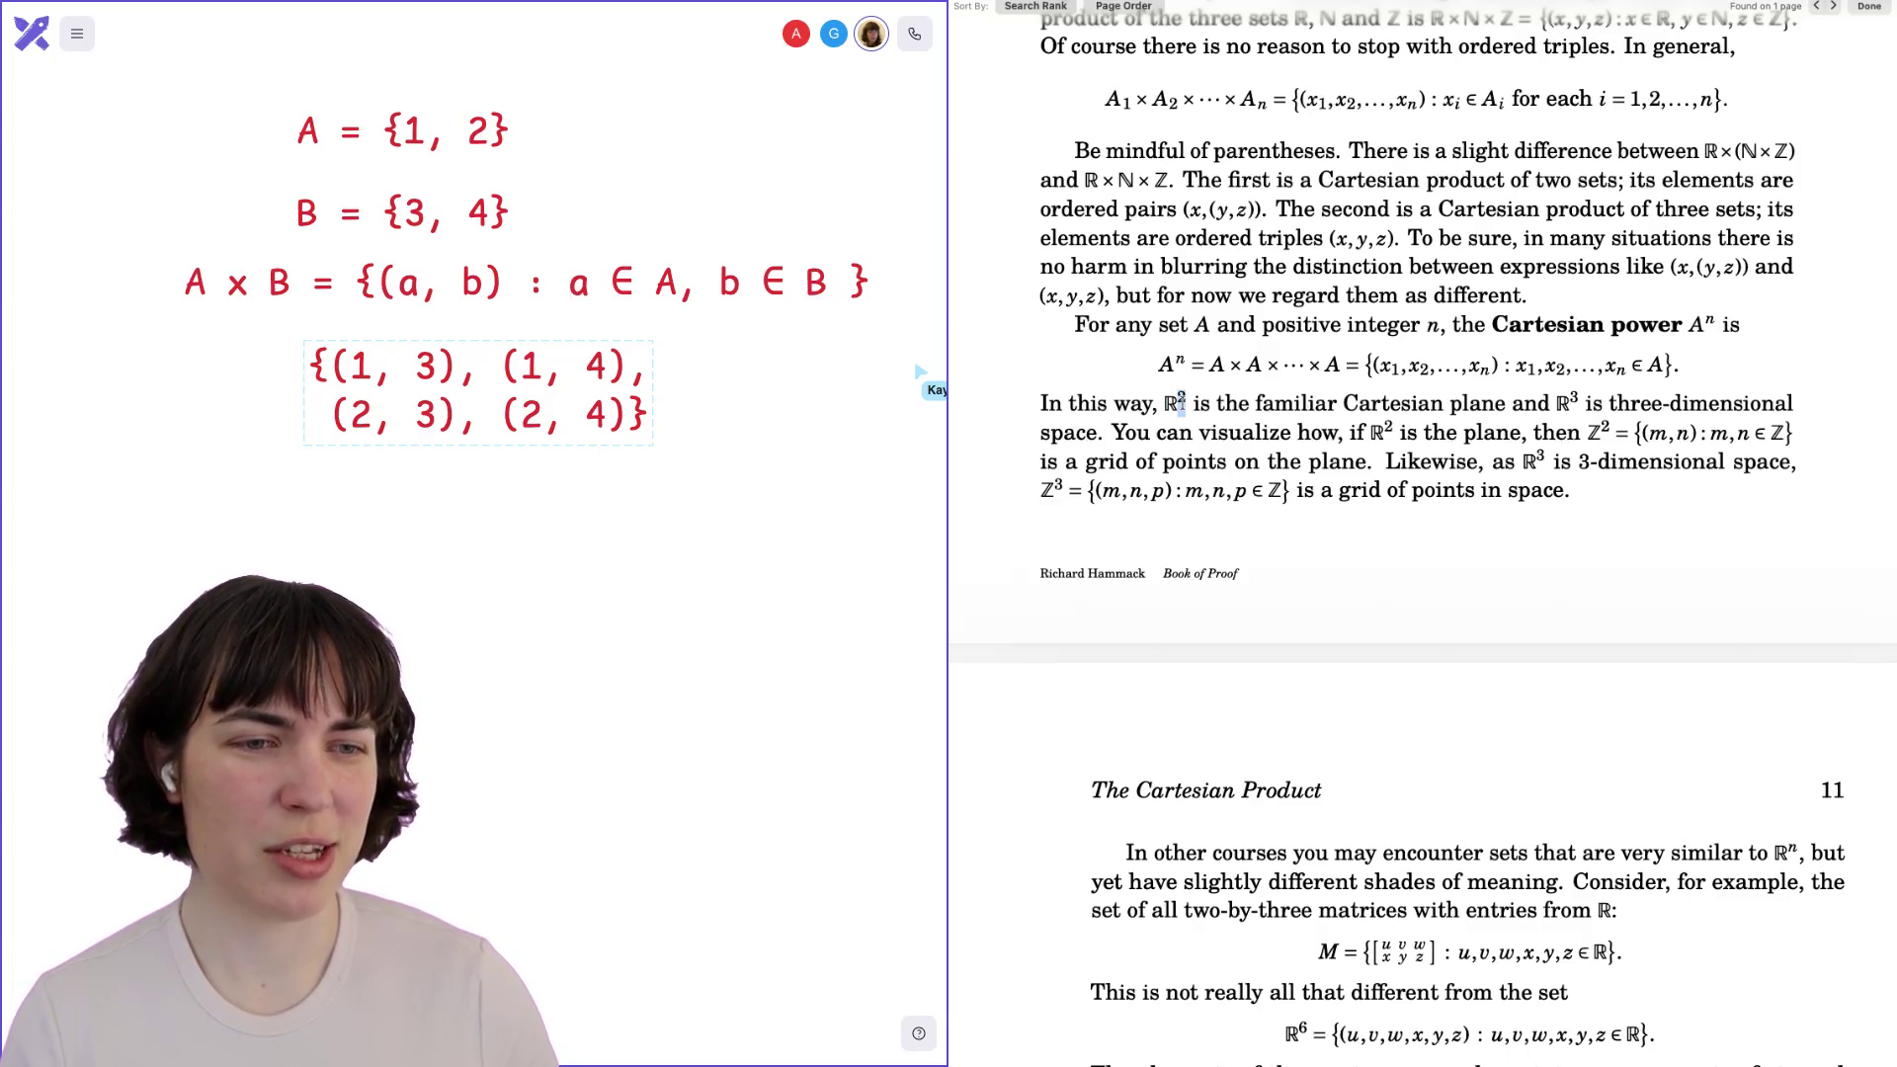
double_click(1185, 404)
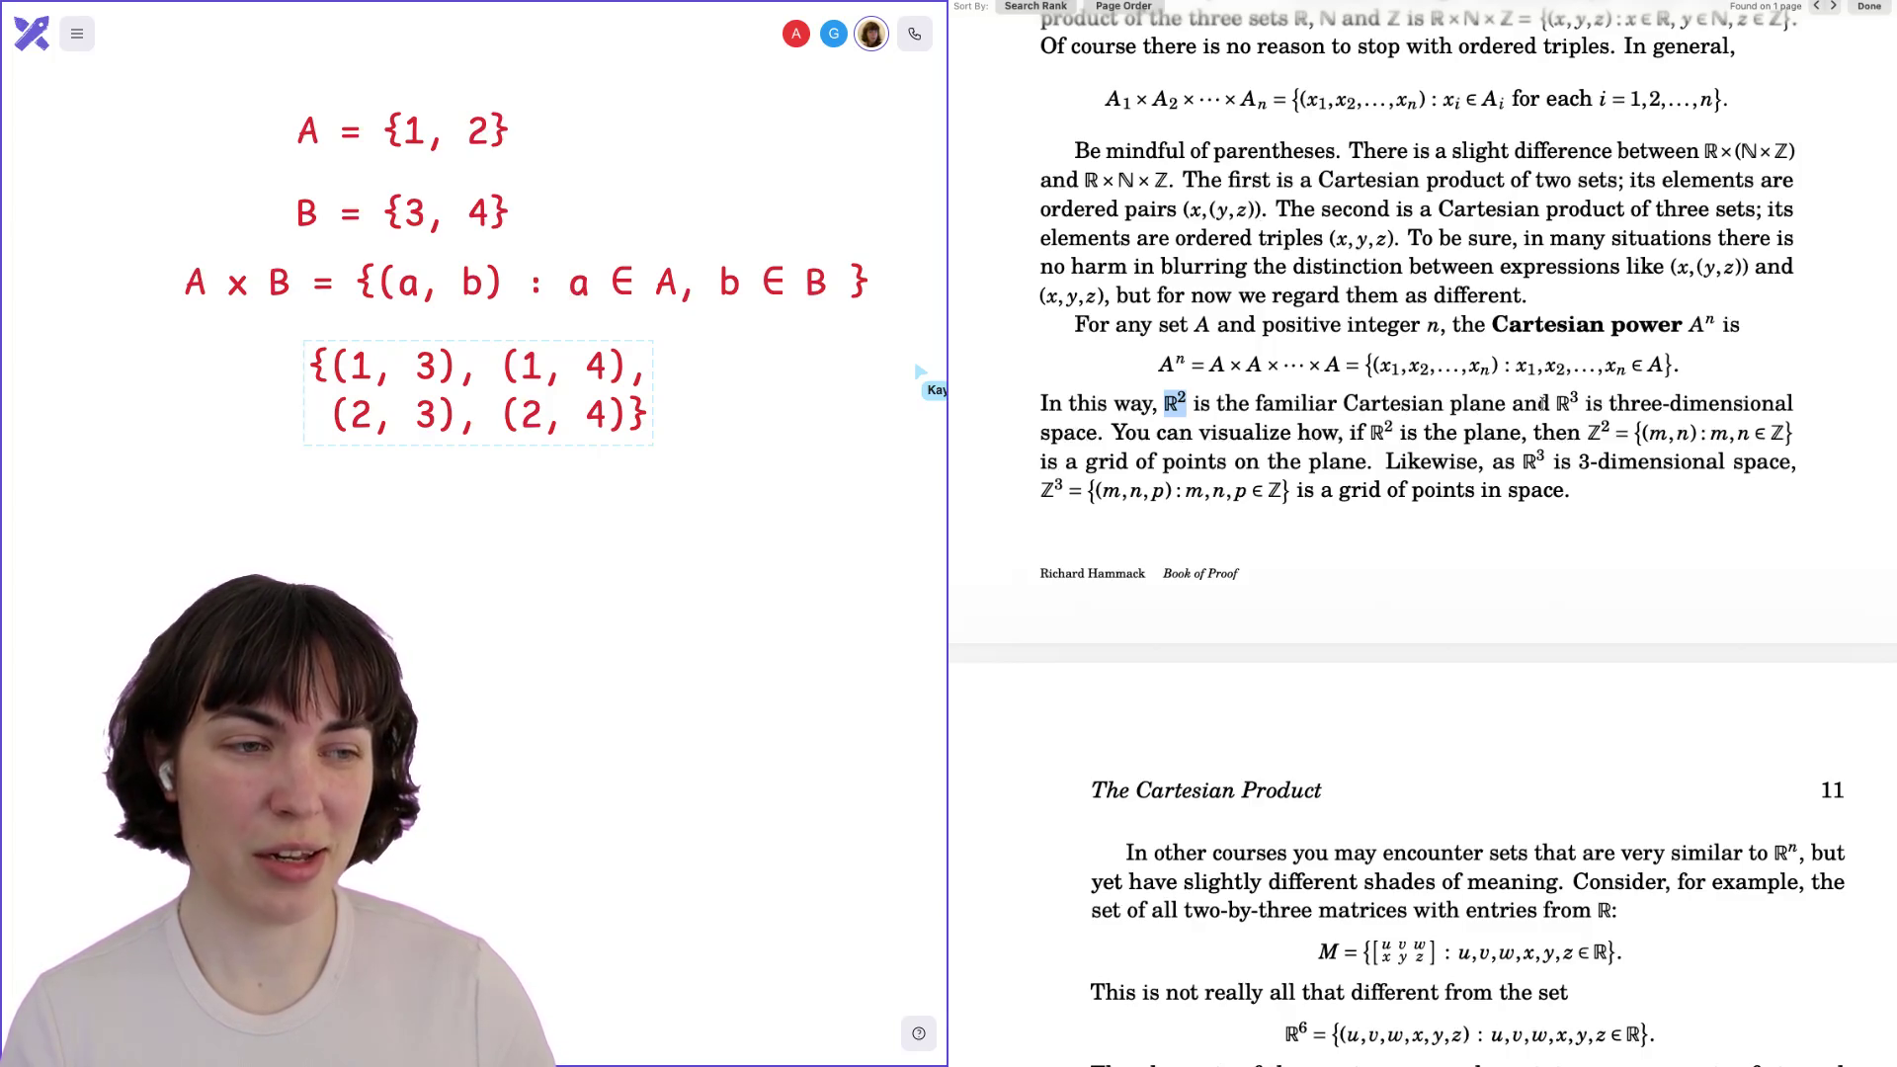
double_click(1573, 404)
click(1601, 405)
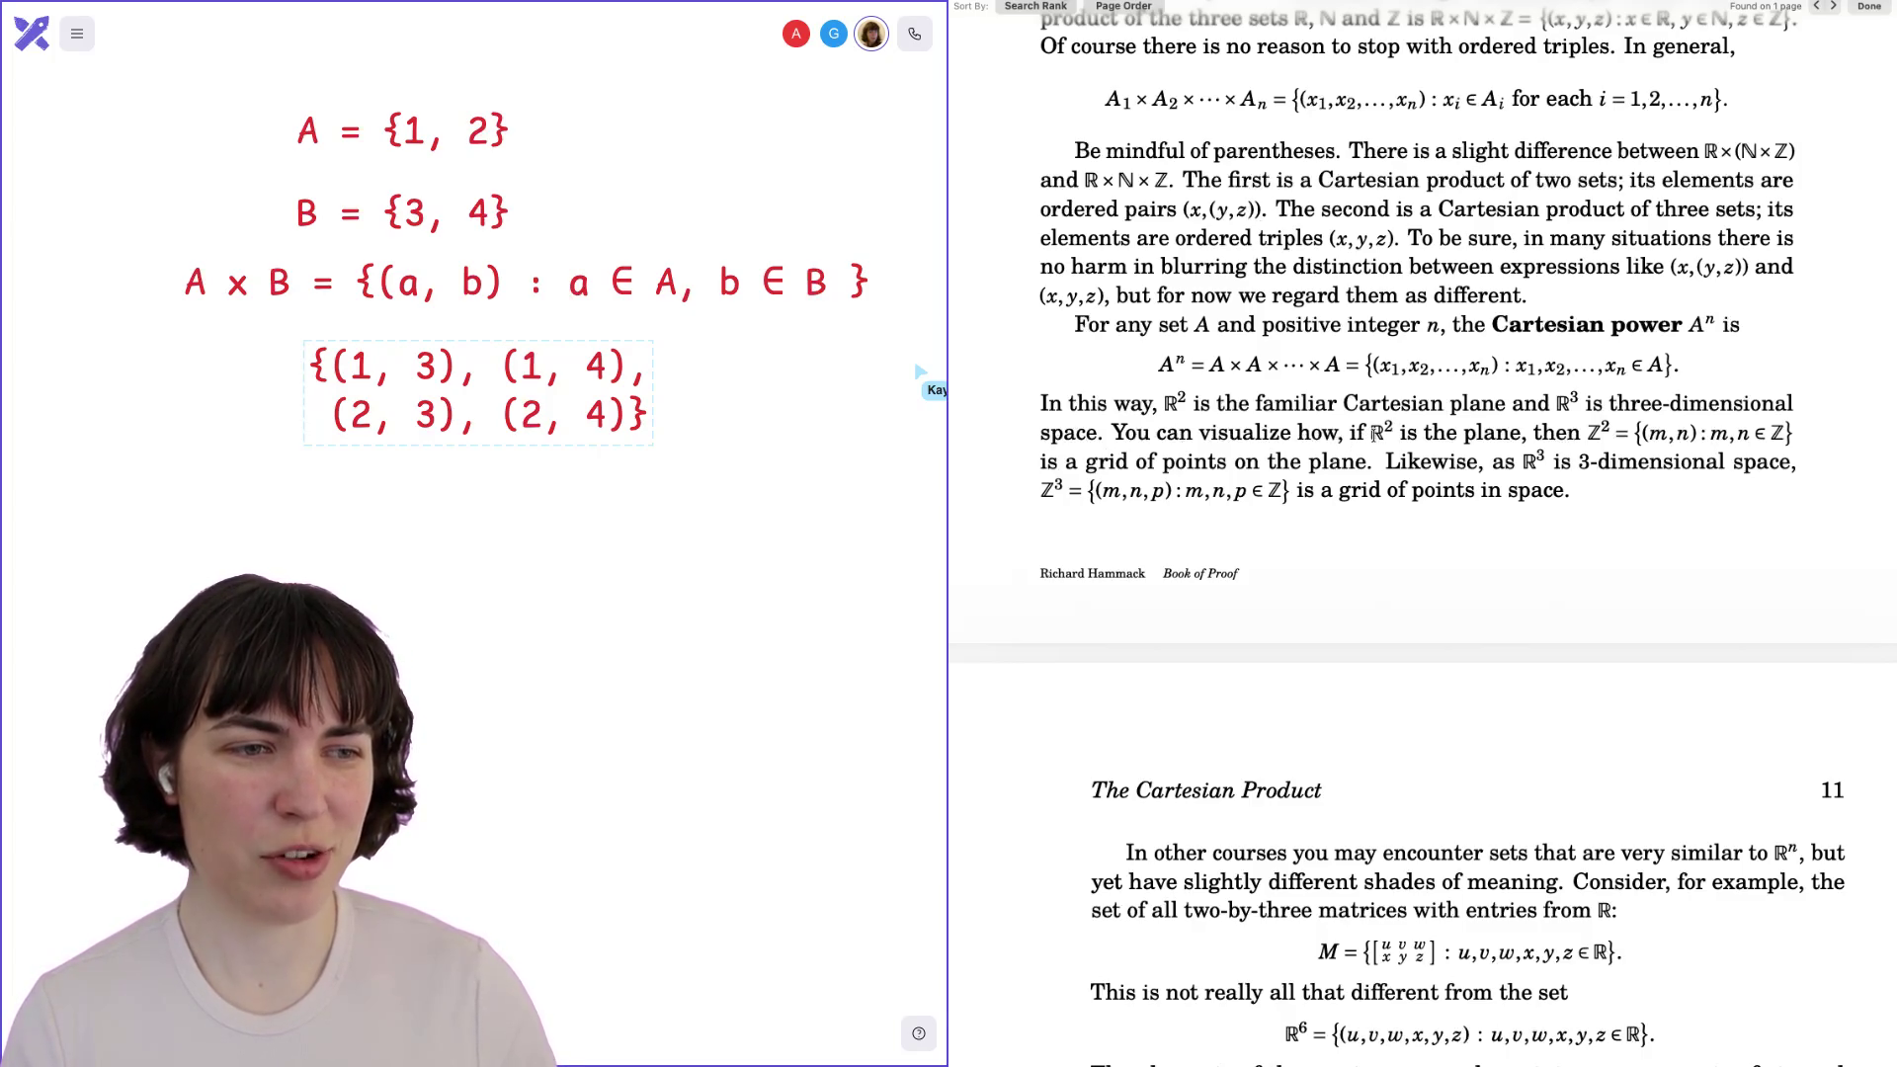
Highlight 'the plane', the points-on-the-plane text and ℤ³'s exponent, then reach page 11.
drag(1441, 434, 1606, 432)
click(1527, 434)
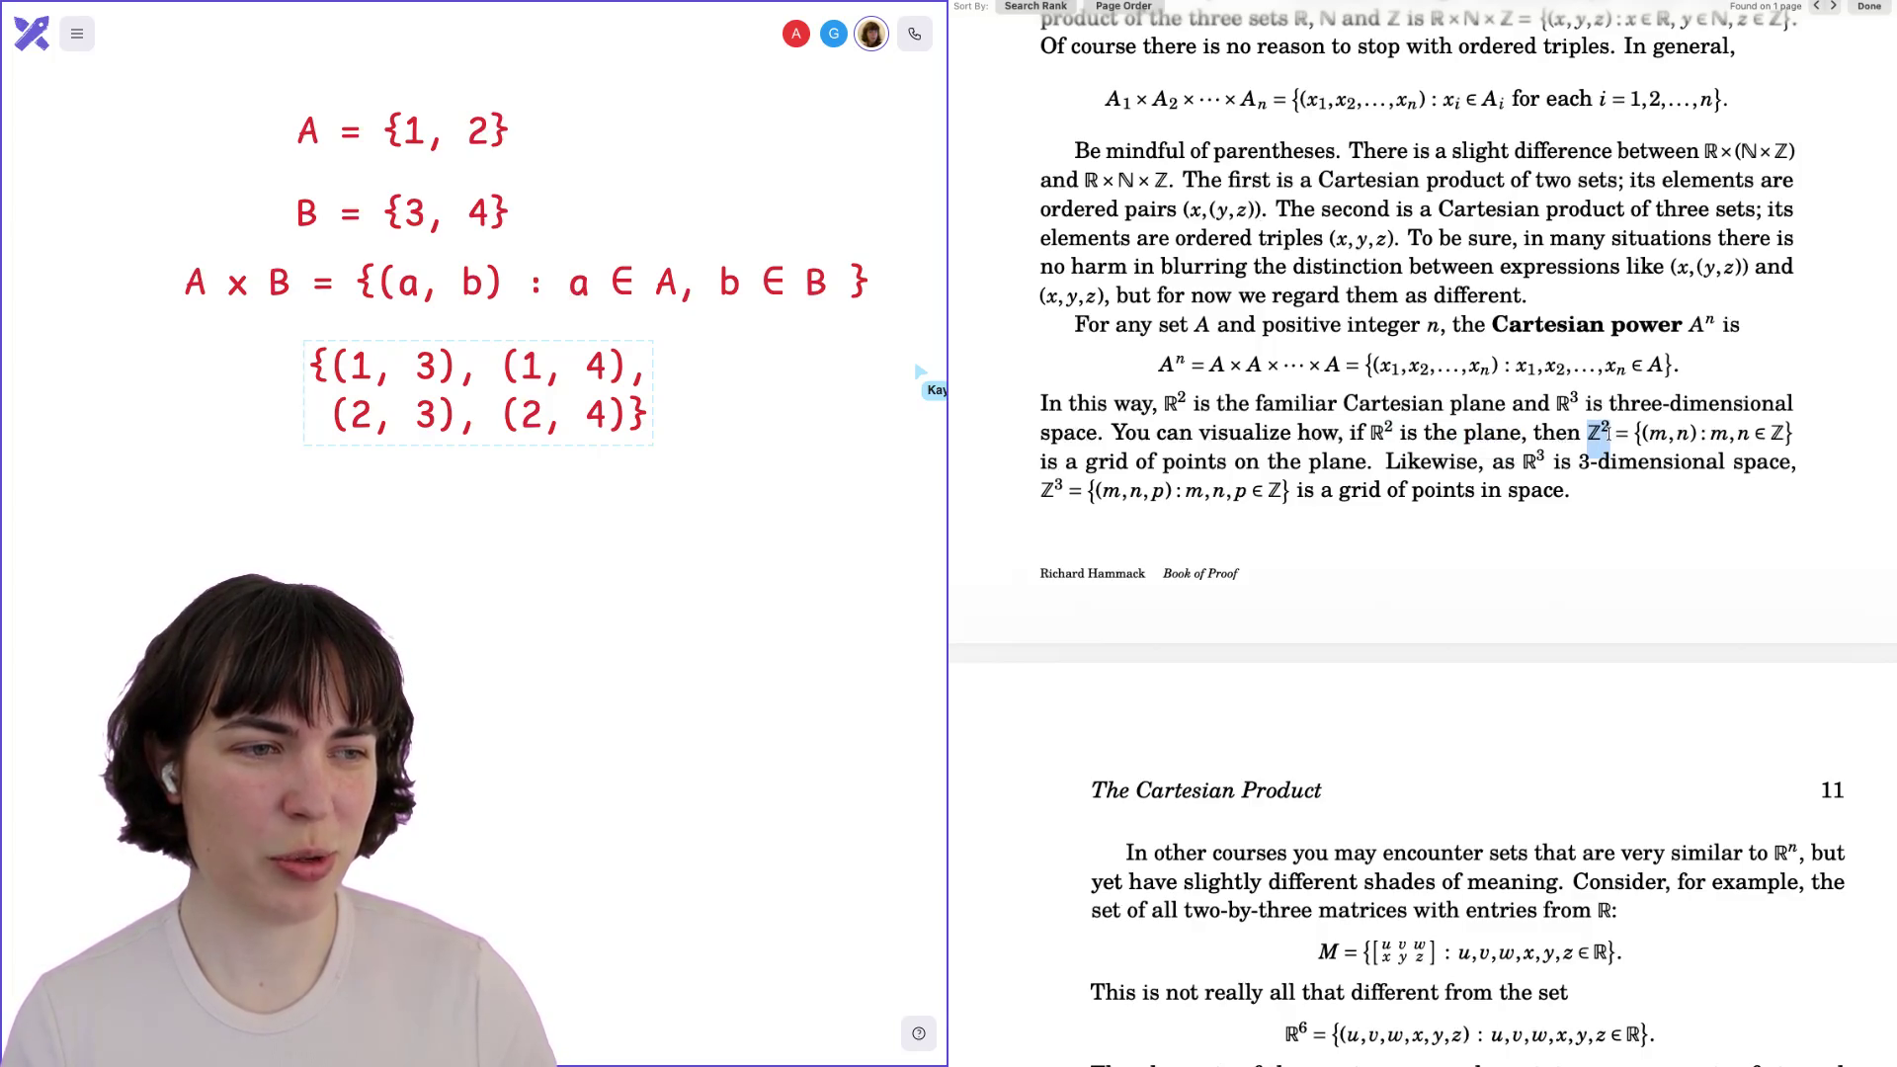
click(1634, 432)
drag(1193, 462, 1546, 461)
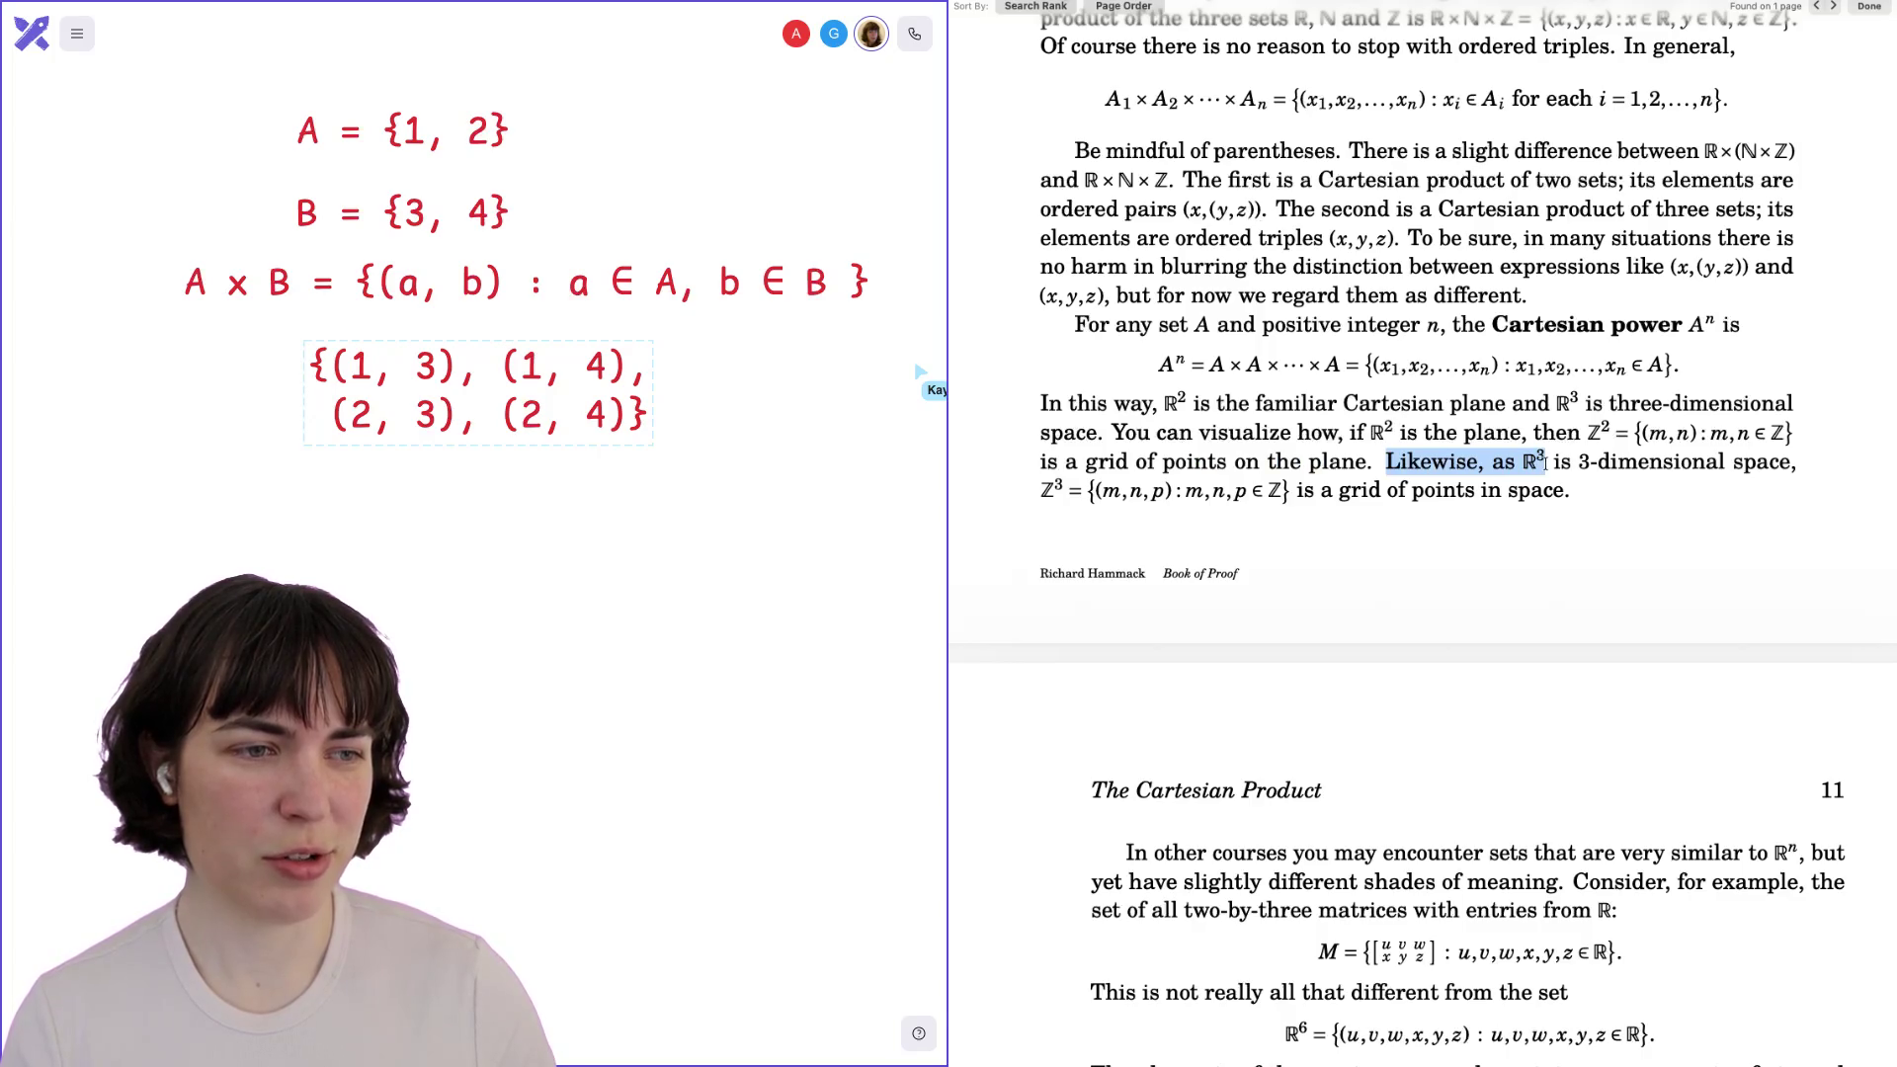
click(1612, 463)
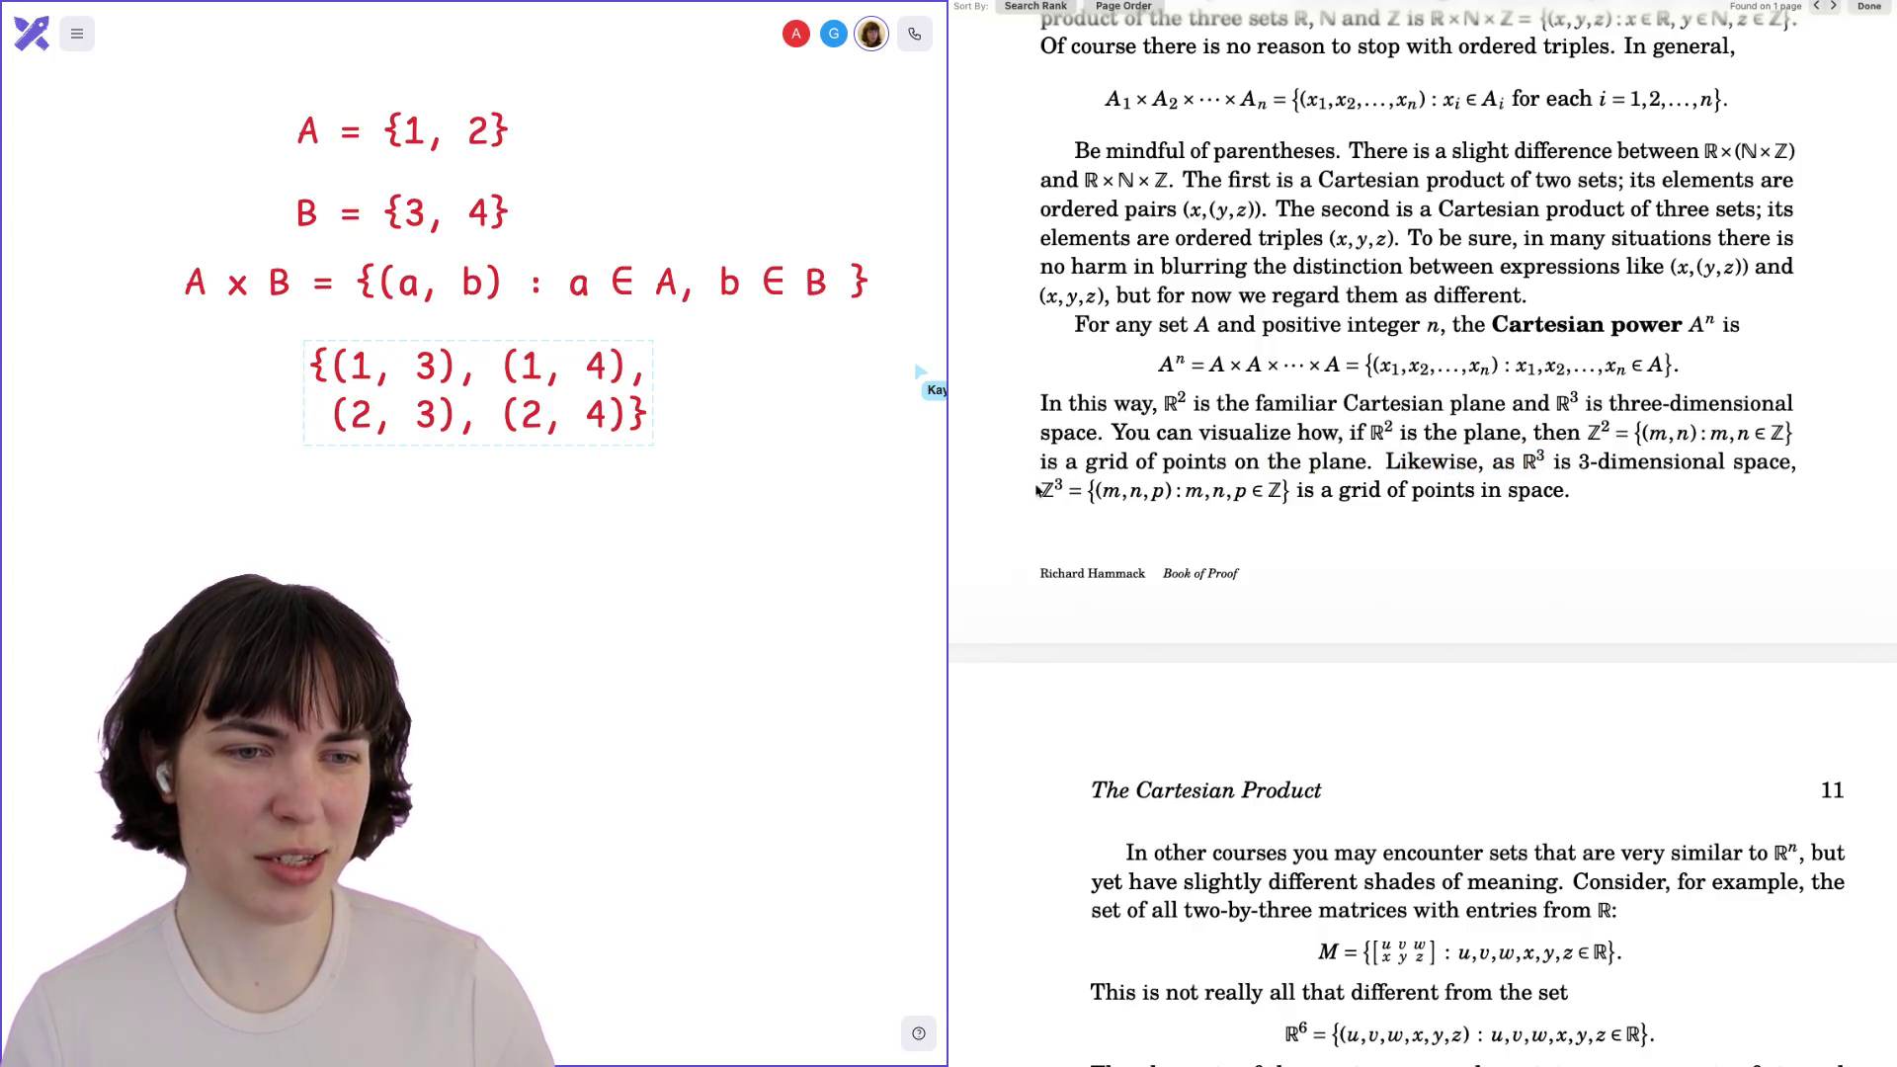
drag(1045, 488, 1068, 488)
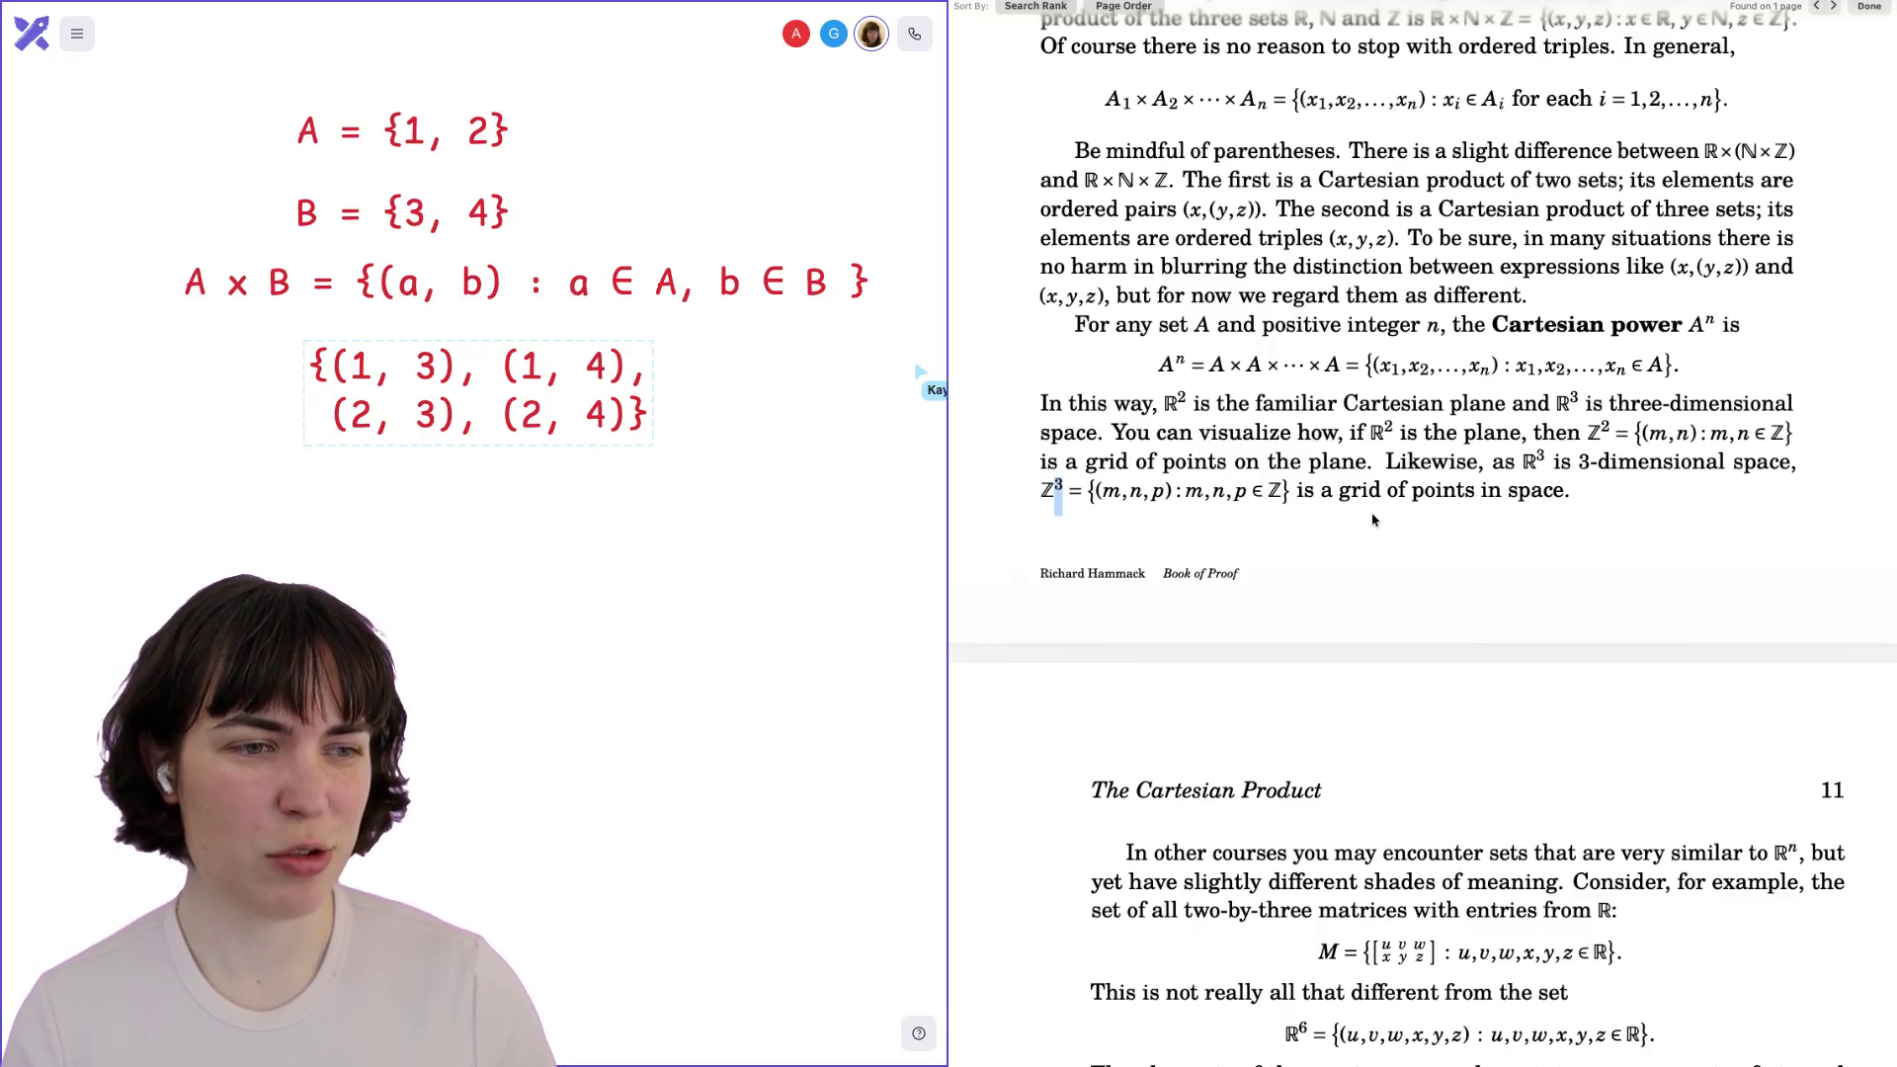
scroll(1373, 519, down, 5)
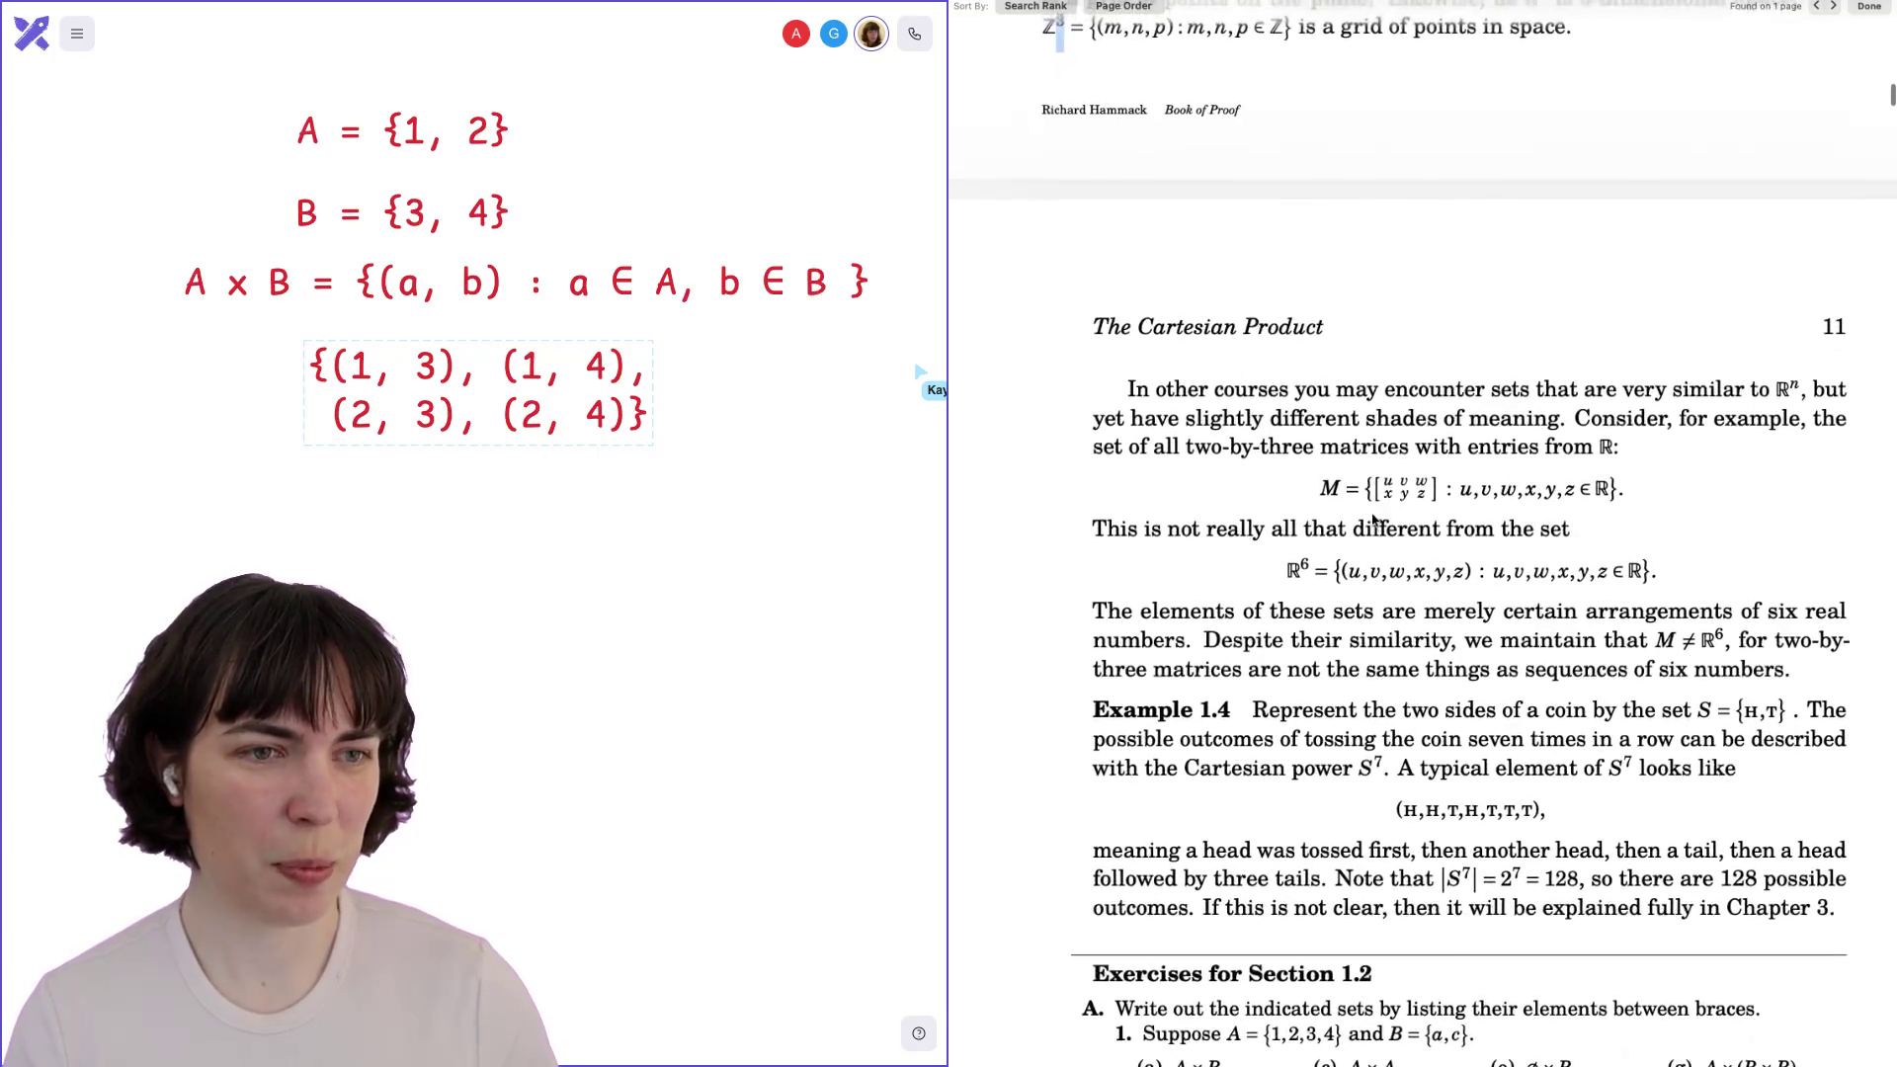
scroll(1372, 520, down, 1)
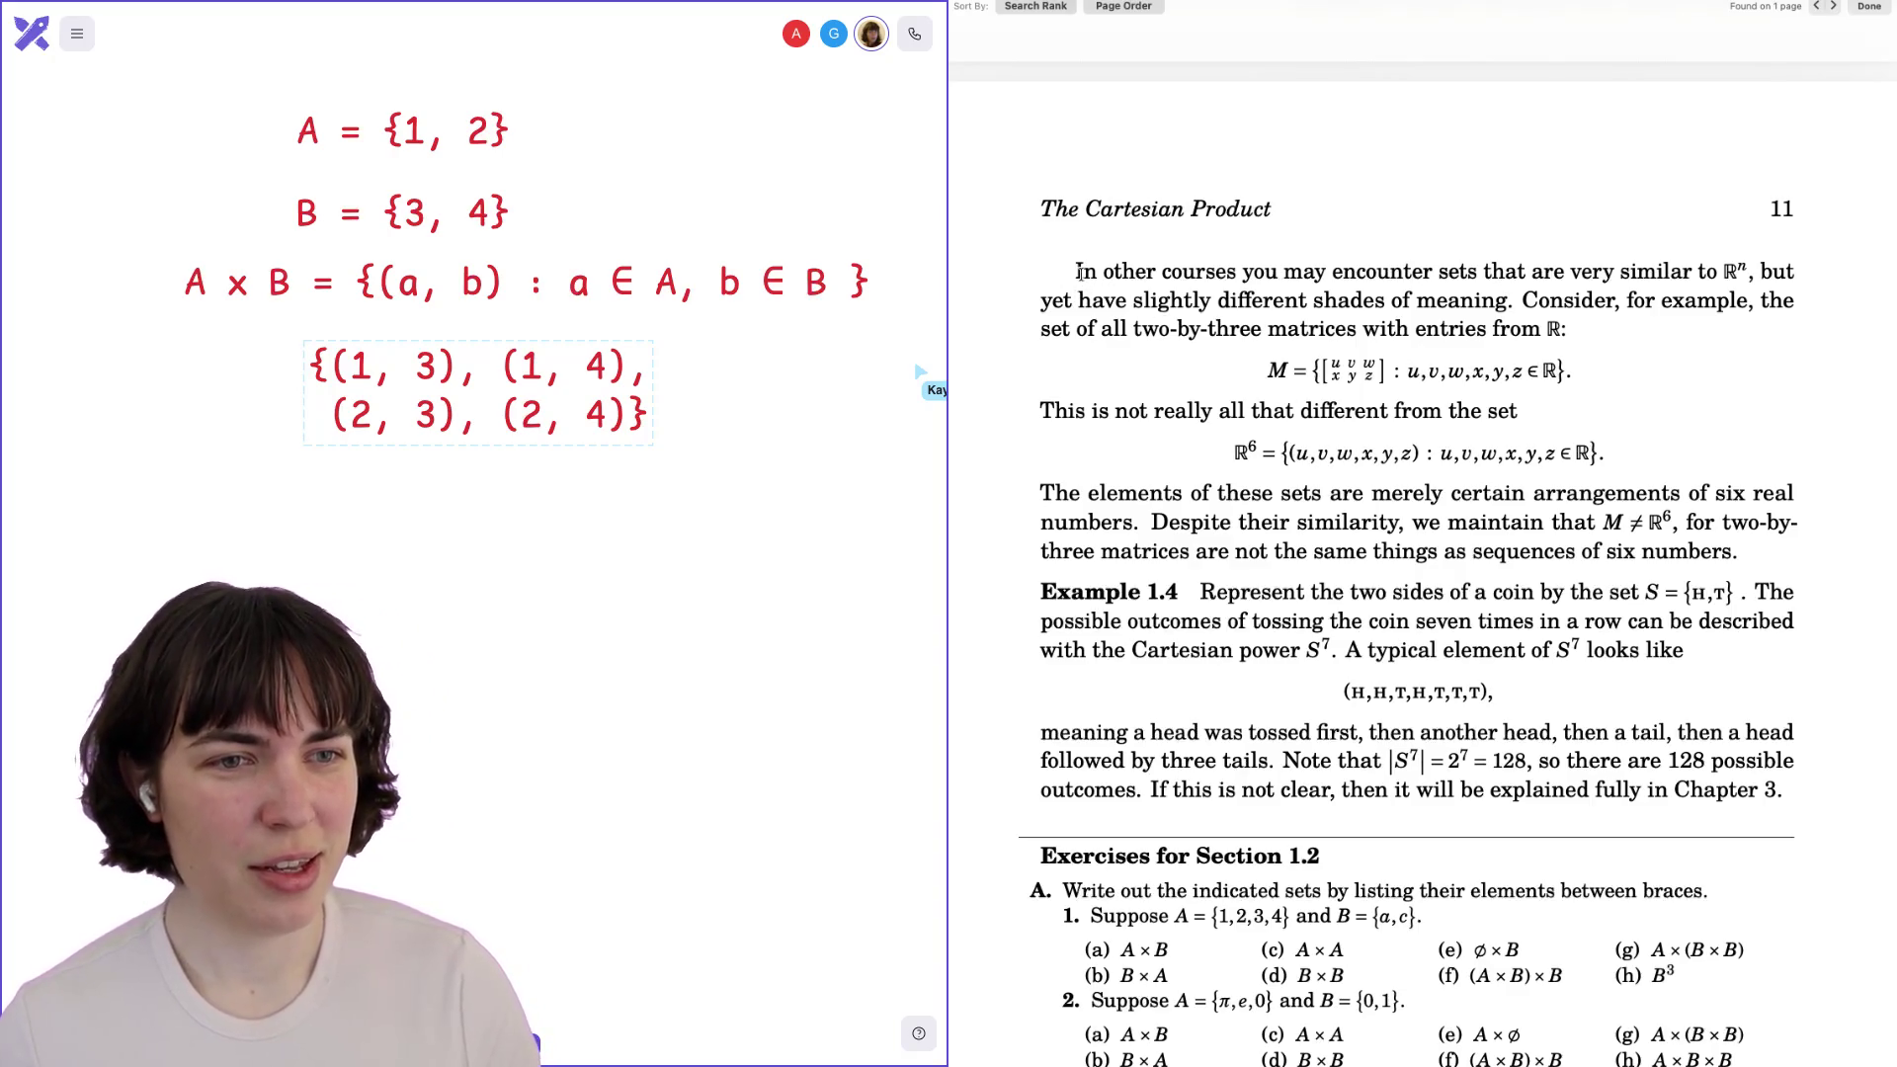
drag(1726, 273, 1738, 272)
click(1740, 272)
double_click(1742, 269)
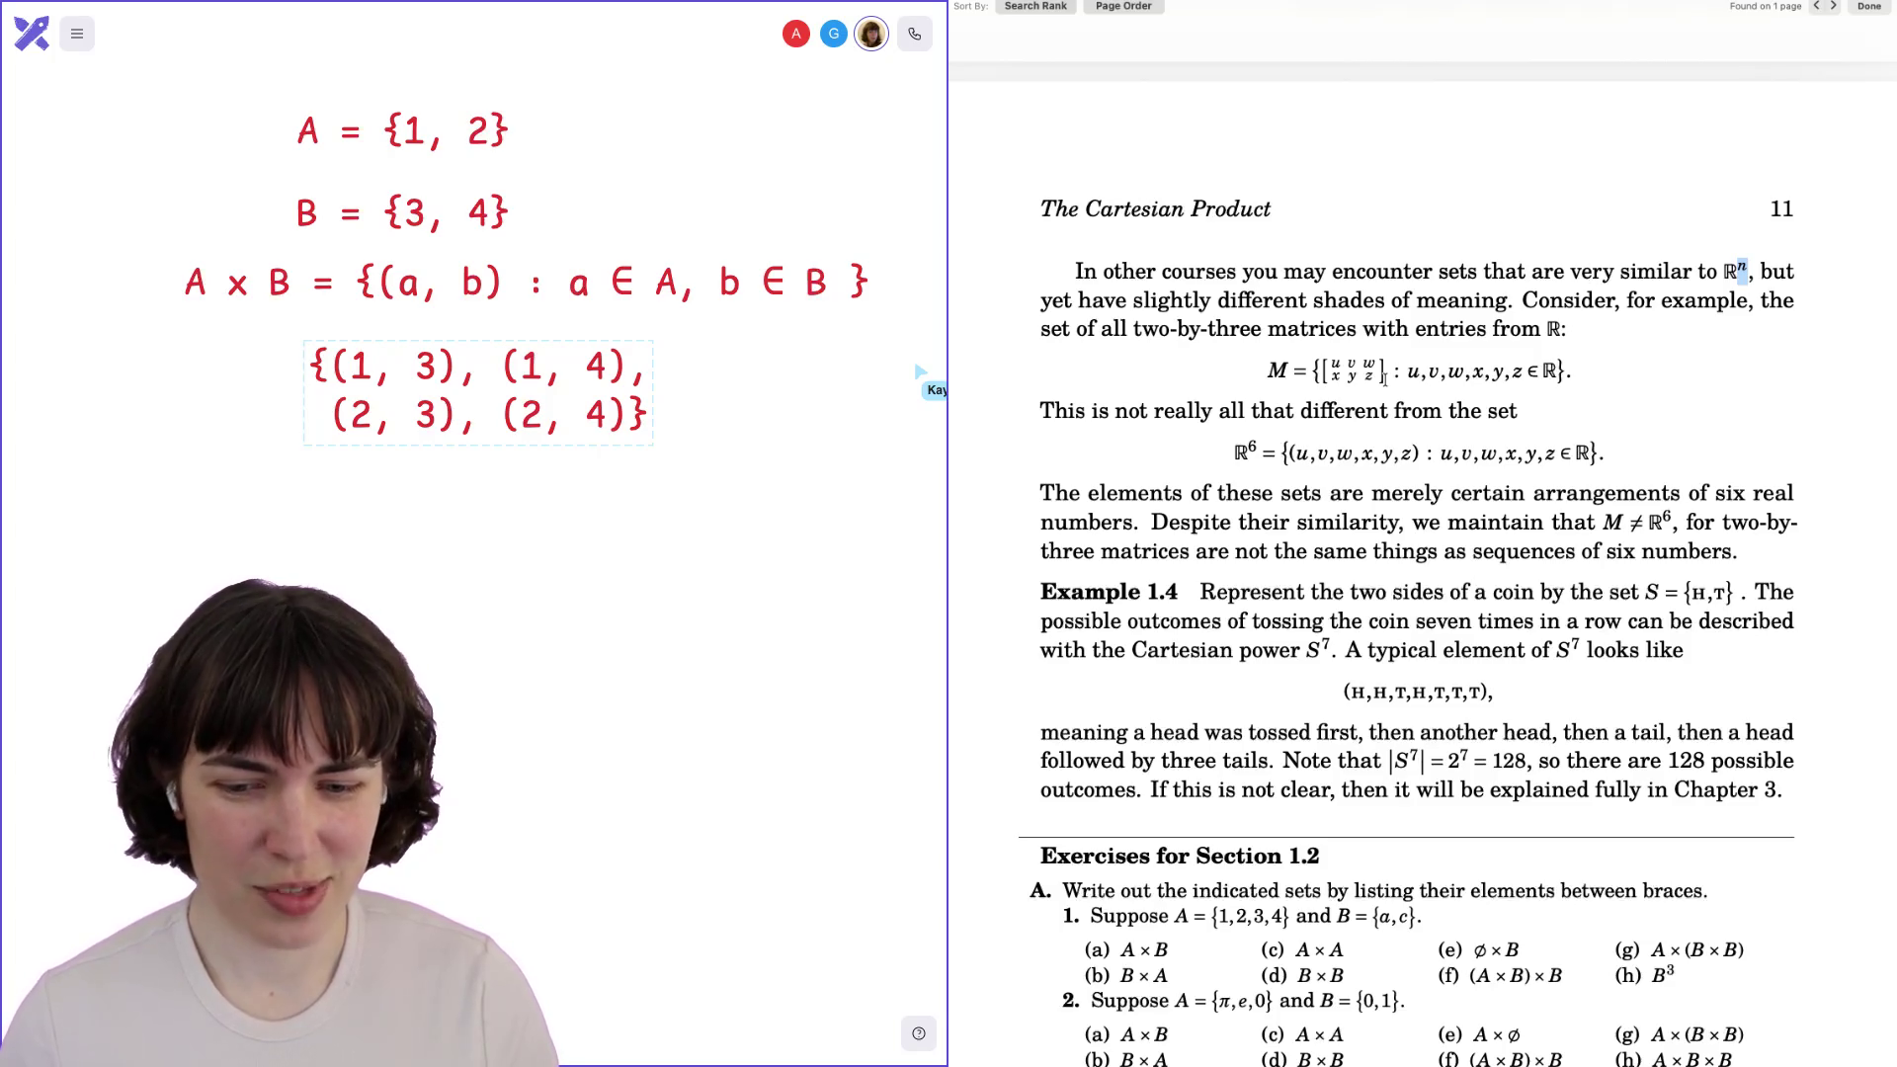
click(1530, 299)
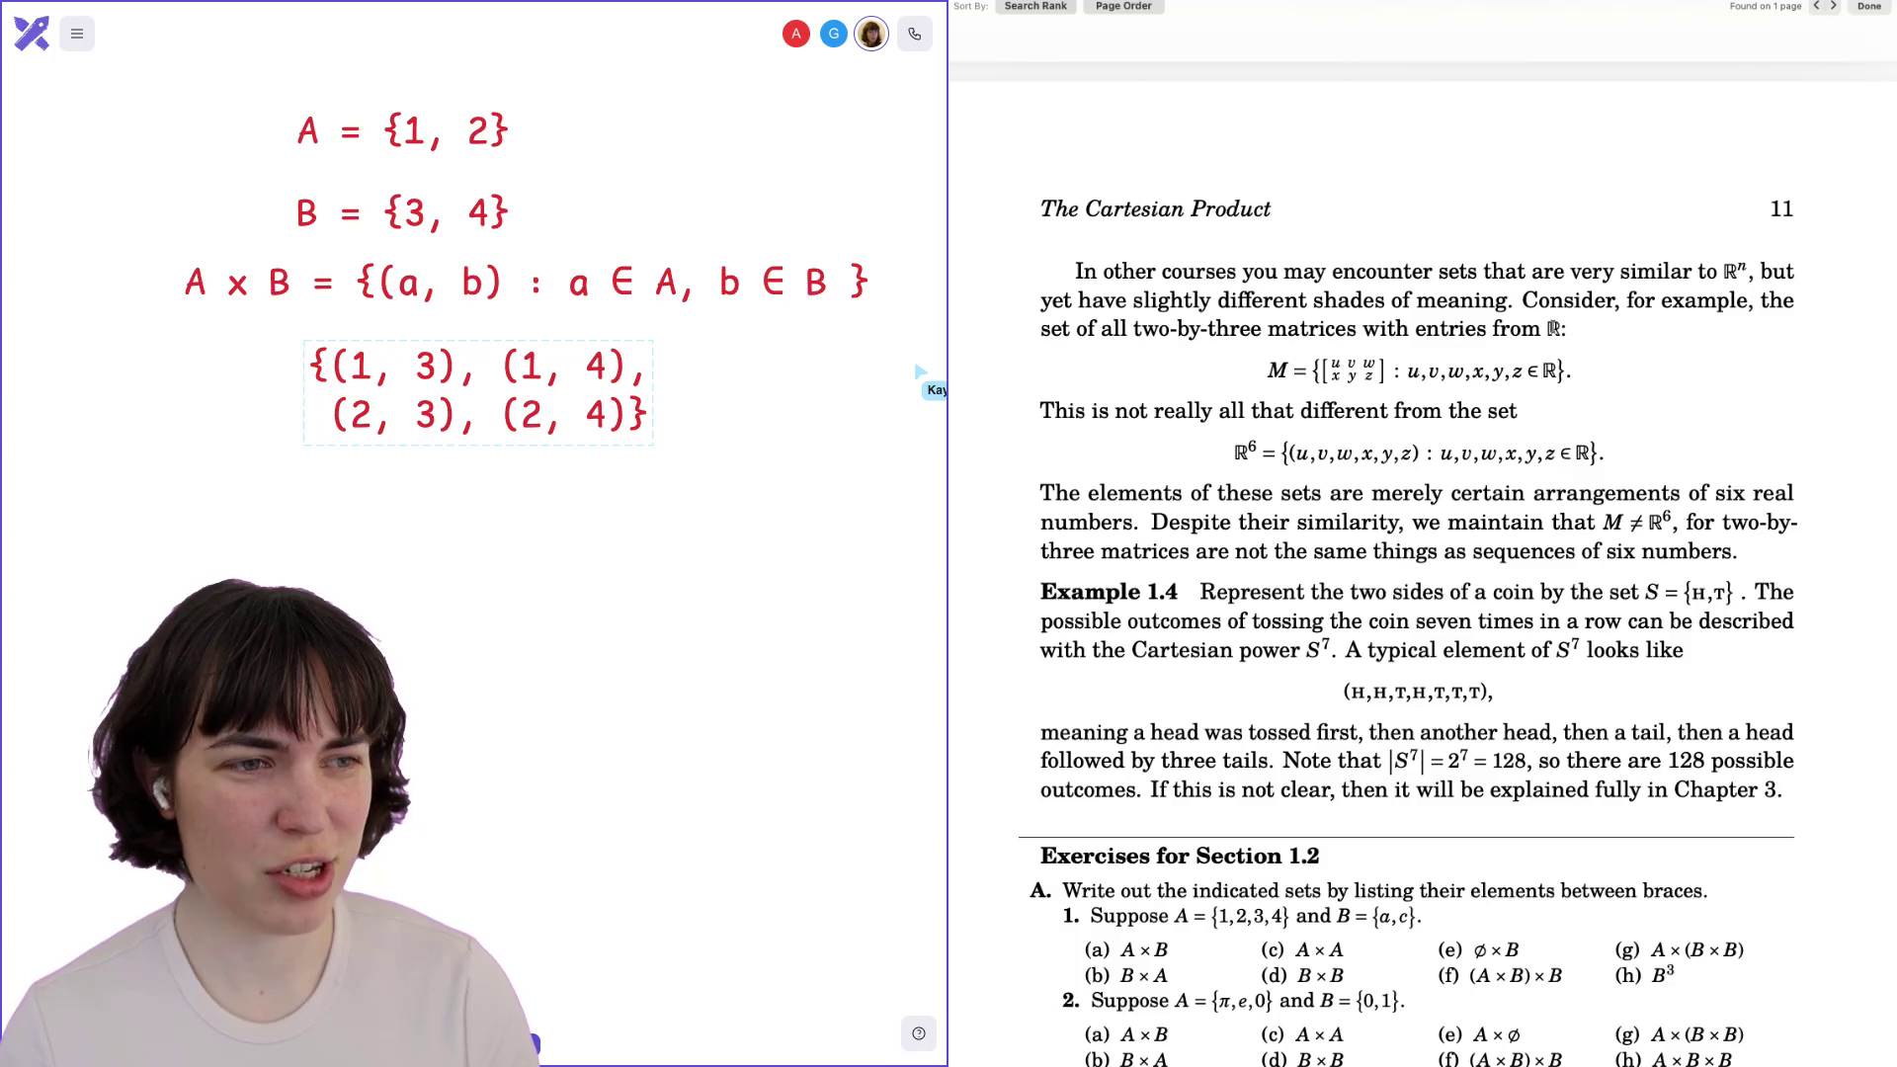
double_click(1554, 330)
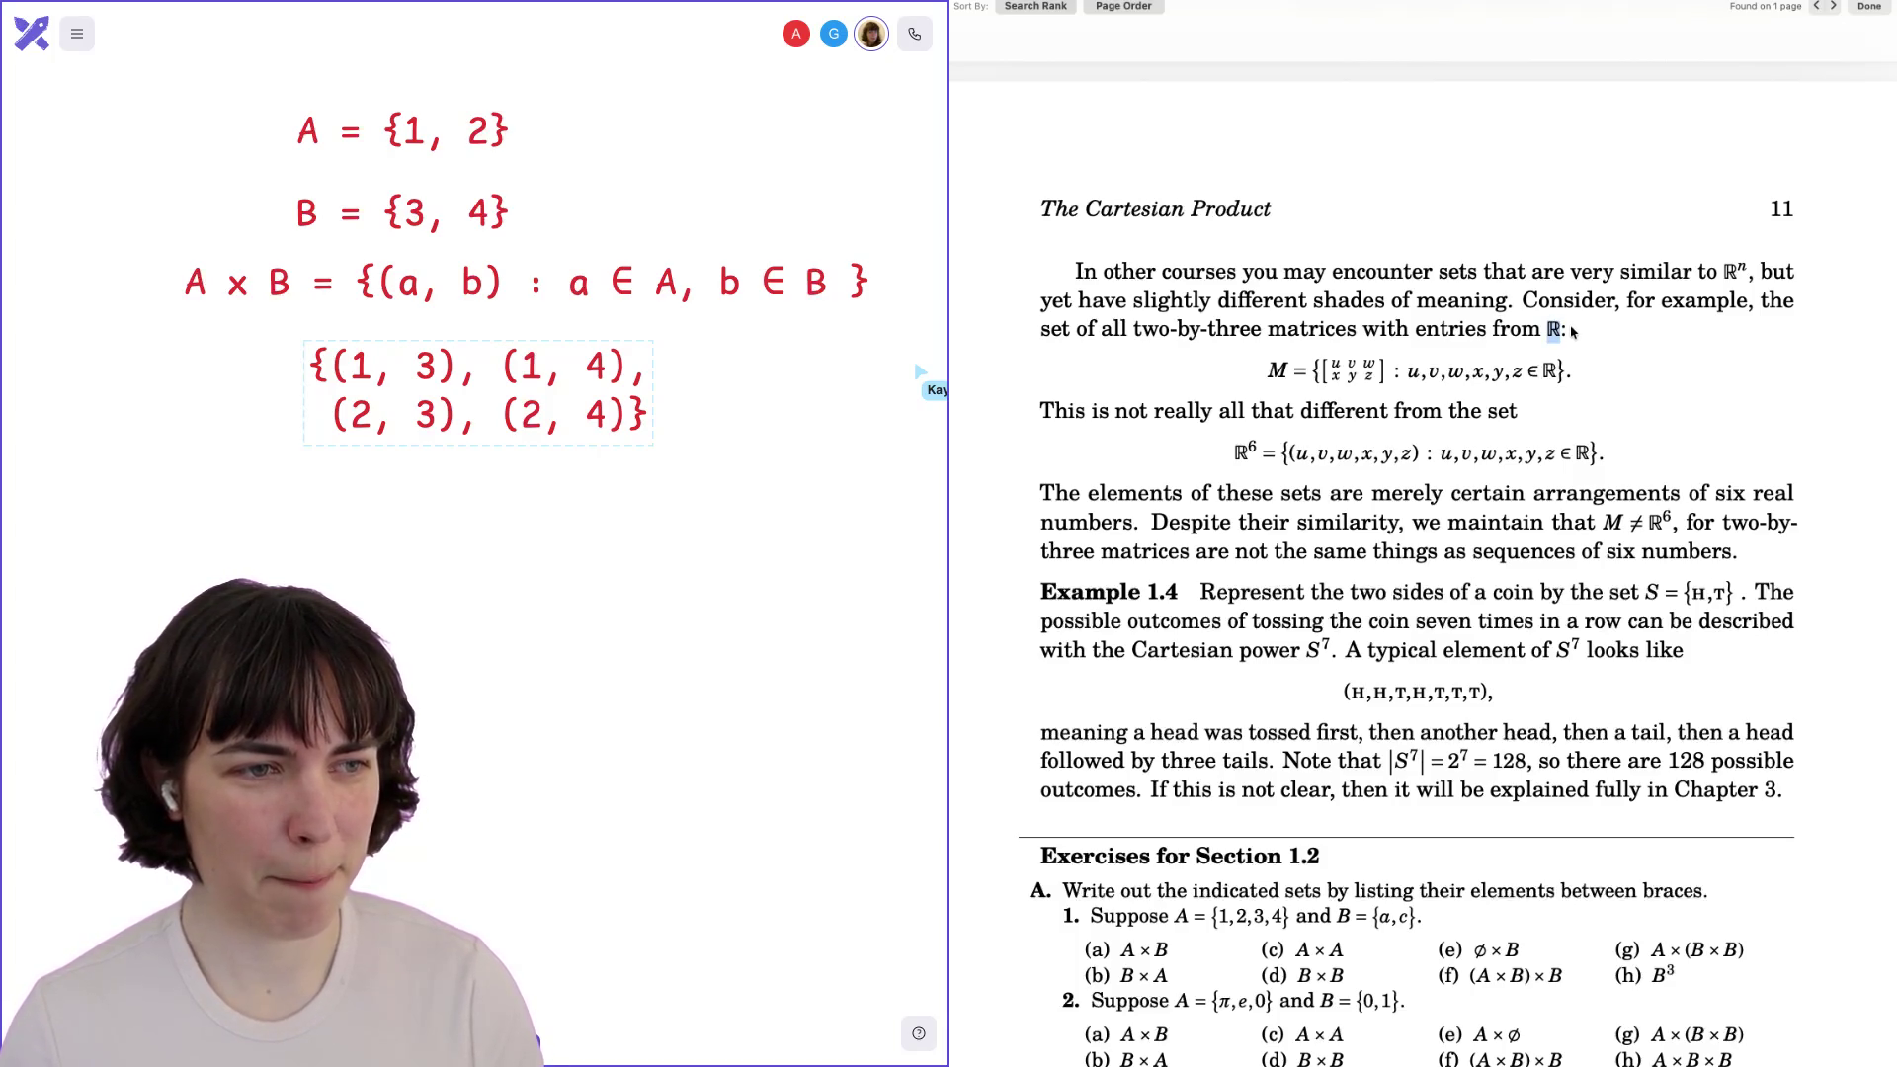
double_click(1272, 369)
click(1314, 369)
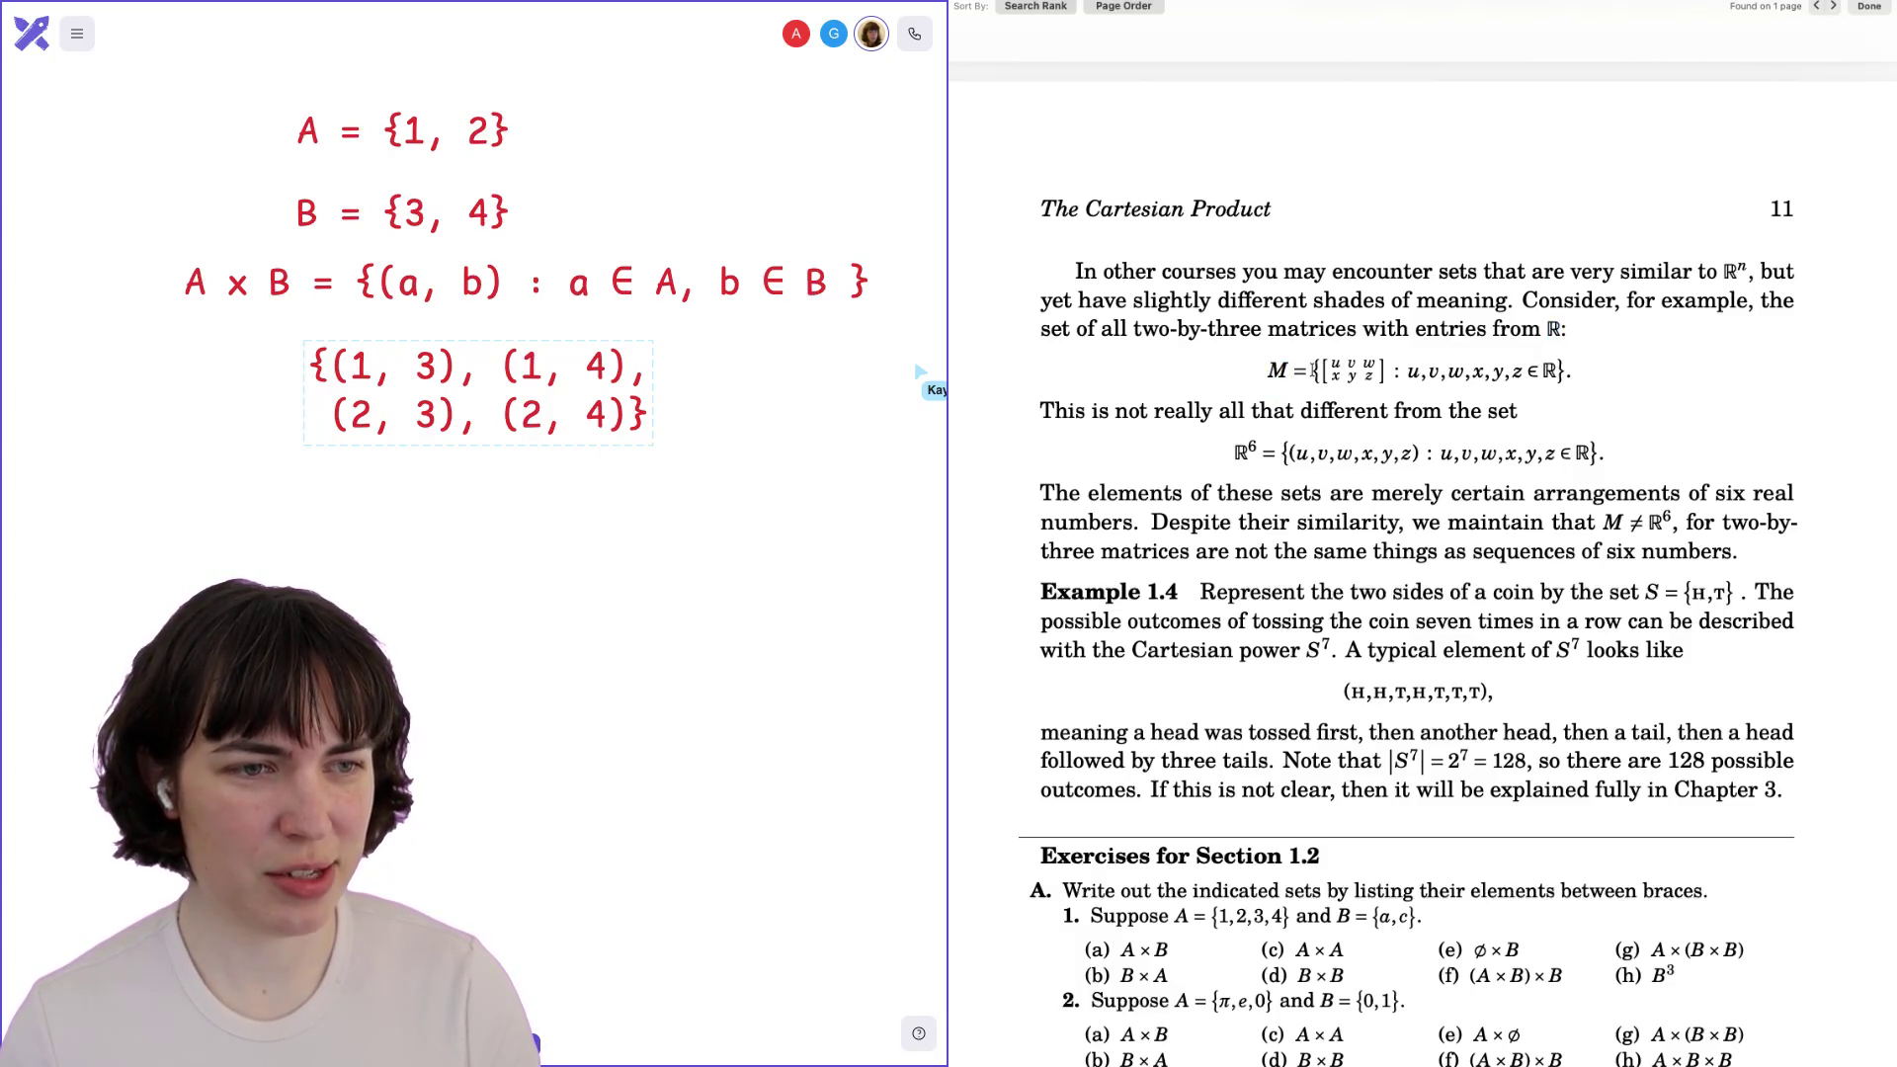
drag(1331, 370, 1376, 370)
click(1375, 370)
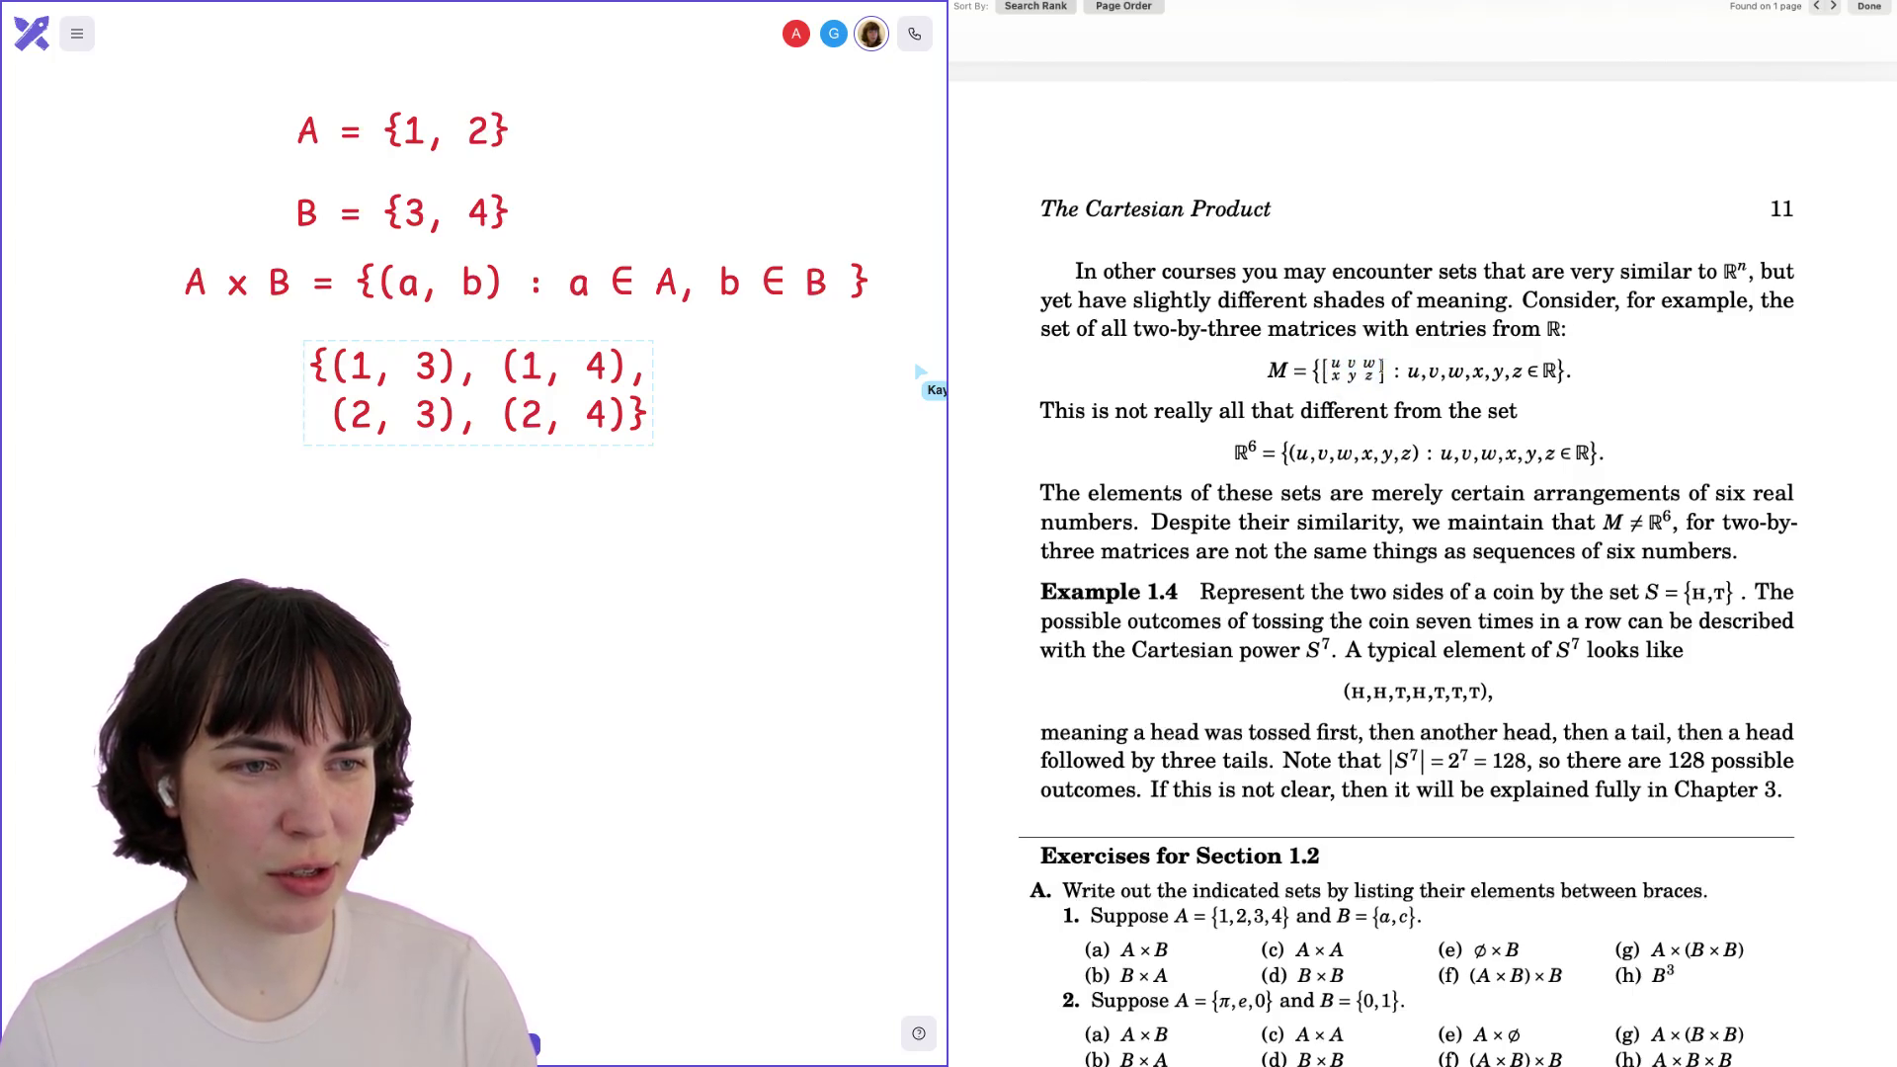
mouse_move(1388, 372)
mouse_down()
mouse_move(1324, 376)
mouse_move(1464, 374)
mouse_up()
click(1324, 373)
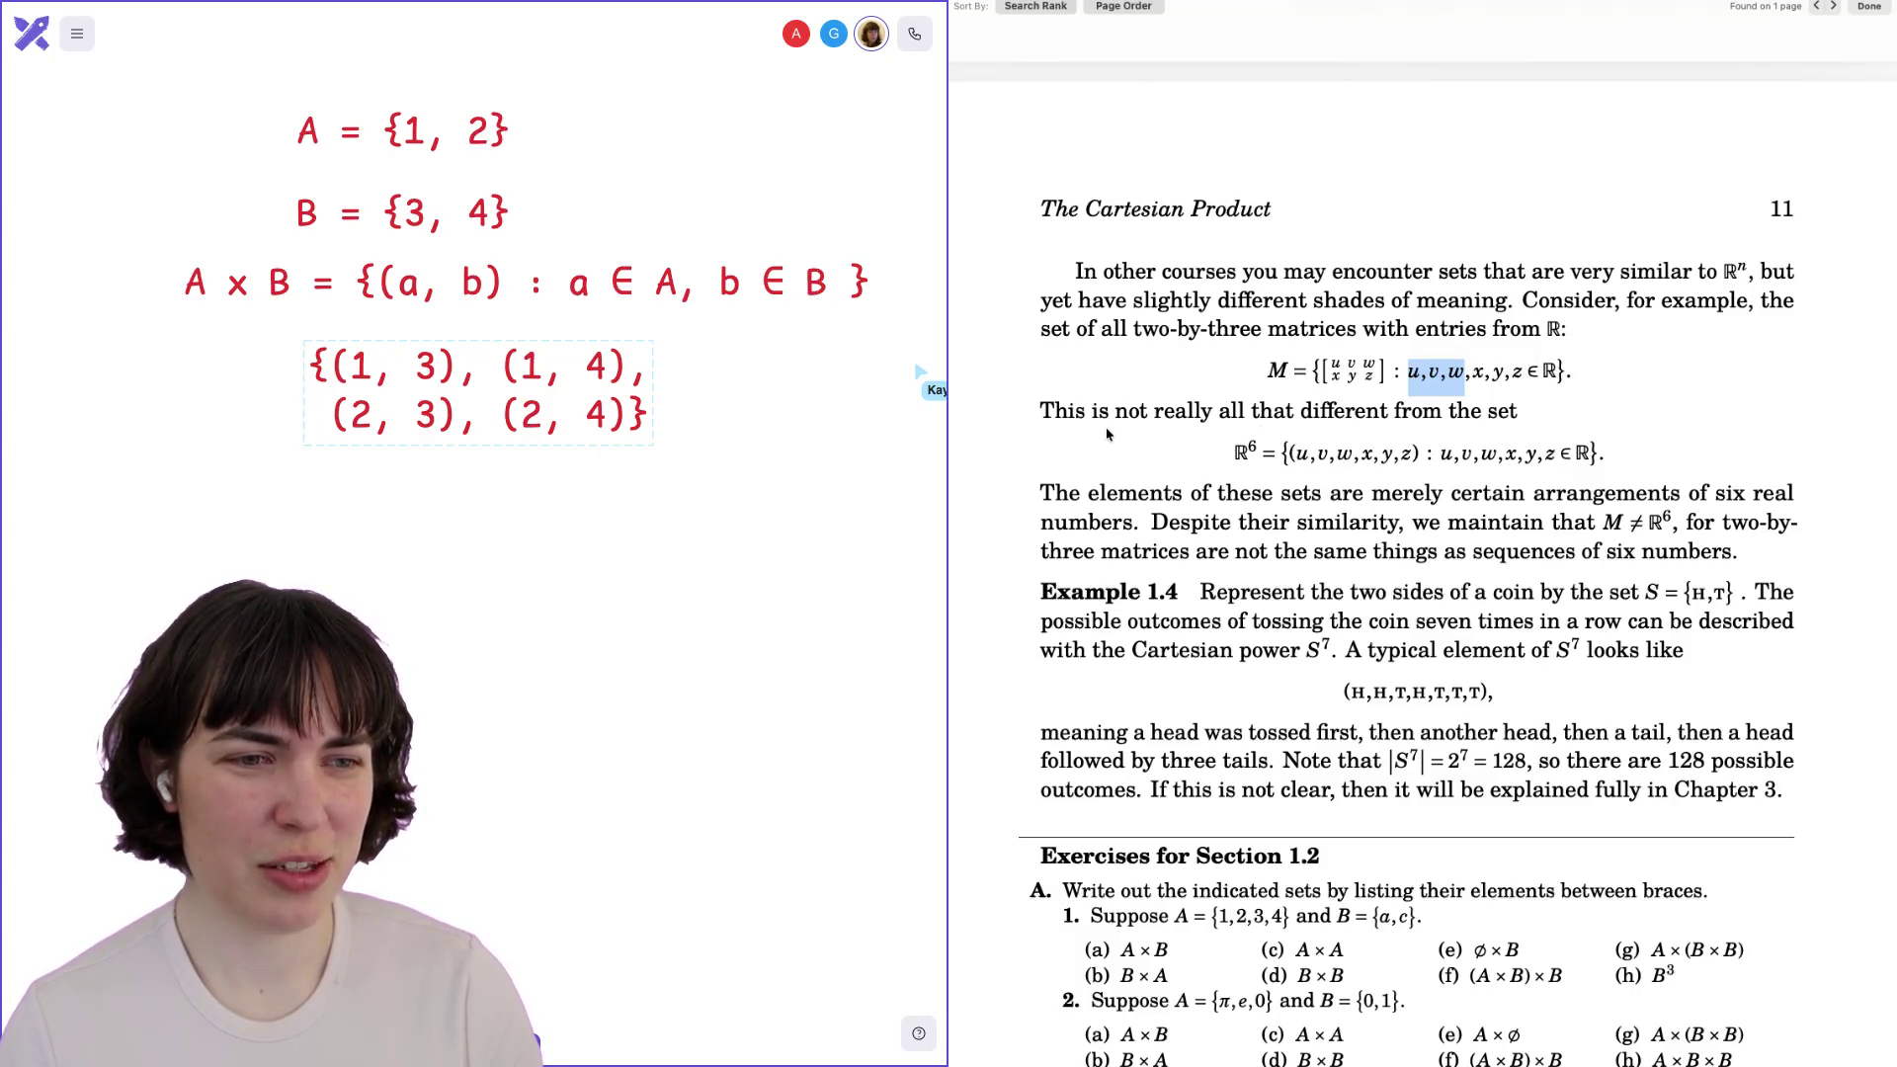
drag(1233, 451, 1619, 450)
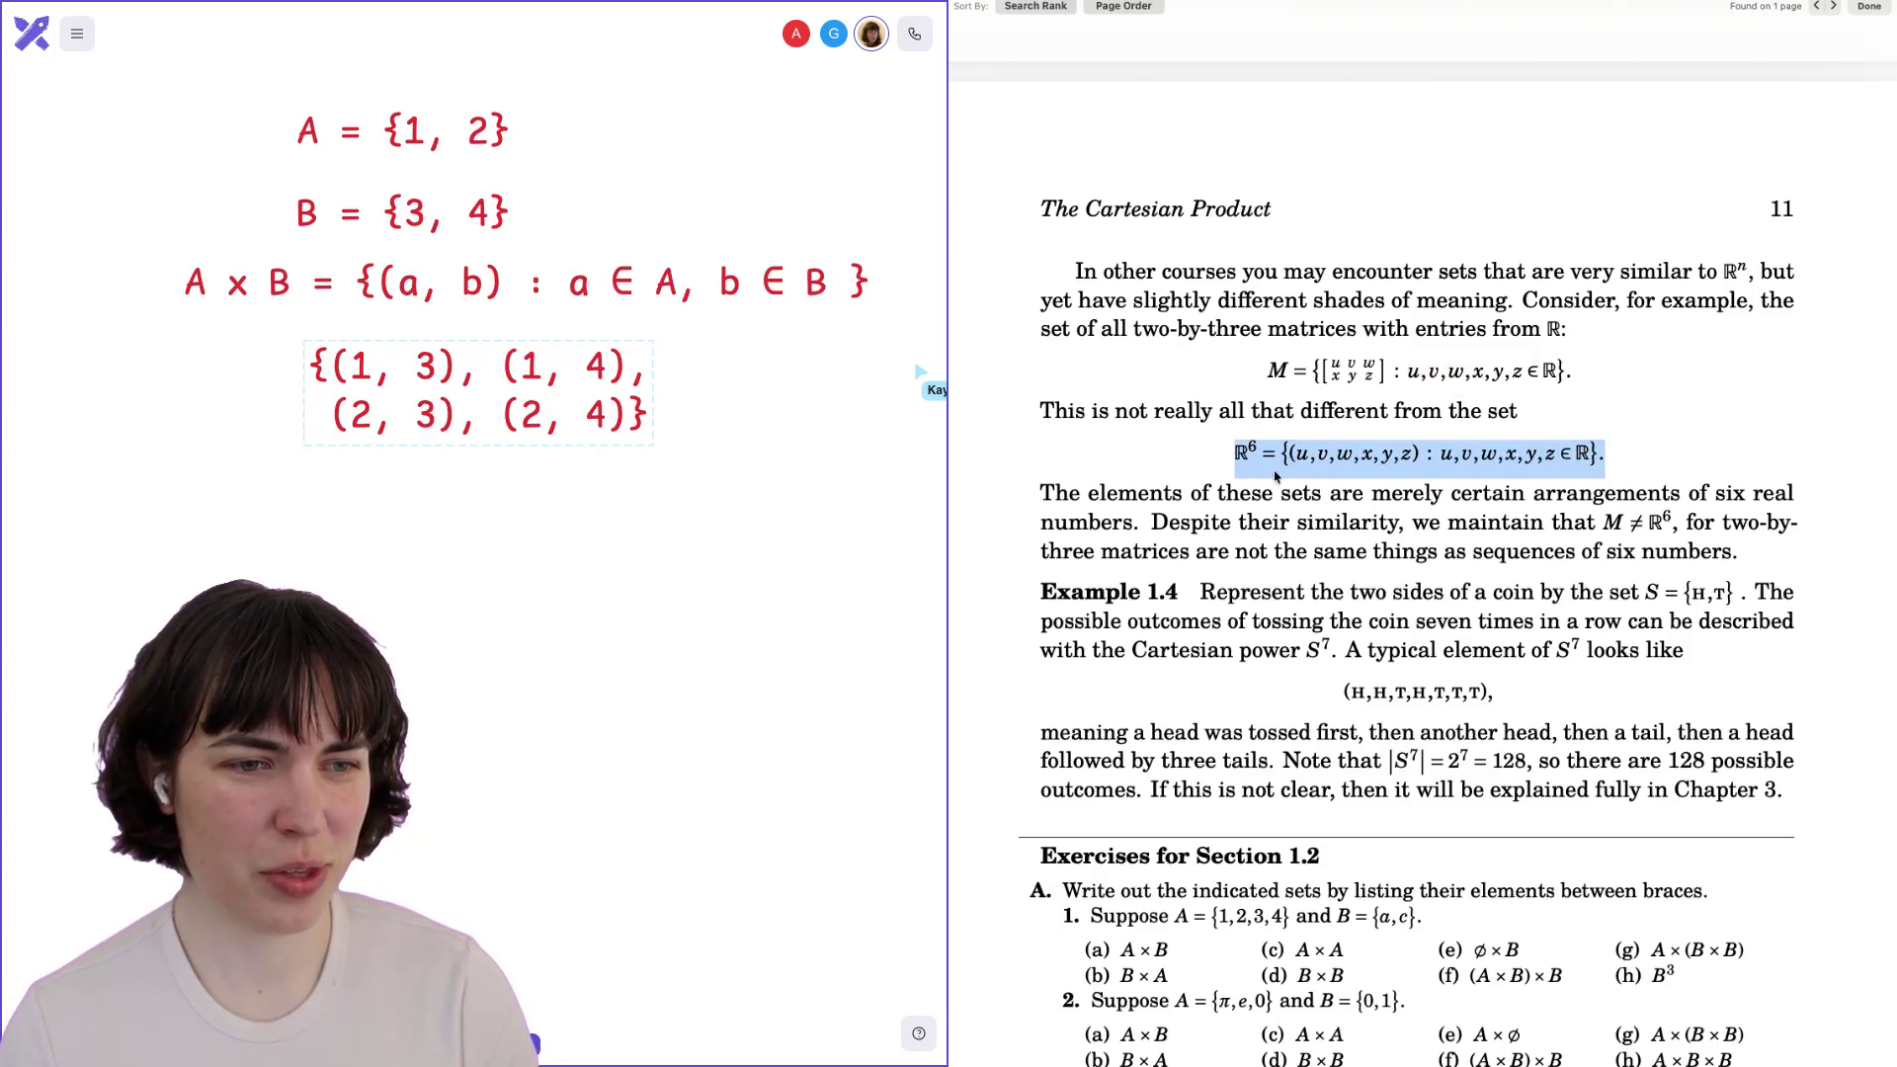
click(1235, 450)
drag(1234, 450, 1251, 450)
click(1251, 450)
scroll(1251, 450, down, 2)
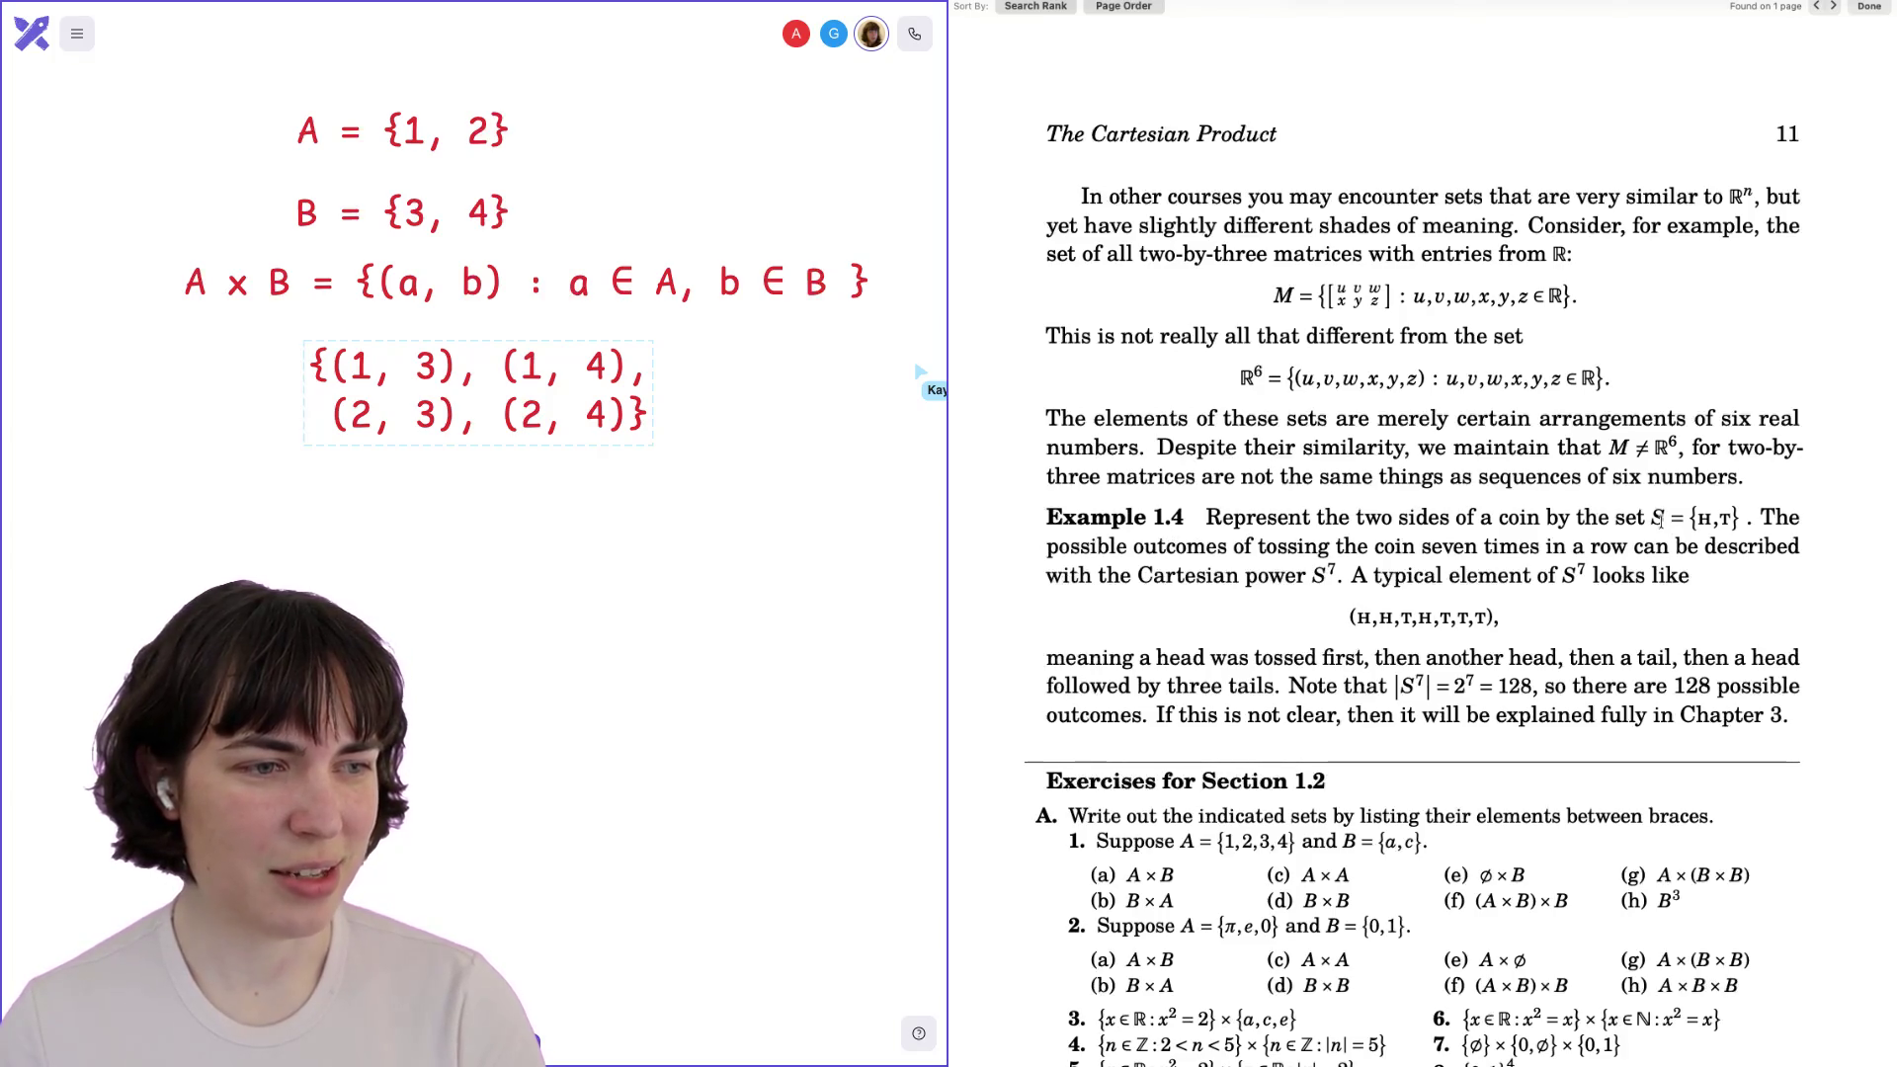
drag(1697, 520, 1736, 520)
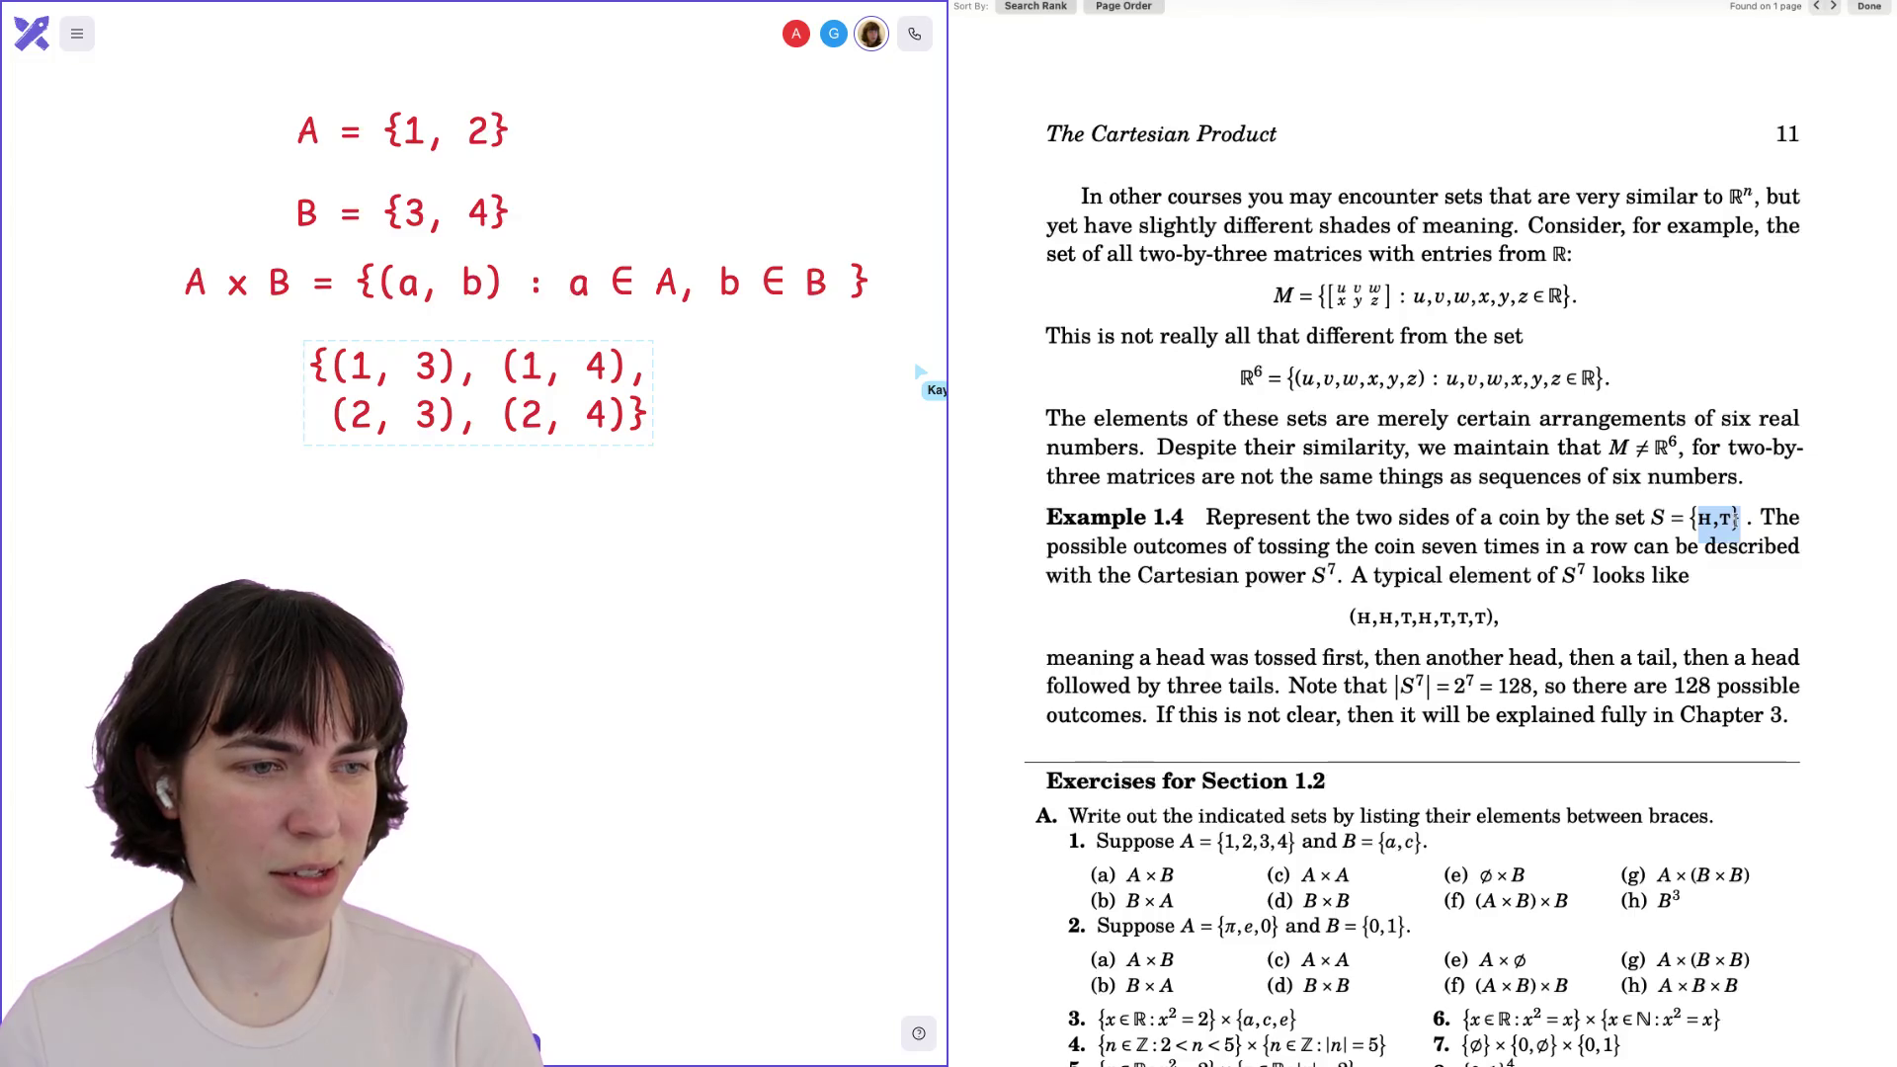
key(Escape)
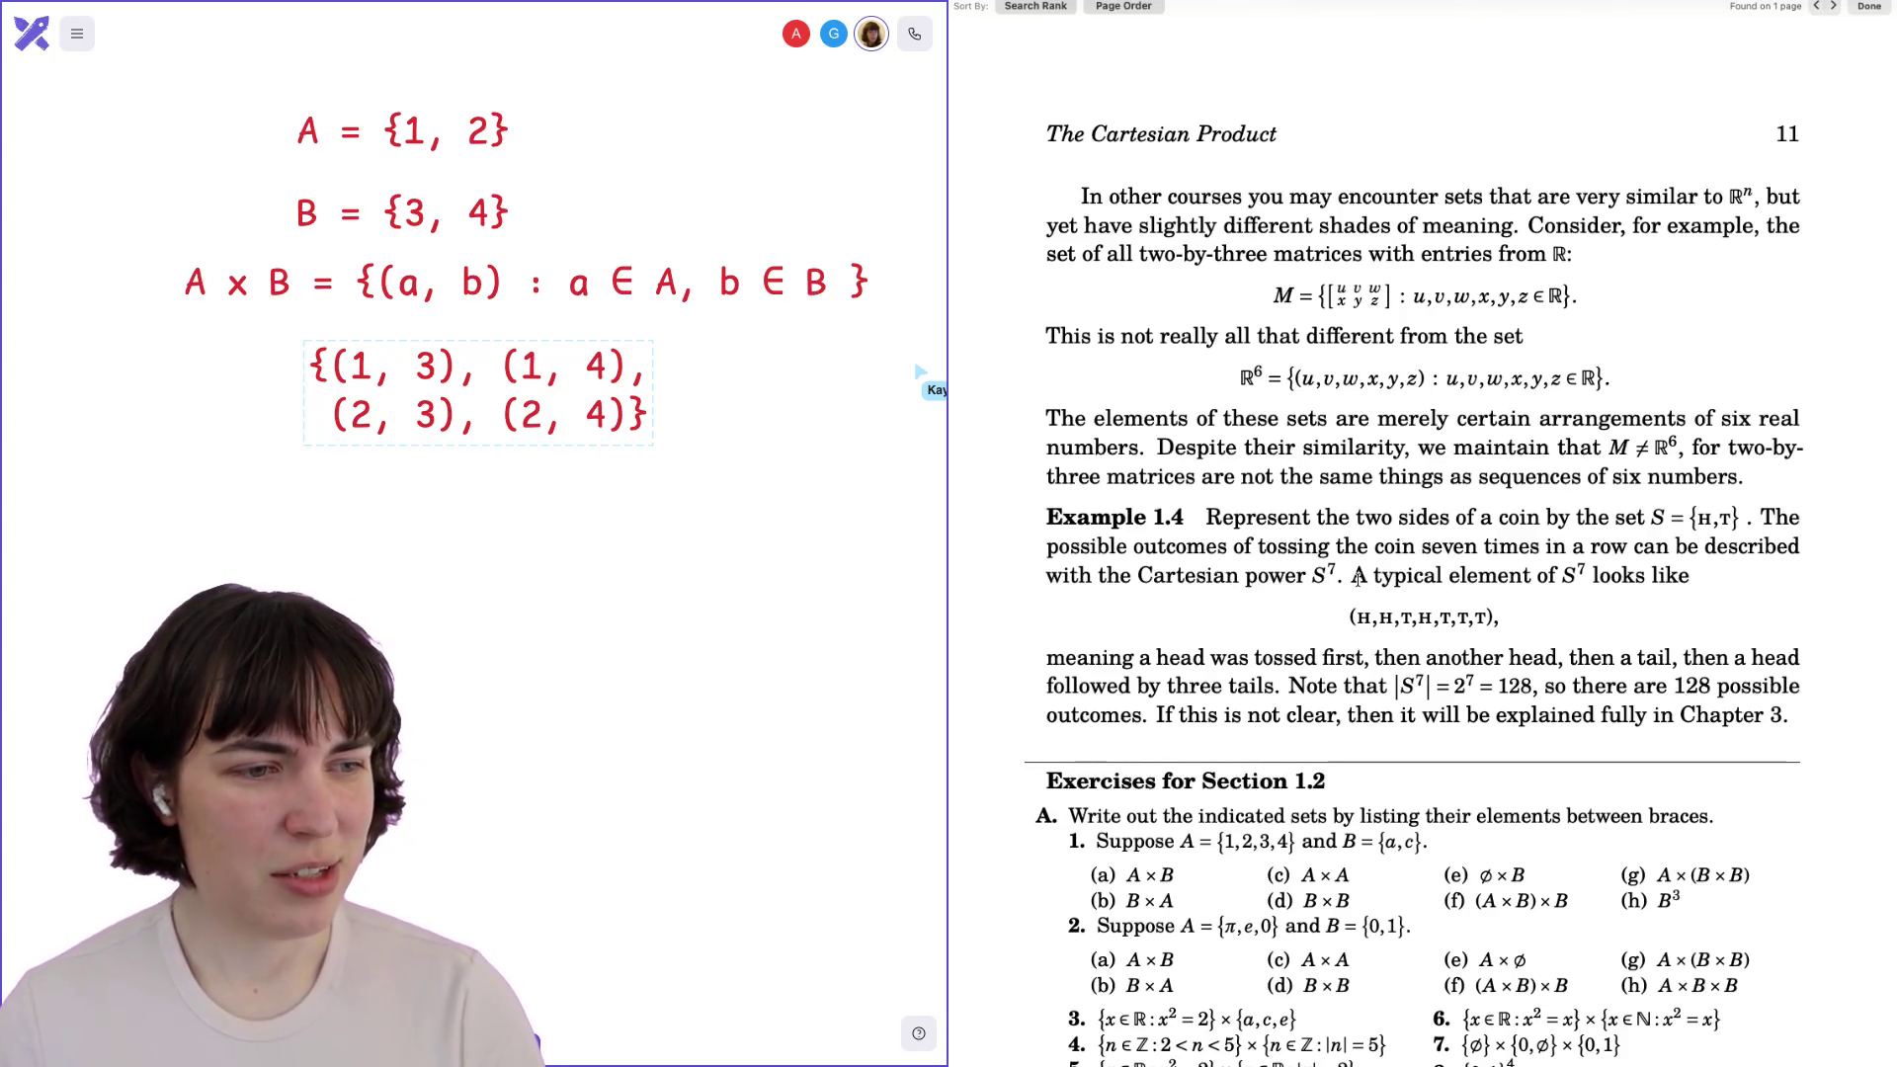
drag(1353, 618, 1499, 625)
click(1499, 625)
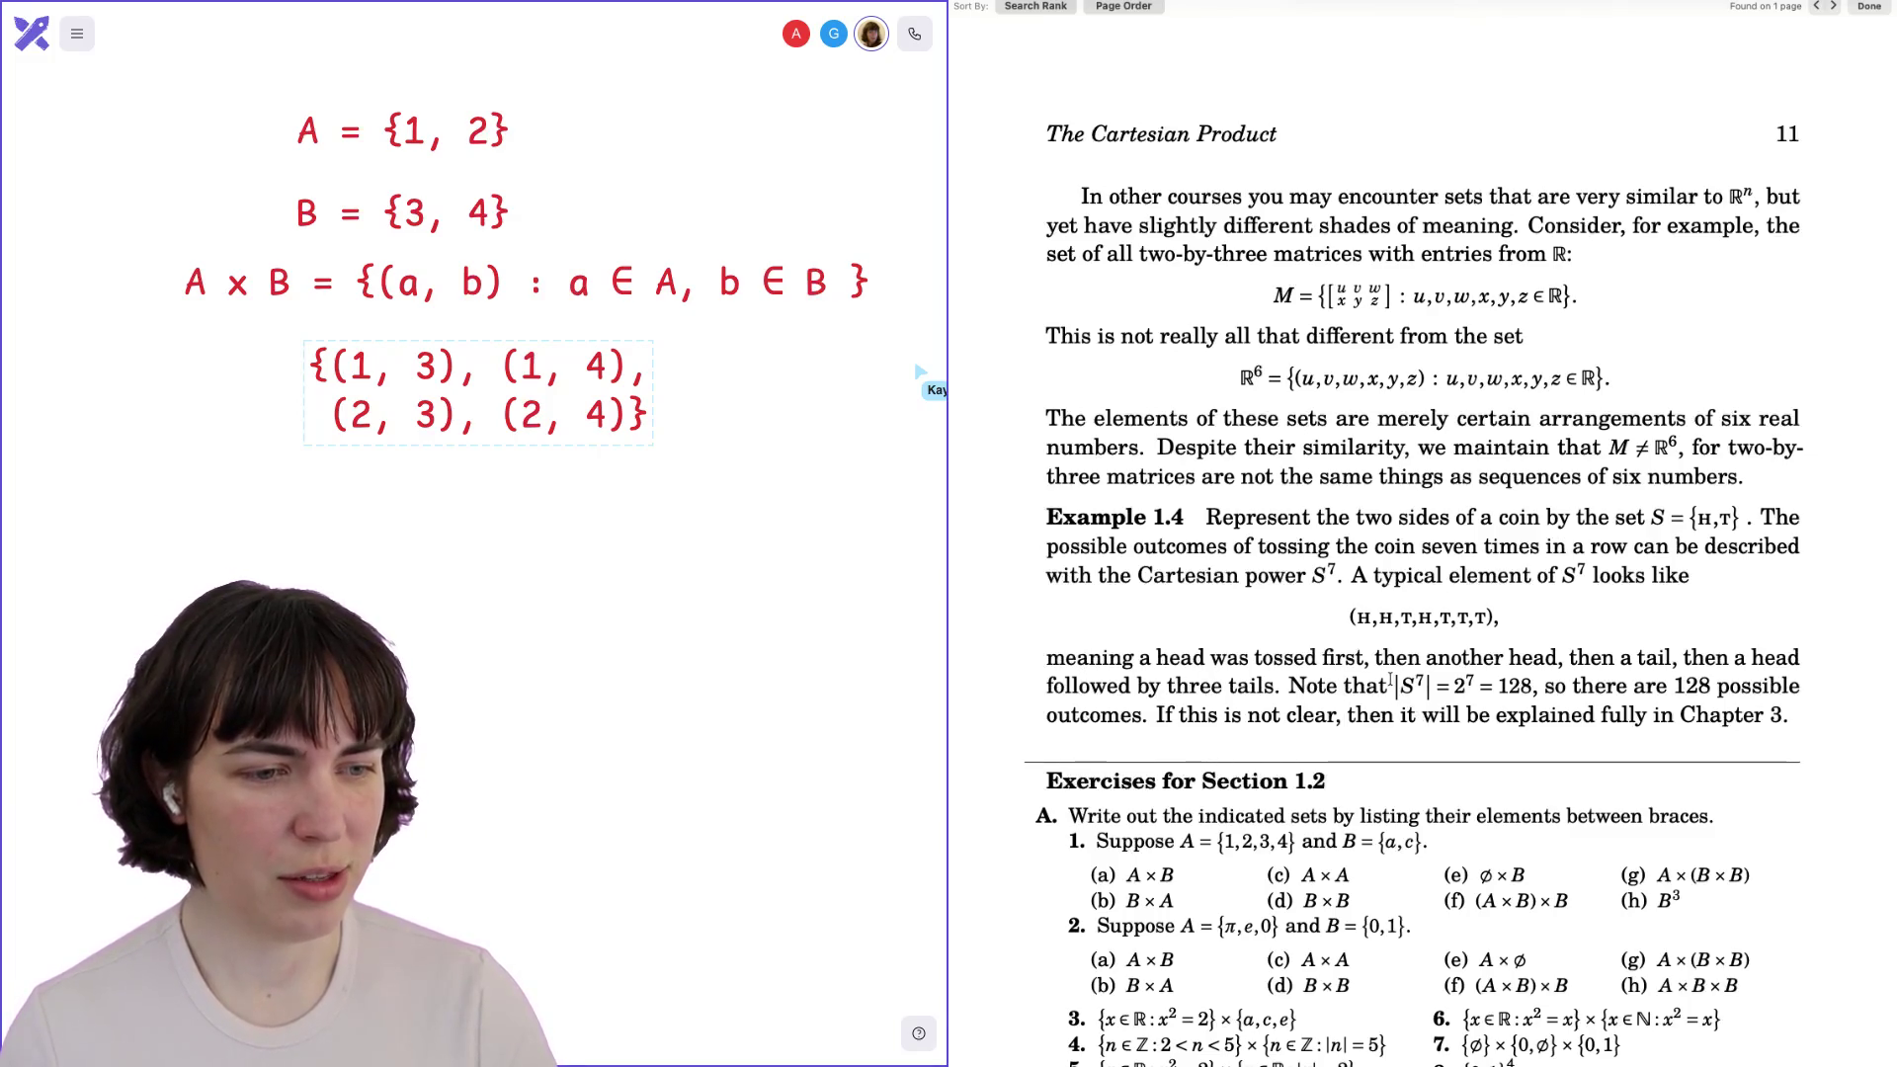
drag(1388, 684, 1436, 677)
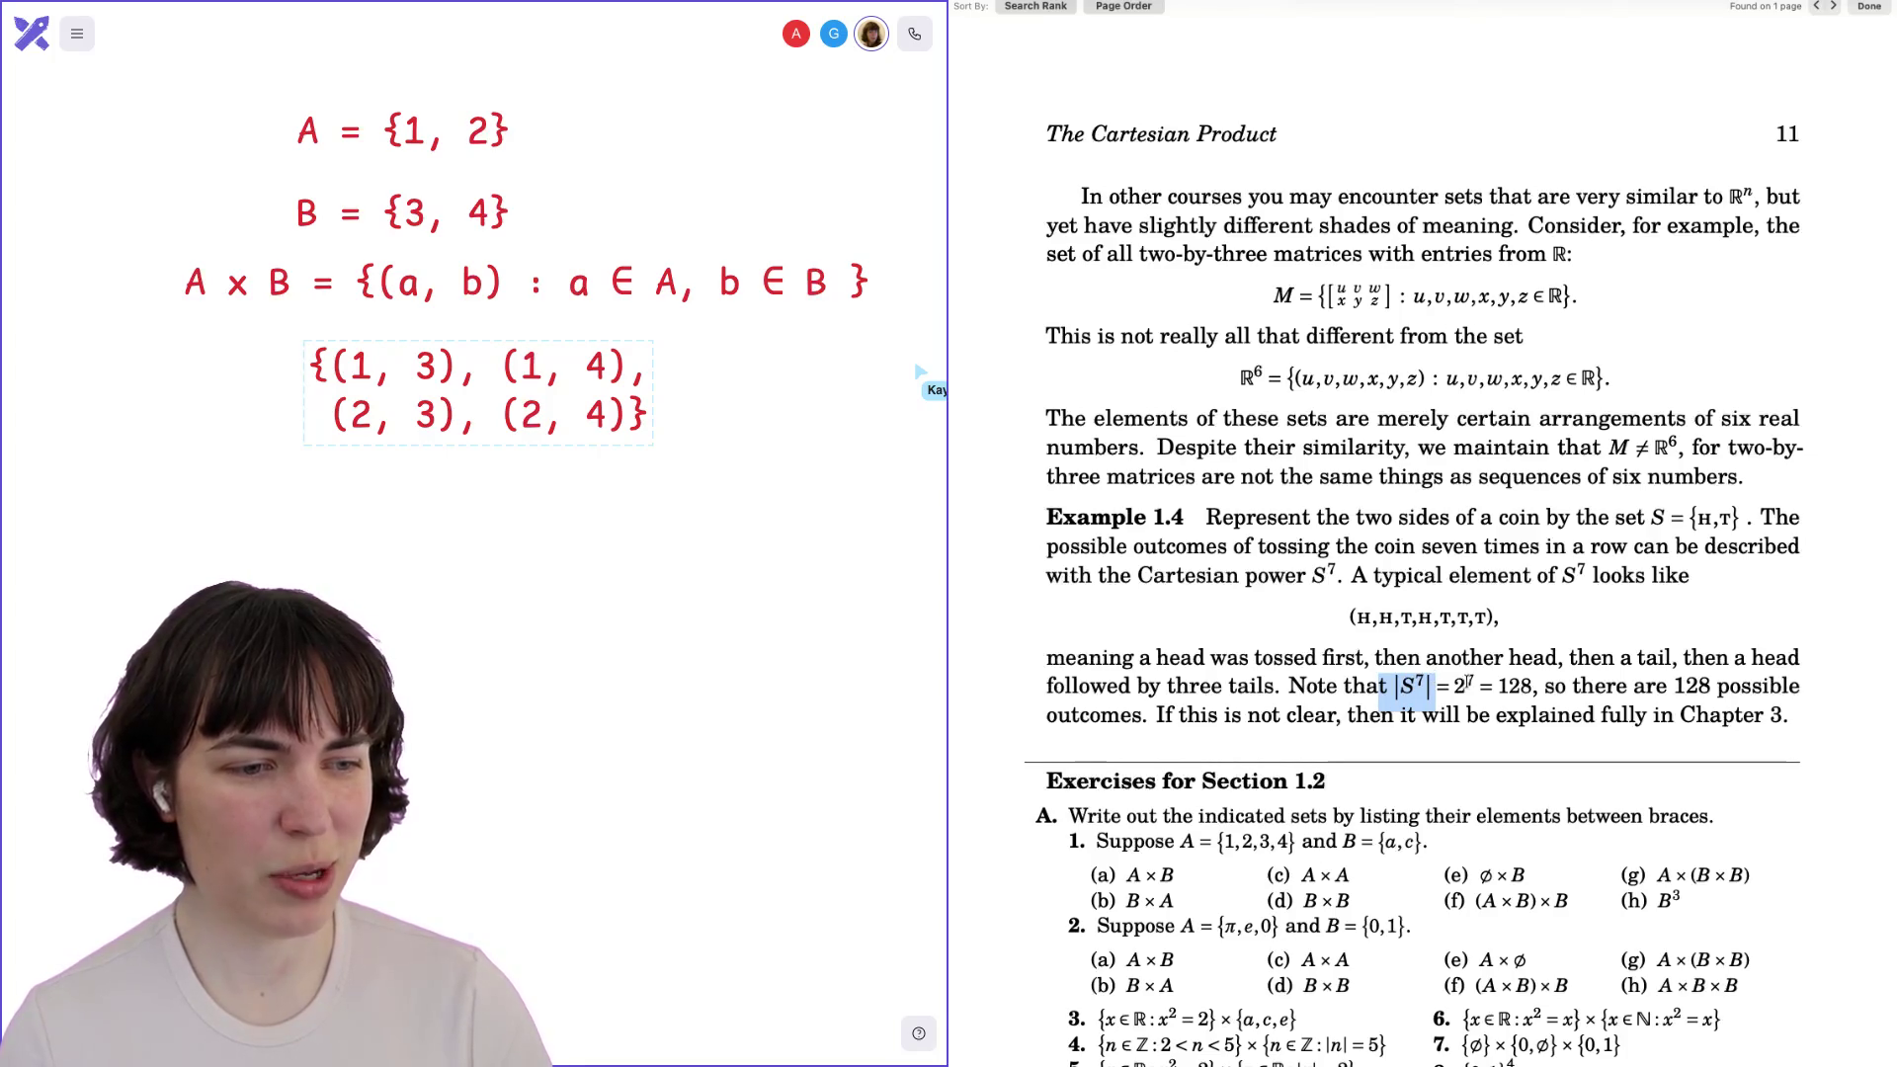
click(1460, 683)
drag(1508, 685, 1518, 685)
double_click(1511, 685)
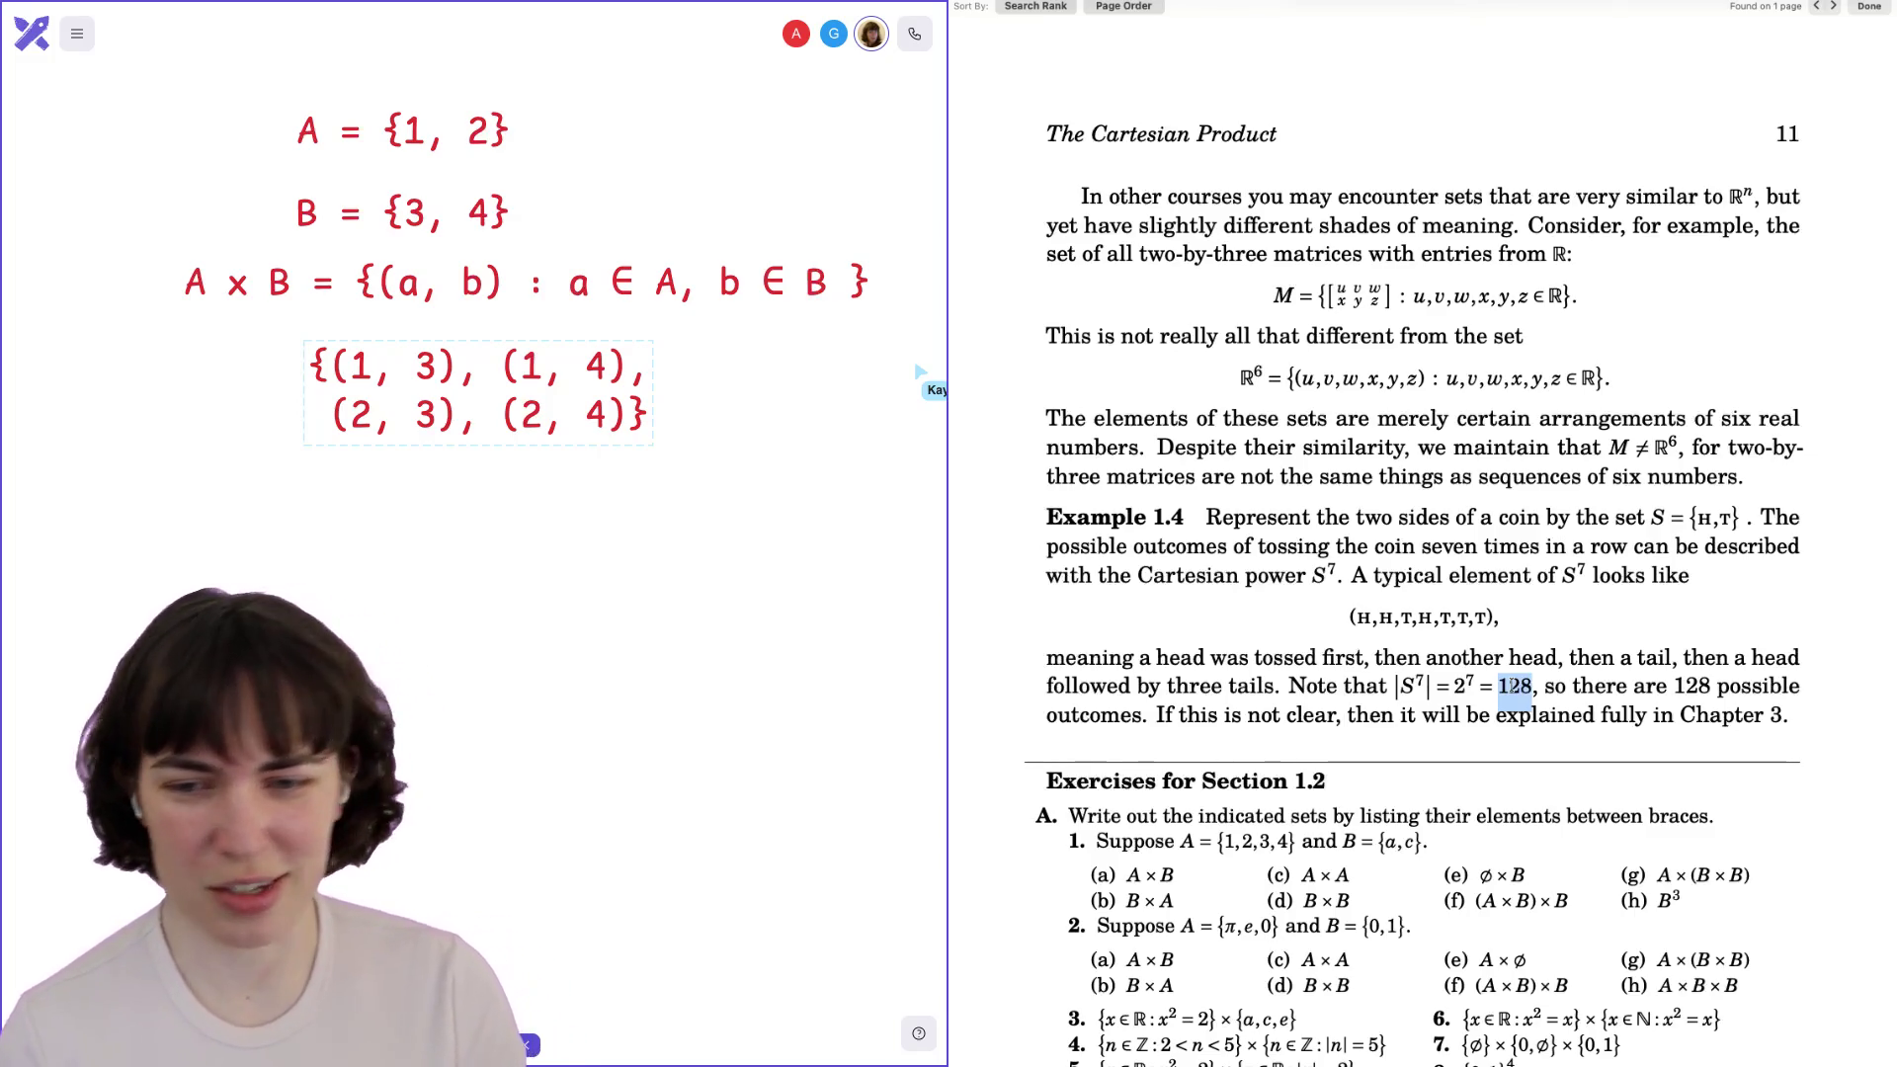
scroll(1654, 812, down, 3)
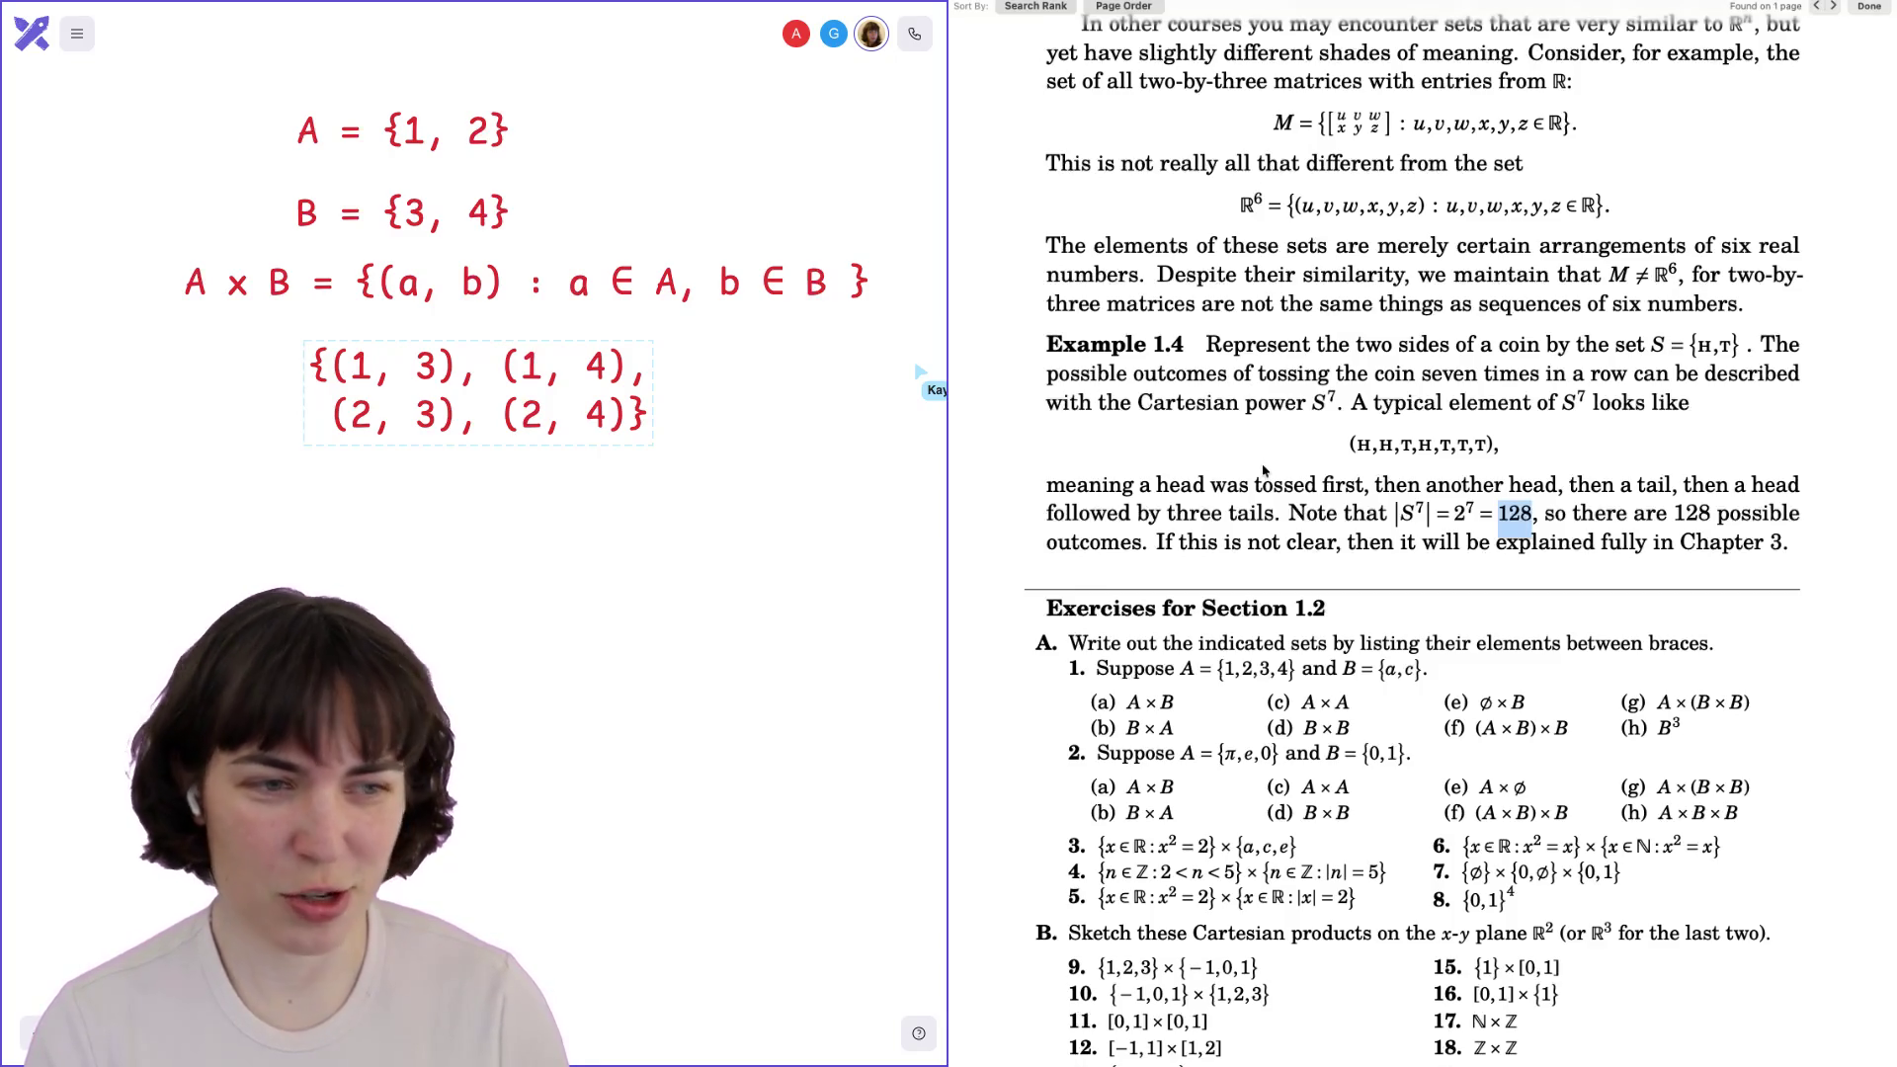
scroll(1263, 471, down, 3)
scroll(1263, 470, down, 2)
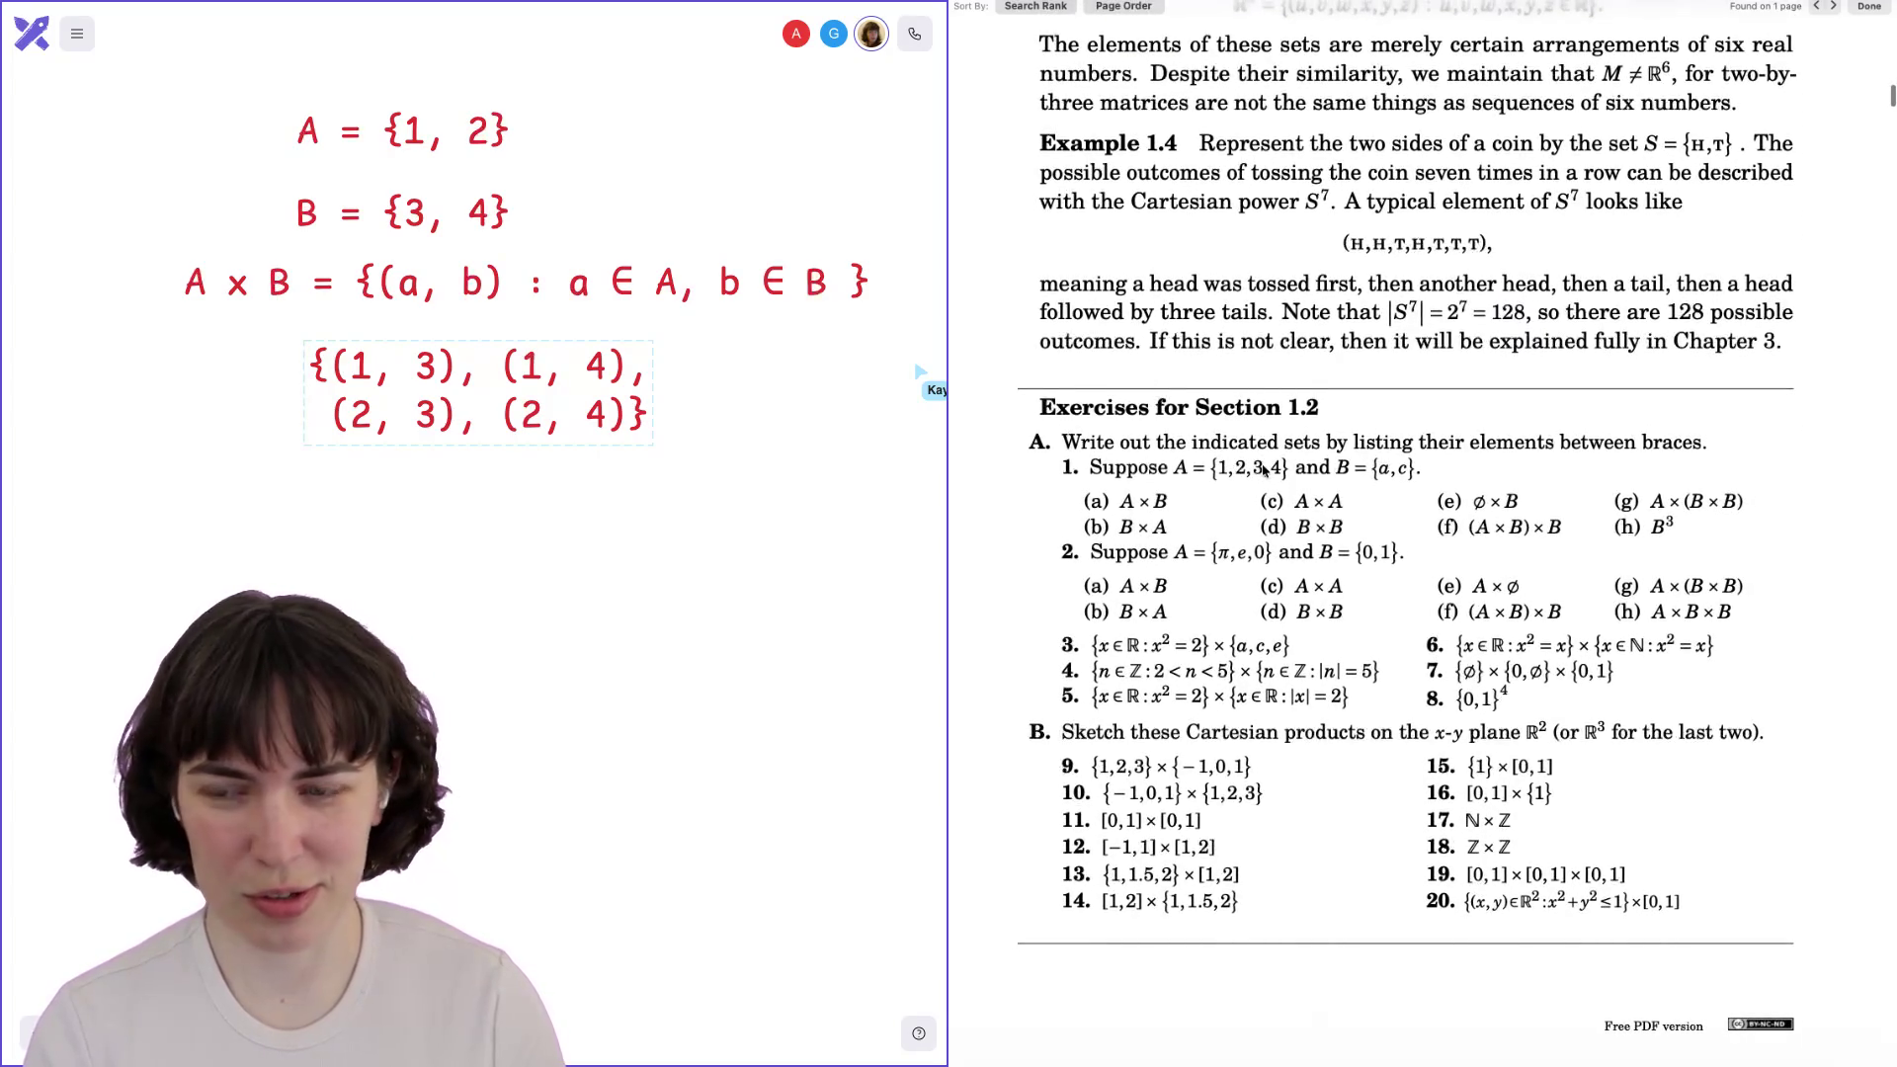
scroll(1262, 471, down, 1)
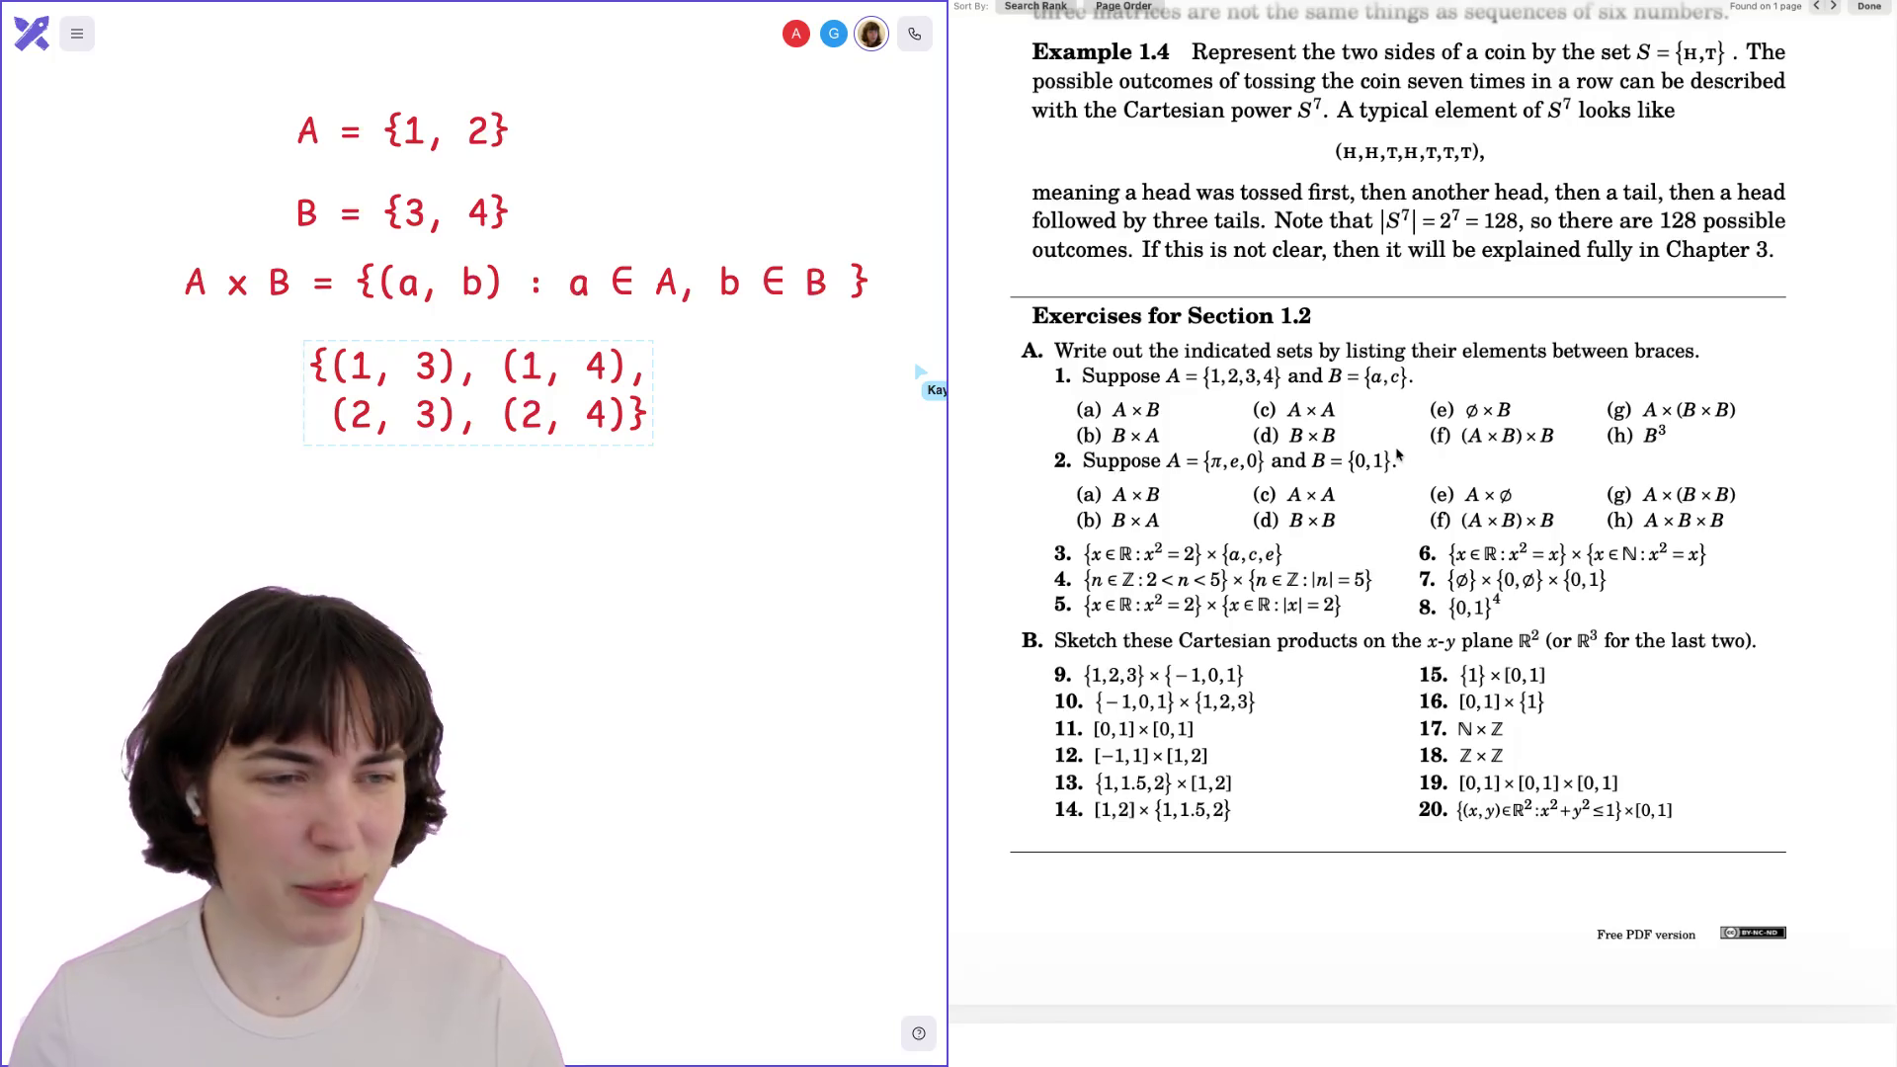
scroll(1364, 441, down, 1)
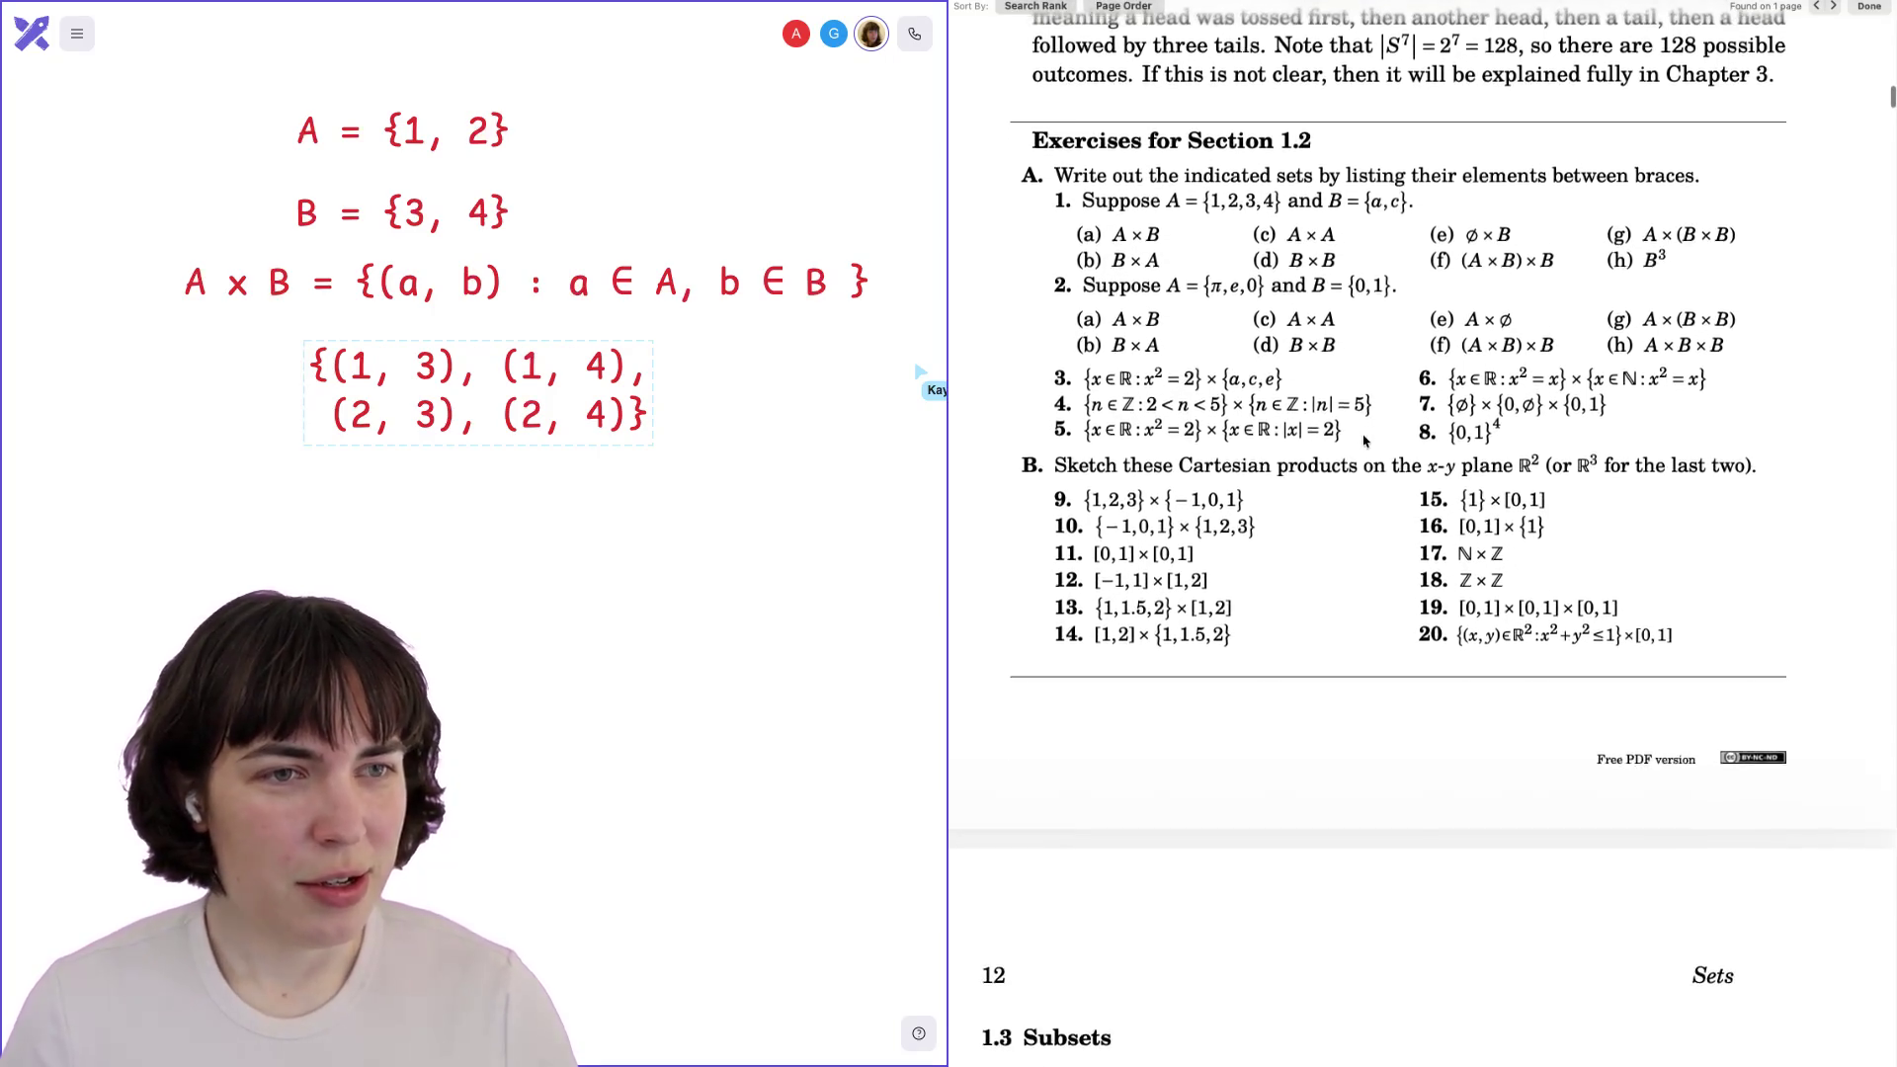
scroll(1364, 441, down, 5)
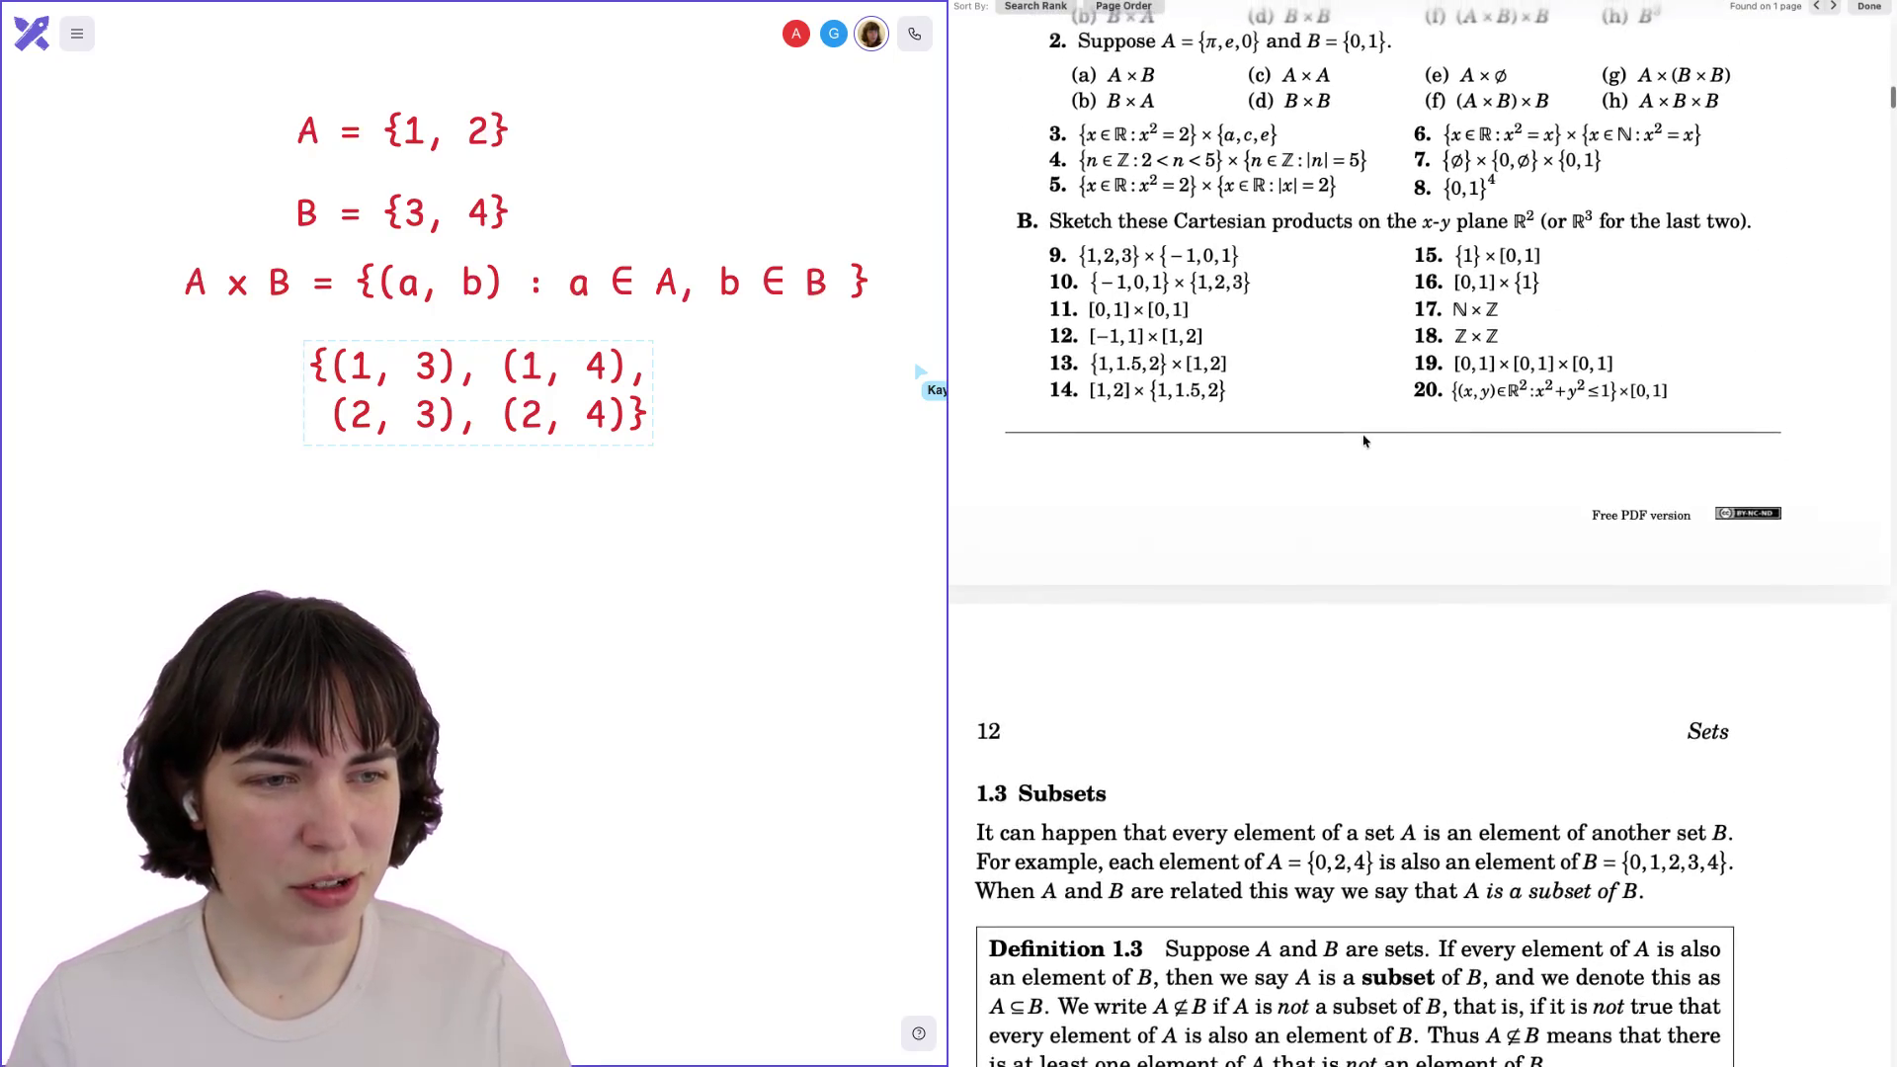
scroll(1364, 441, up, 2)
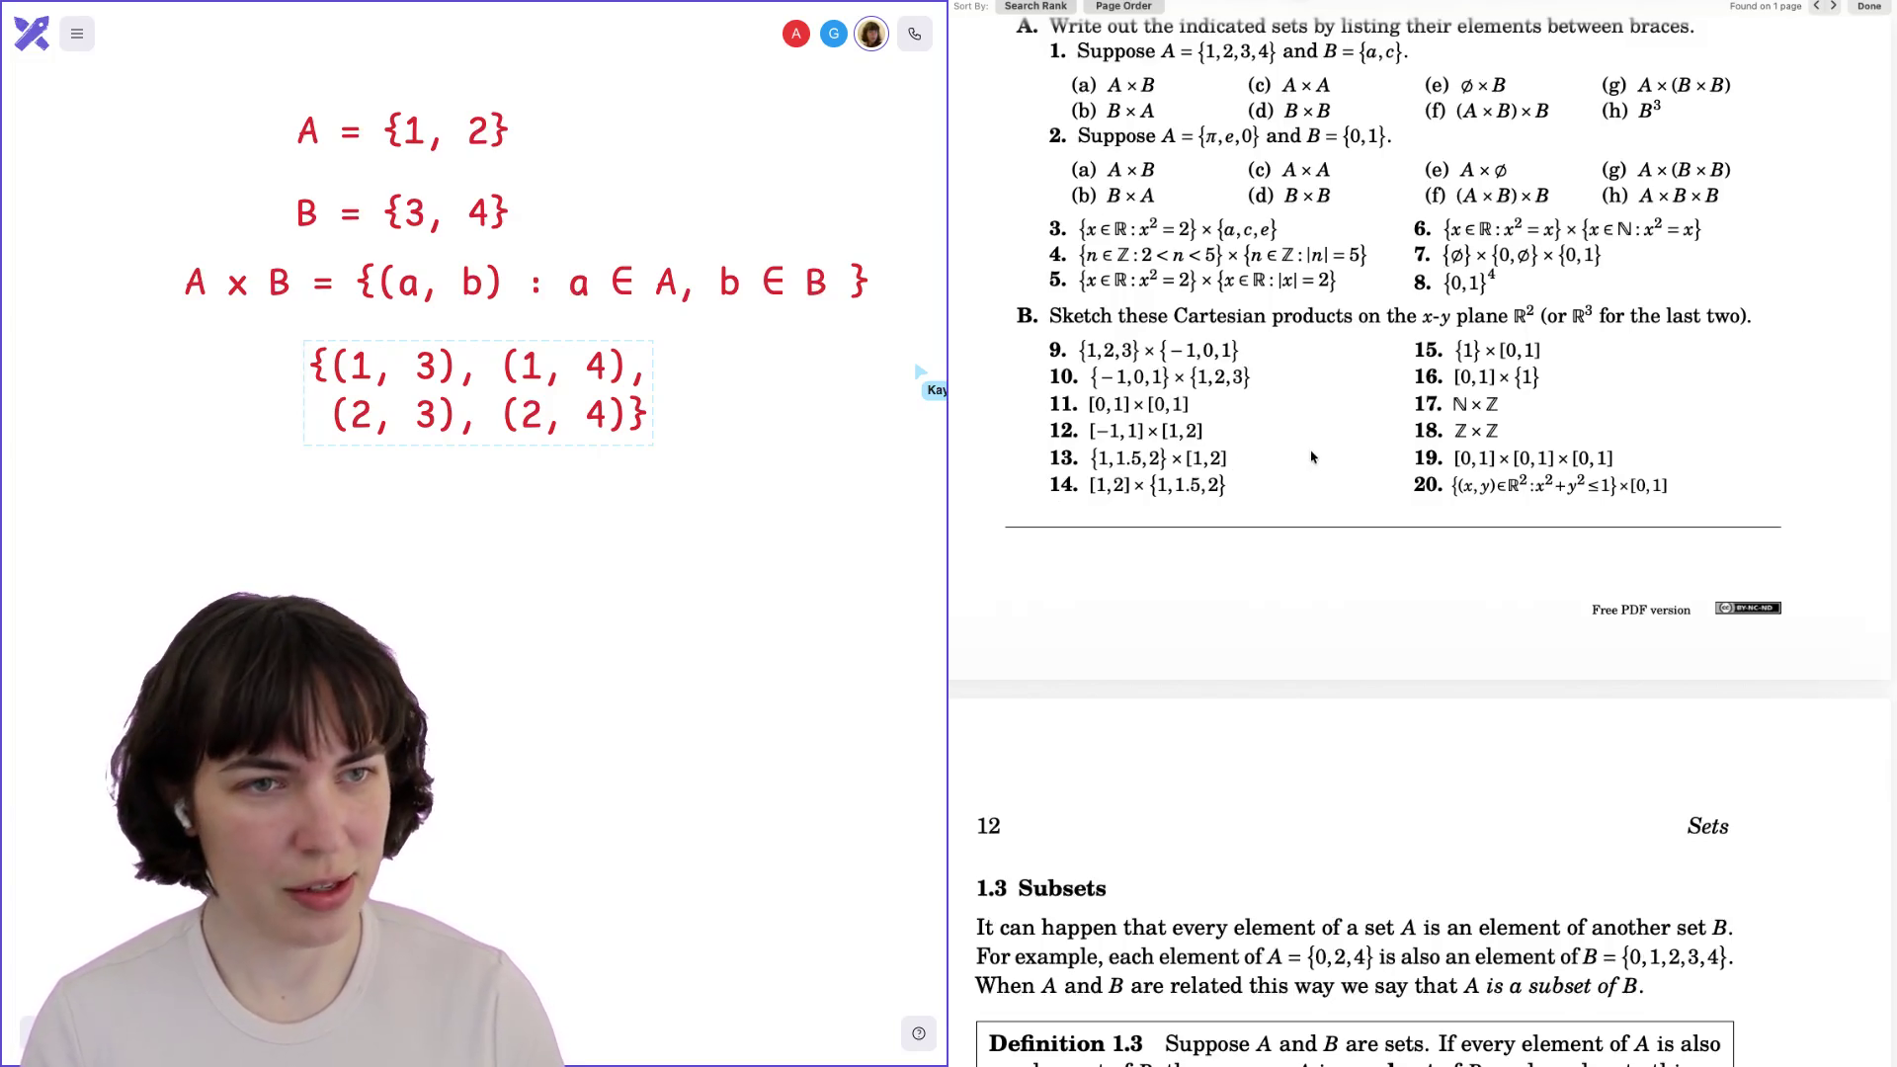
scroll(1315, 458, up, 3)
drag(1070, 170, 1329, 161)
click(1329, 164)
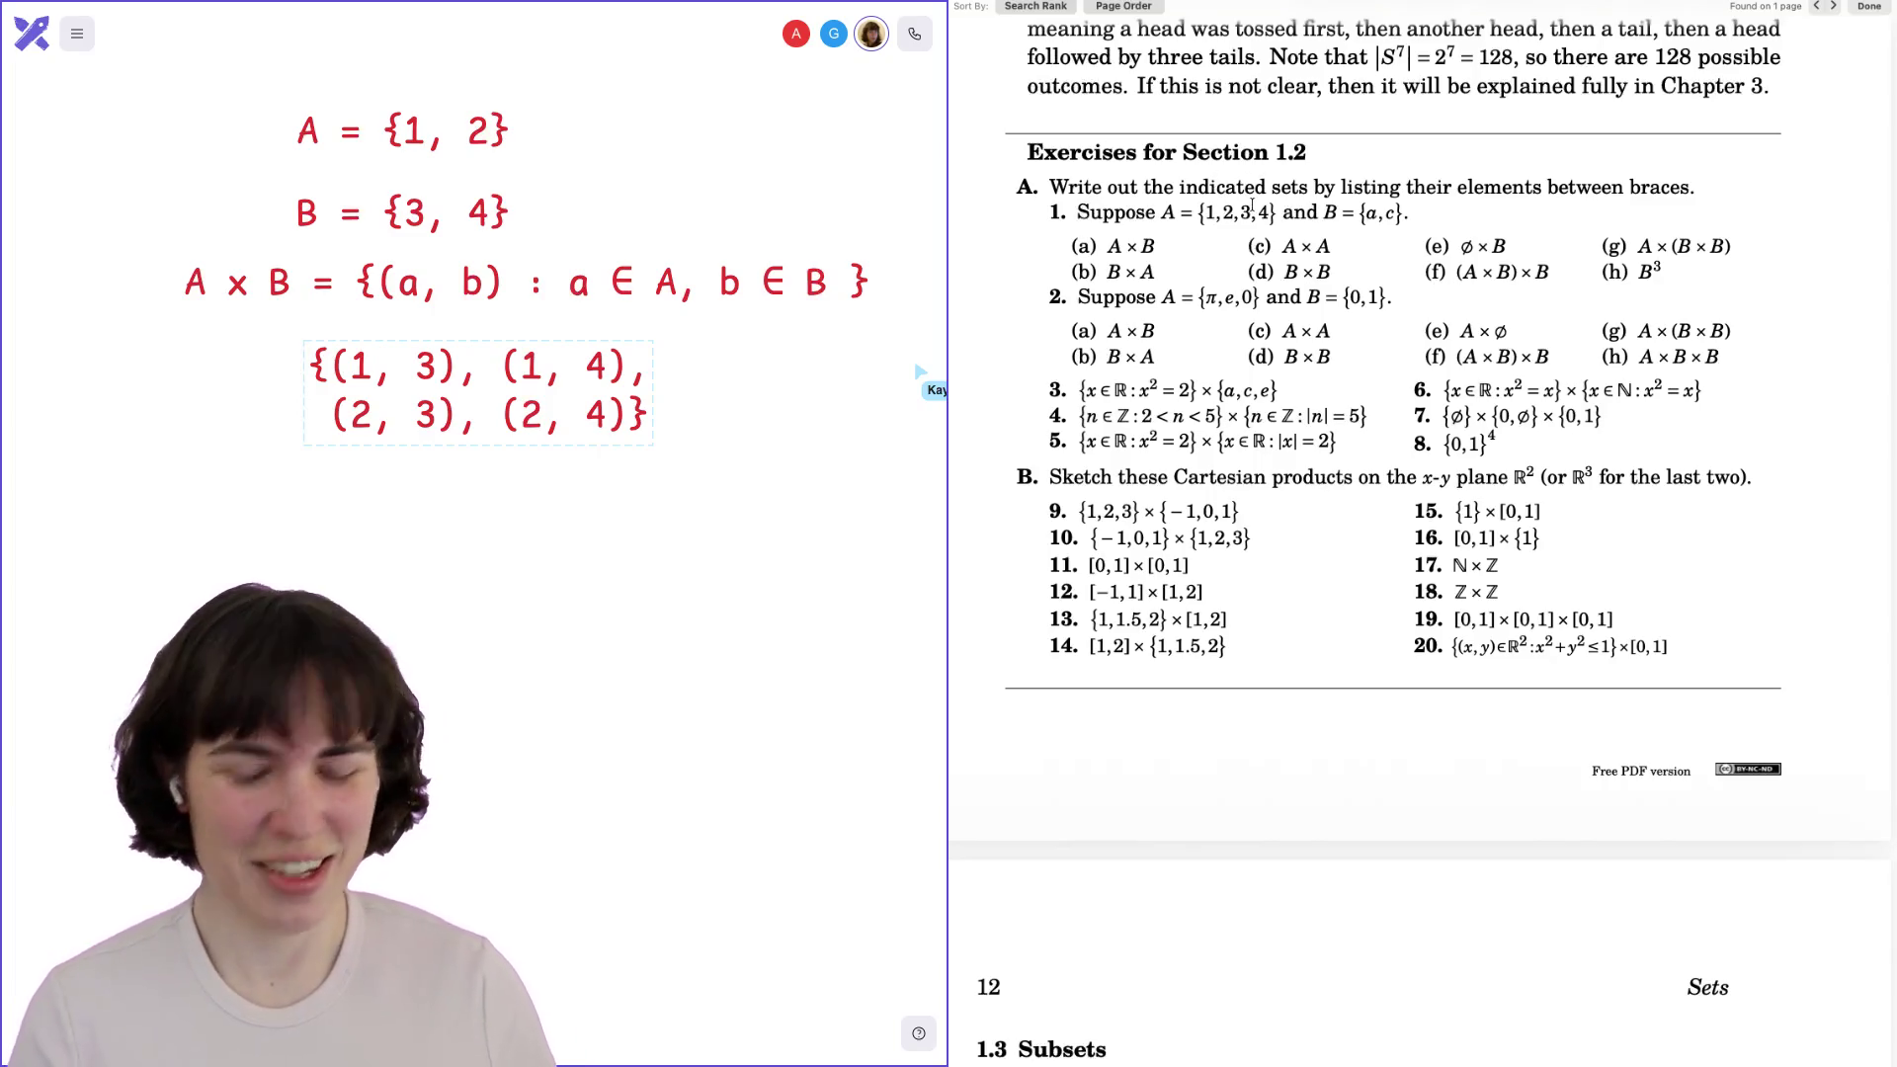
key(super+shift+4)
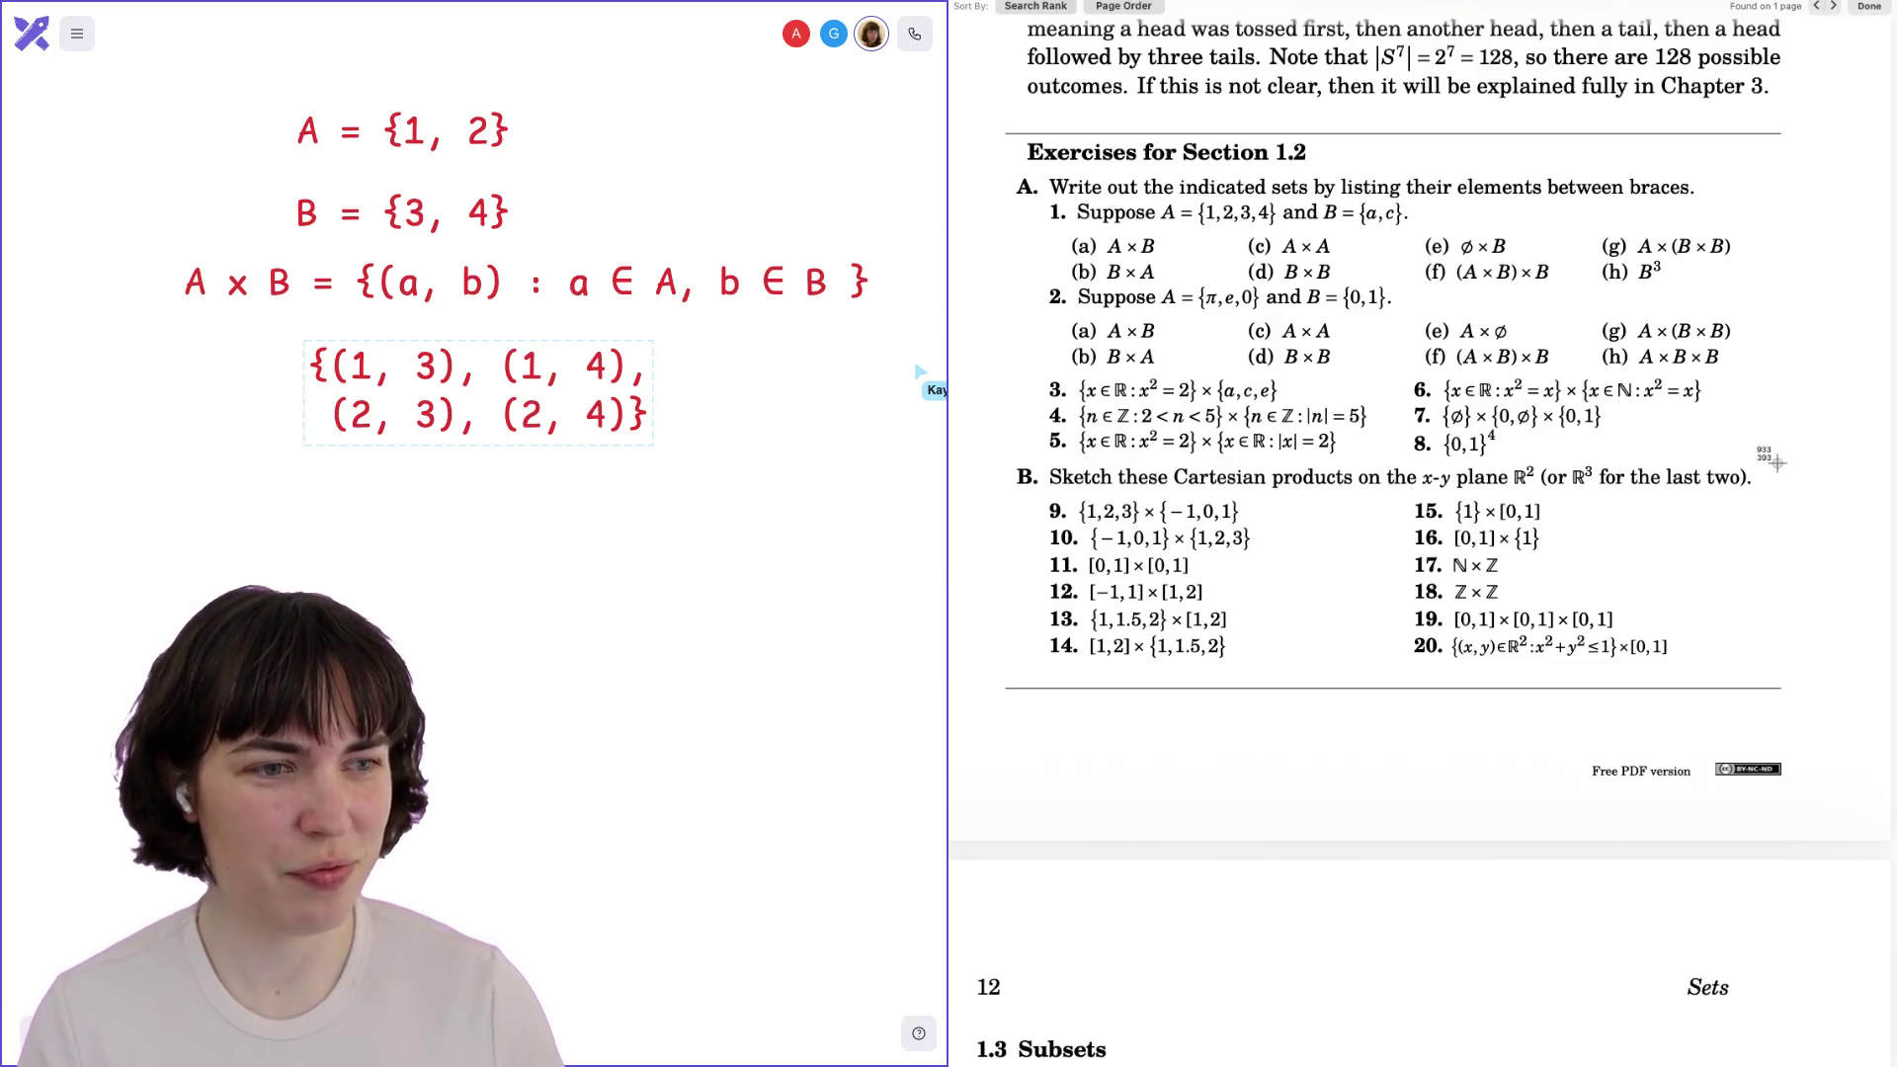
Paste the Section 1.2 Part A exercises screenshot, problems 1–8, below the set equations.
key(Escape)
scroll(474, 395, down, 10)
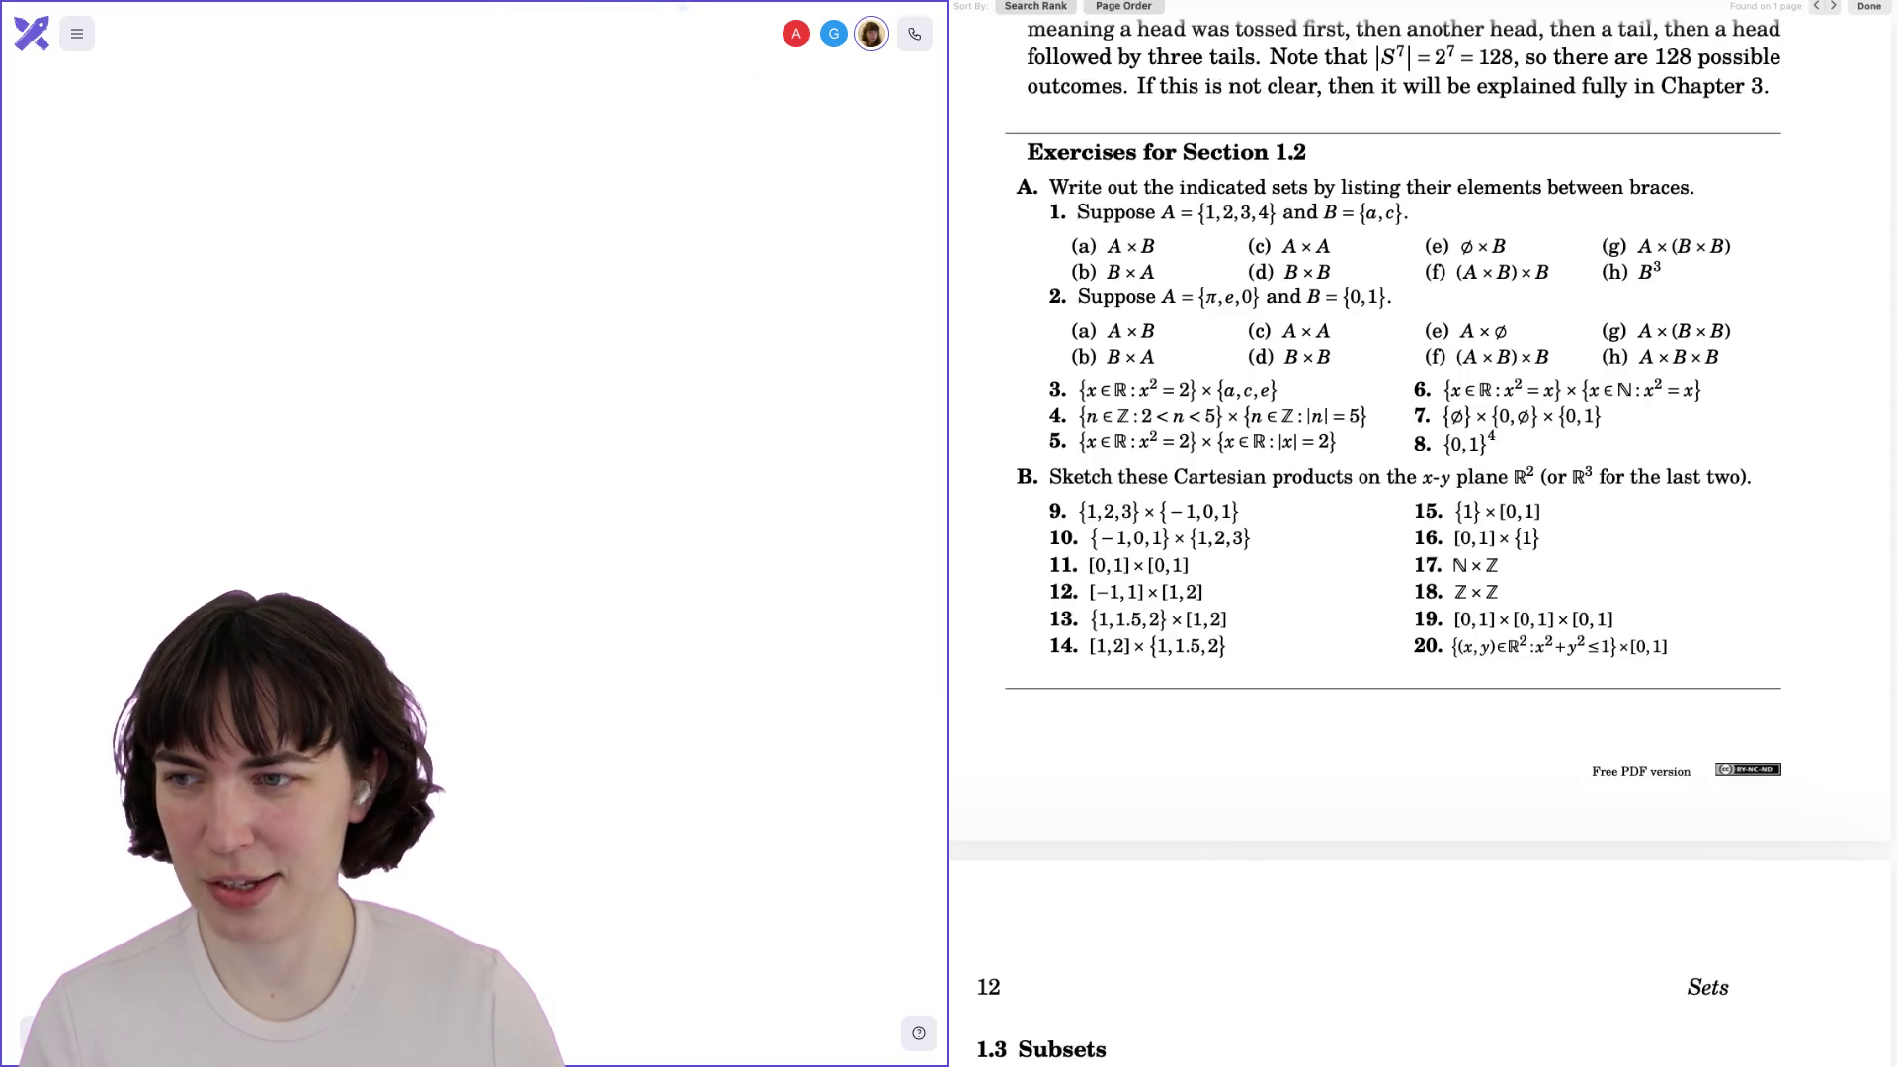
key(ctrl+v)
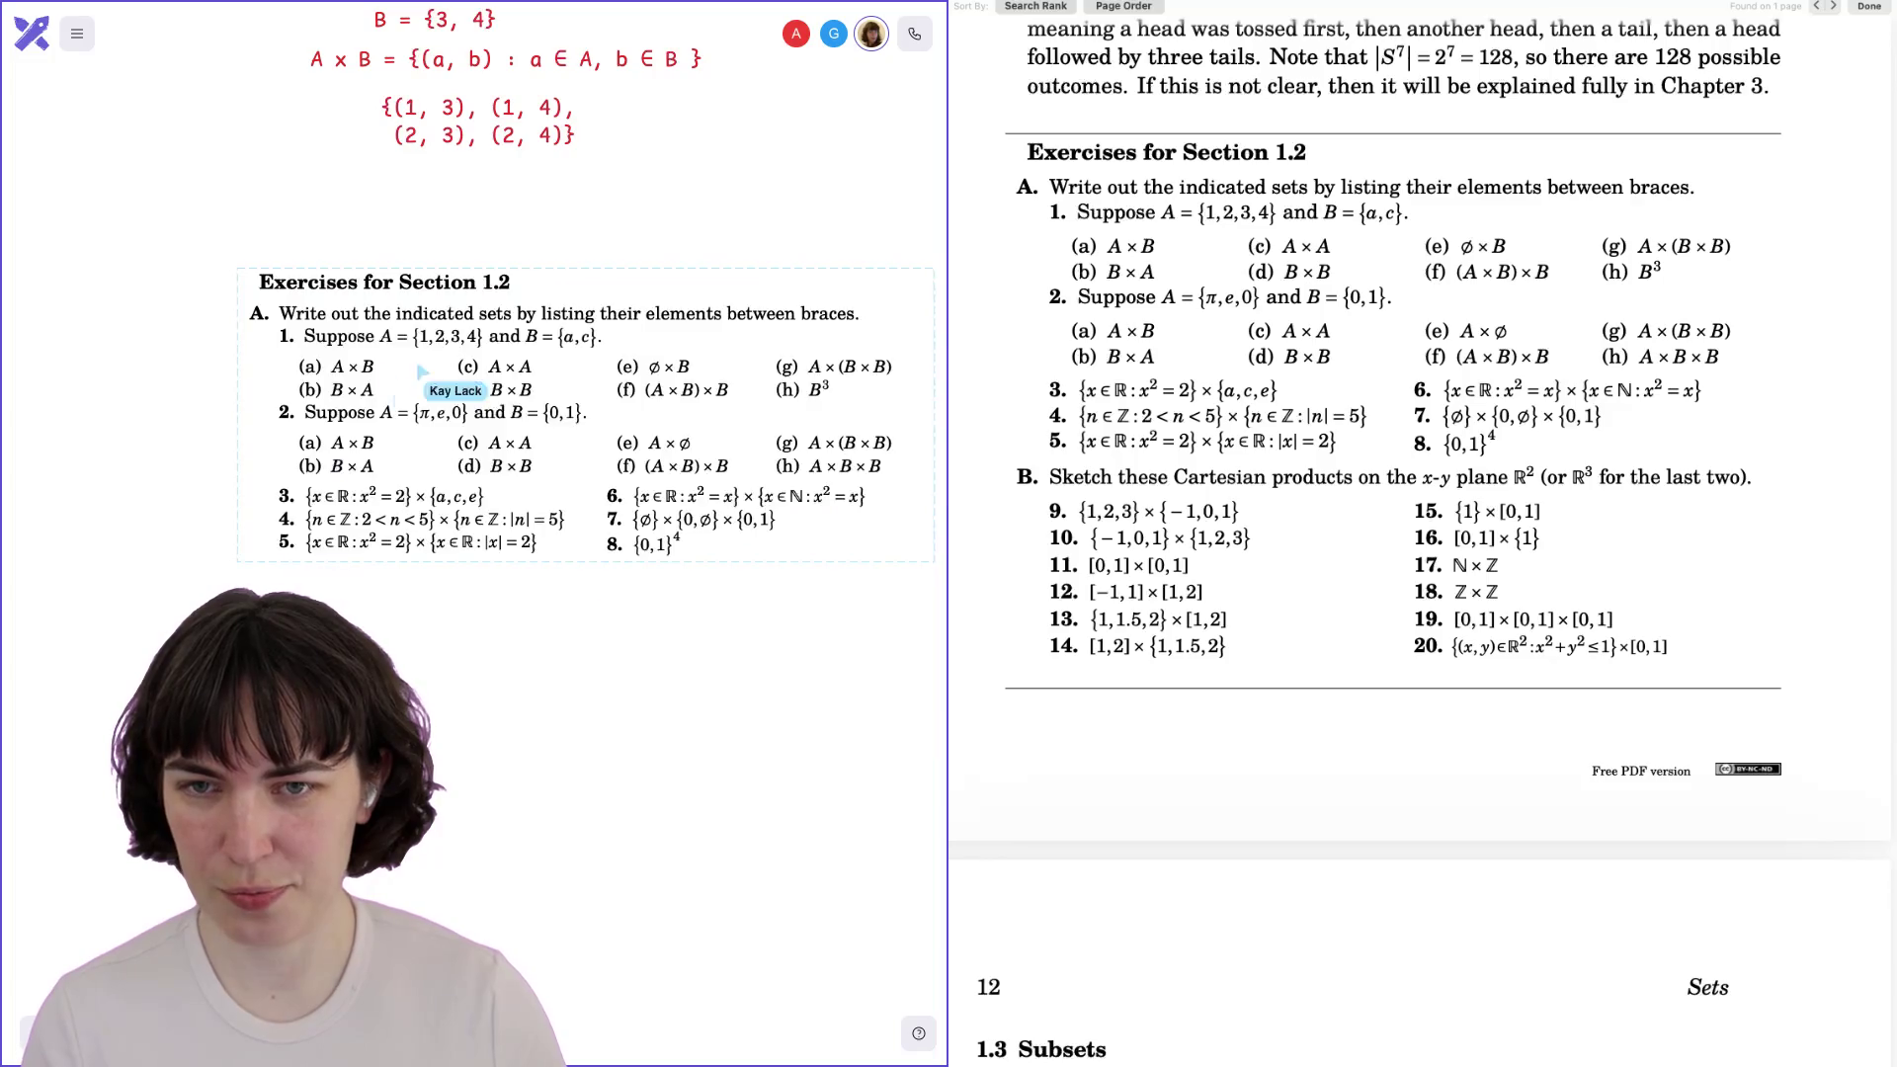
scroll(474, 297, down, 2)
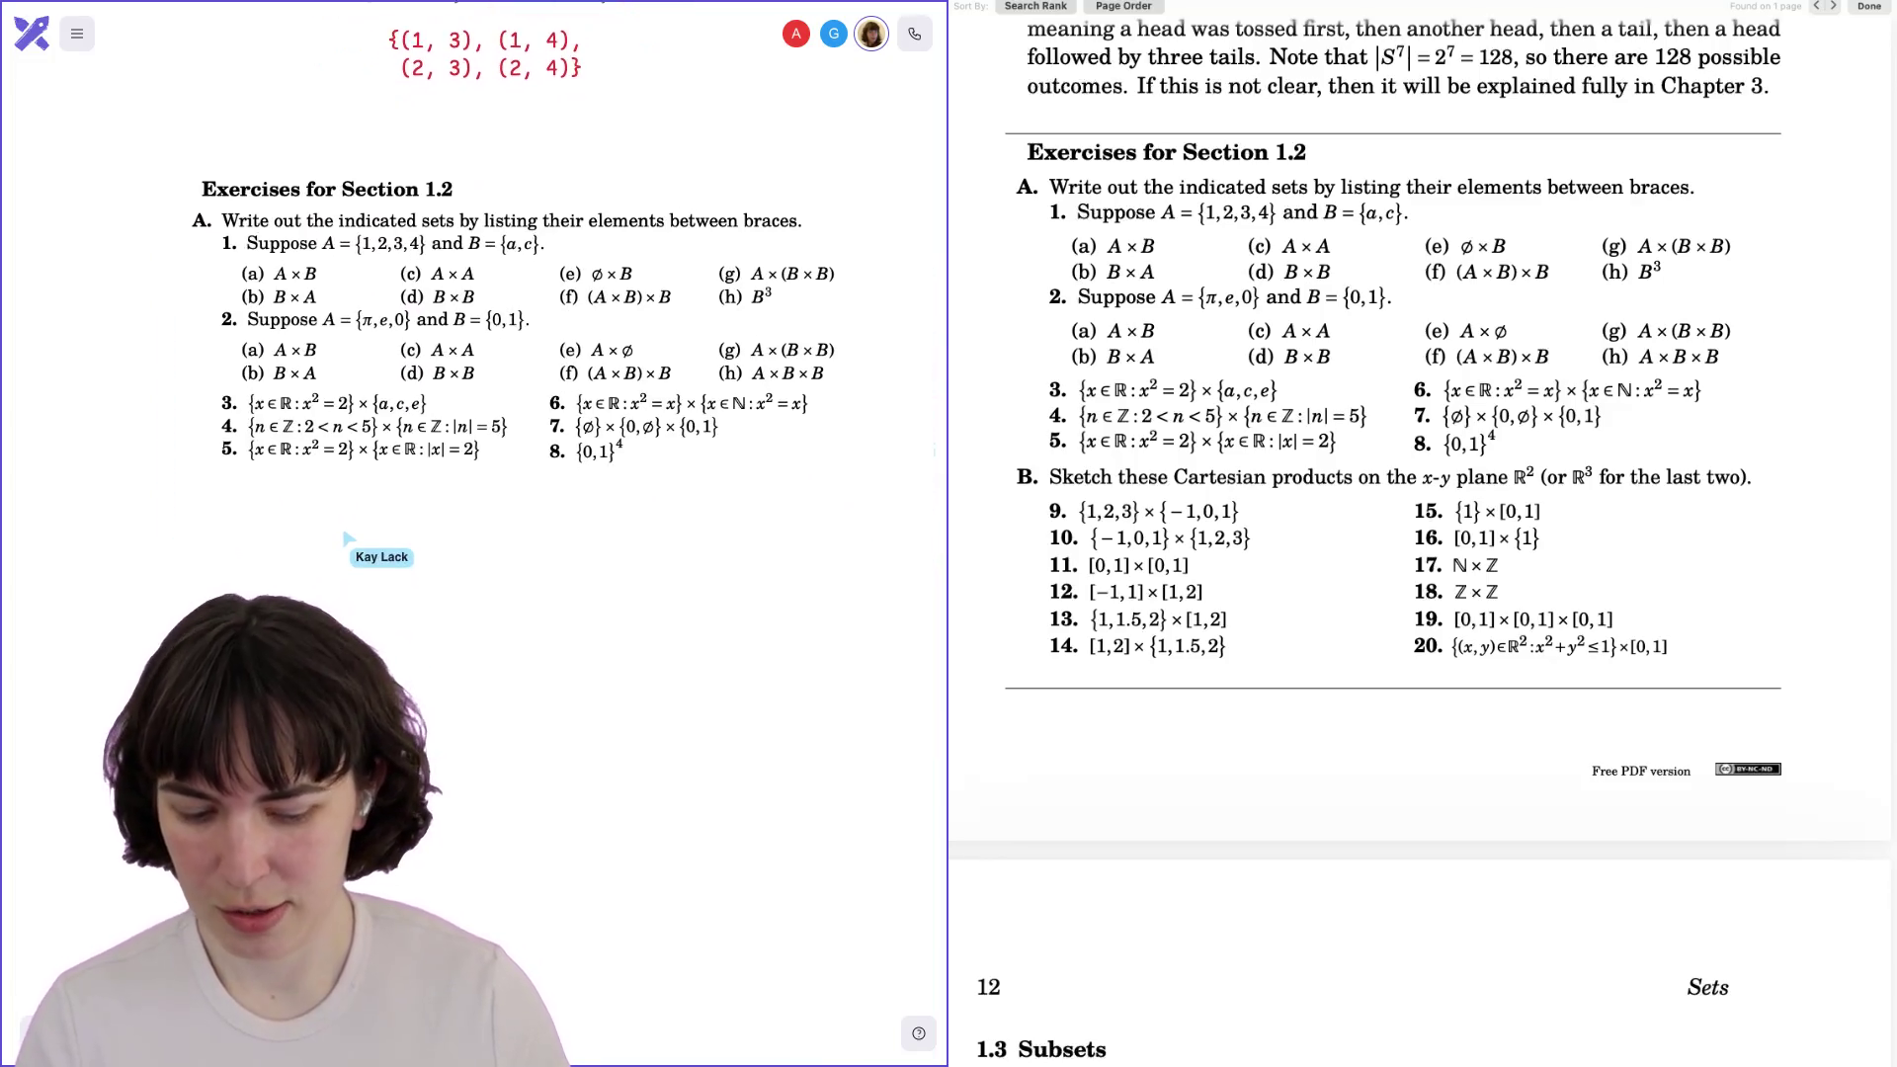
Type answer 1a as {(1,a), (2,a), (3,a), (4,a), then (1,c)…(4,c)} on a second line.
double_click(219, 539)
text(1.)
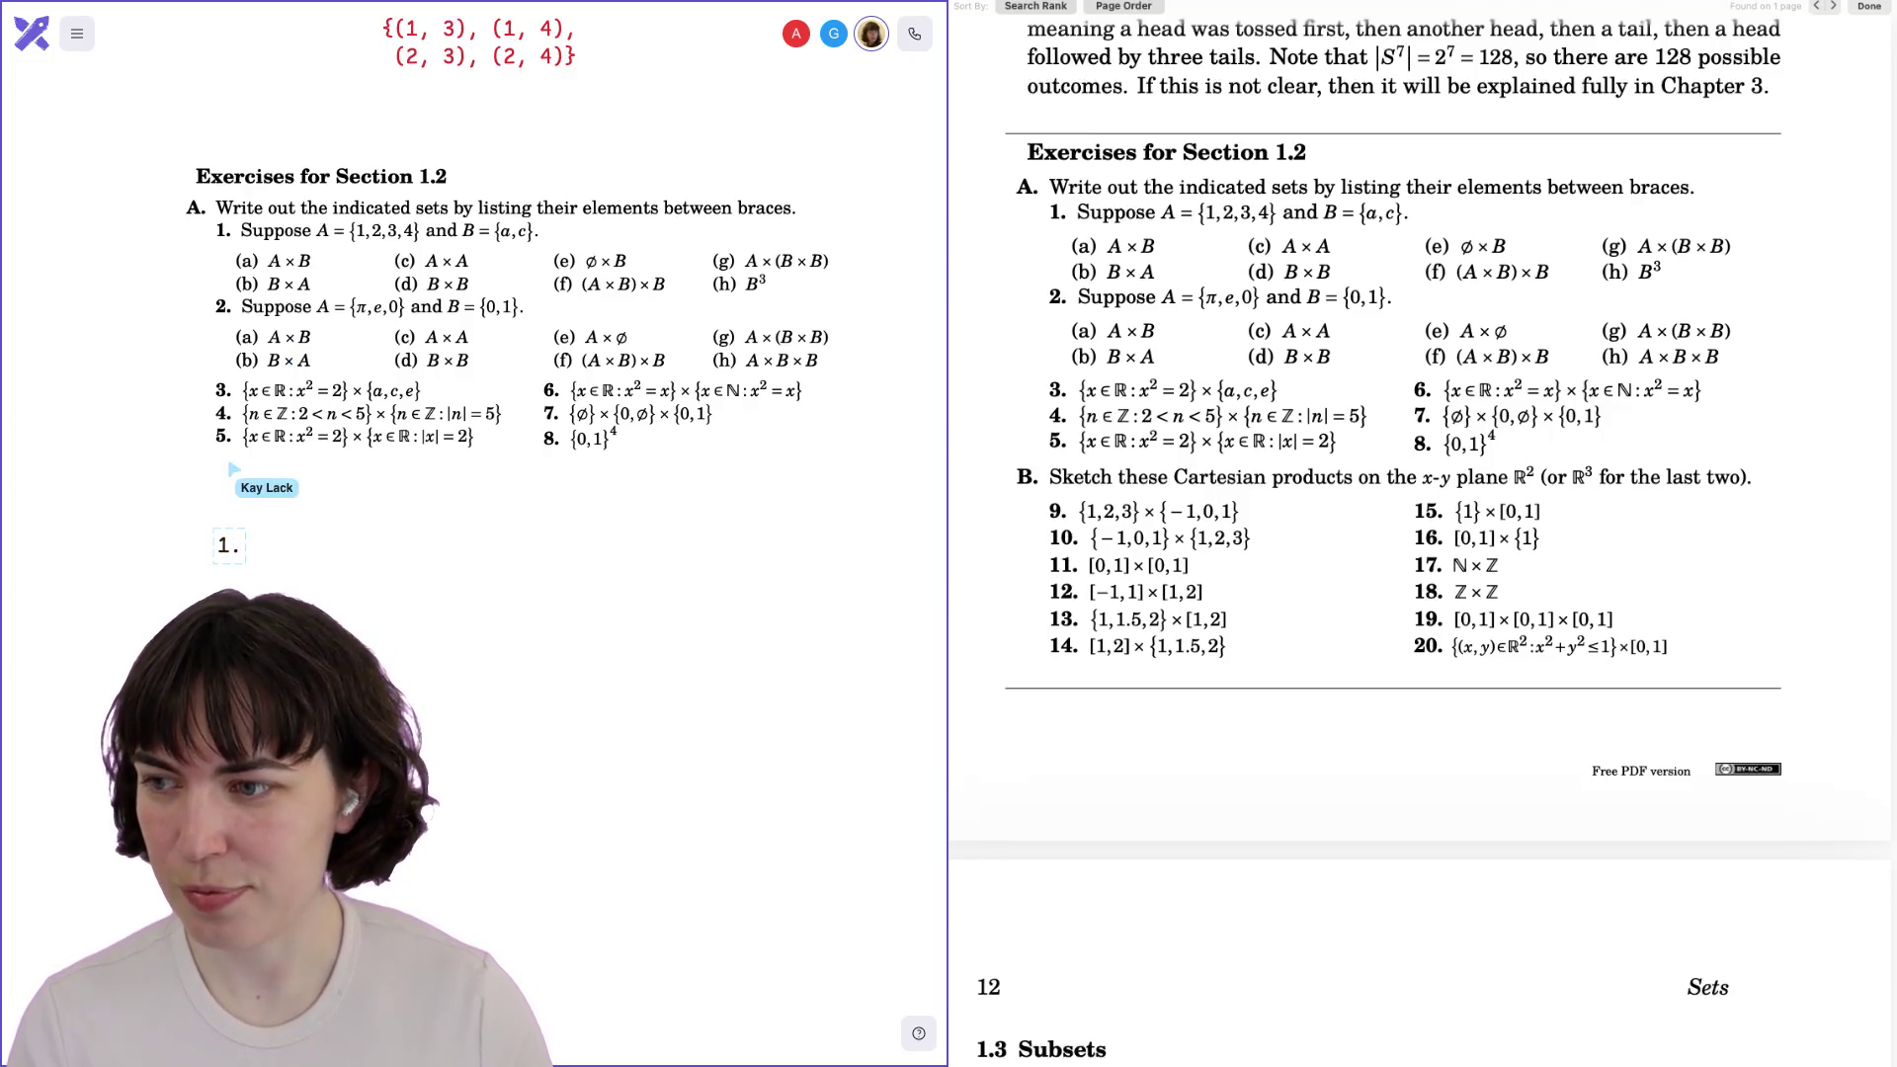
scroll(475, 297, down, 2)
drag(232, 457, 235, 408)
text(a)
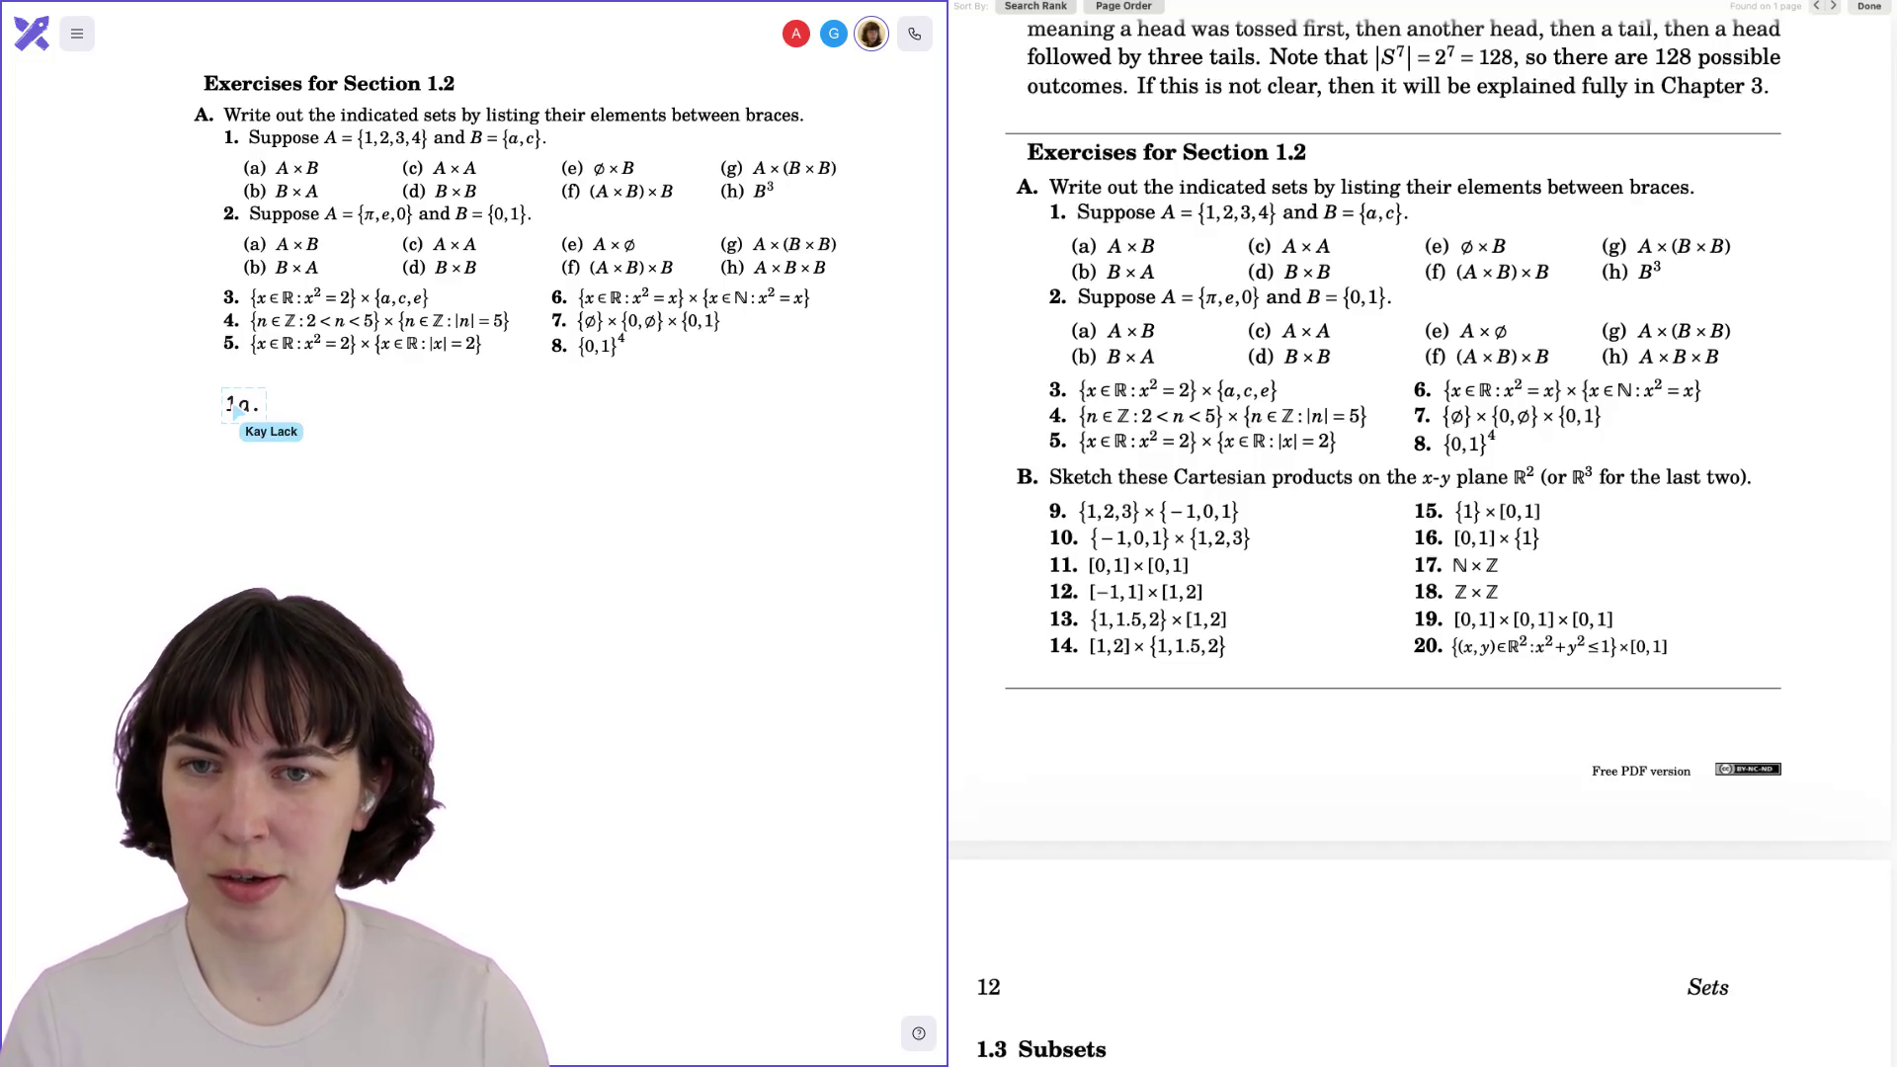
text({(1,a), )
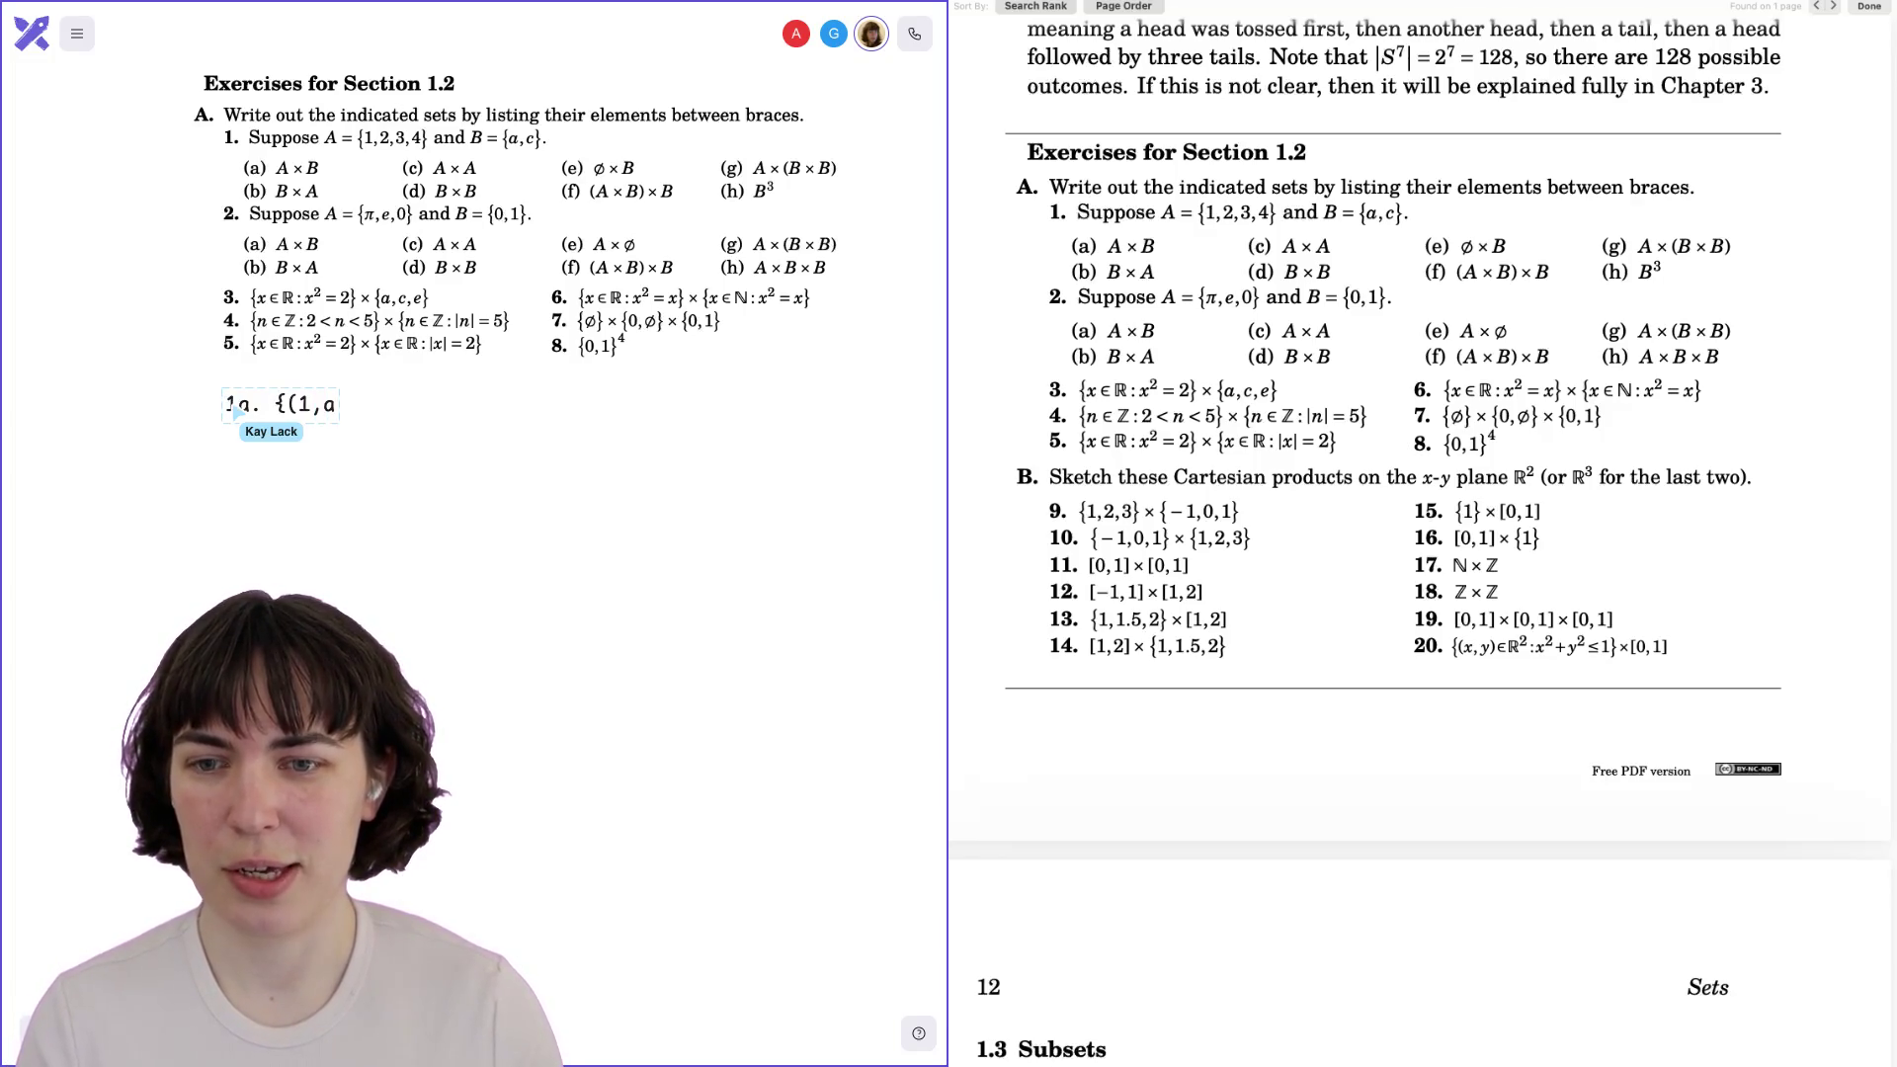
text(()
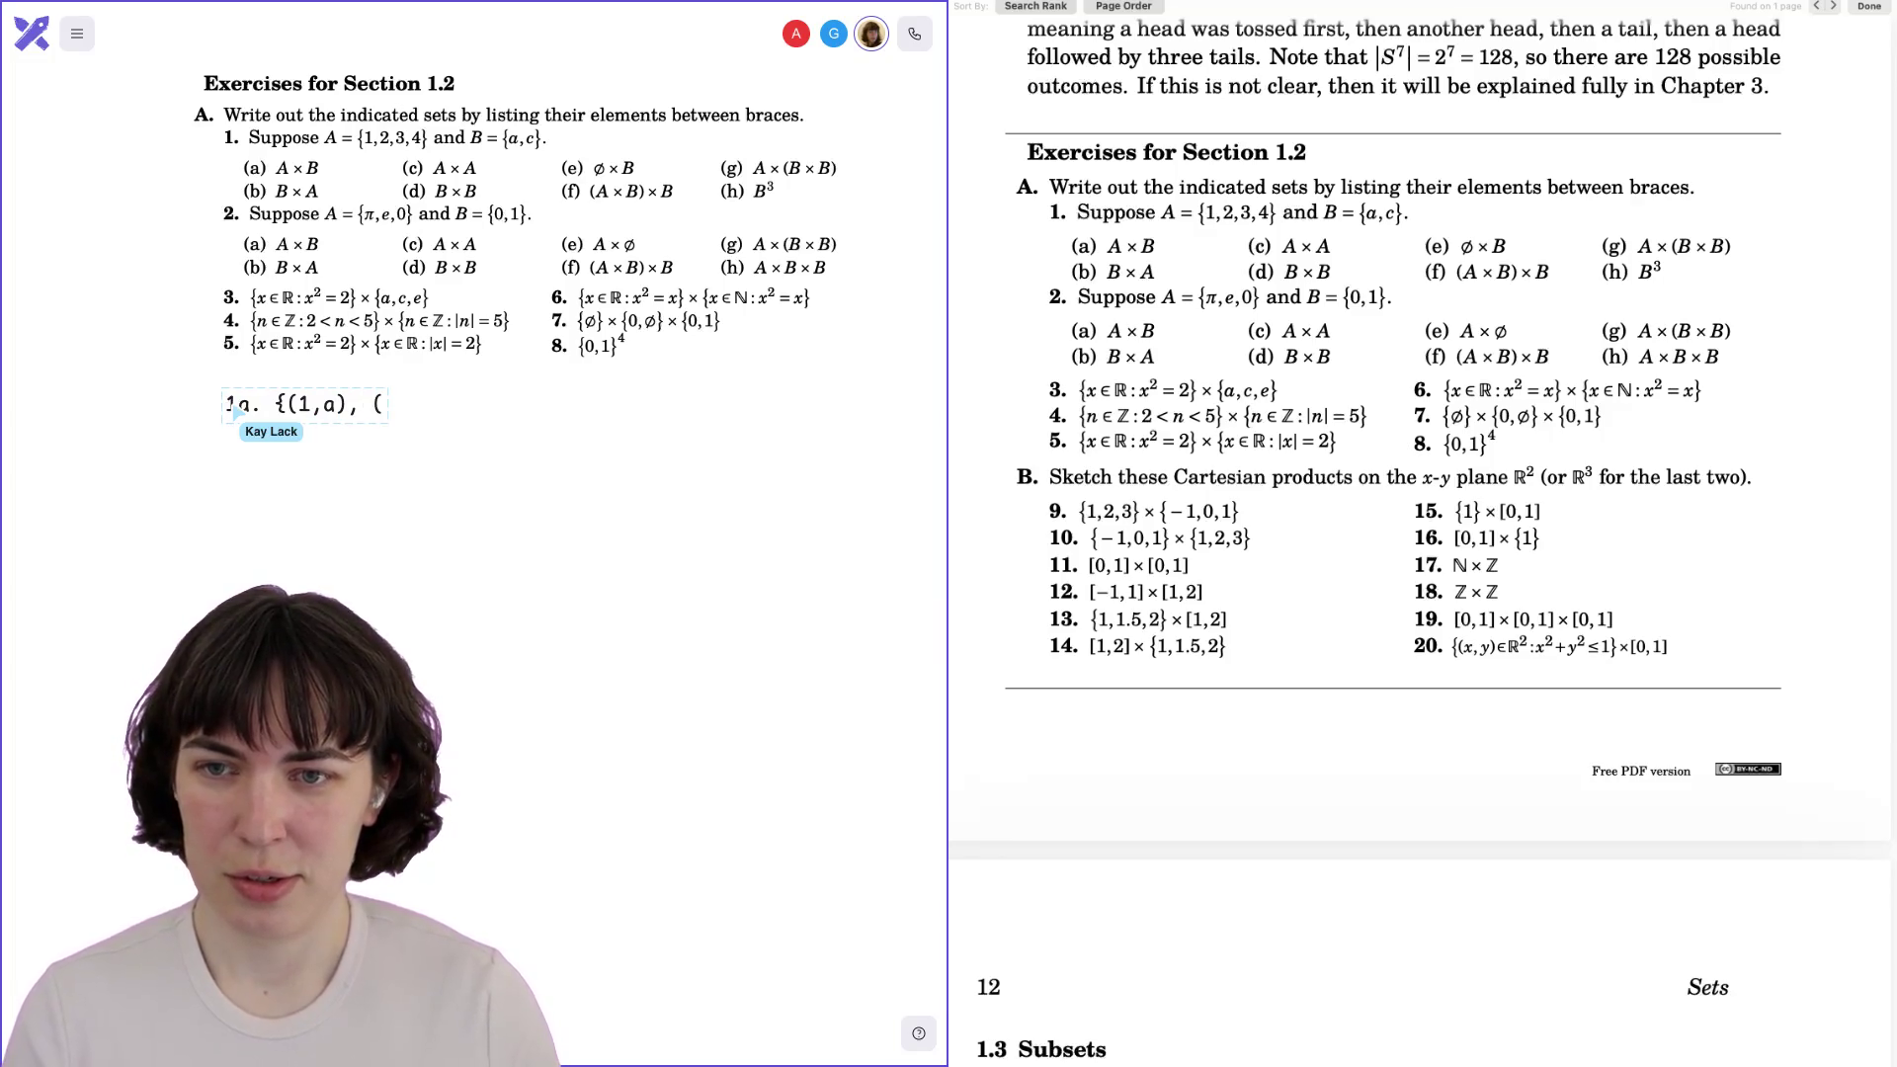
text(2,)
text(a), )
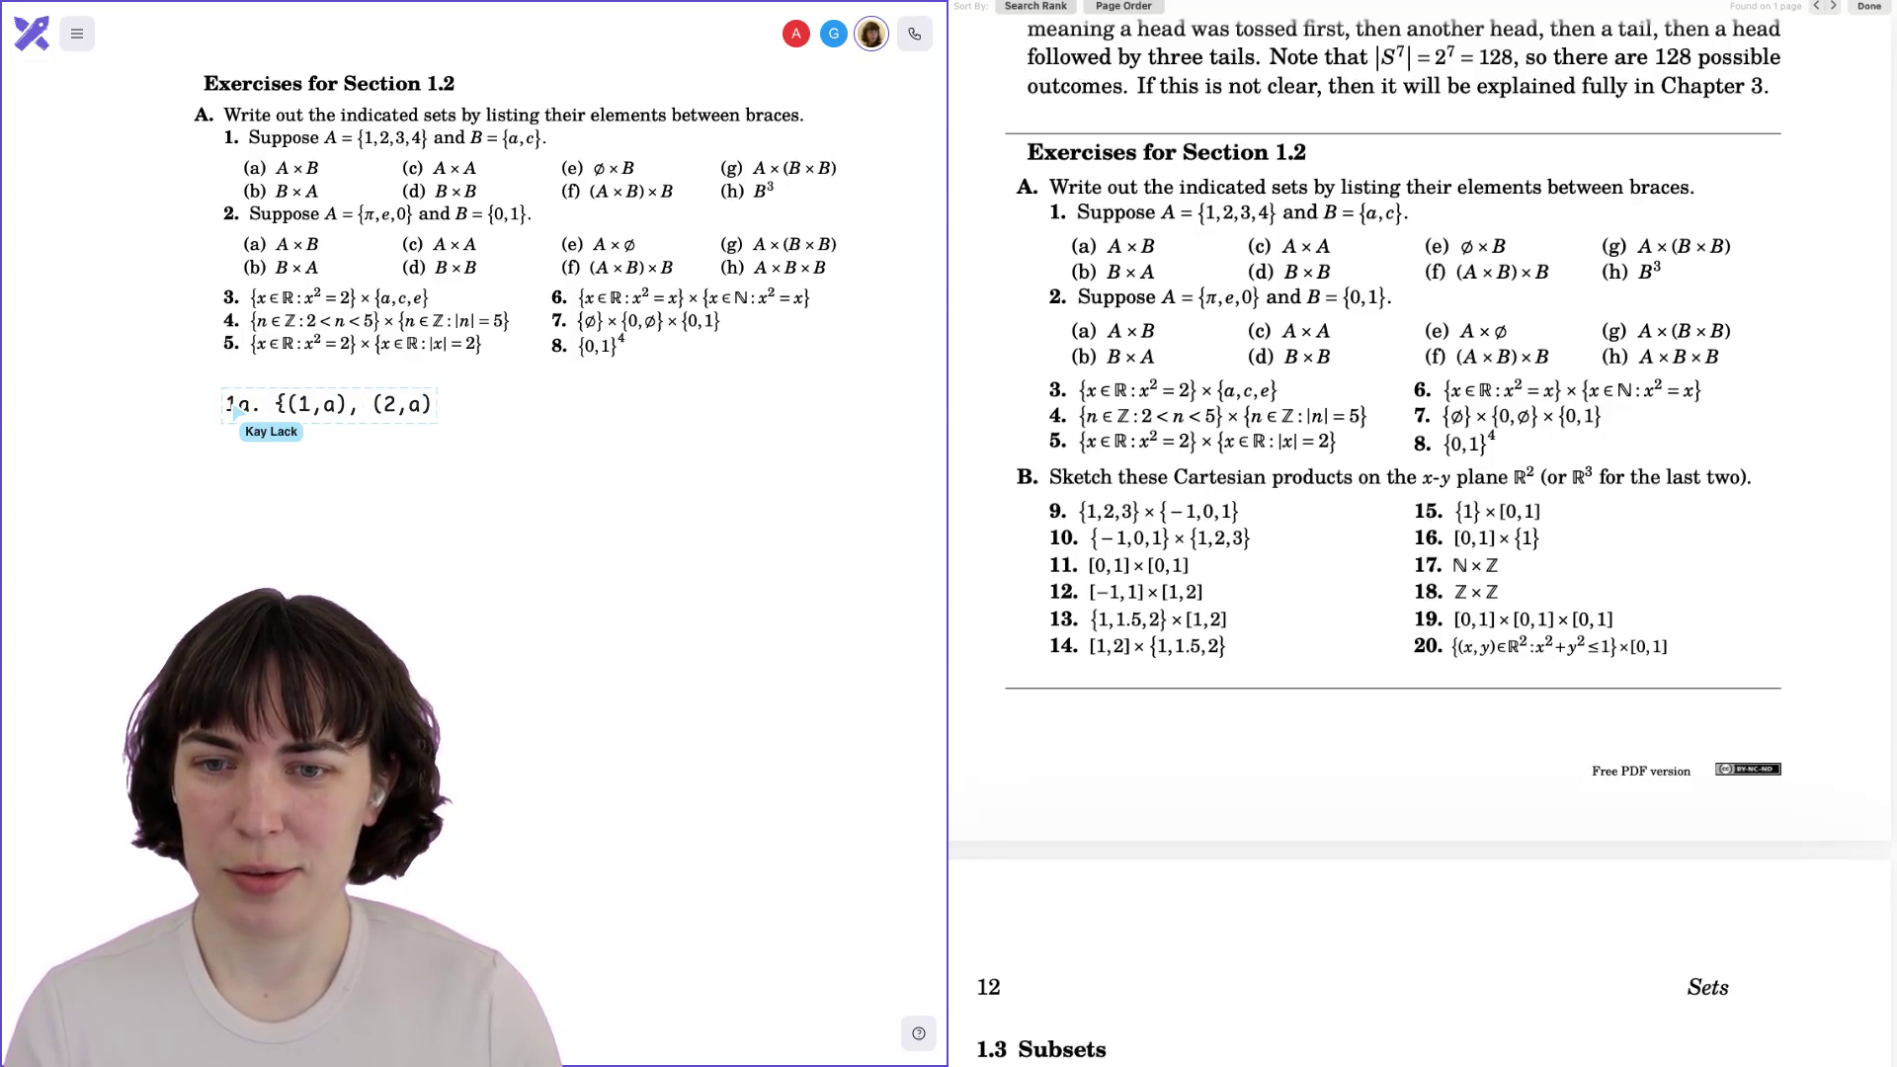
text((3,)
text(a), ()
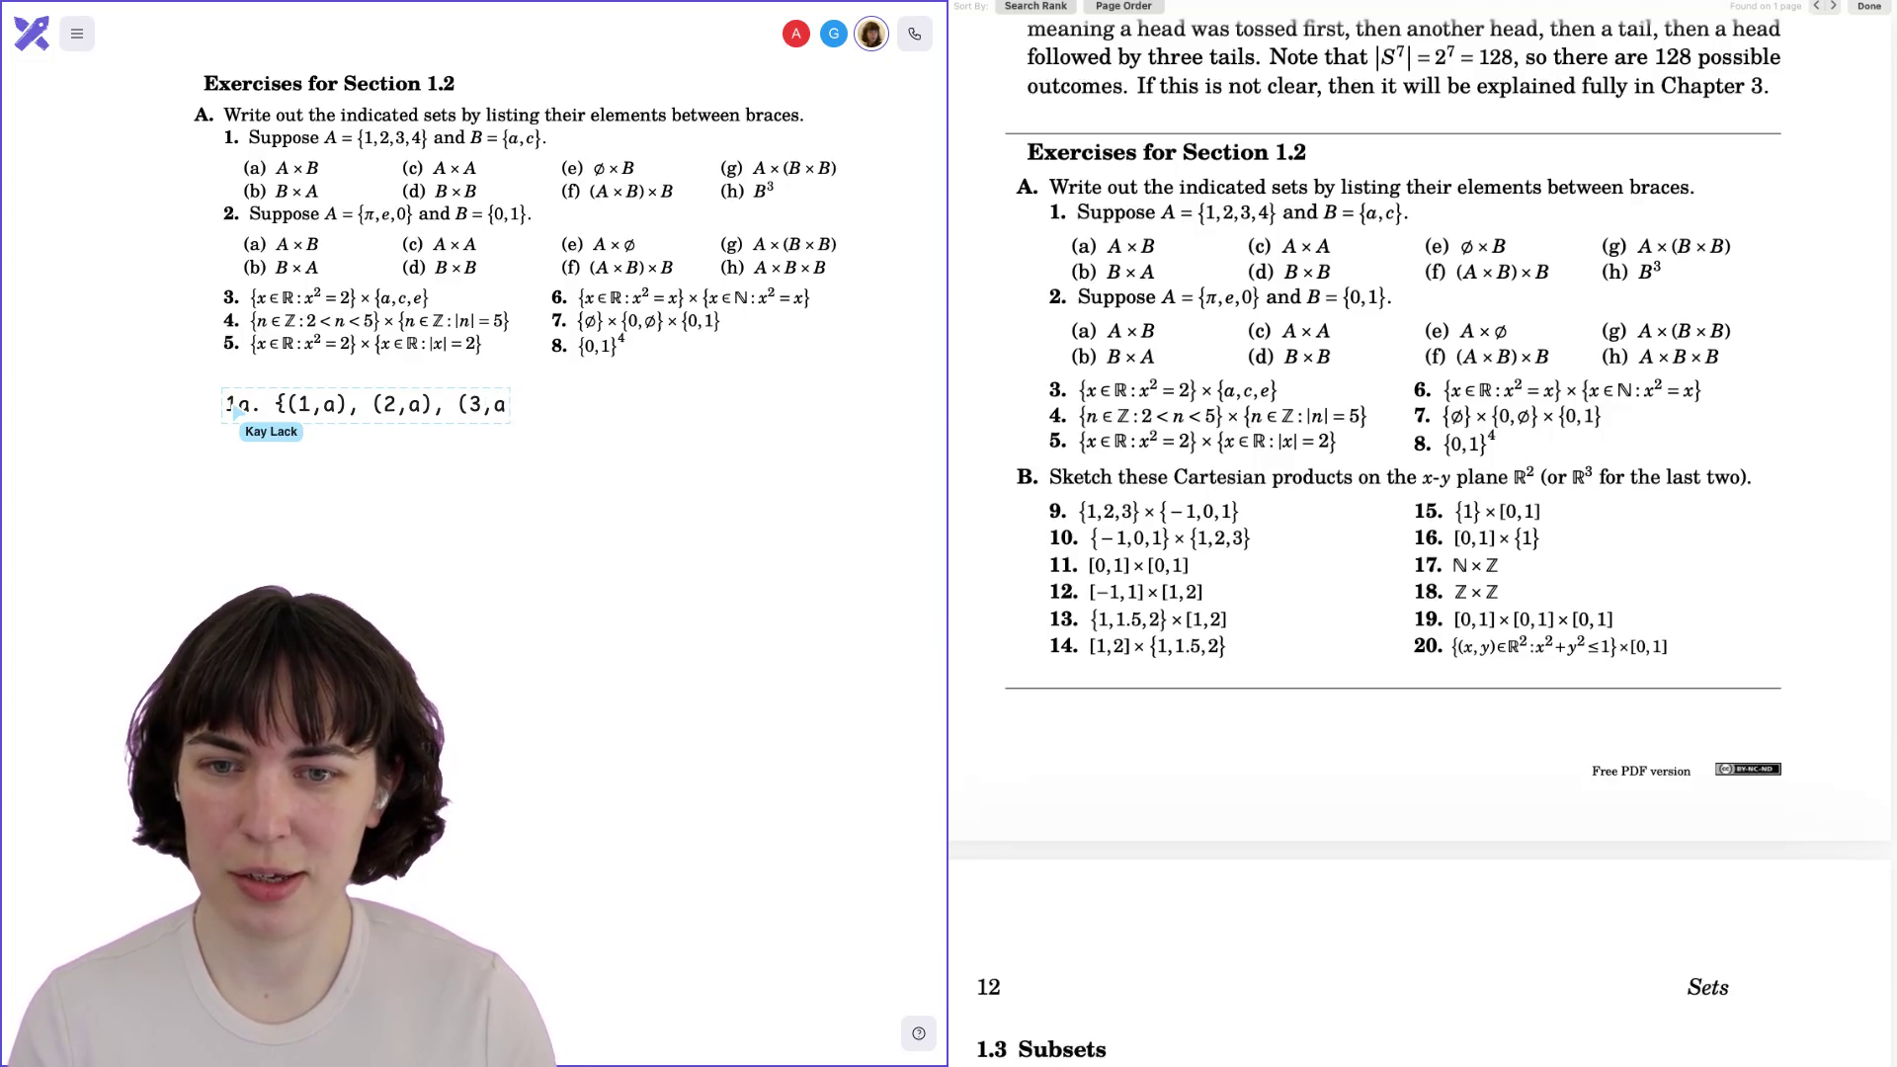
text(4,a))
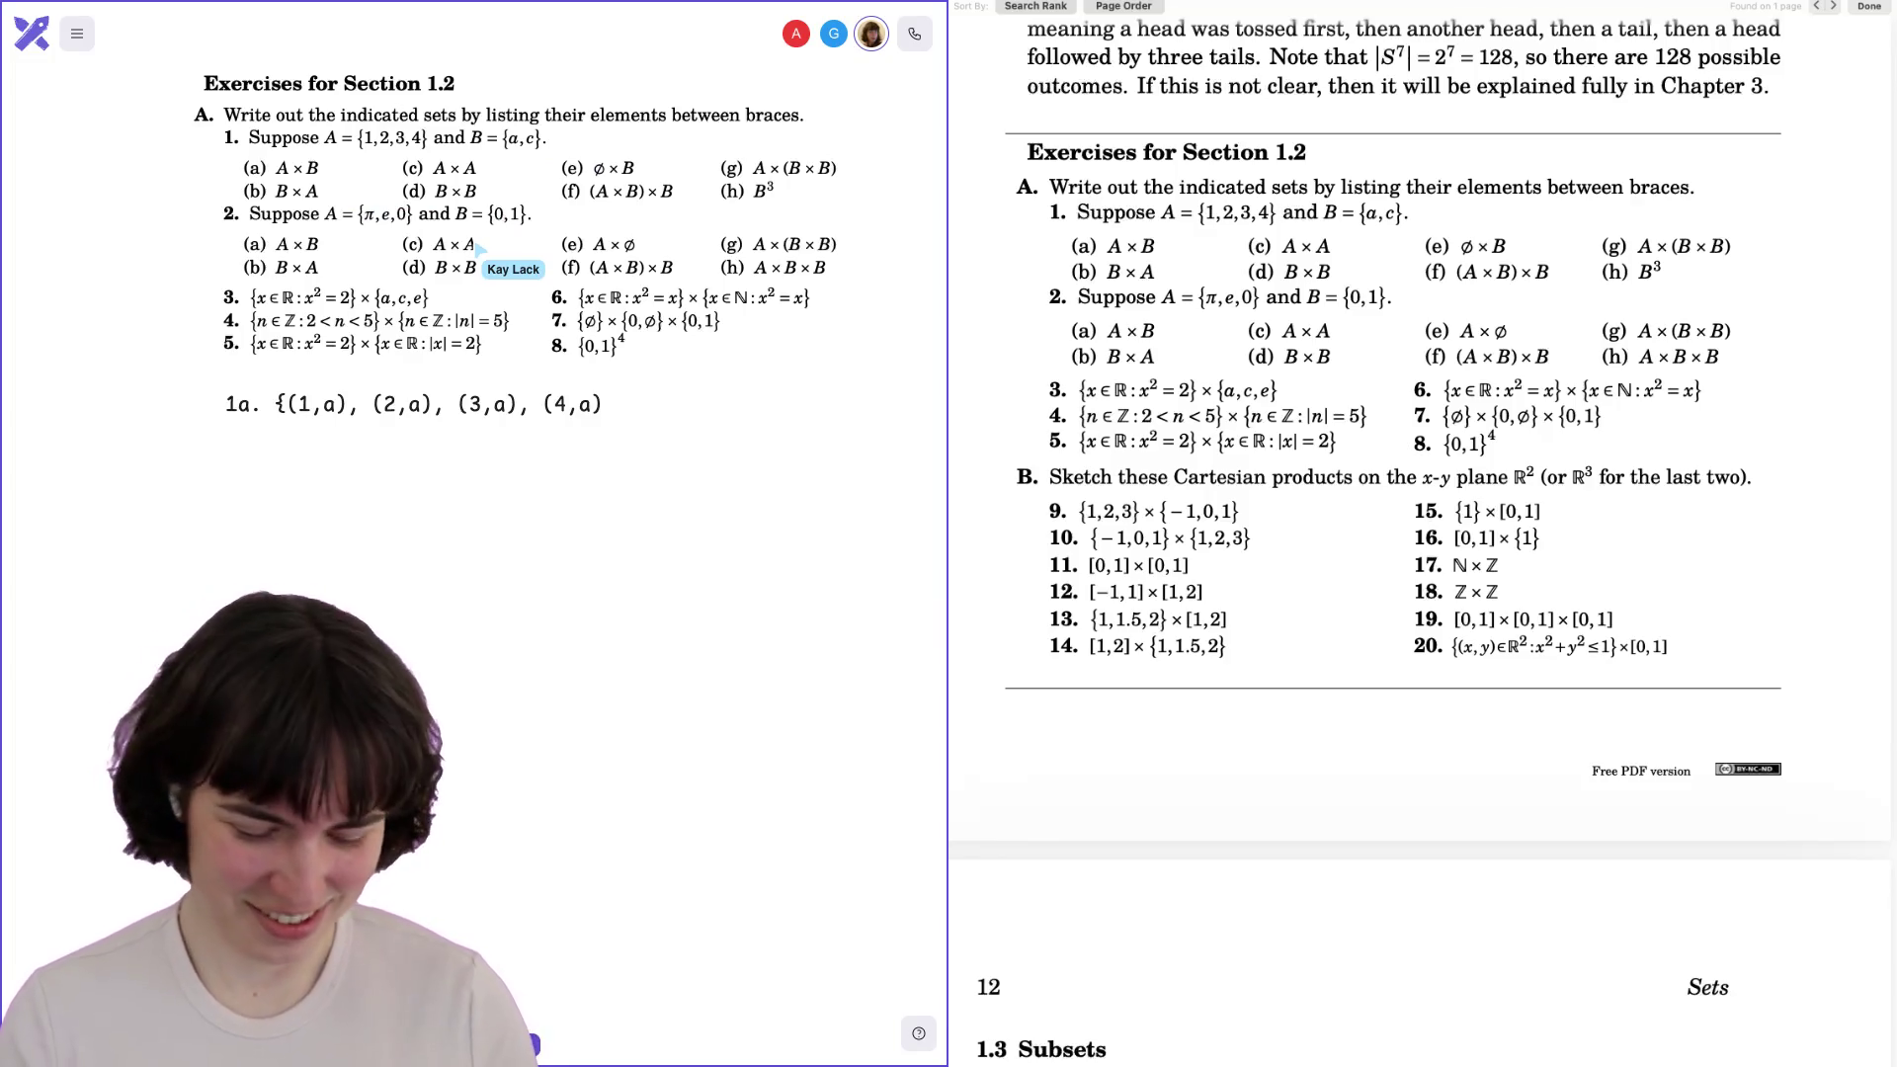
text(, ()
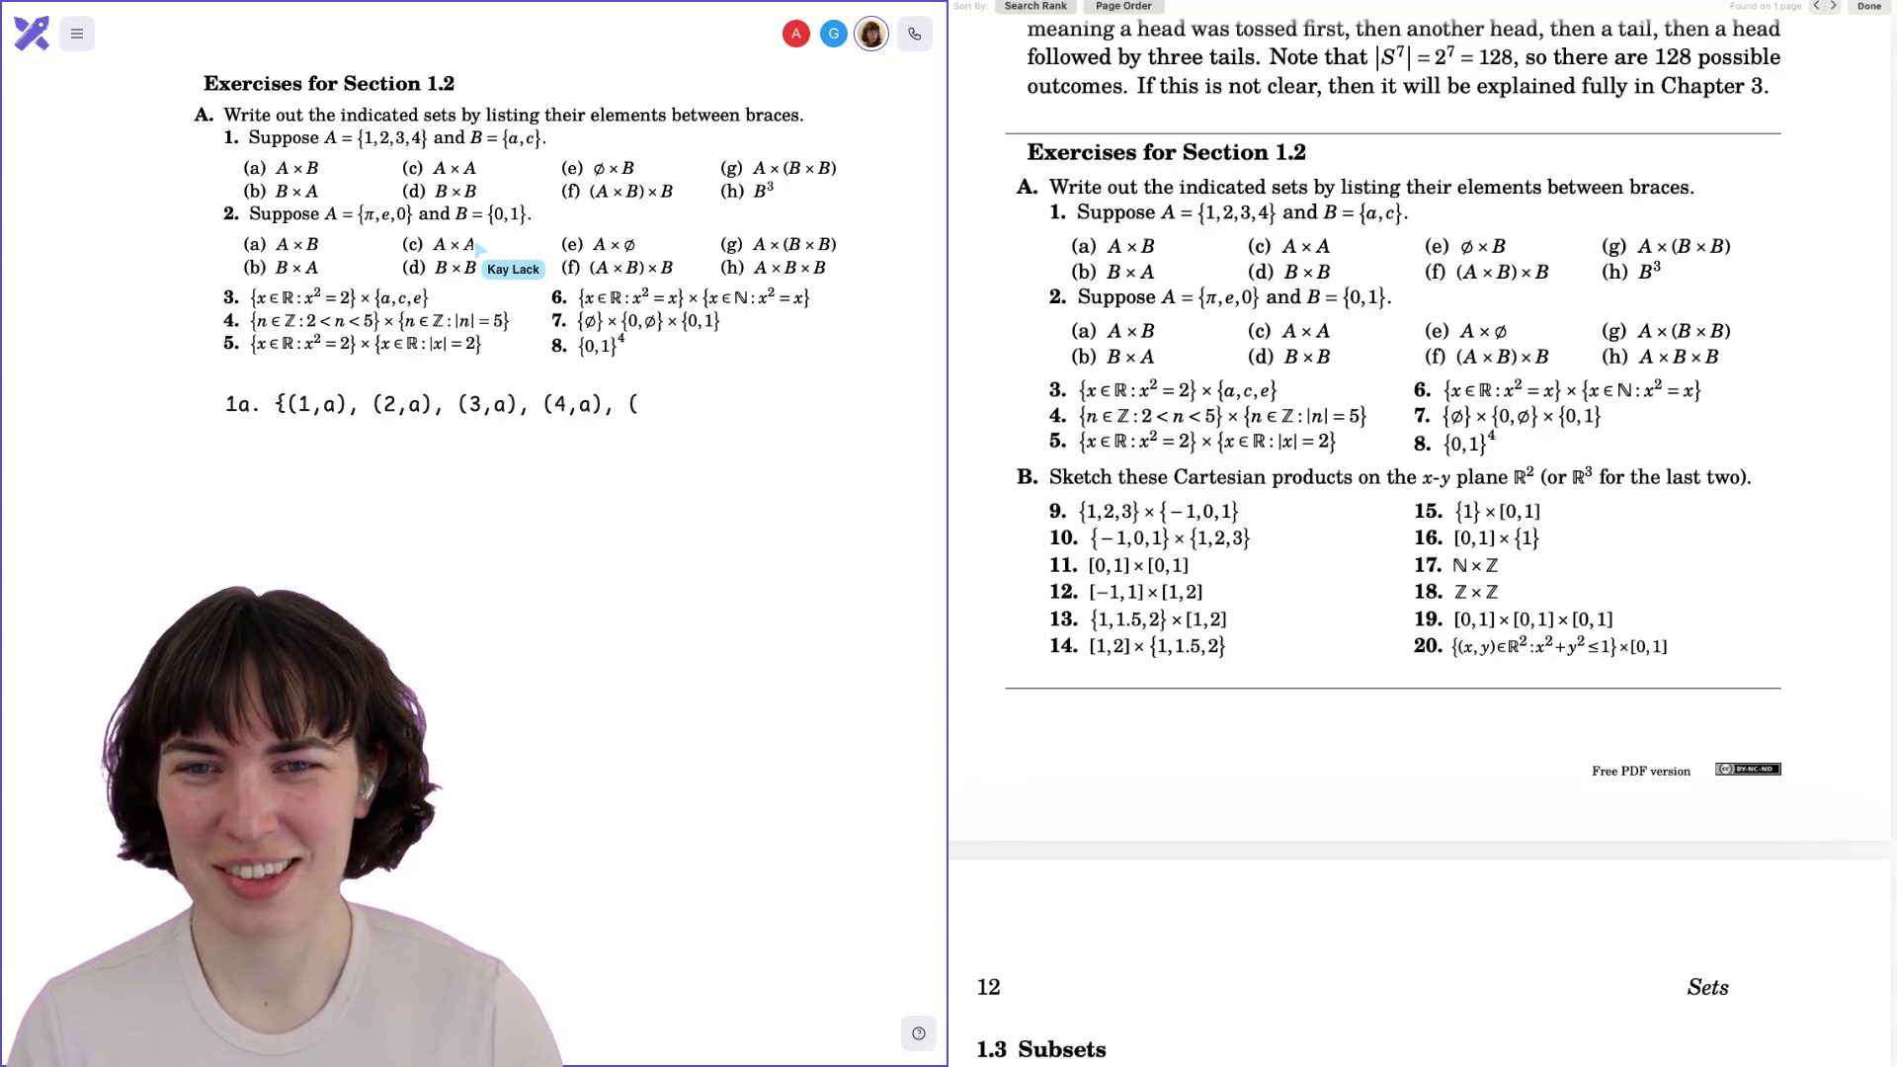
text(1,c))
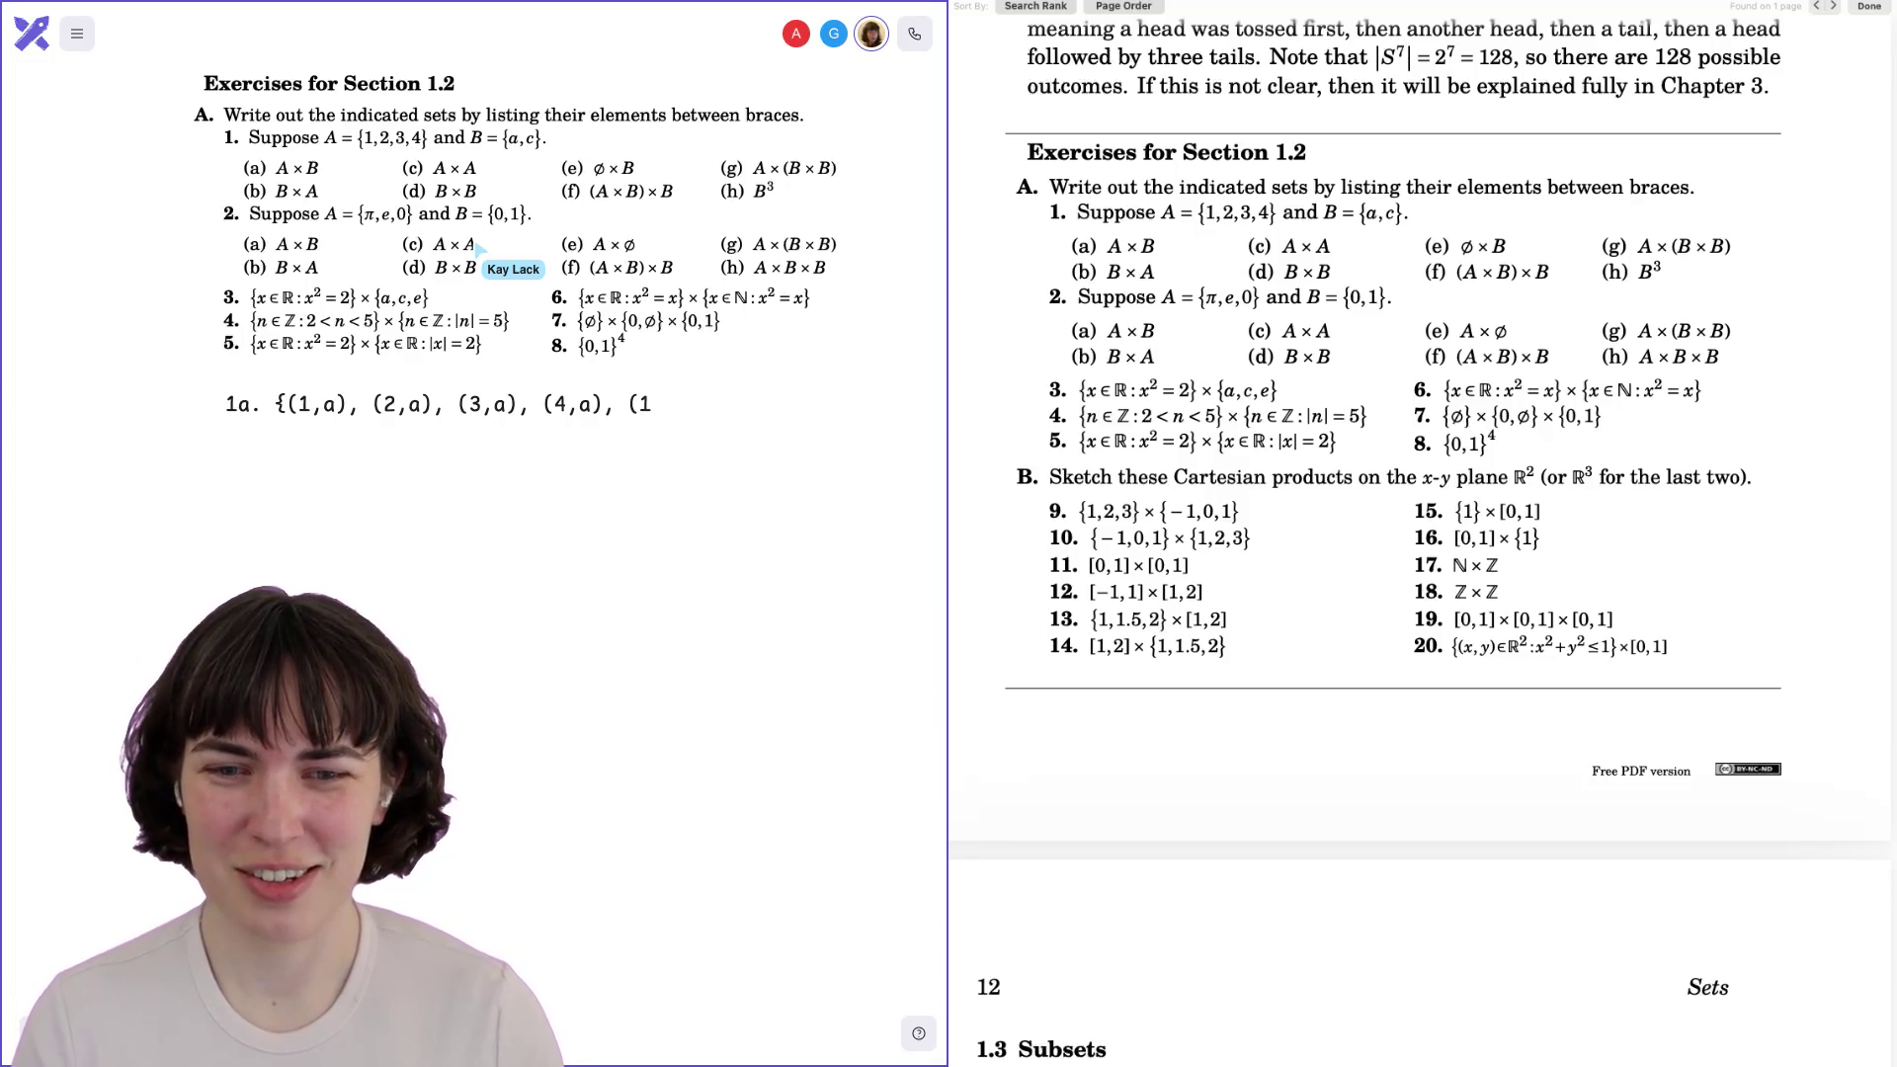
key(Left)
key(Left)
key(Left)
key(Return)
text((1,c), (2,c), (3,c), (4,c)})
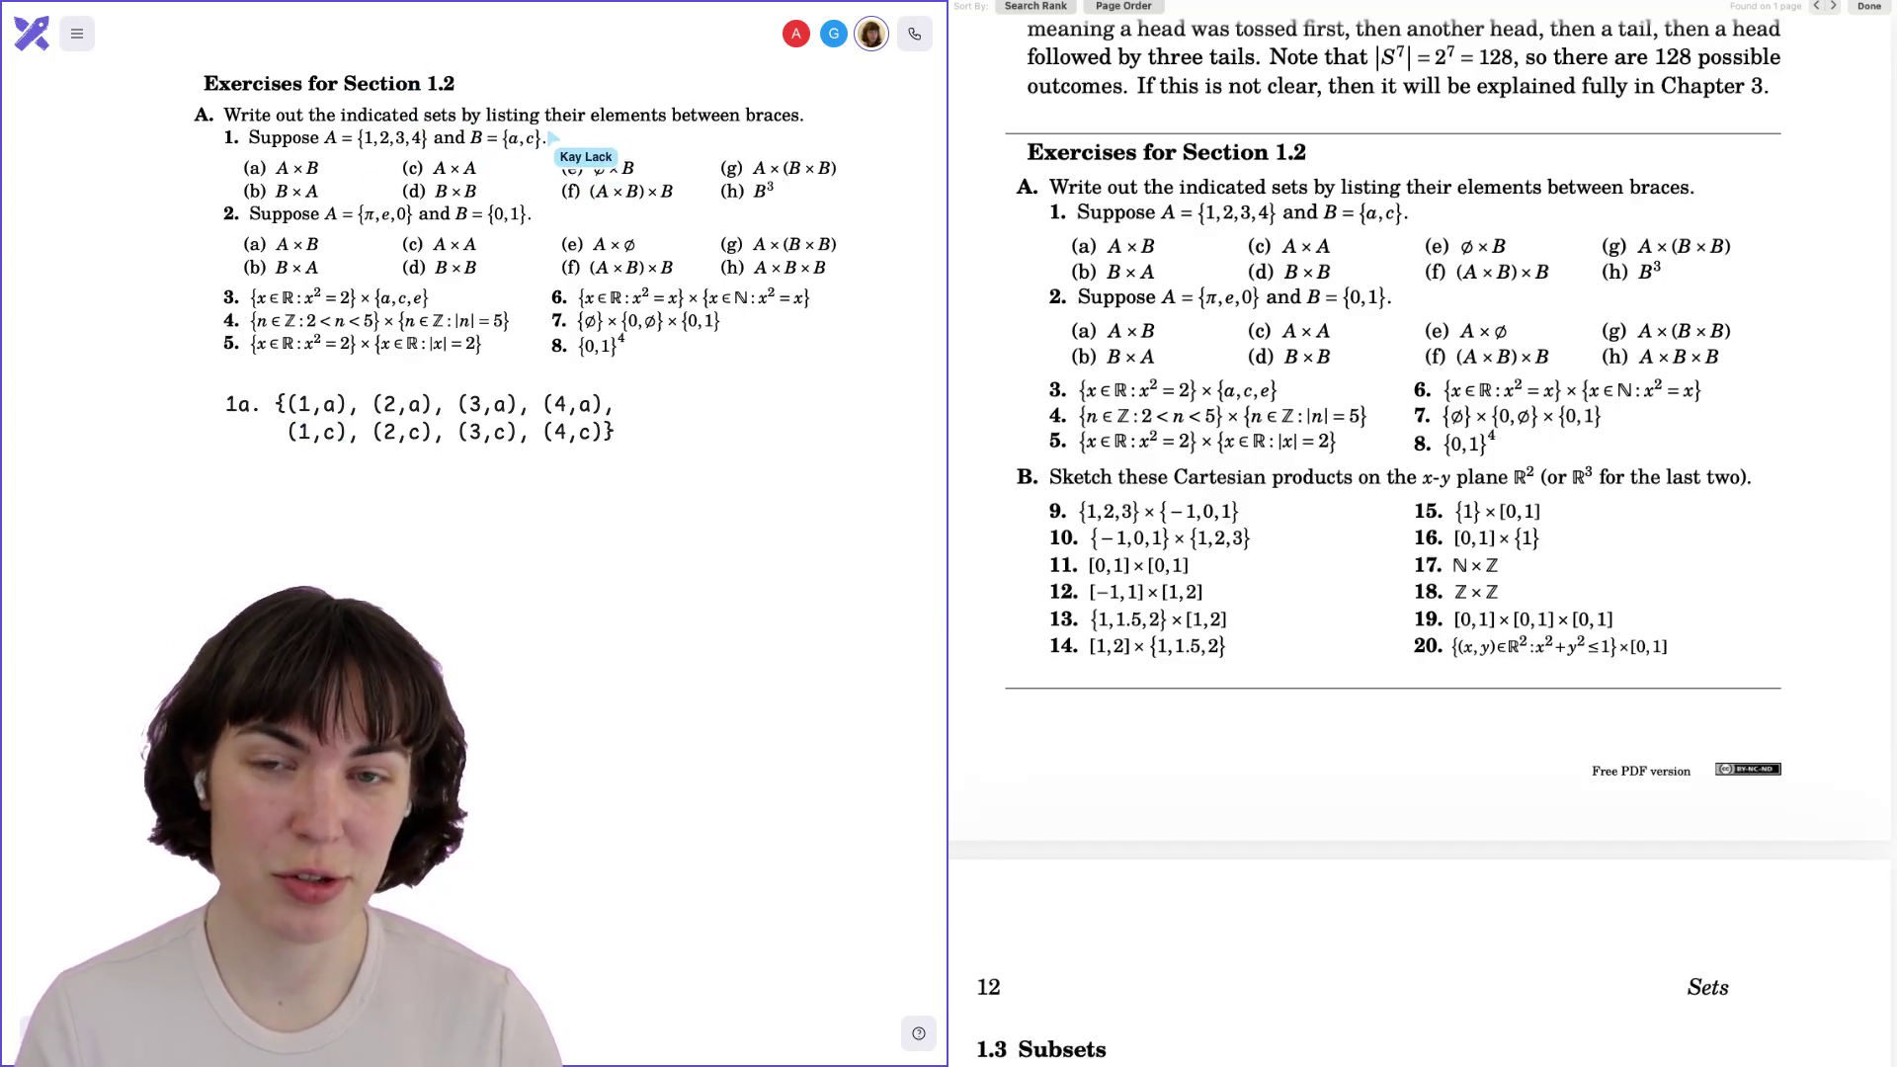
Duplicate the 1a answer block and place the copy just below it.
click(350, 434)
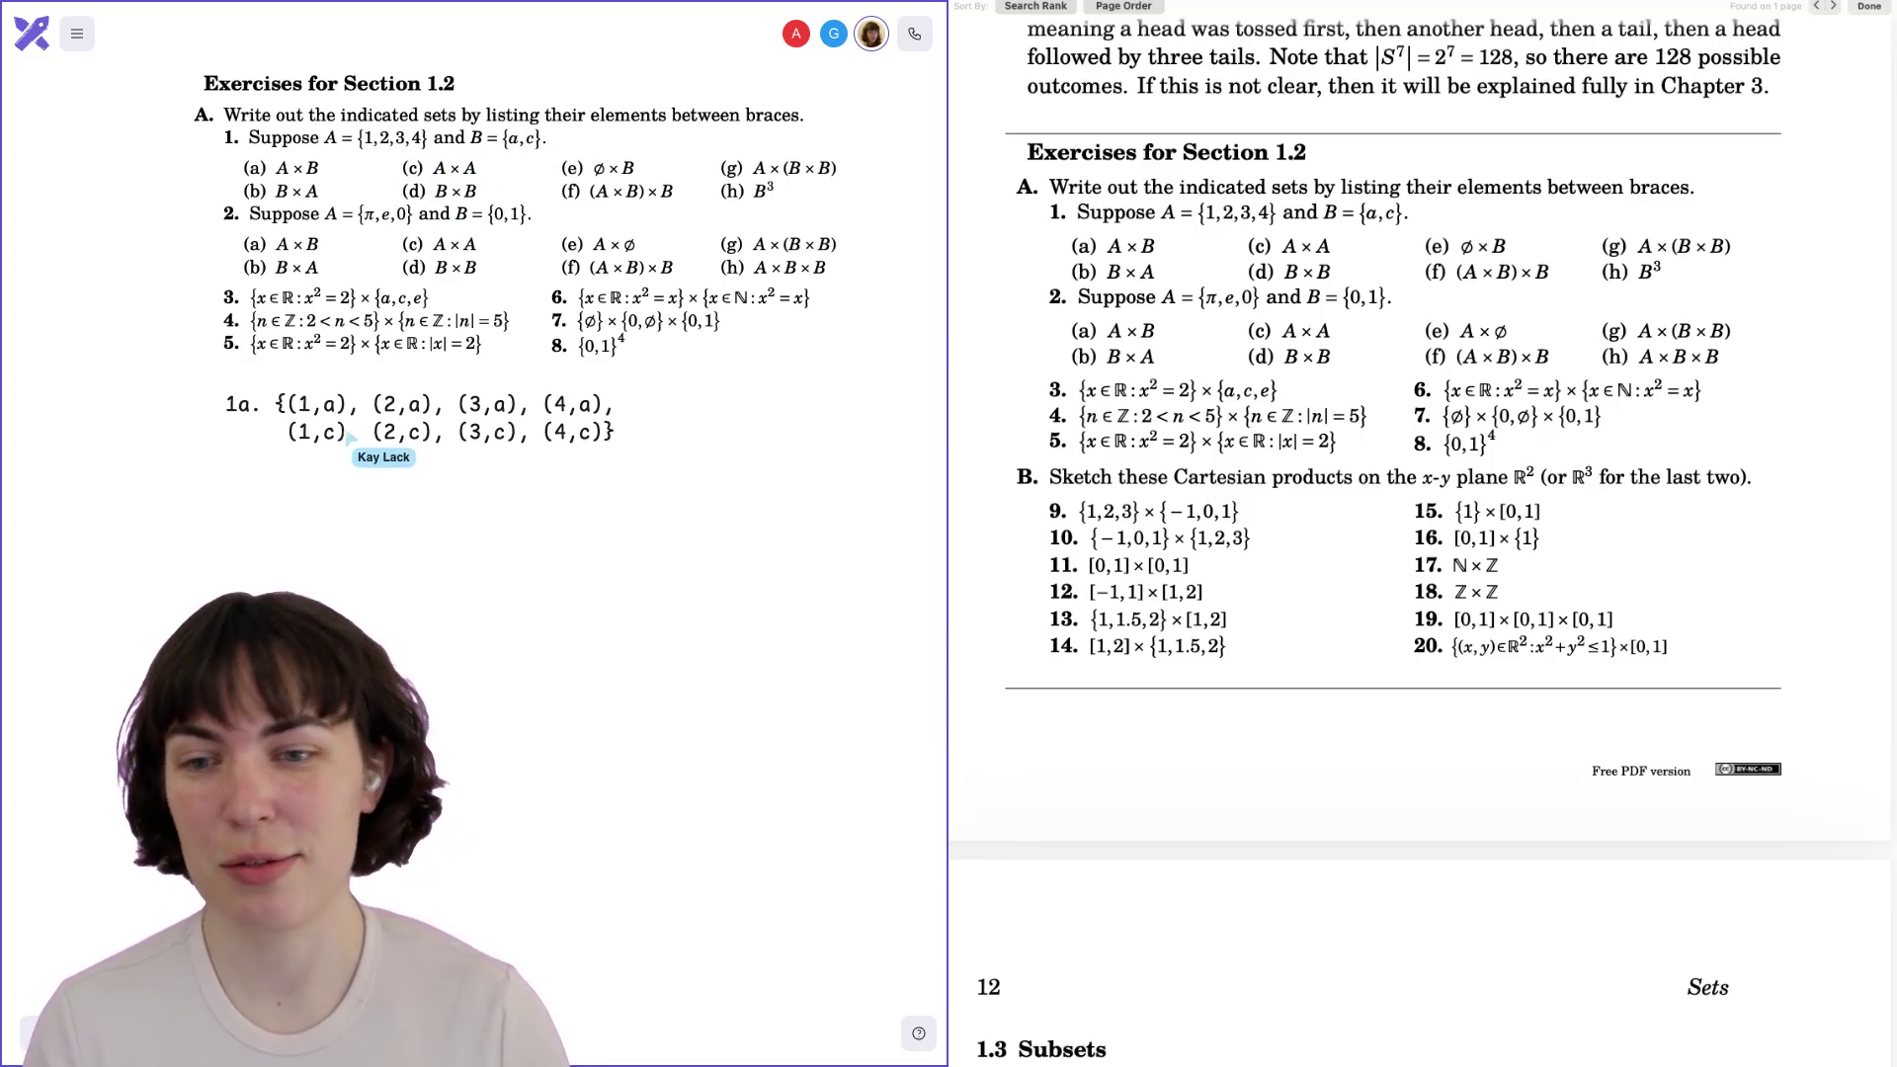
key(ctrl+c)
key(ctrl+v)
drag(346, 647, 346, 524)
Replace the copied pairs with two rows of entries {1,1}, {1,2}, {1,3}, {1,4}.
click(309, 435)
click(326, 464)
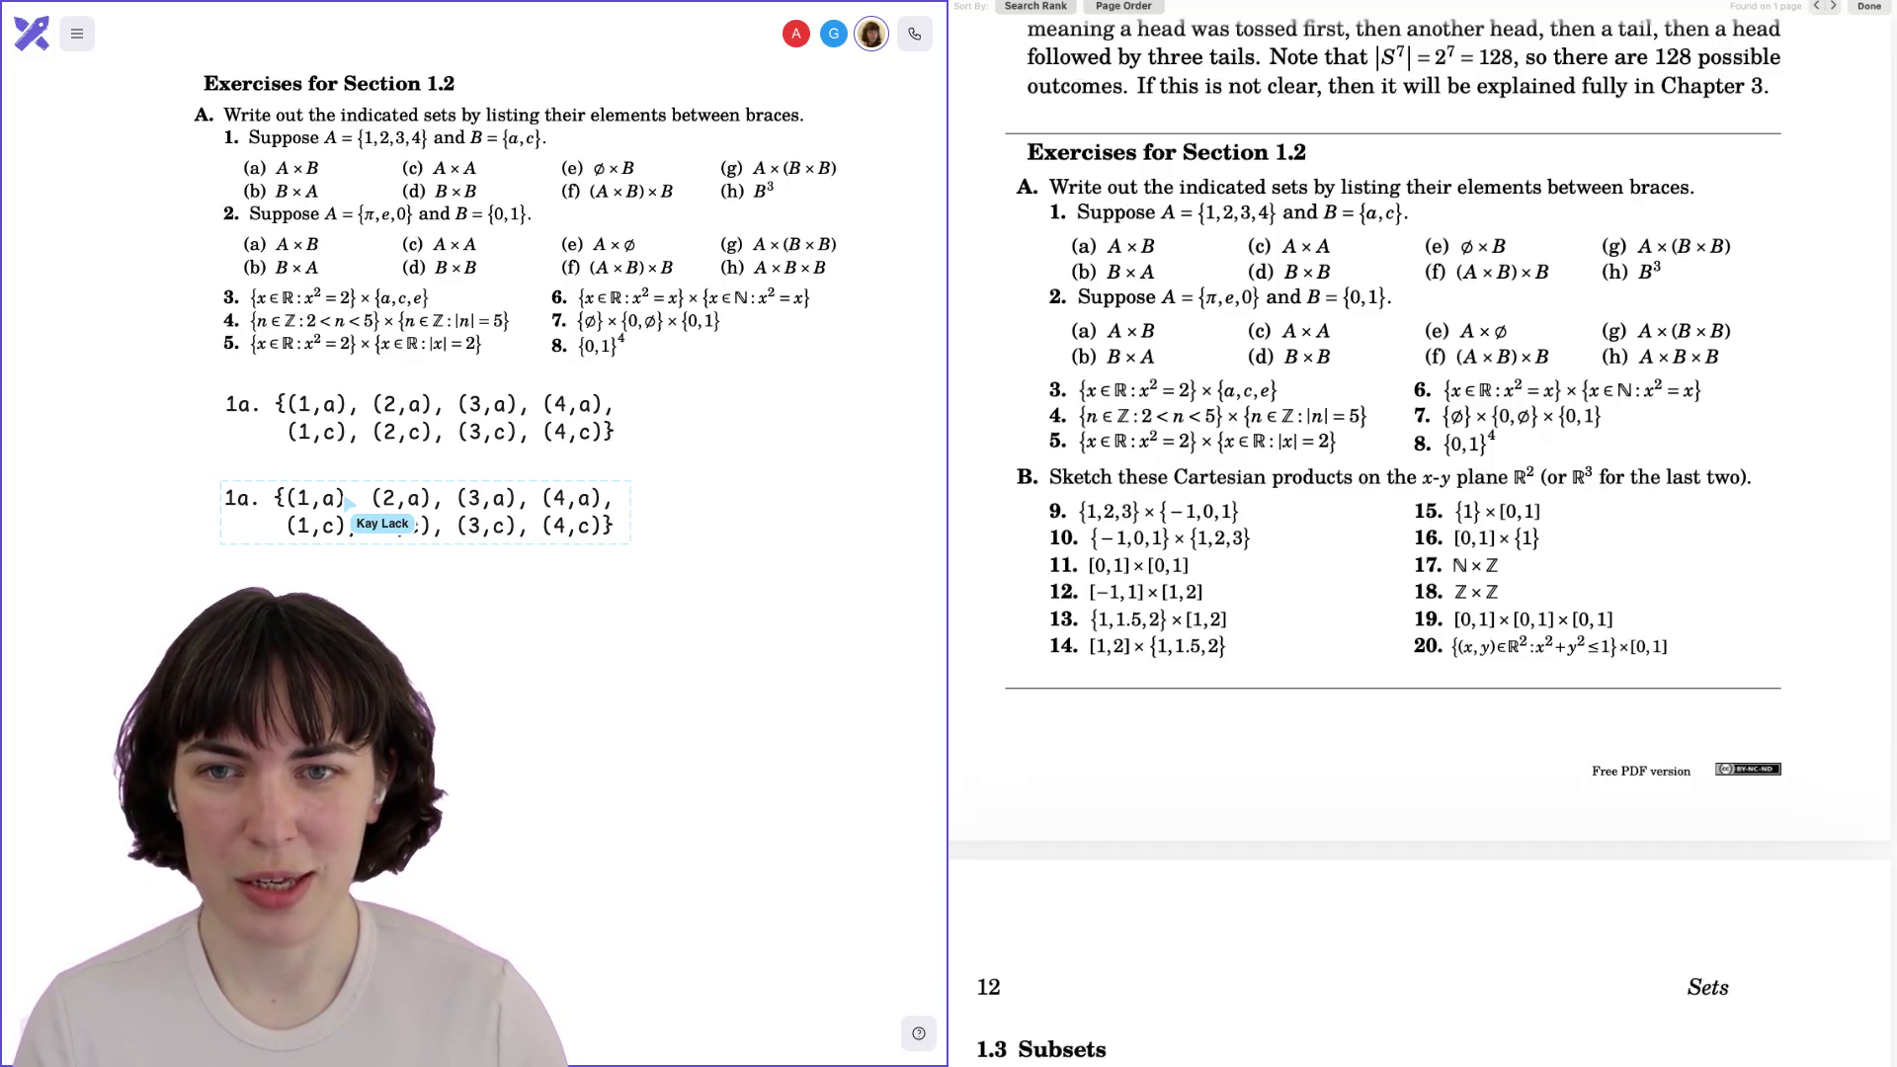
key(ctrl+shift+End)
key(BackSpace)
text({)
text(1,1})
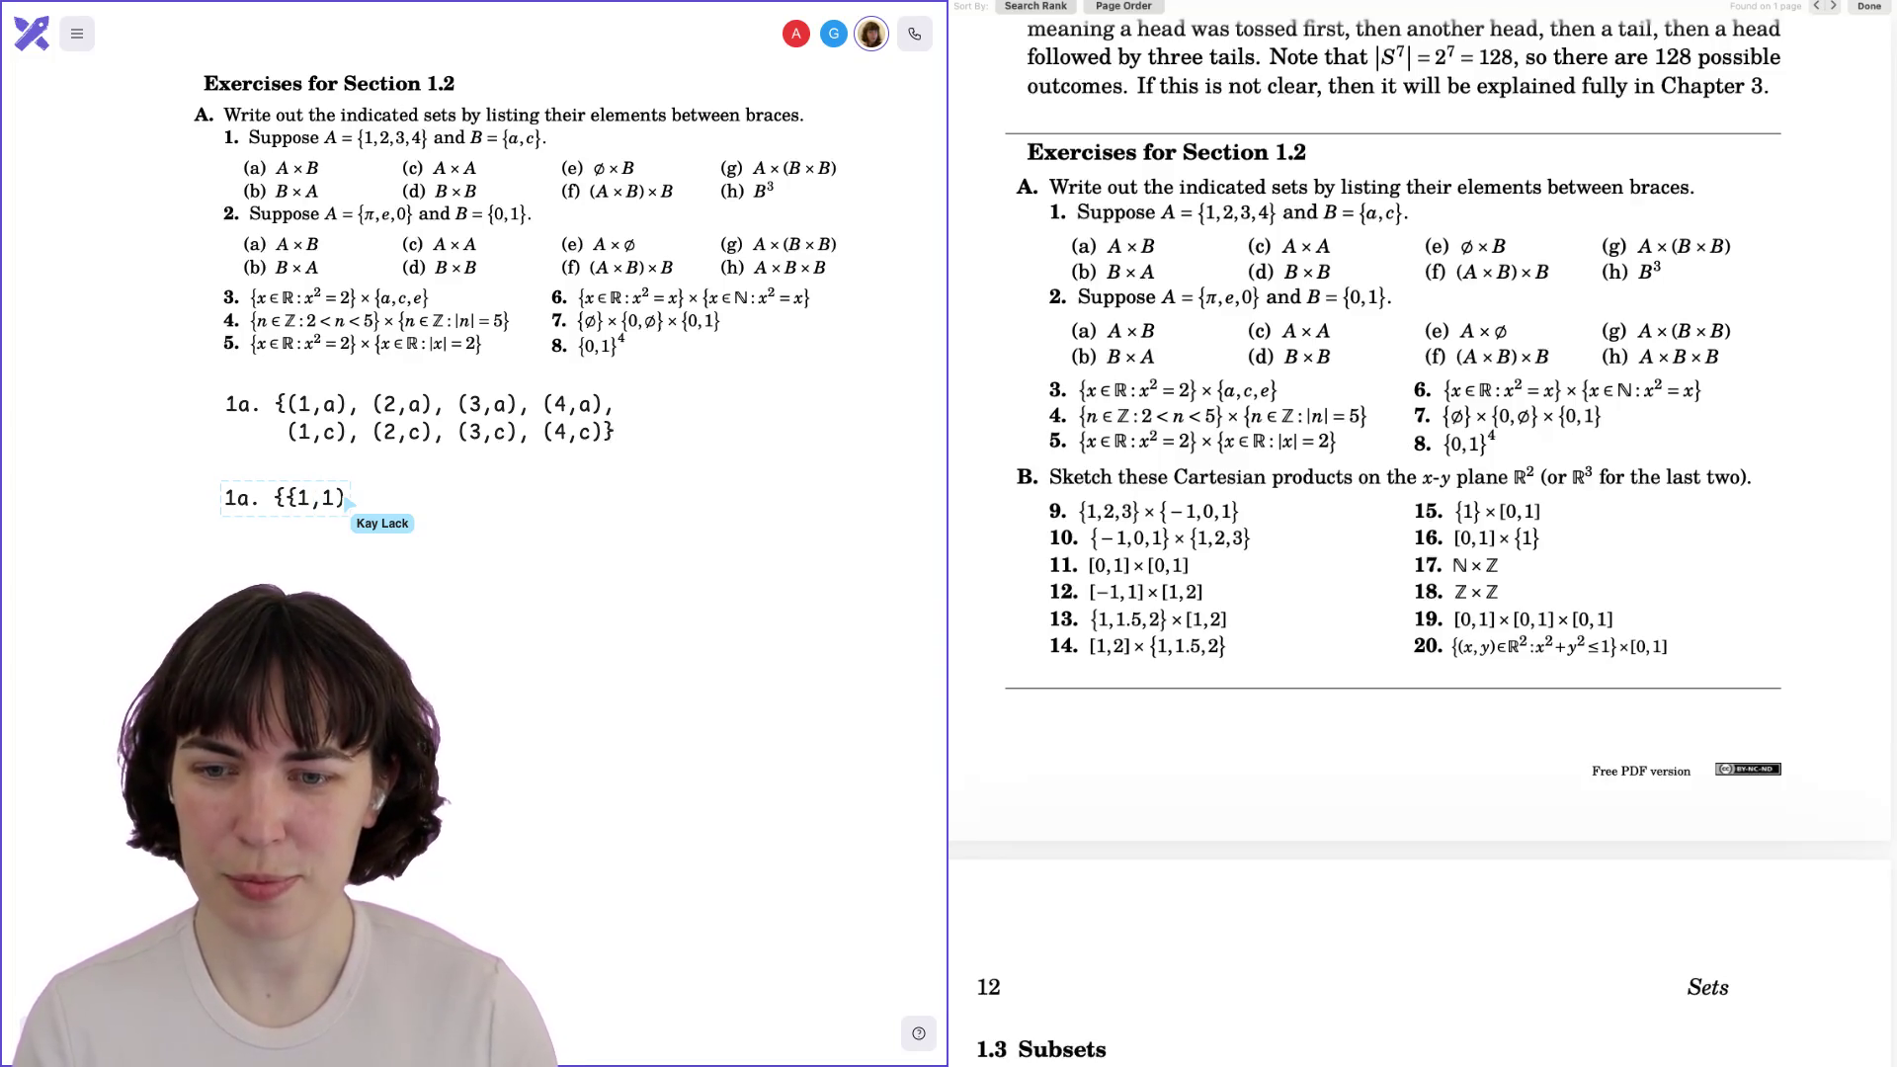
text(, {2)
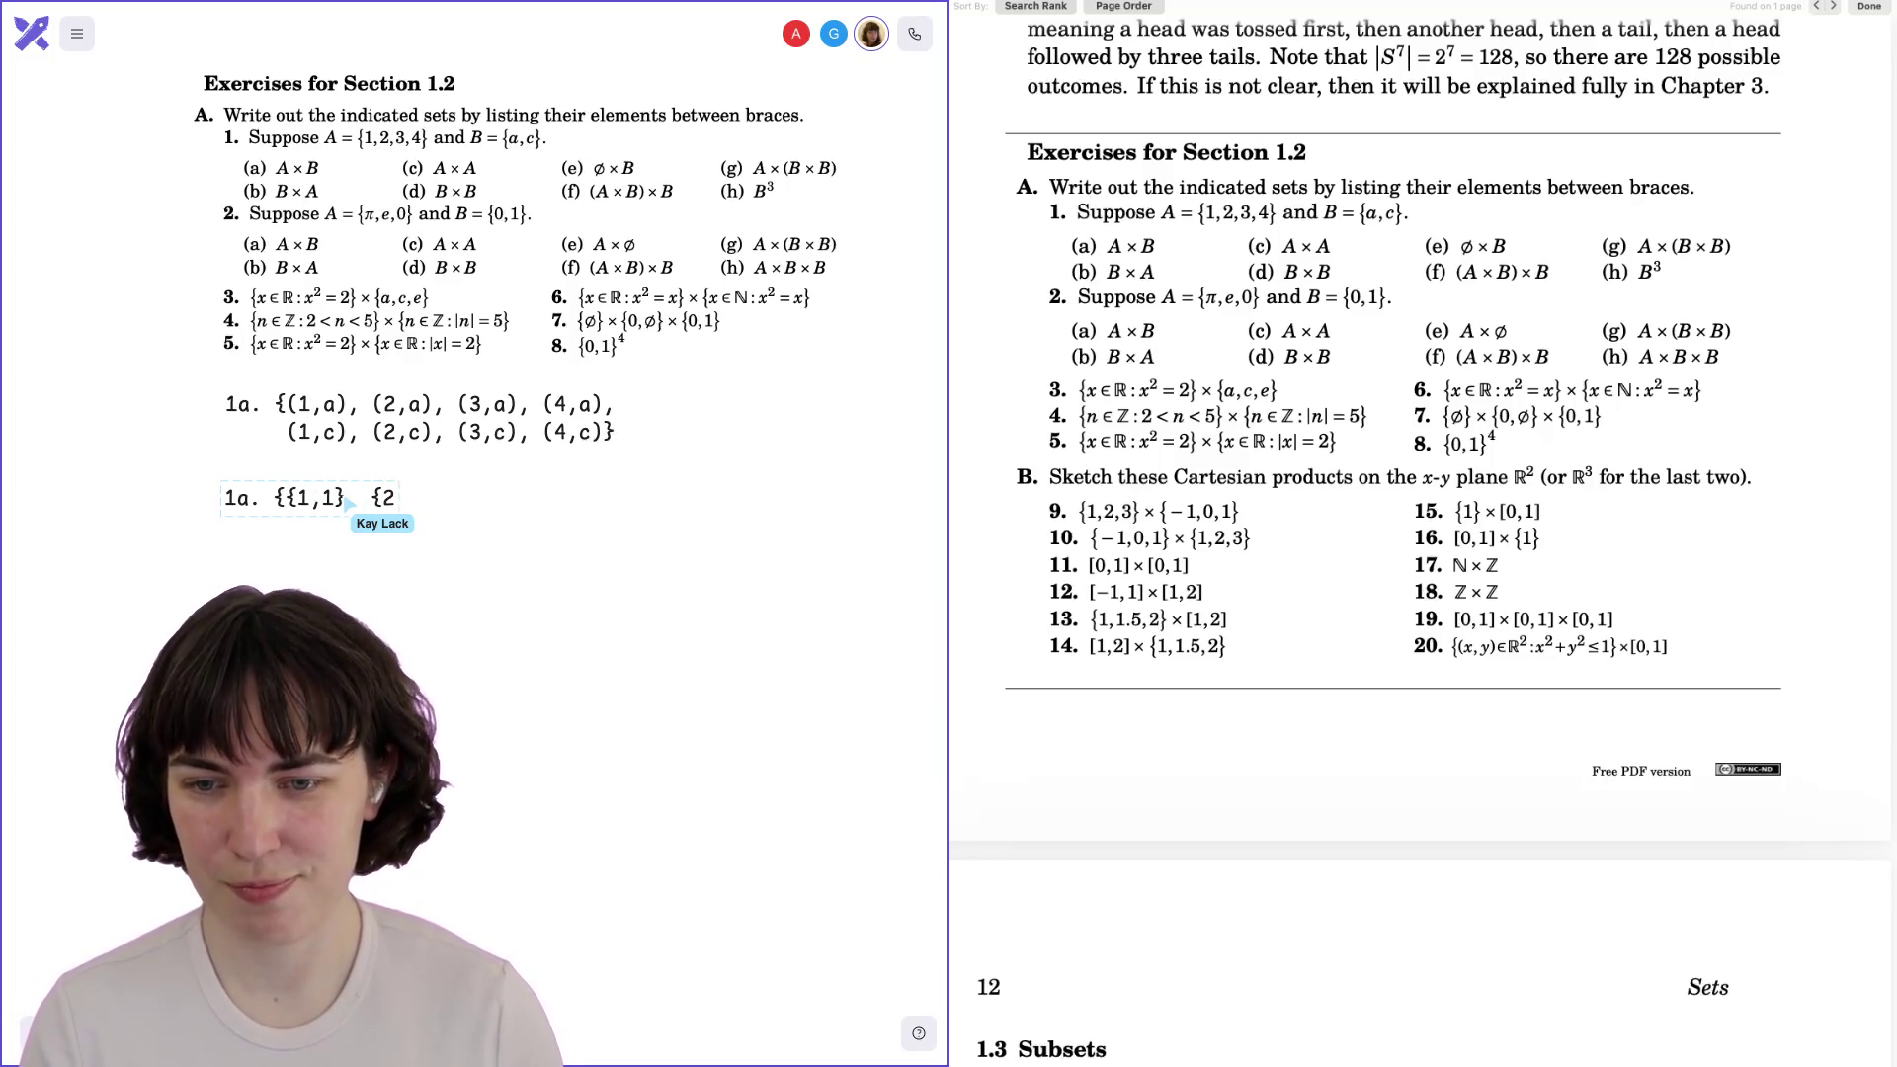
key(BackSpace)
text(1,2})
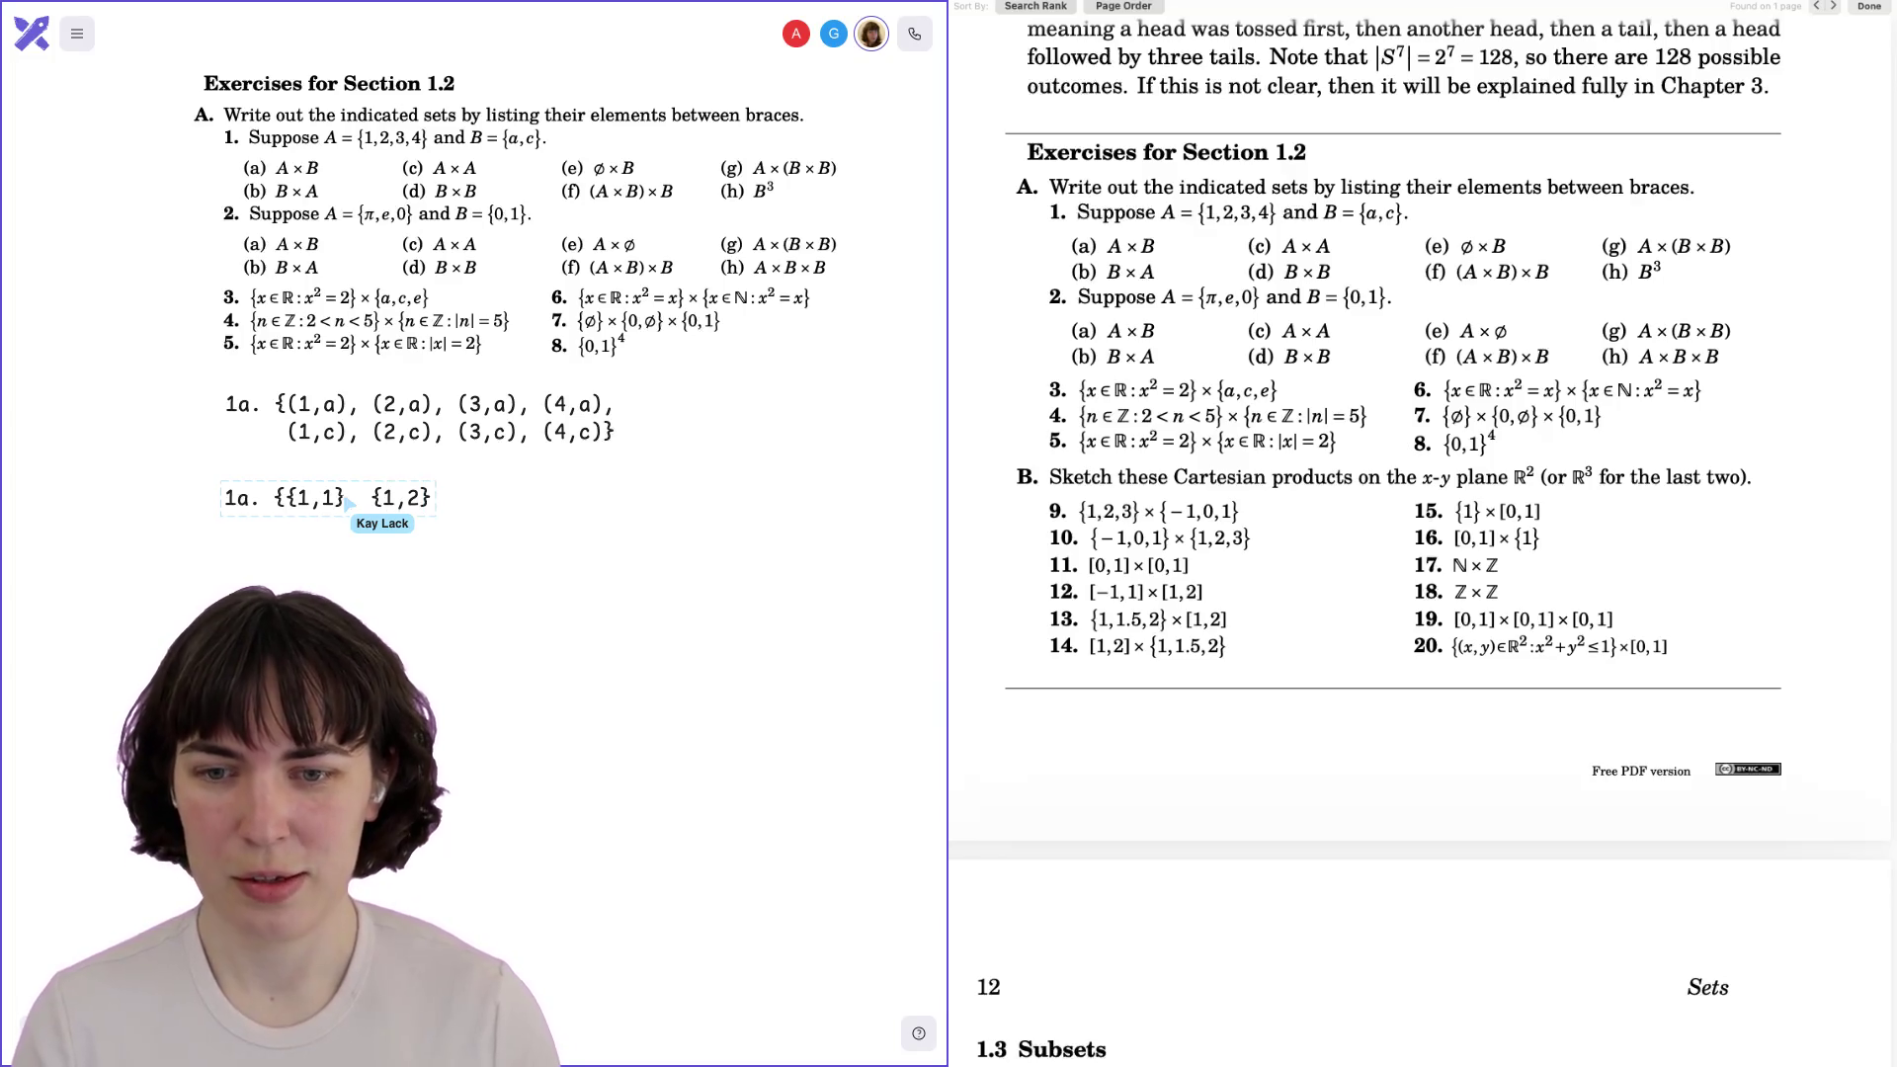
text(, {1,)
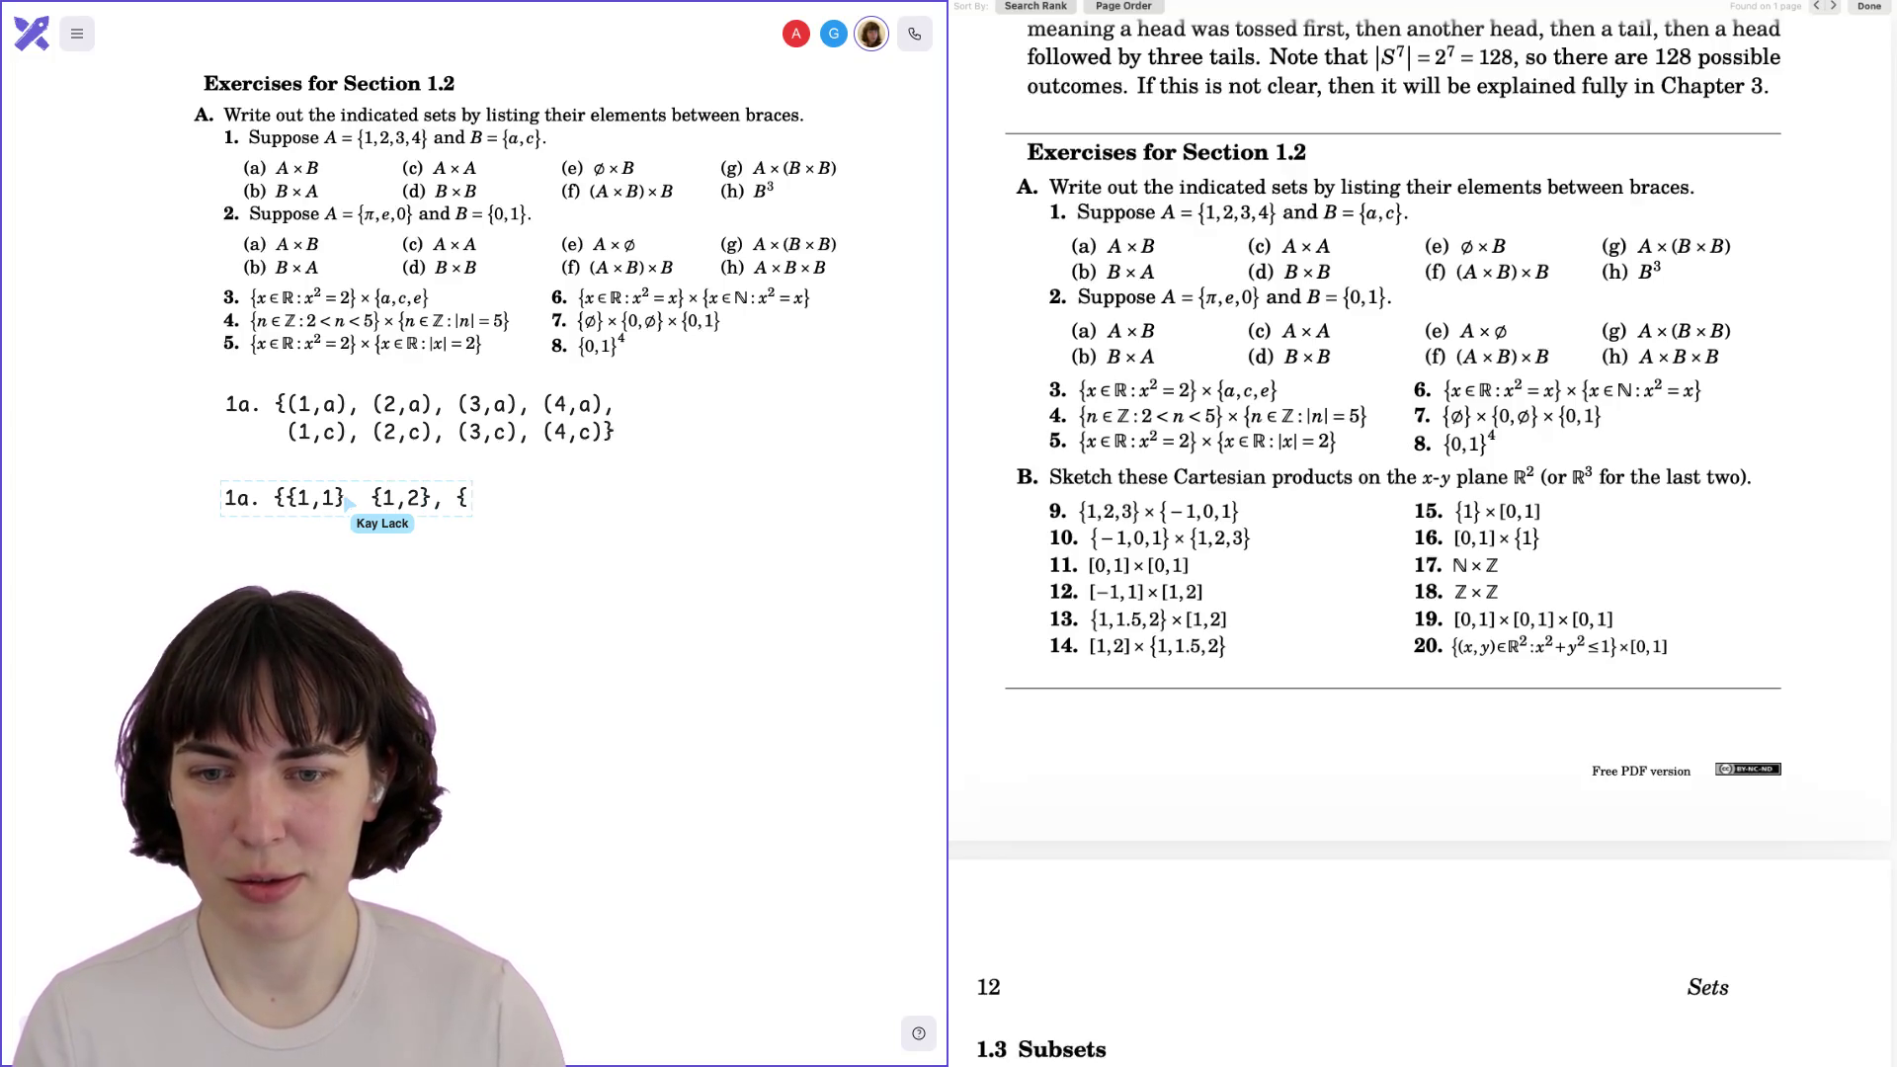
text(3},)
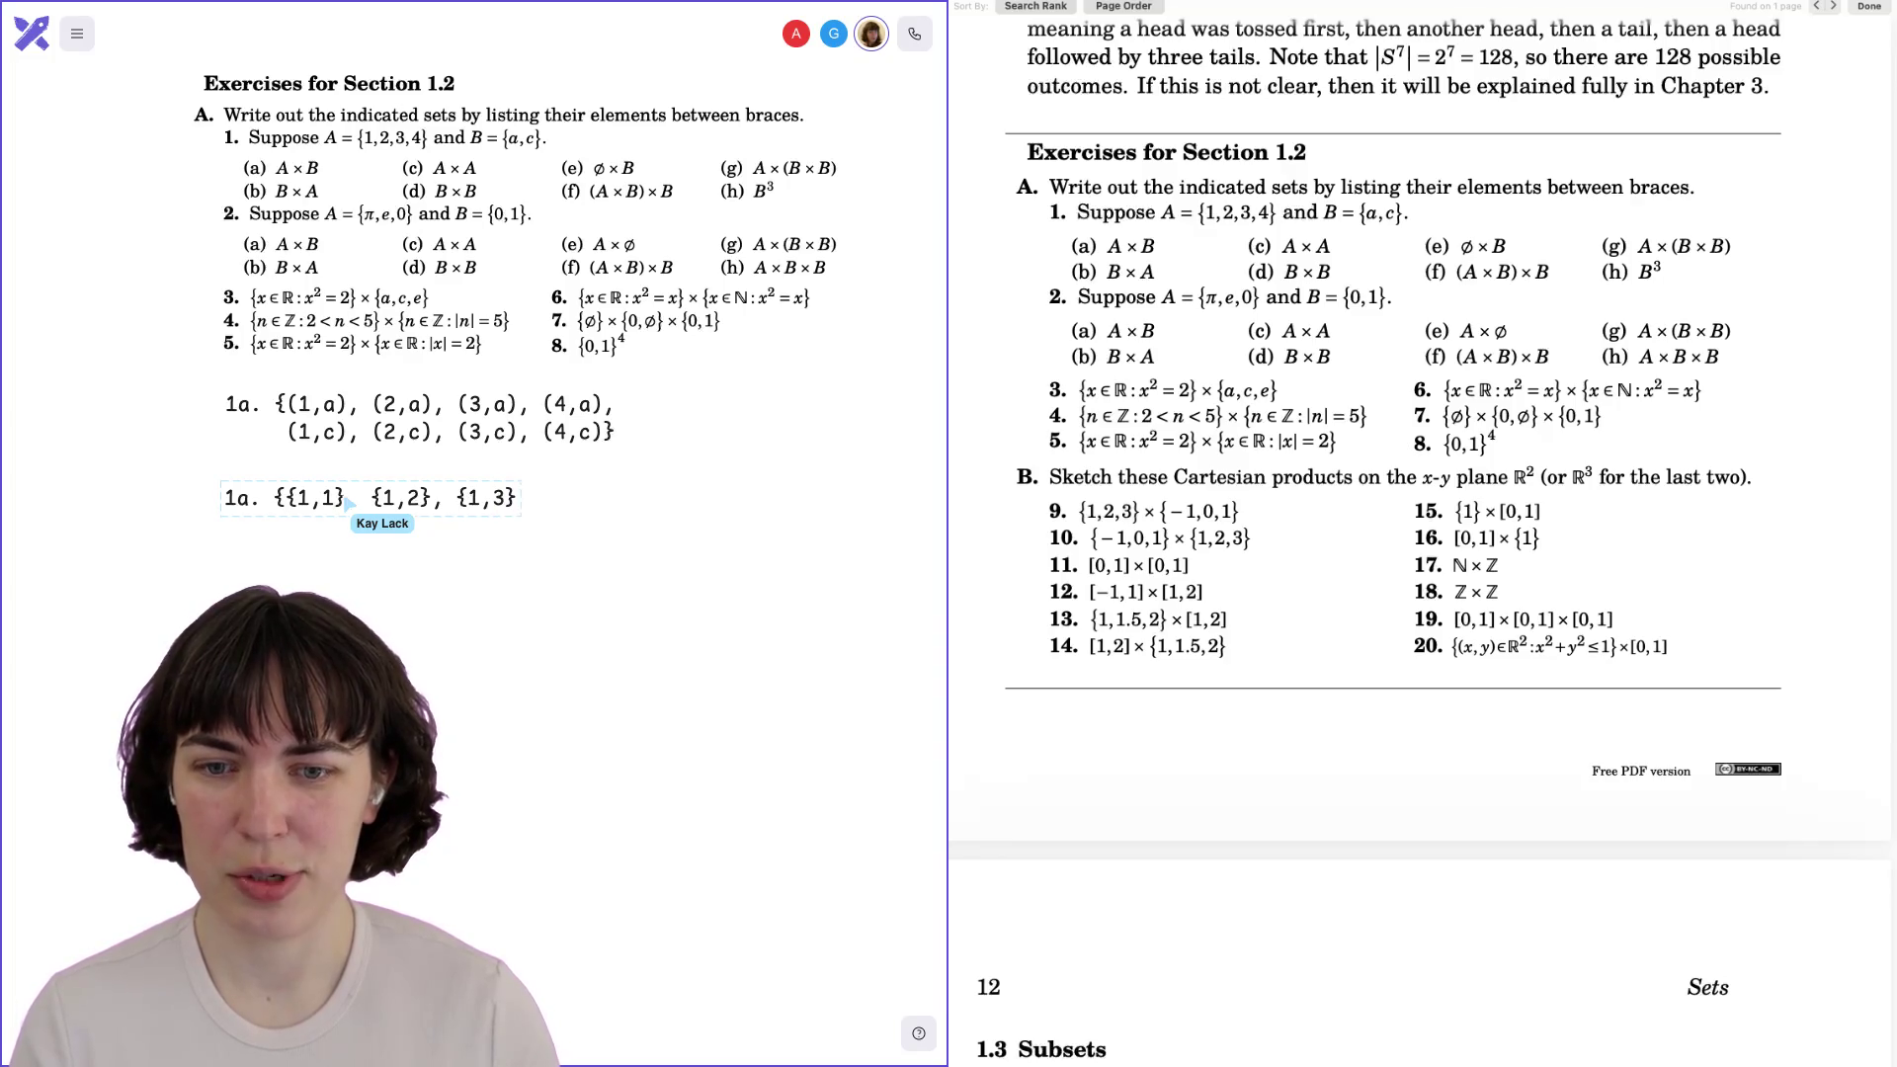
text( {1,4})
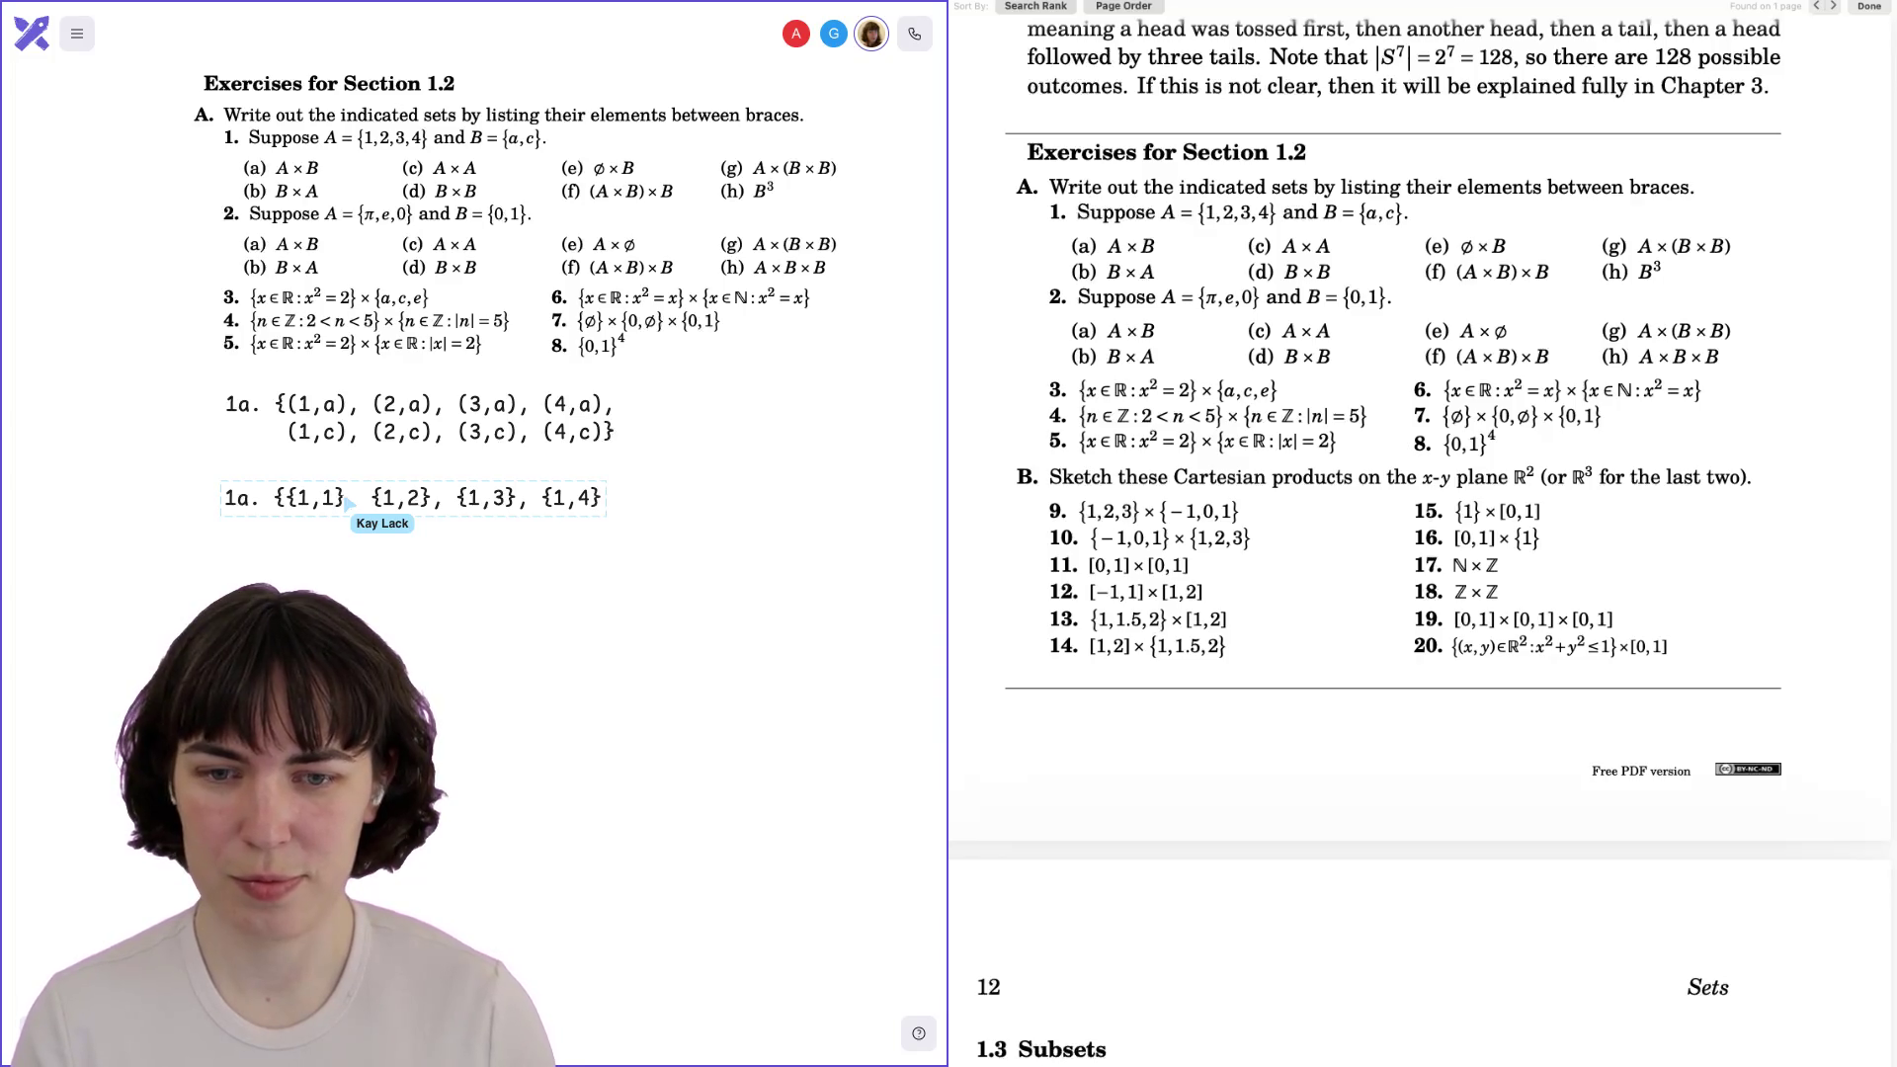
text(,     {1,1}, {1,2}, {1,3}, {1,4})
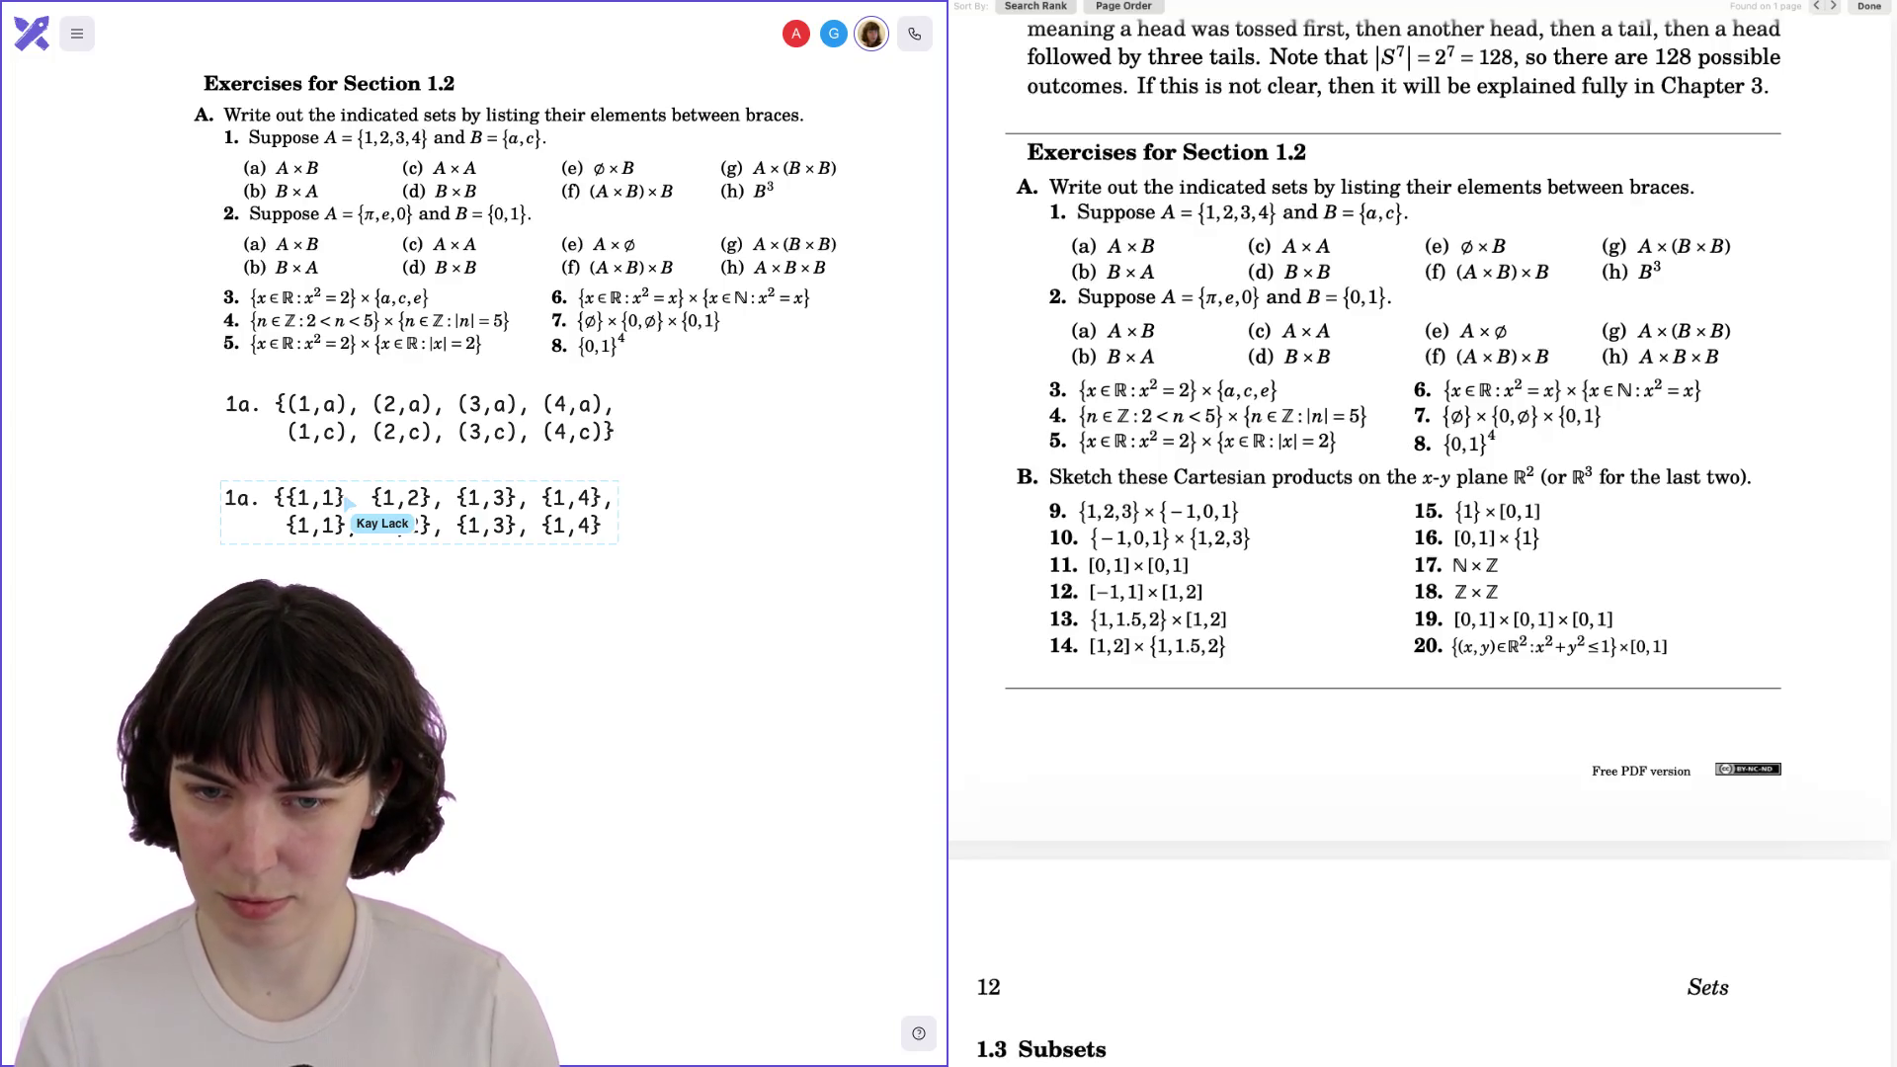
click(786, 530)
Paste two more rows and renumber the first and third entries of the lower rows to 2, 3 and 4.
text({1,1}, {1,2}, {1,3}, {1,4})
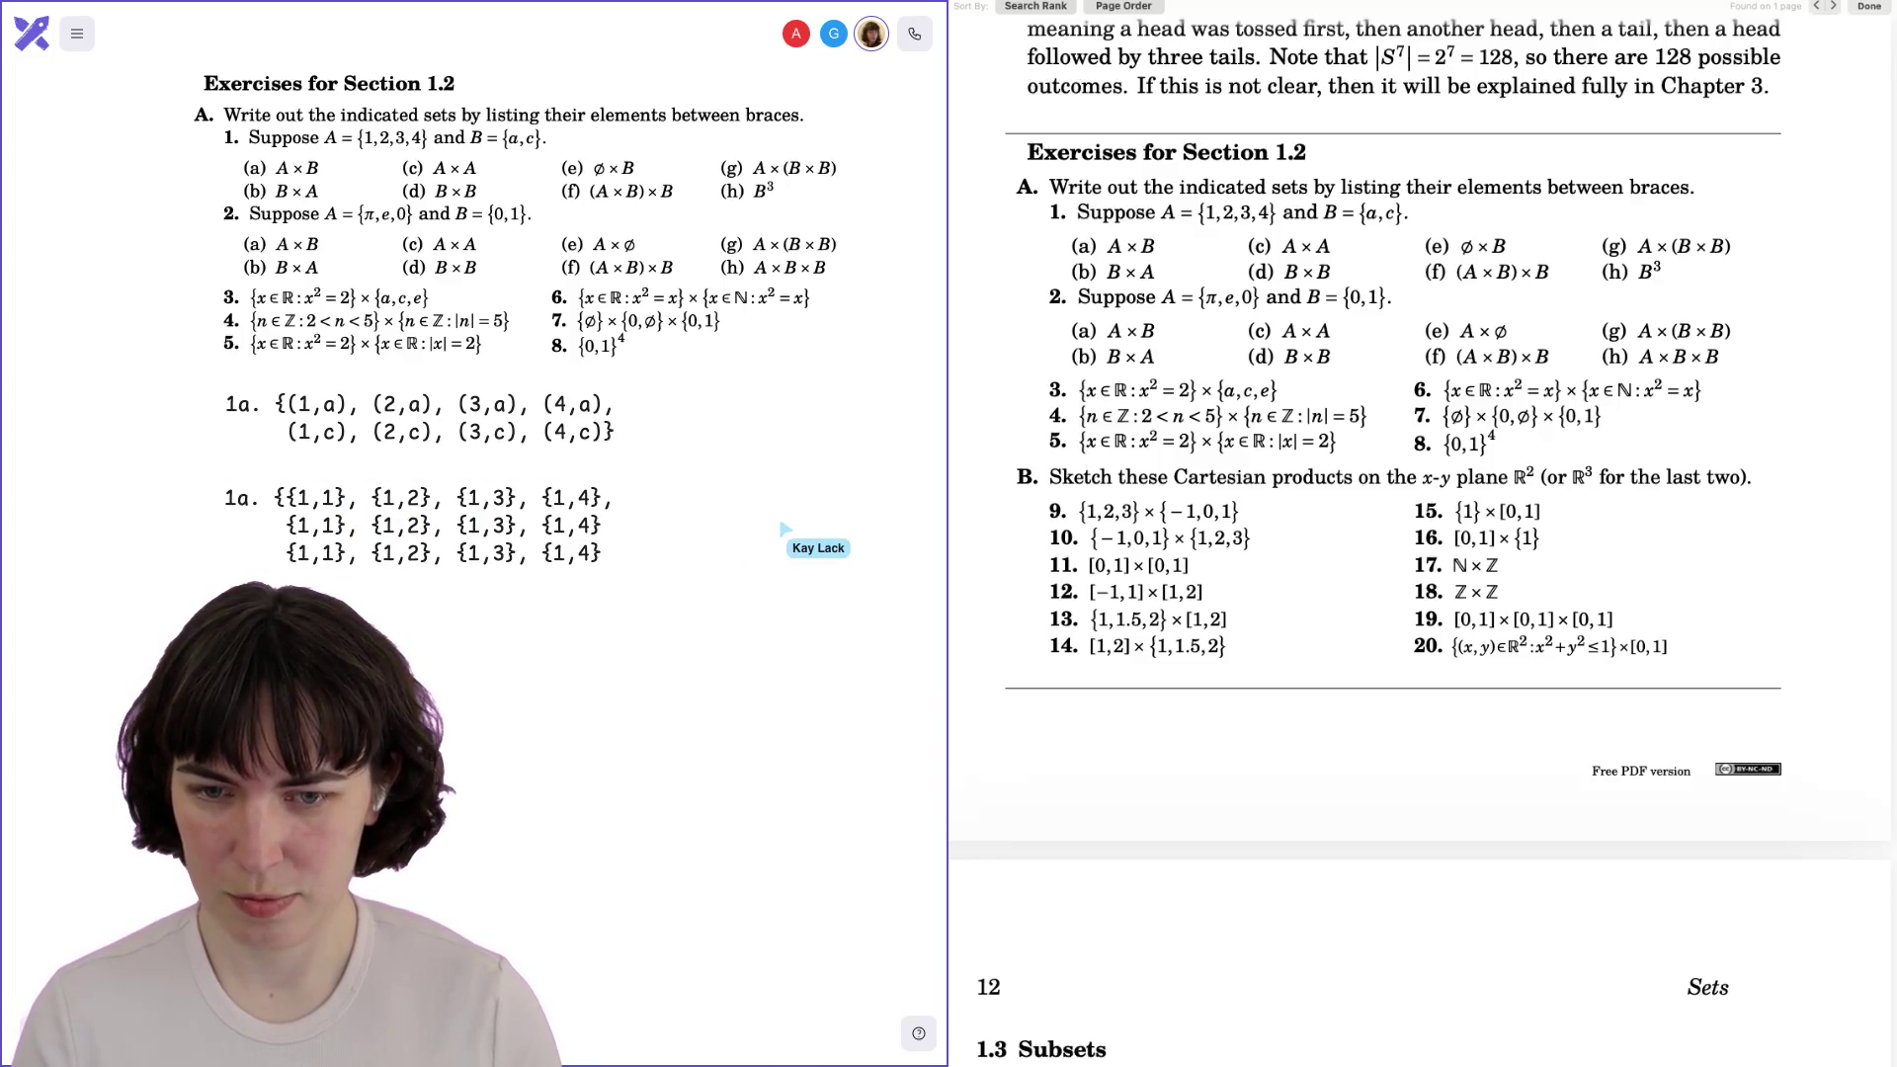
text({1,1}, {1,2}, {1,3}, {1,4})
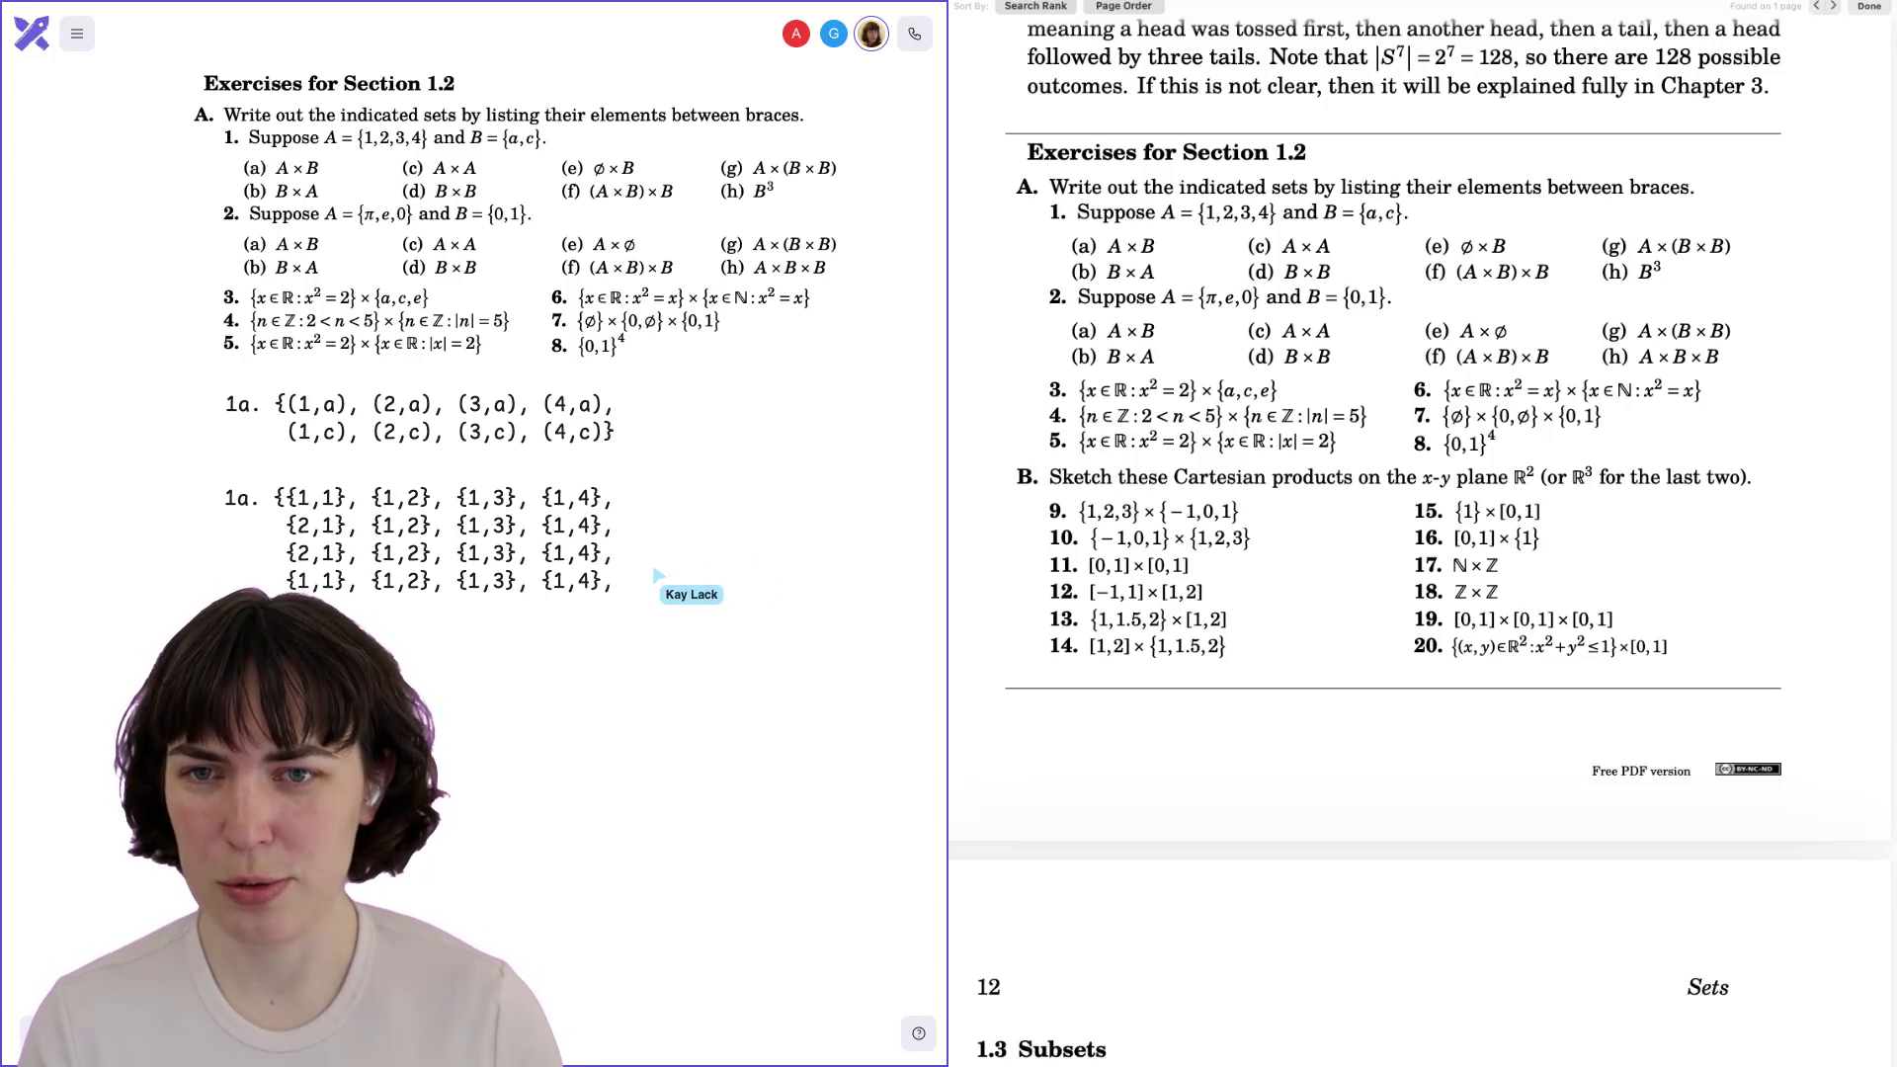
key(BackSpace)
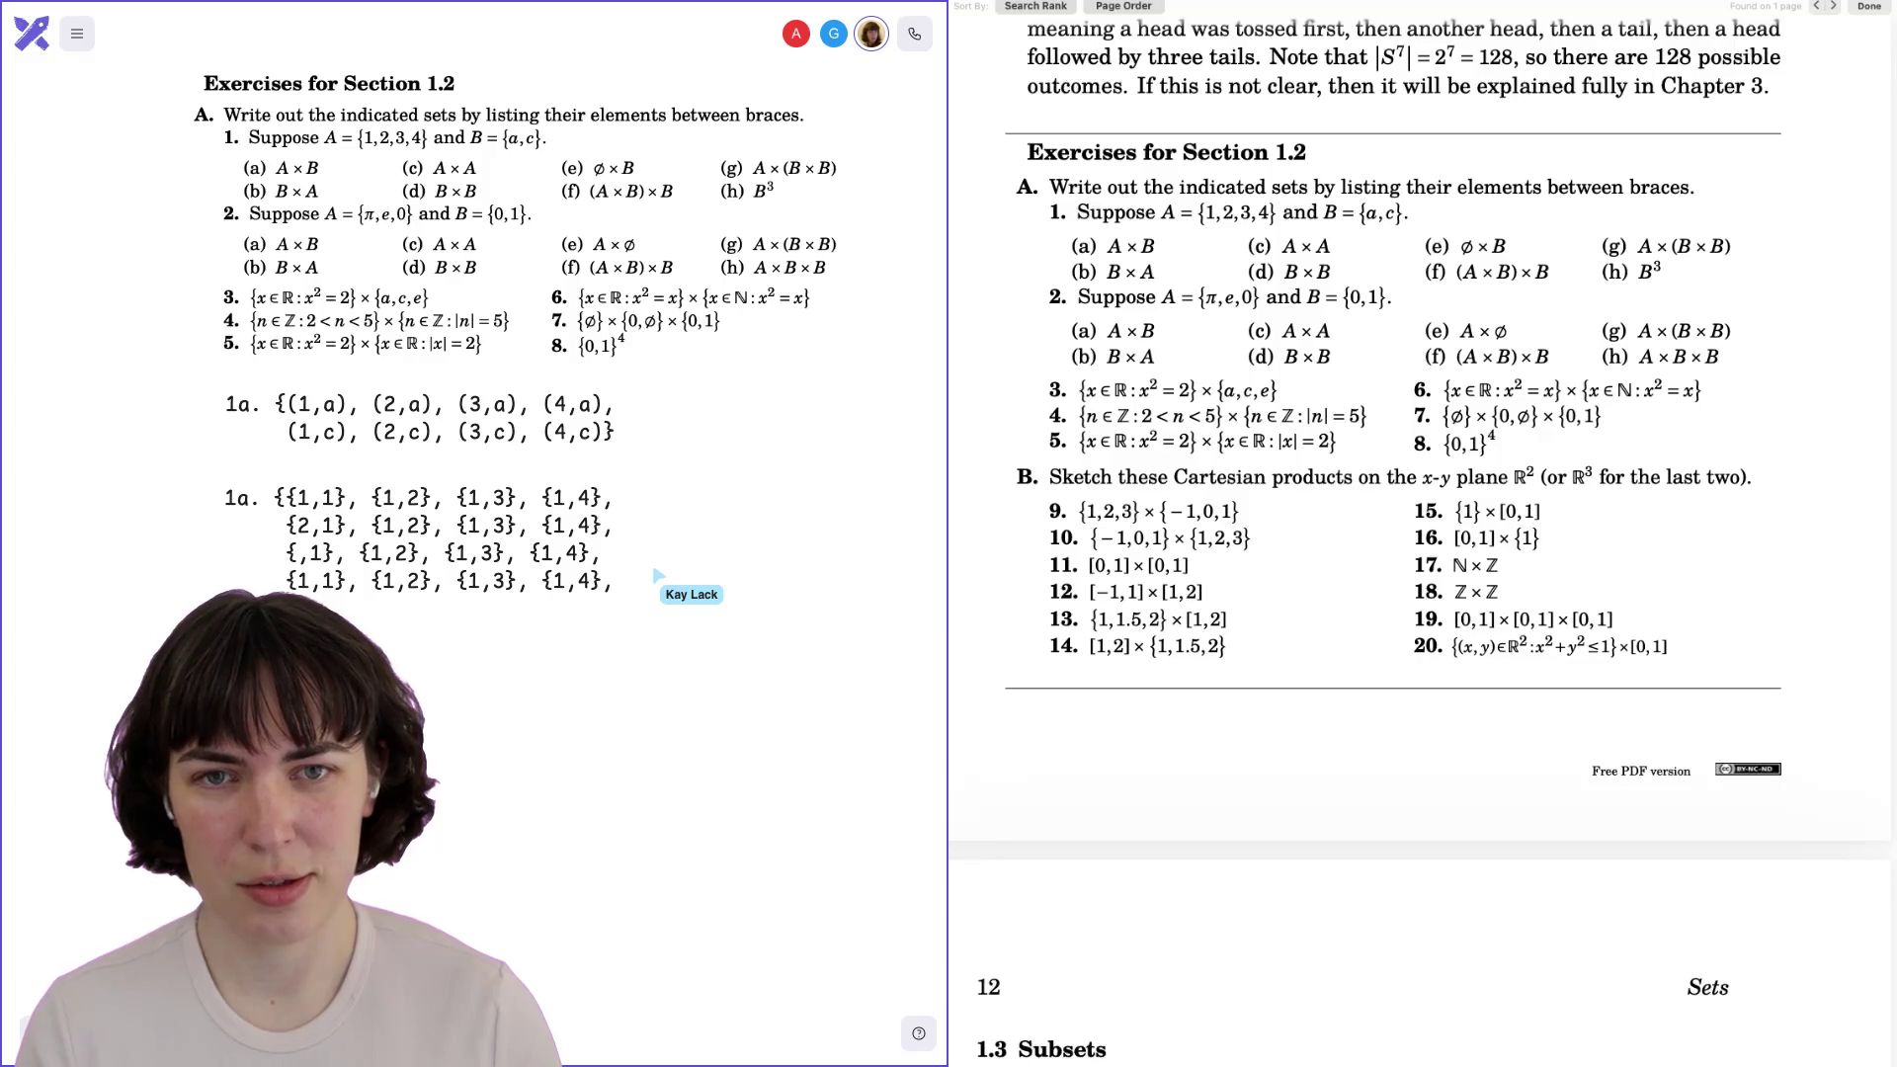
text(3)
key(BackSpace)
text(4)
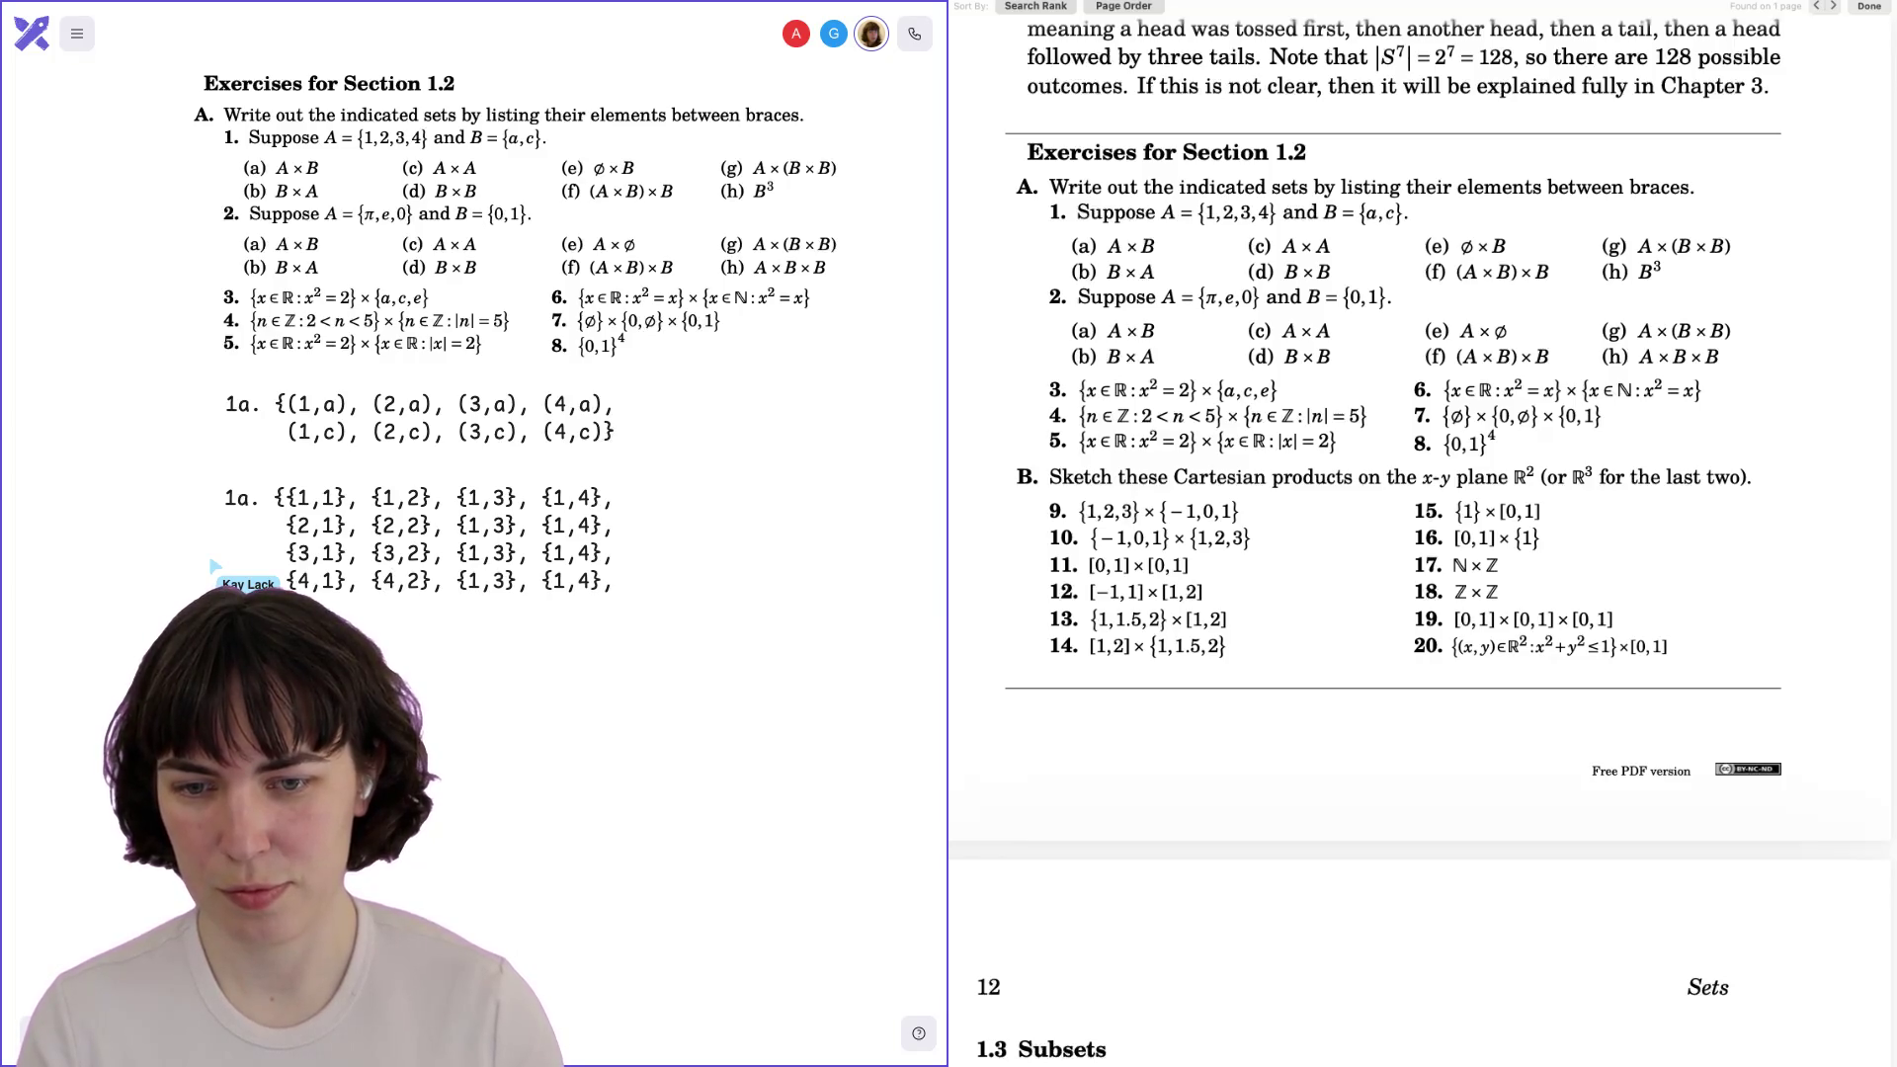
double_click(474, 525)
text(2)
double_click(475, 553)
text(3)
double_click(475, 580)
text(4)
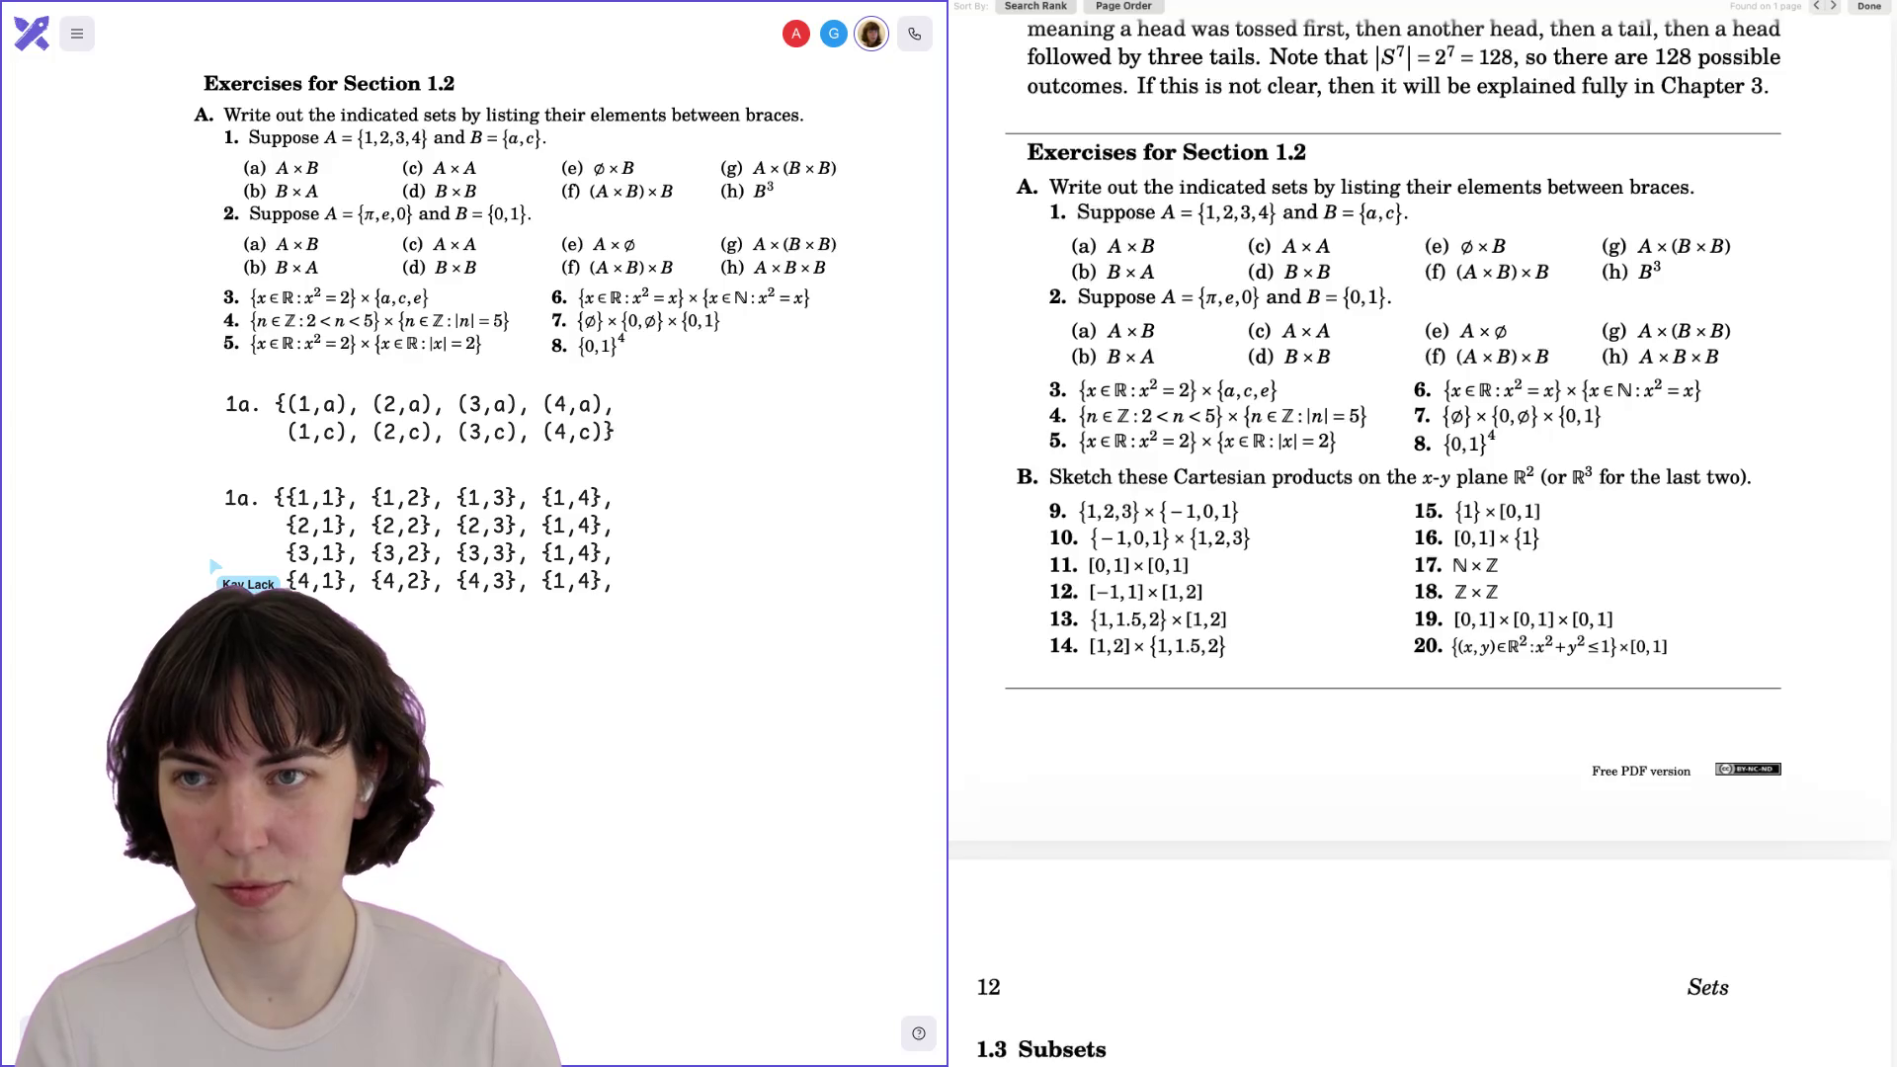
Fix the last entries so the rows end {2,4}, {3,4} and {4,4}.
double_click(561, 525)
text(2)
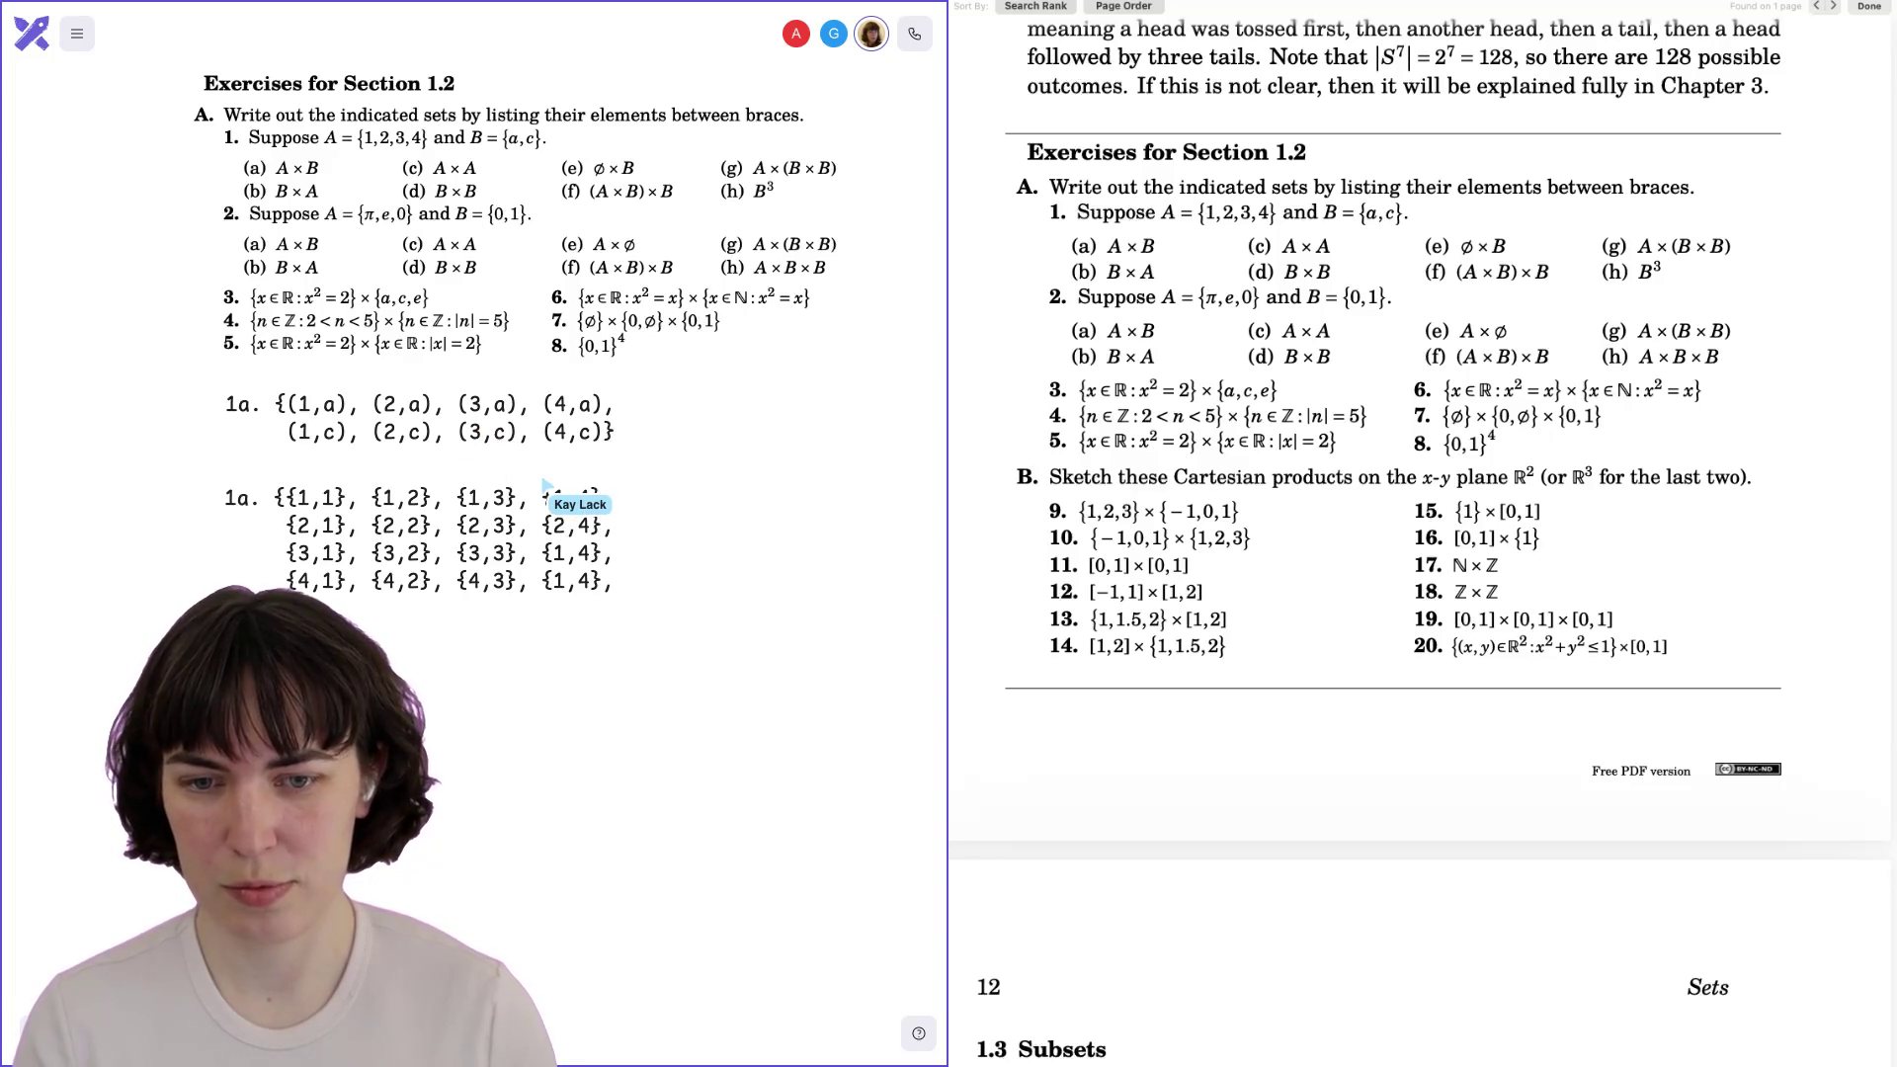
key(Down)
key(BackSpace)
text(3)
key(Down)
text(4)
key(Left)
key(BackSpace)
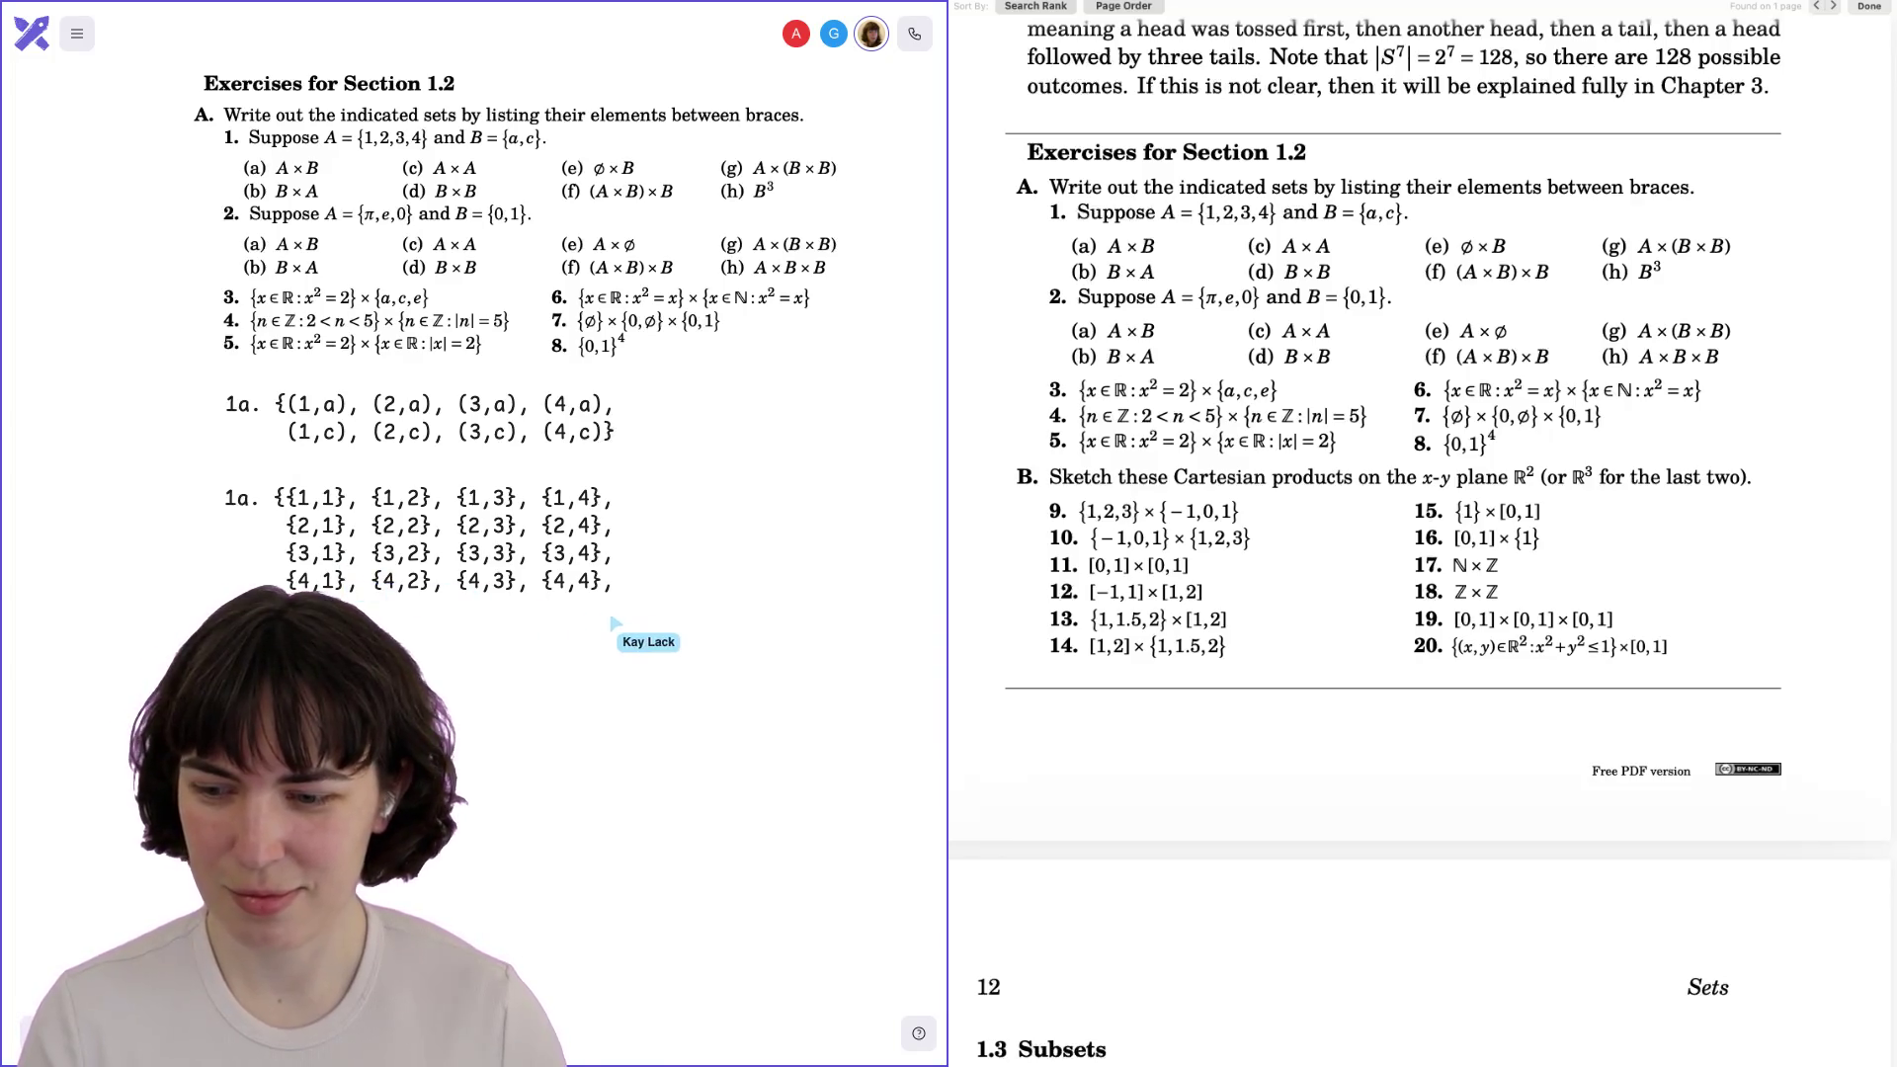
Move the block up beneath answer 1a and delete the 'a' from its label.
click(482, 596)
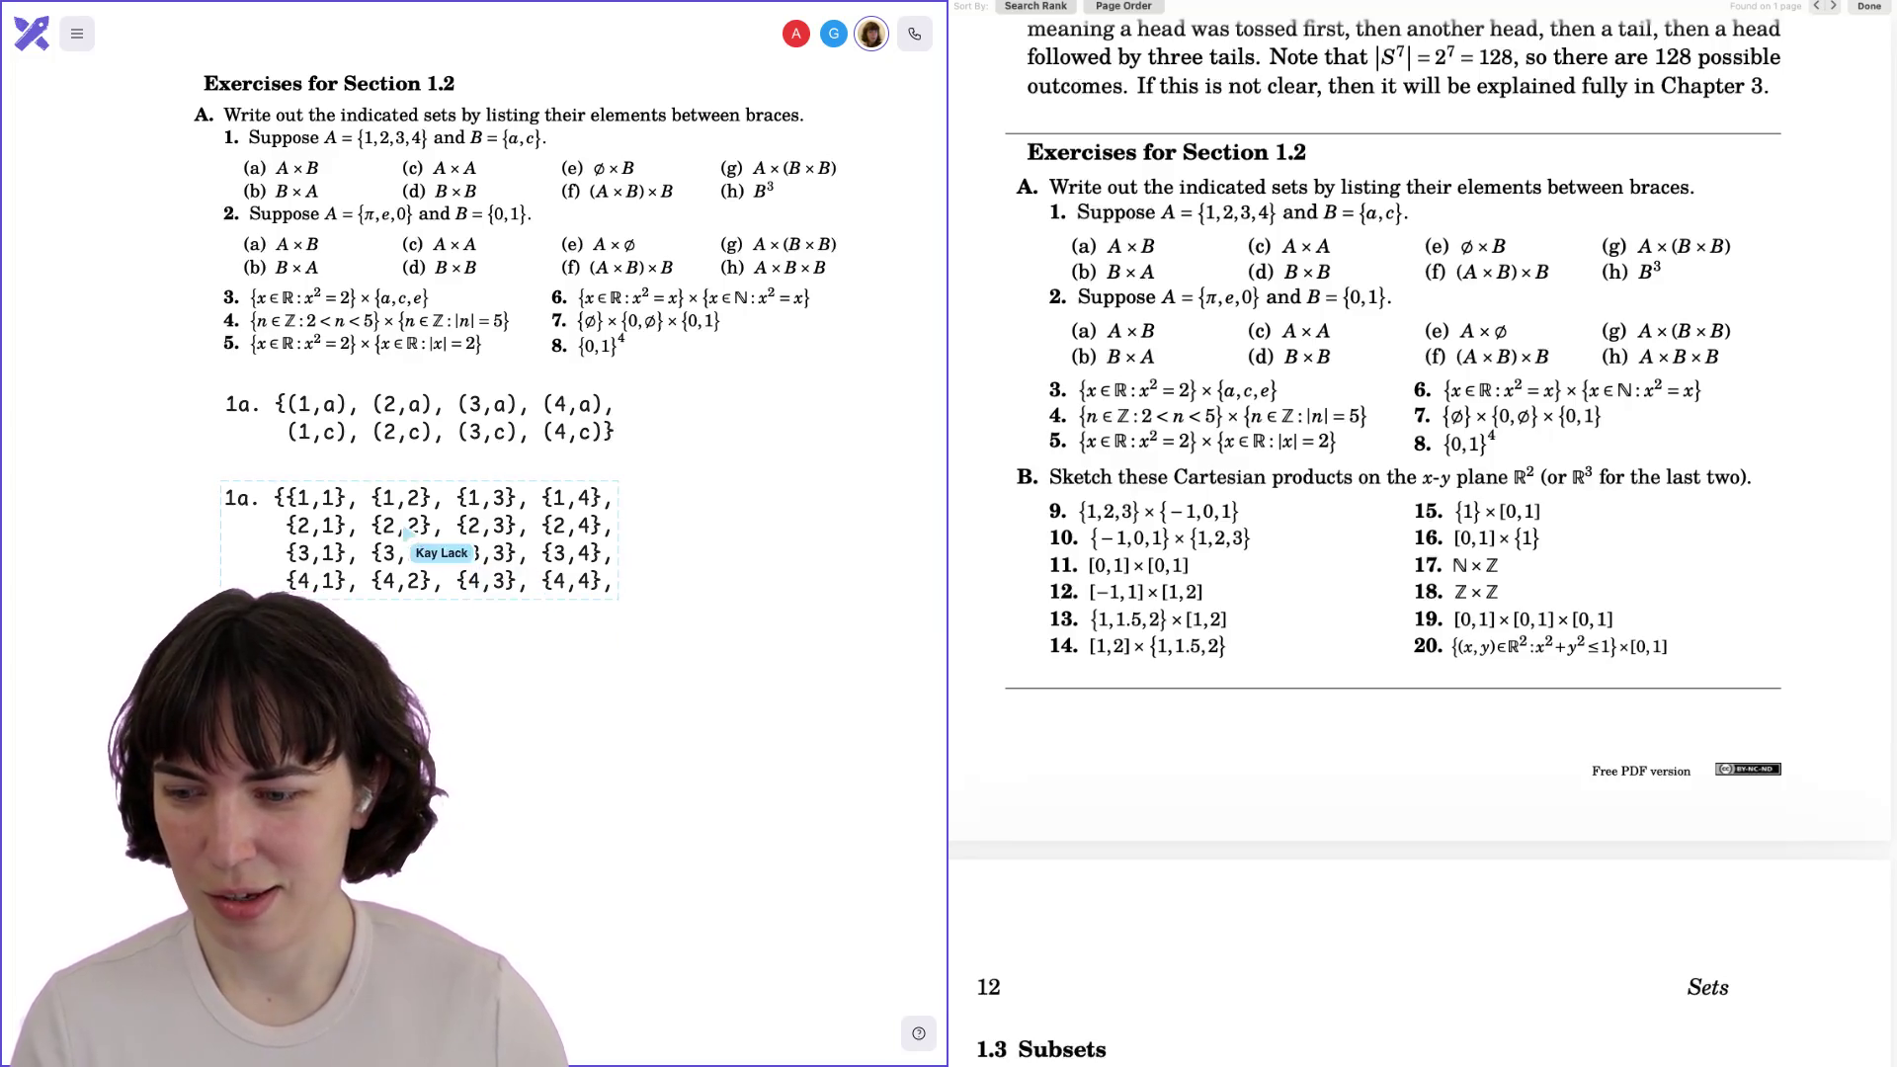
drag(480, 533, 374, 509)
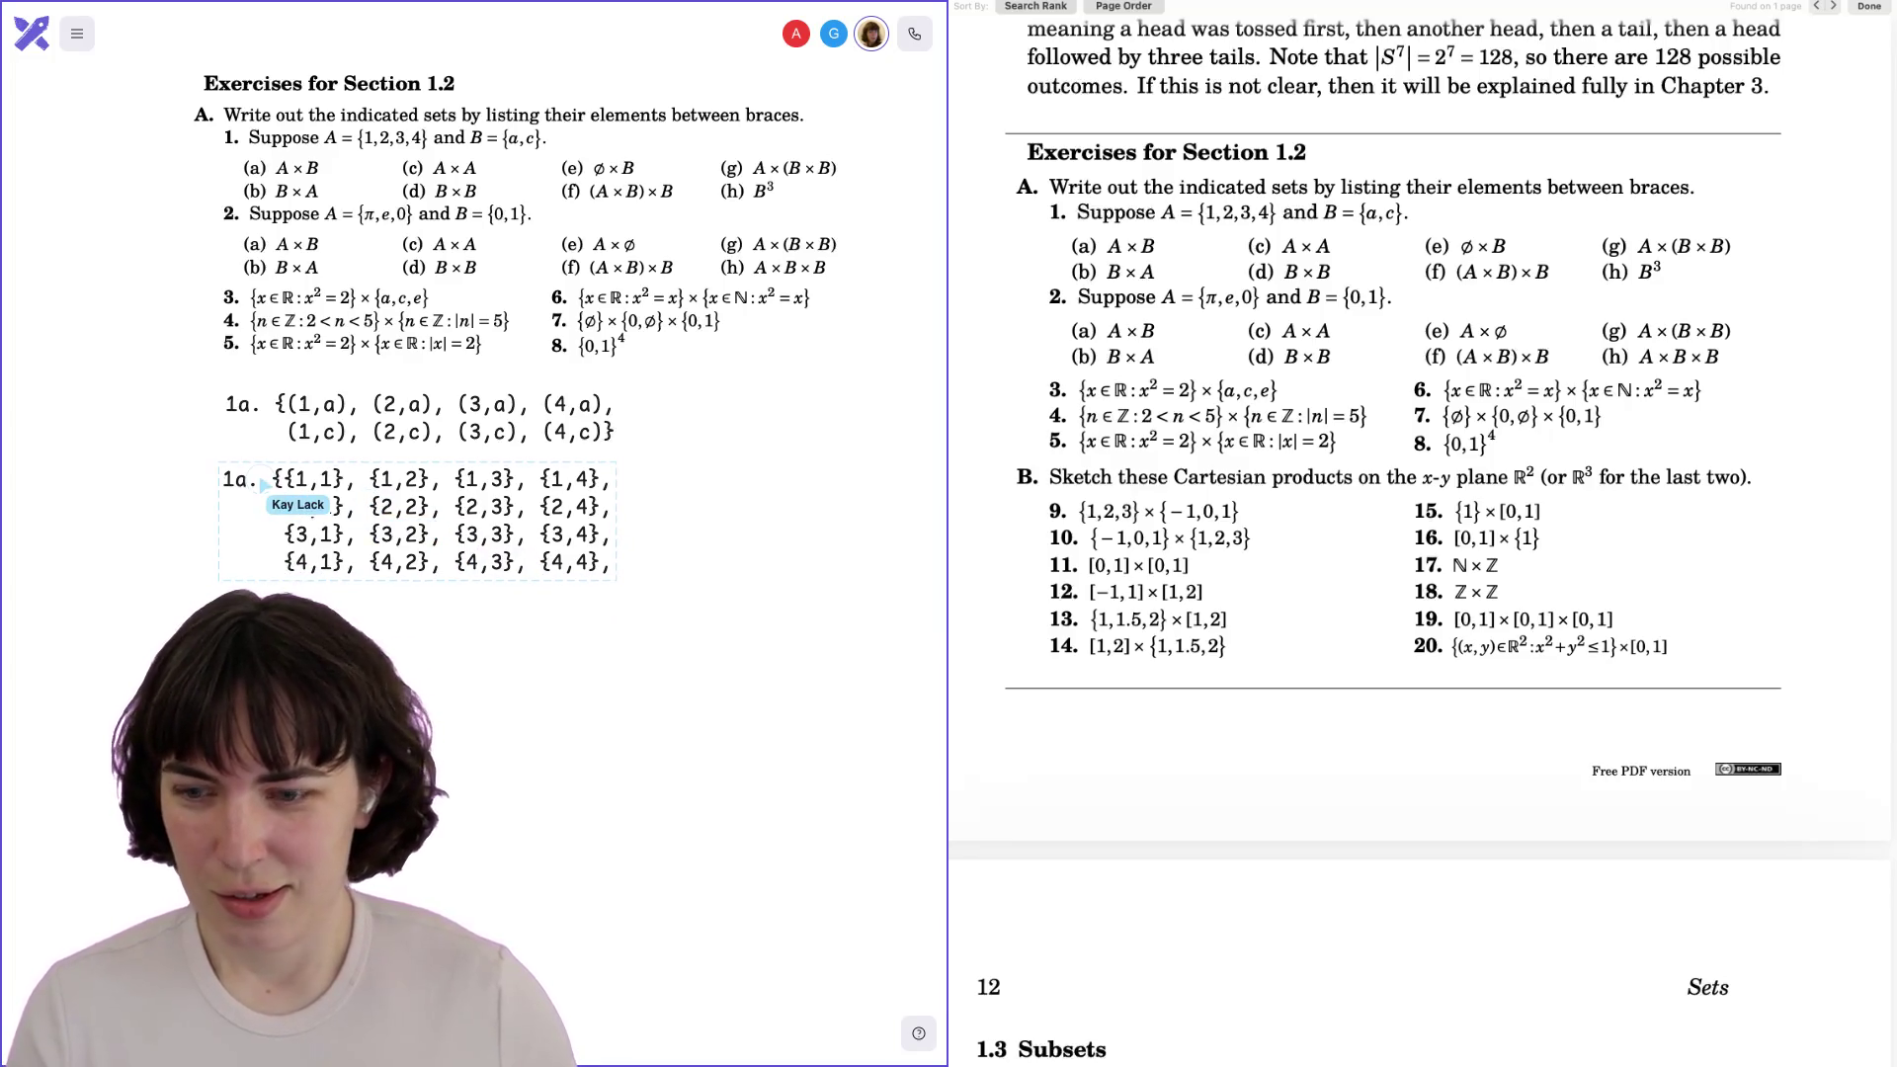
key(BackSpace)
Label the block 1b and change the first column's braces to parentheses, starting with (1,1).
text(b)
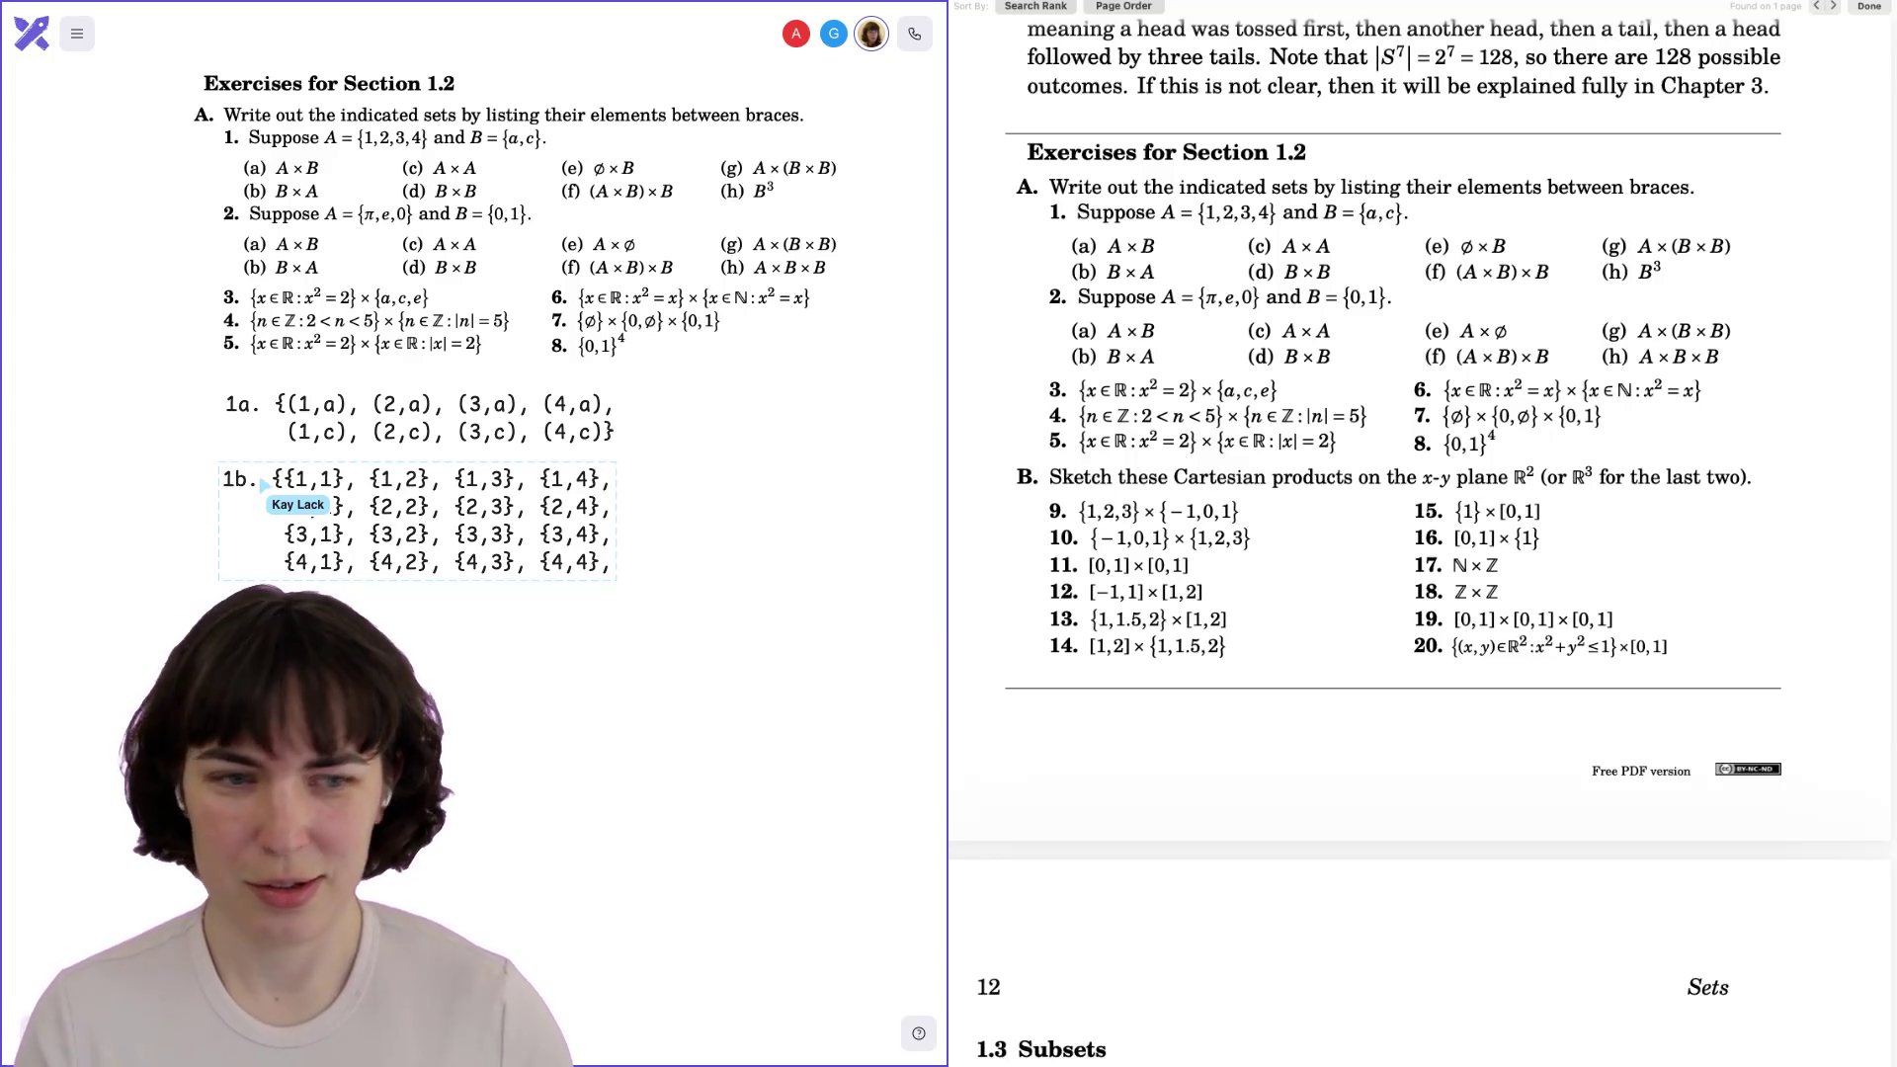
click(456, 639)
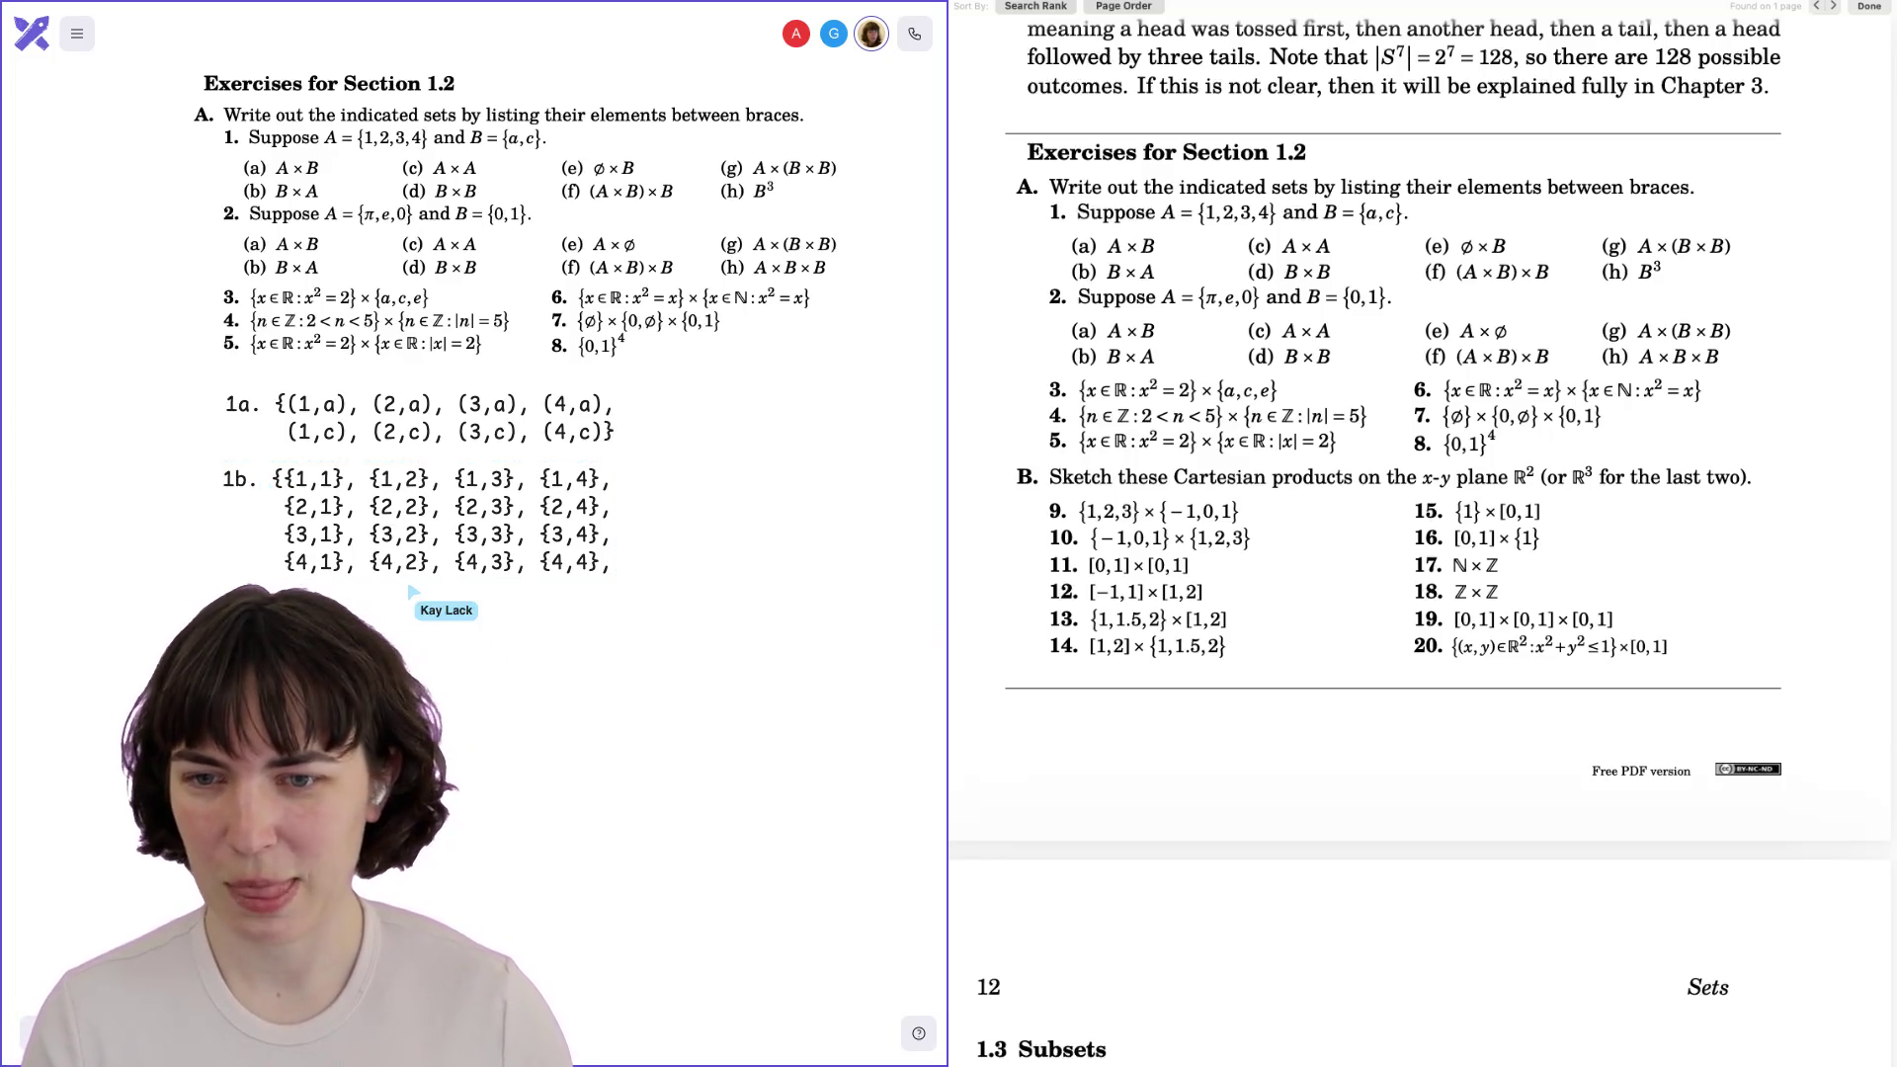
click(304, 483)
key(BackSpace)
text(()
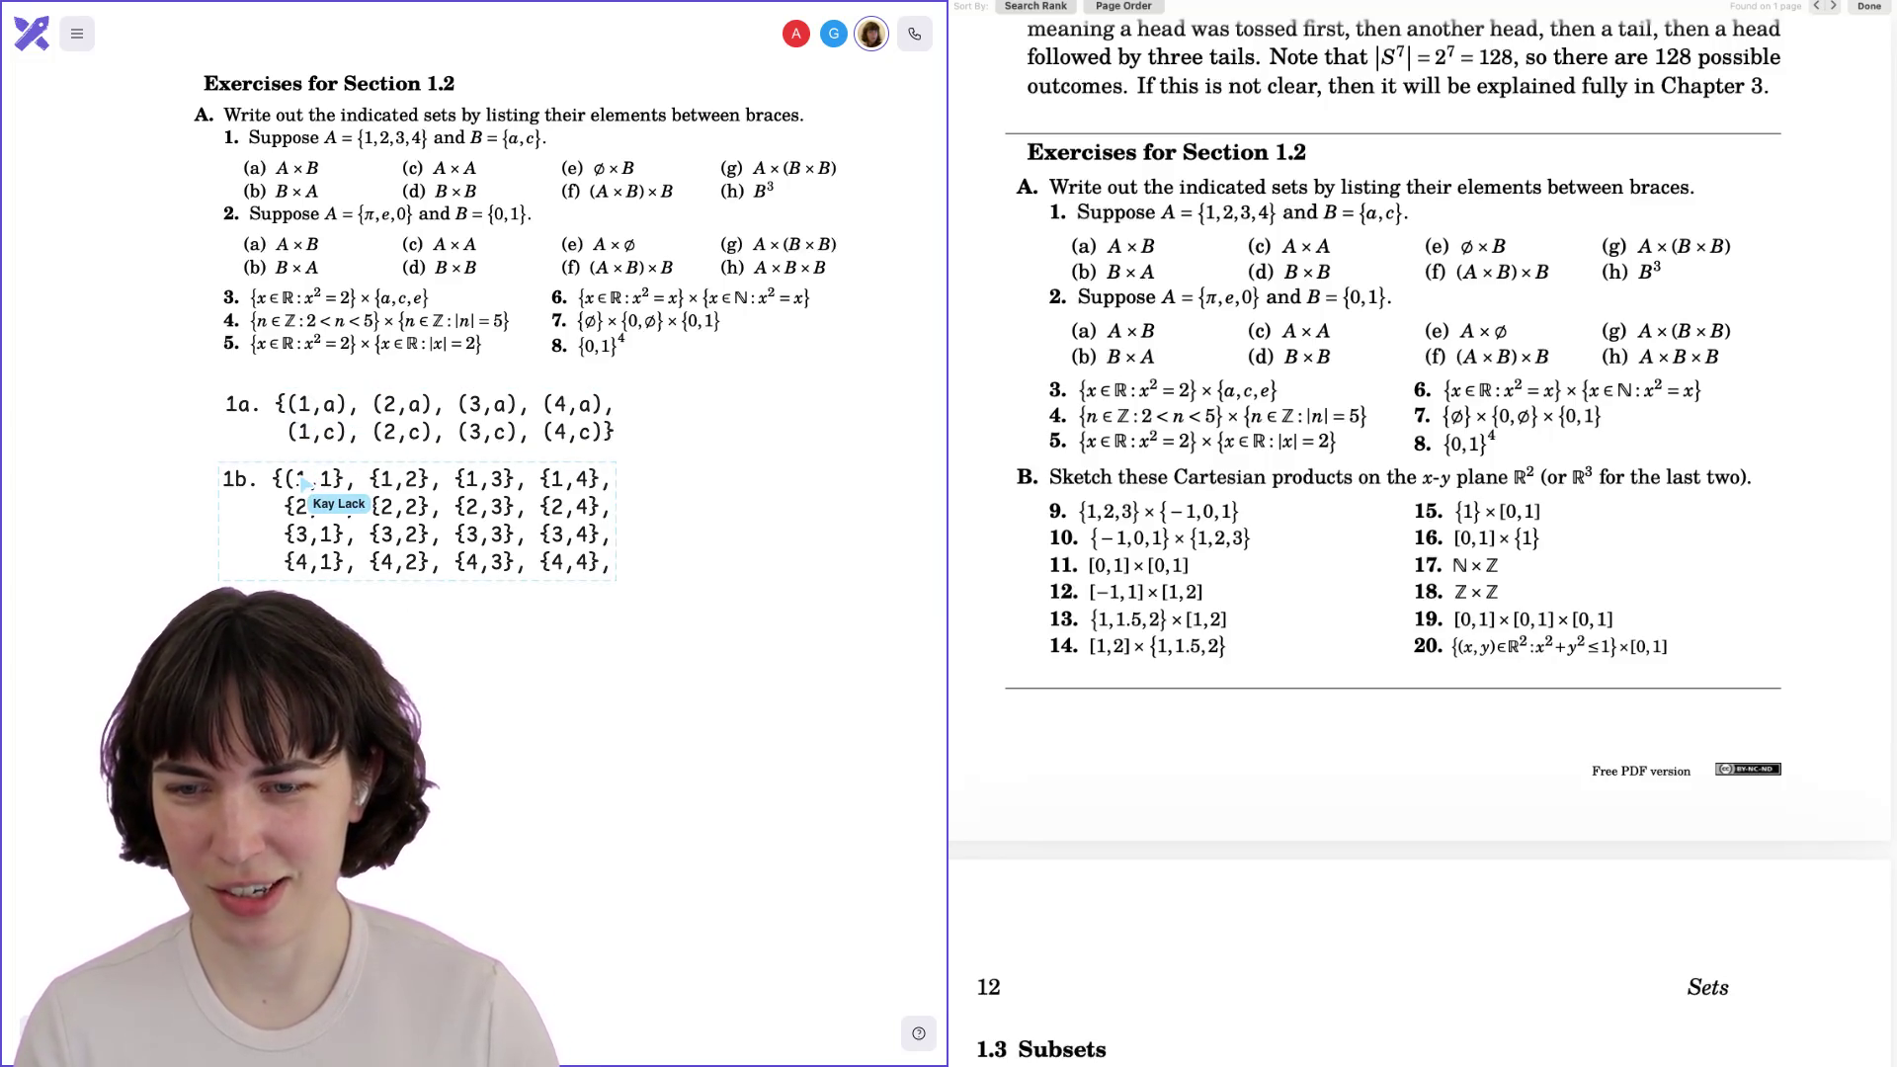
key(Down)
key(BackSpace)
text(()
key(Down)
key(BackSpace)
text(()
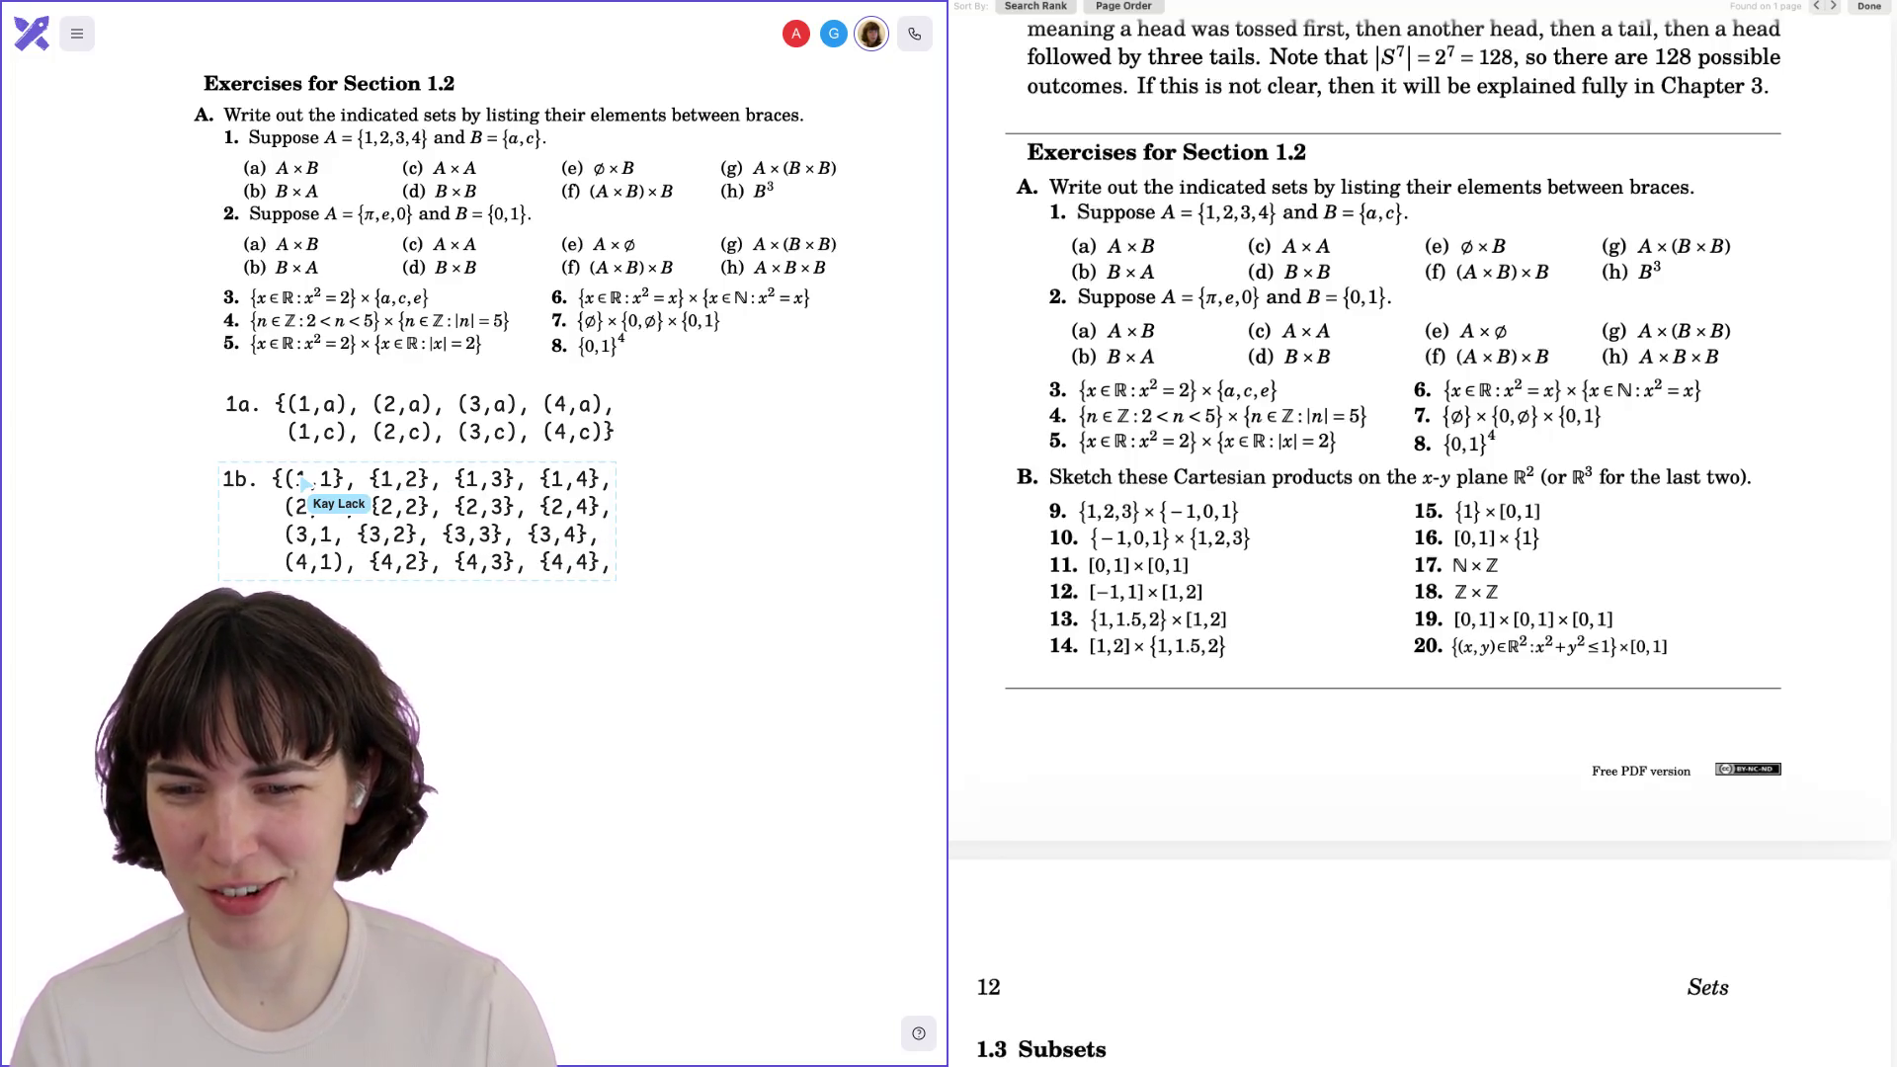
key(Up)
key(BackSpace)
text())
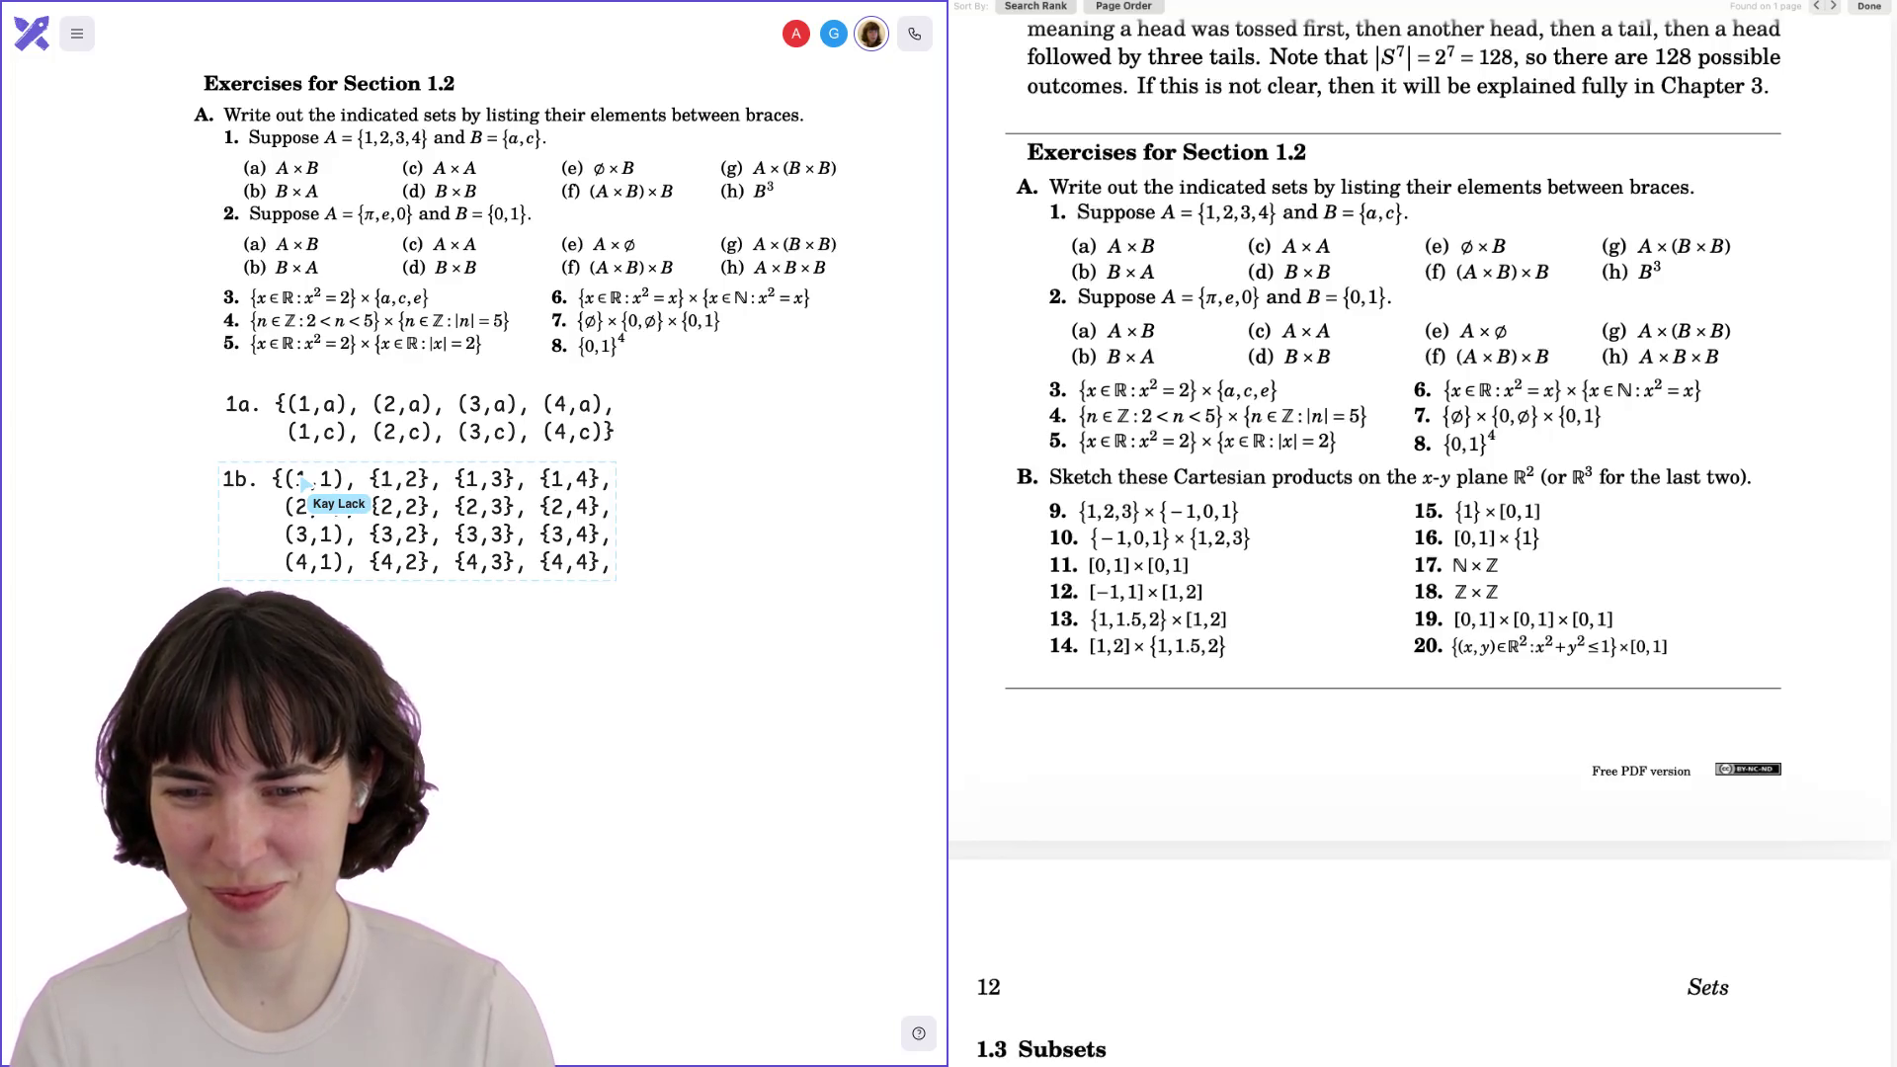
Rewrite the second column as ordered pairs (1,2), (2,2), (3,2), (4,2) in parentheses.
key(Right)
key(Right)
key(Right)
key(BackSpace)
text(()
key(Down)
key(BackSpace)
text(()
key(Down)
key(BackSpace)
text(()
key(Down)
key(BackSpace)
text(()
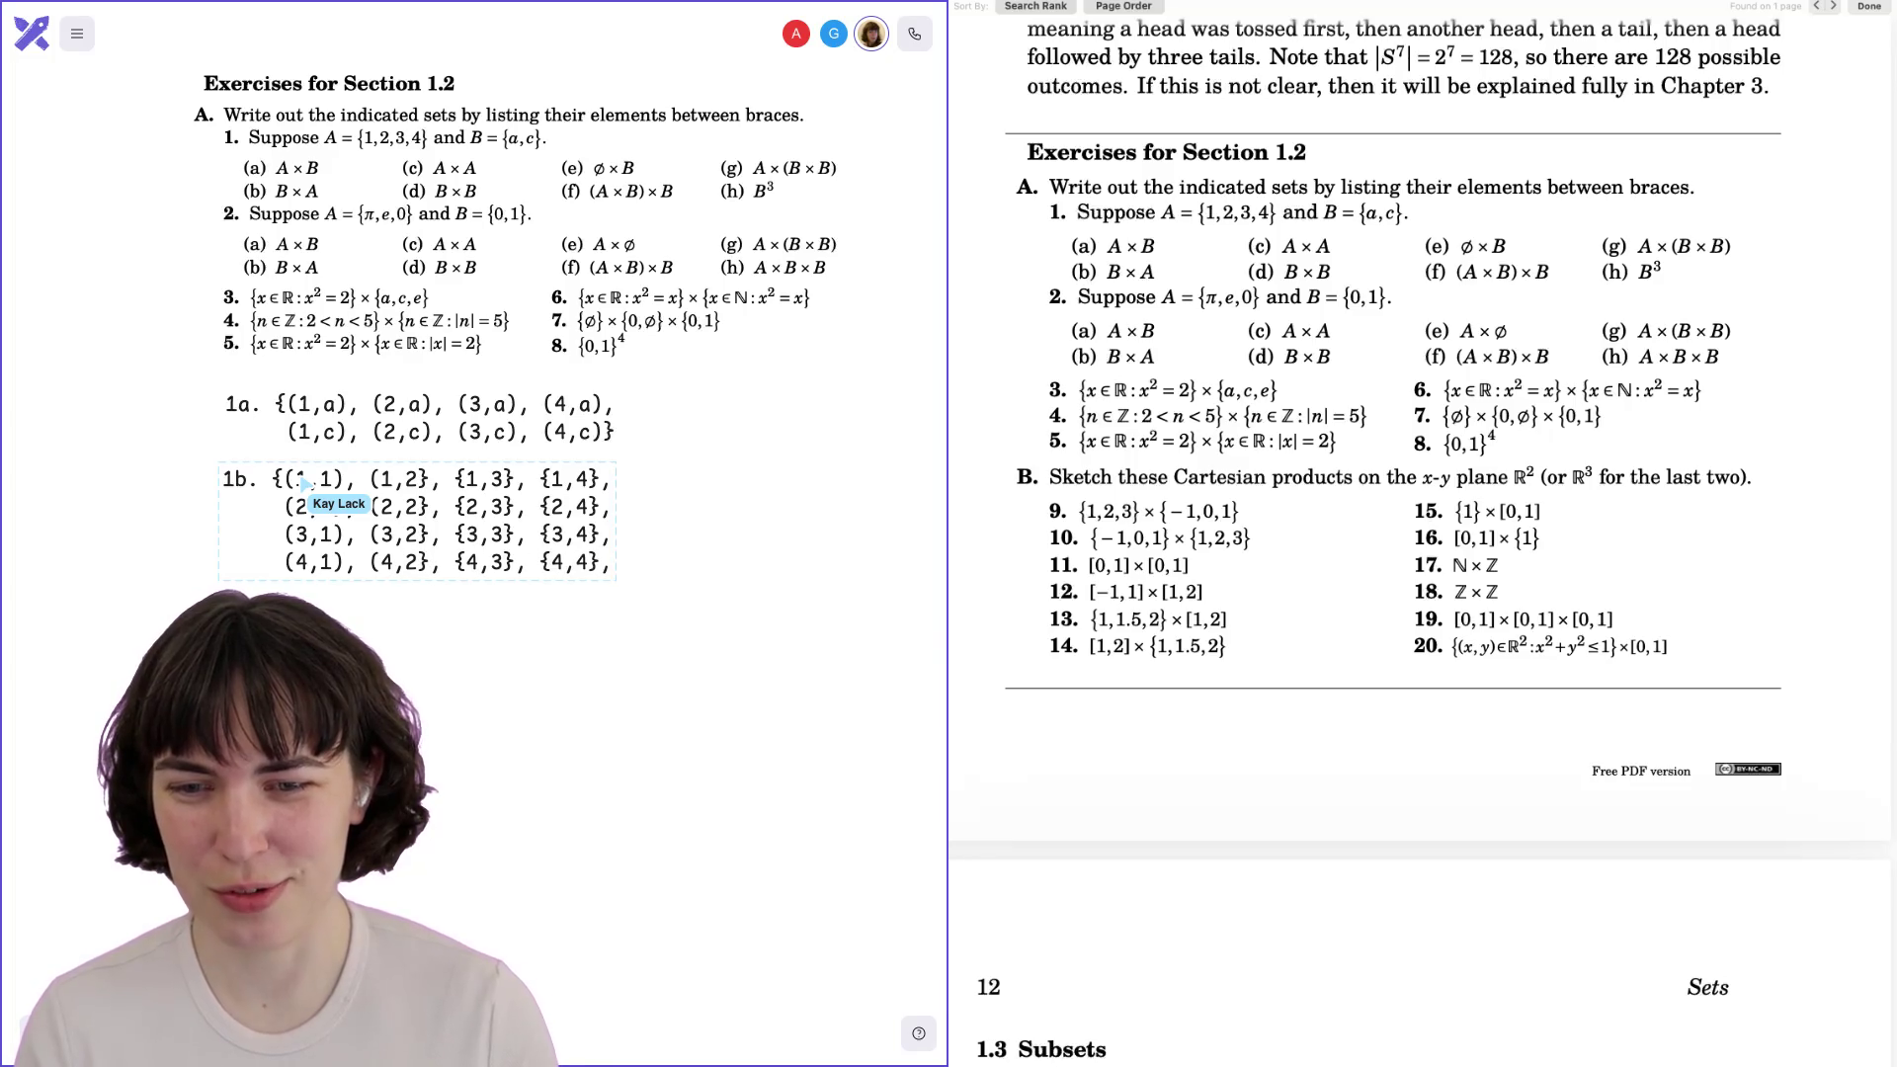
key(Right)
key(Right)
key(Right)
key(BackSpace)
text())
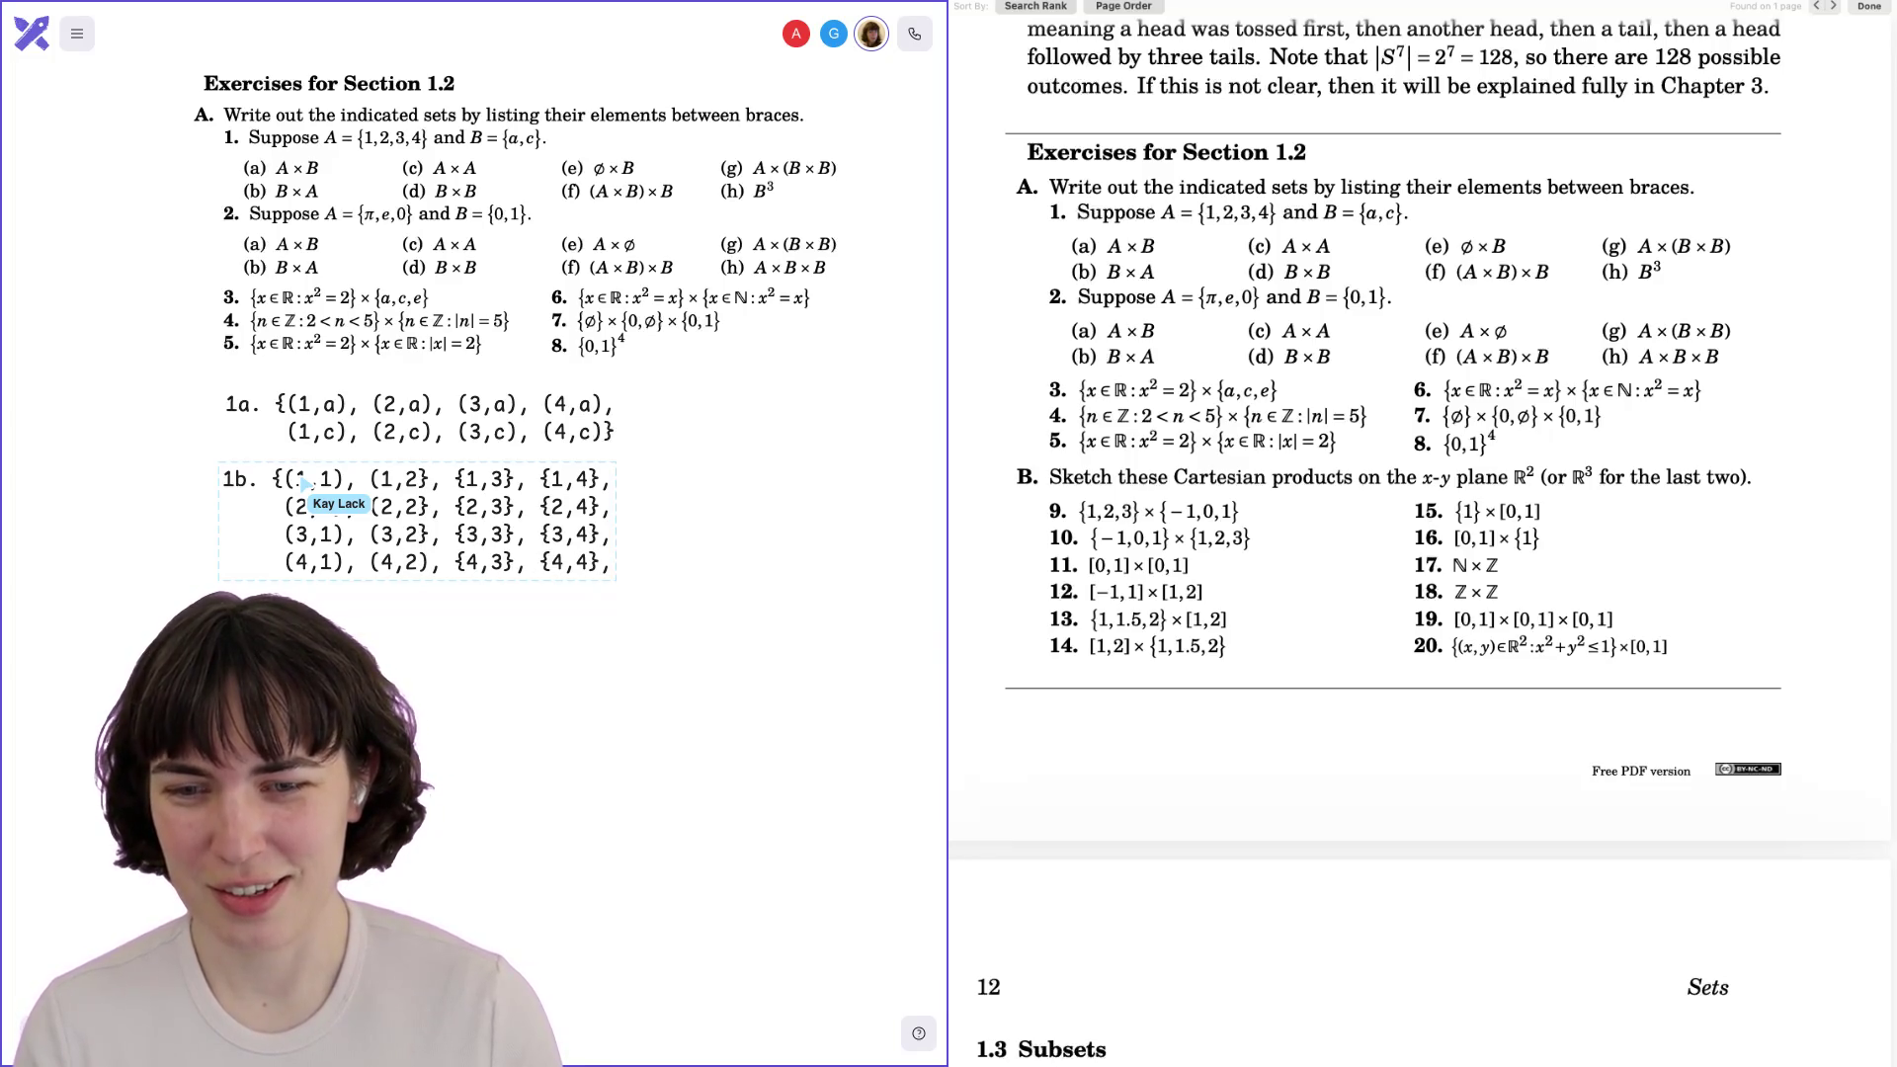
key(Up)
key(BackSpace)
text())
key(Up)
key(BackSpace)
text())
key(Up)
key(BackSpace)
text())
Rewrite the third column as ordered pairs (1,3), (2,3), (3,3), (4,3) in parentheses.
key(Right)
key(Right)
key(Right)
key(BackSpace)
text(()
key(Down)
key(BackSpace)
text(()
key(Down)
key(BackSpace)
text(()
key(Down)
key(BackSpace)
text(()
key(Right)
key(Right)
key(Right)
key(BackSpace)
text())
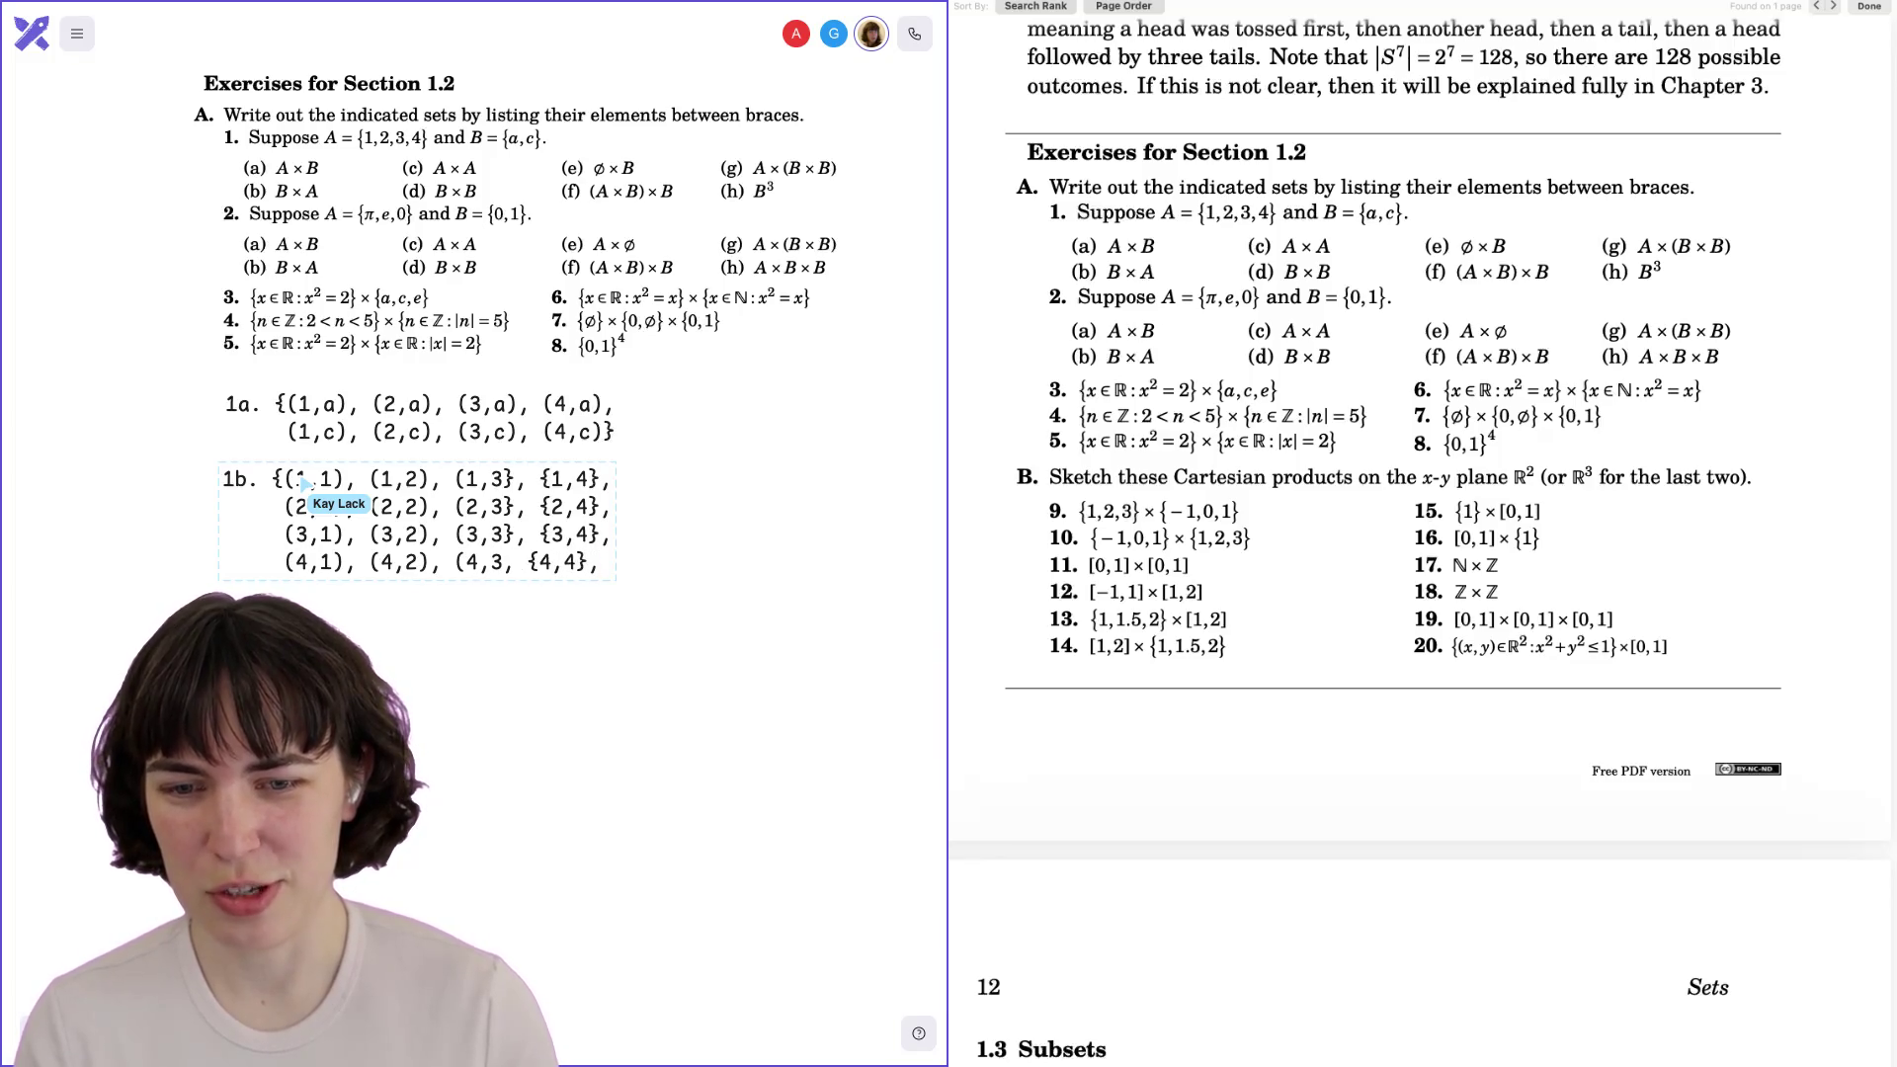
key(Up)
key(BackSpace)
text())
key(Up)
key(BackSpace)
text())
key(Up)
key(BackSpace)
text())
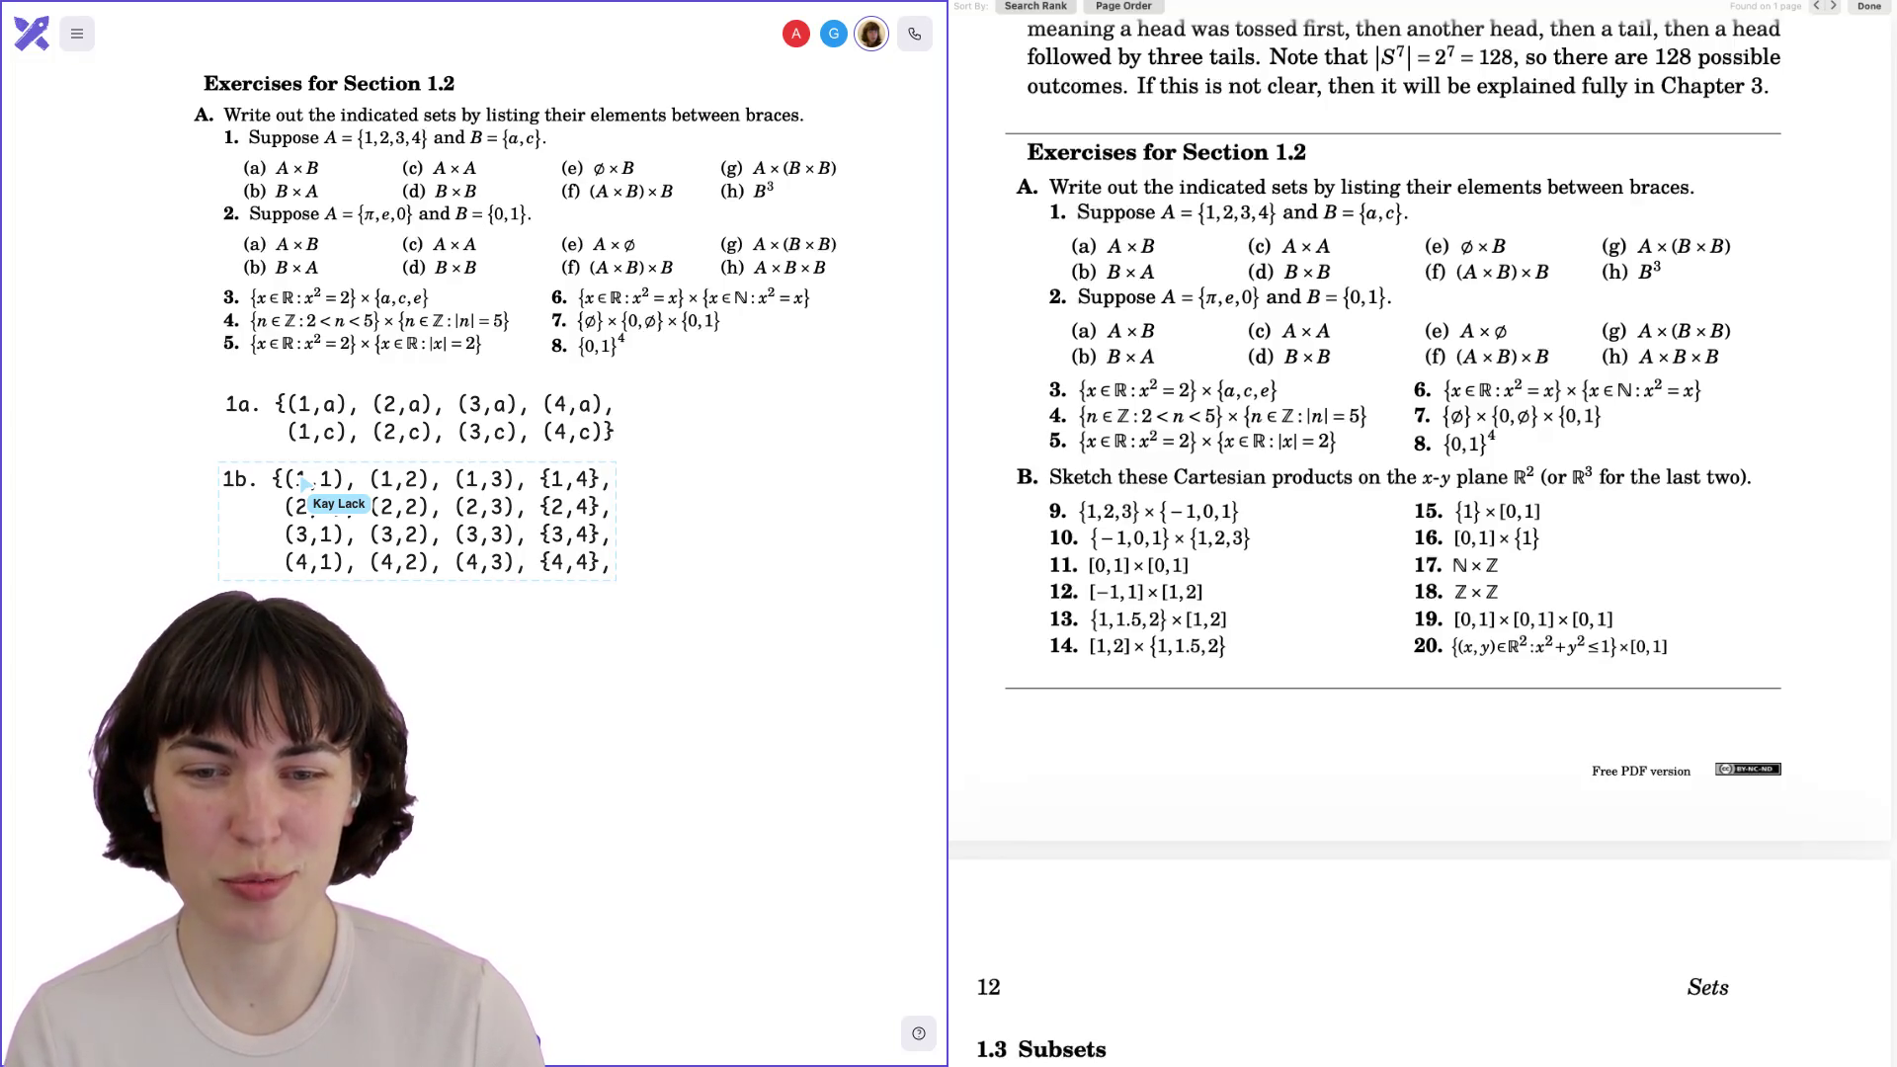
Rewrite the last column as (1,4)…(4,4) and replace the trailing comma with a closing brace.
key(Right)
key(Right)
key(Right)
key(BackSpace)
text(()
key(Down)
key(BackSpace)
text(()
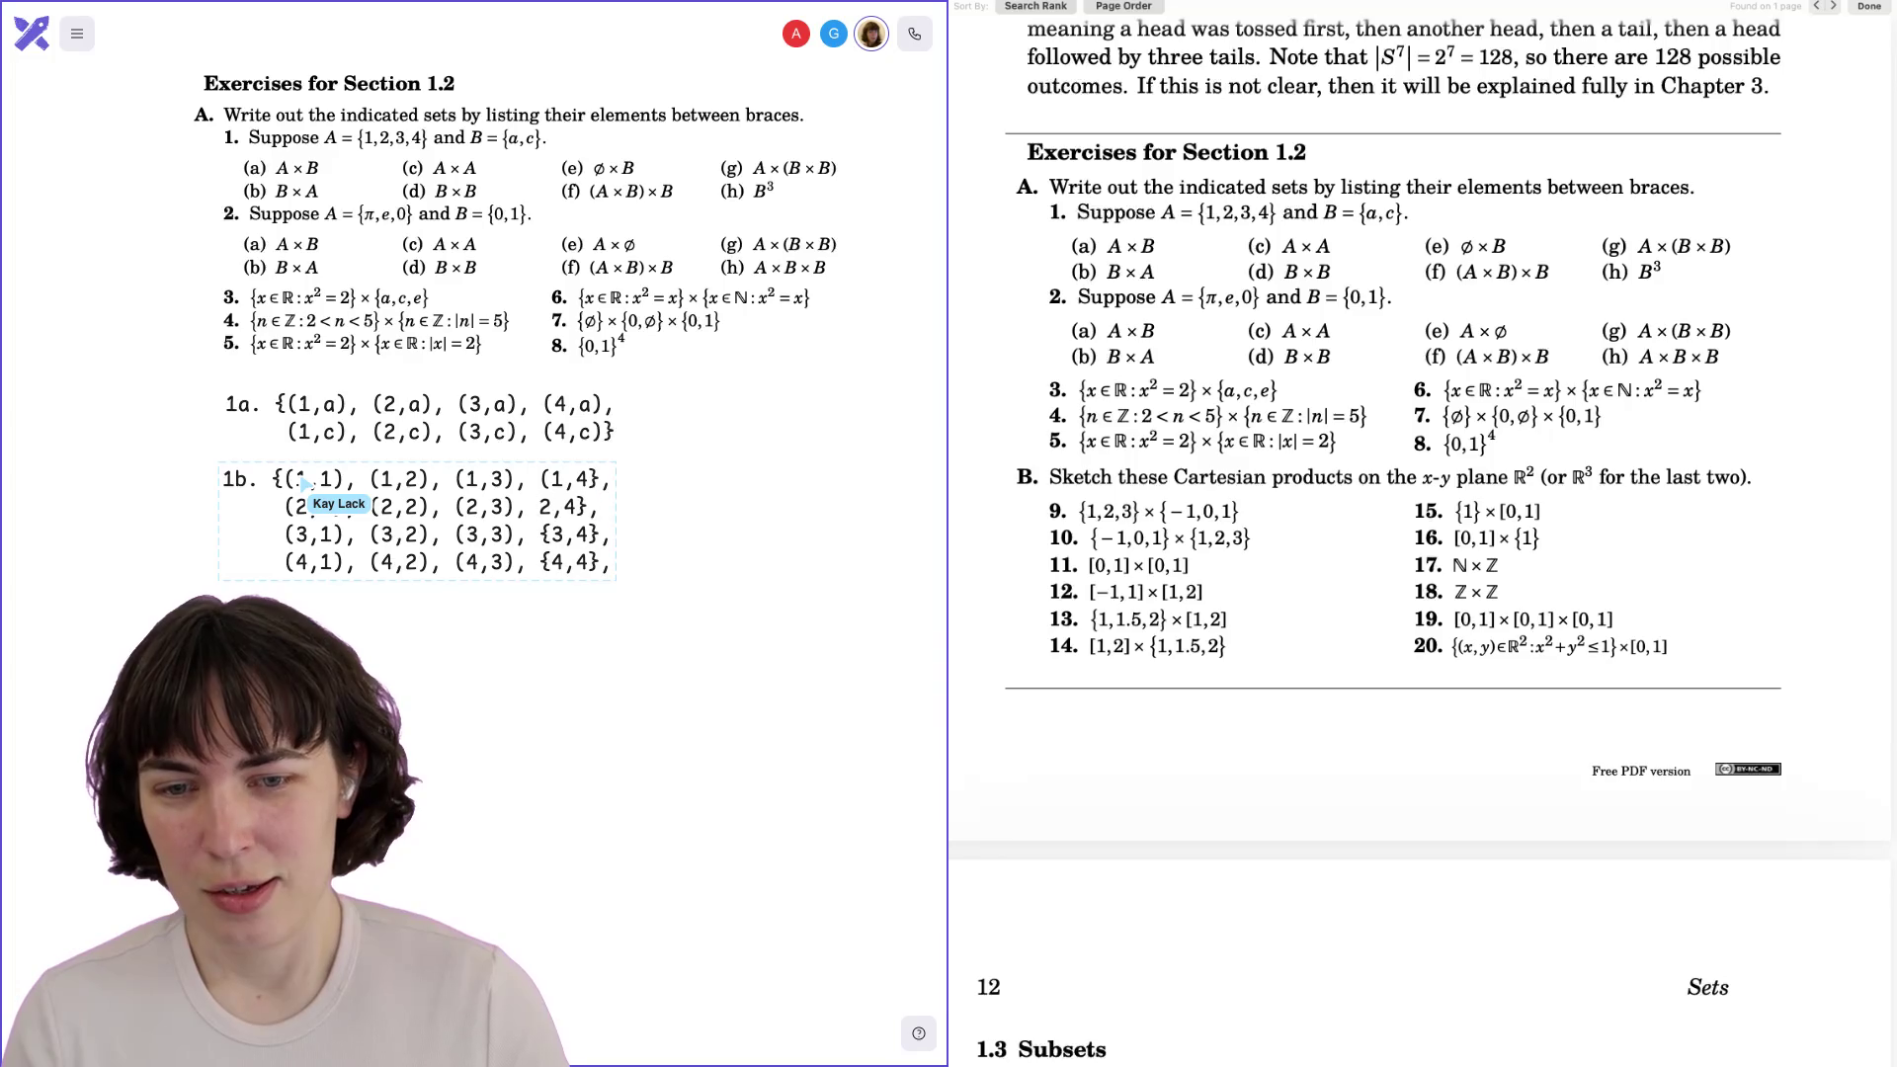
key(Down)
key(BackSpace)
key(BackSpace)
text(()
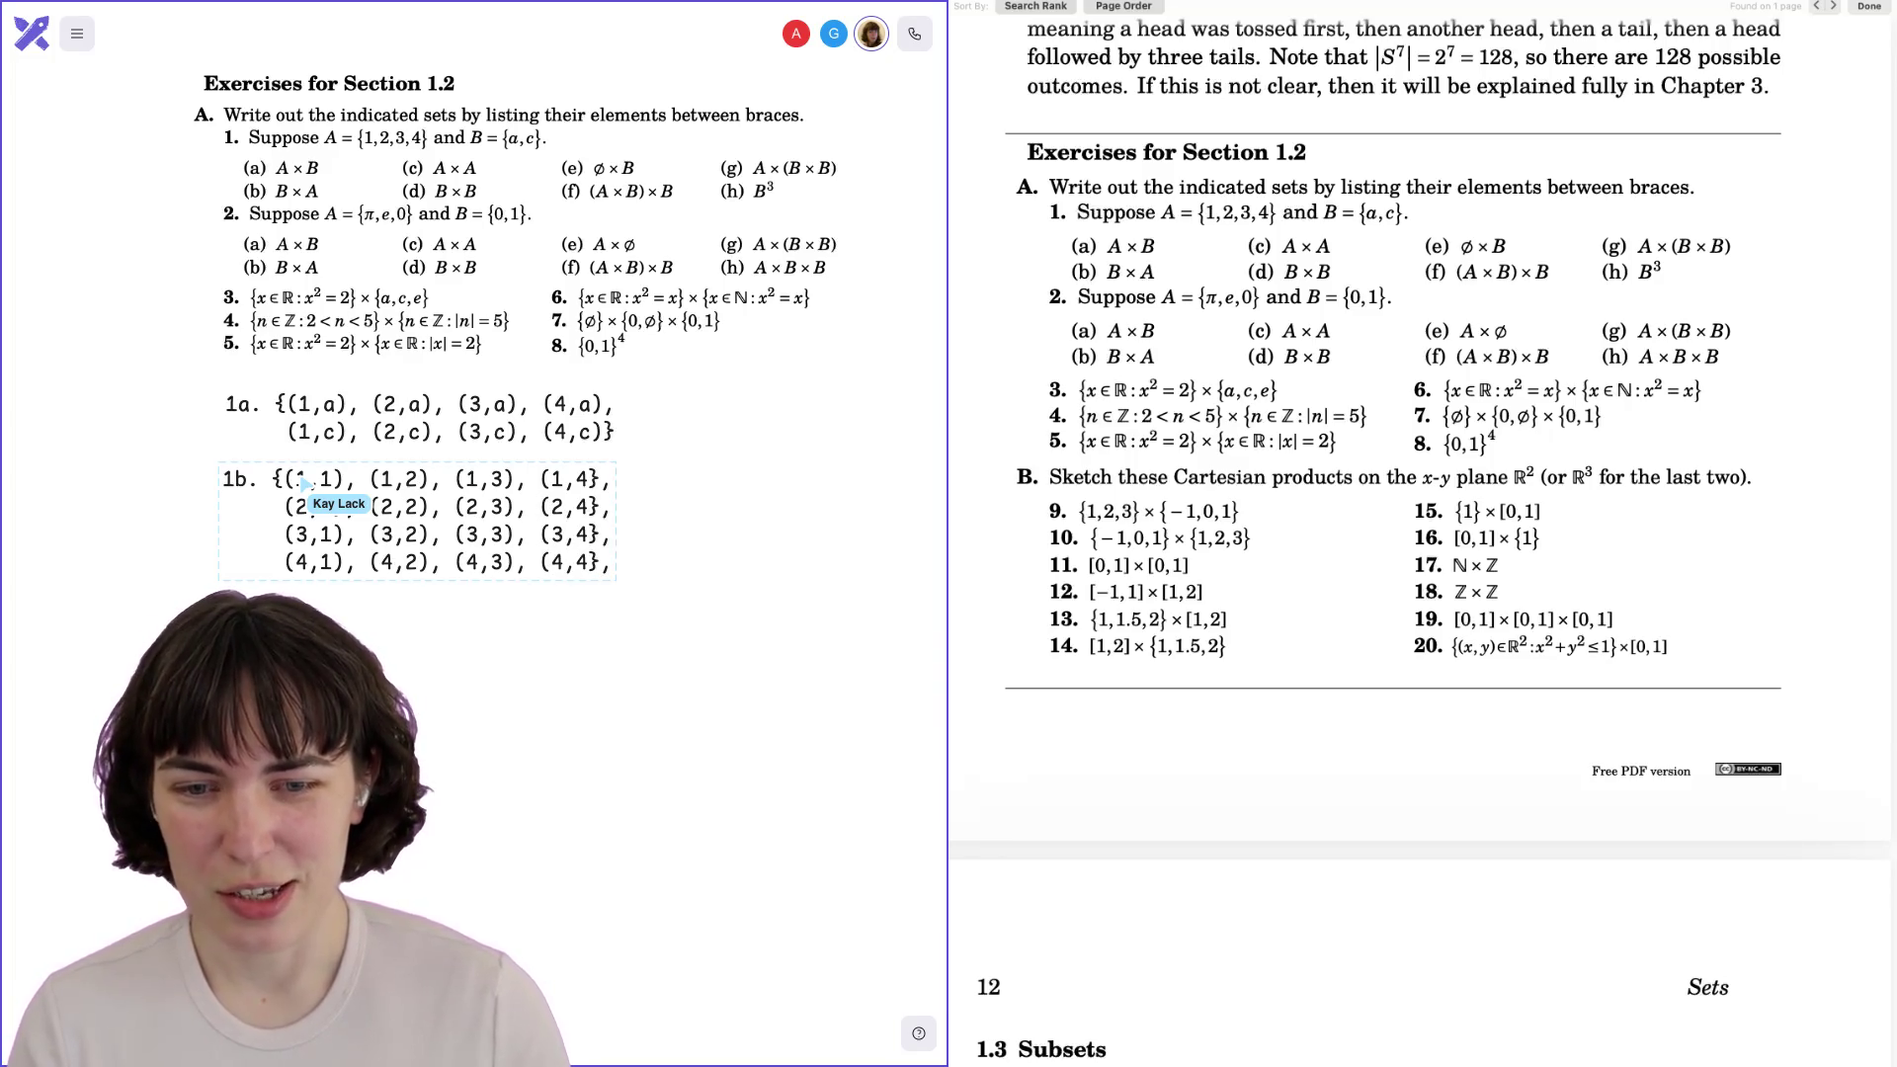
key(BackSpace)
text())
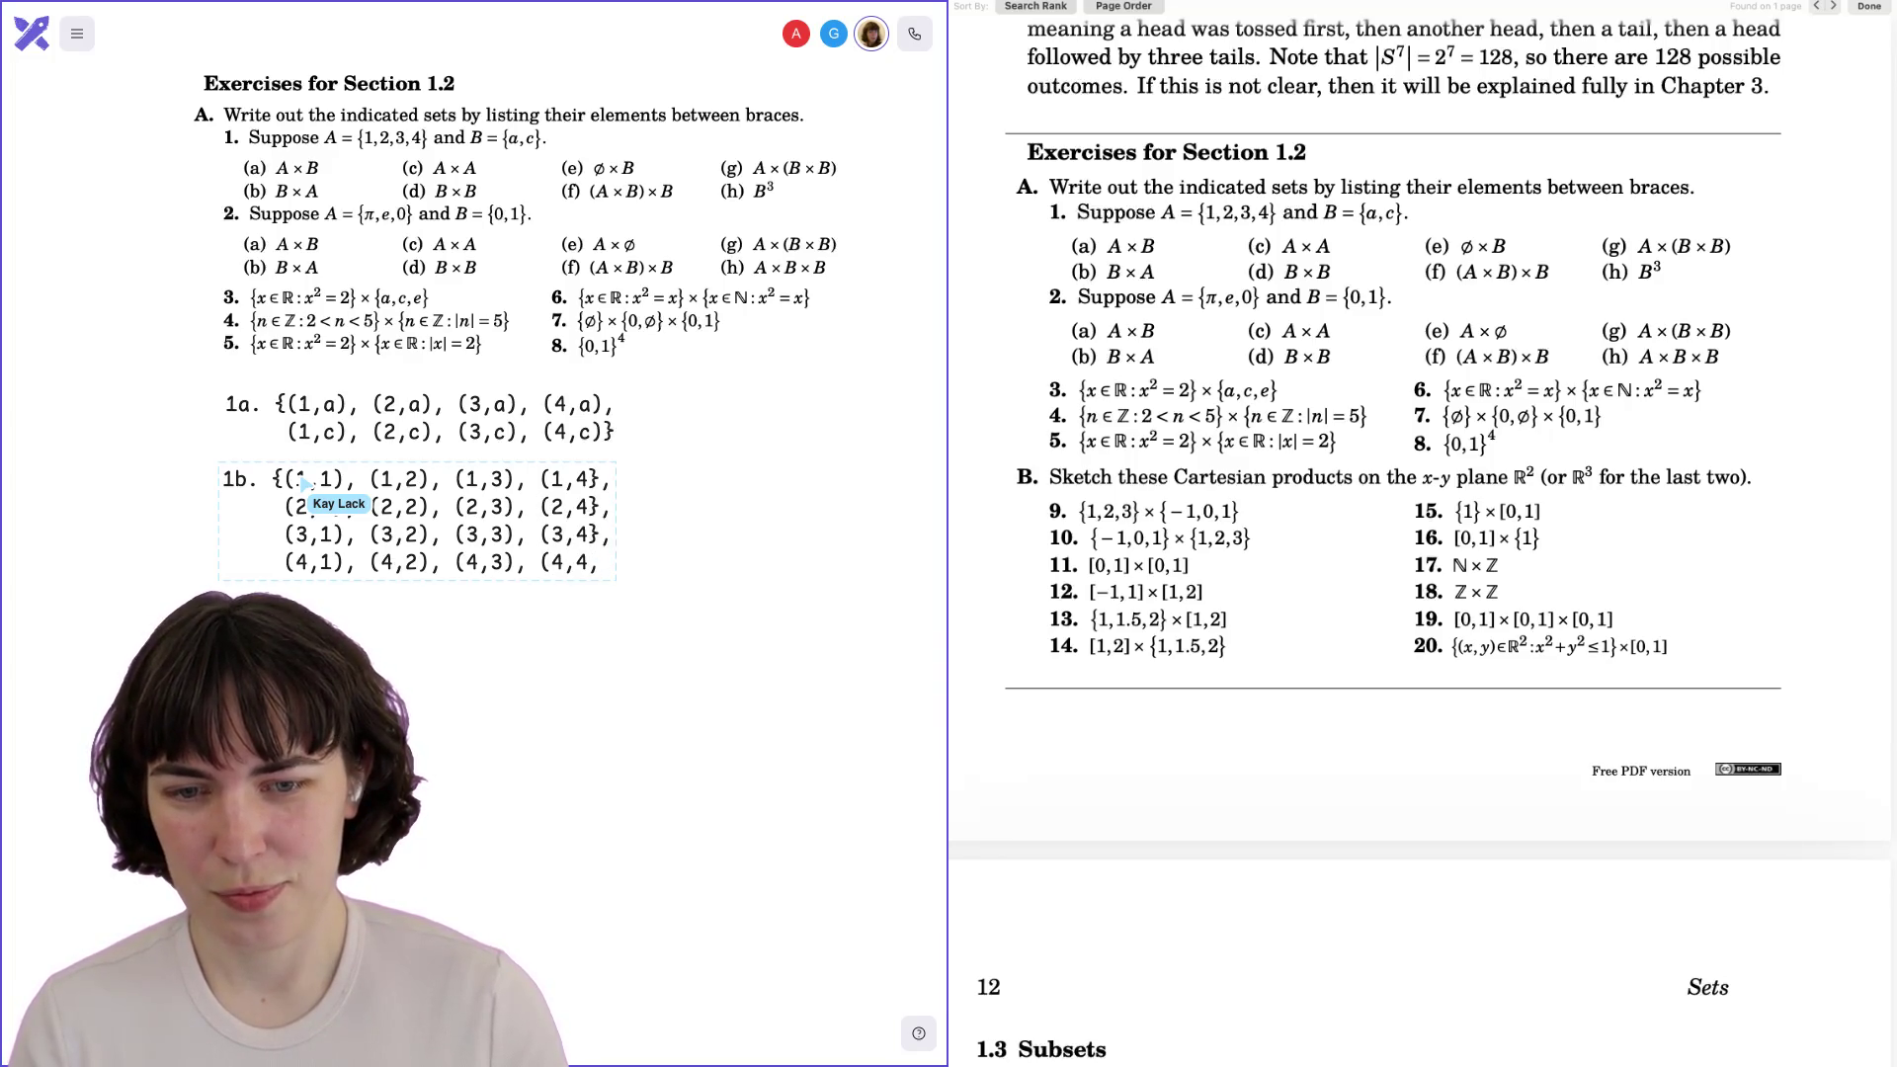
key(Up)
key(BackSpace)
text())
key(Up)
key(BackSpace)
text())
key(Up)
key(BackSpace)
text())
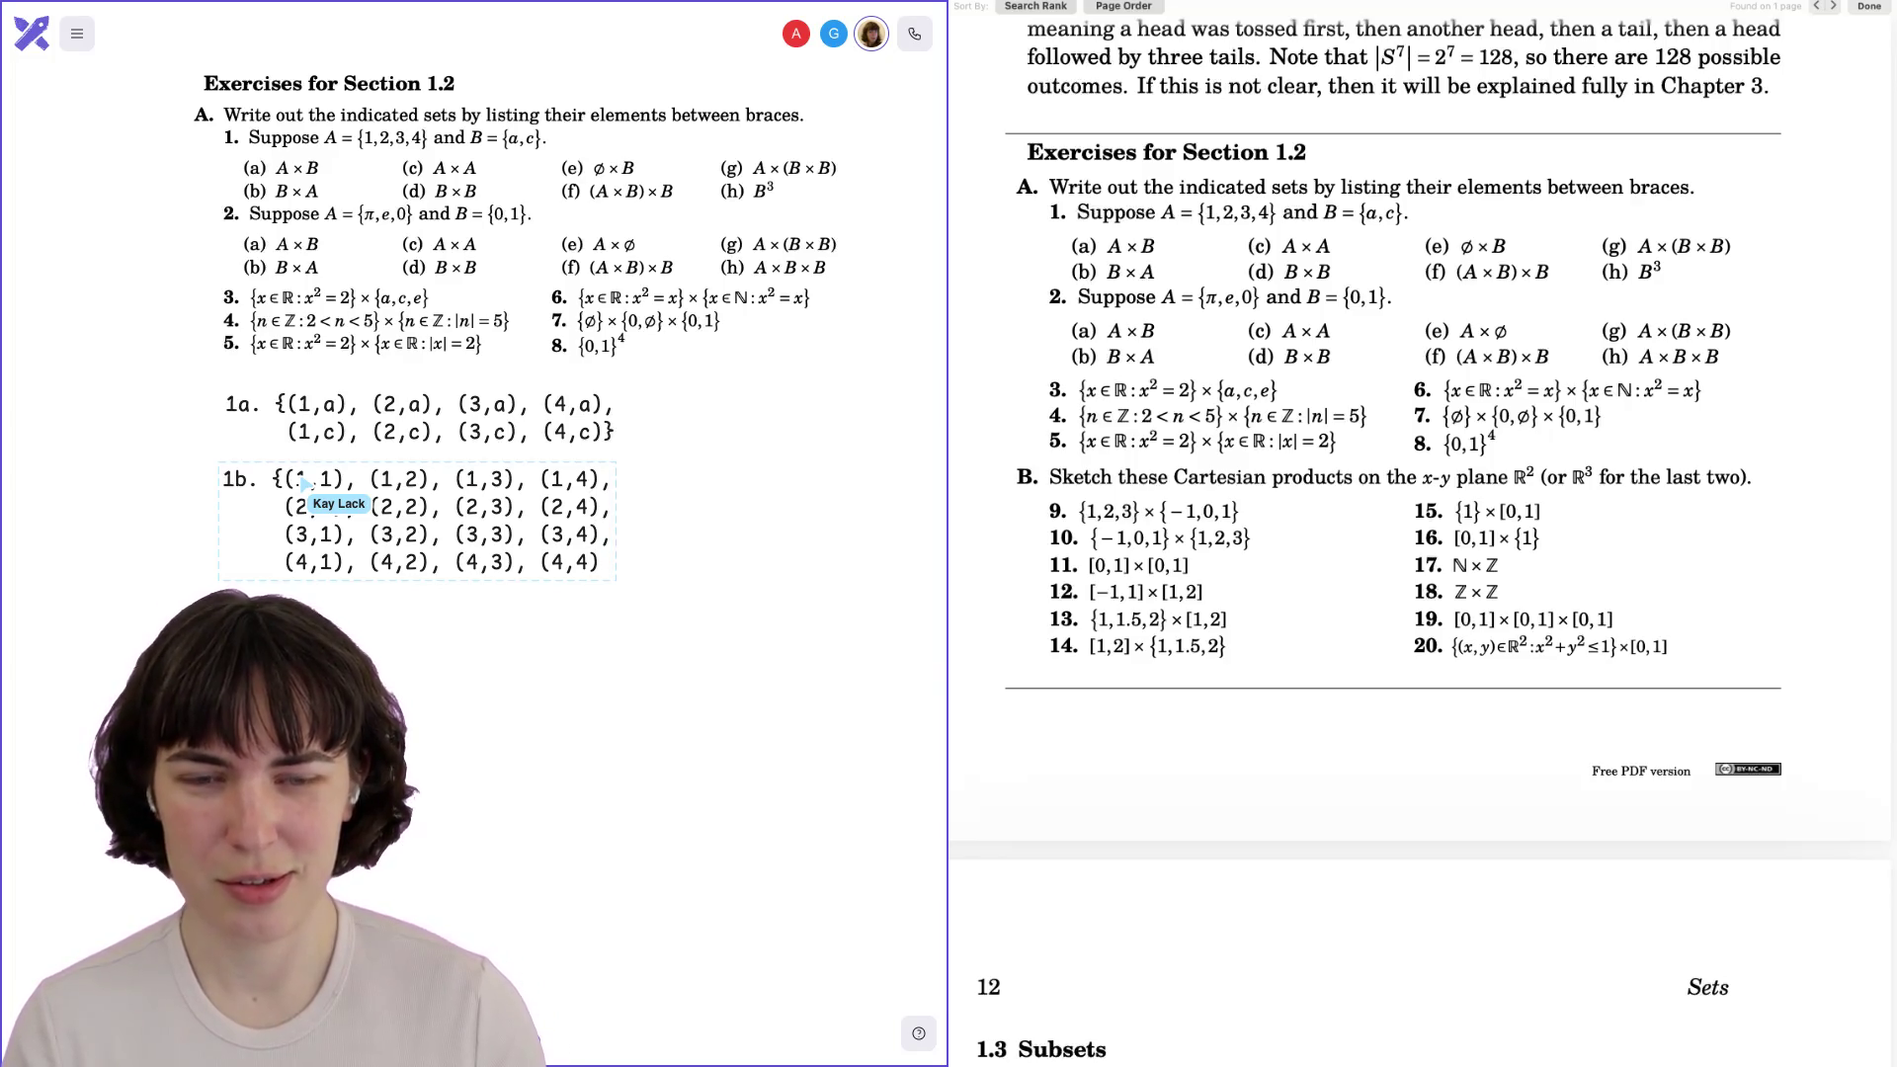
key(Down)
key(Down)
key(Down)
key(Delete)
text(})
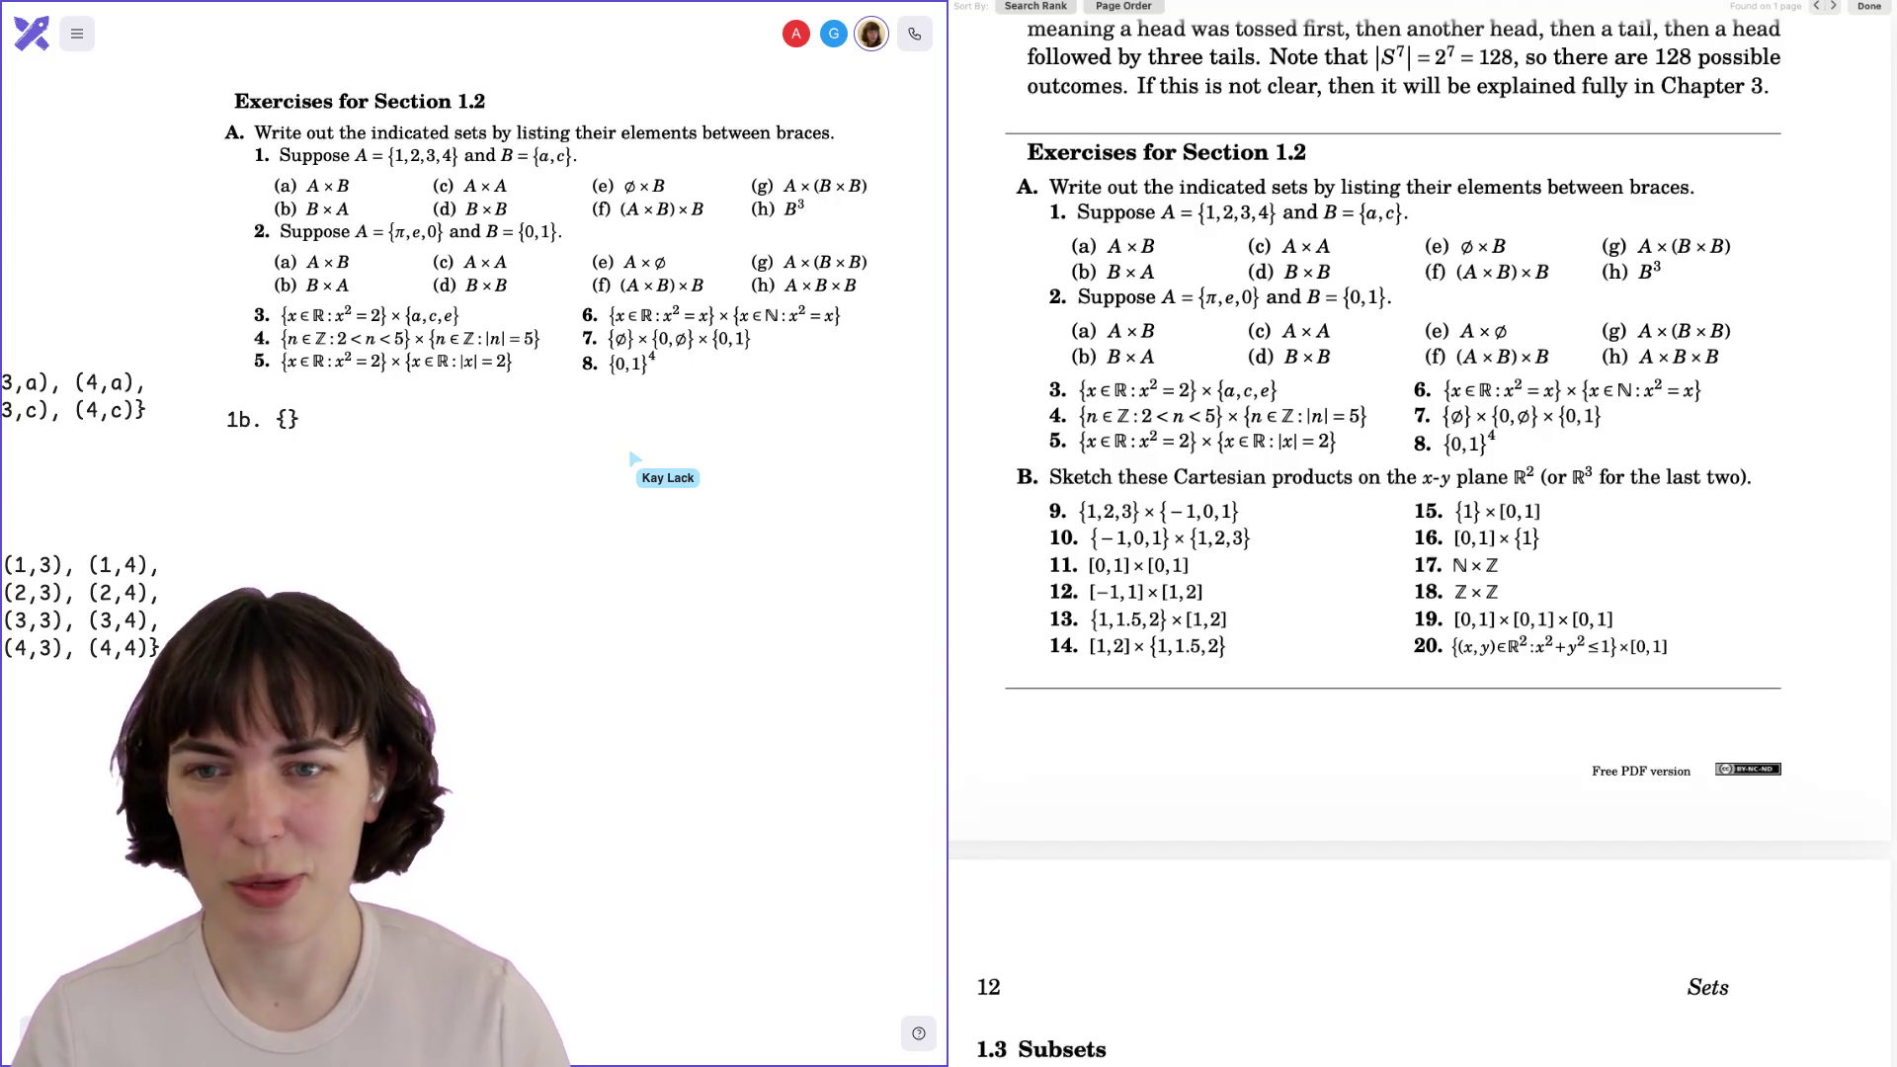
Extend the 1b set onto a second line with pairs (a,1), (a,2), (a,3), (a,4).
scroll(474, 395, left, 10)
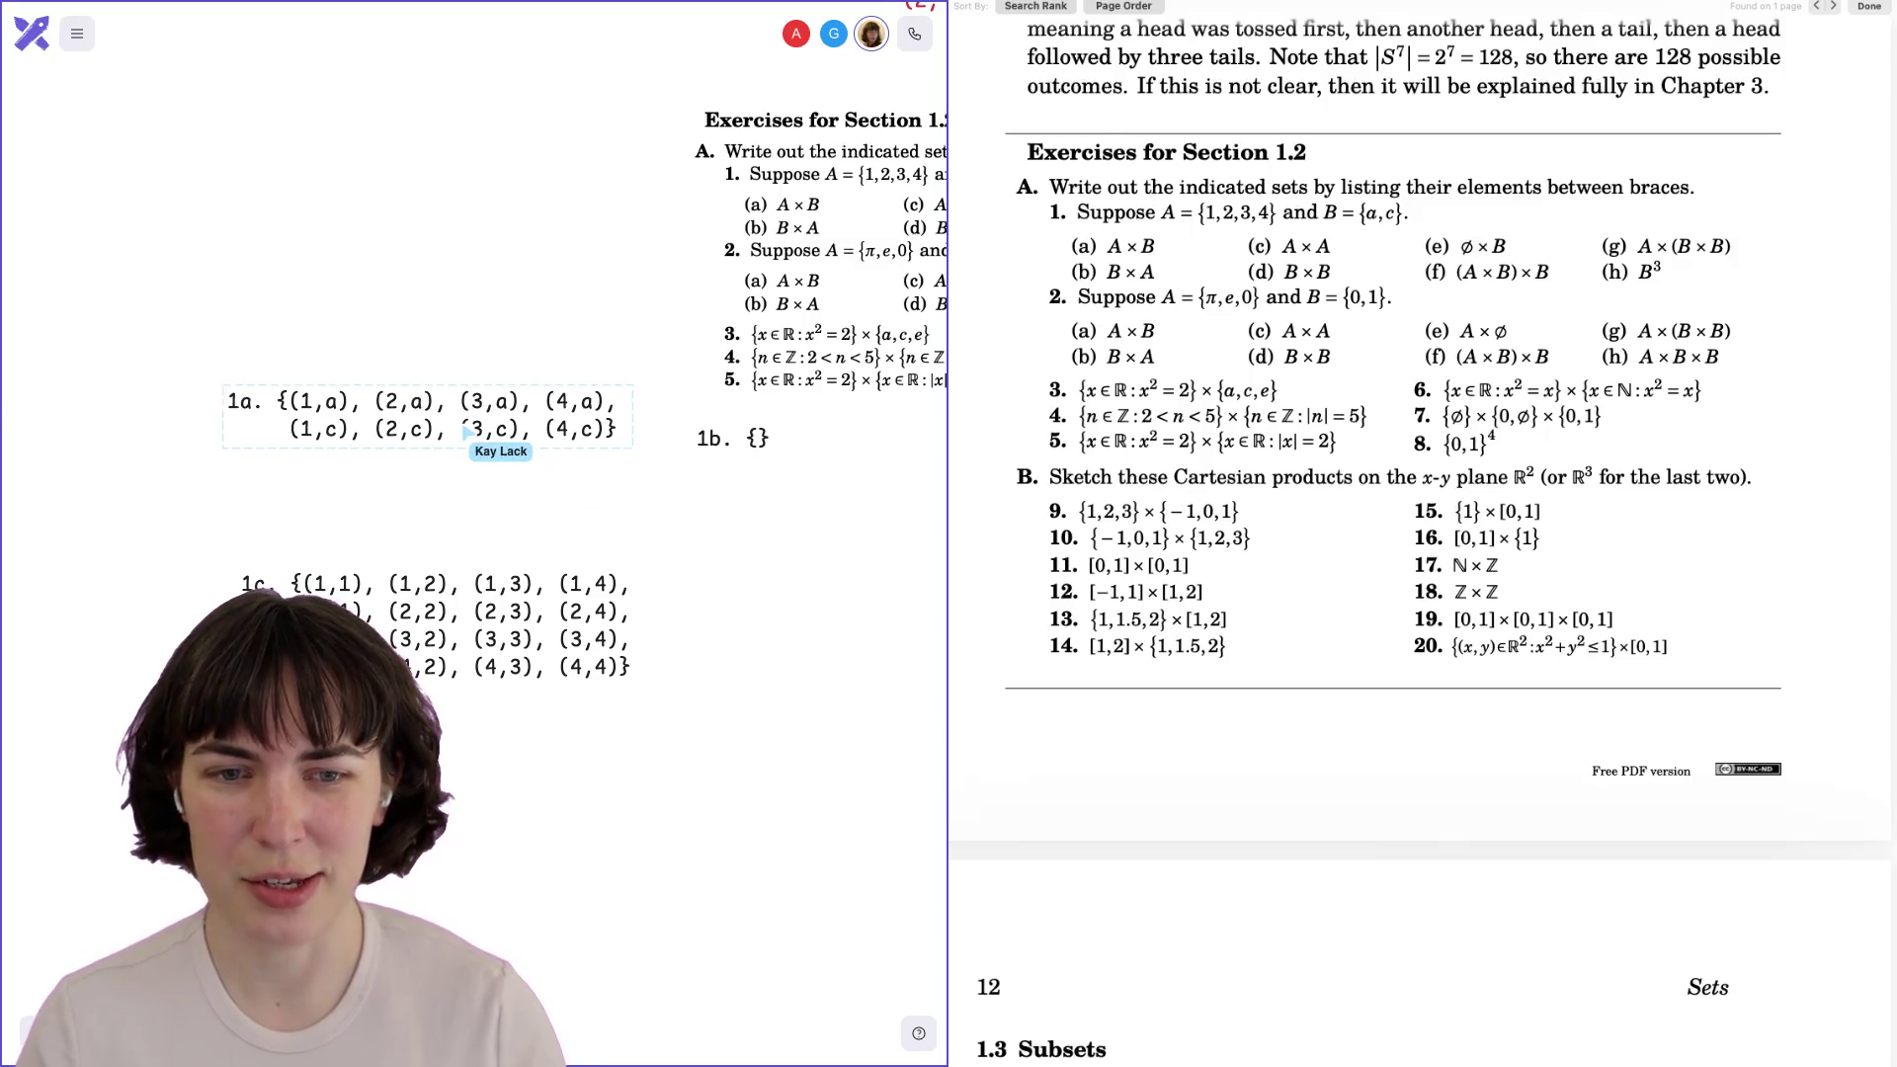
scroll(474, 396, right, 7)
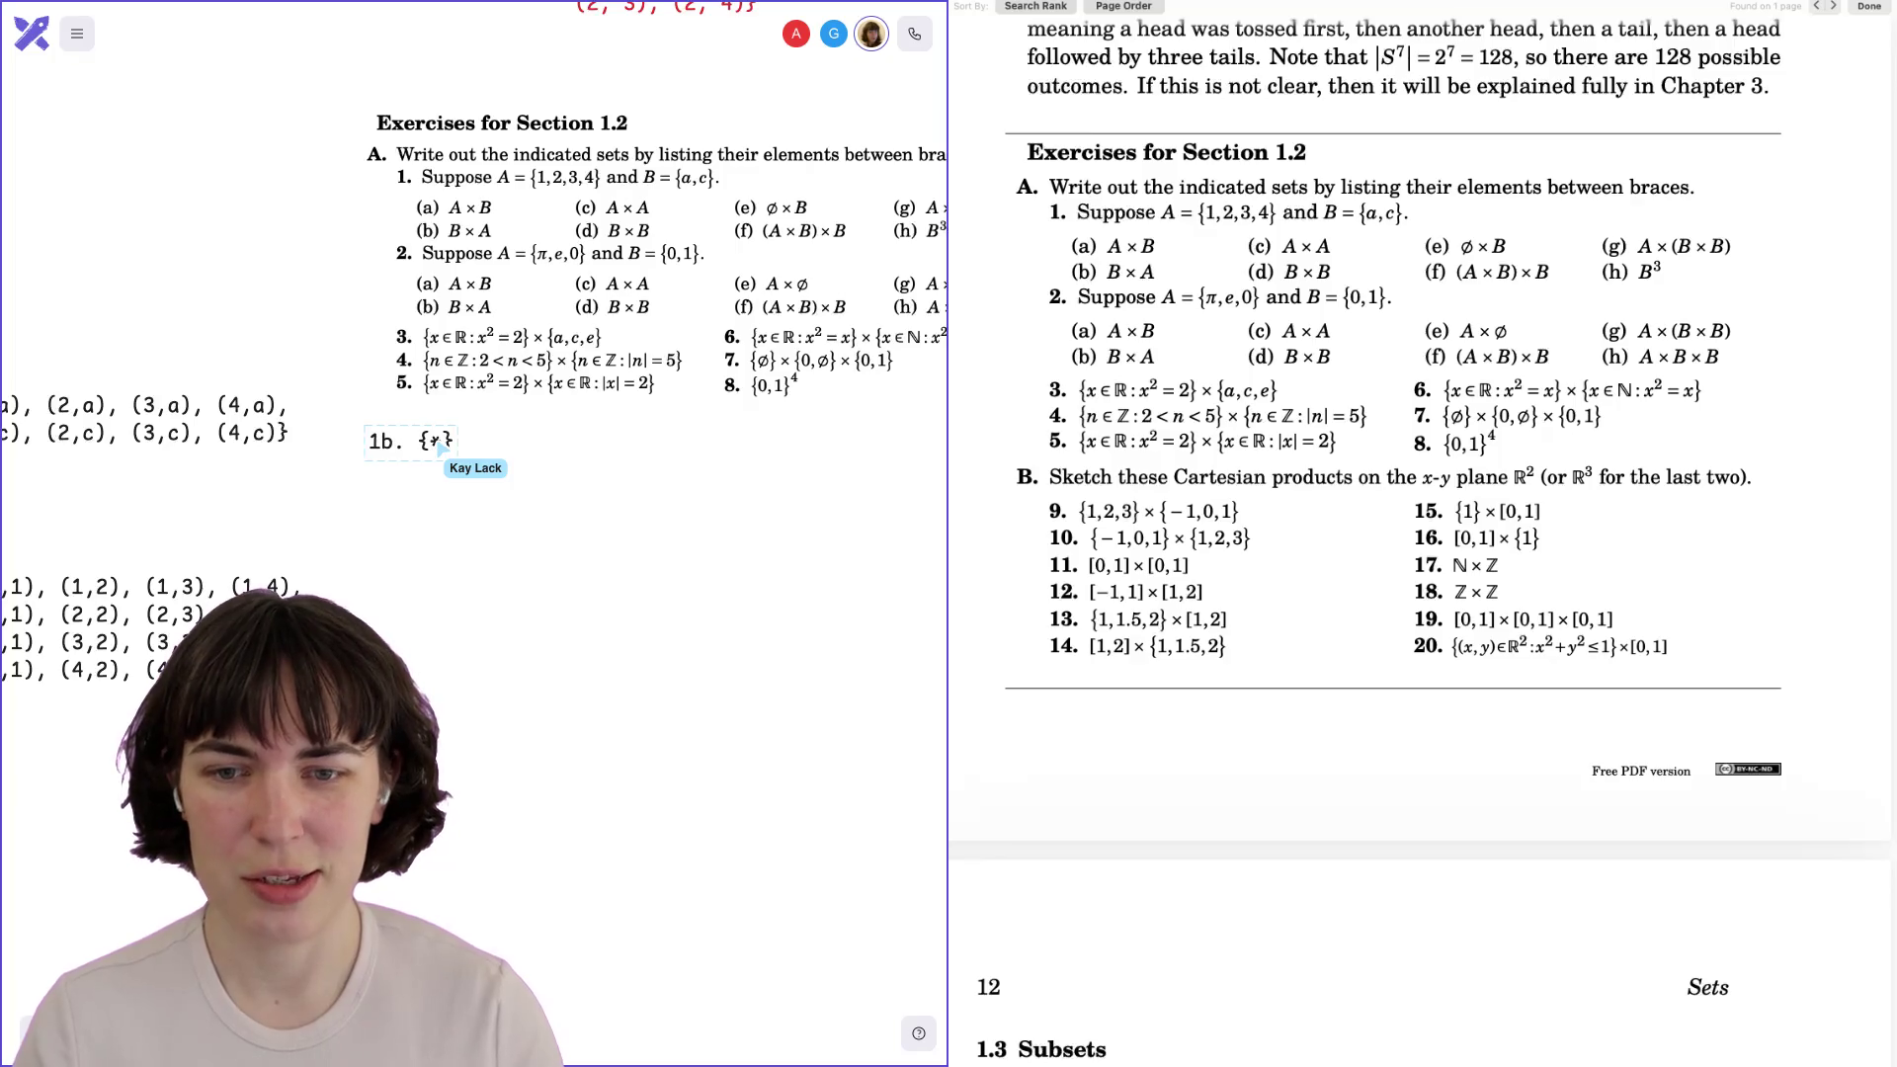
scroll(474, 396, right, 1)
scroll(475, 396, right, 1)
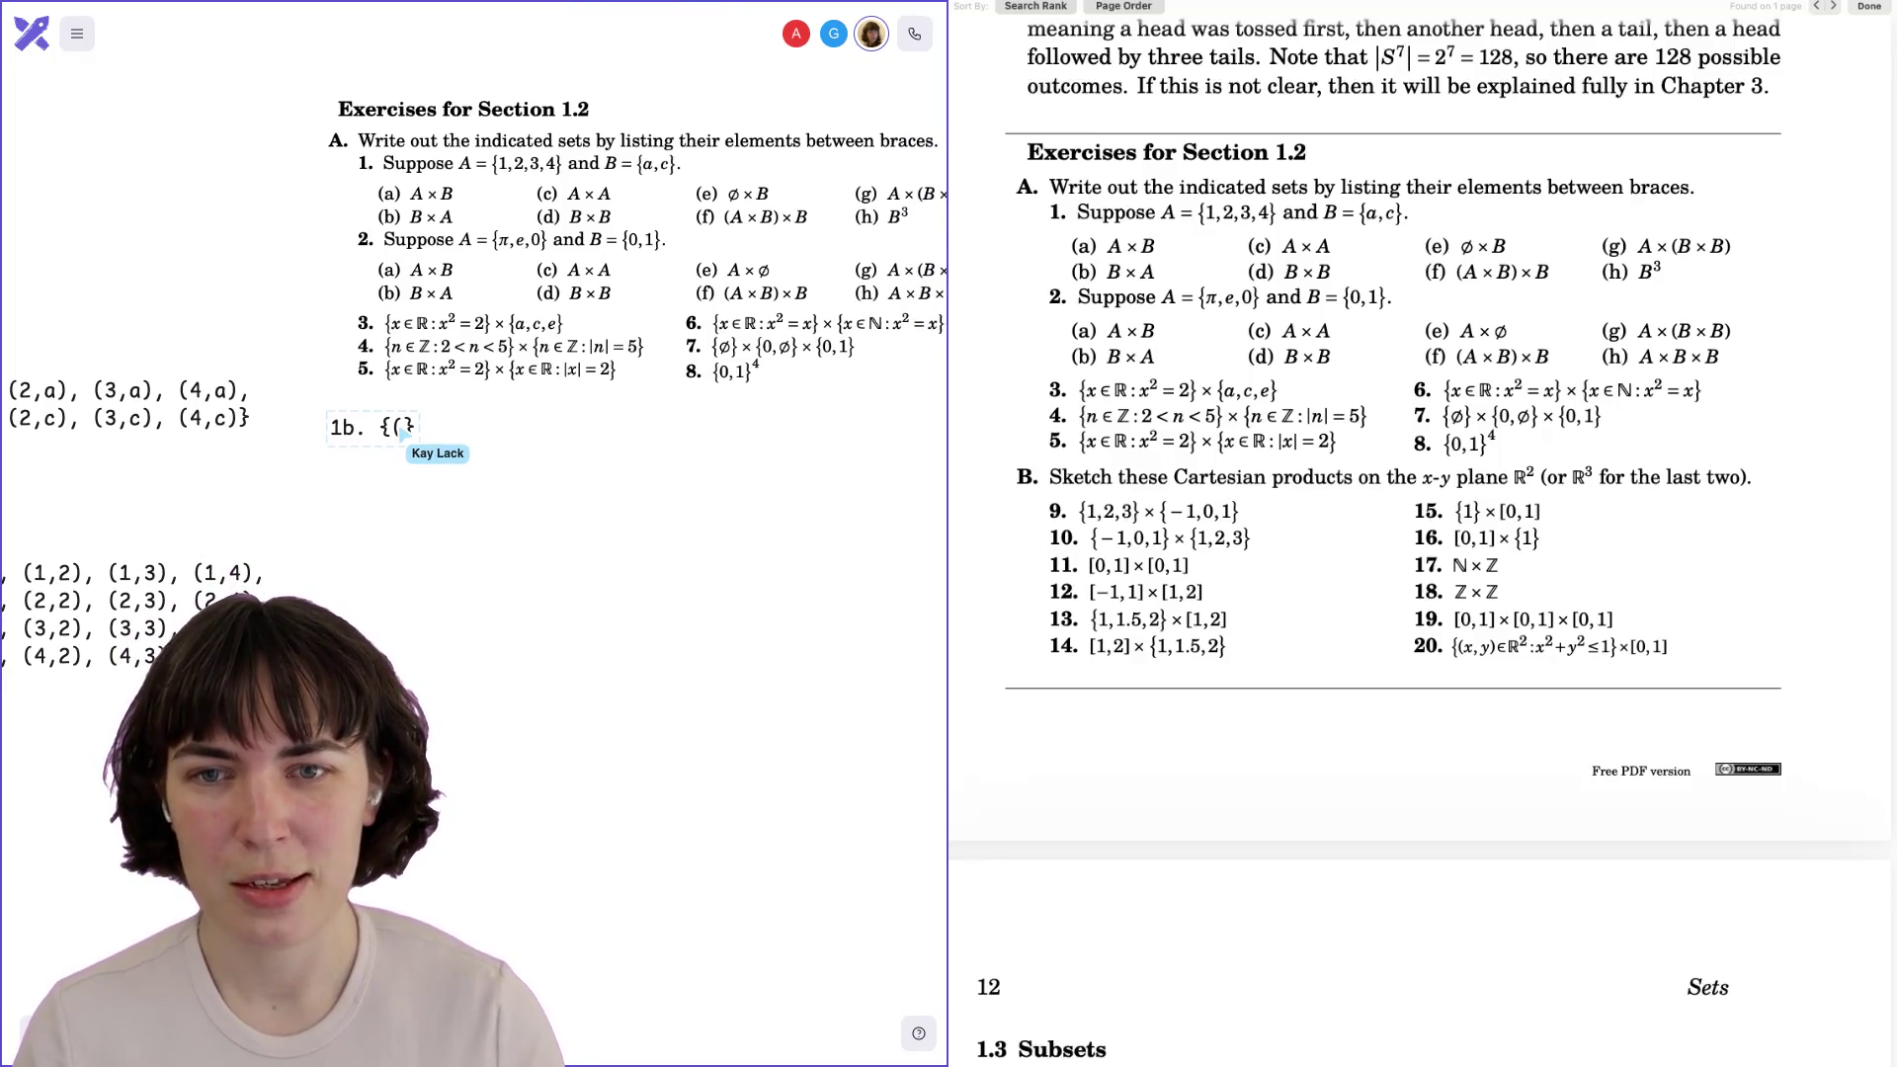
scroll(474, 395, right, 3)
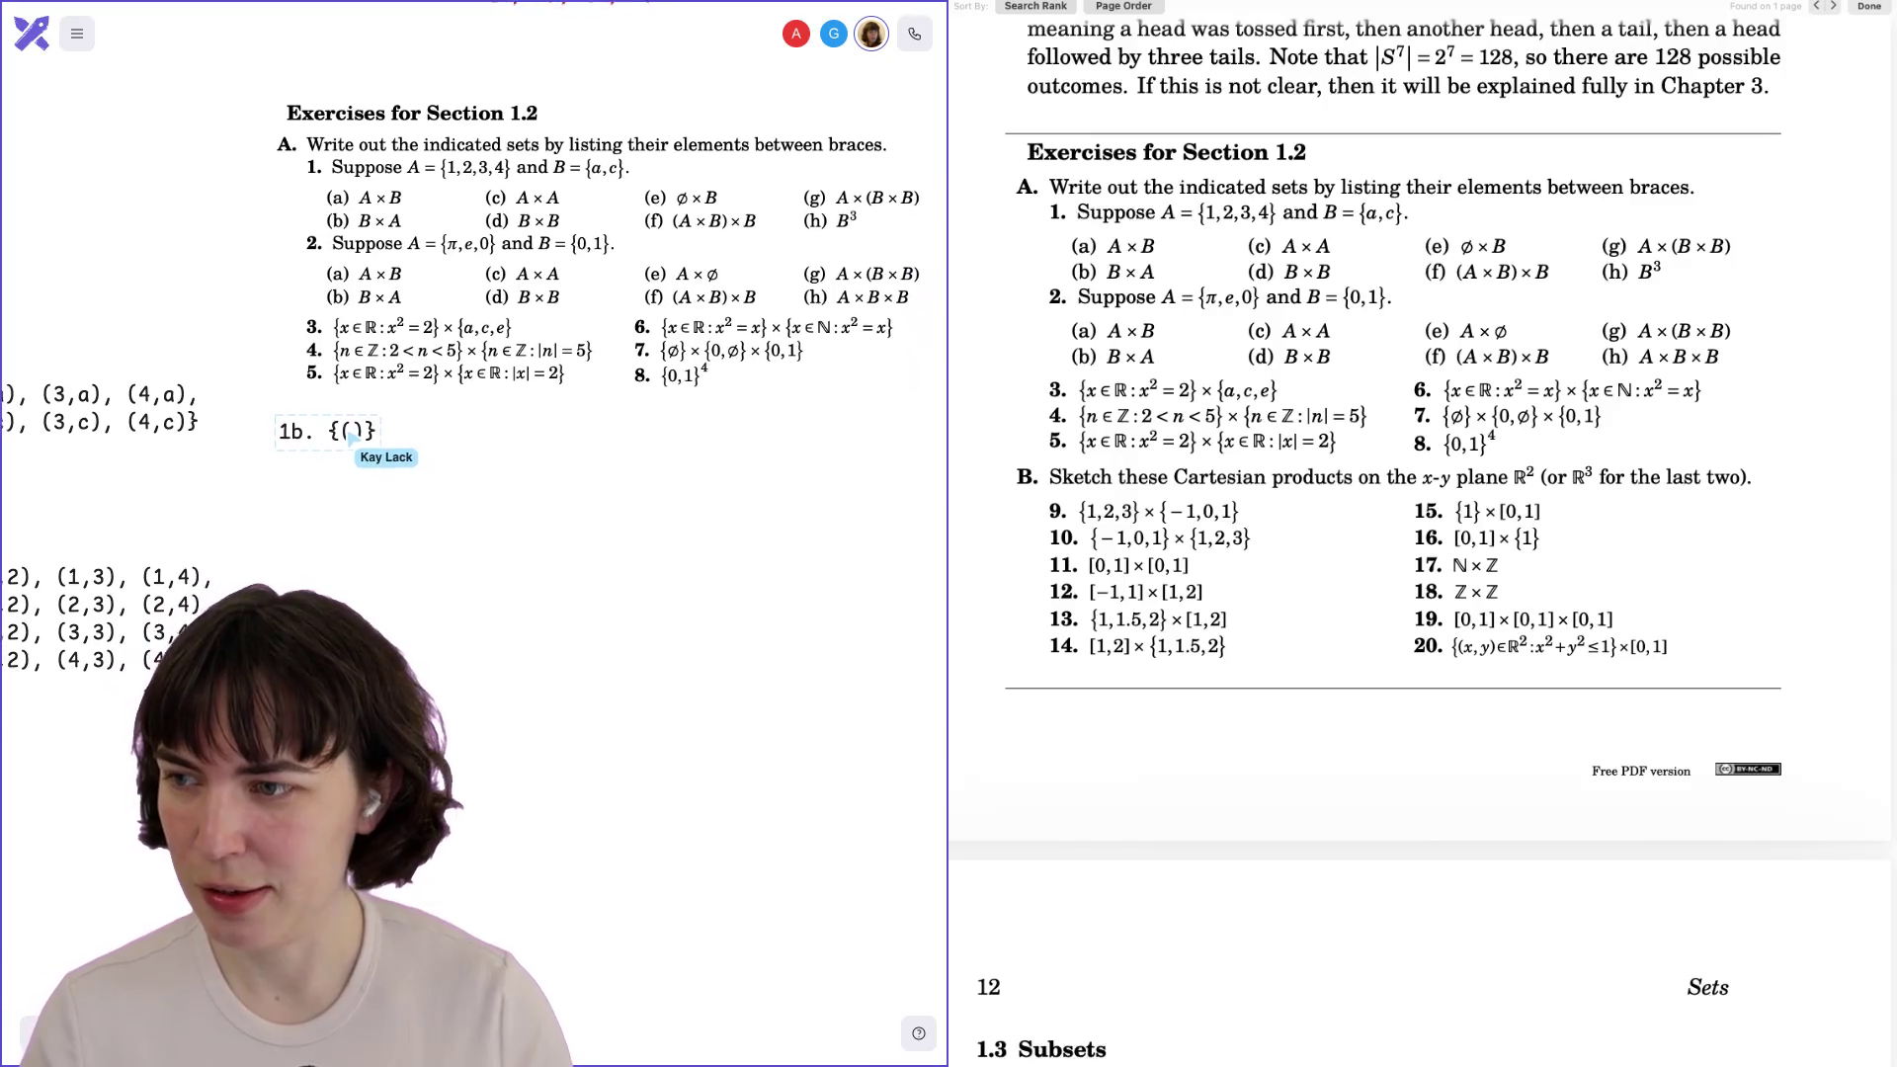
scroll(475, 395, down, 1)
text(a,1), (a,2), (a,3), (a,4)
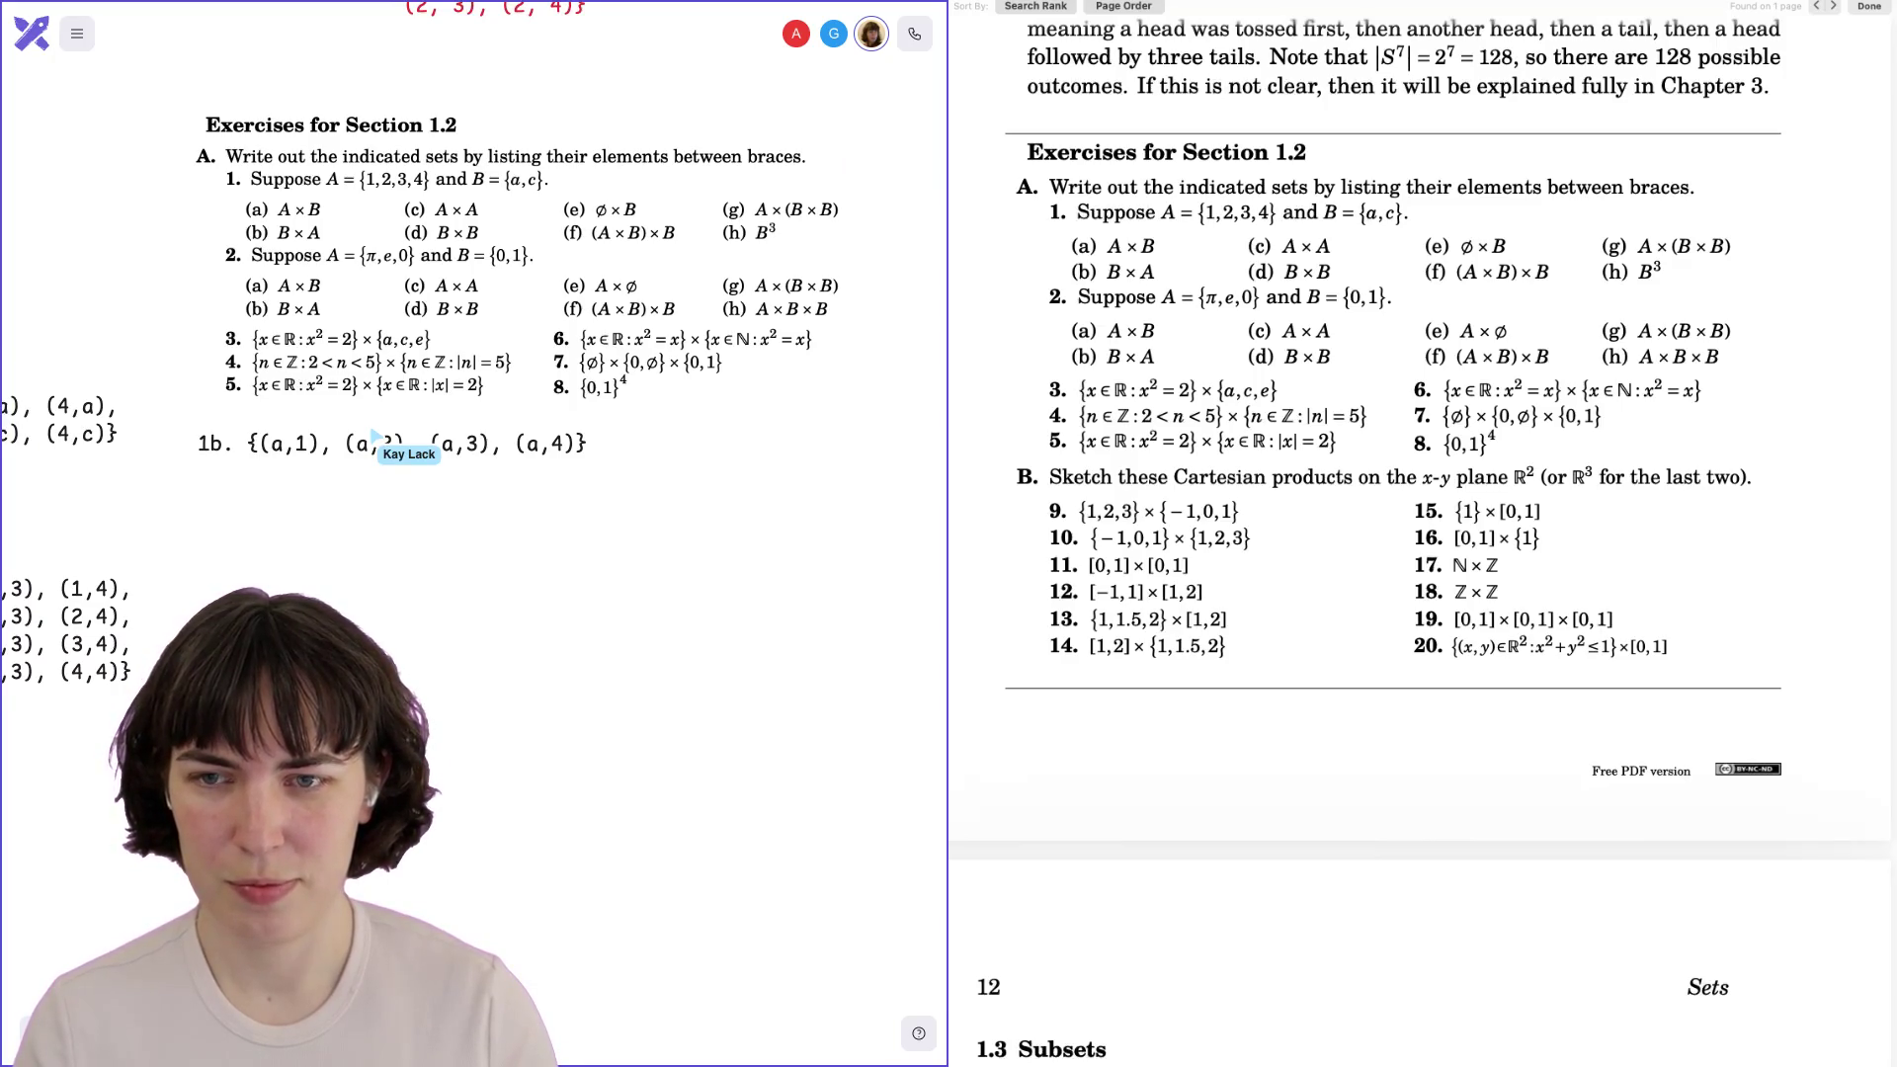
key(BackSpace)
text(,)
key(Return)
text((a,1), (a,2), (a,3), (a,4)})
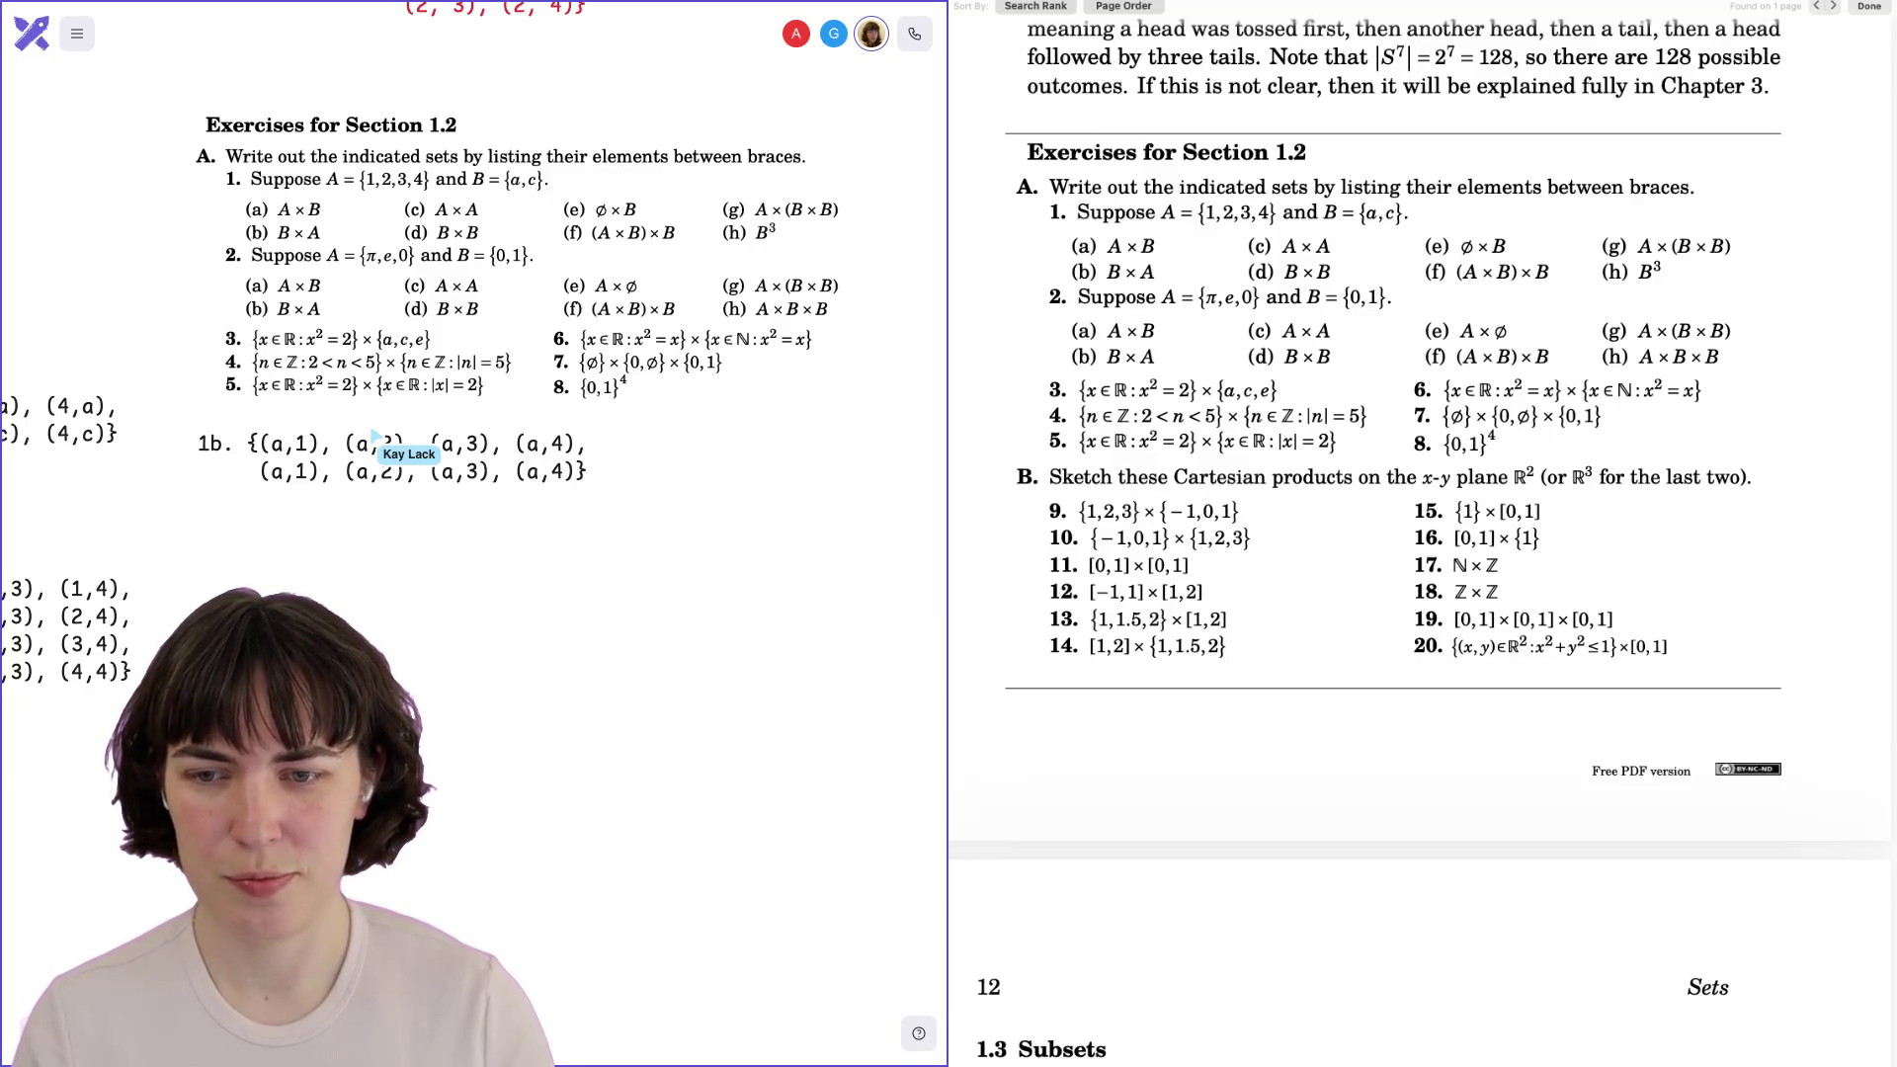
Change the second line's pairs to c, starting with (c,1) and (c,2).
key(BackSpace)
text(b)
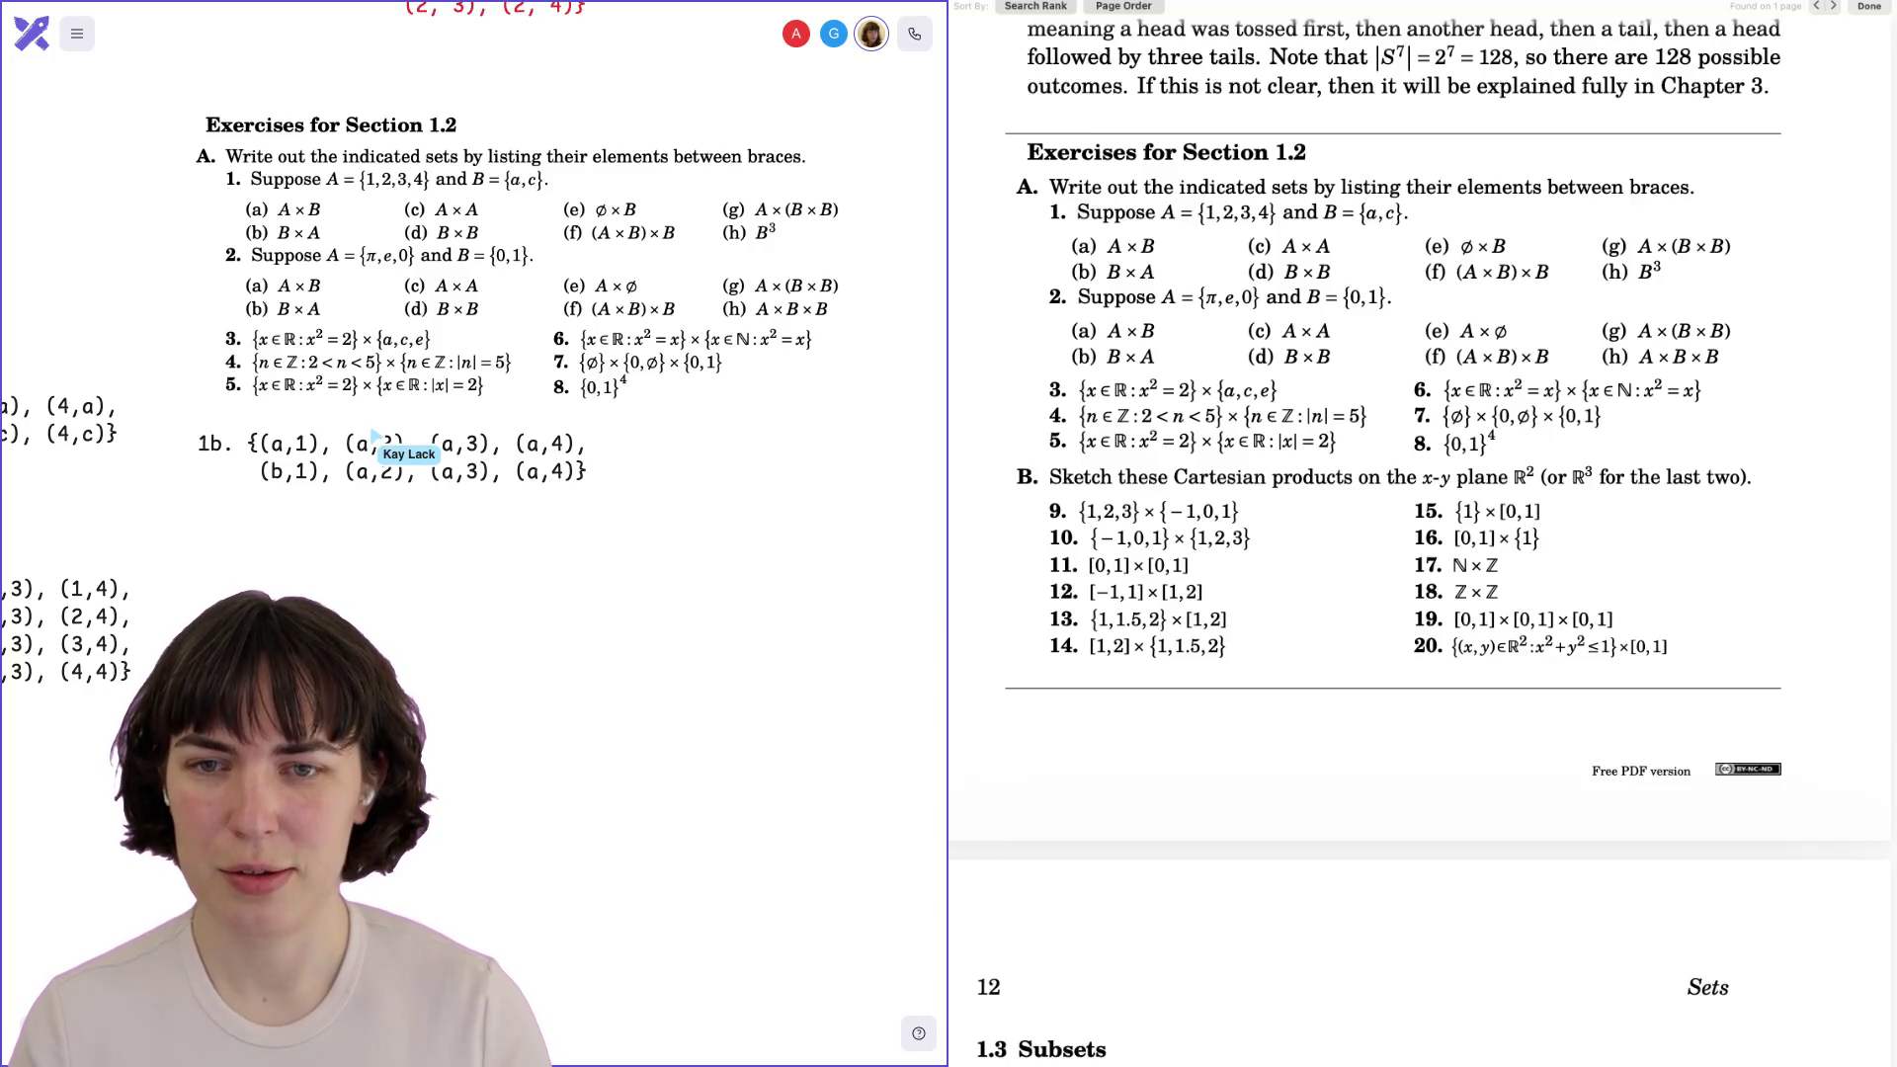
key(BackSpace)
text(c)
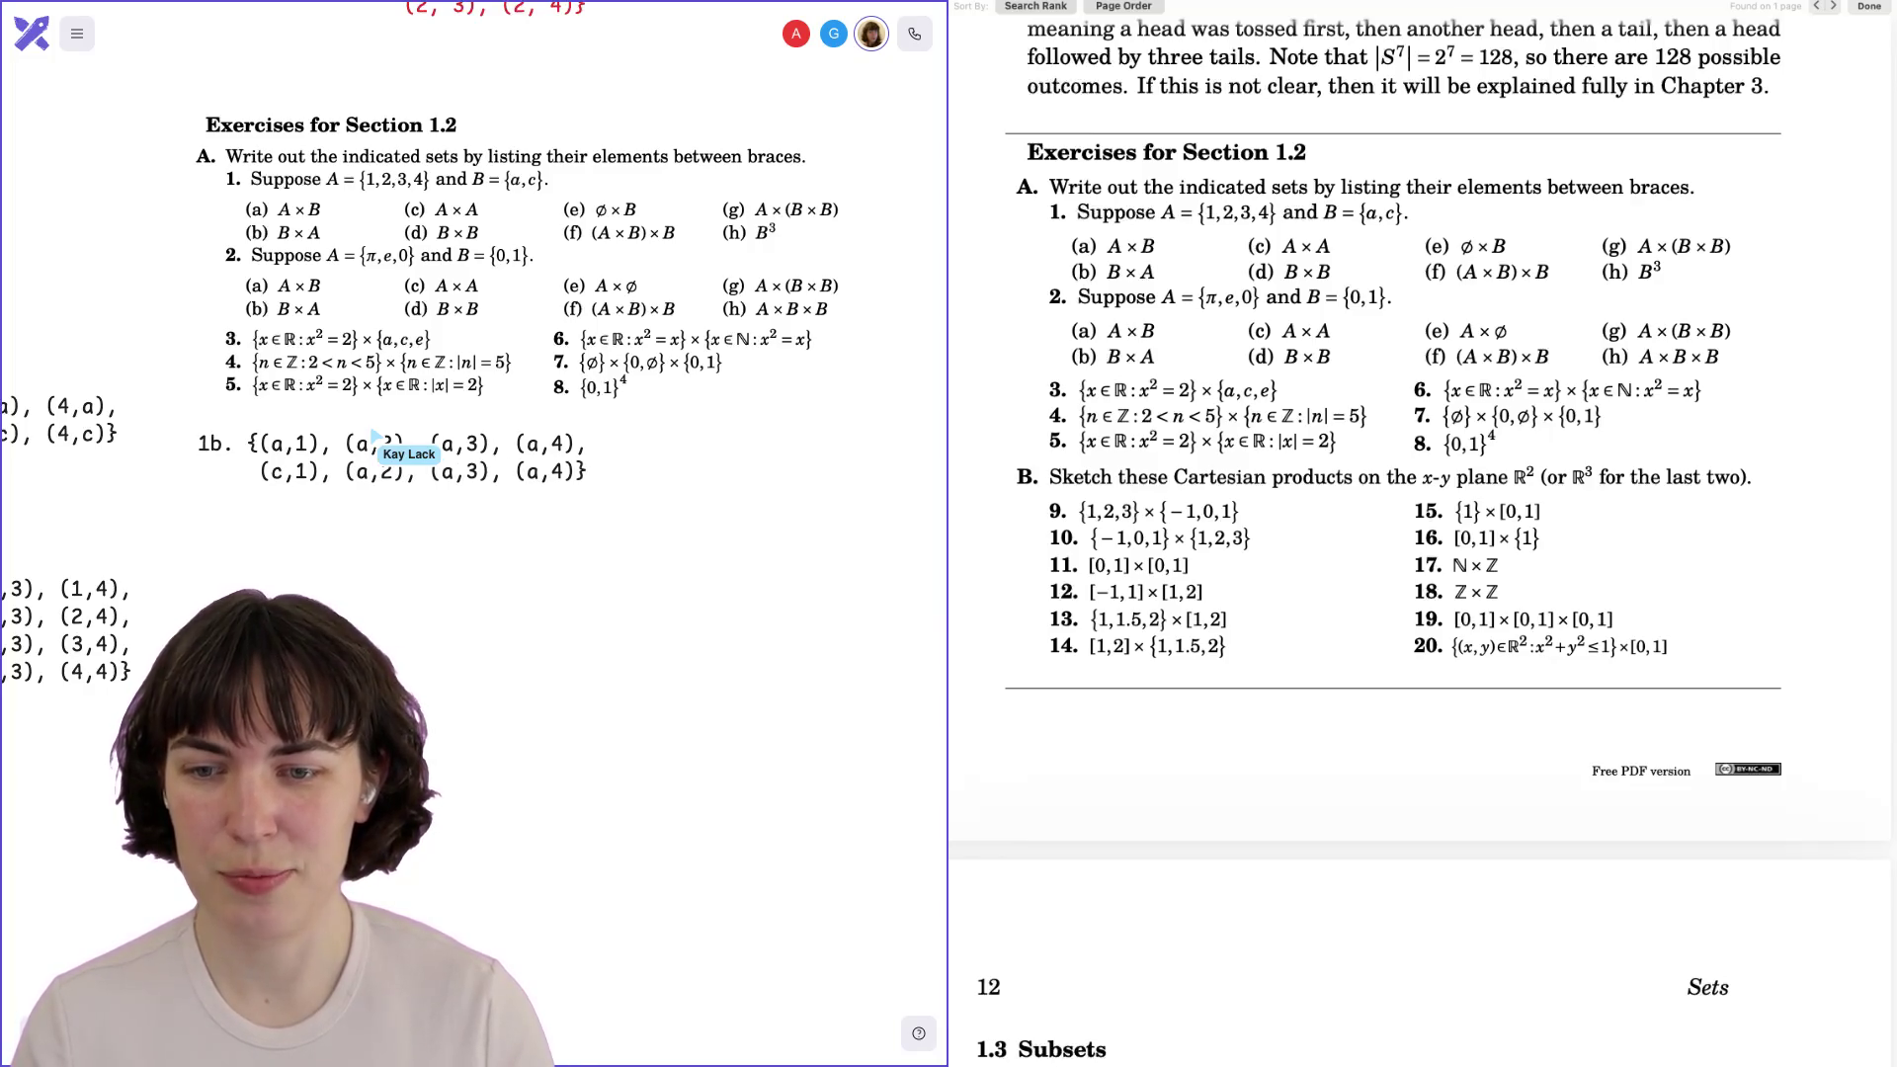
key(BackSpace)
text(c)
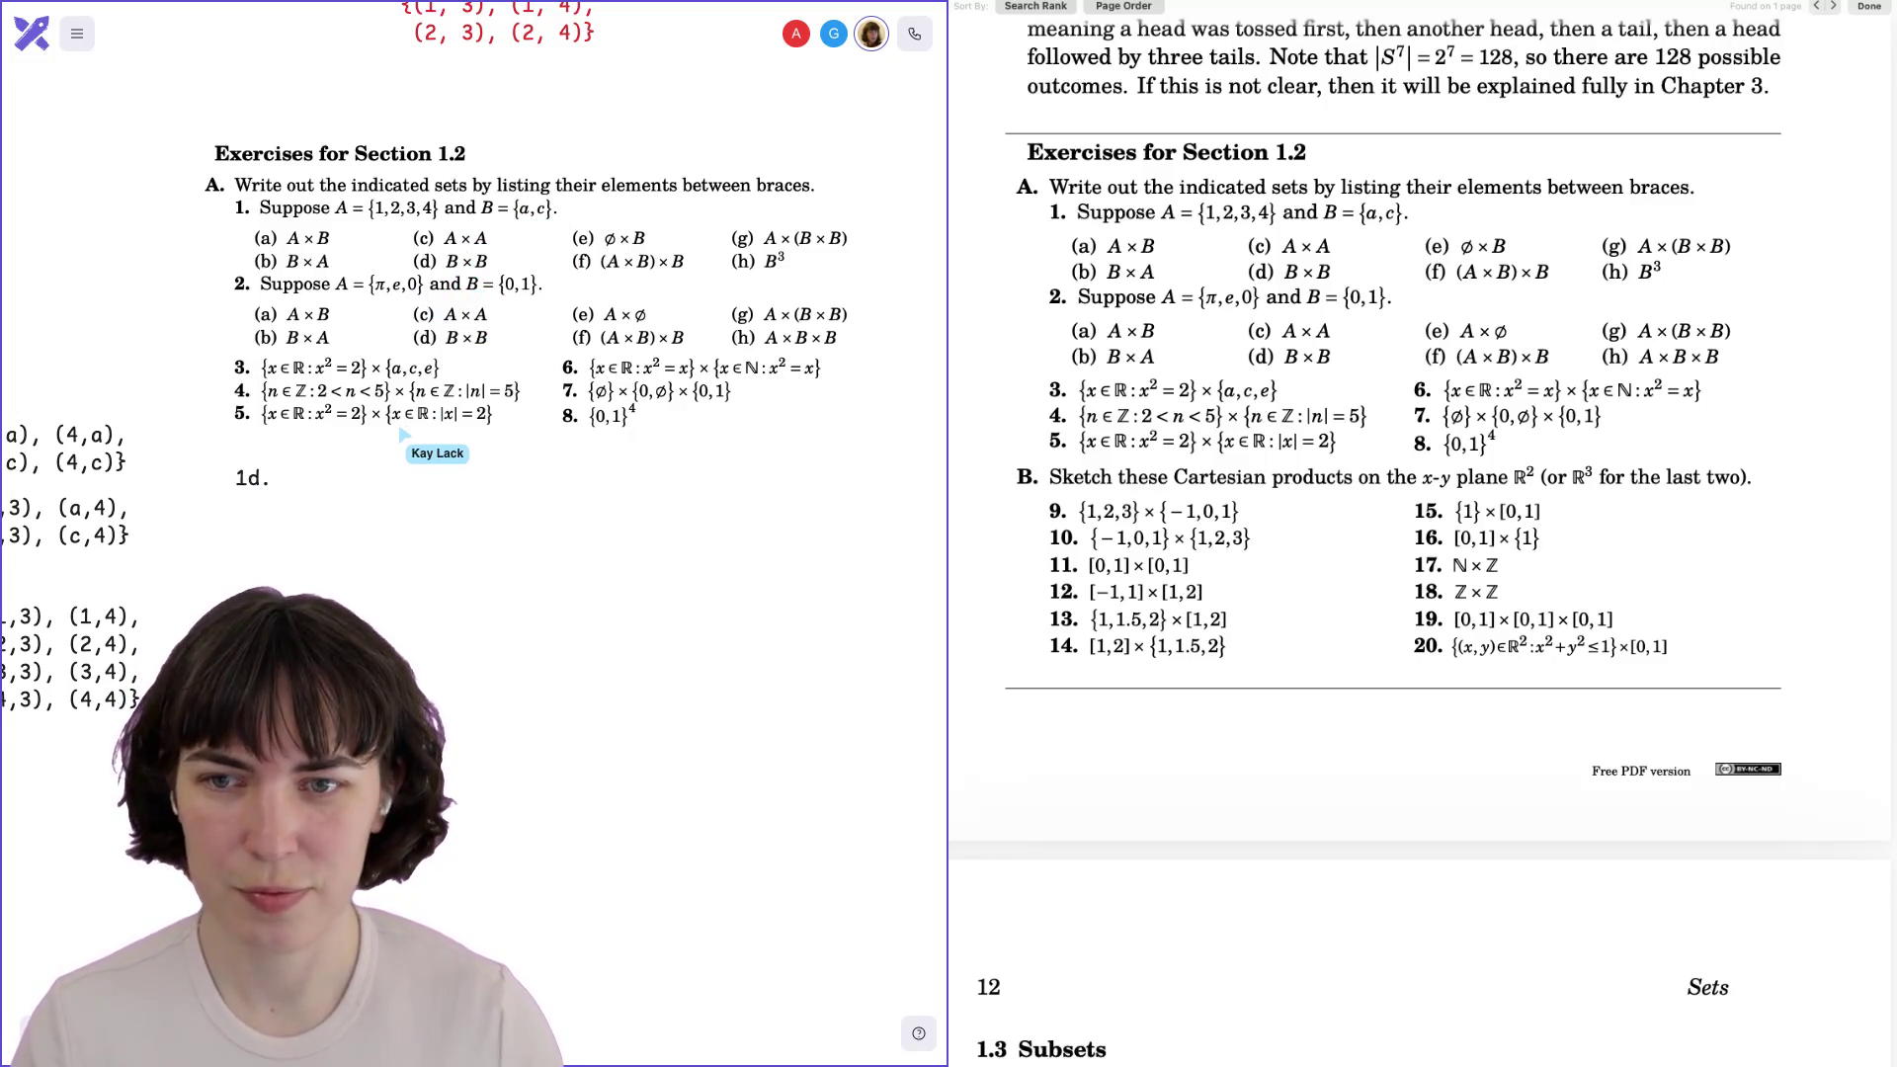
scroll(475, 396, down, 1)
text(f)
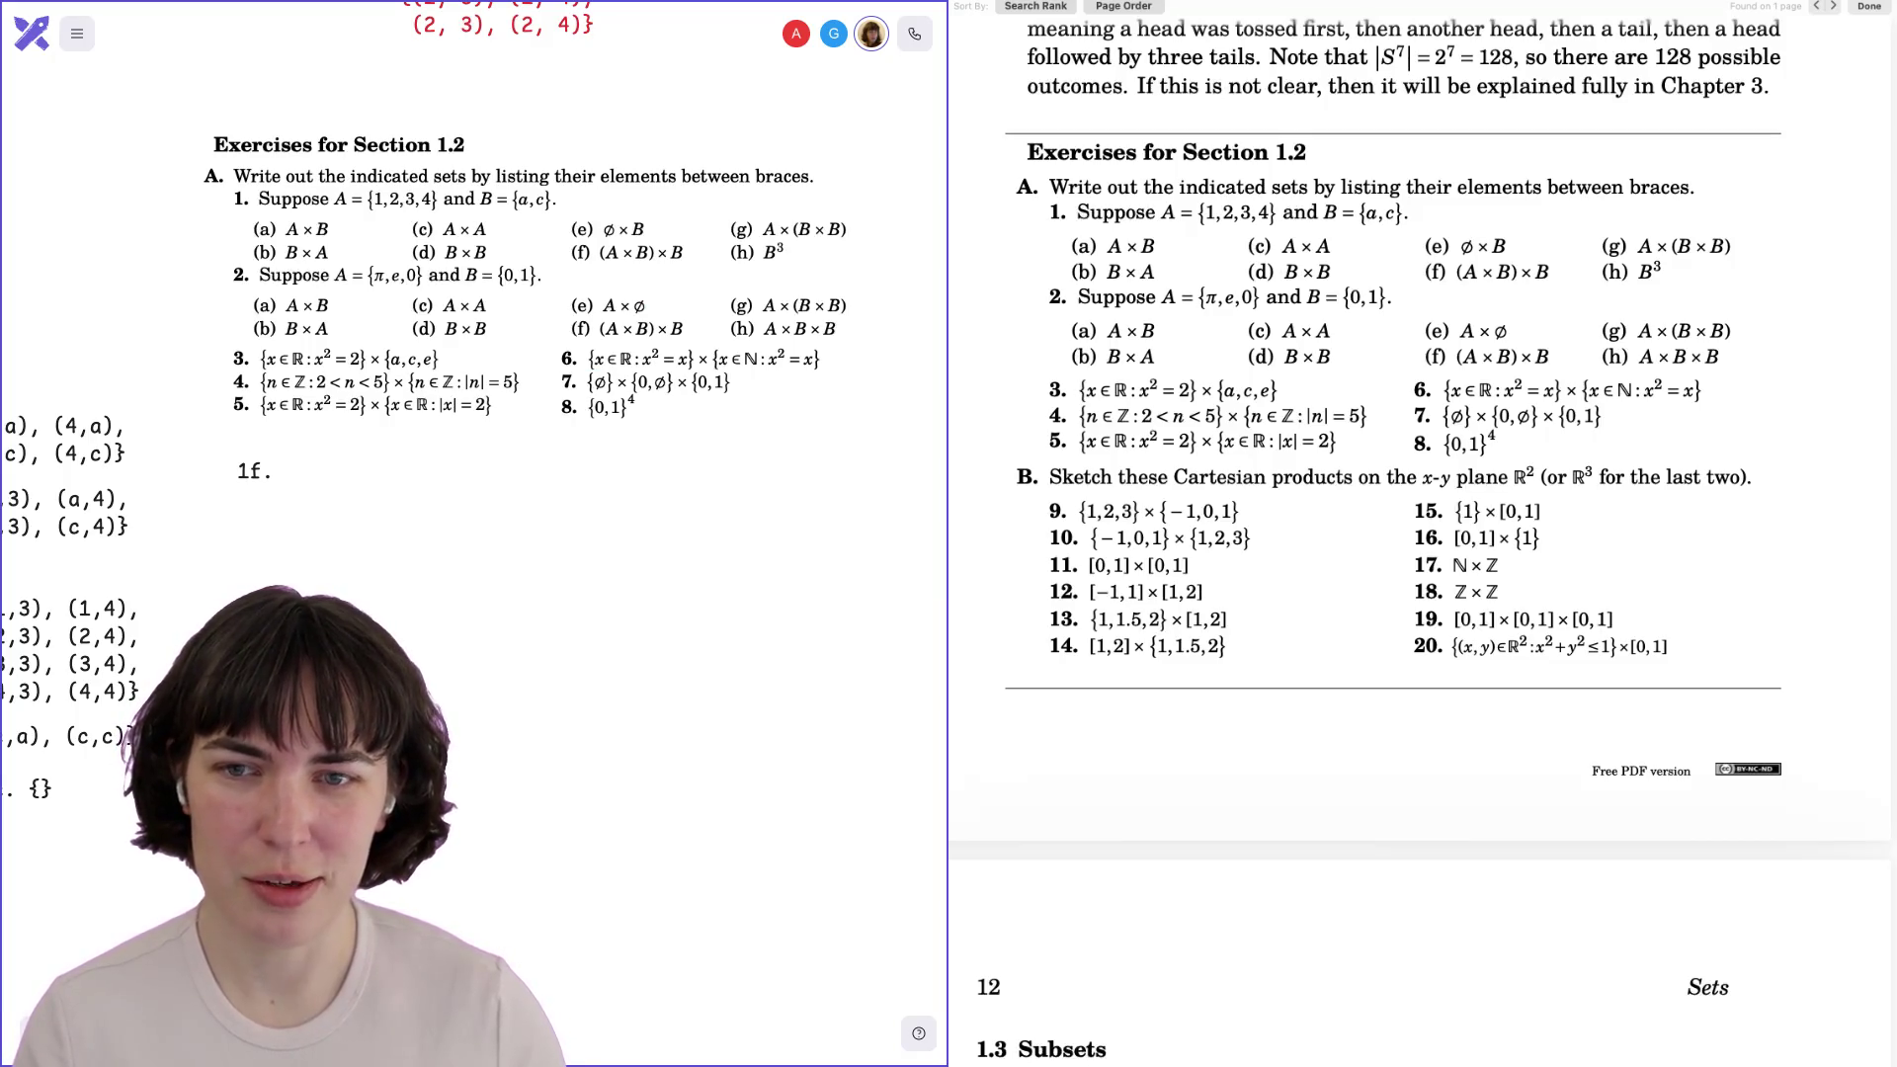
Scroll the board left to bring the exercise and written answers into view.
scroll(474, 533, left, 10)
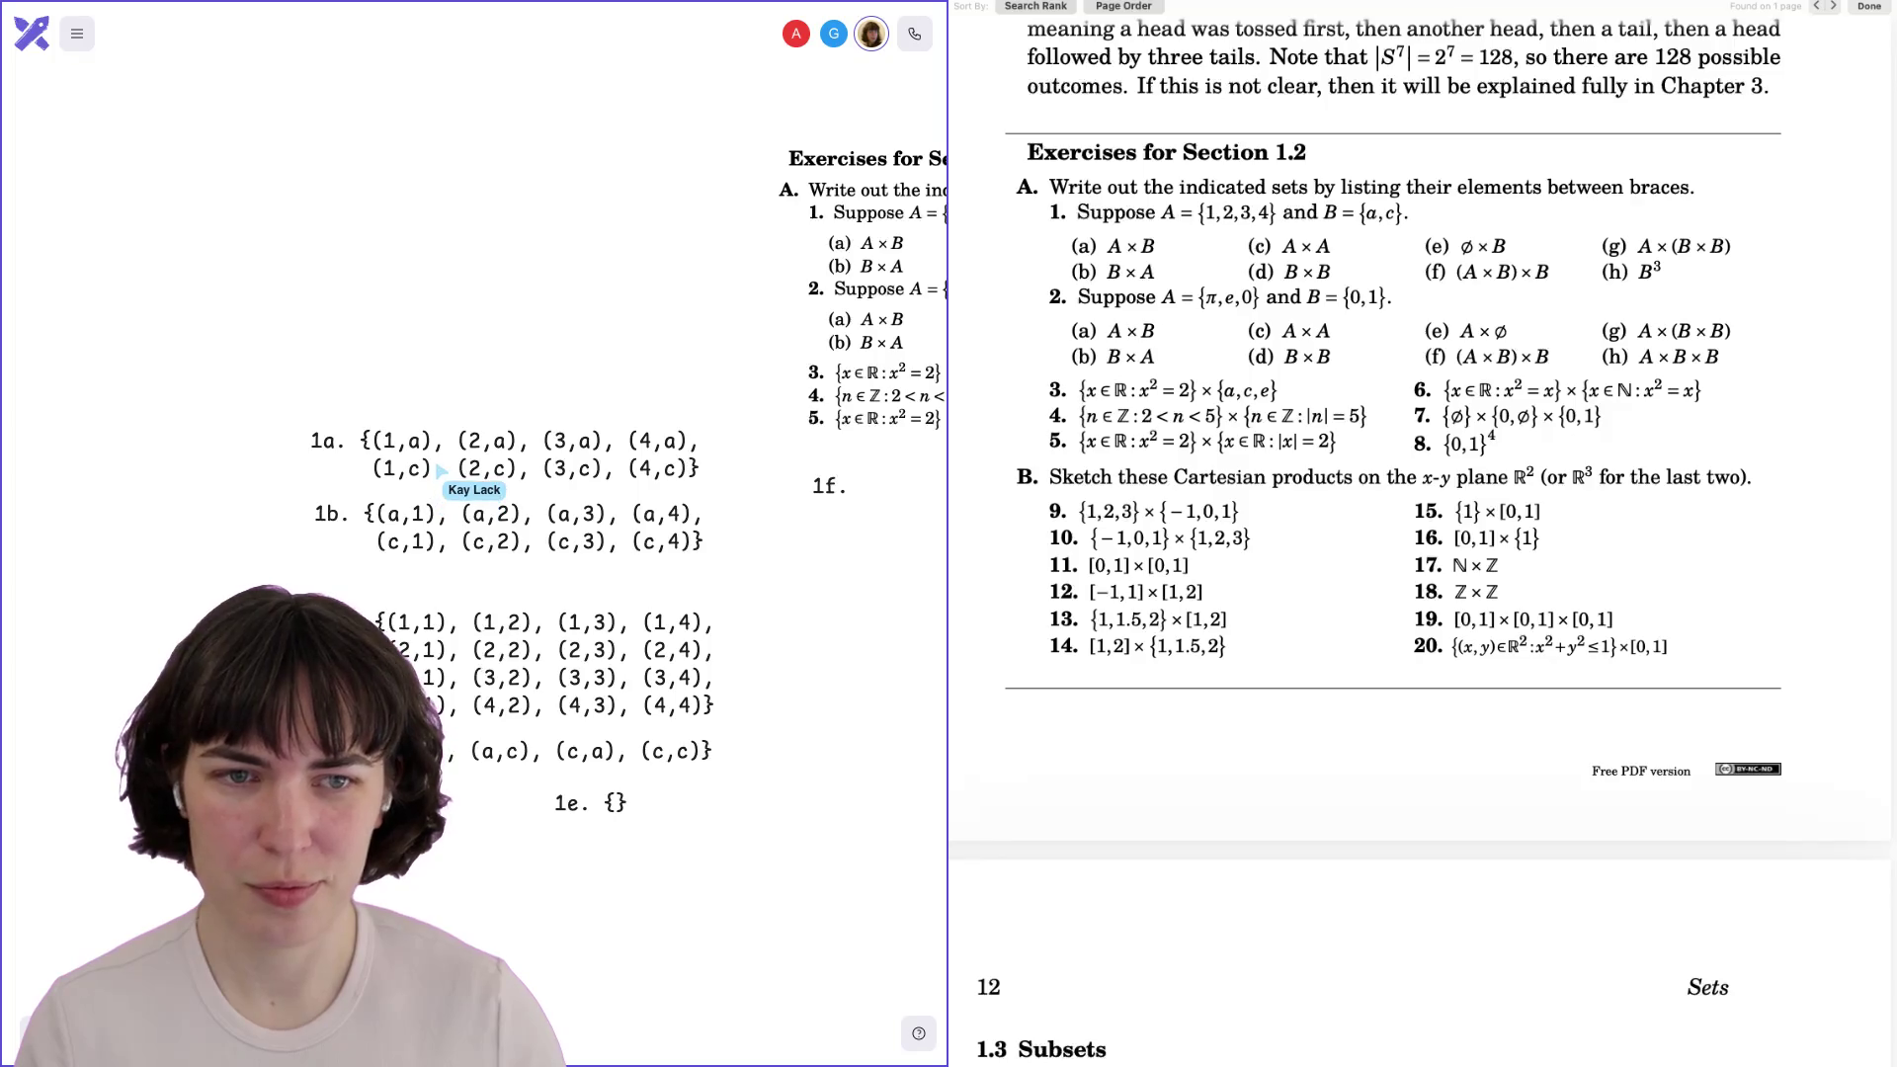
Move the copied (1,a)–(4,c) answer set a line below the 1f label.
scroll(474, 395, right, 5)
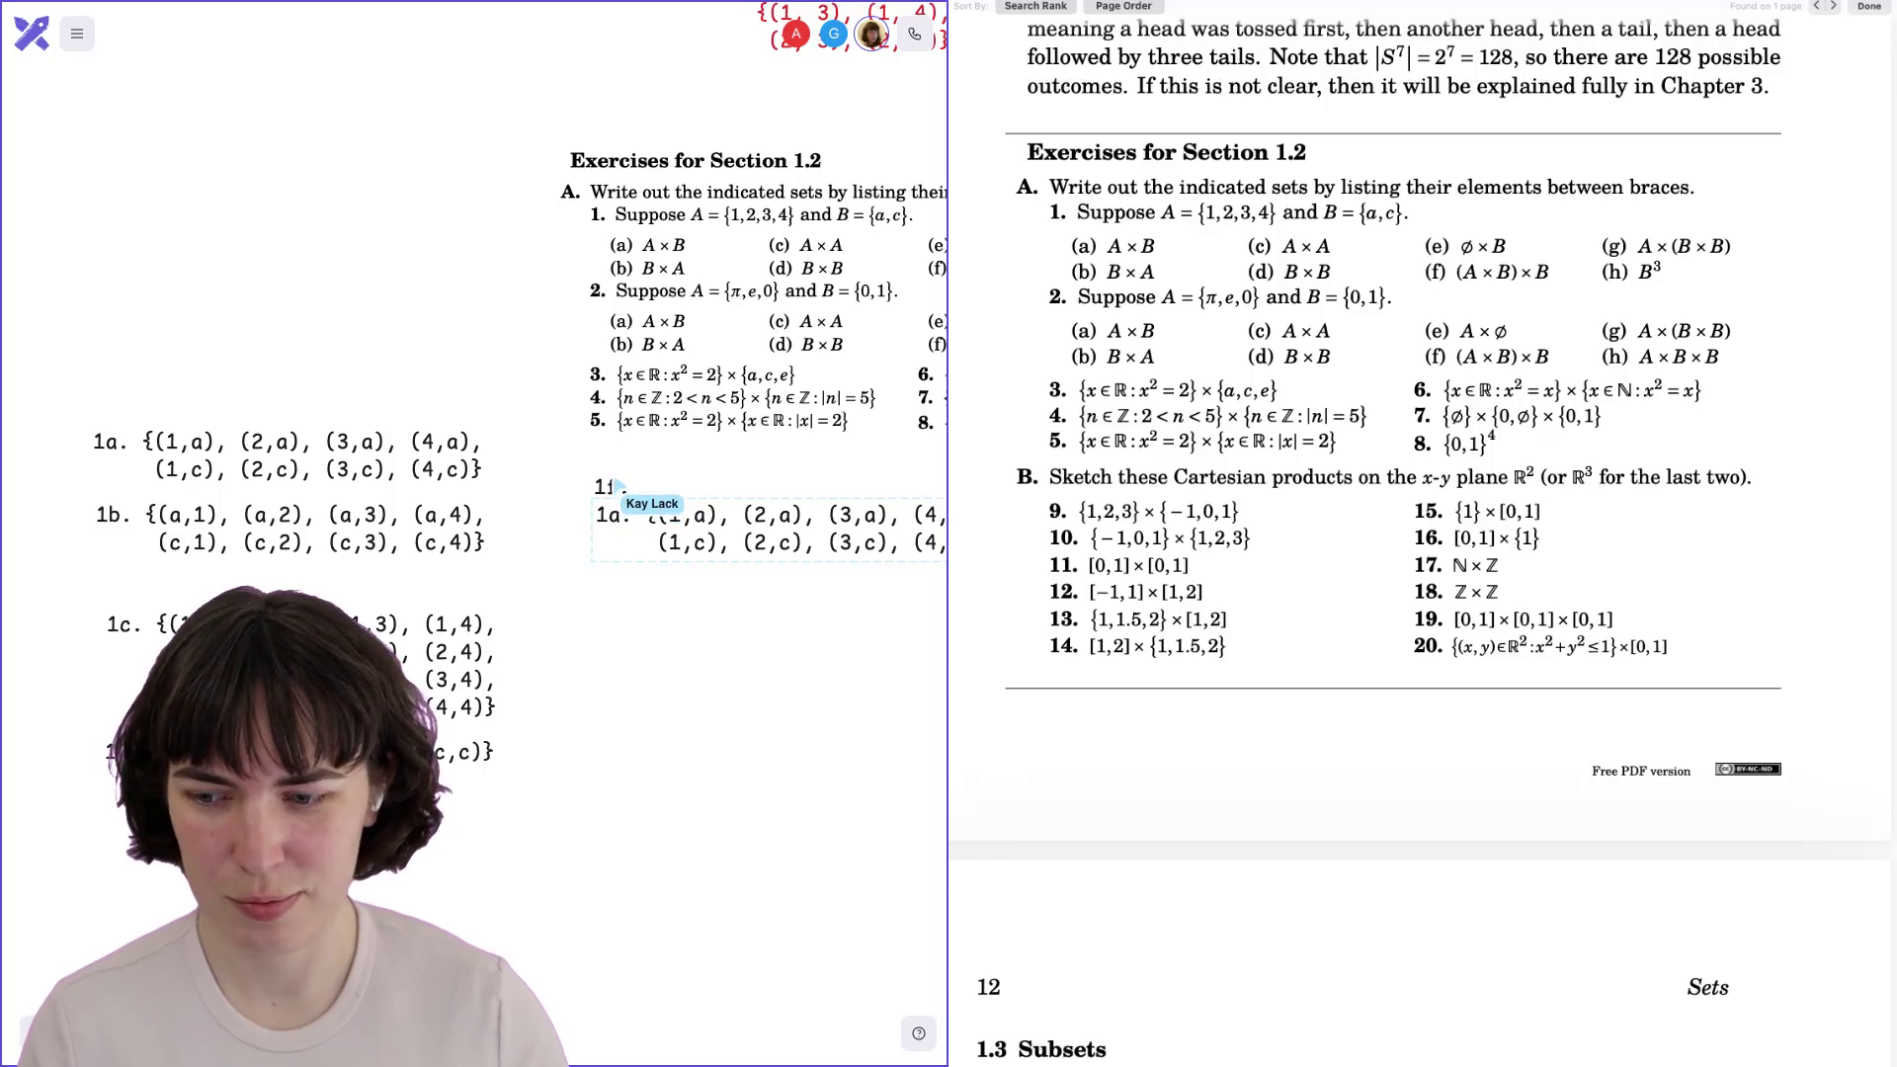
scroll(474, 534, right, 6)
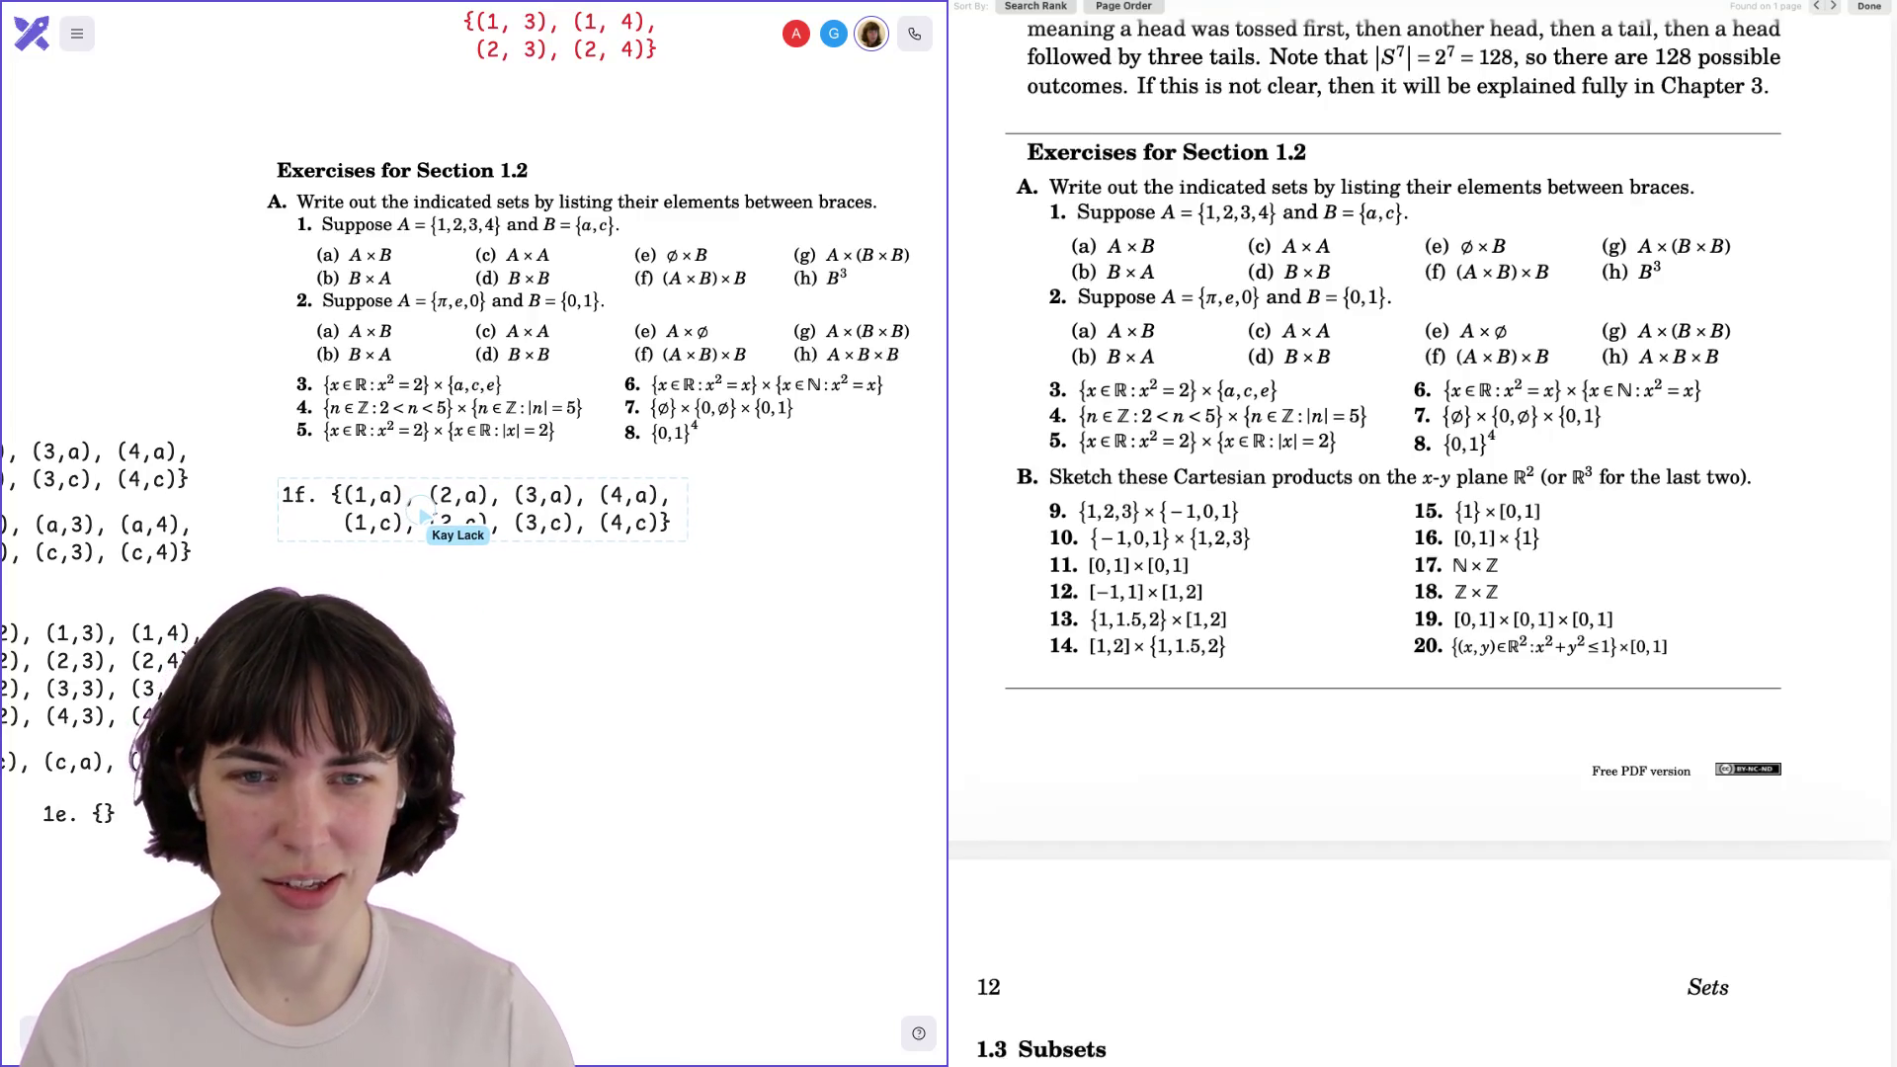
scroll(455, 395, down, 2)
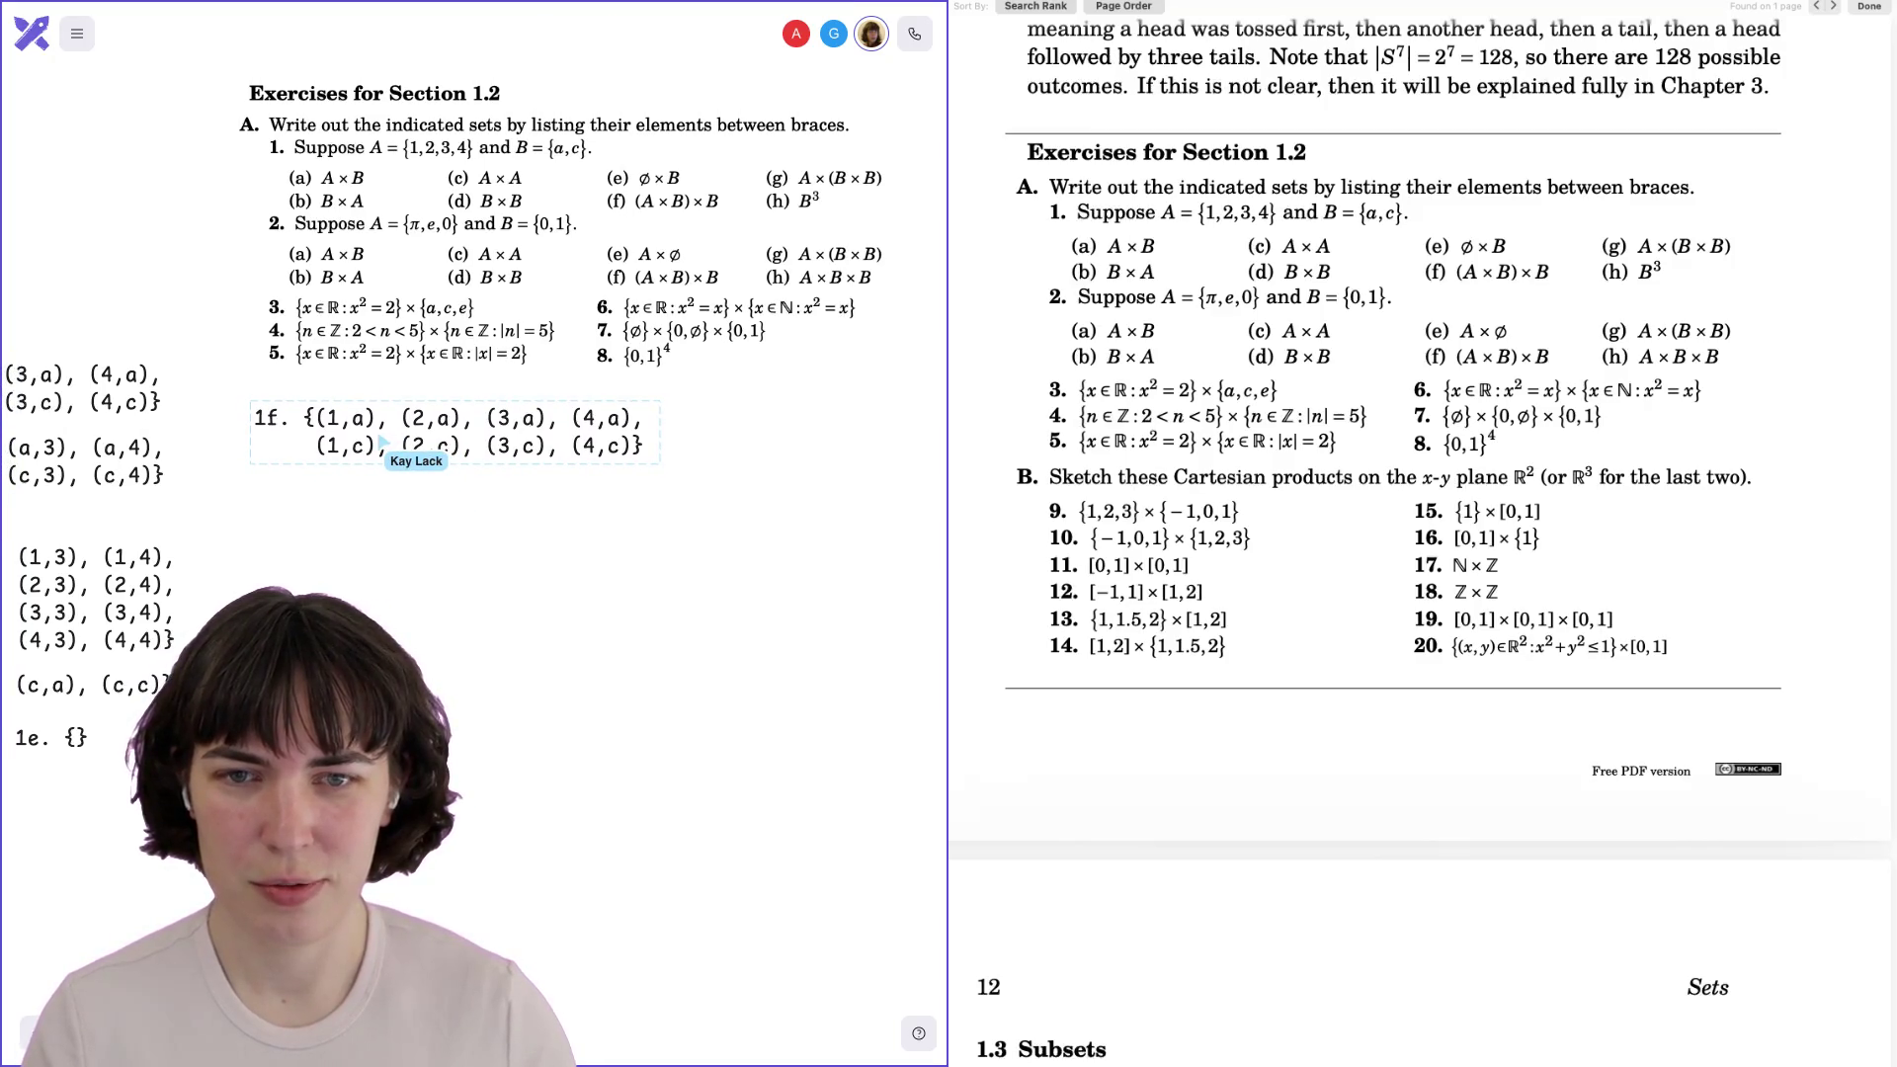
key(Return)
key(Return)
key(Return)
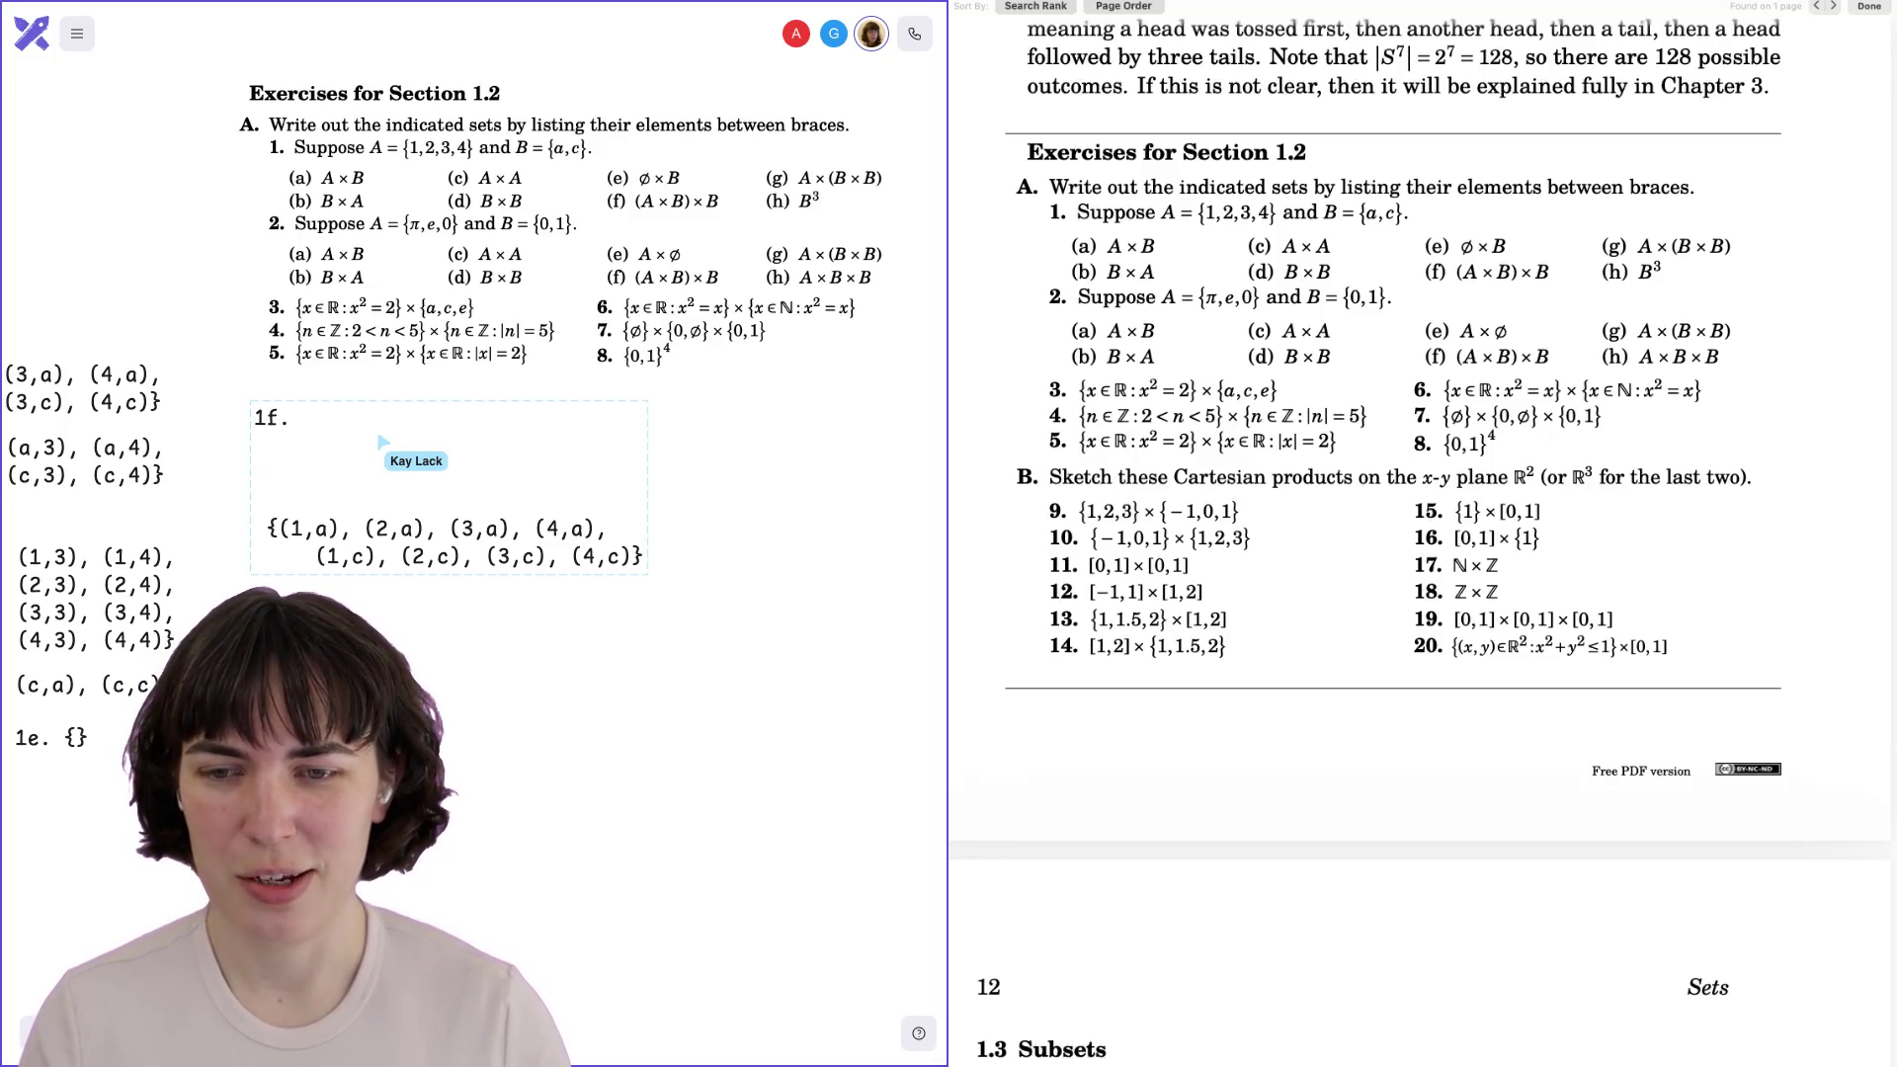
Type 1f's first row of triples: ((1,a),a), ((2,a),a), ((3,a),a), ((4,a),a).
key(Return)
text({)
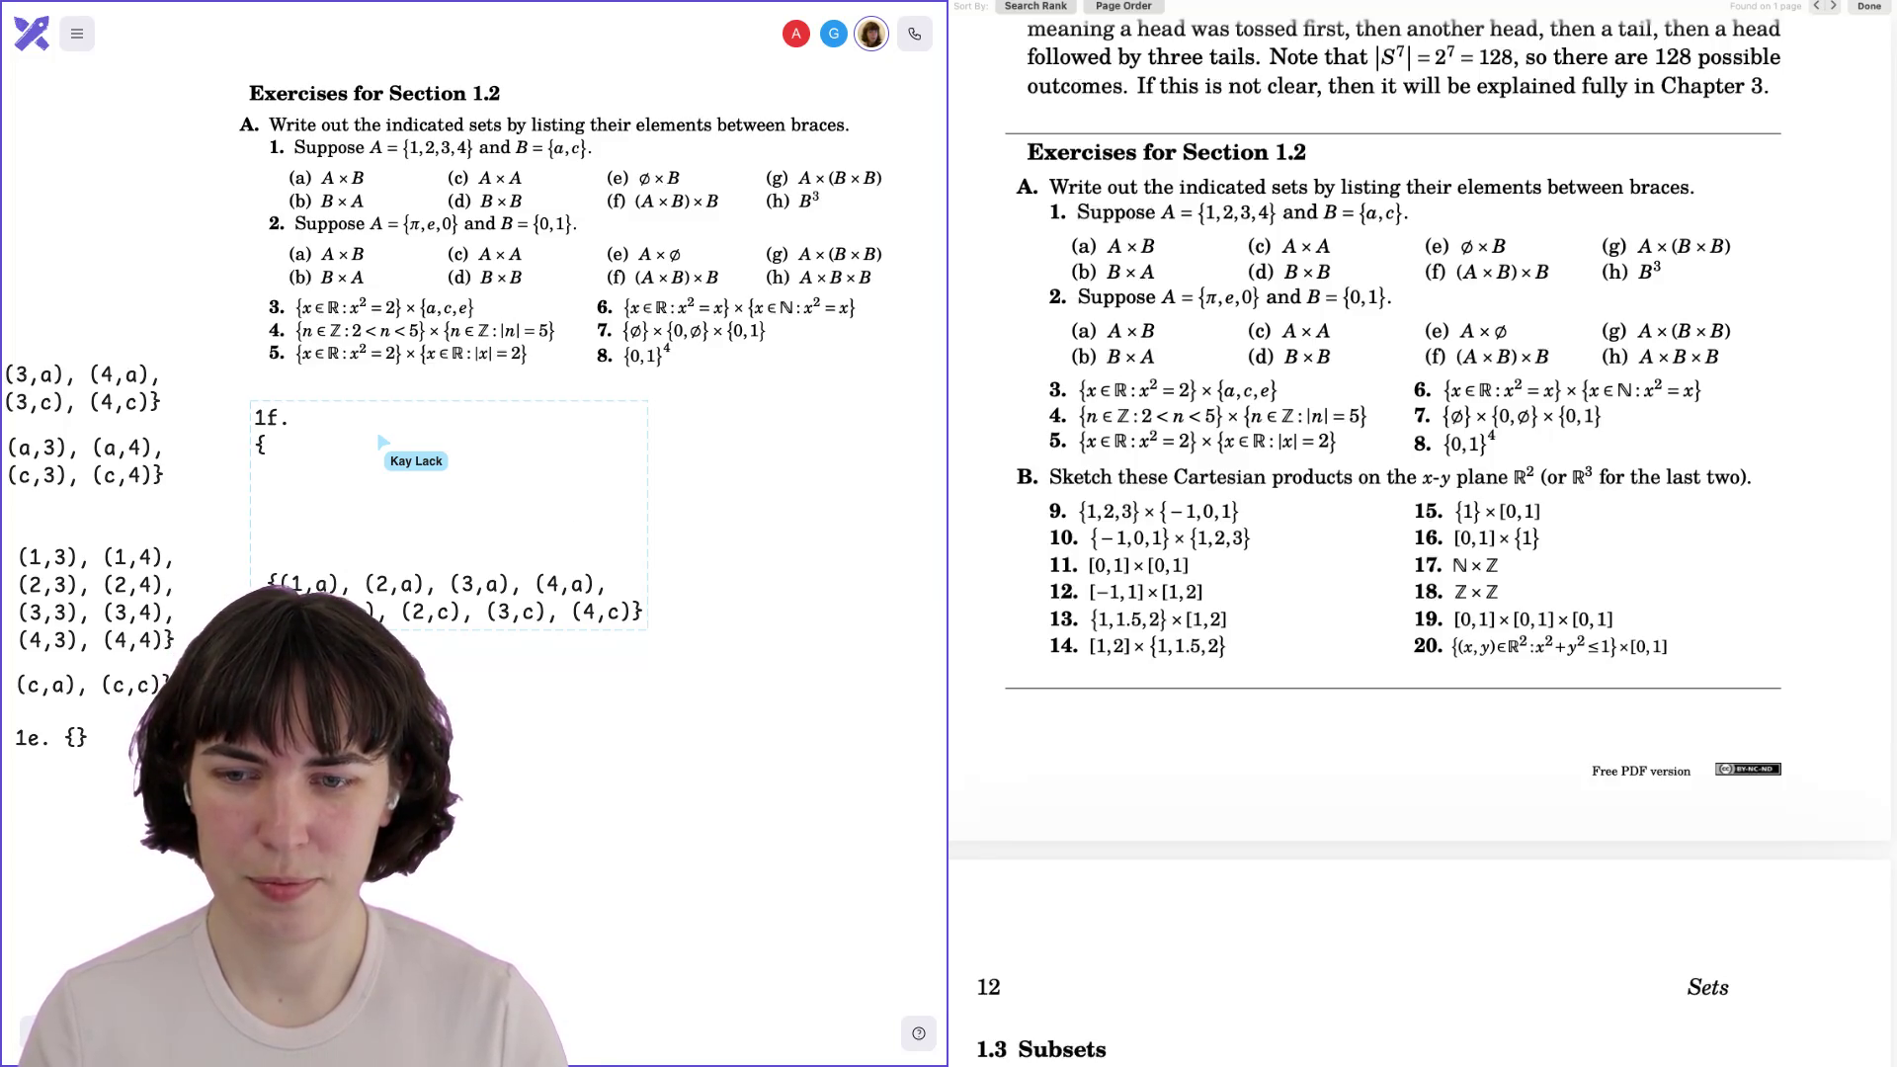
text( ()
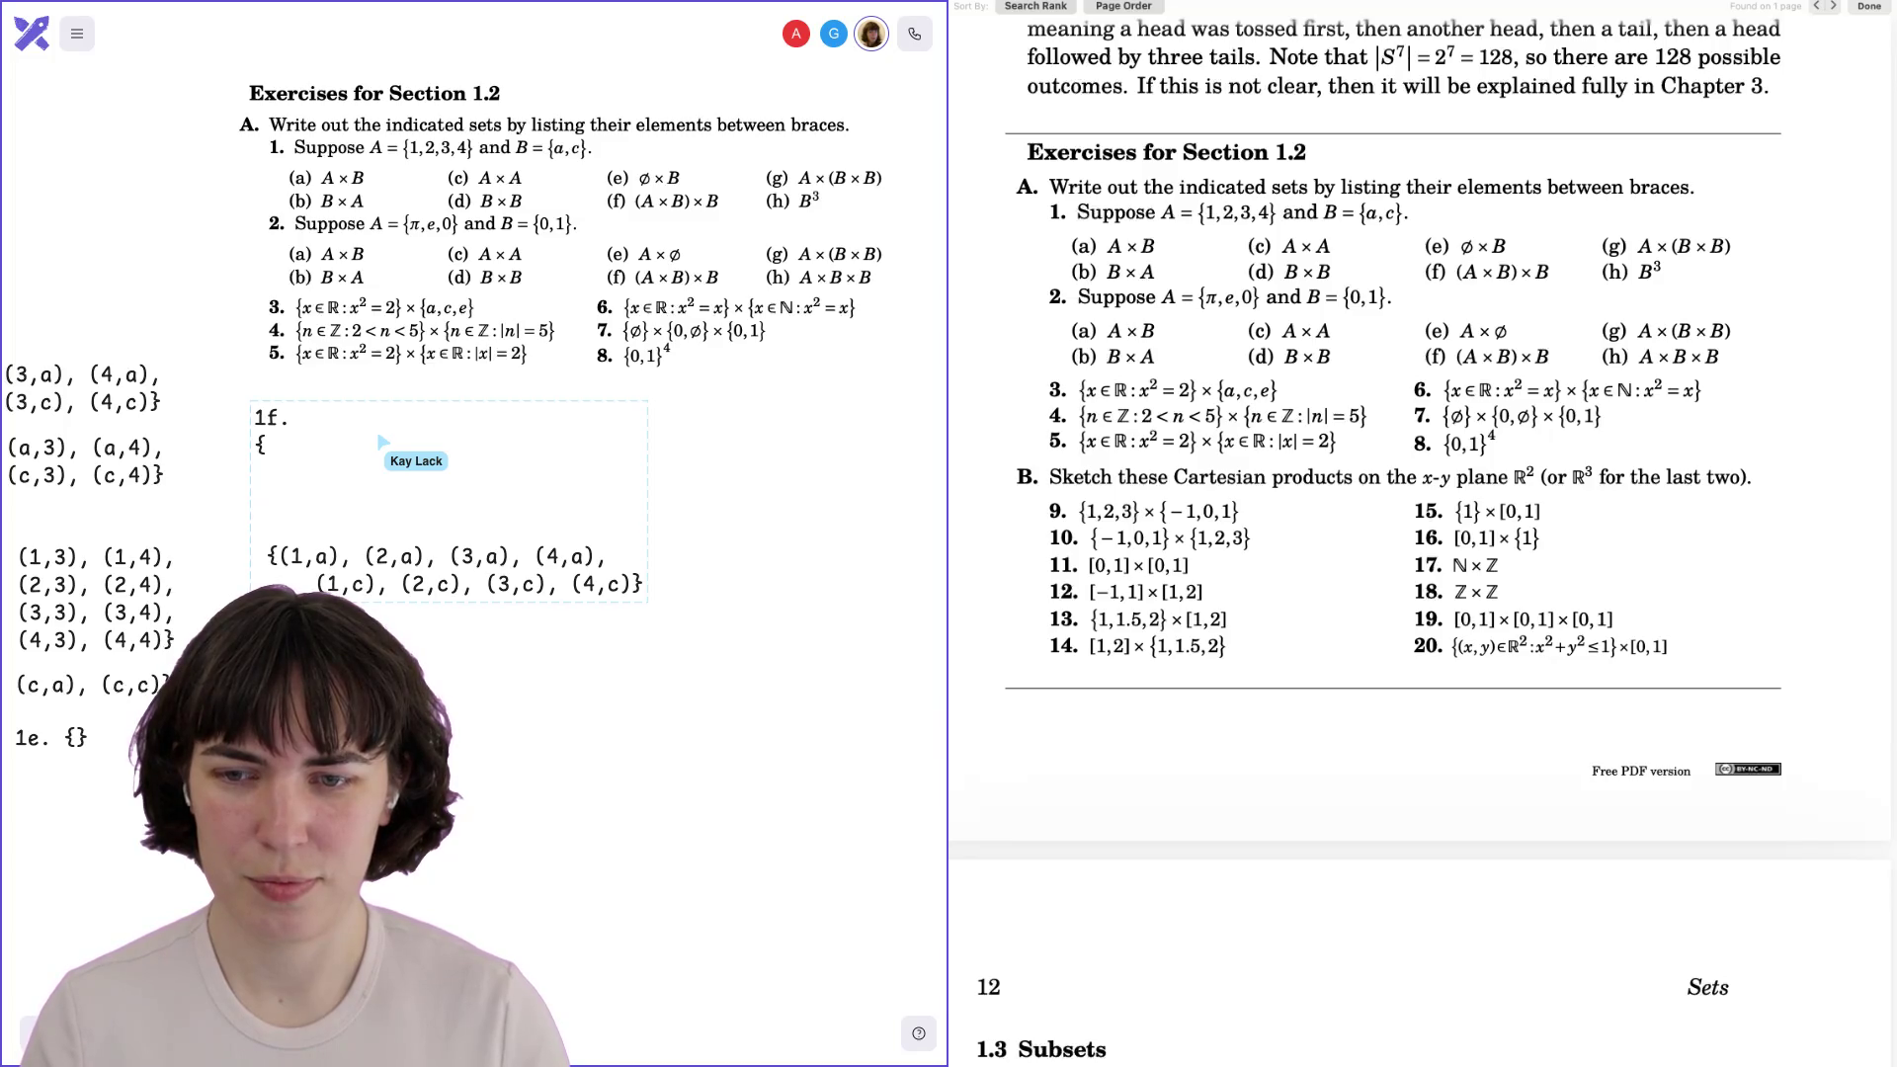
text((1)
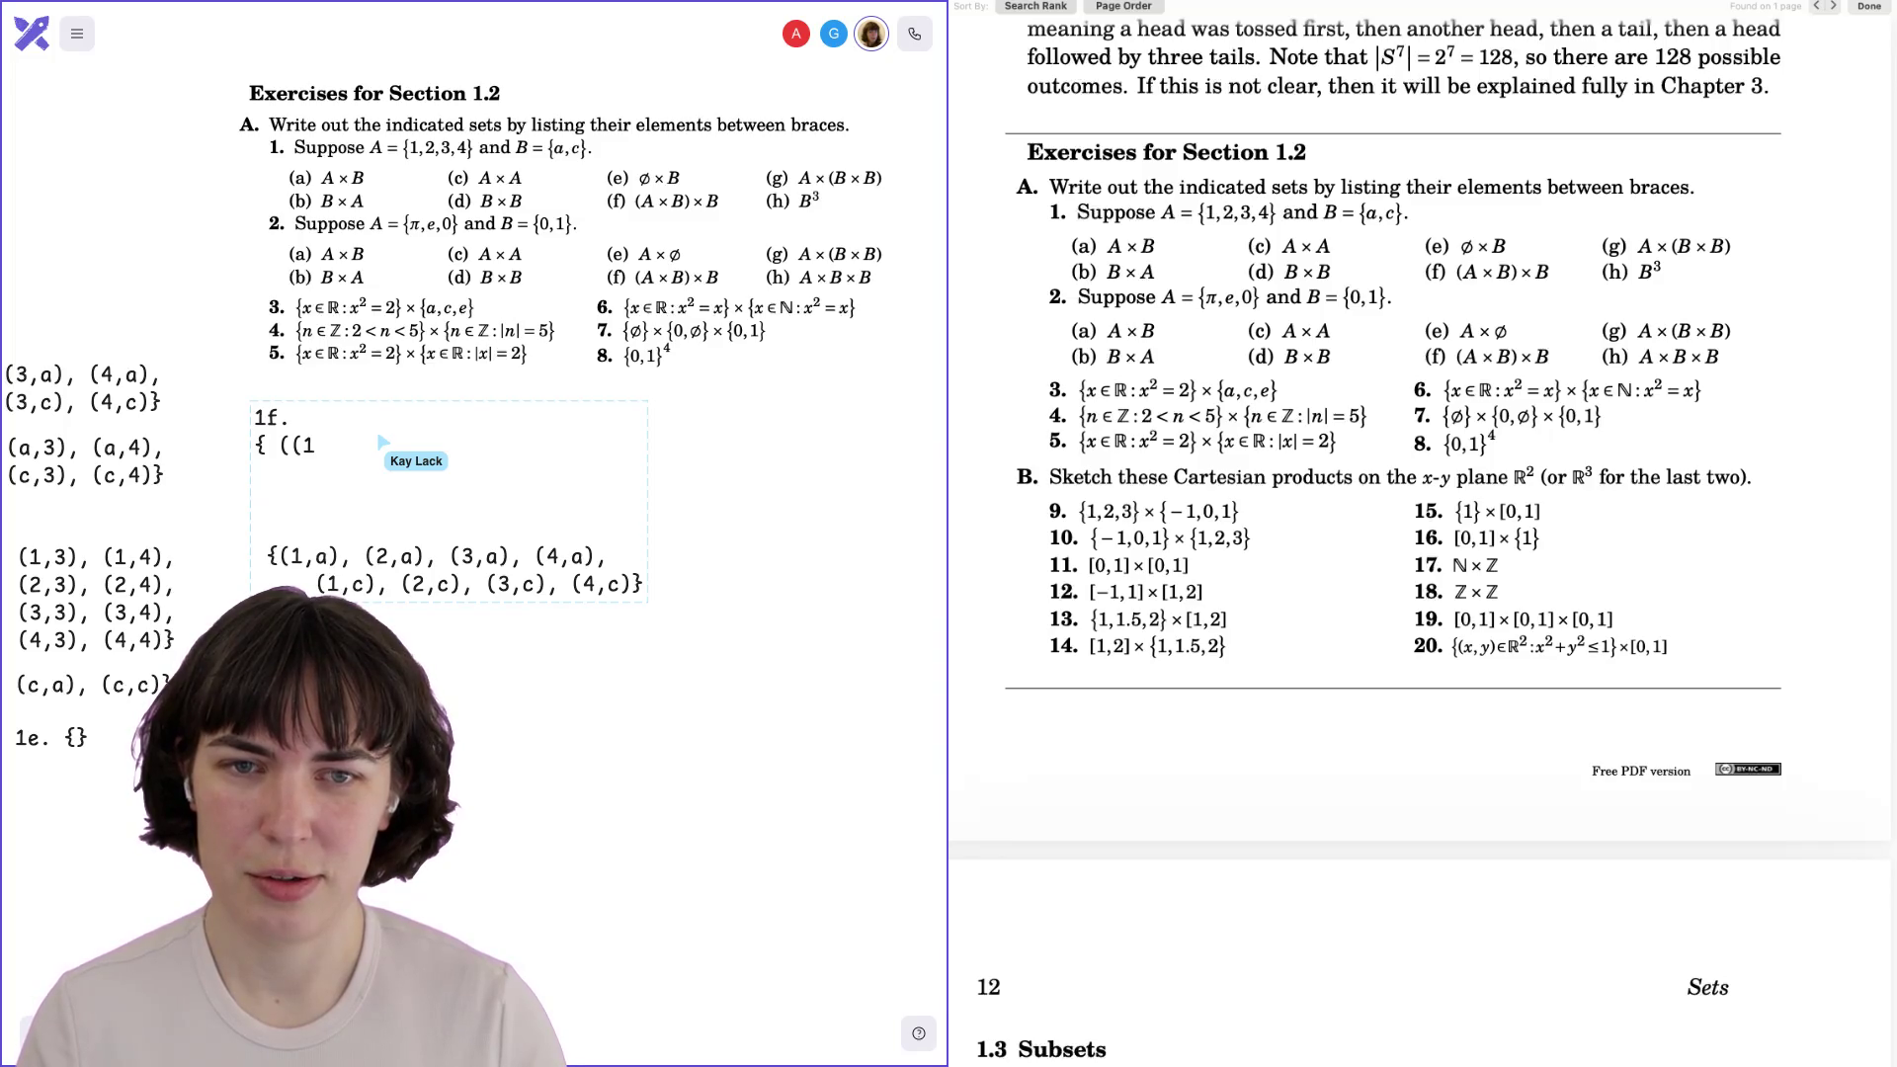
text(,a),)
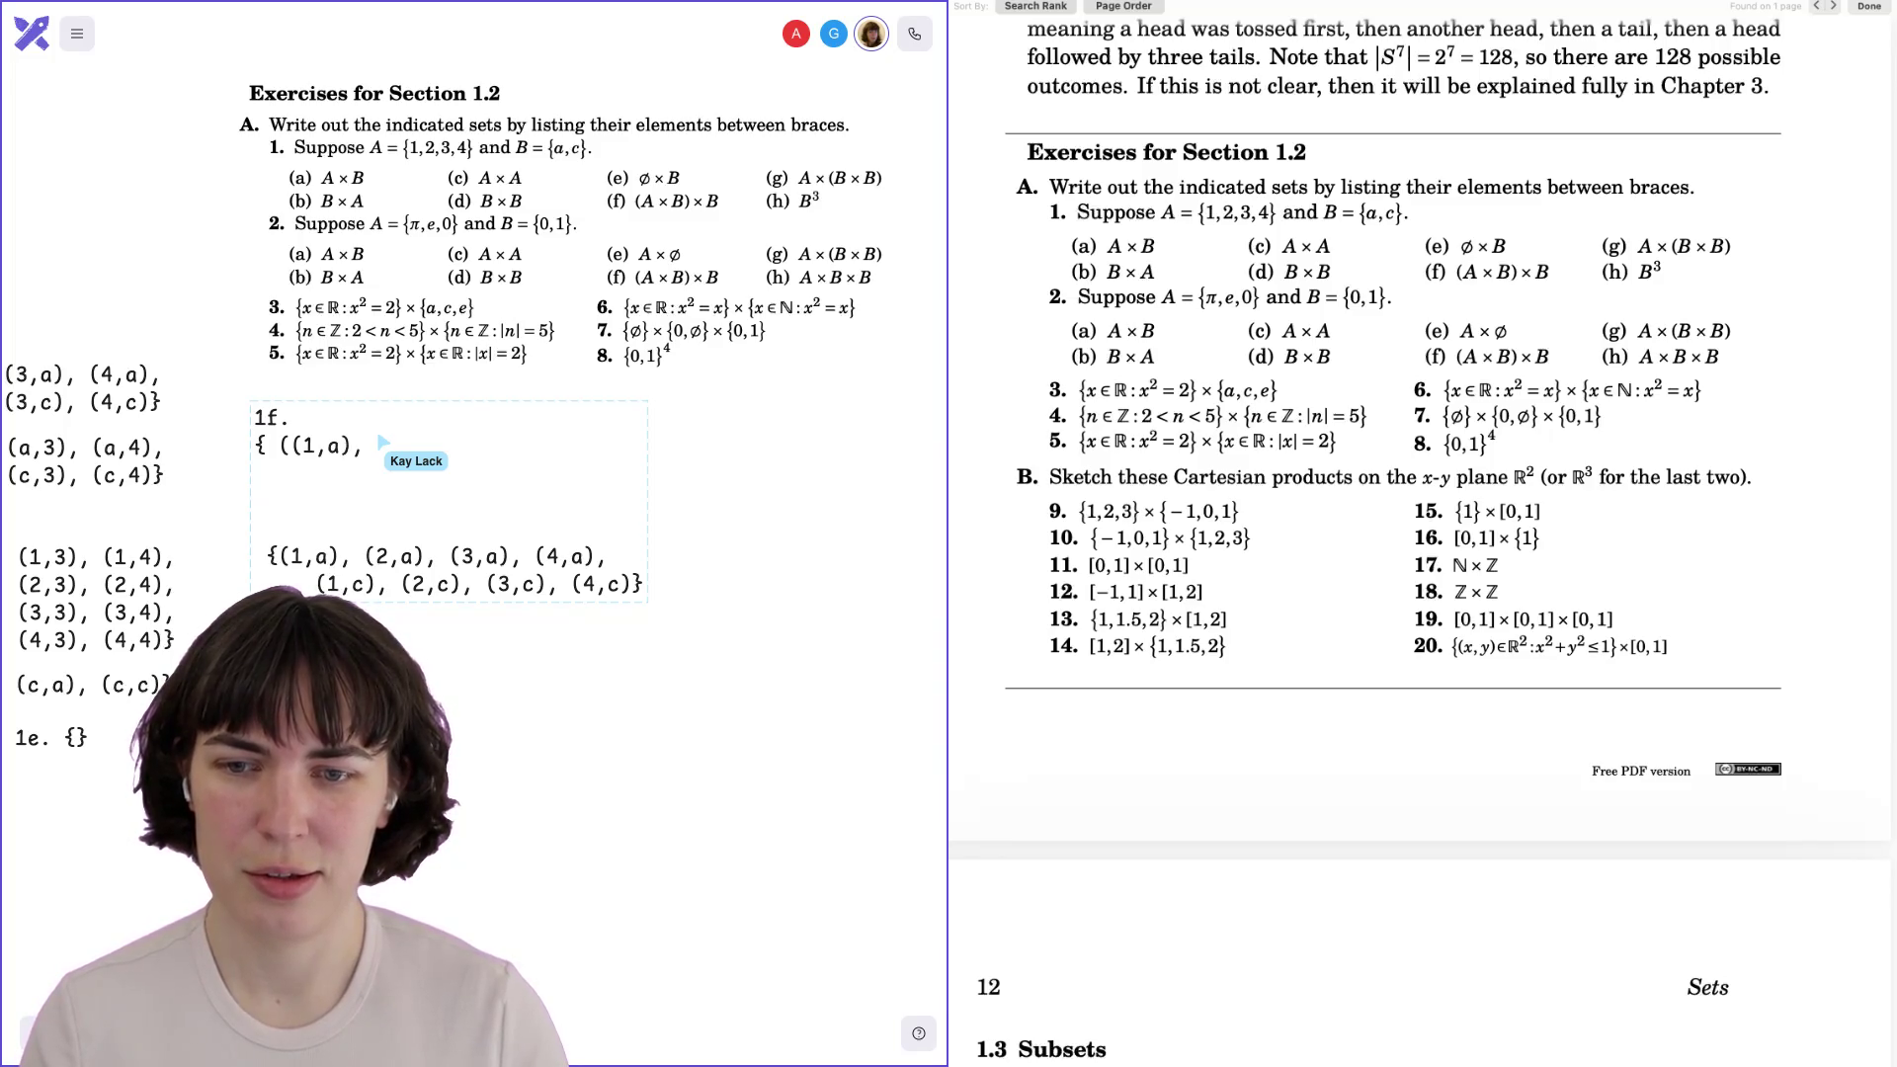
text(a)
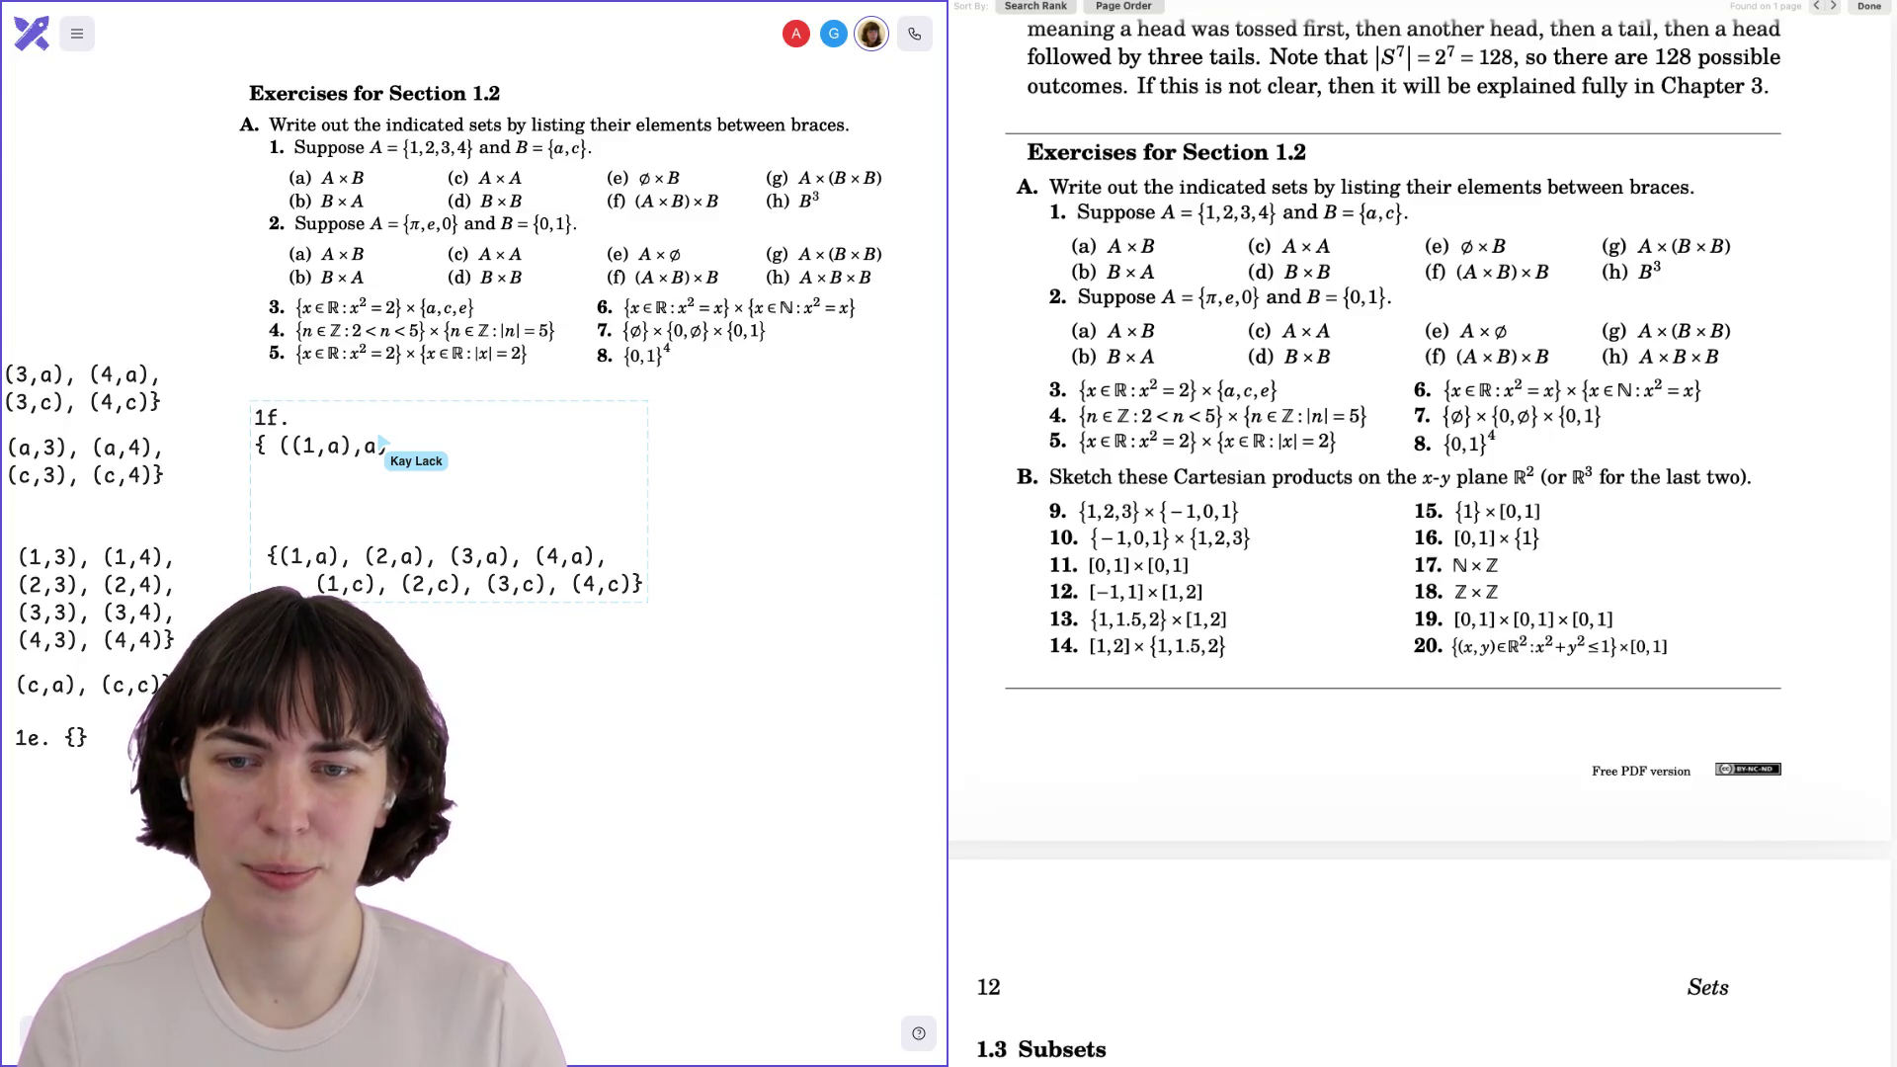
text( ()
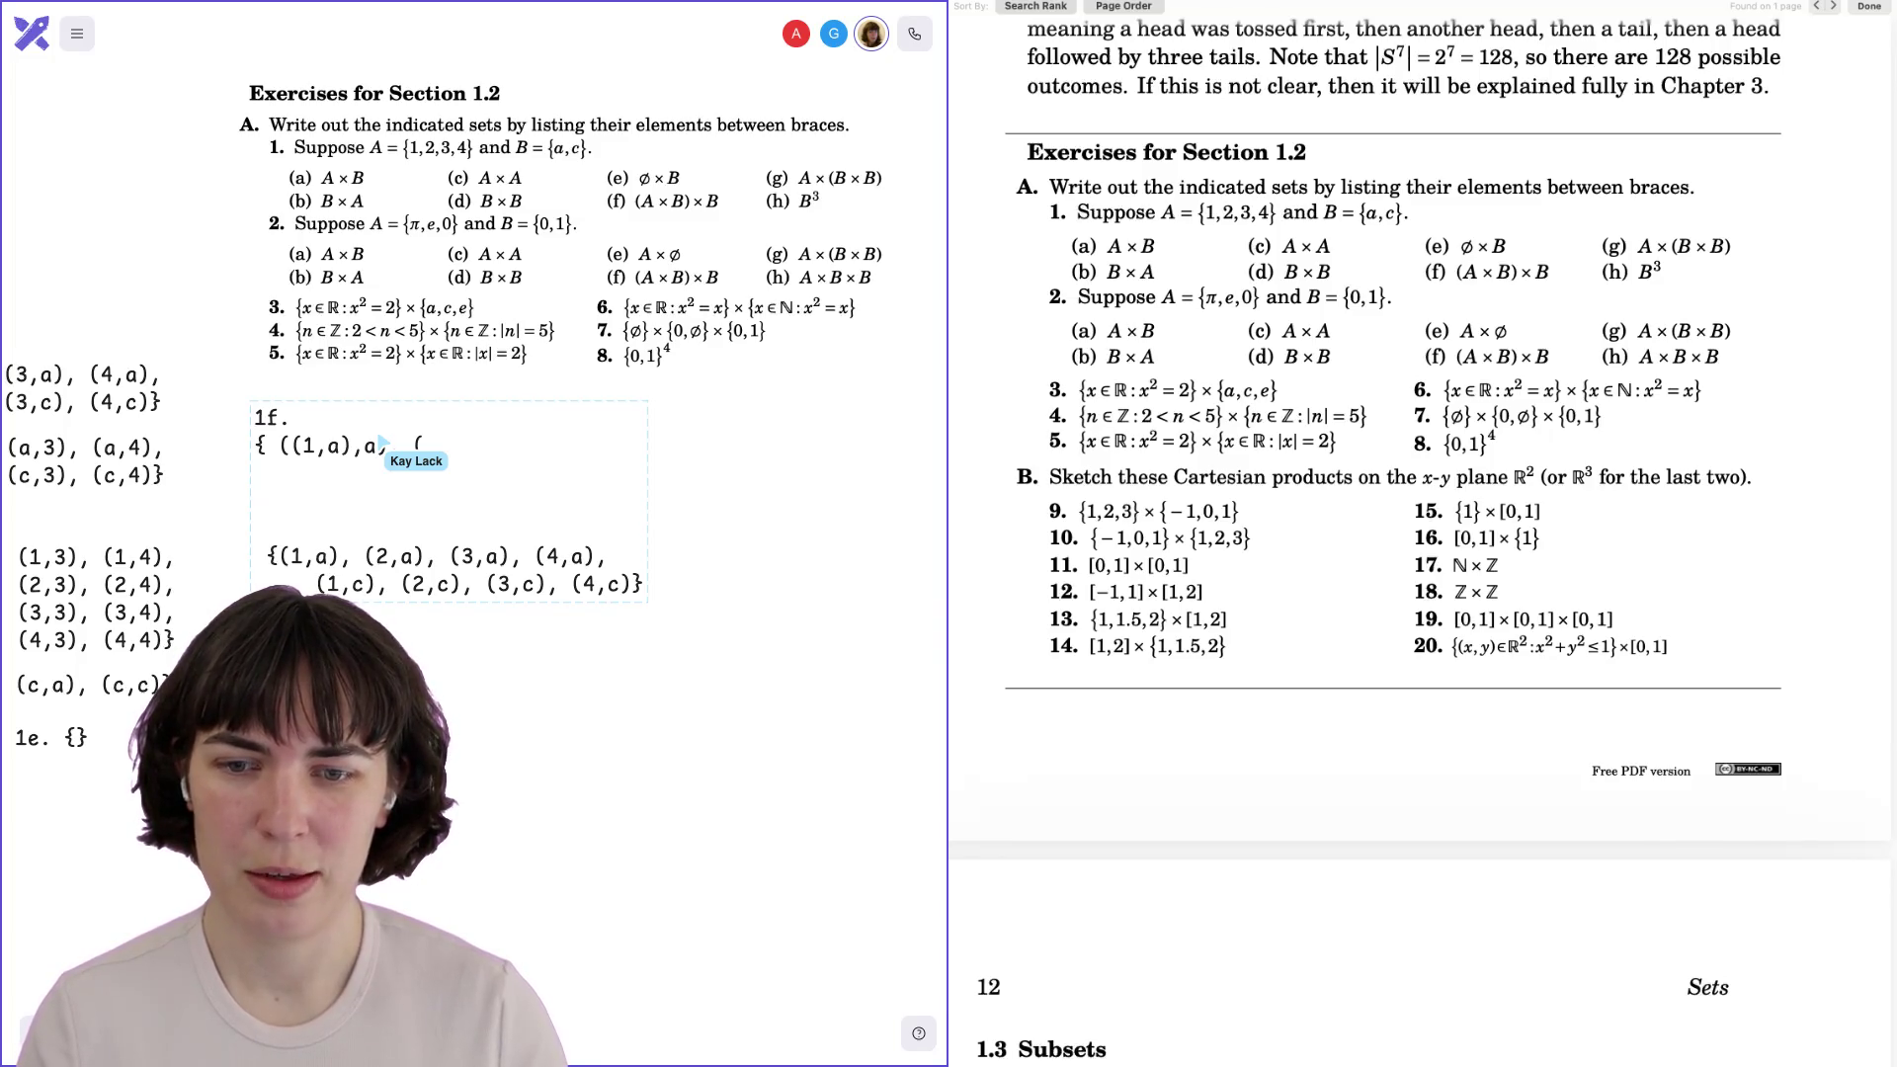
text(2,a))
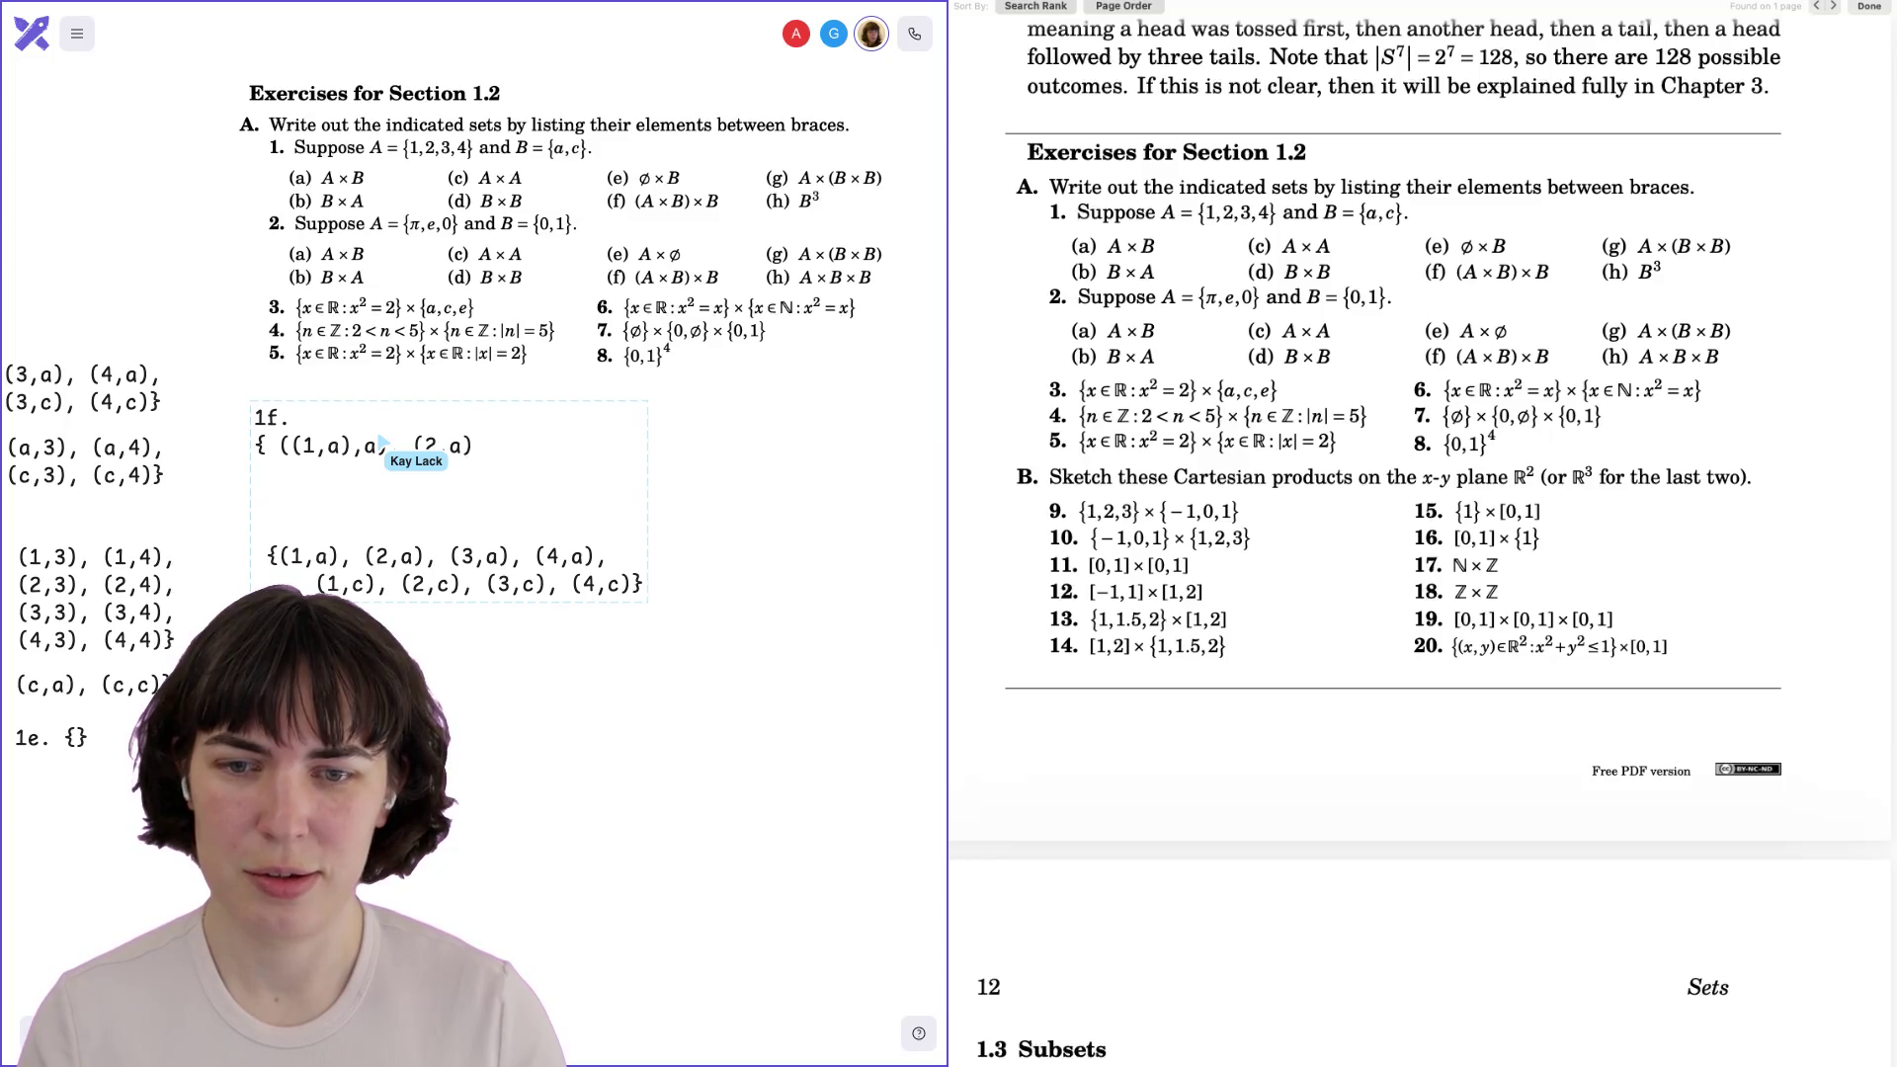
text(()
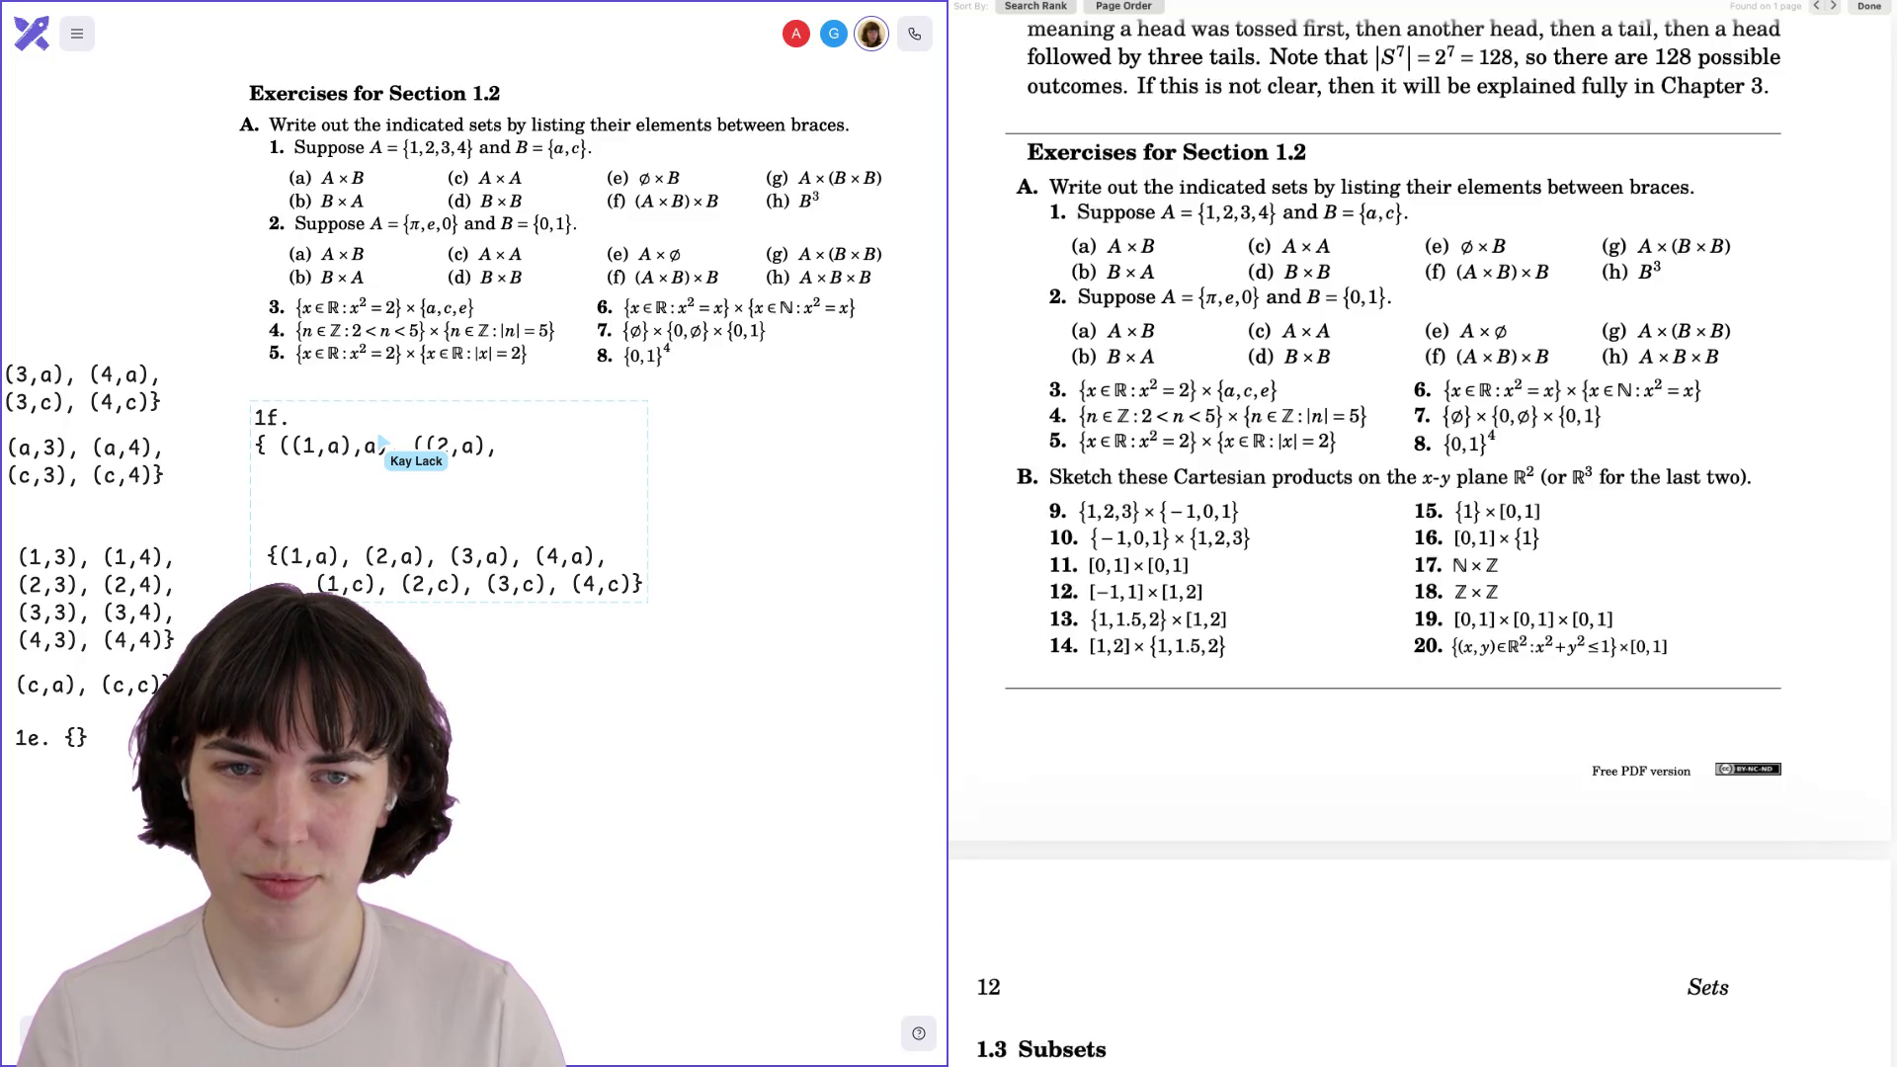
text(a))
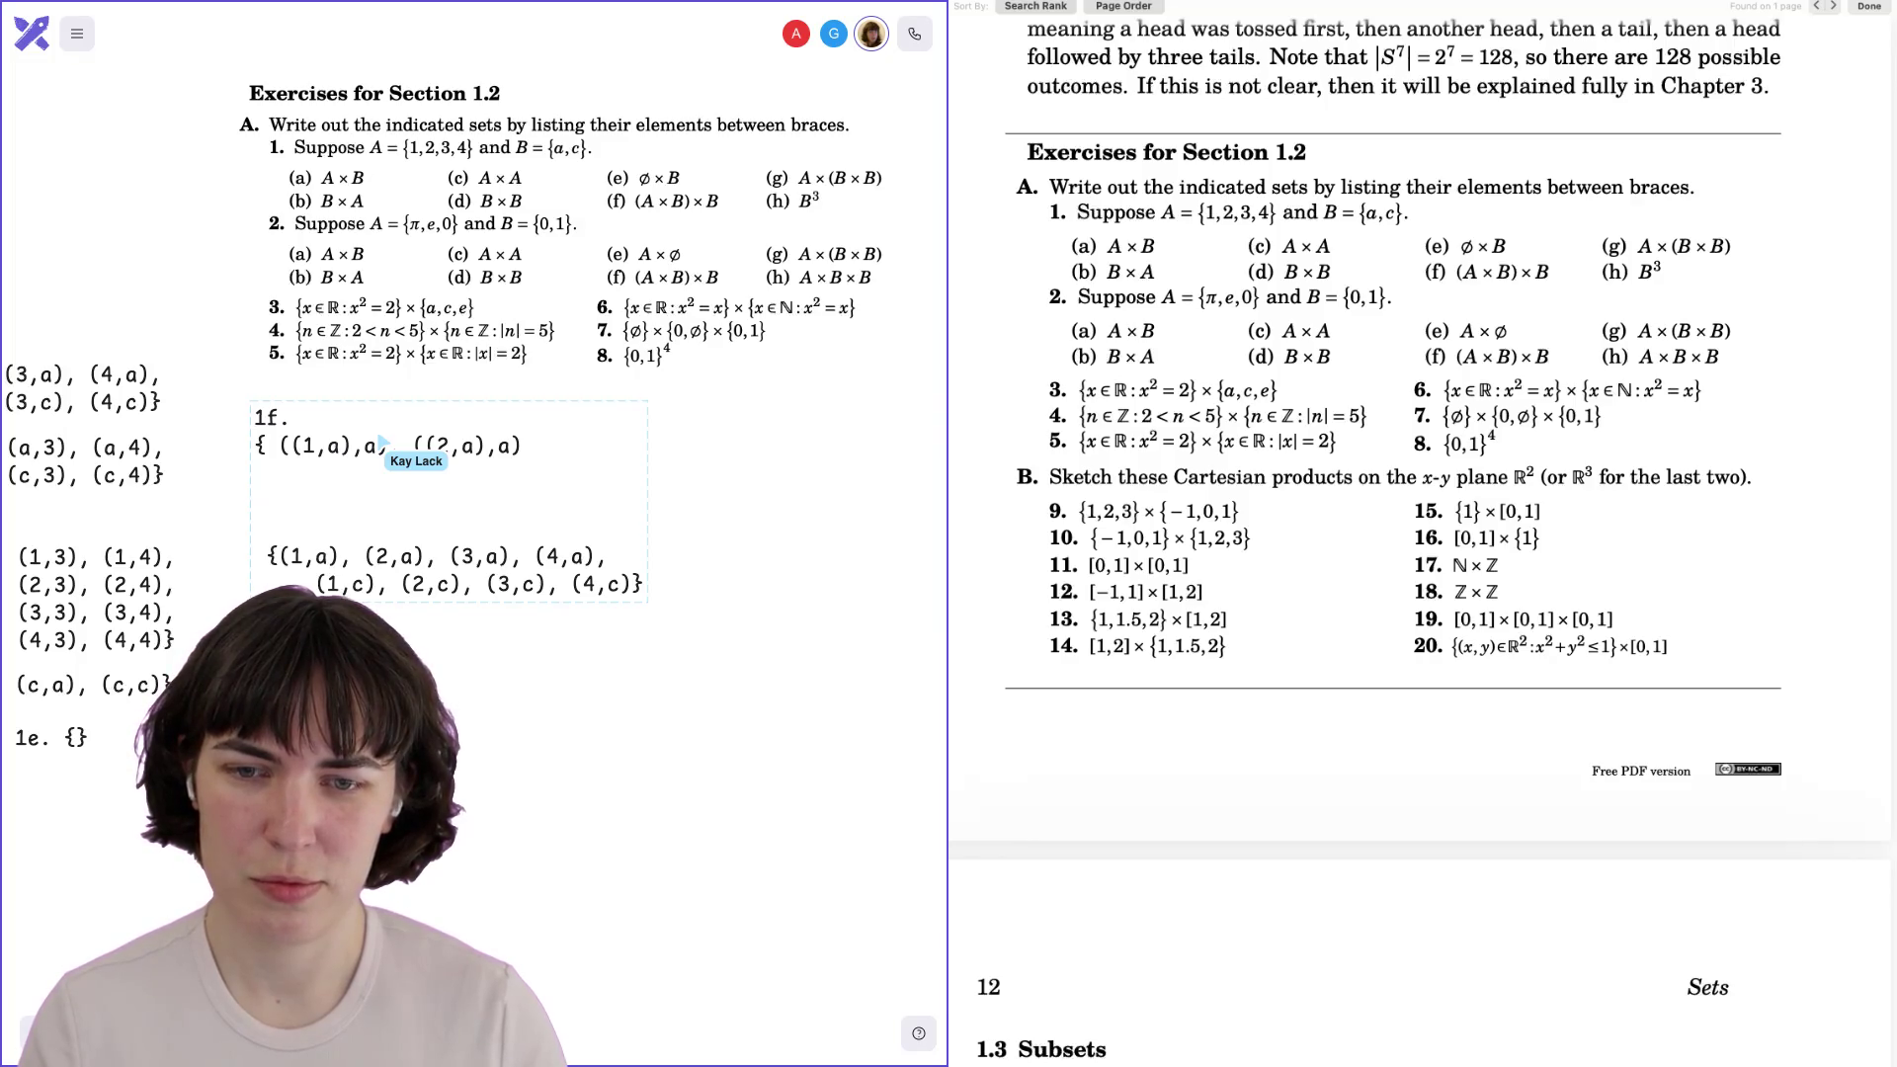
text(, (3,a)
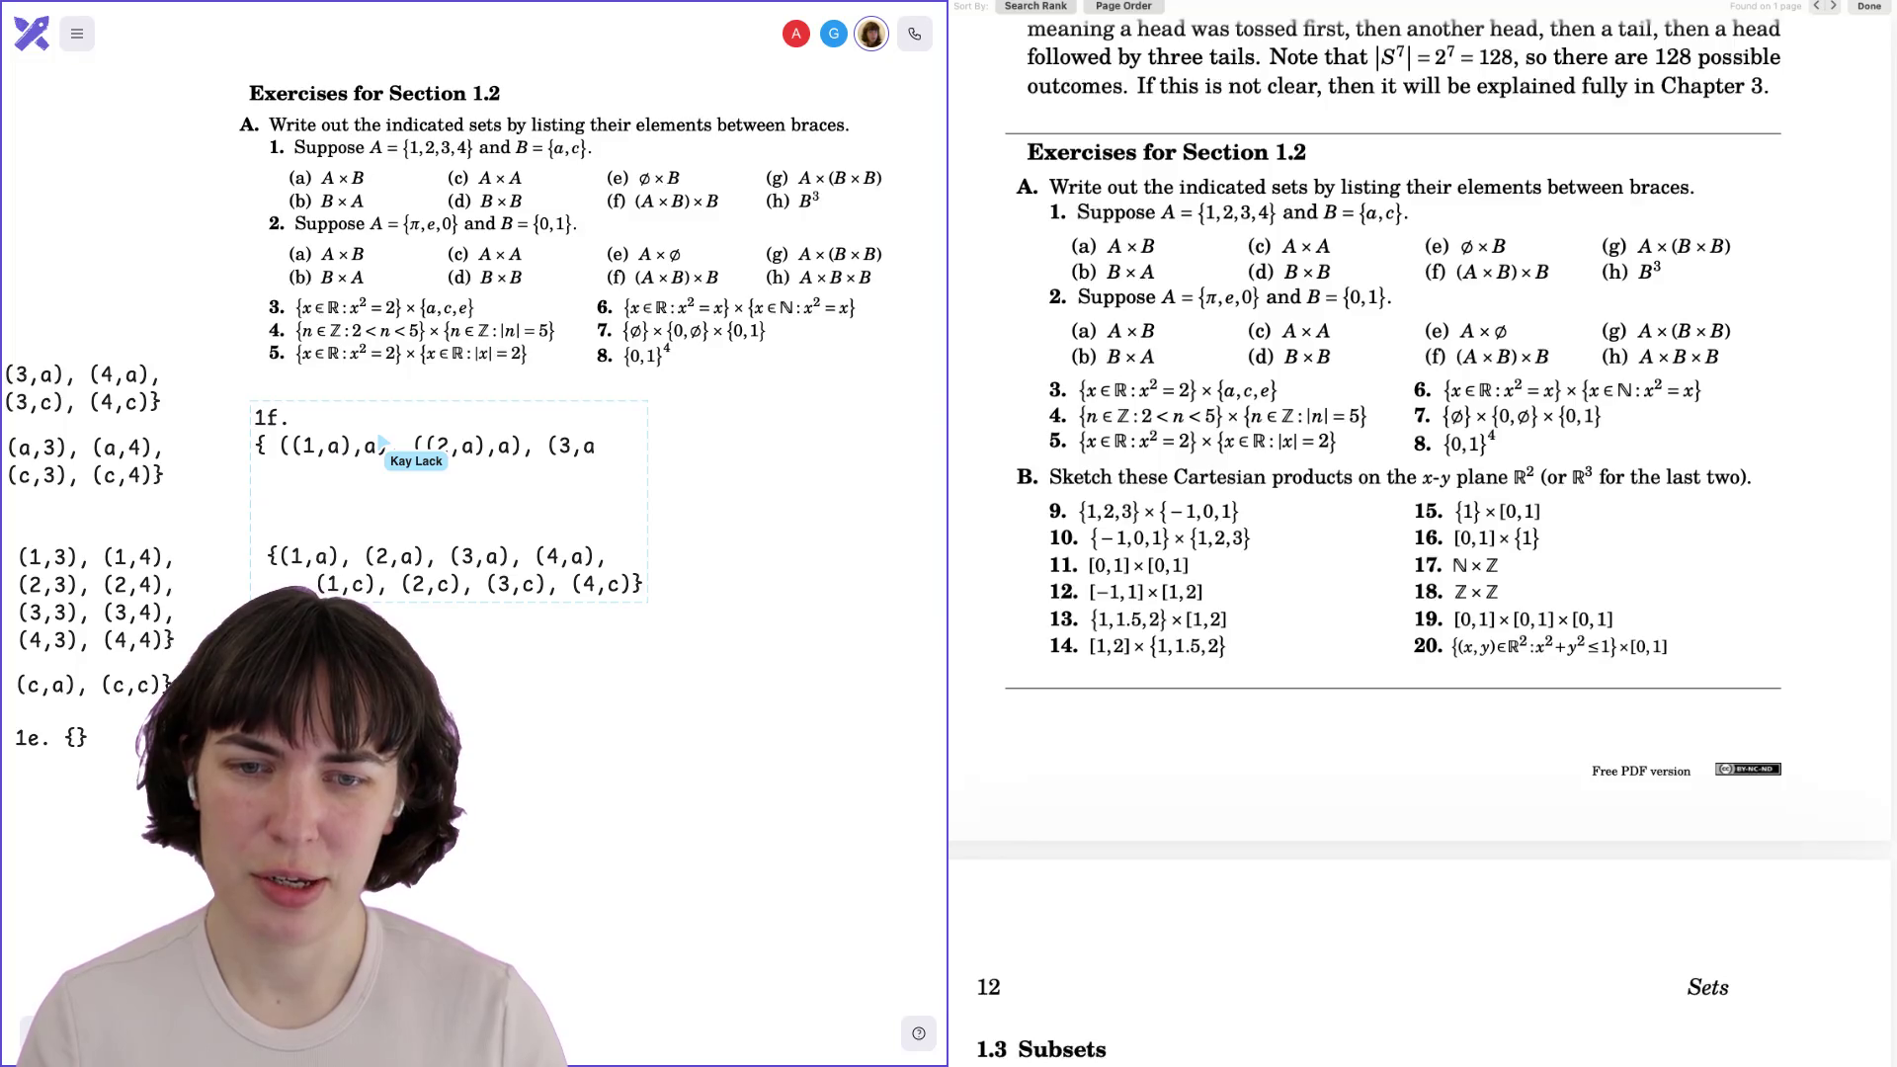
key(Left)
key(Left)
key(Left)
text(()
key(End)
text(),a),)
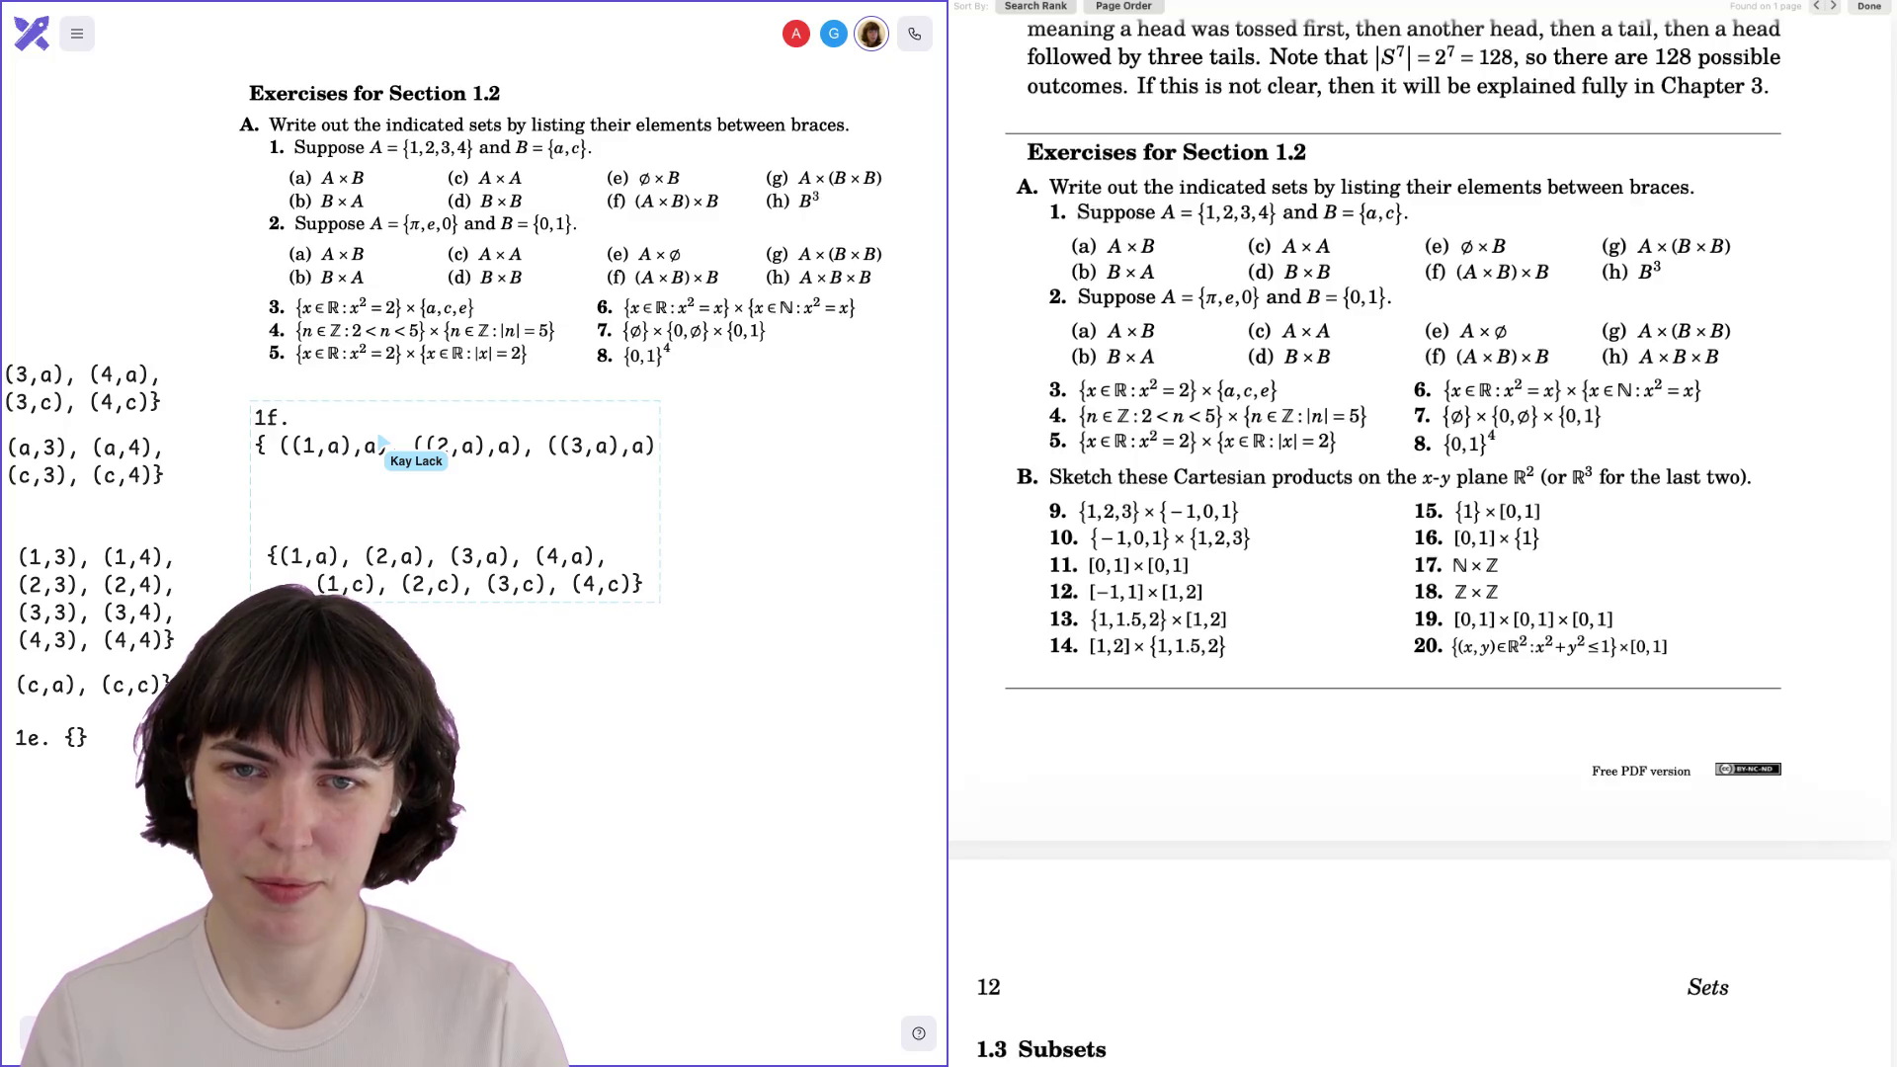
text( ((4,a))
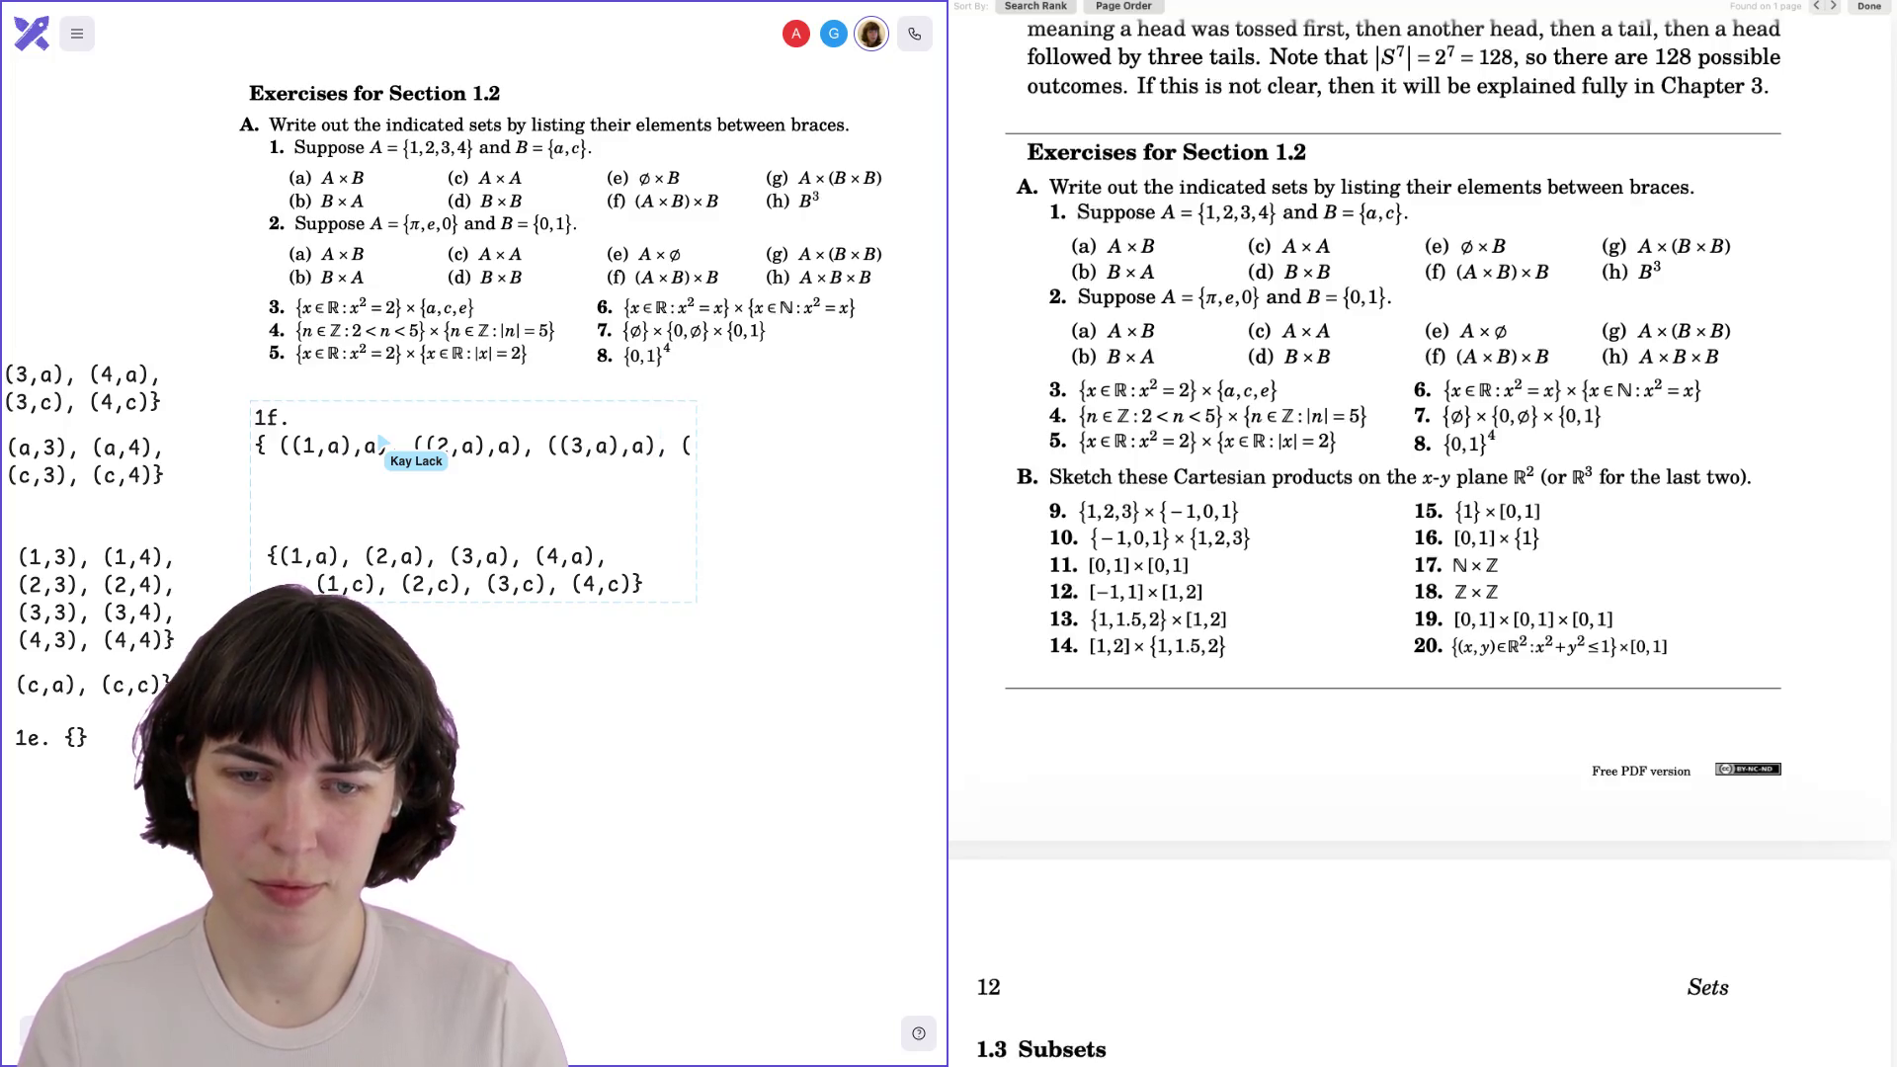
text(,a))
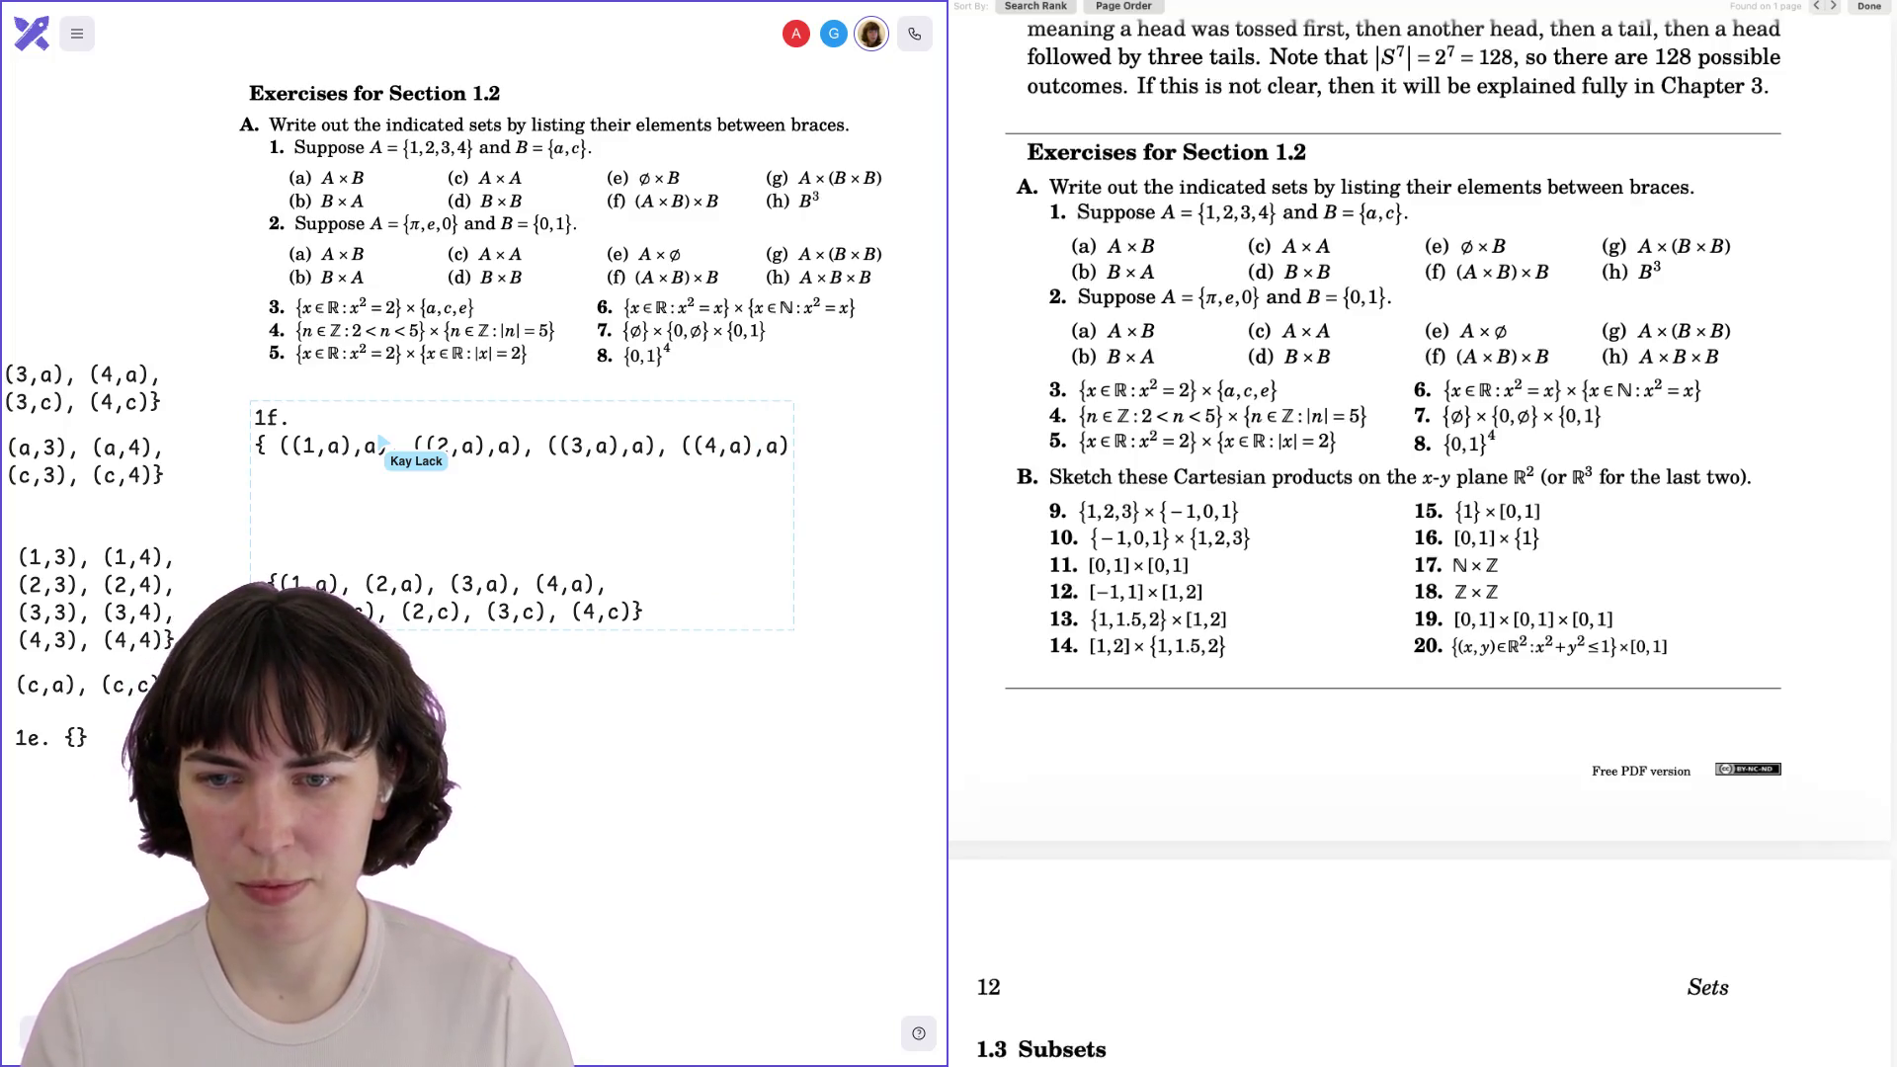
Duplicate the triple row on a second line and change its inner a's to c.
key(Return)
key(ctrl+v)
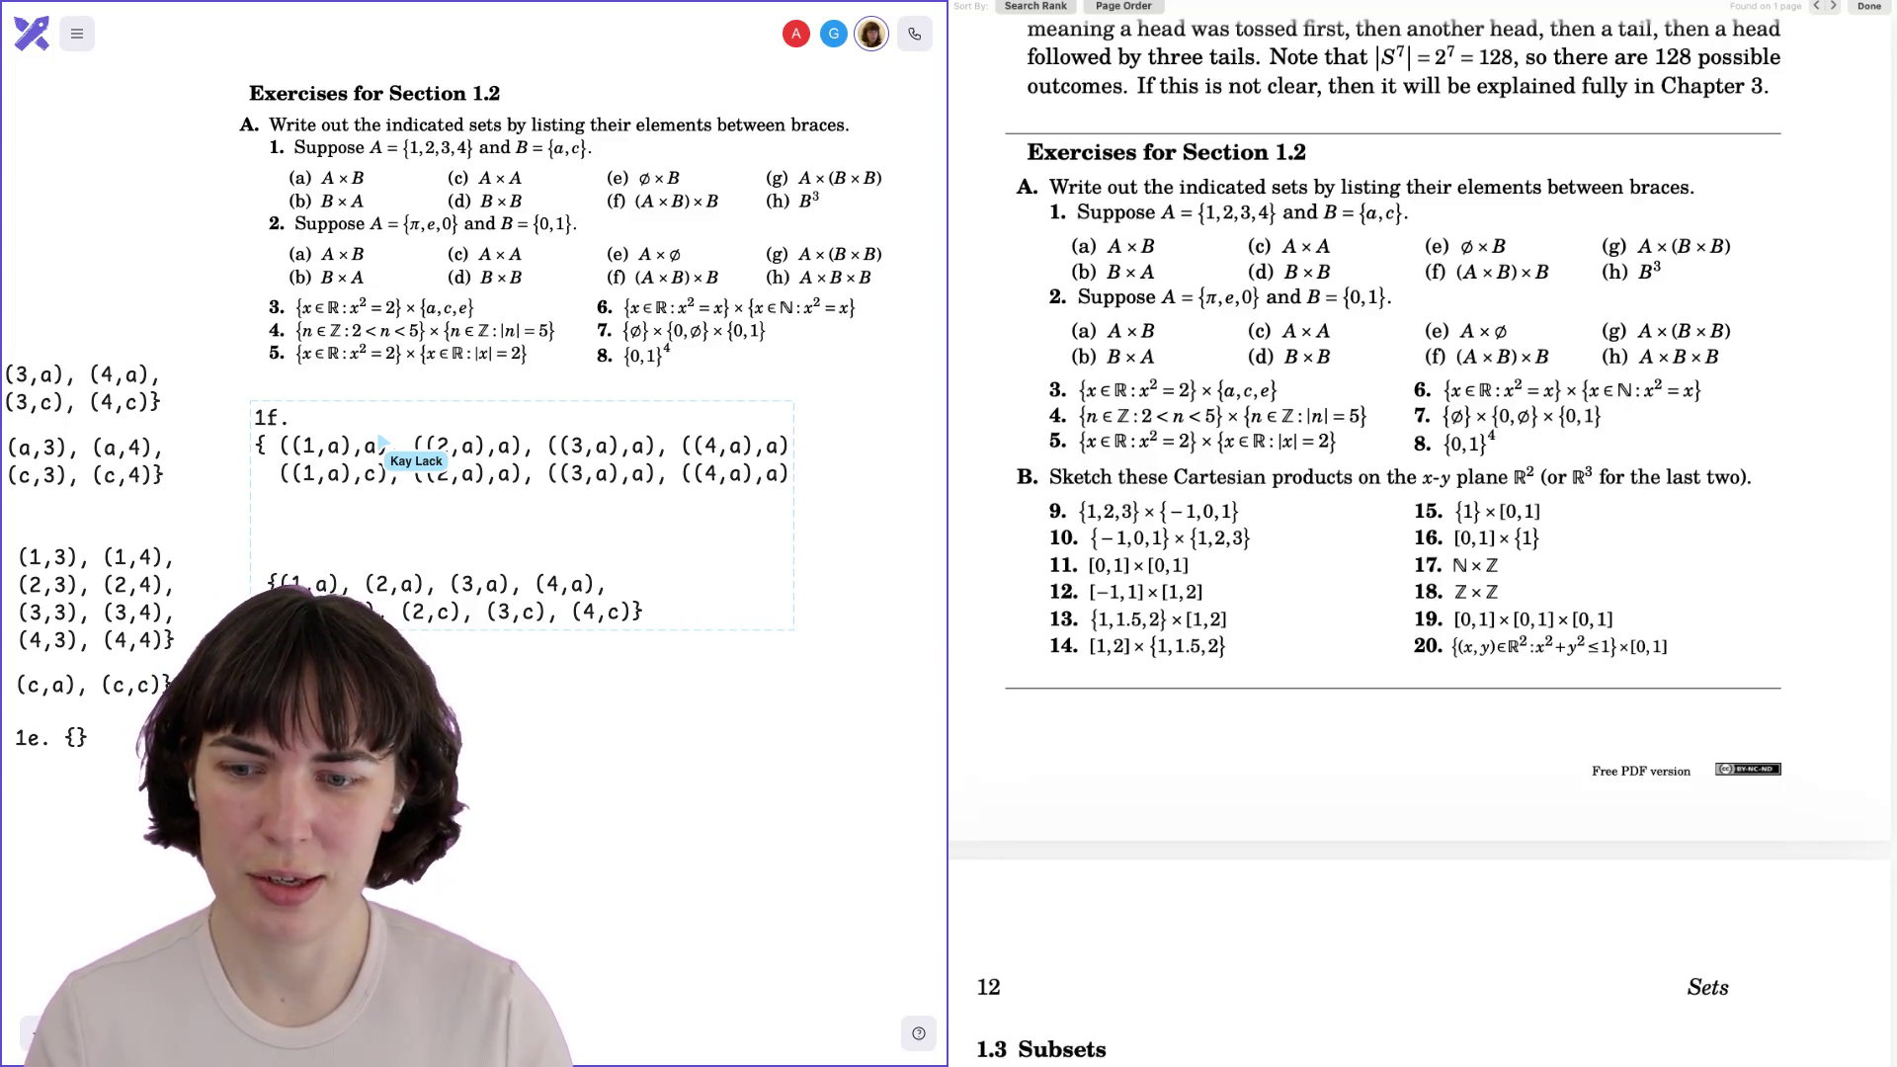
key(BackSpace)
text(c)
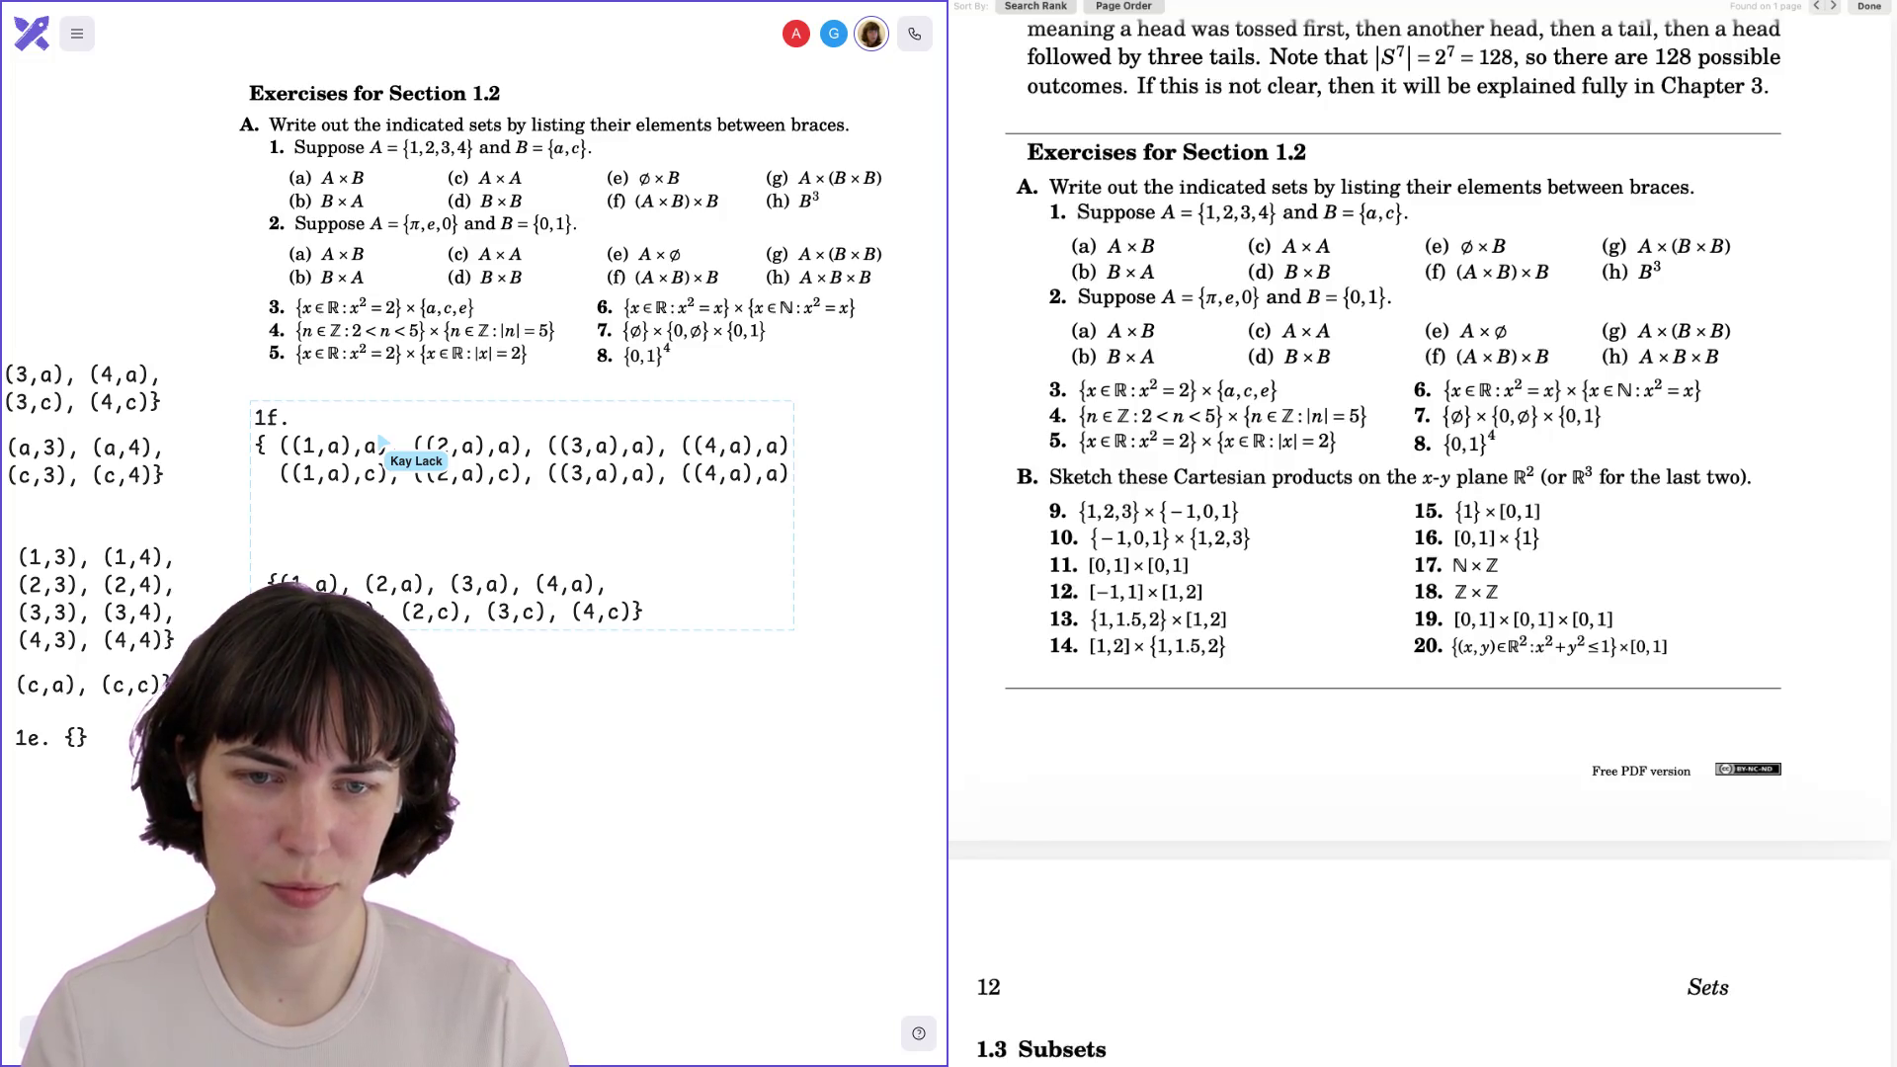
key(BackSpace)
text(c)
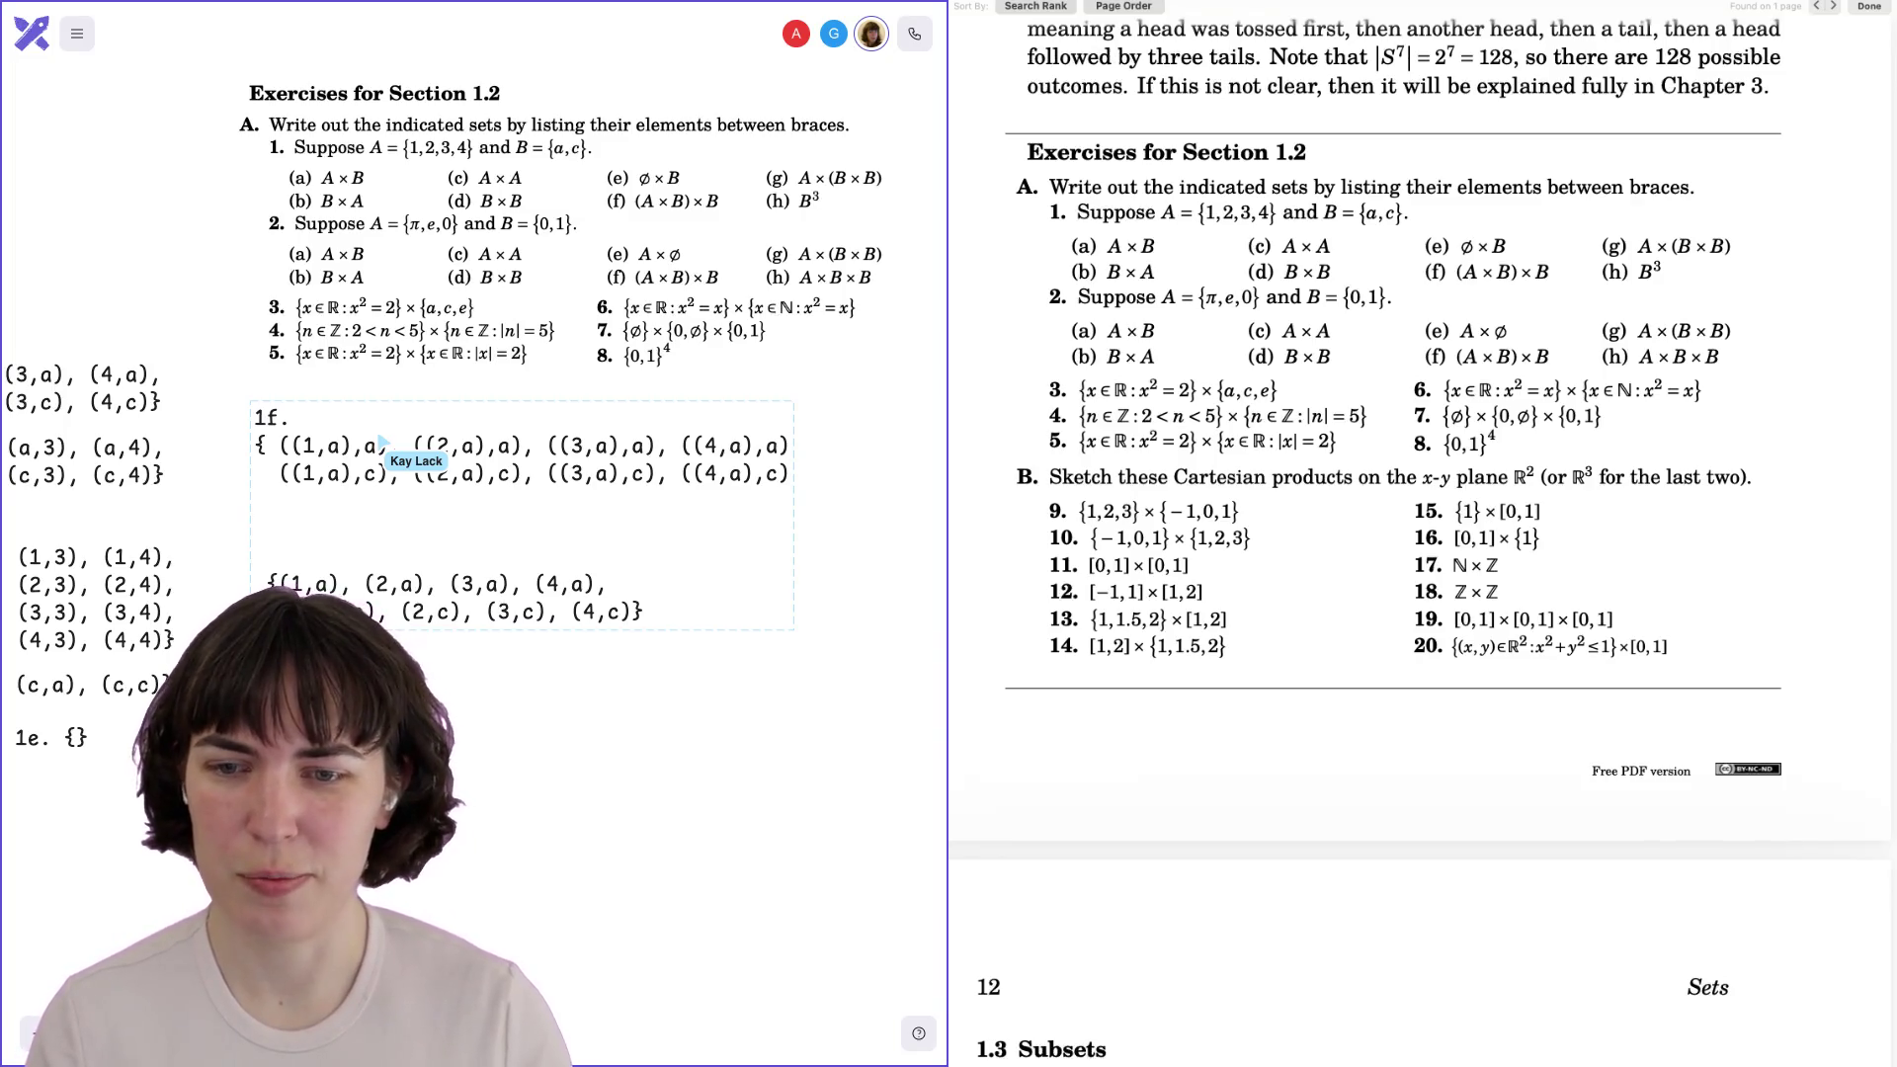
key(super+BackSpace)
key(BackSpace)
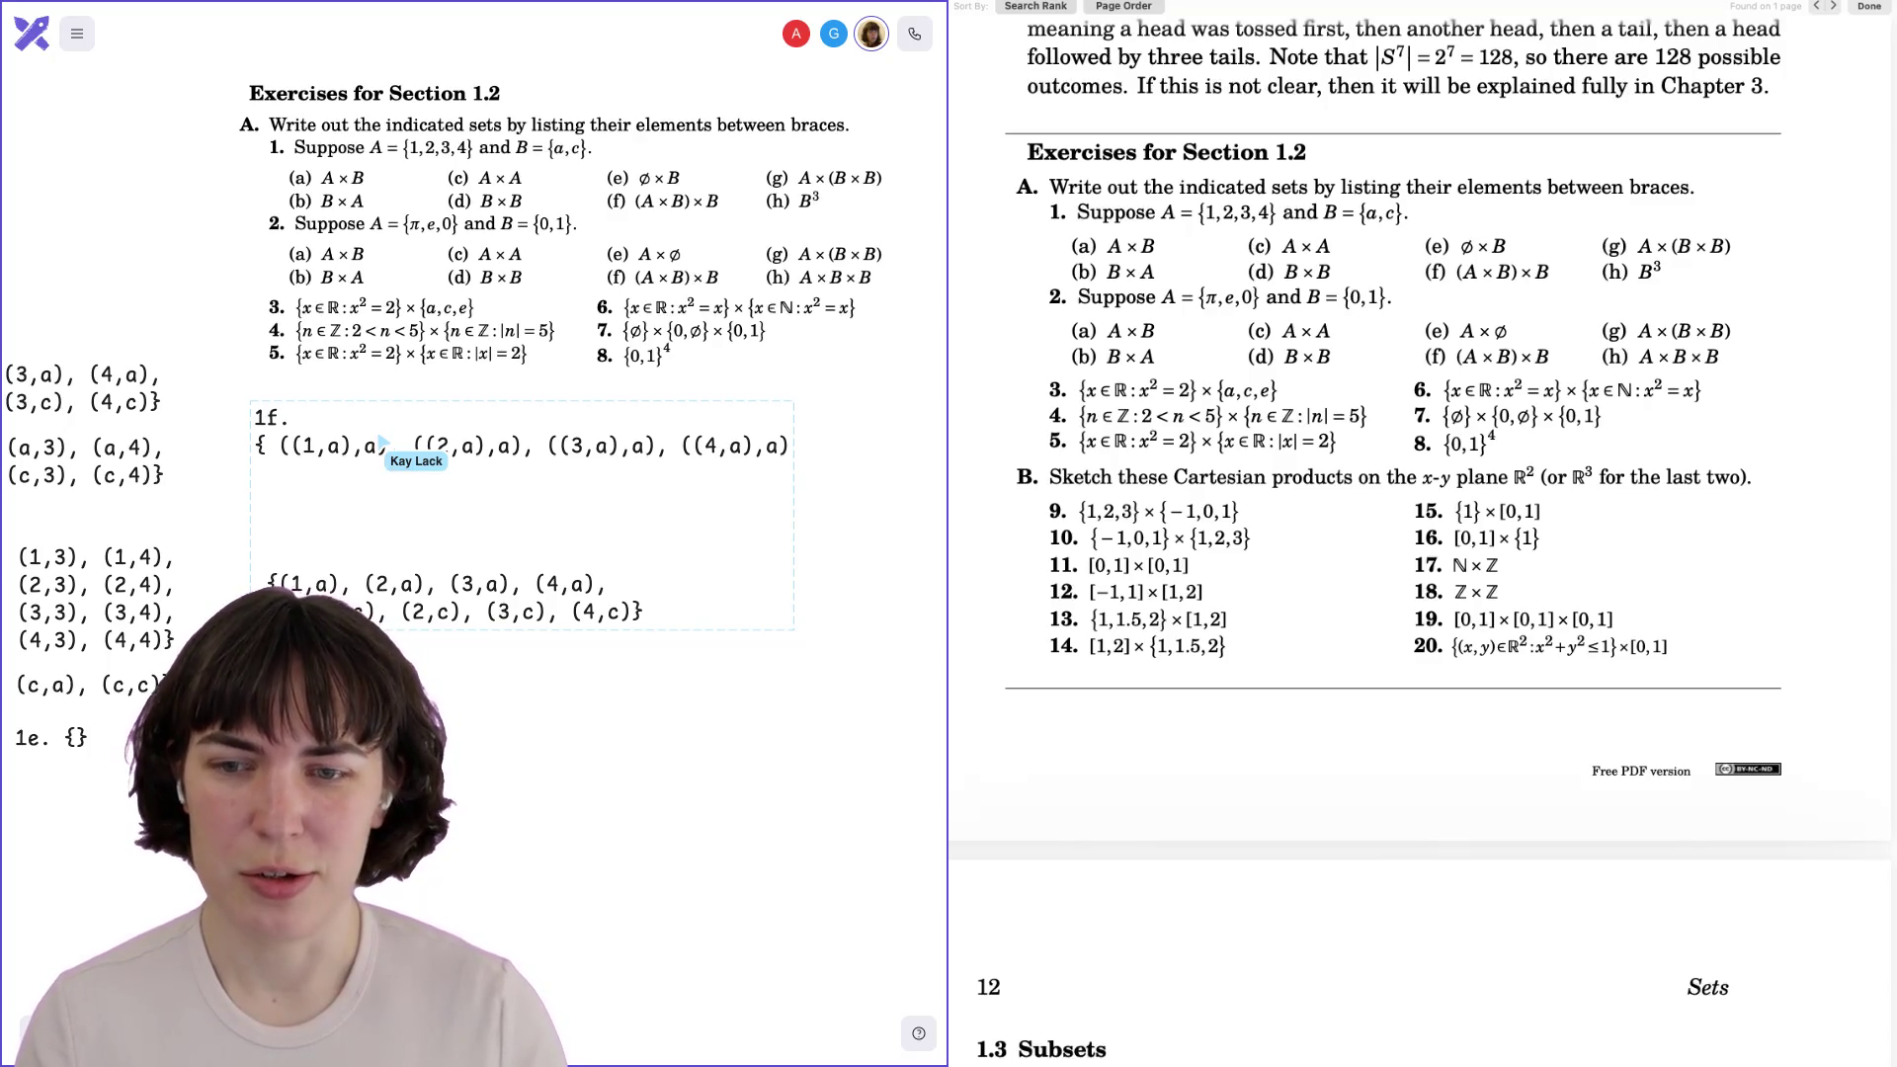
key(super+z)
key(super+z)
key(super+z)
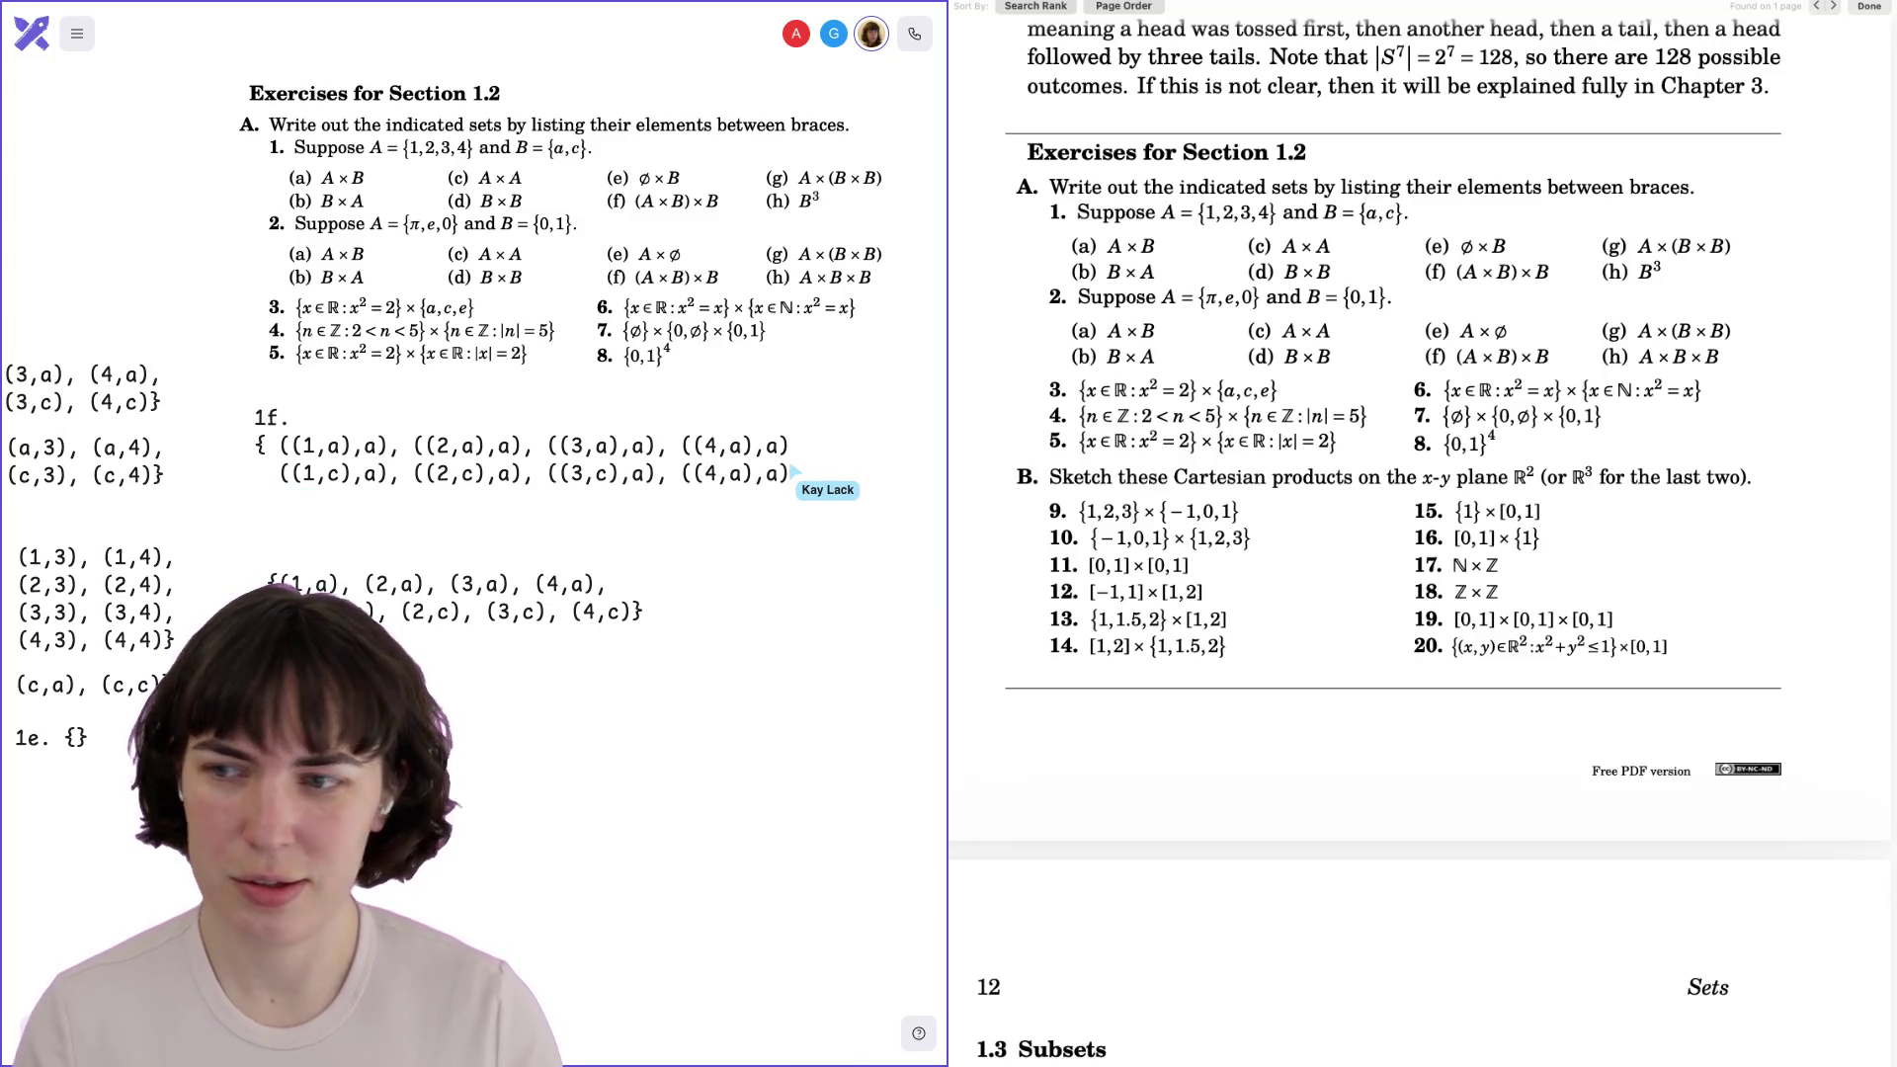
scroll(794, 472, down, 2)
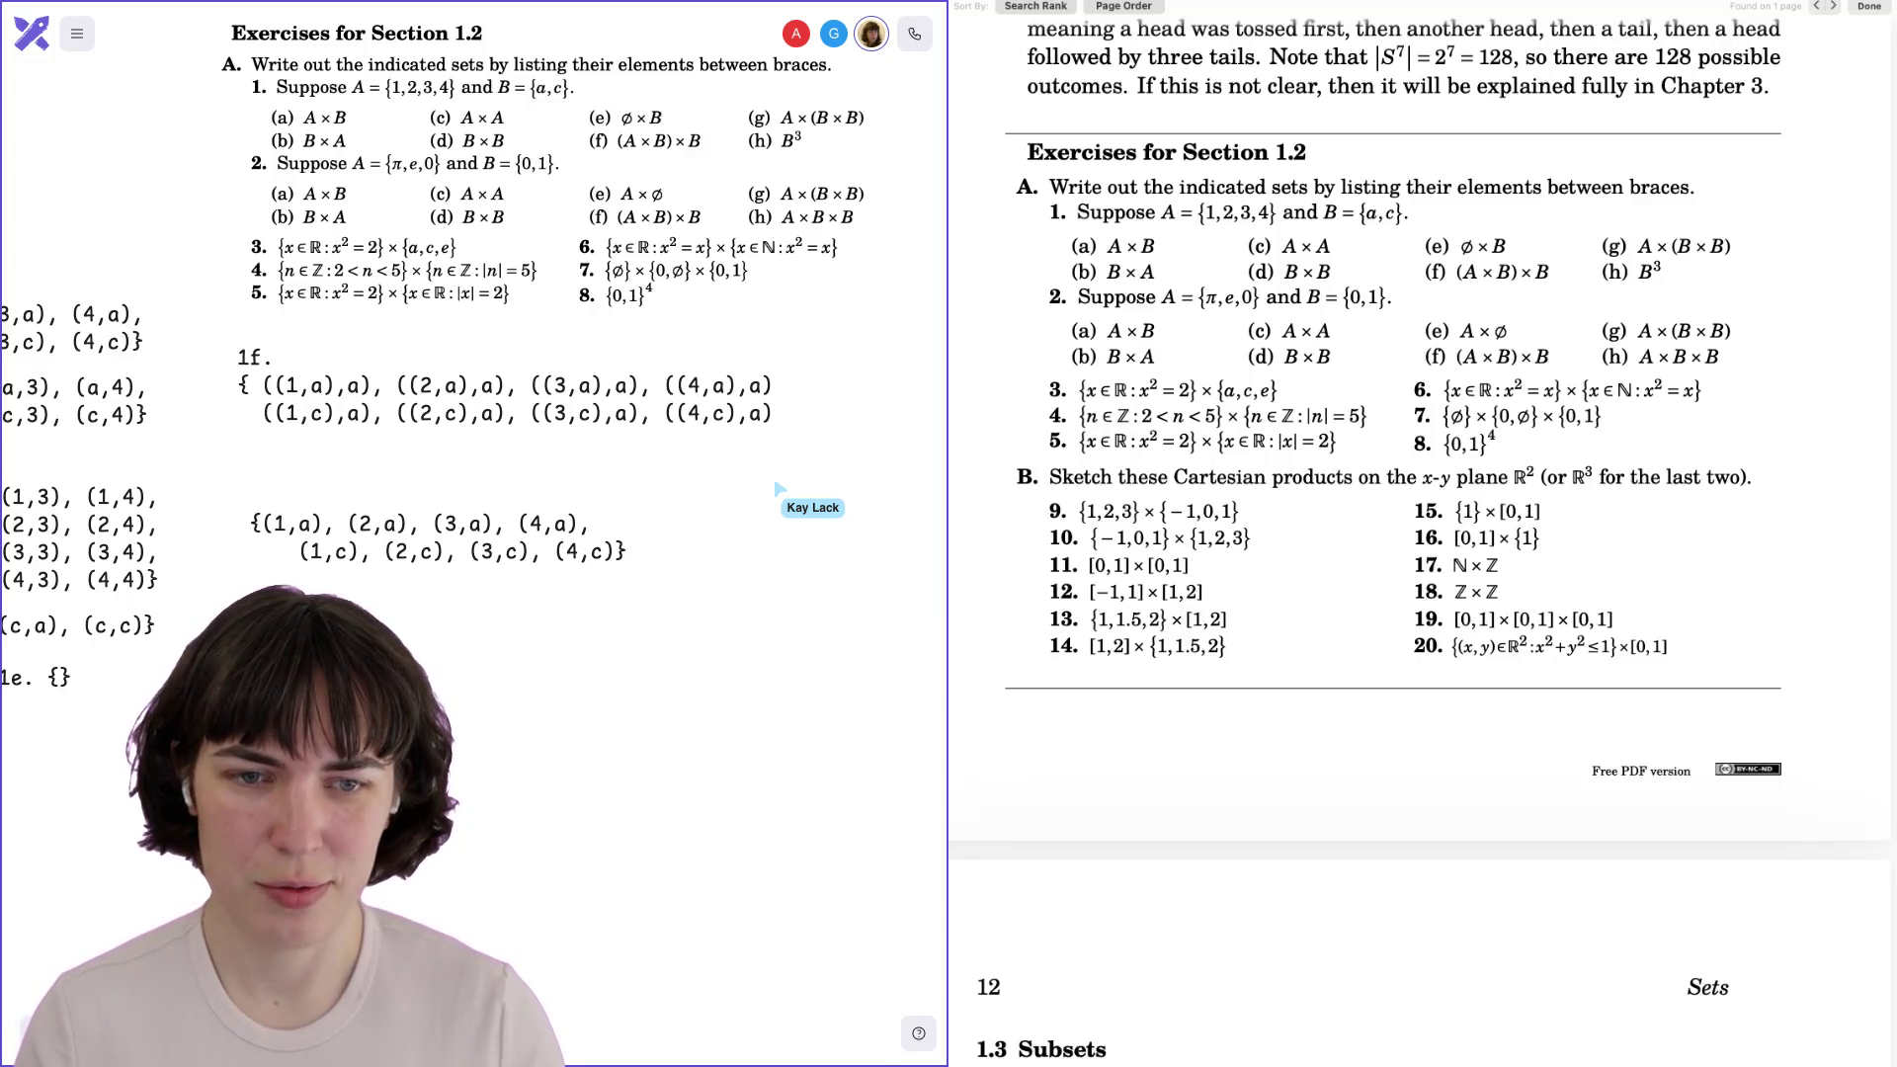
Paste the two triple rows again below and close the set with a brace.
text(((1,a),a), ((2,a),a), ((3,a),a), ((4,a),a)   ((1,c),a), ((2,c),a), ((3,c),a), ((4,c),a))
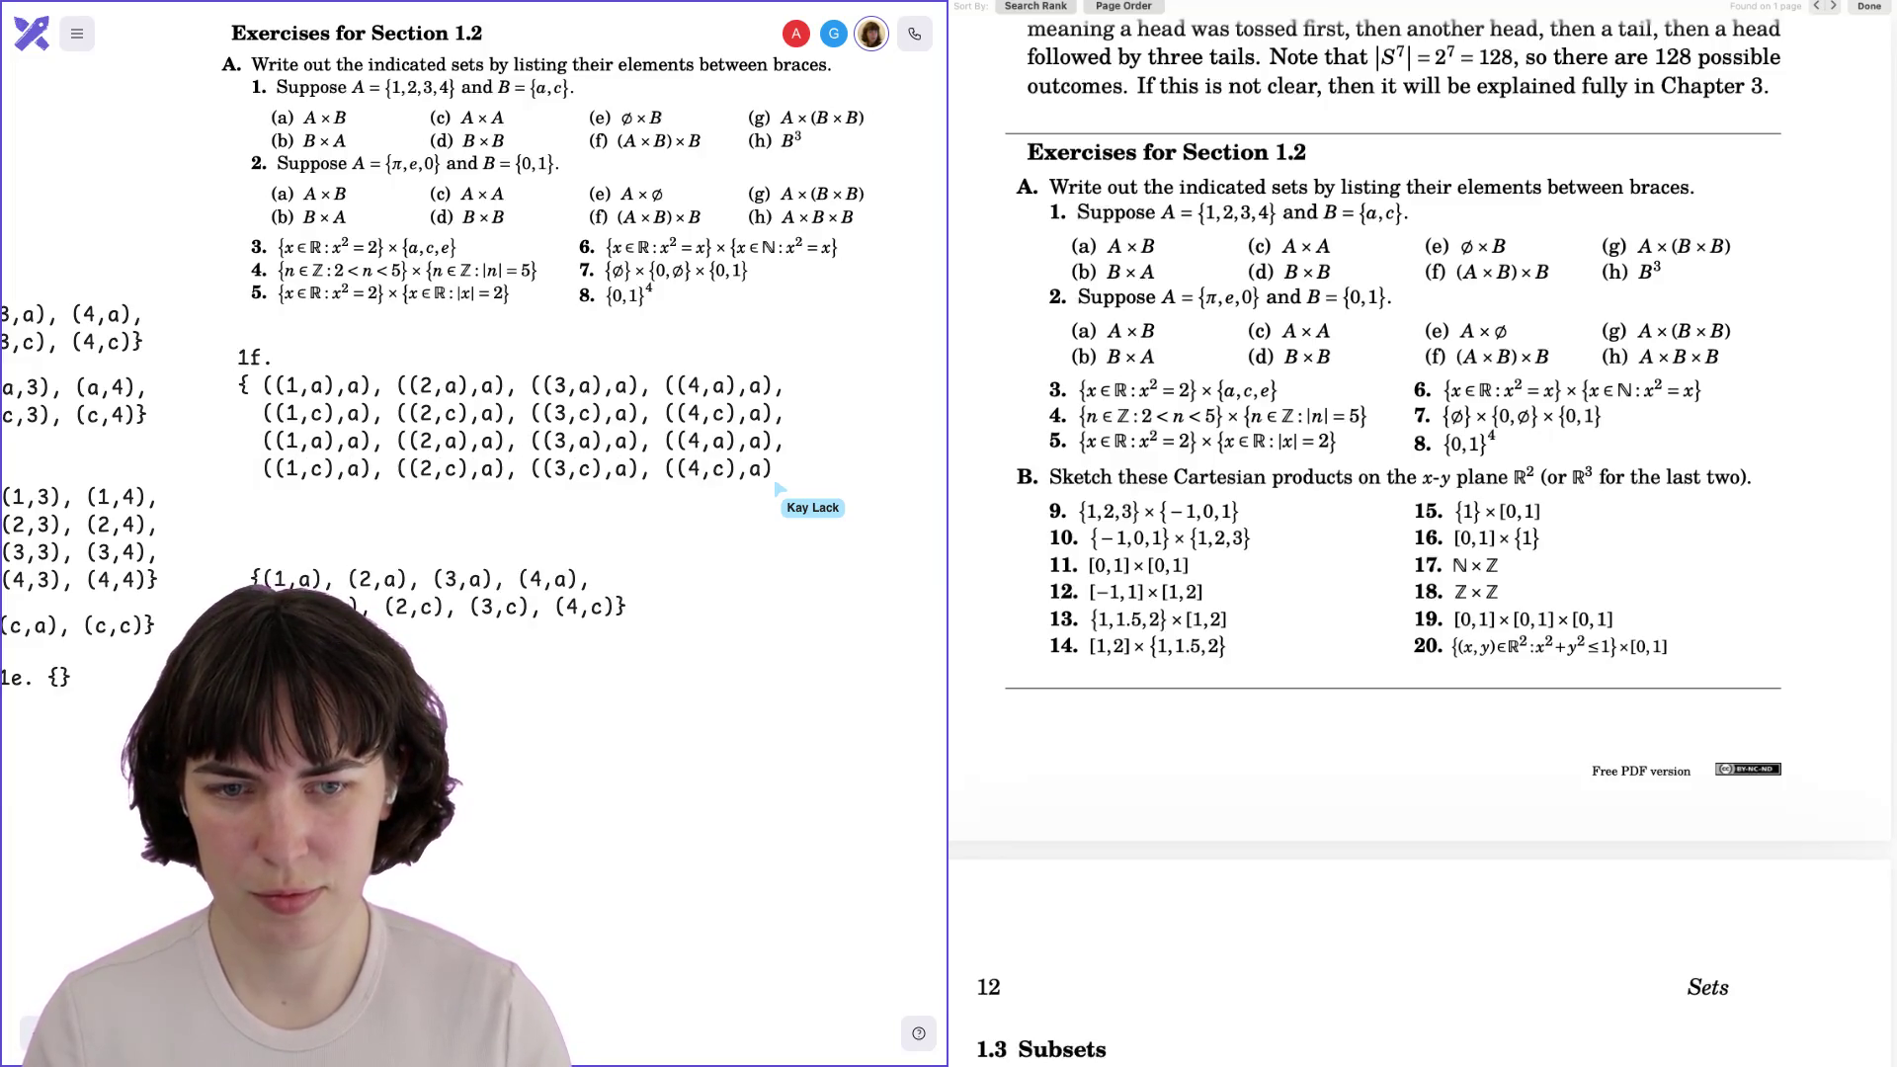
key(Return)
text(})
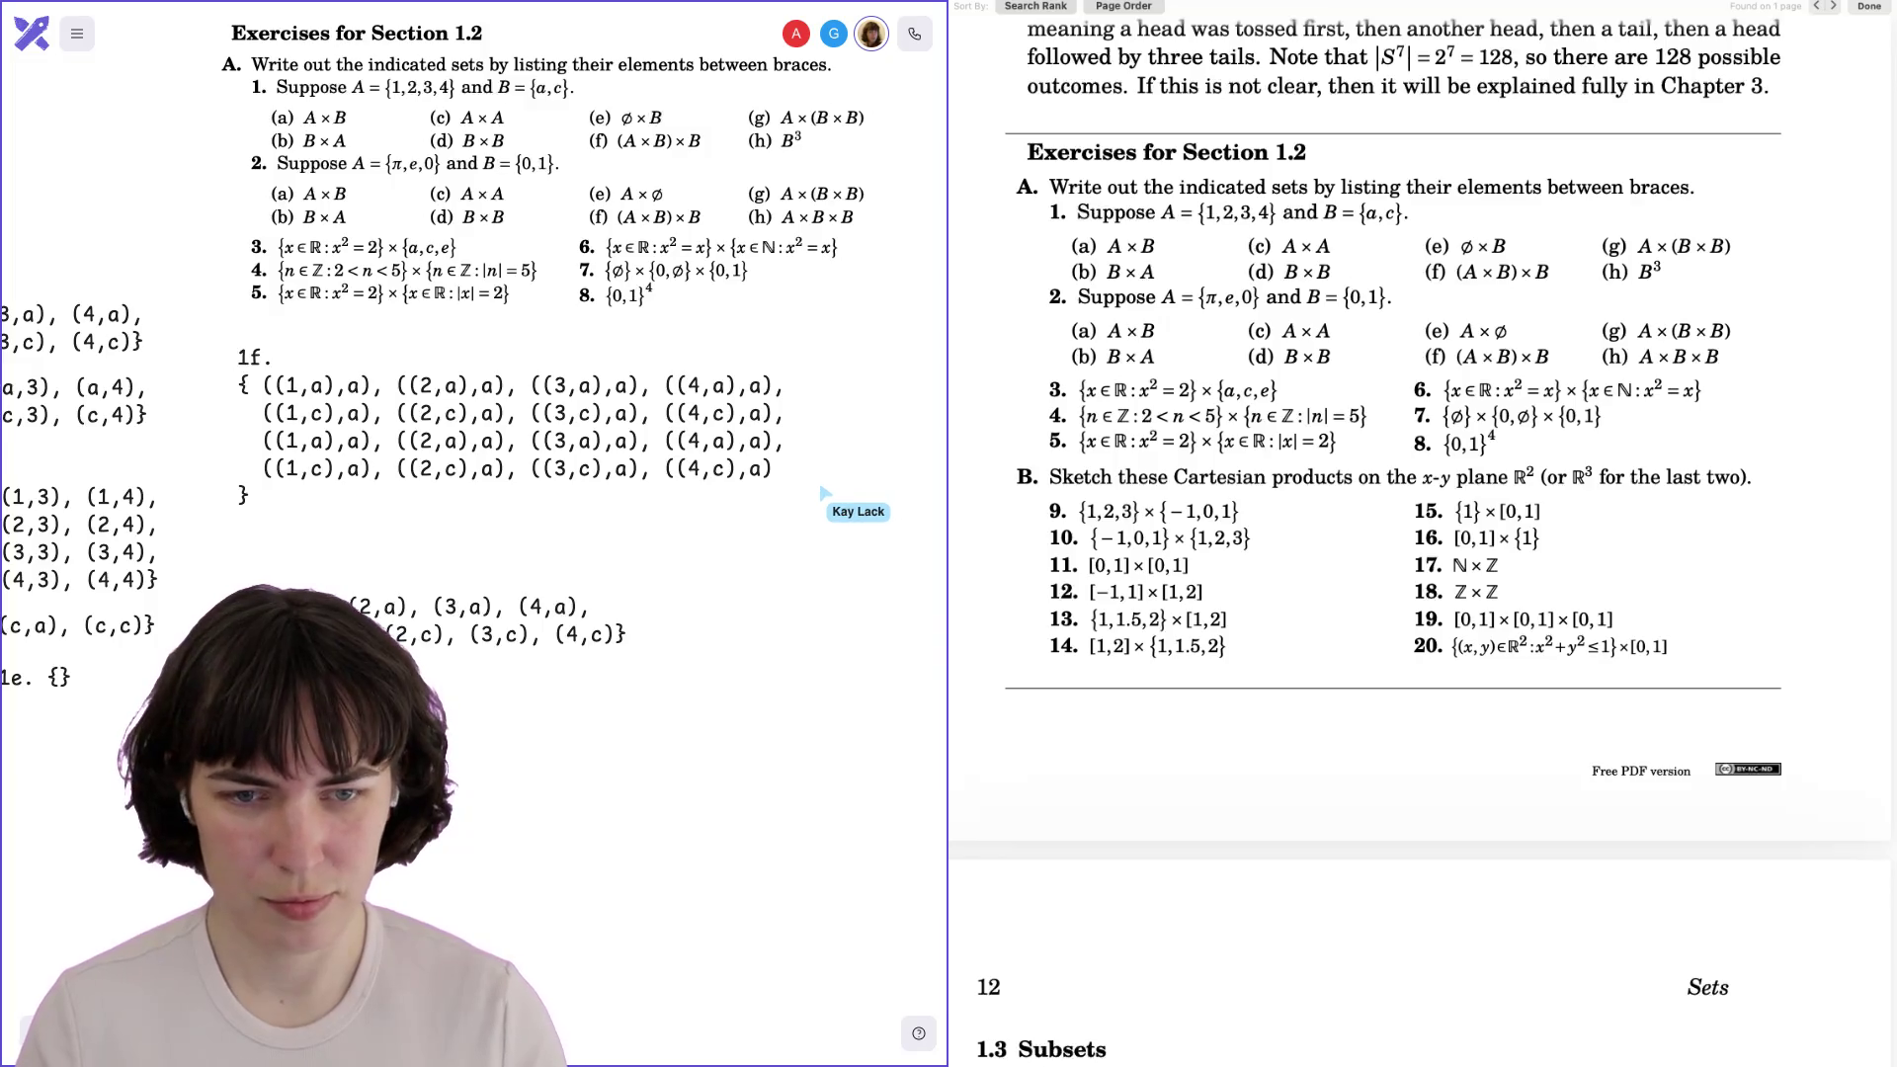
Change the final a to c in the copied rows, giving ((1,a),c) through ((4,c),c).
key(BackSpace)
text(c)
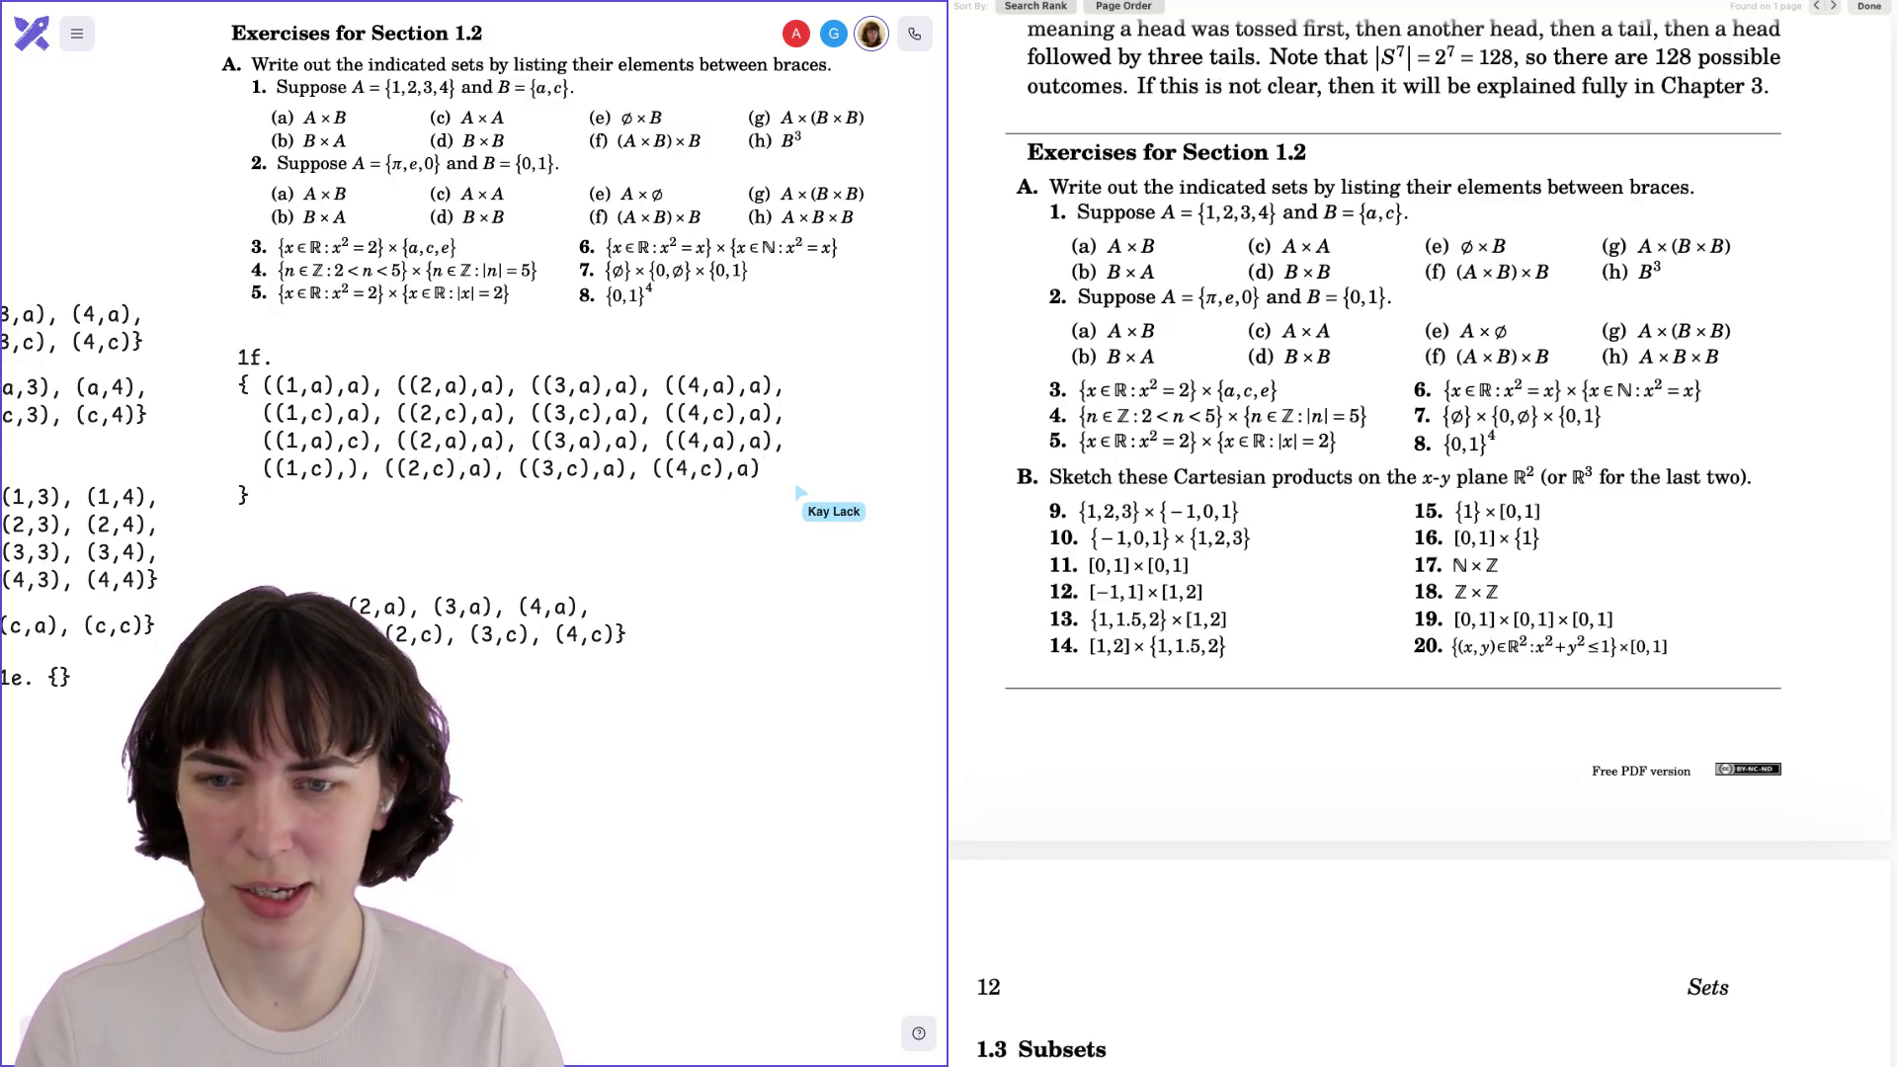
key(BackSpace)
text(c)
key(Down)
key(BackSpace)
text(c)
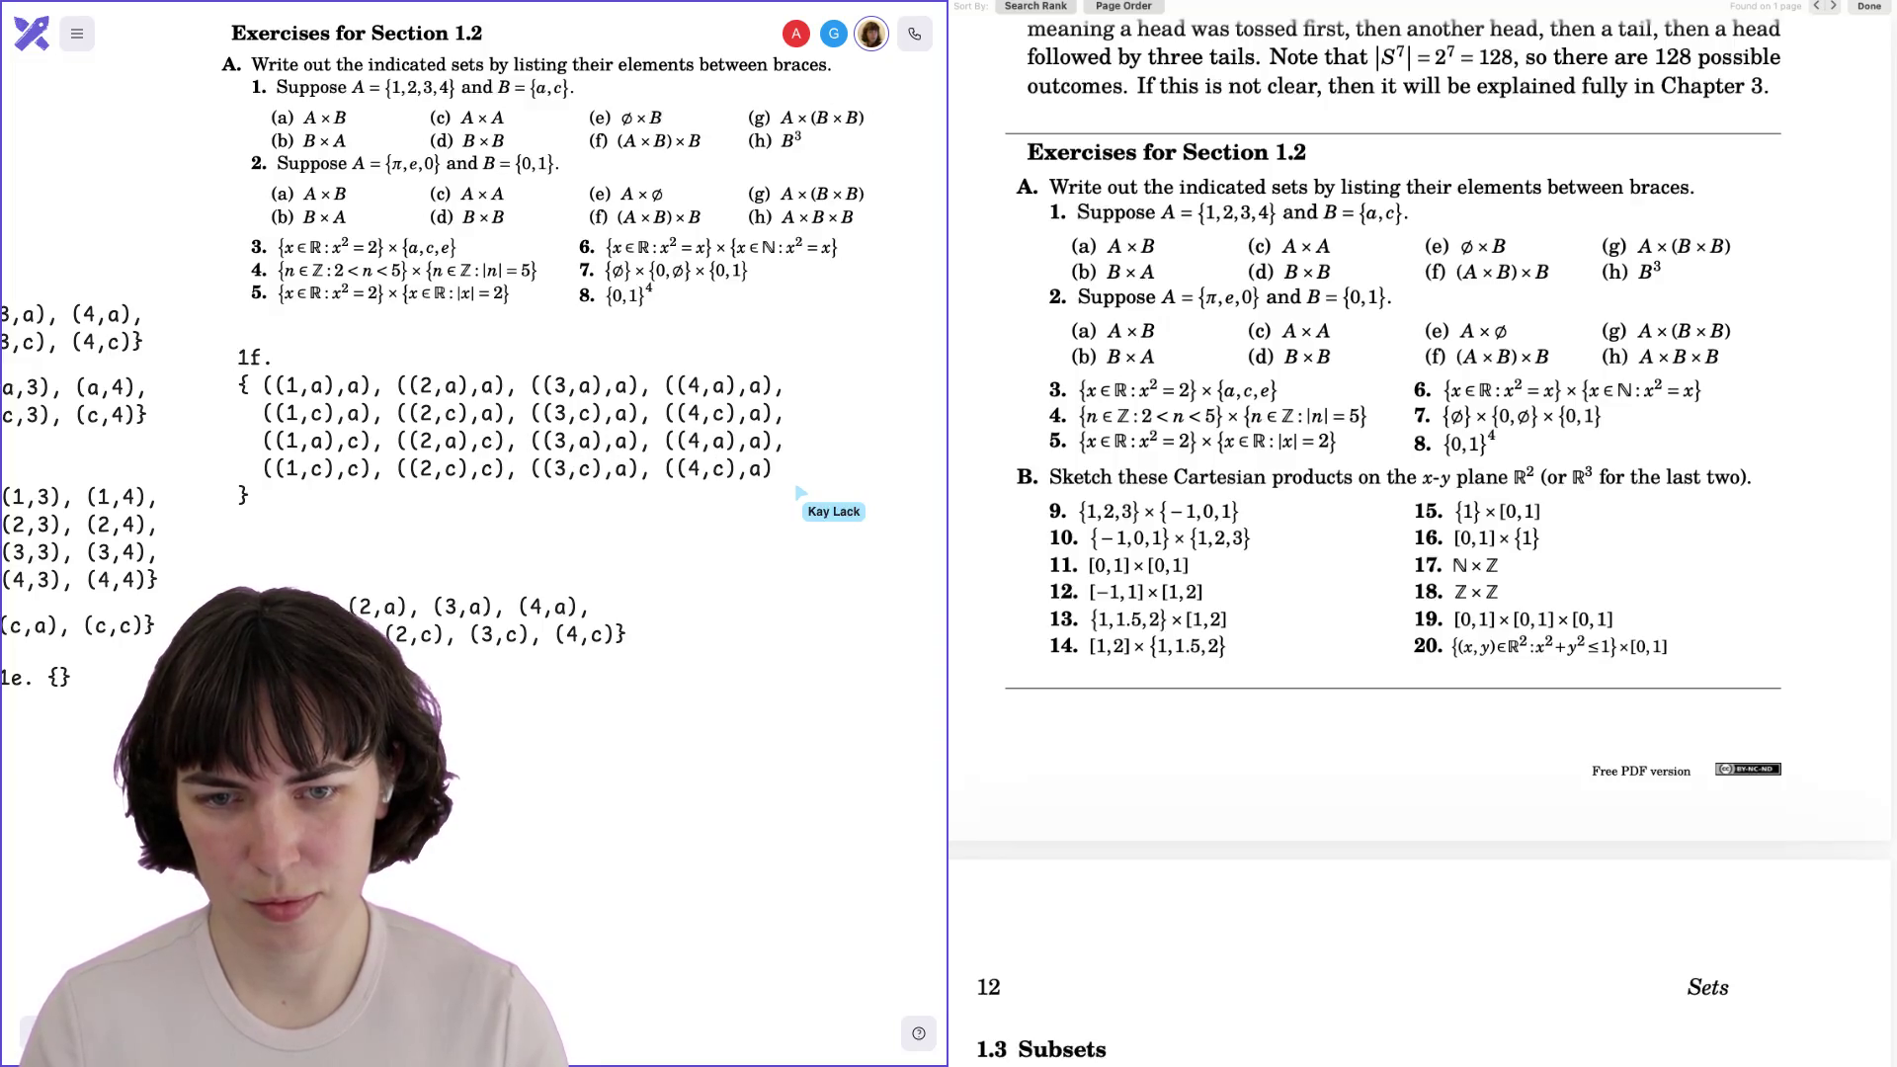
key(BackSpace)
text(c)
scroll(439, 368, up, 1)
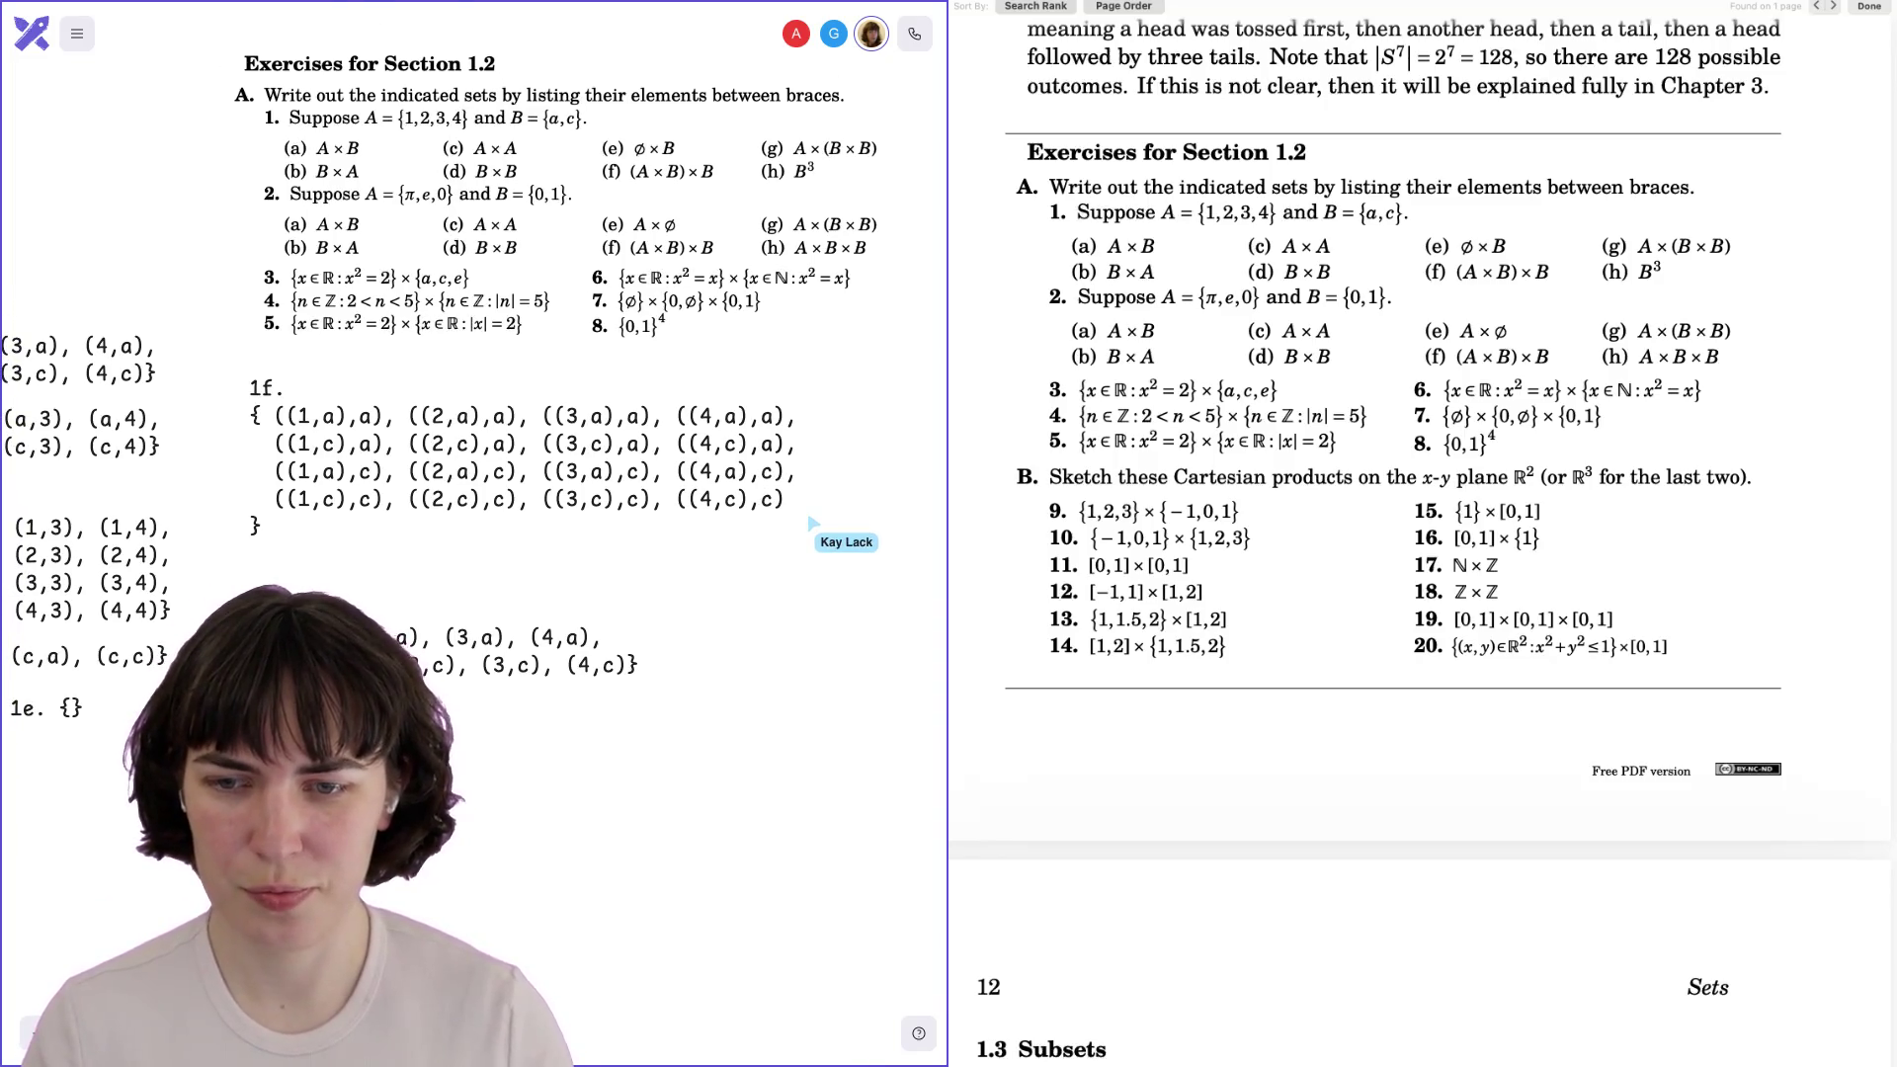
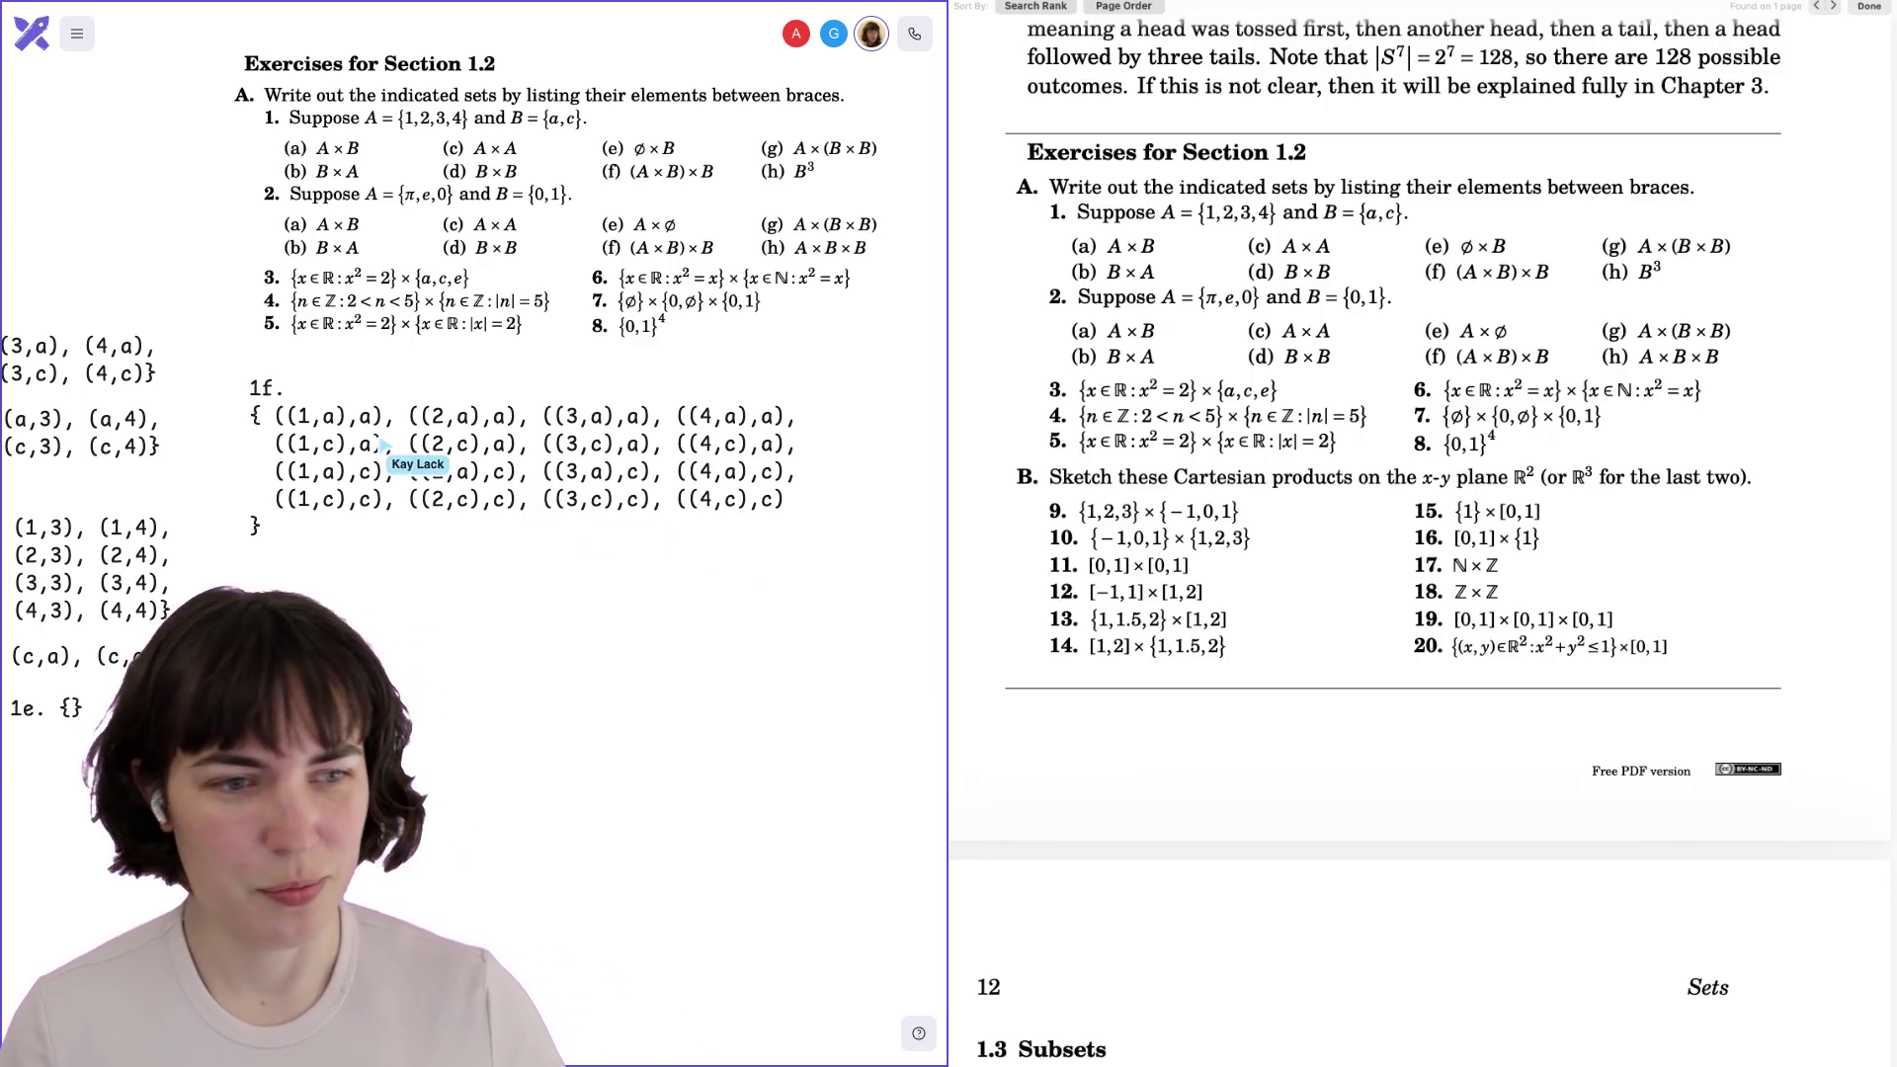
Nudge the 1f answer block slightly higher, then pan to check answers 1a–1e and the exercise image.
drag(351, 445, 348, 428)
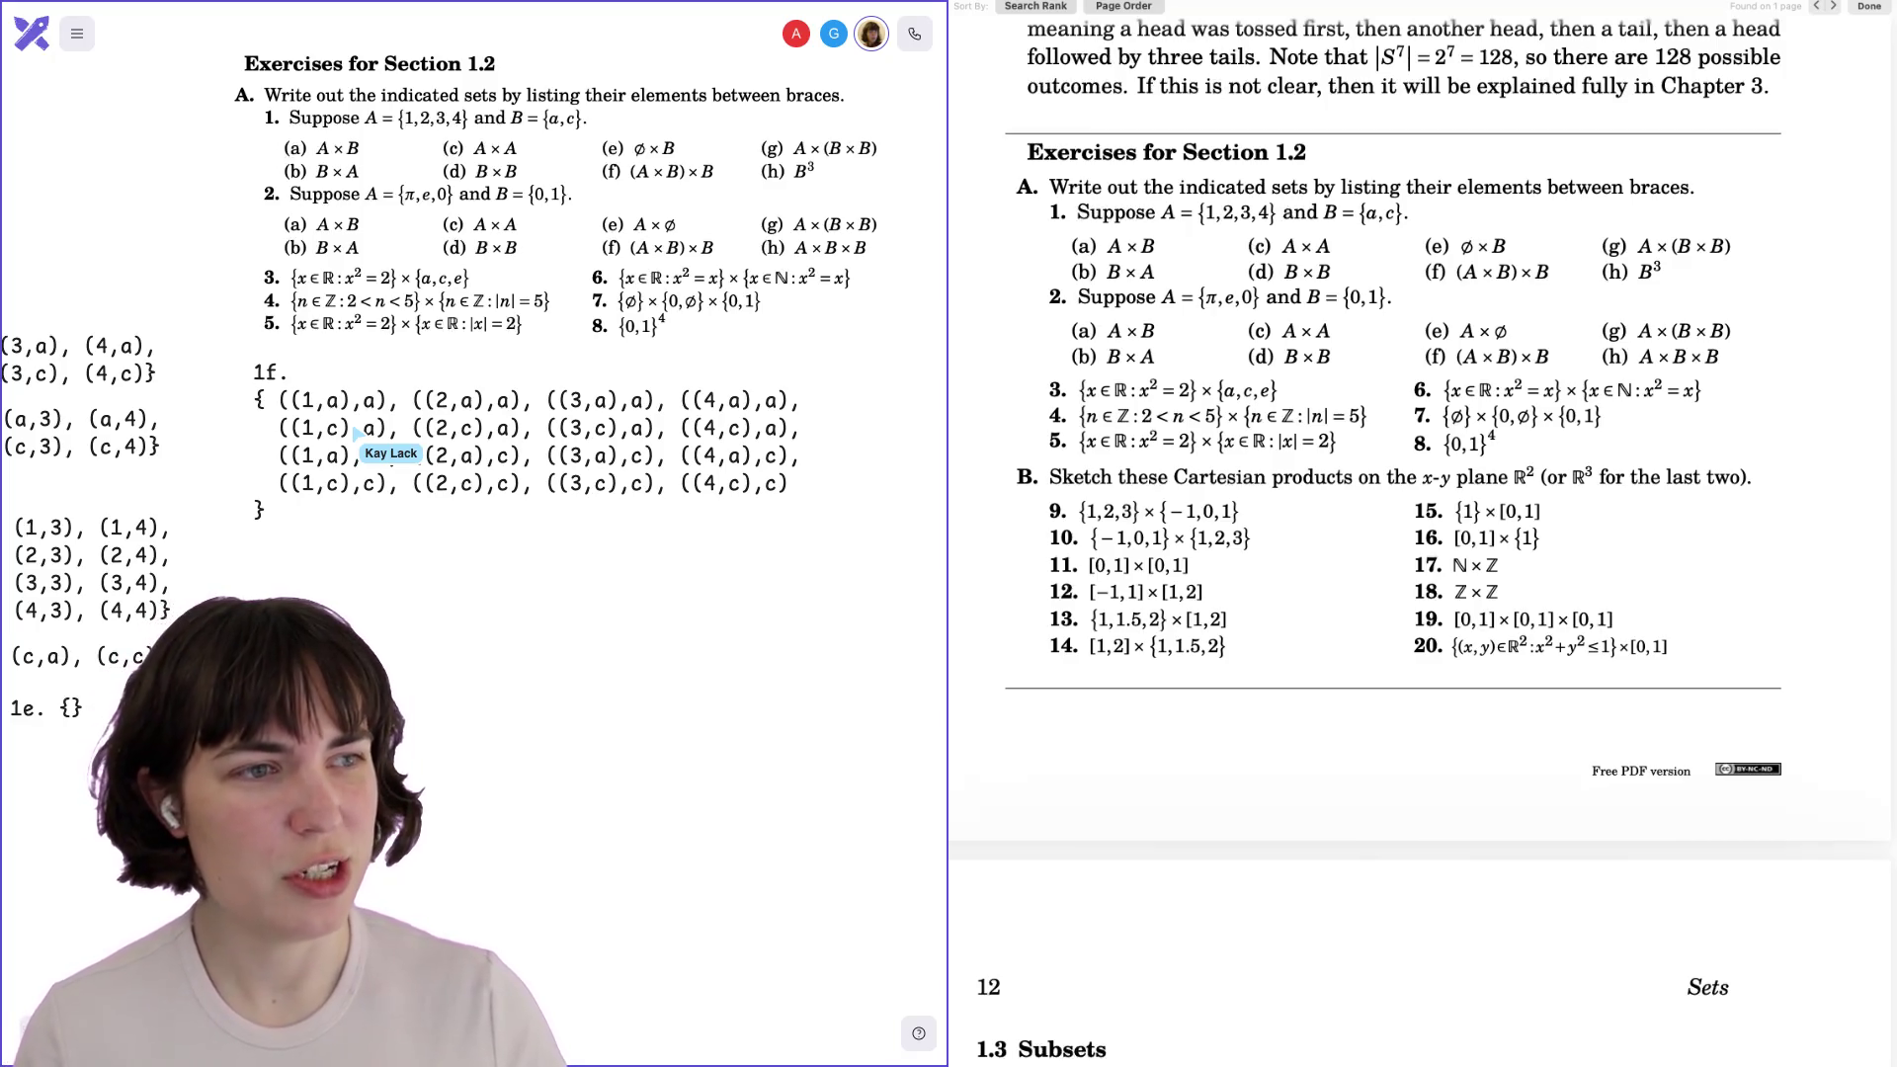
scroll(581, 382, left, 5)
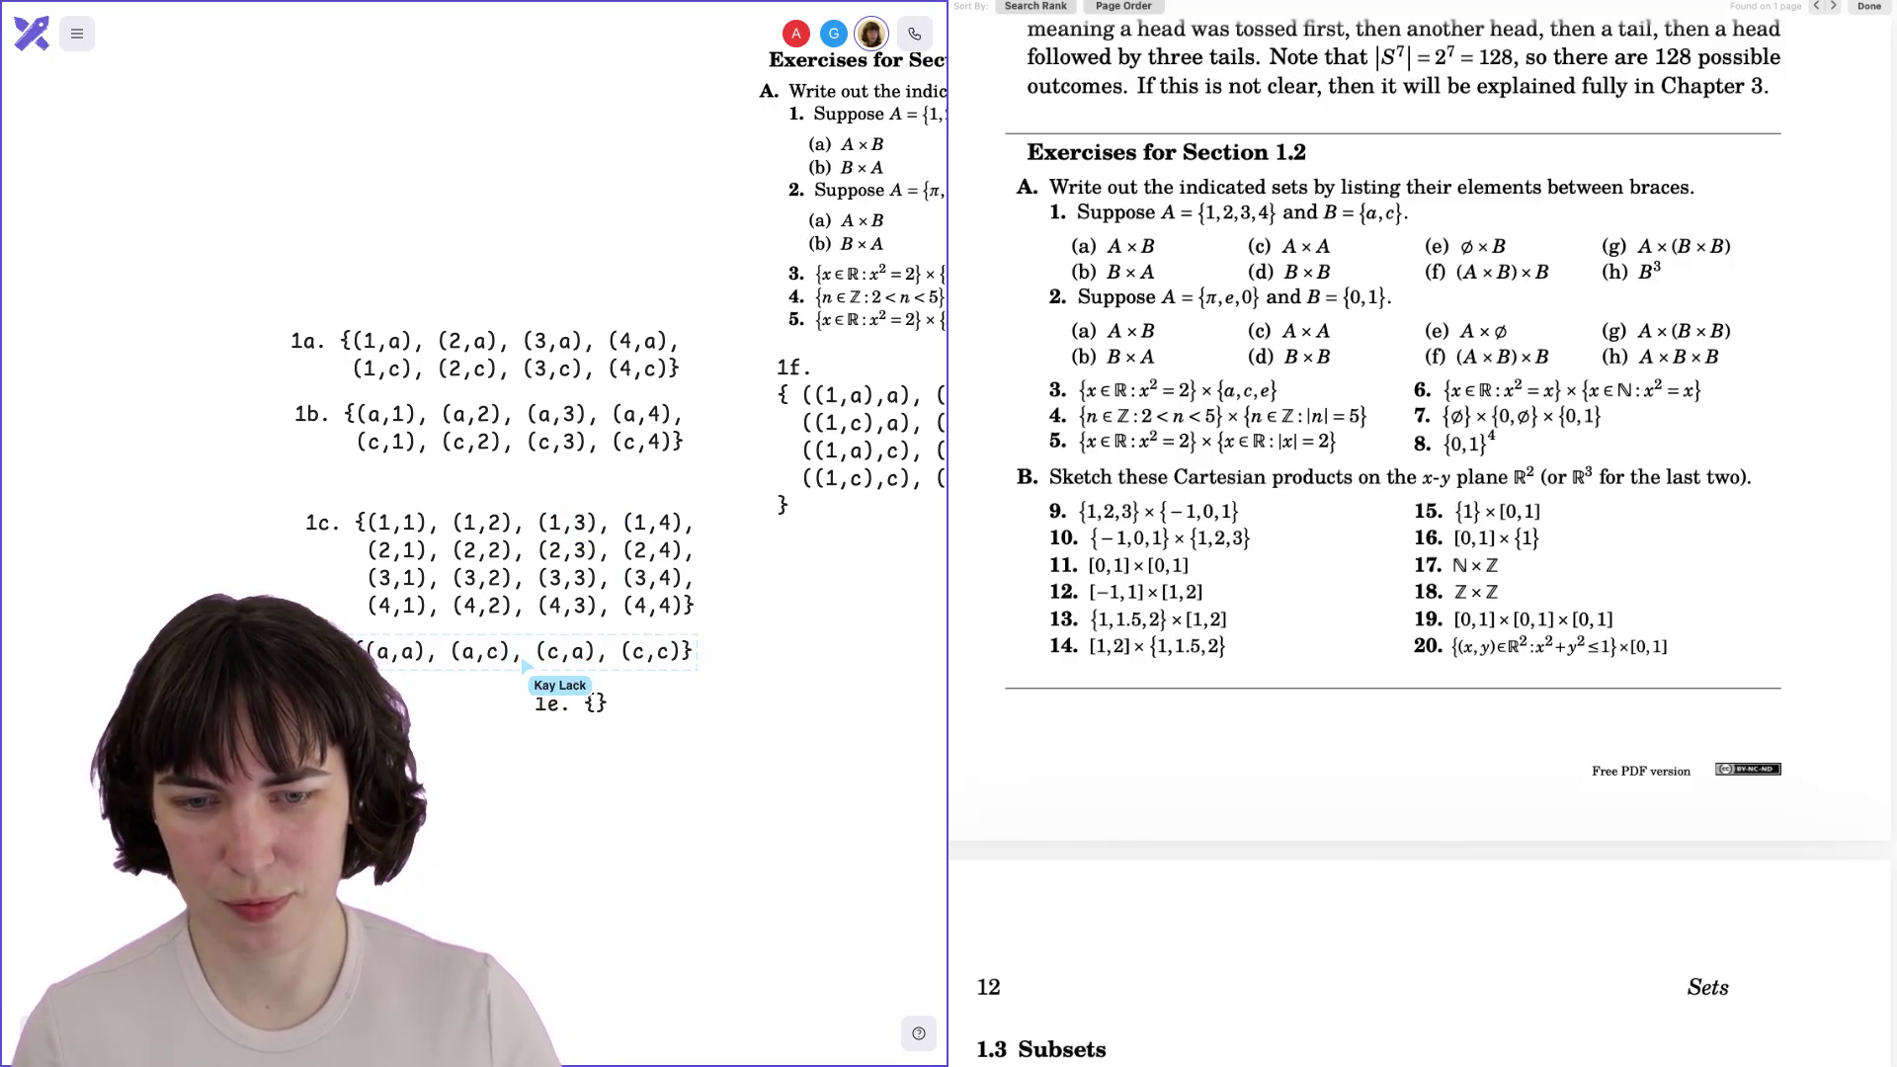
scroll(475, 297, right, 6)
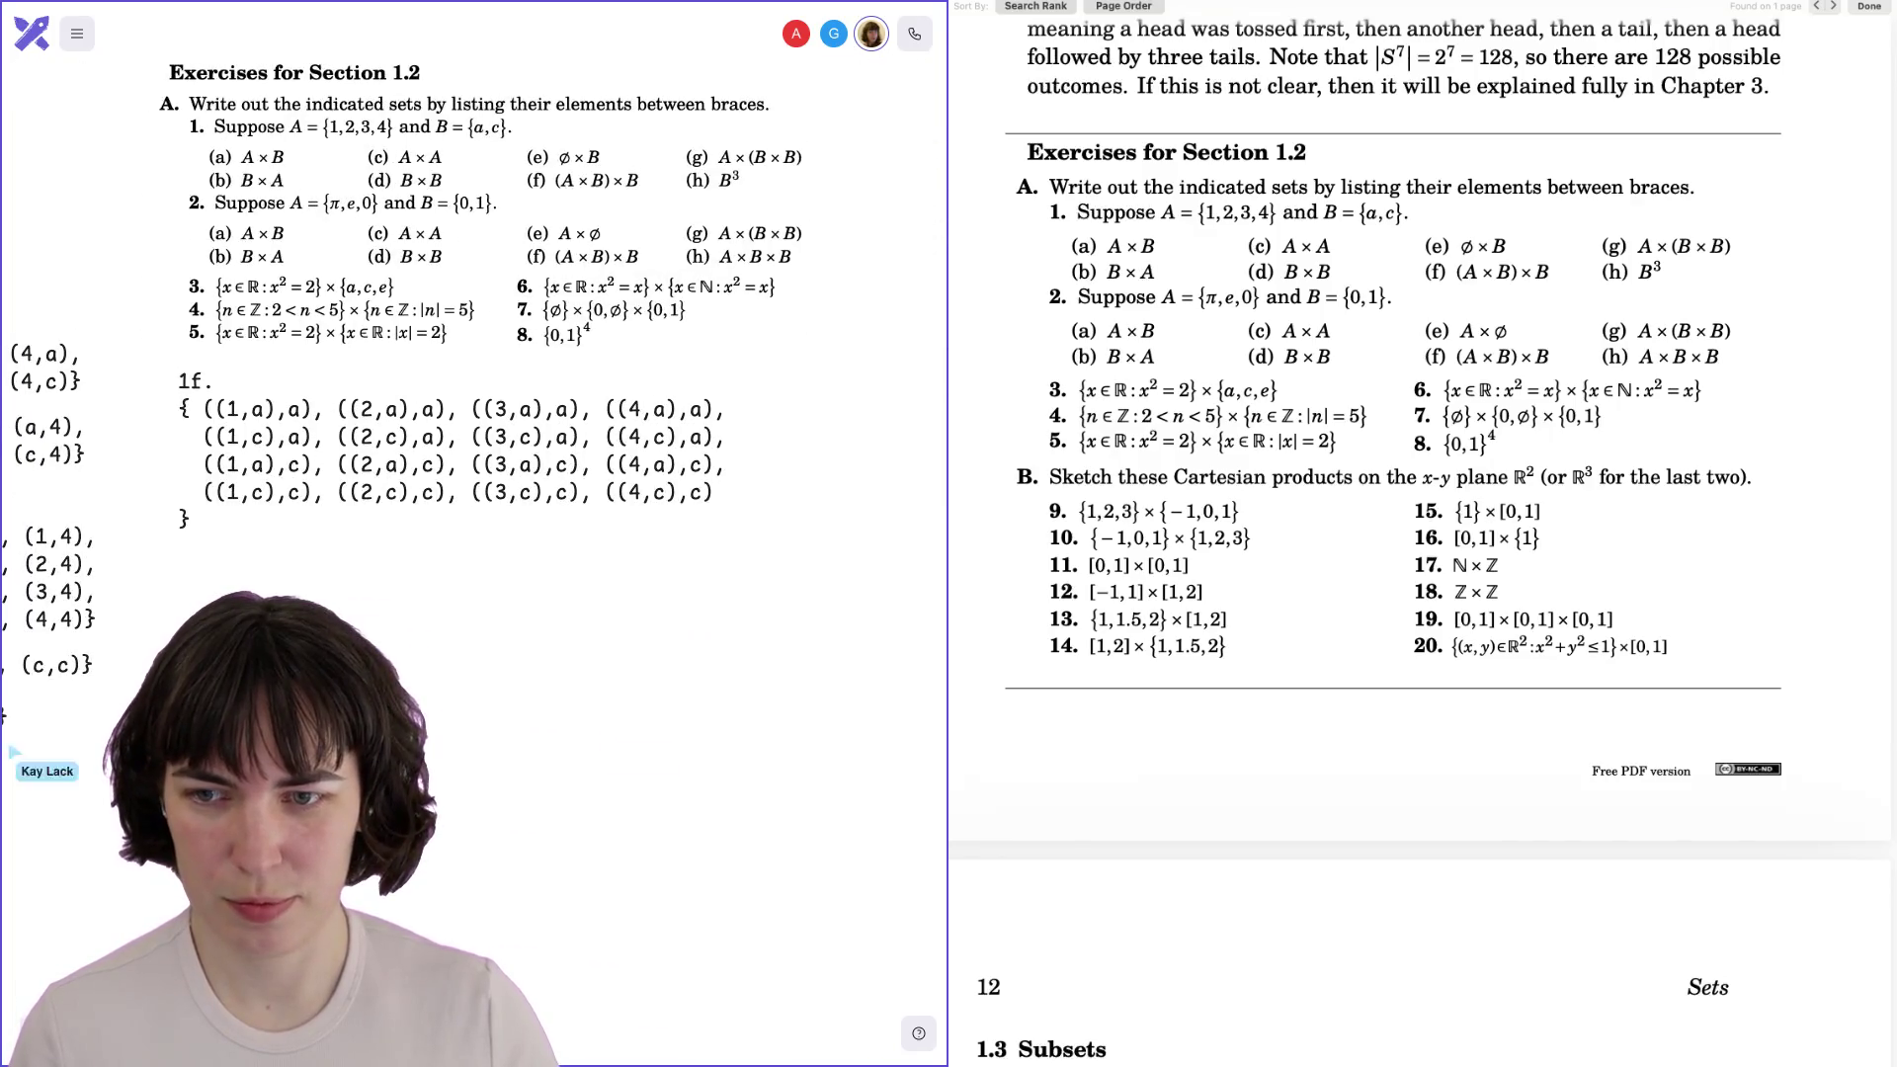
scroll(474, 533, left, 5)
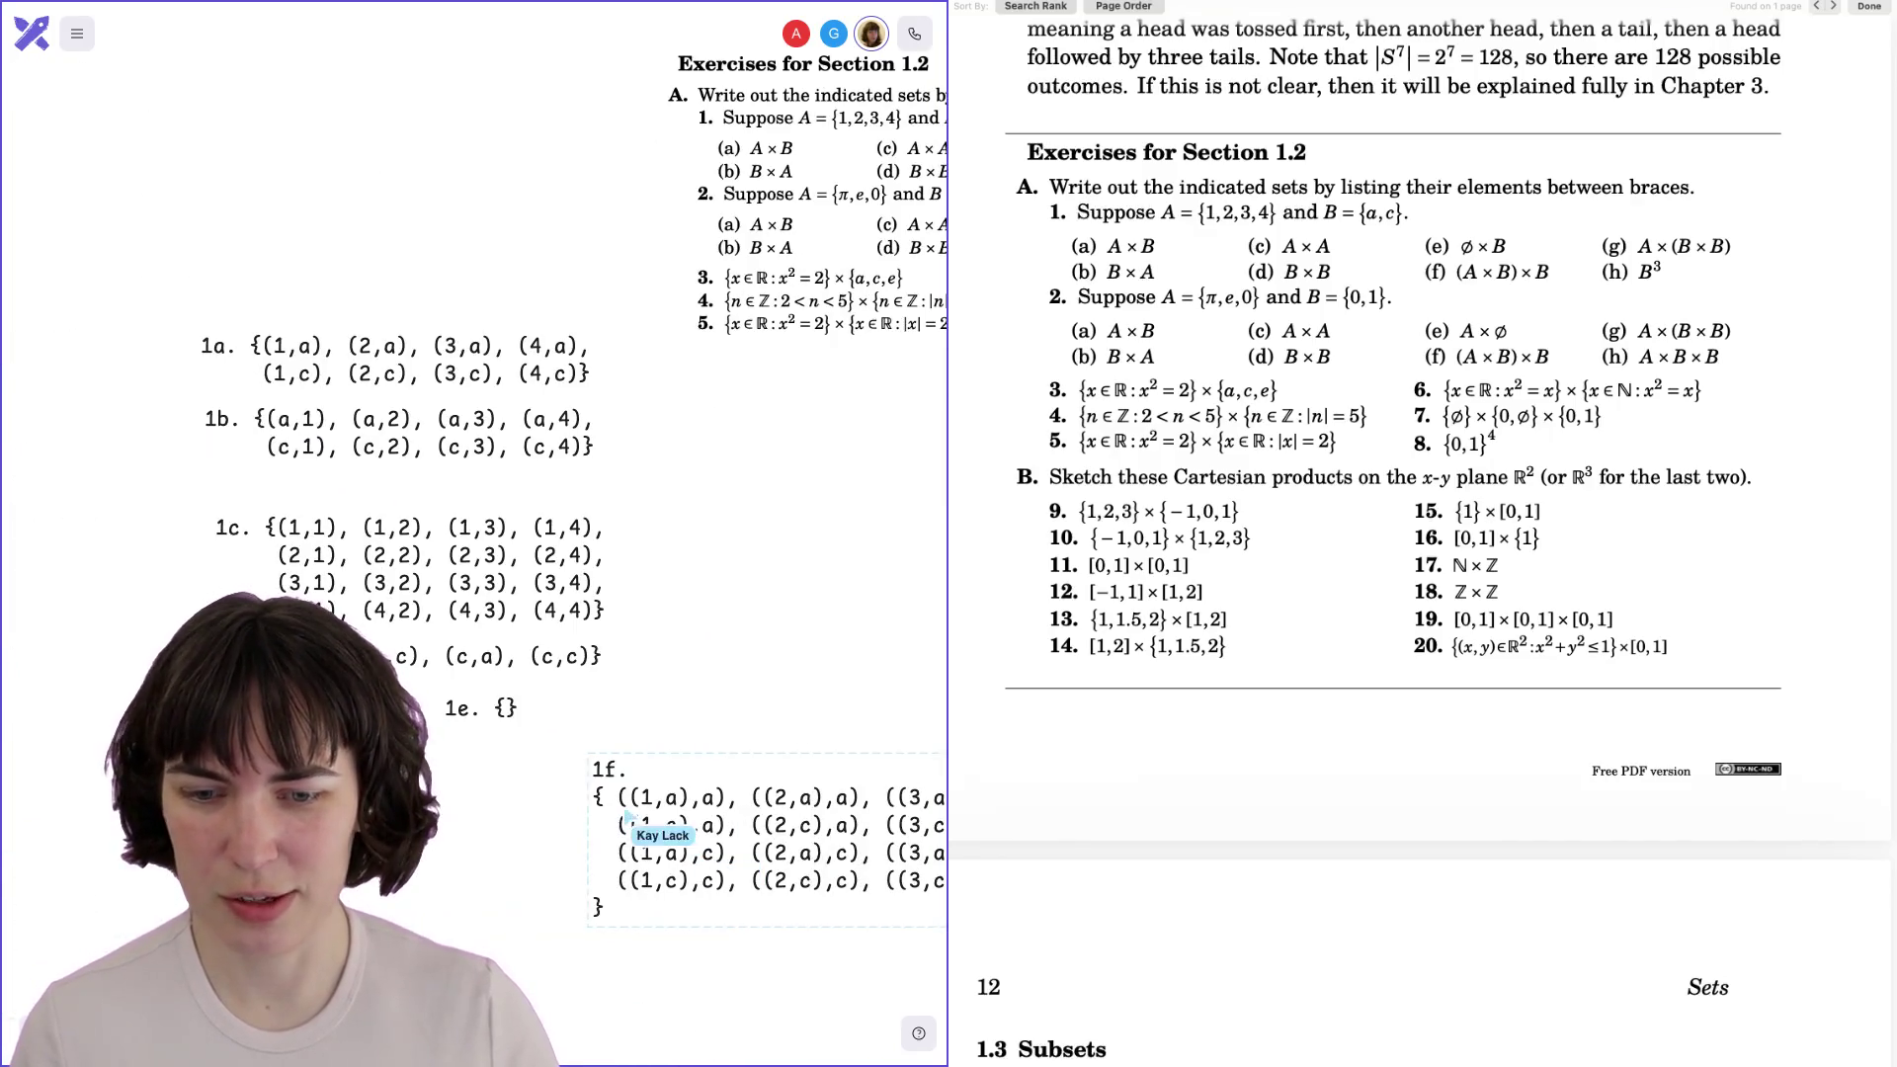
scroll(474, 534, right, 4)
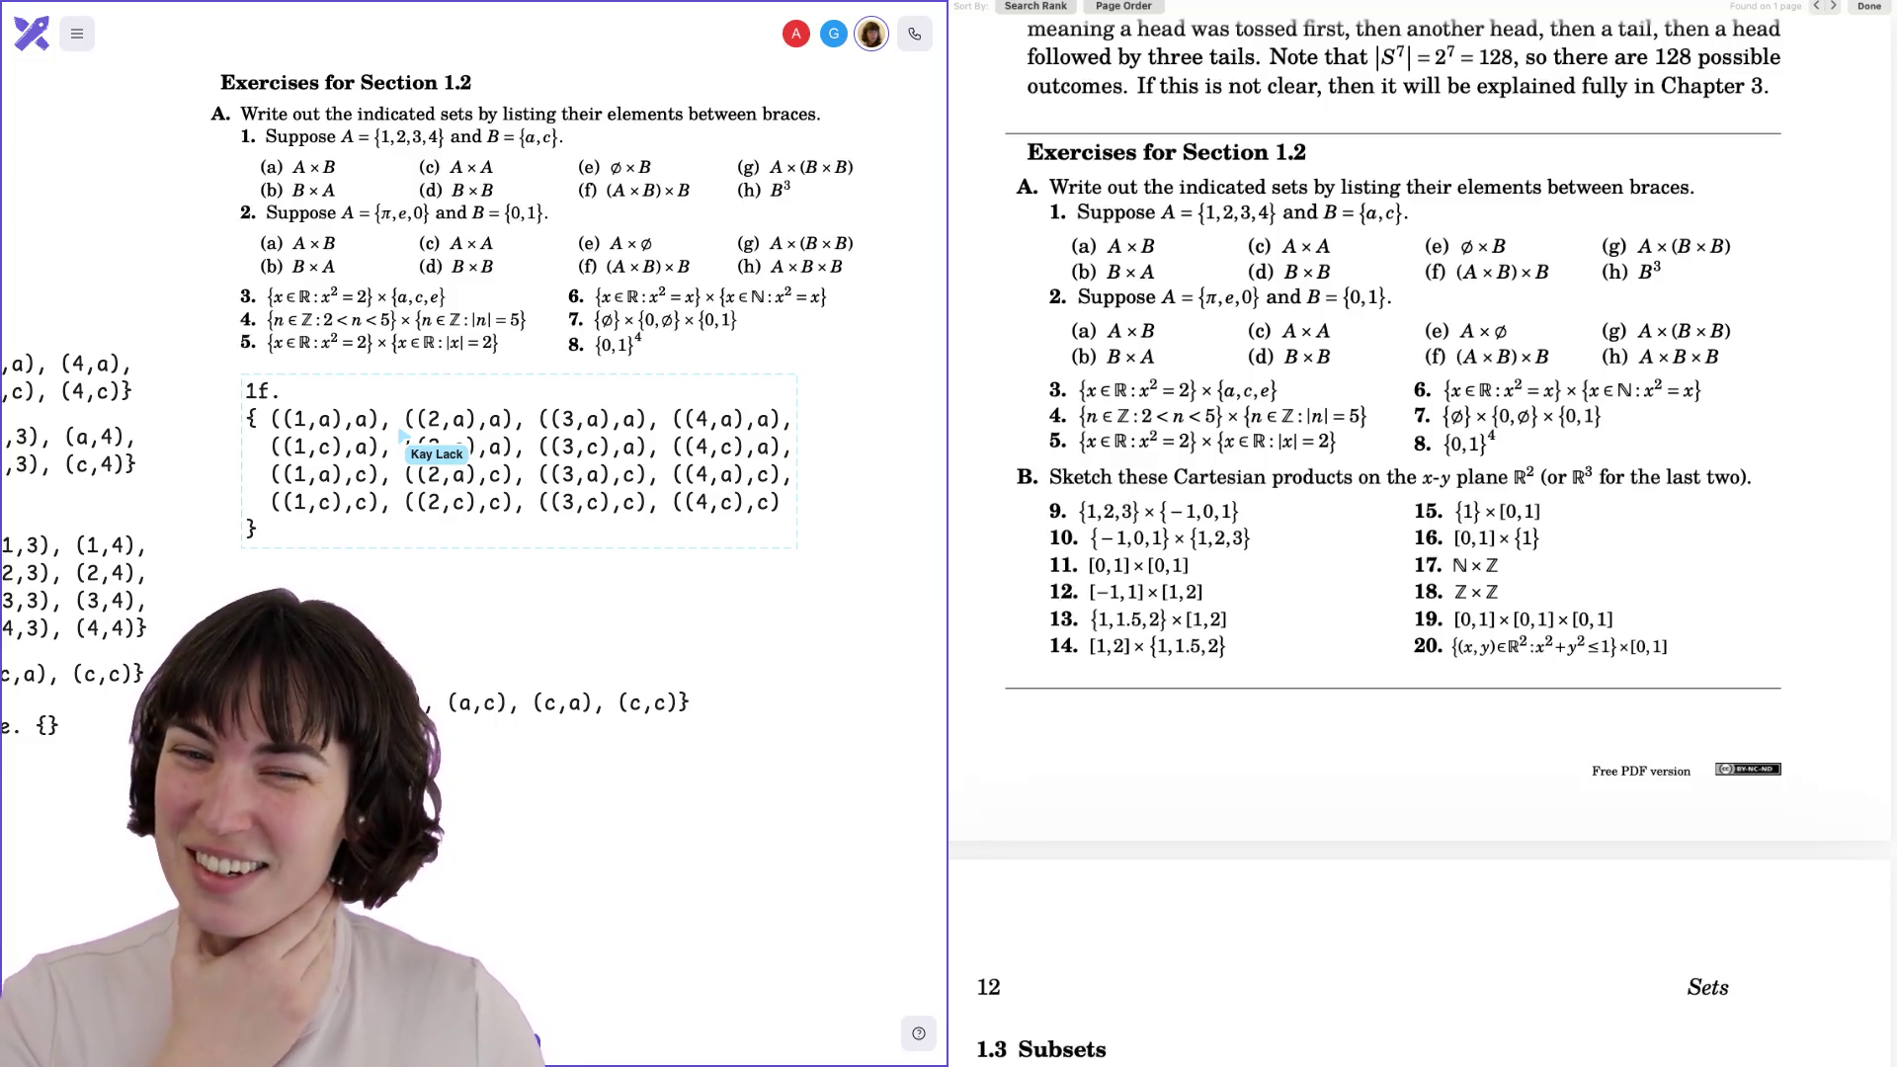
scroll(1412, 401, up, 10)
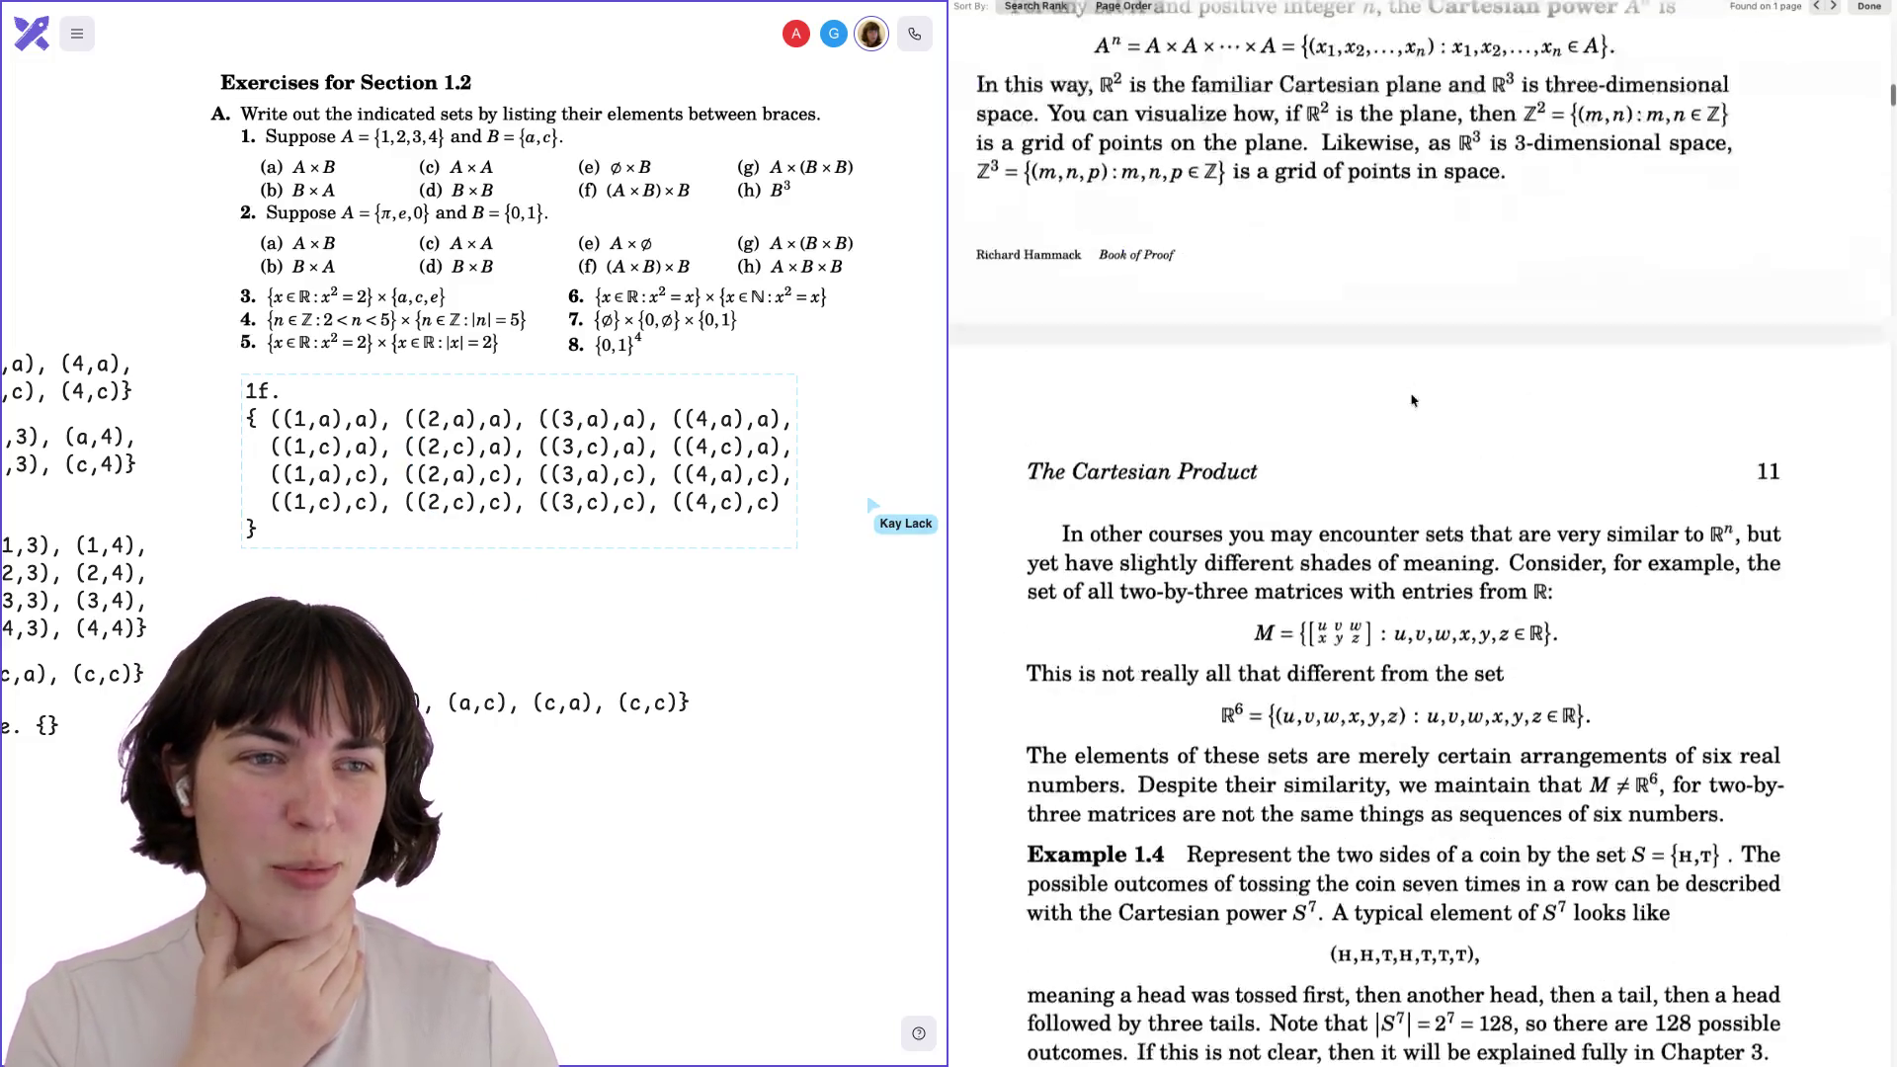
Scroll the PDF back to Figure 1.2 and select the nested pair (x,(y,z)) in the text.
scroll(1412, 400, up, 10)
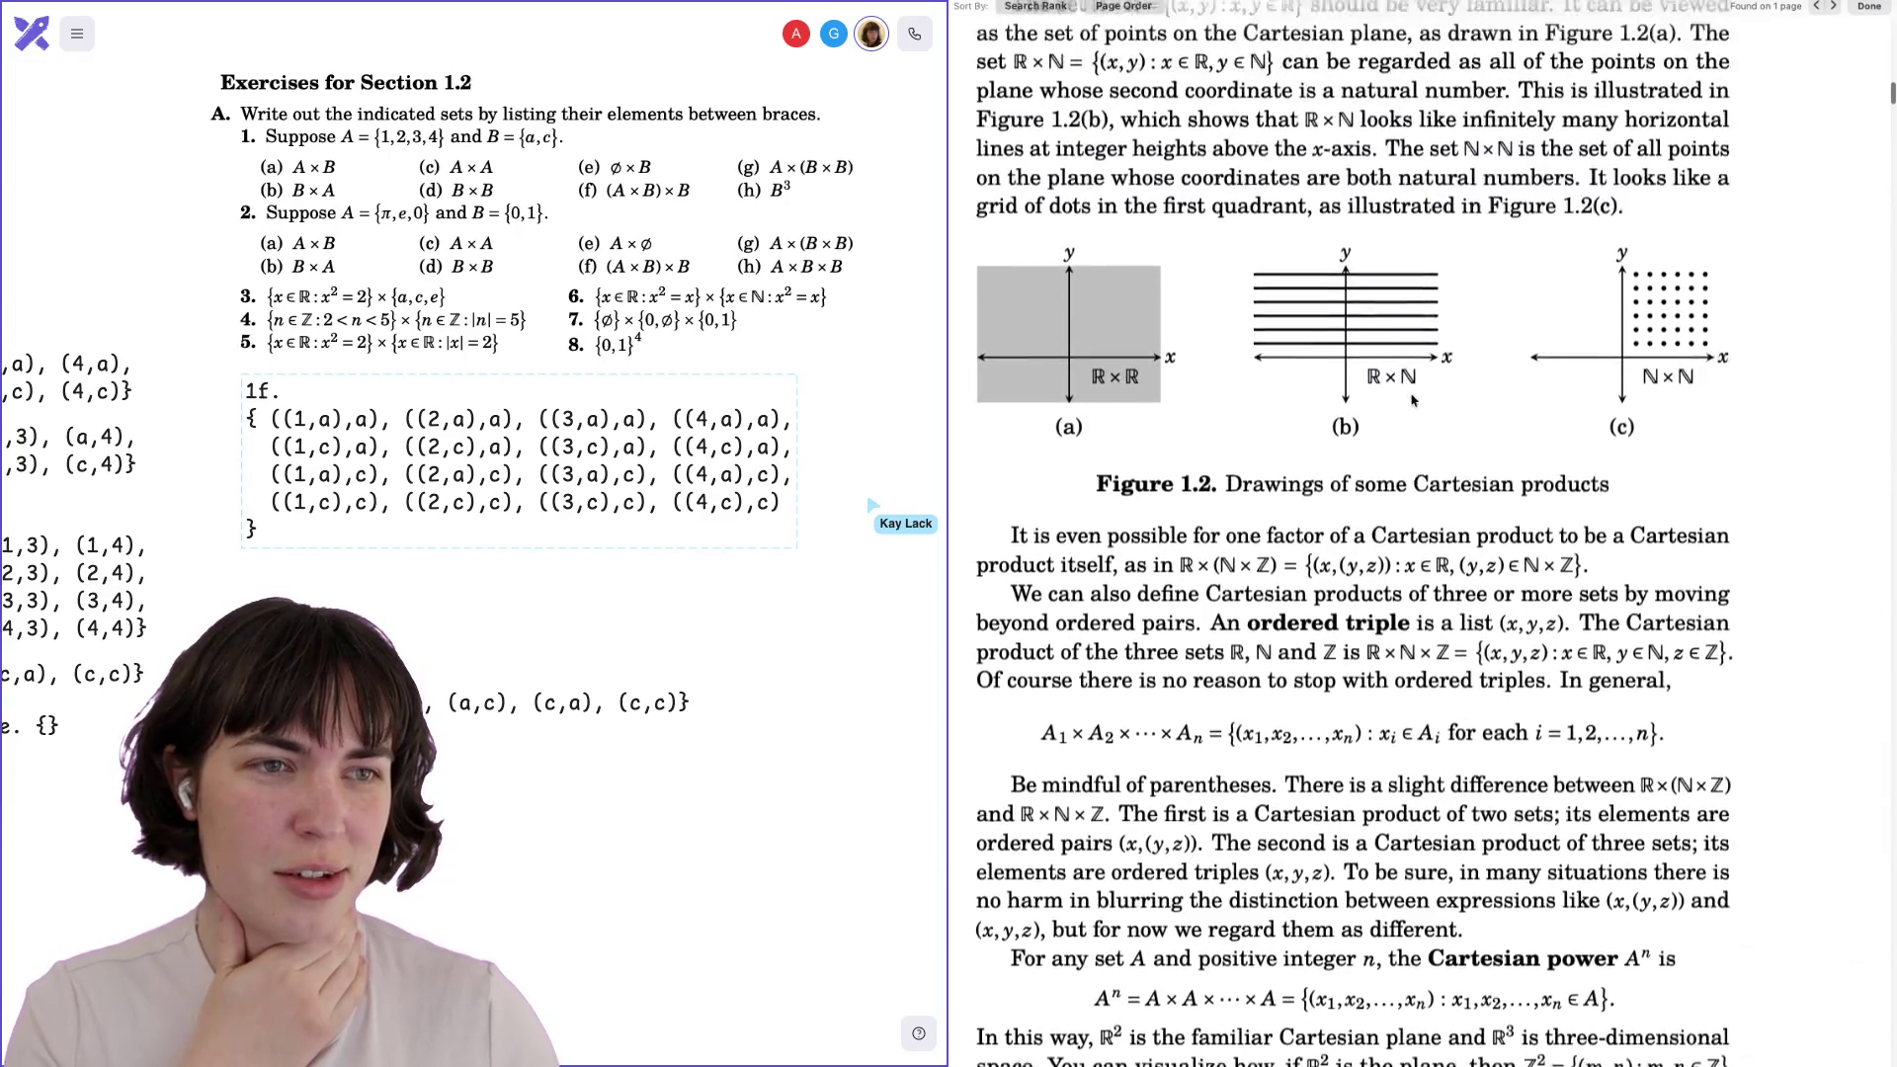
scroll(1412, 400, down, 10)
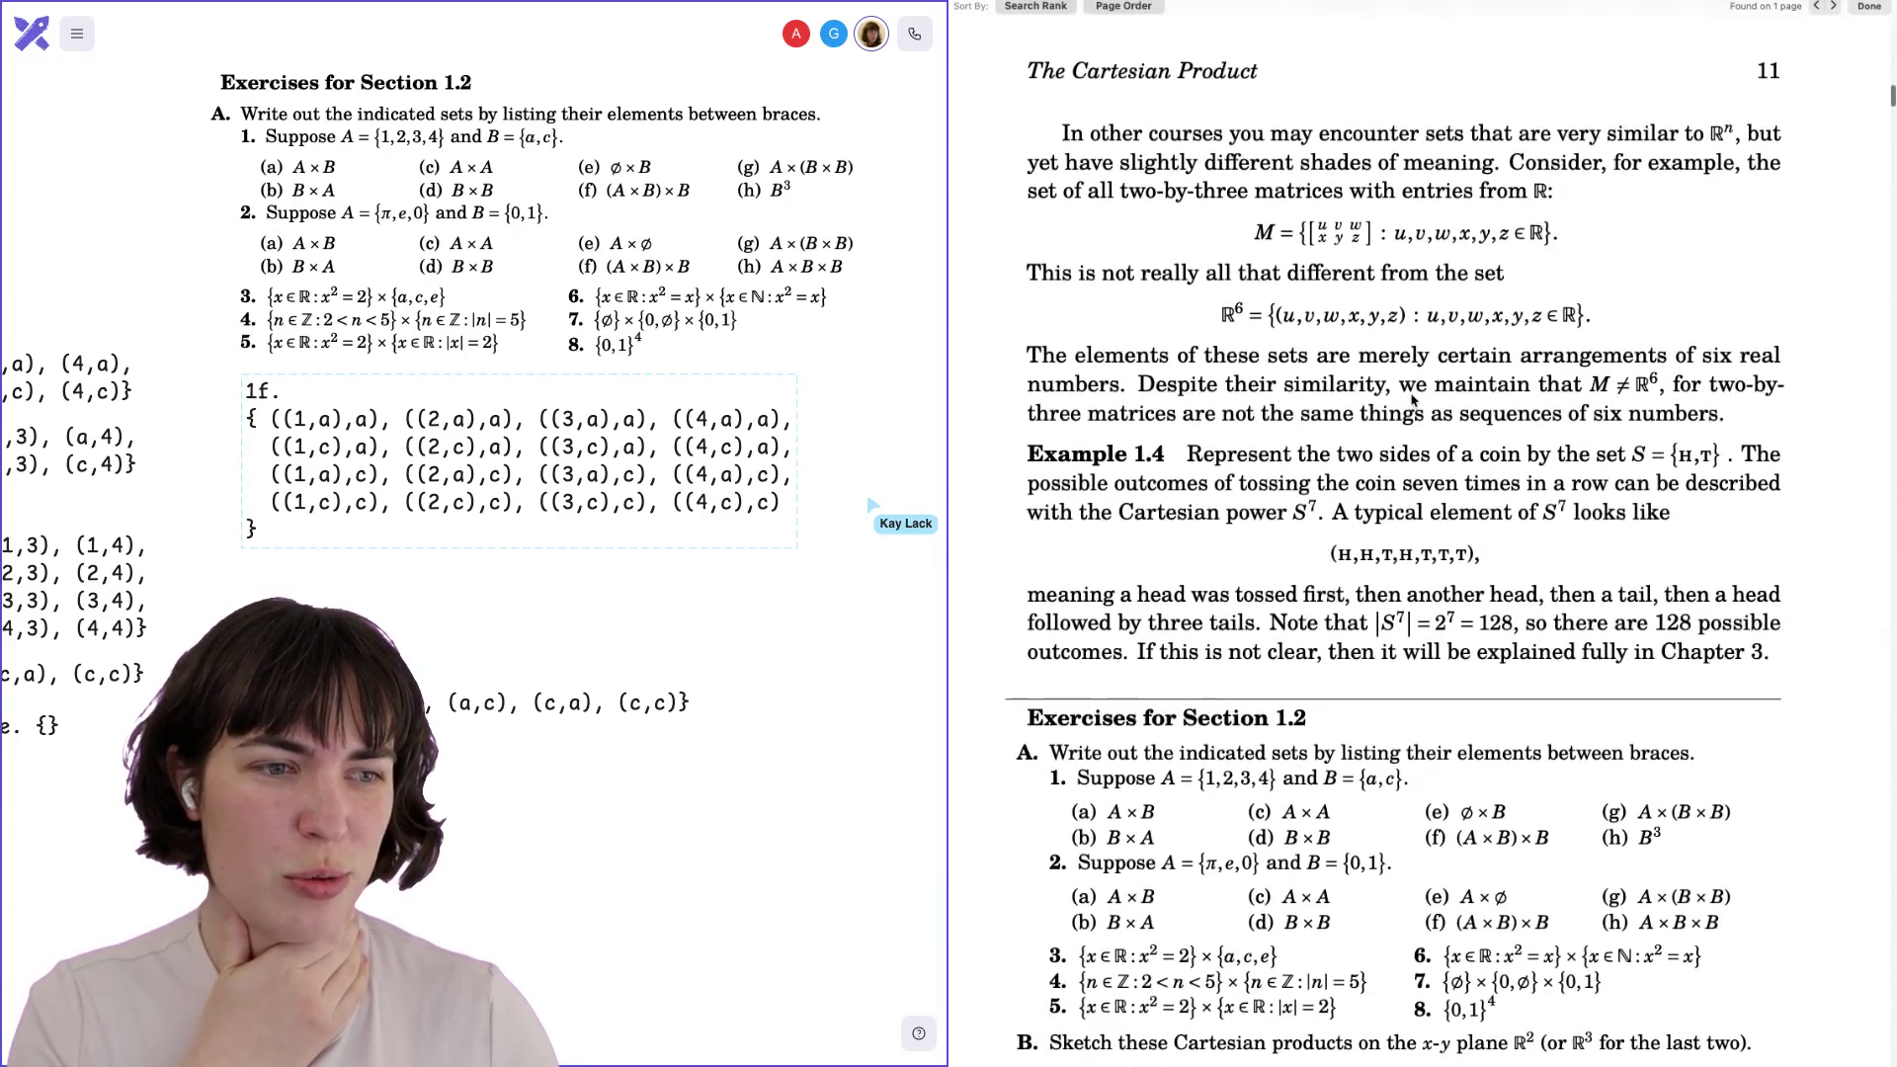
scroll(1412, 401, up, 15)
scroll(1412, 400, up, 13)
scroll(1412, 401, down, 1)
scroll(1412, 400, down, 14)
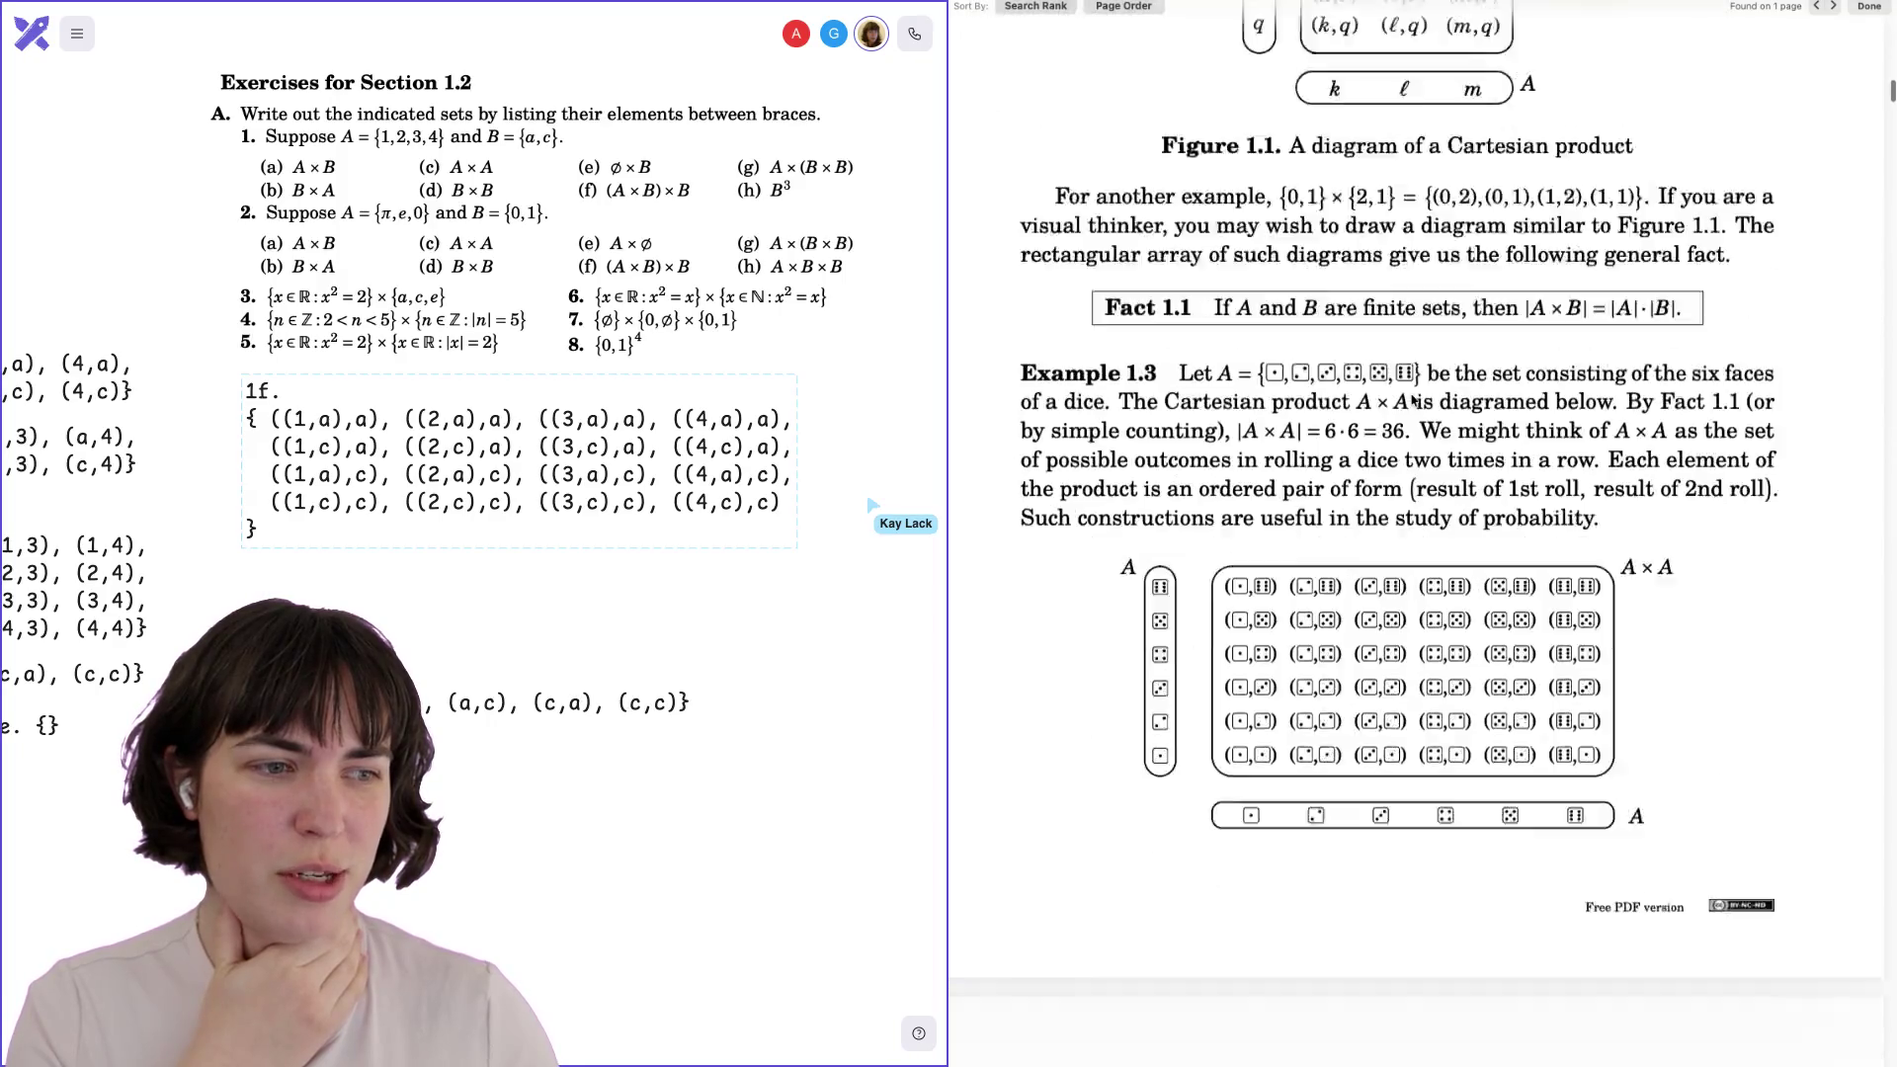
scroll(1412, 400, down, 10)
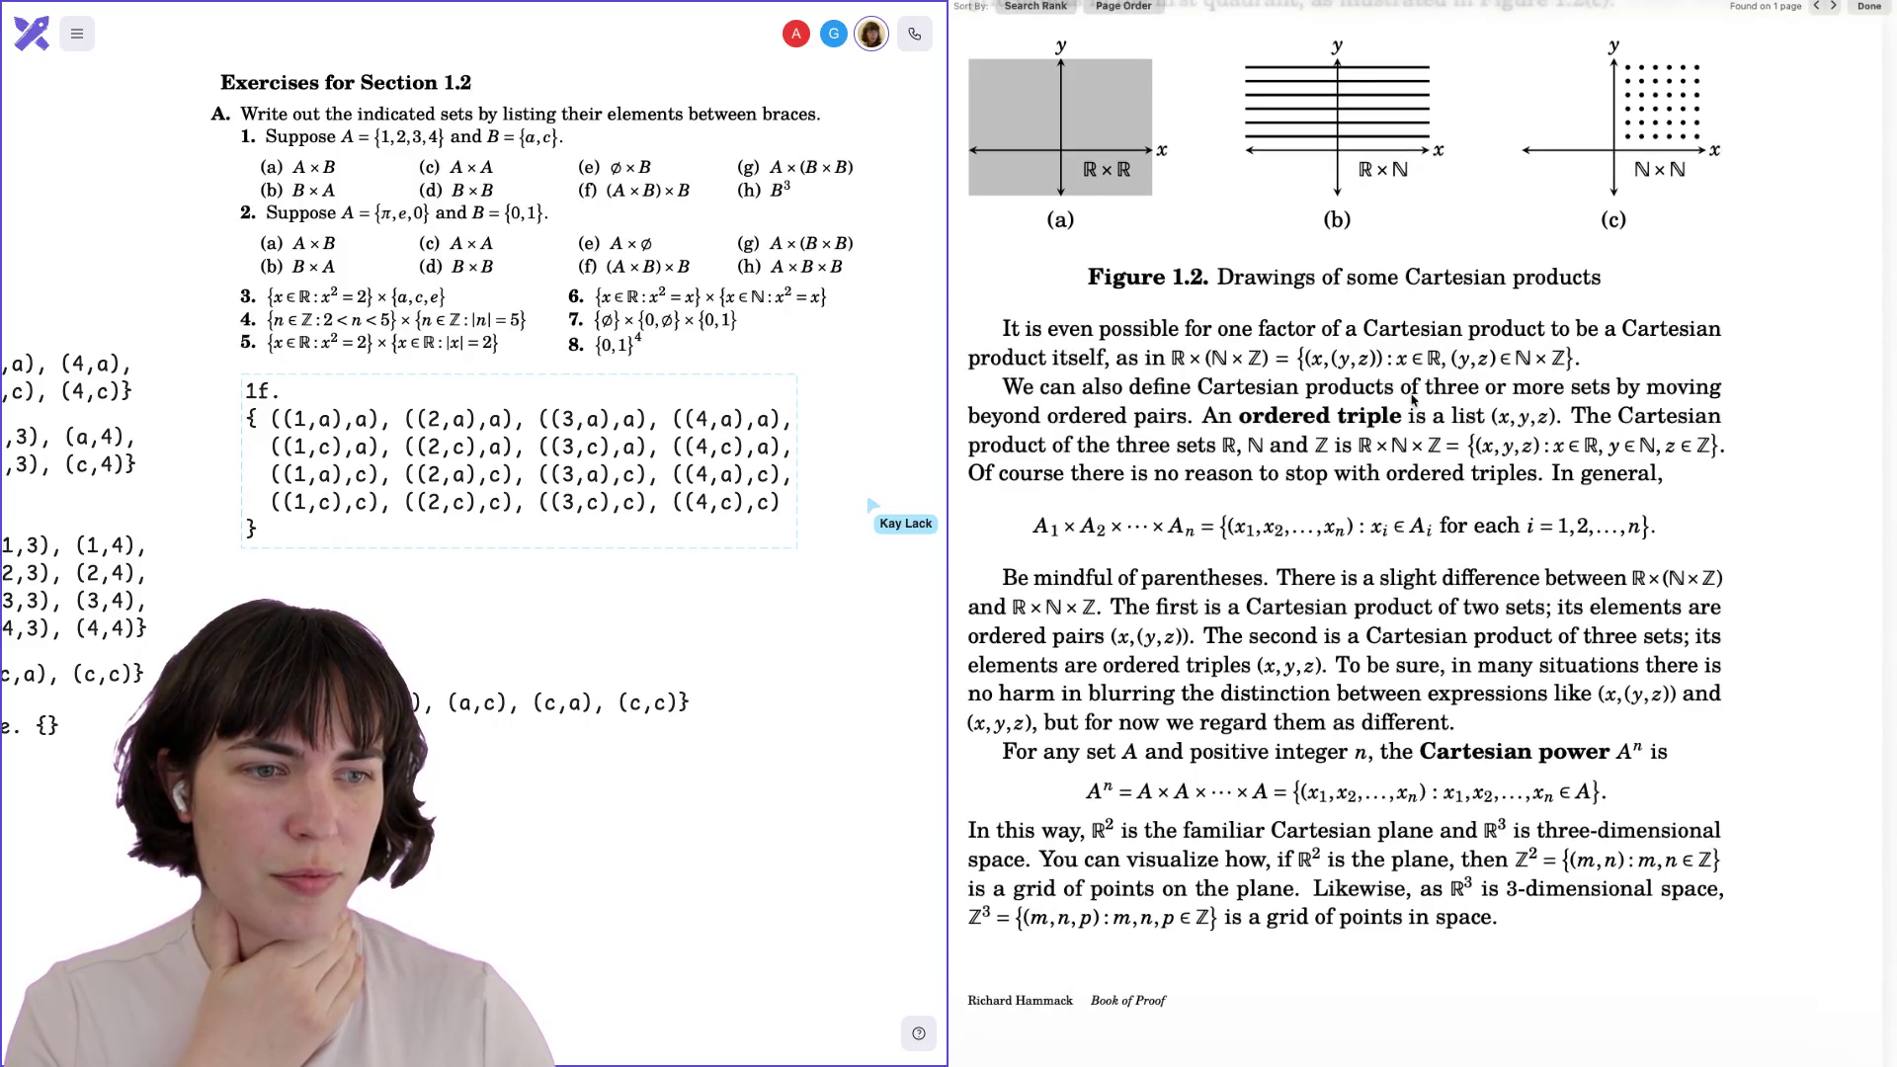
scroll(1412, 400, down, 1)
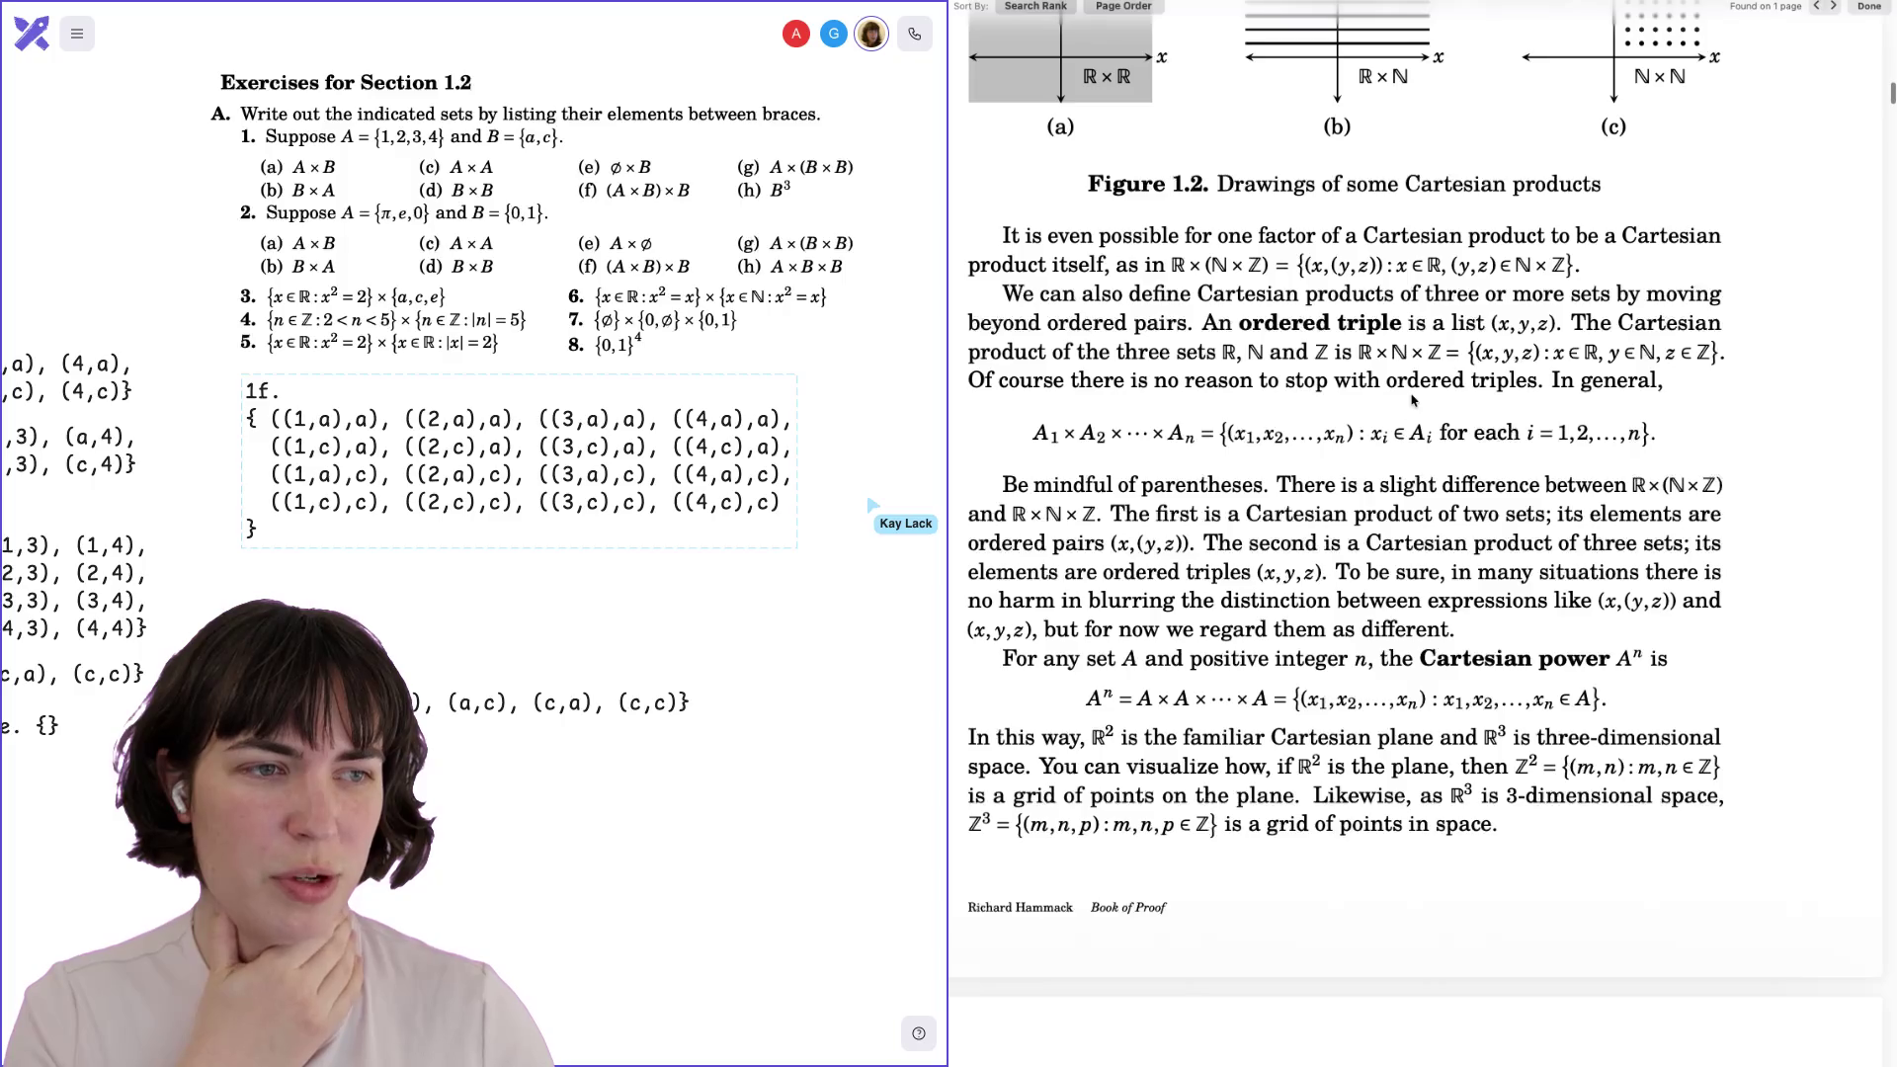
scroll(1412, 400, up, 10)
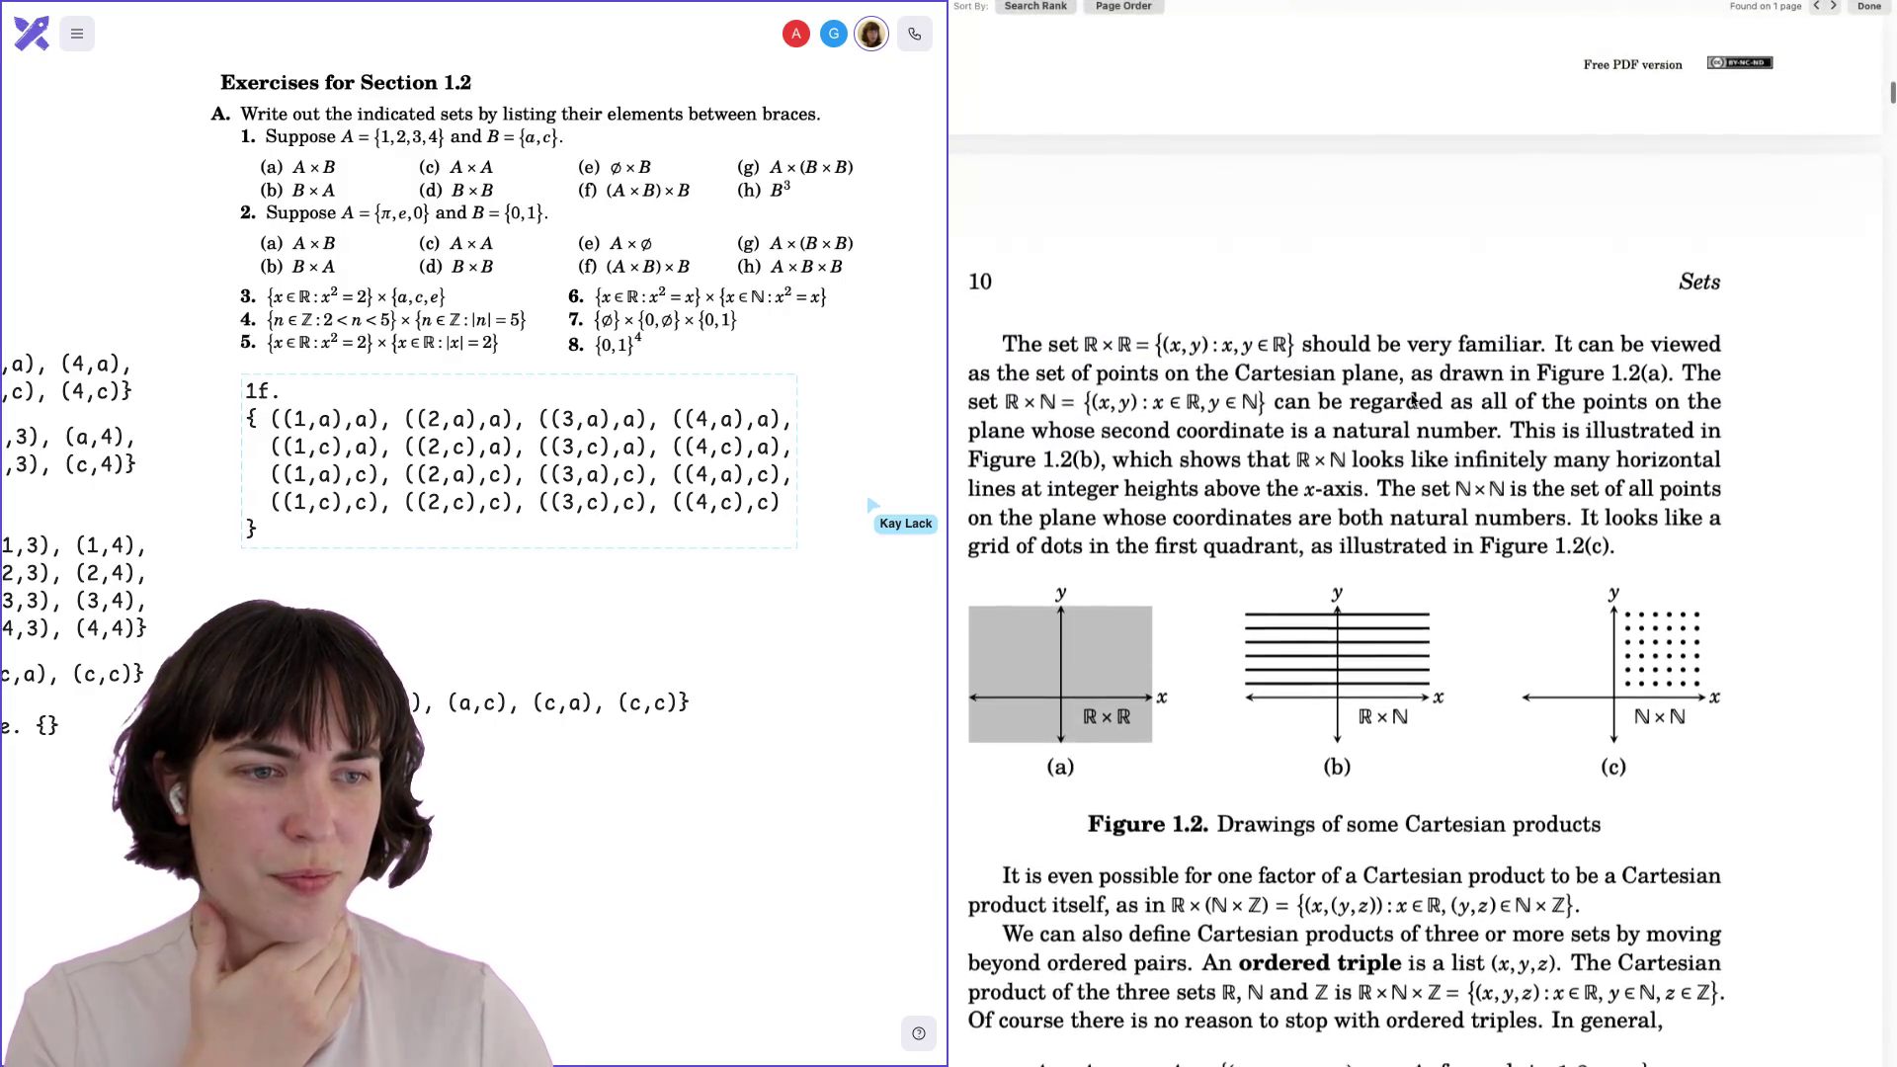
scroll(1413, 399, up, 11)
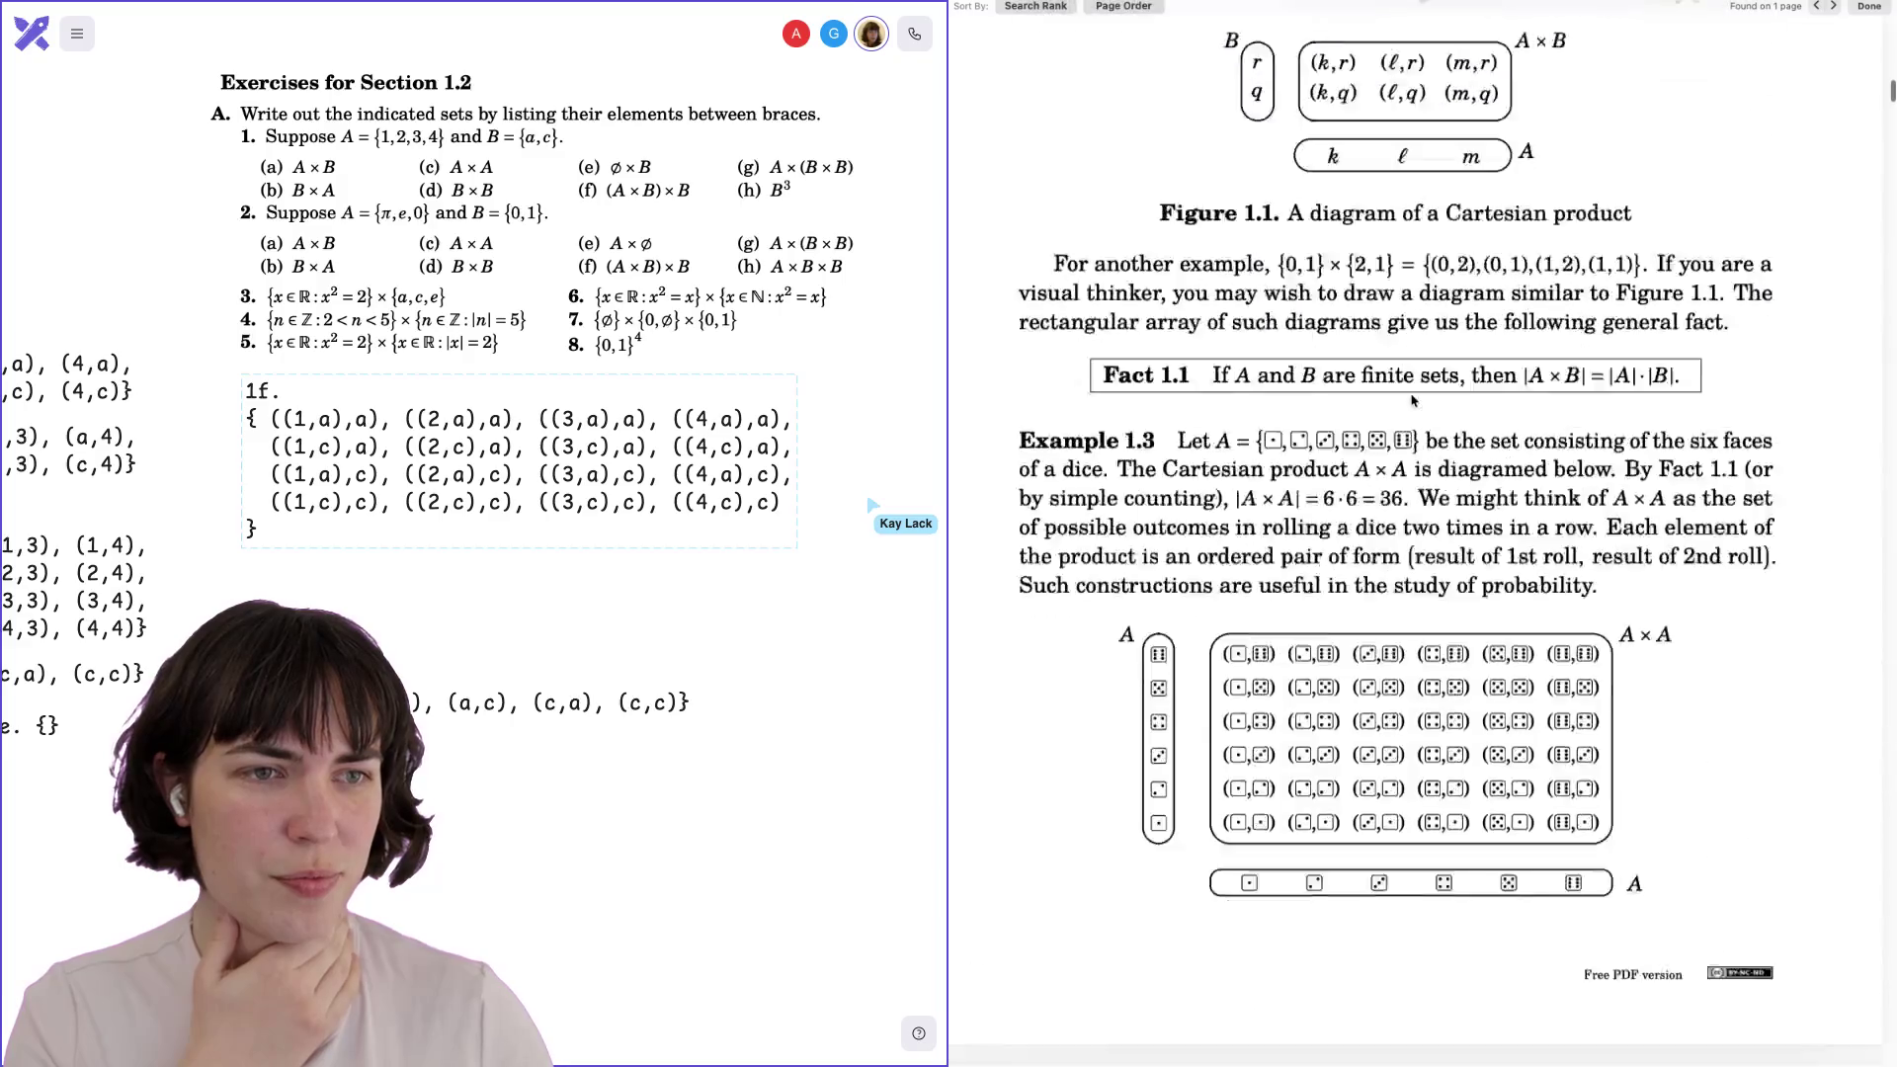
scroll(1412, 400, up, 10)
scroll(1412, 399, up, 1)
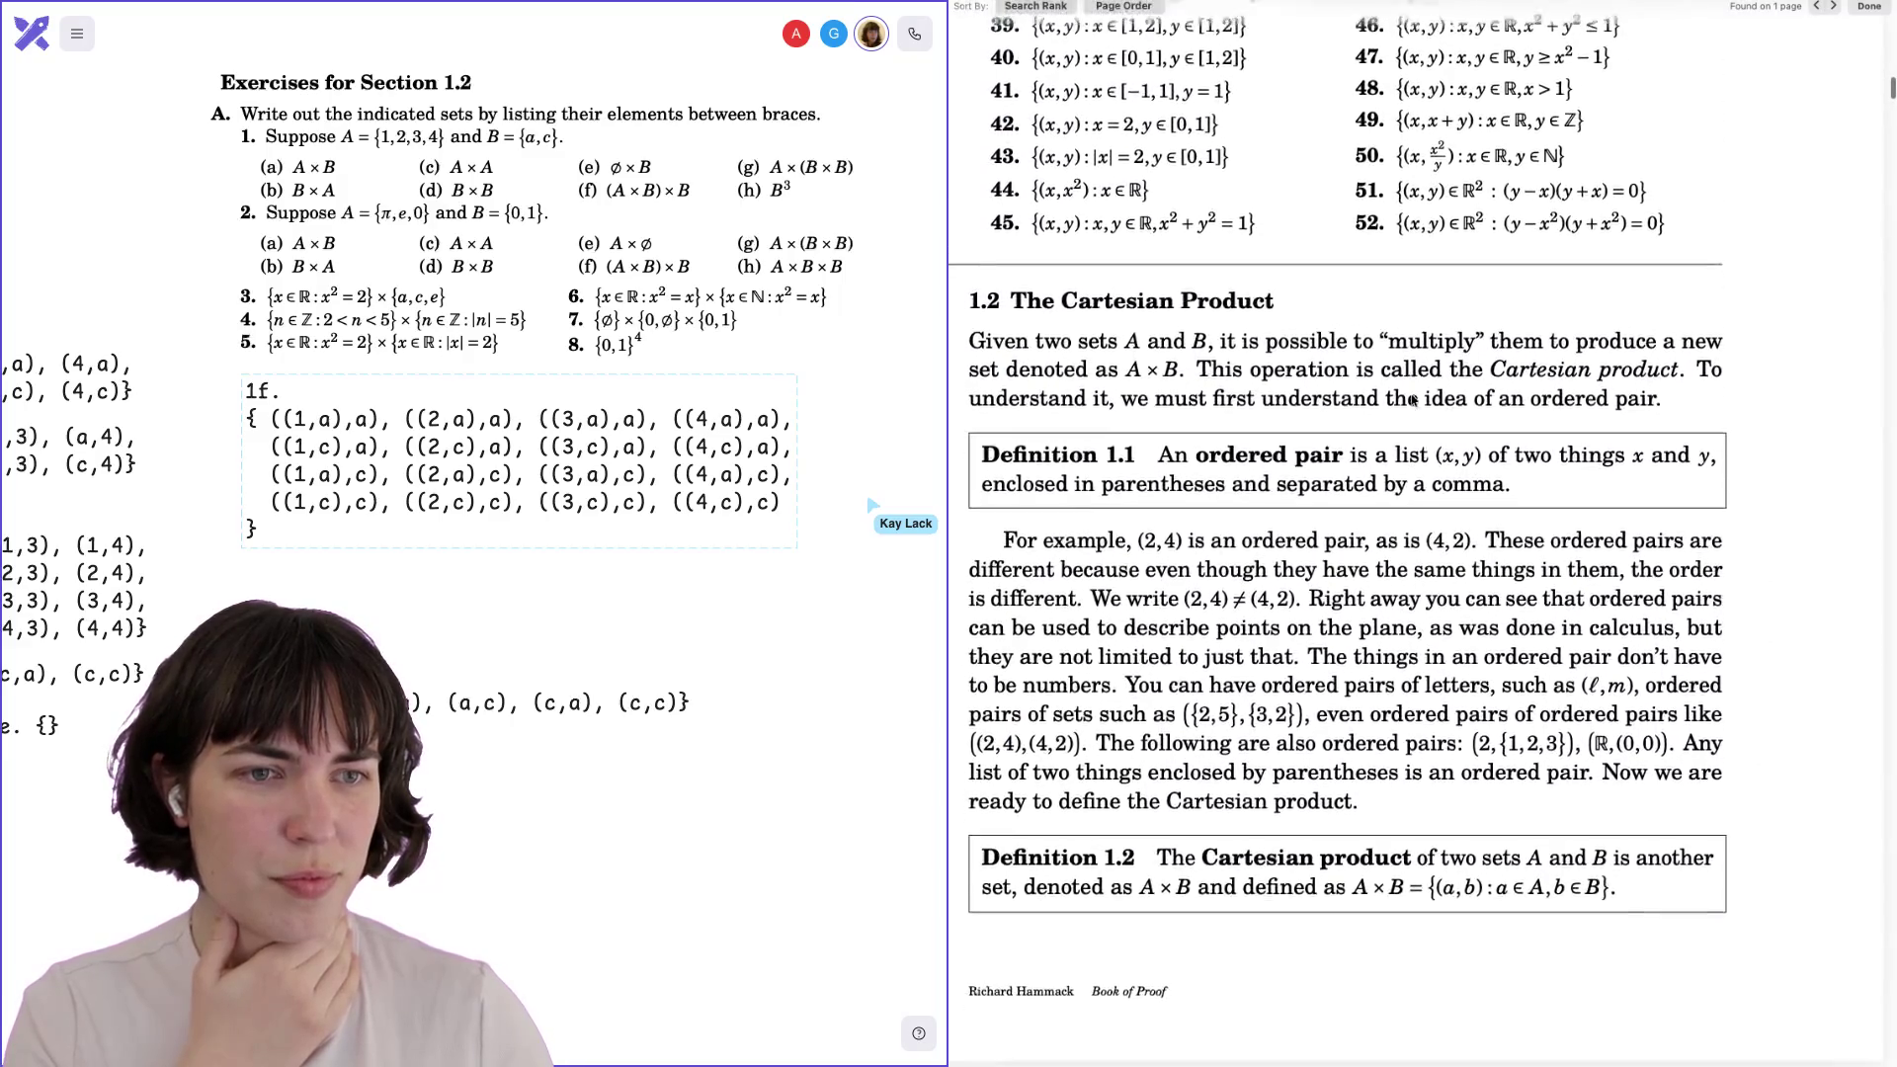
scroll(1413, 399, down, 4)
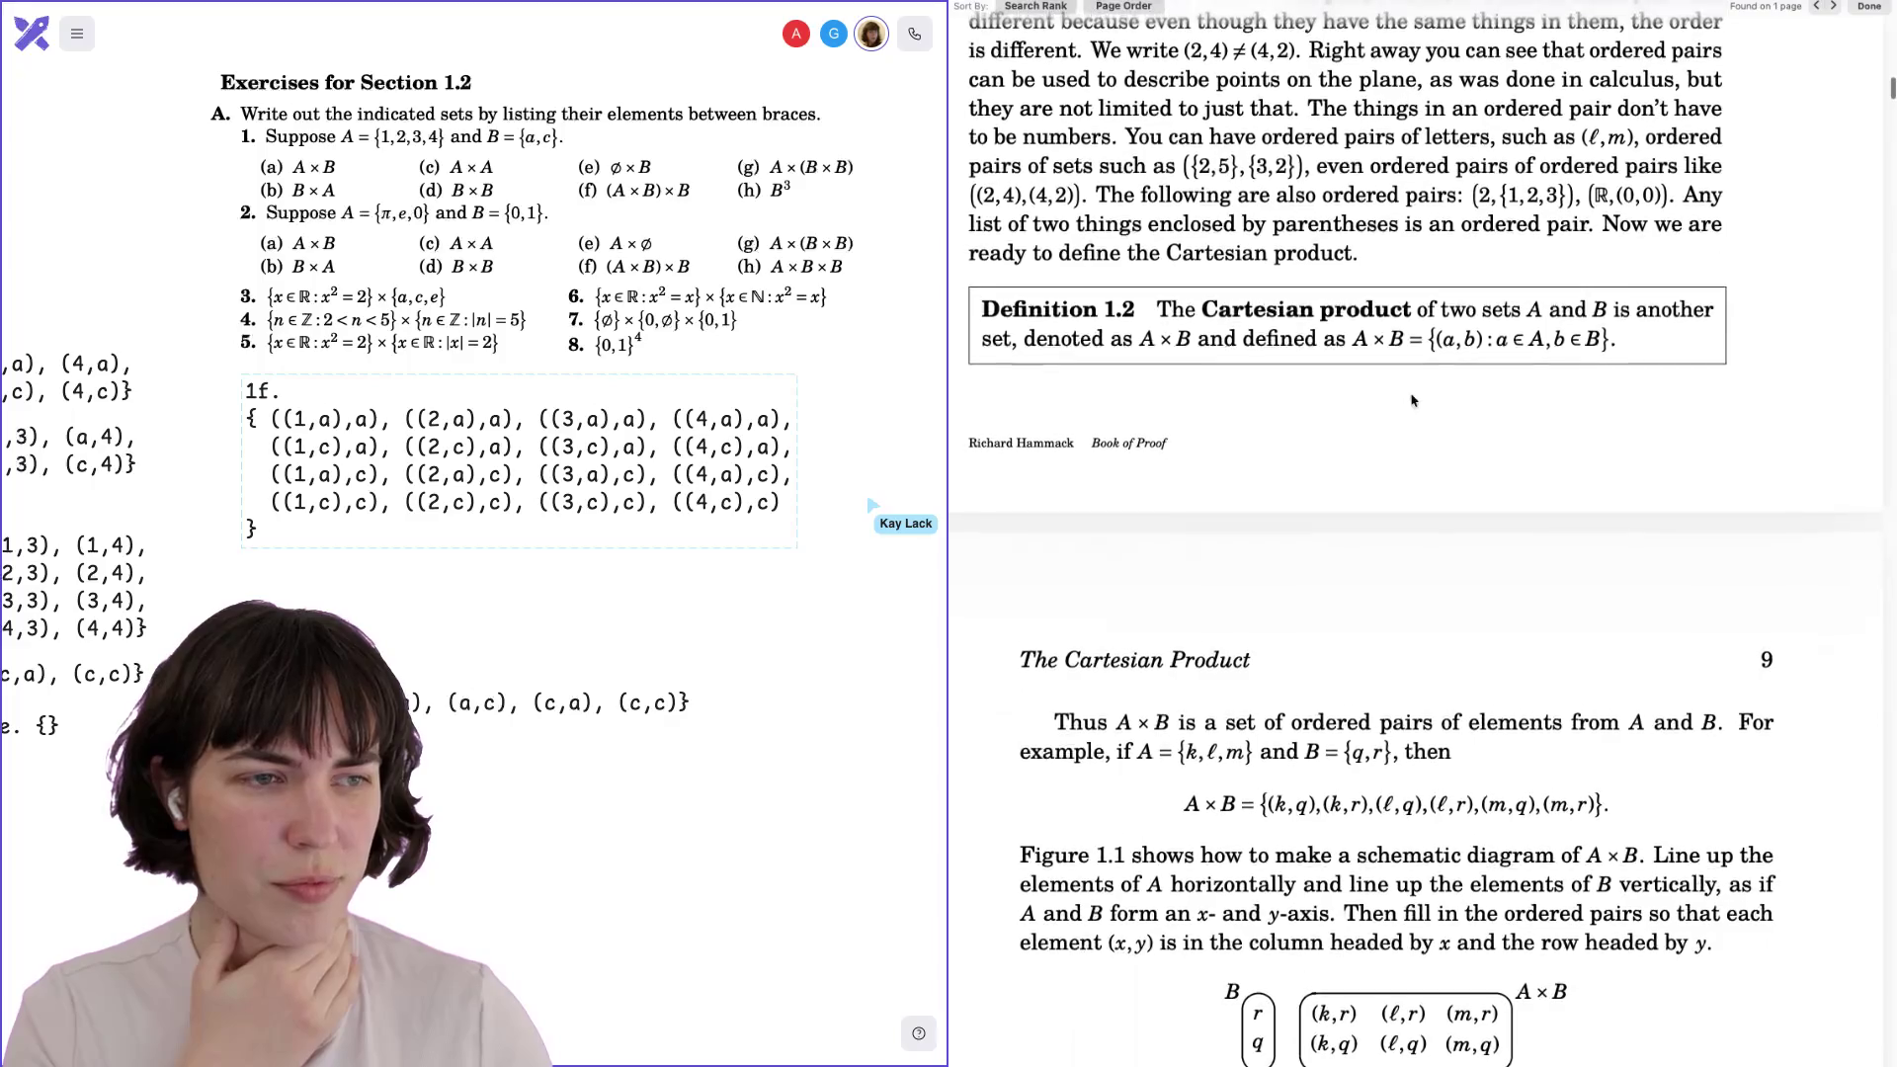
scroll(1412, 401, down, 3)
scroll(1412, 400, down, 1)
scroll(1412, 399, down, 3)
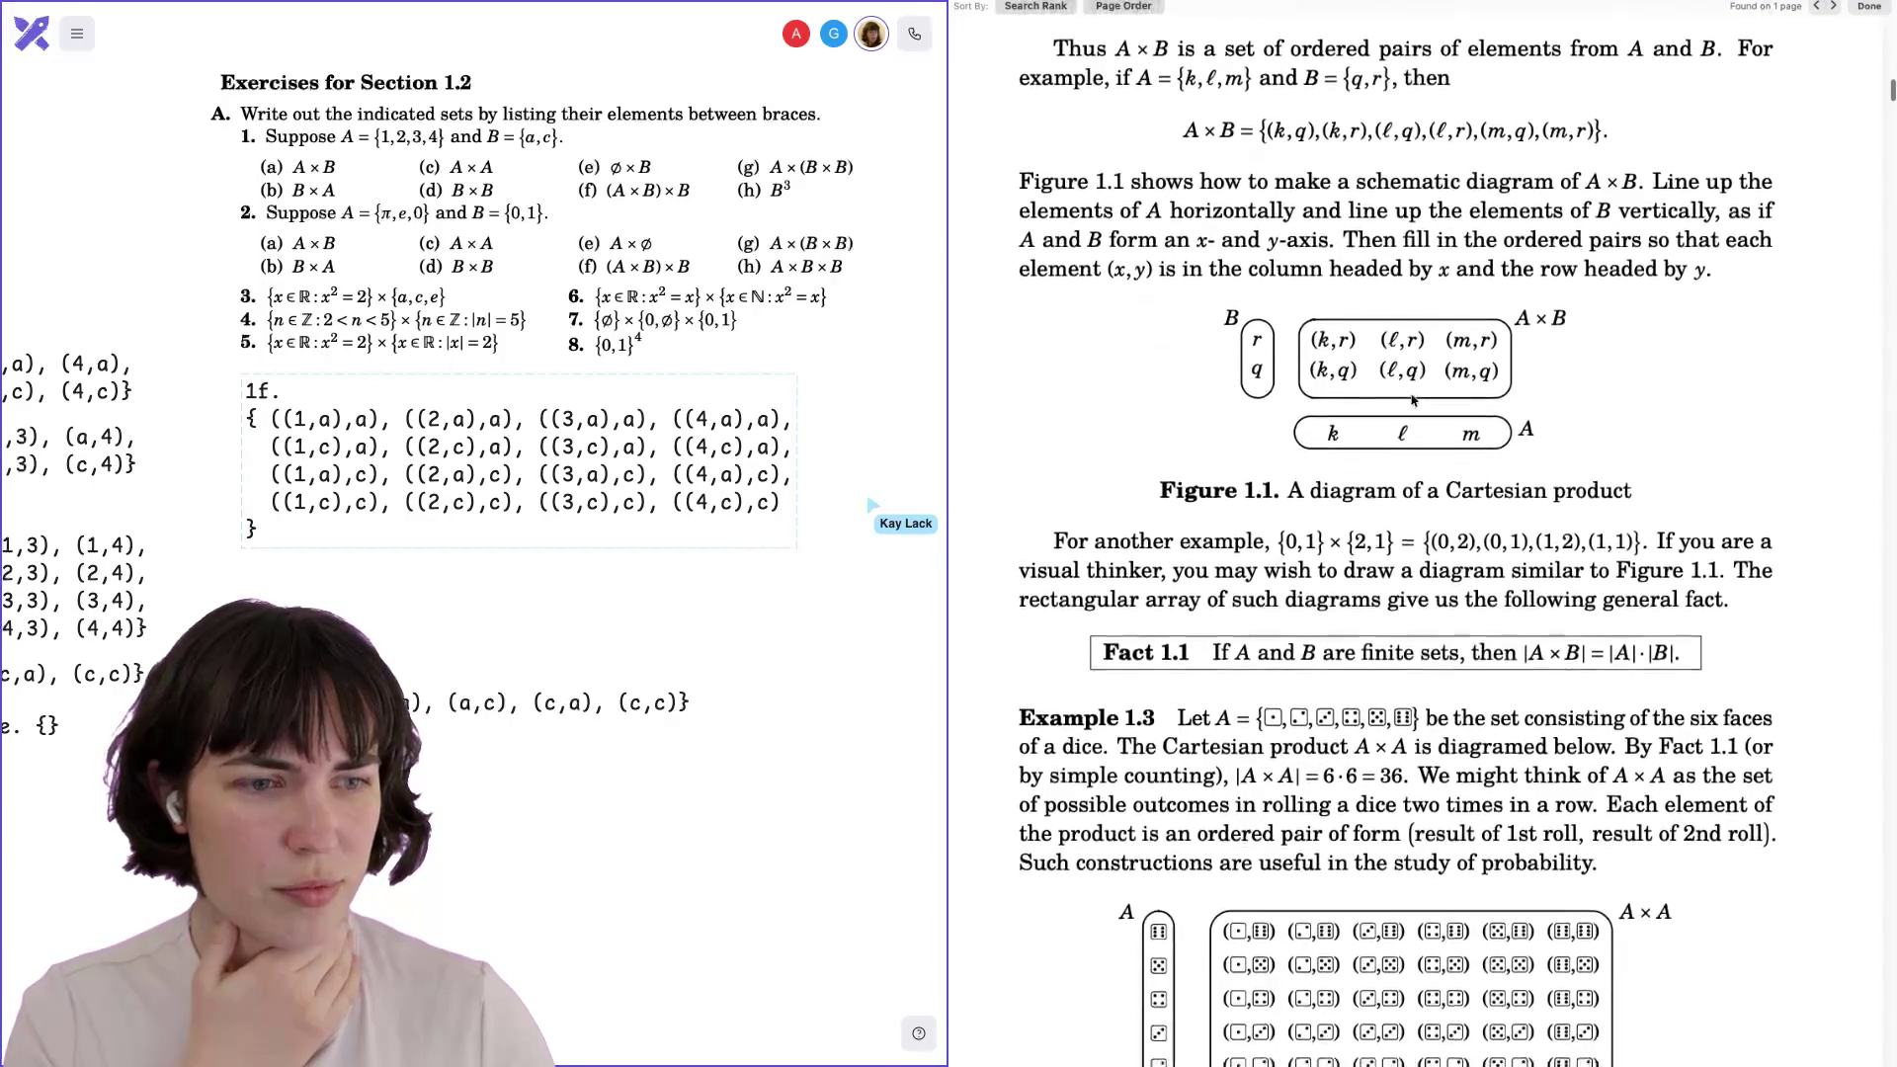
scroll(1412, 399, down, 10)
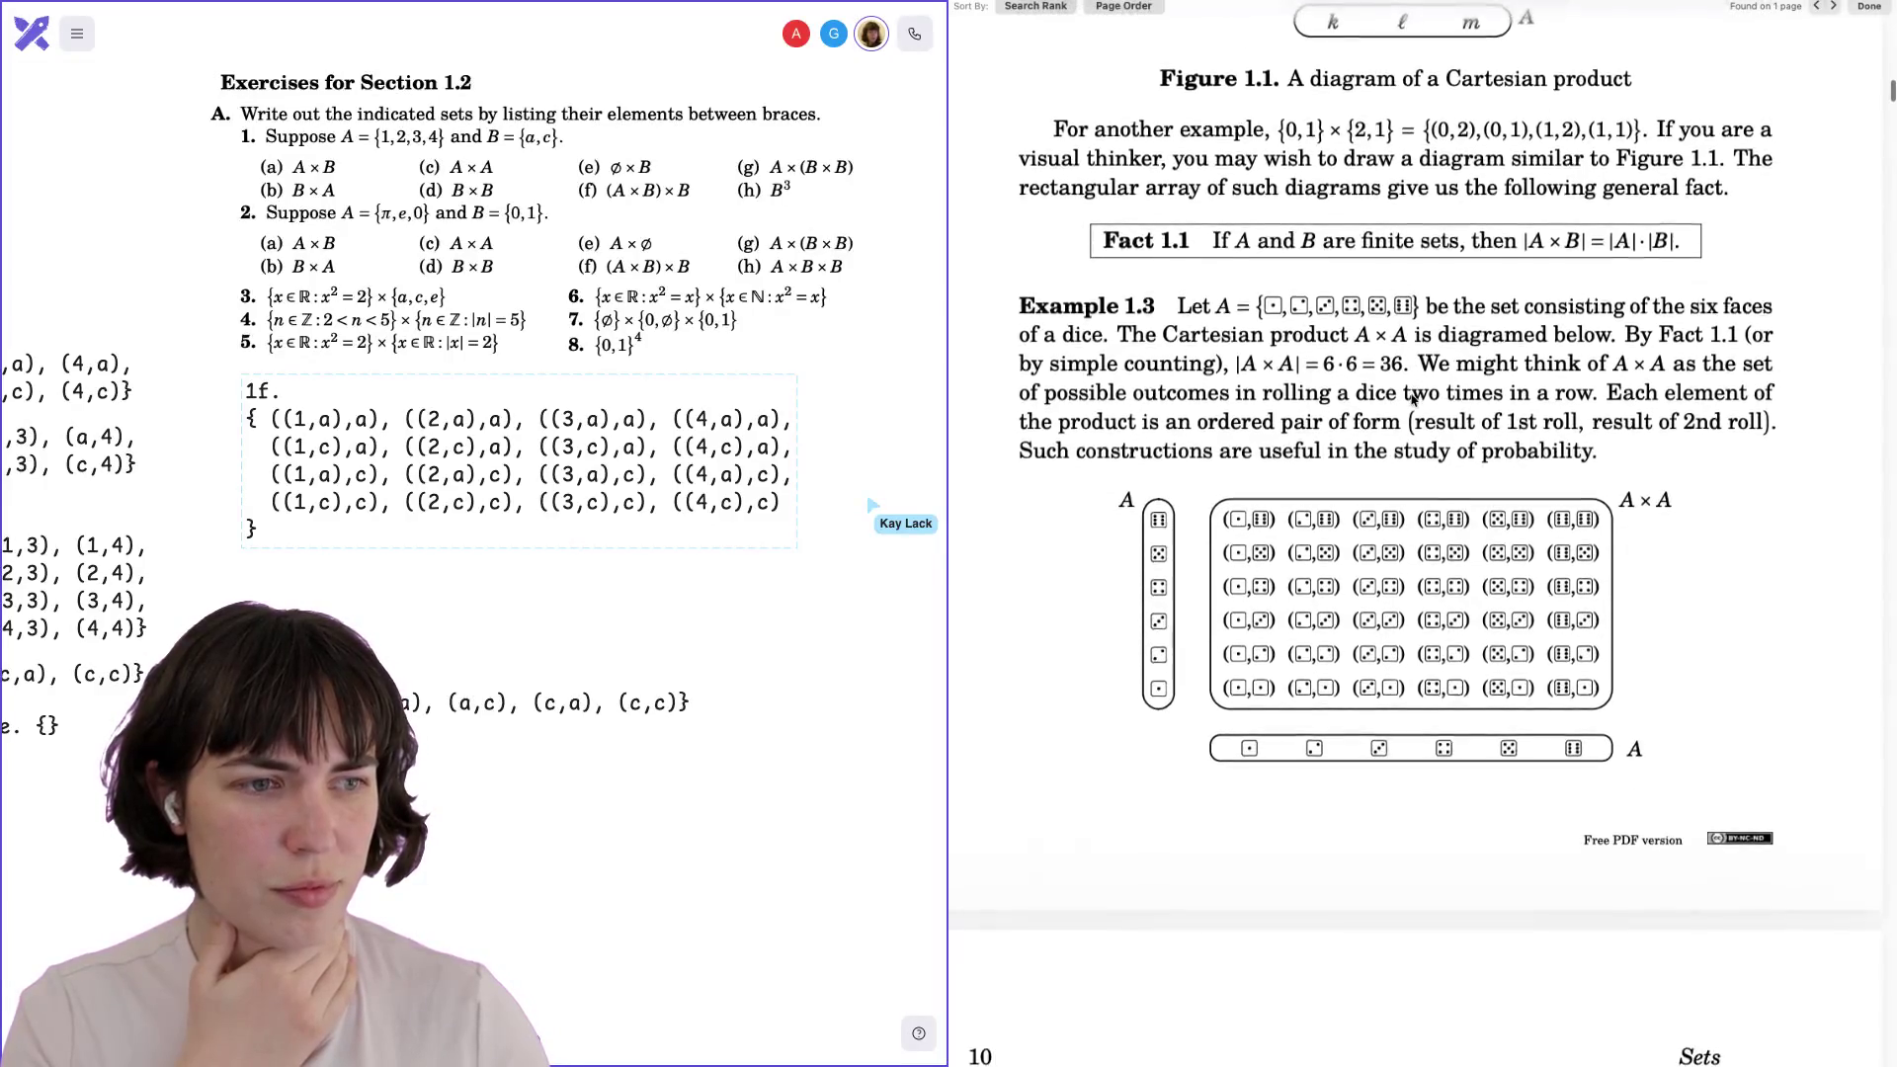
scroll(1412, 399, down, 2)
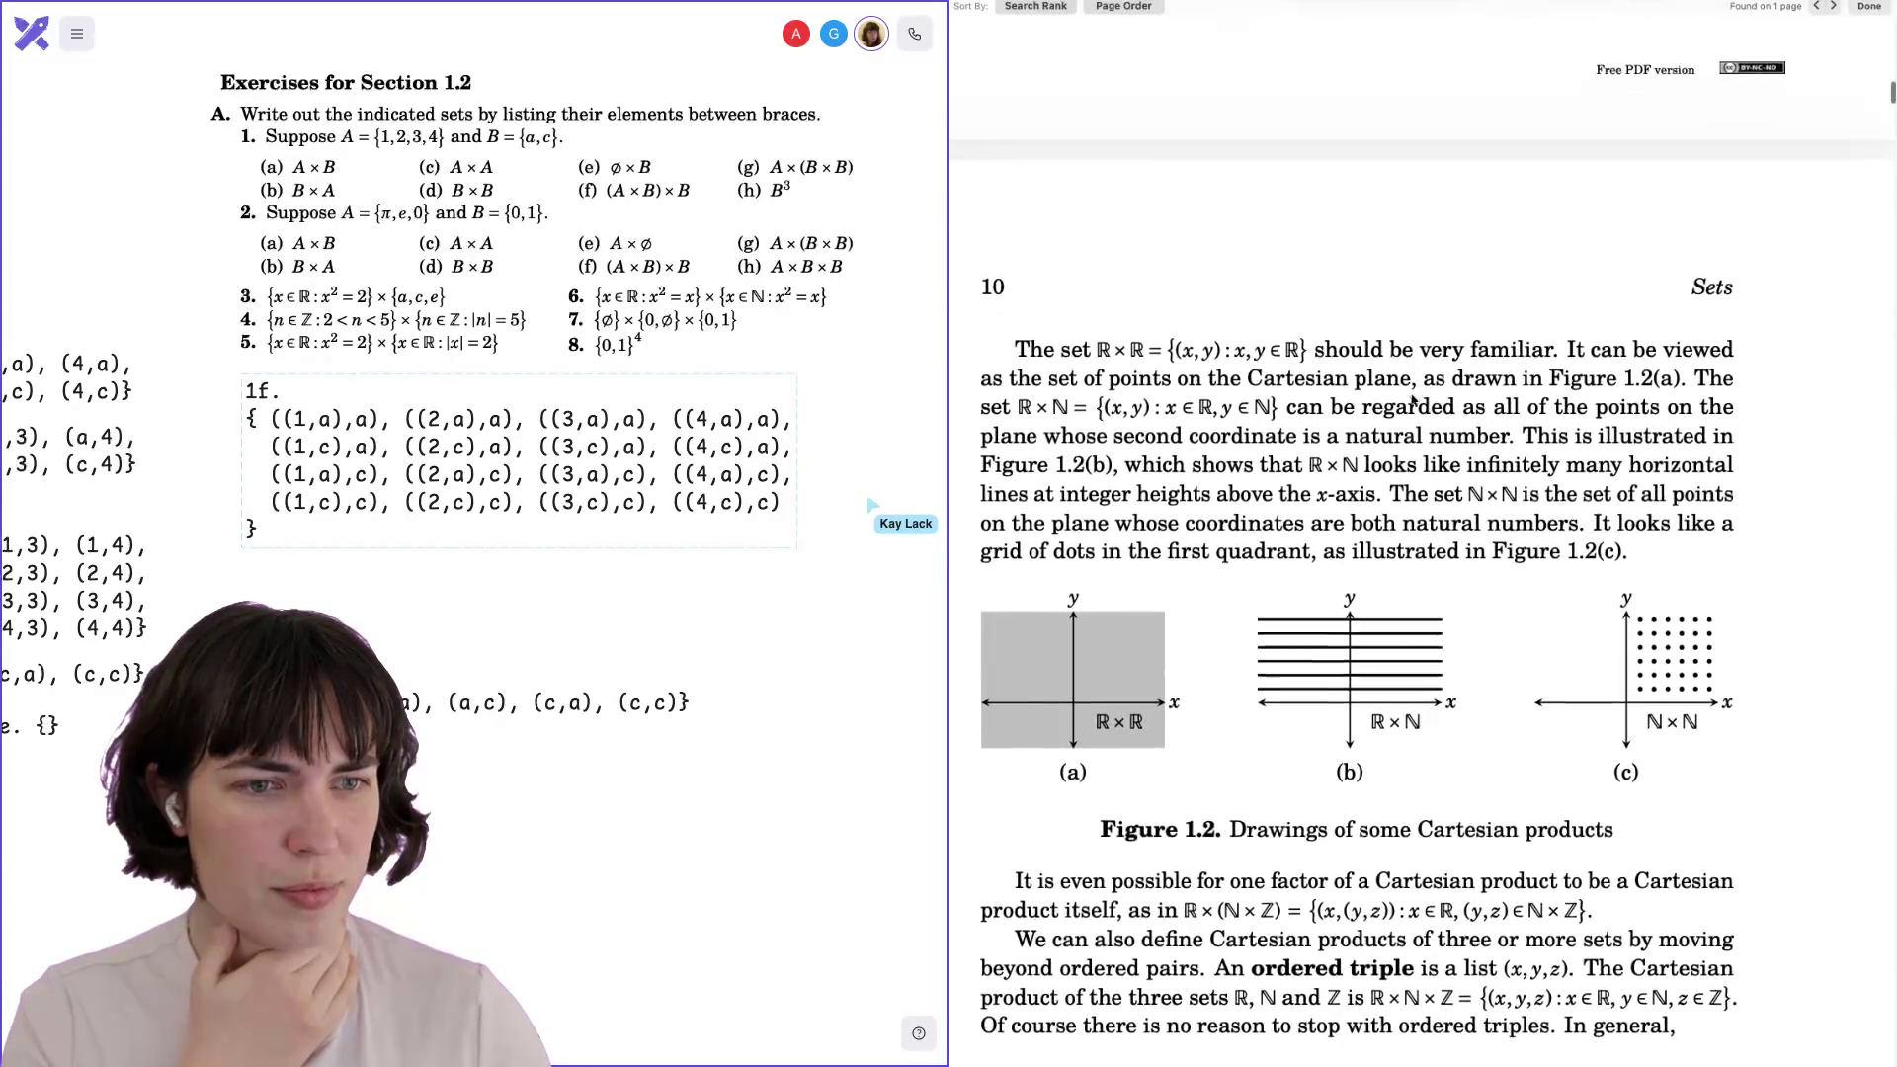
scroll(1412, 399, down, 3)
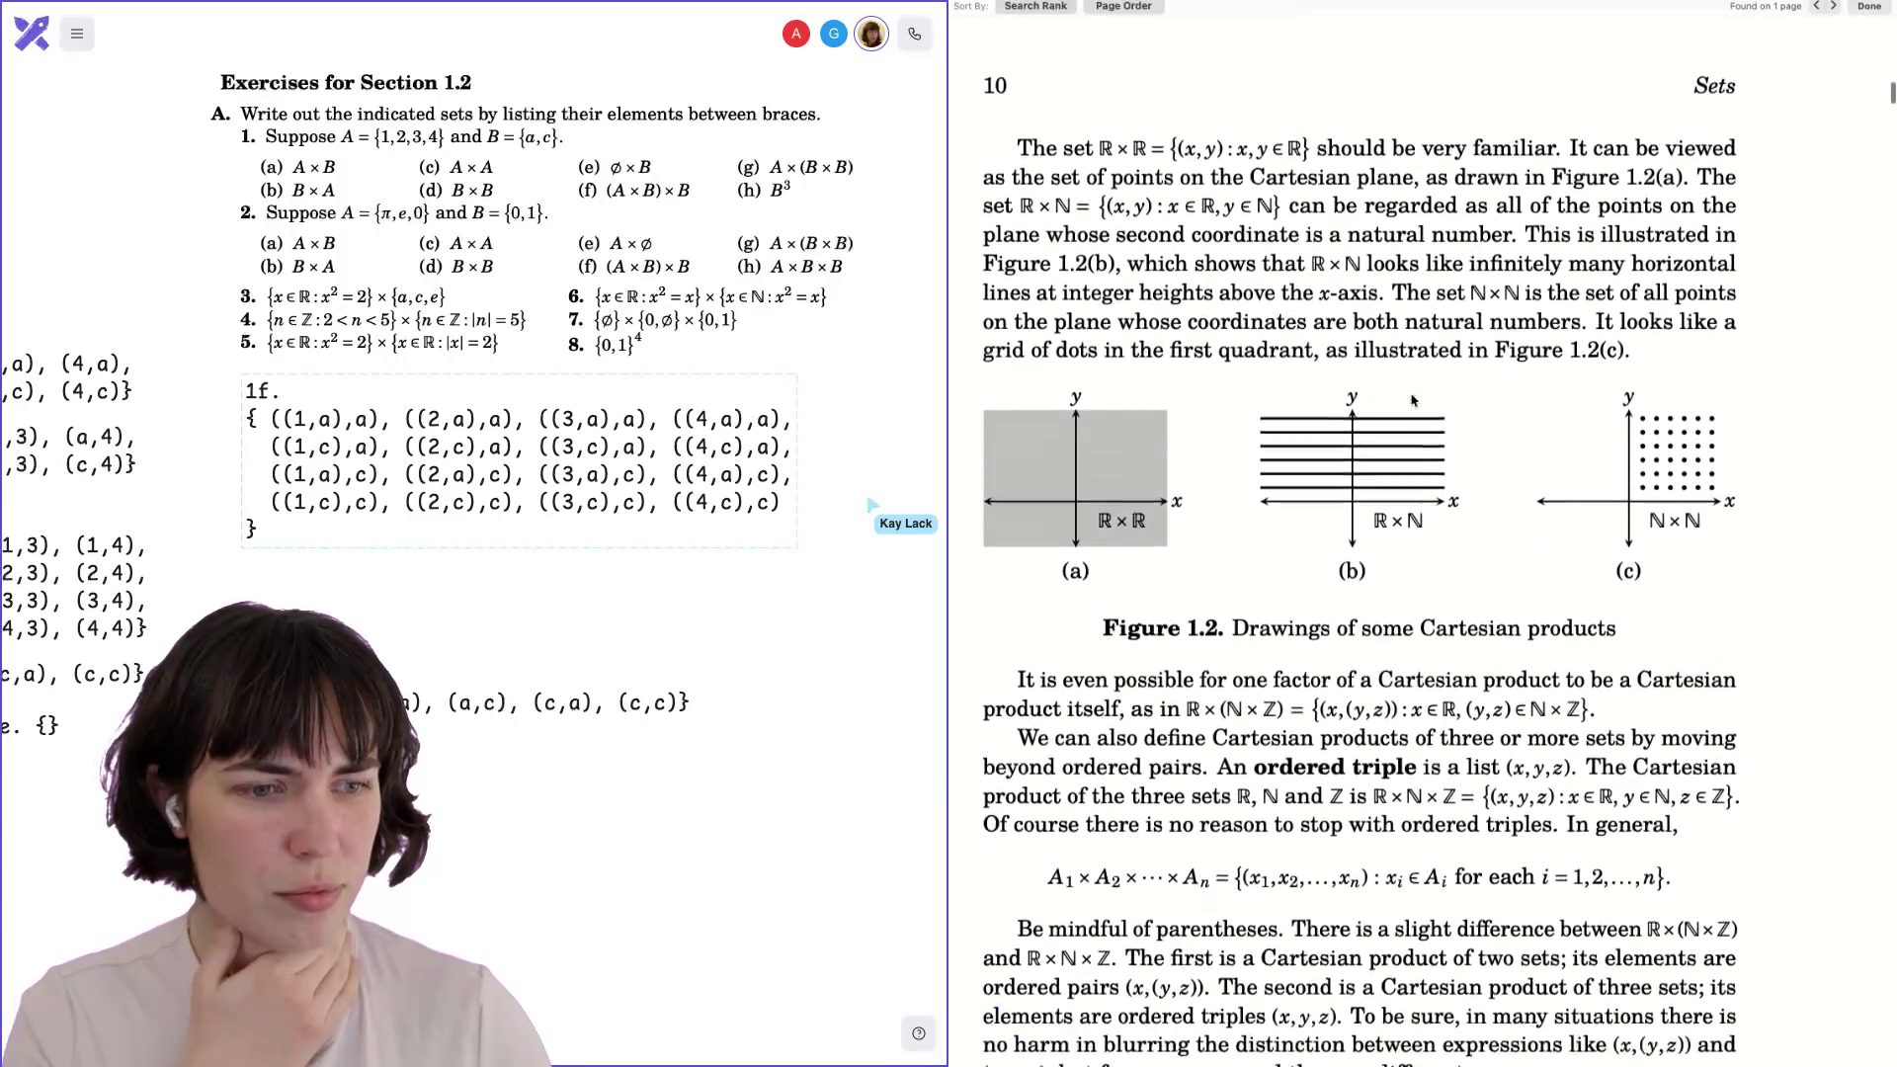
scroll(1412, 399, down, 1)
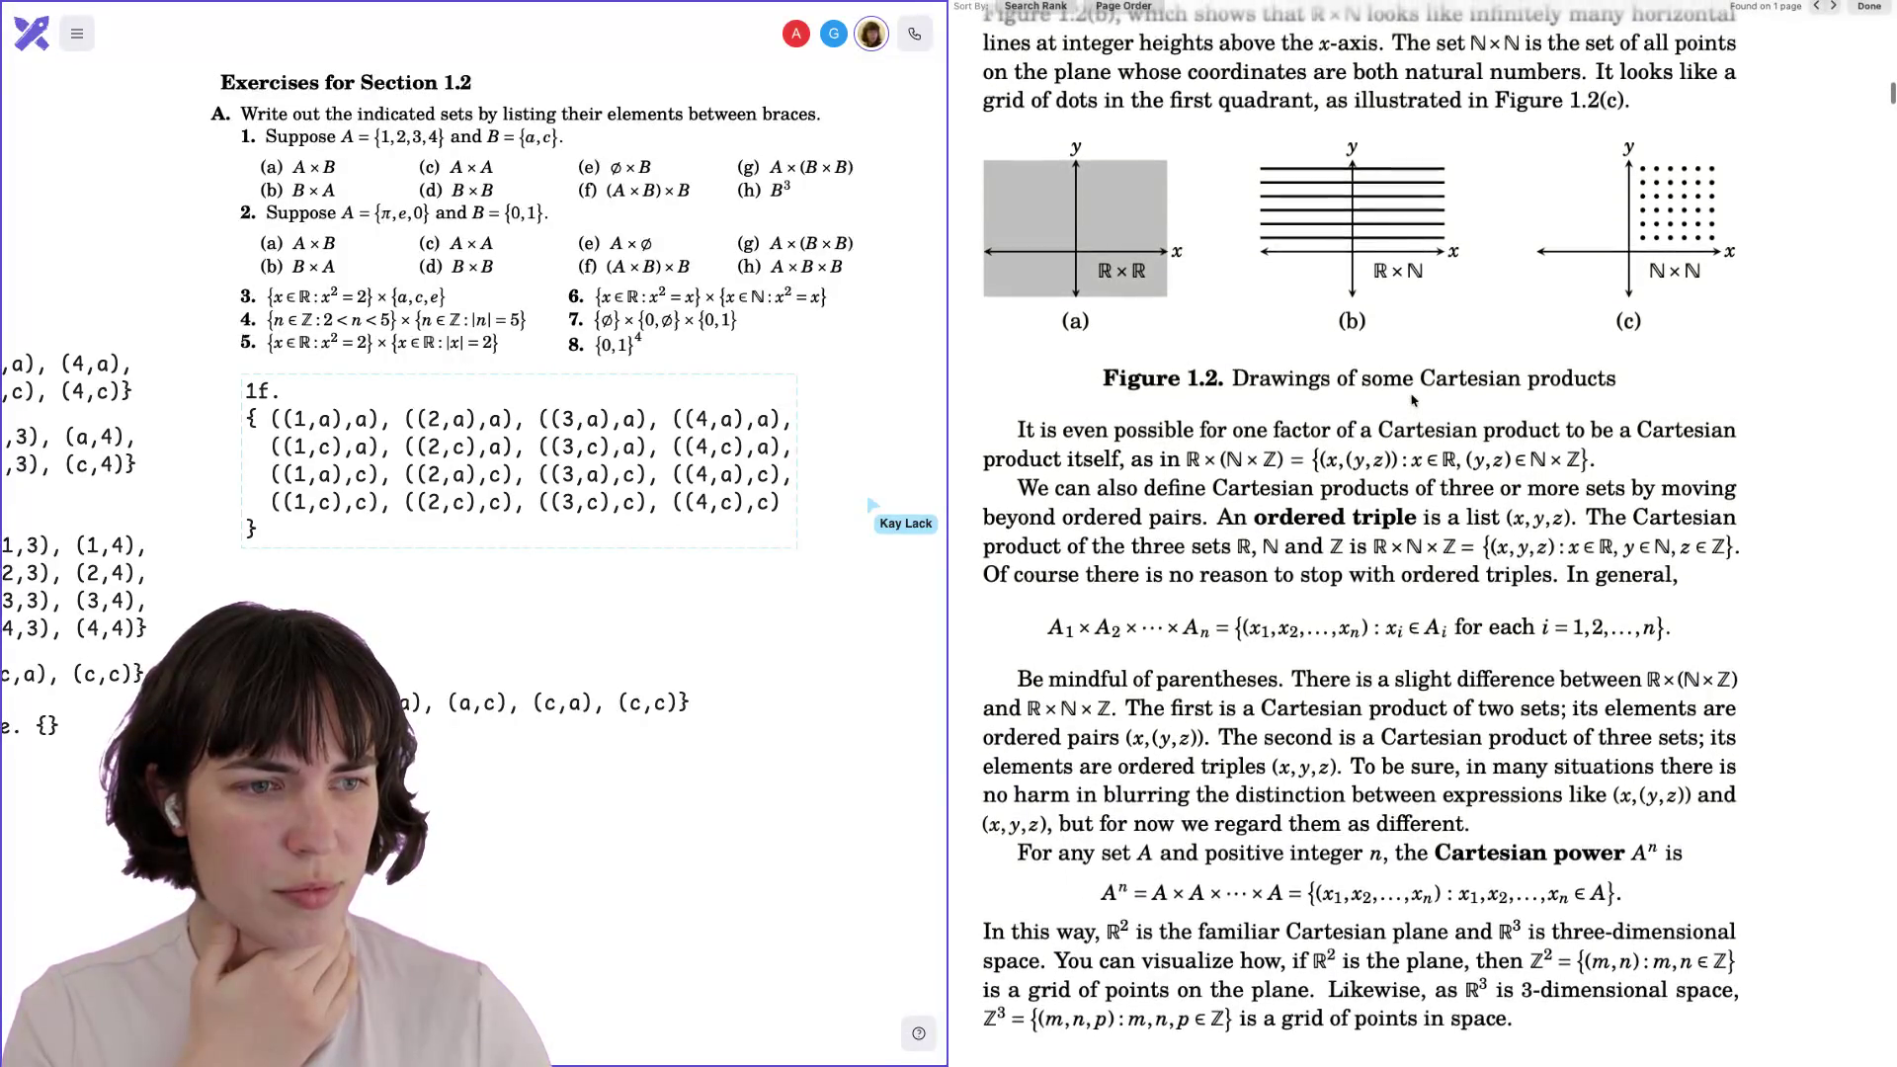
drag(1190, 420, 1402, 420)
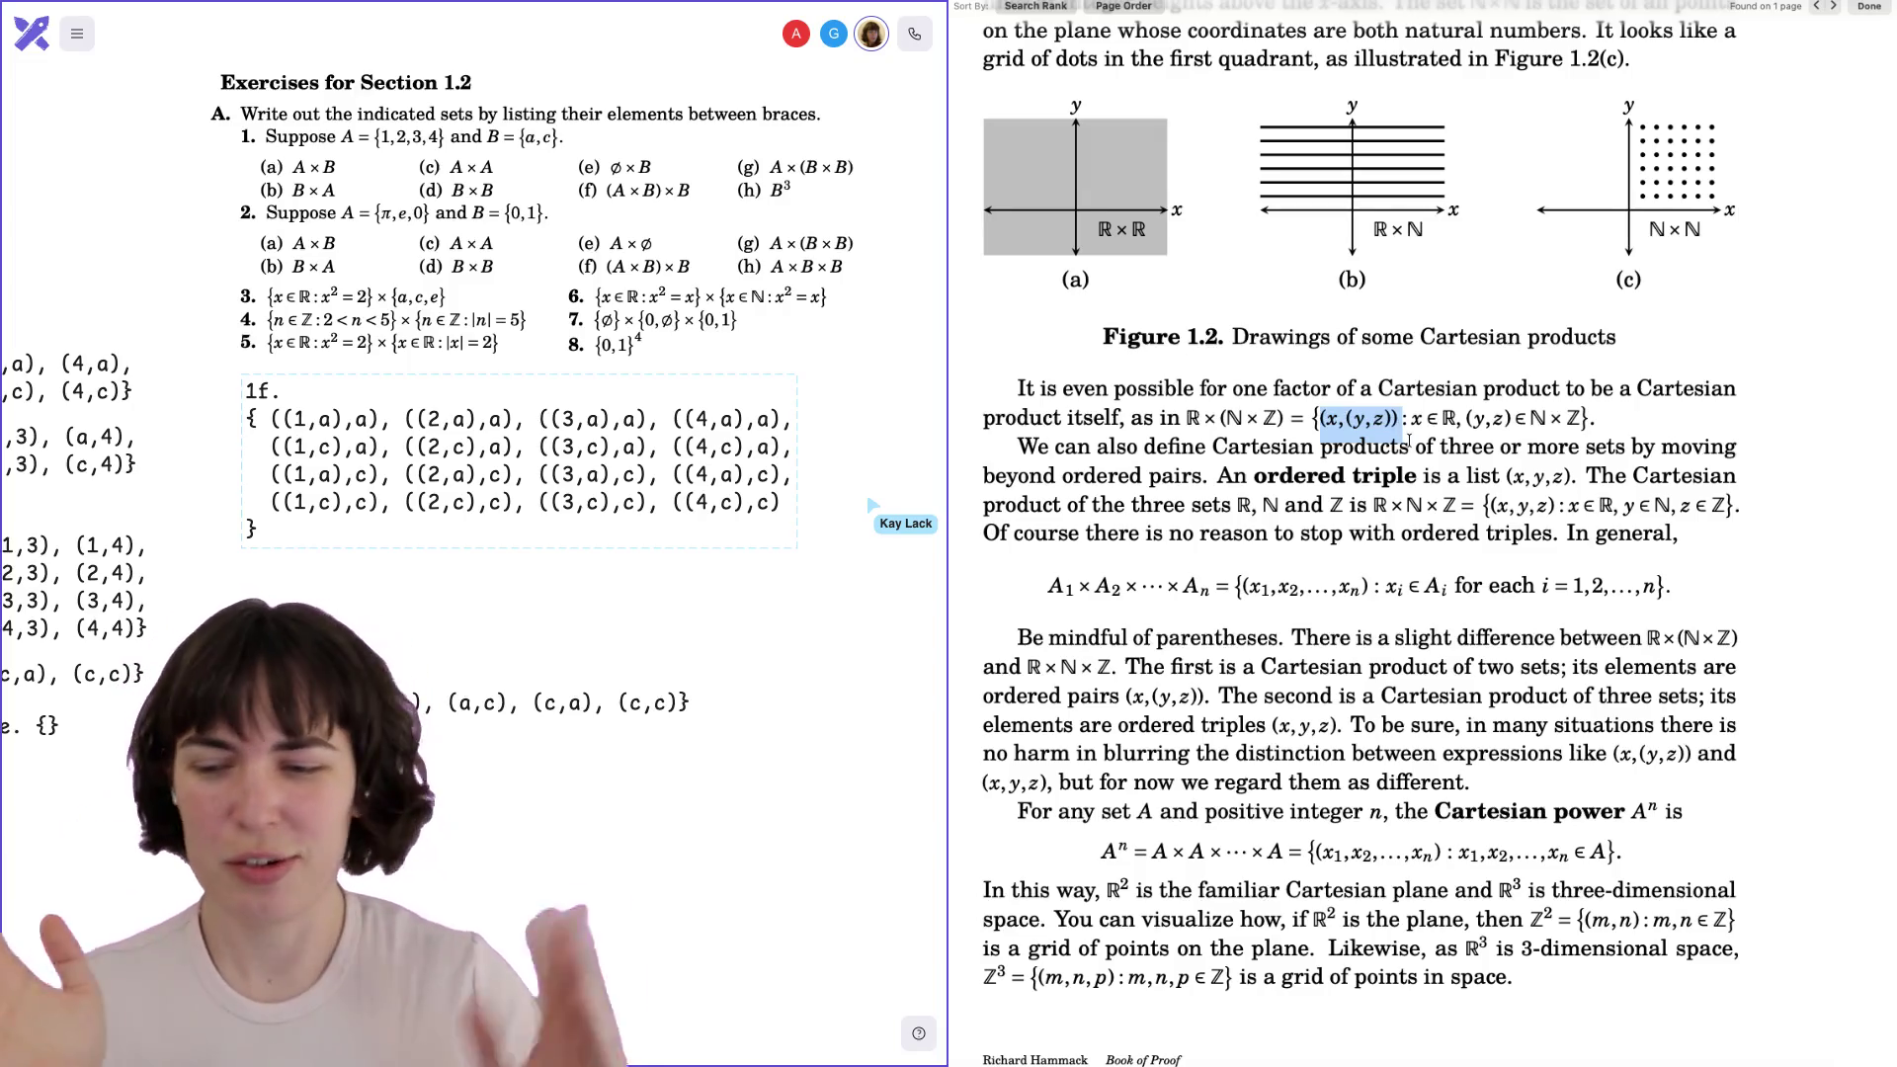
Clear the text highlight and scroll down to the Exercises for Section 1.2.
click(1323, 408)
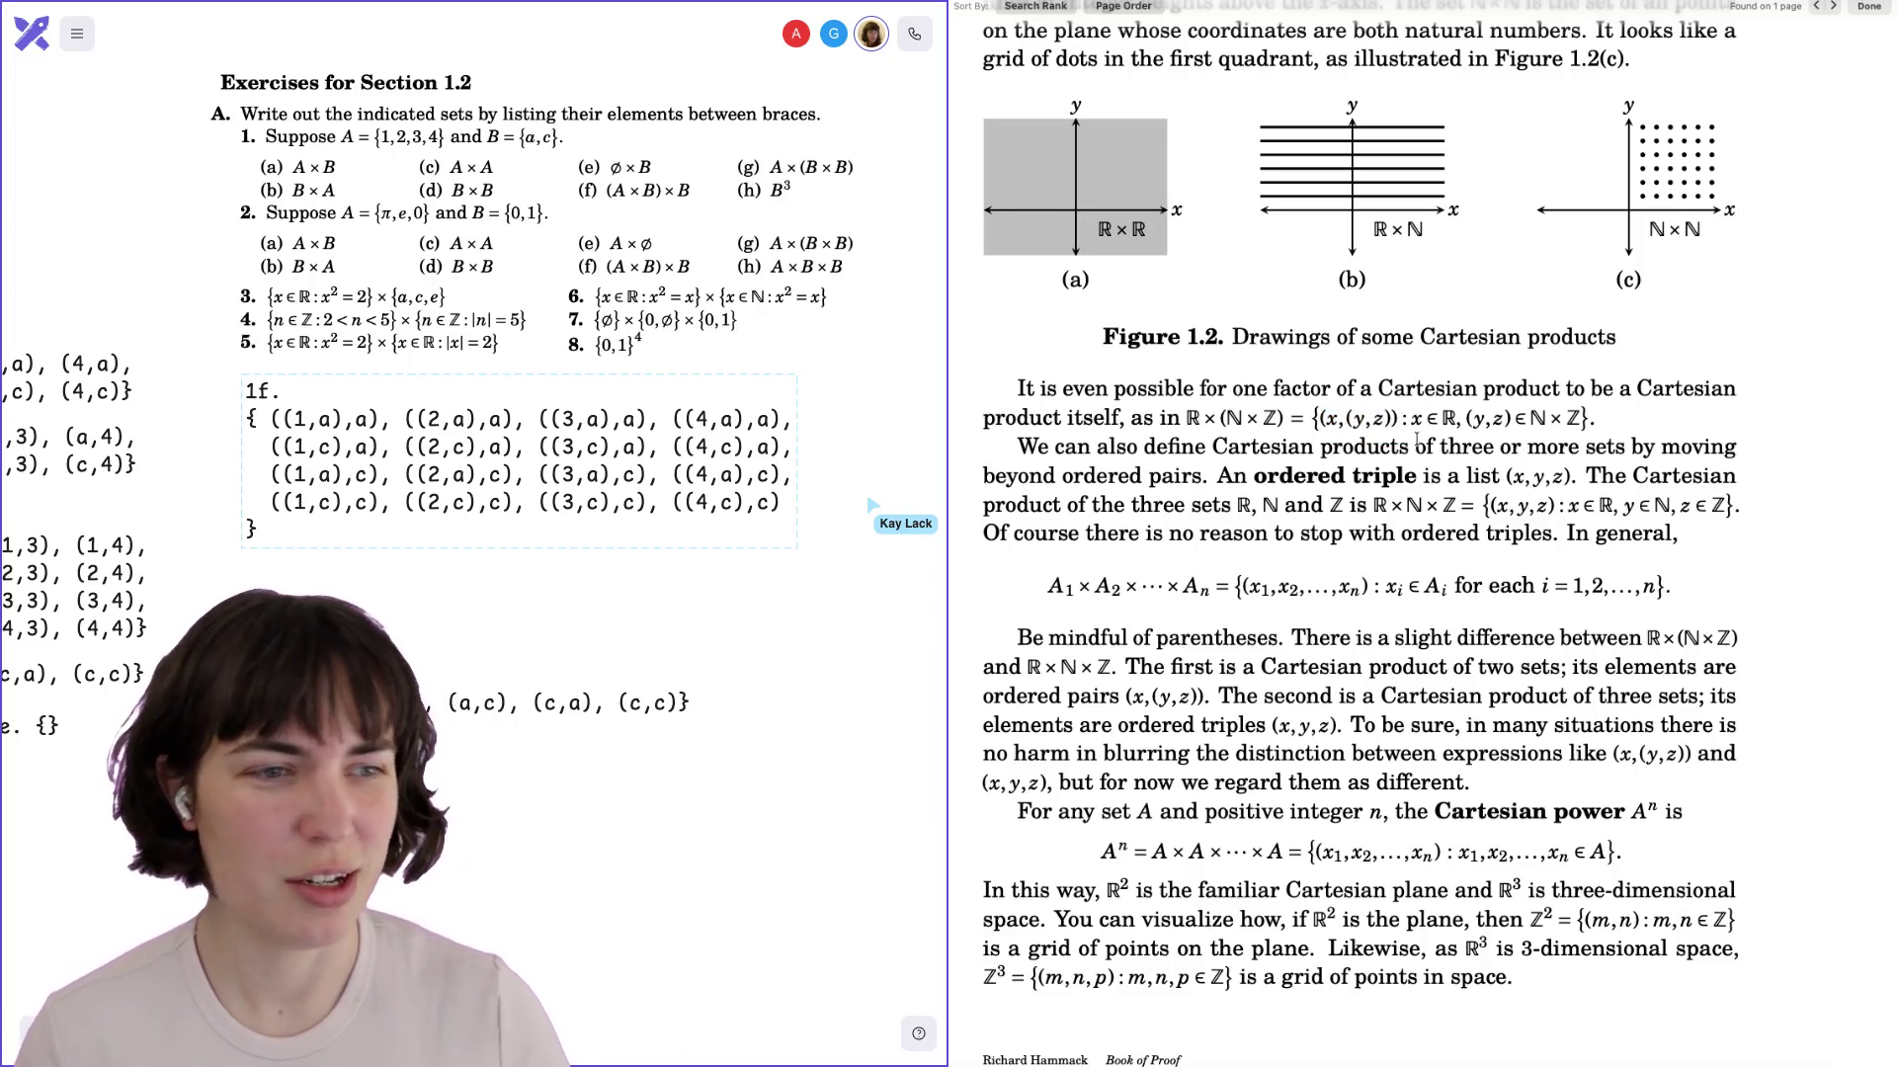
scroll(1323, 408, down, 1)
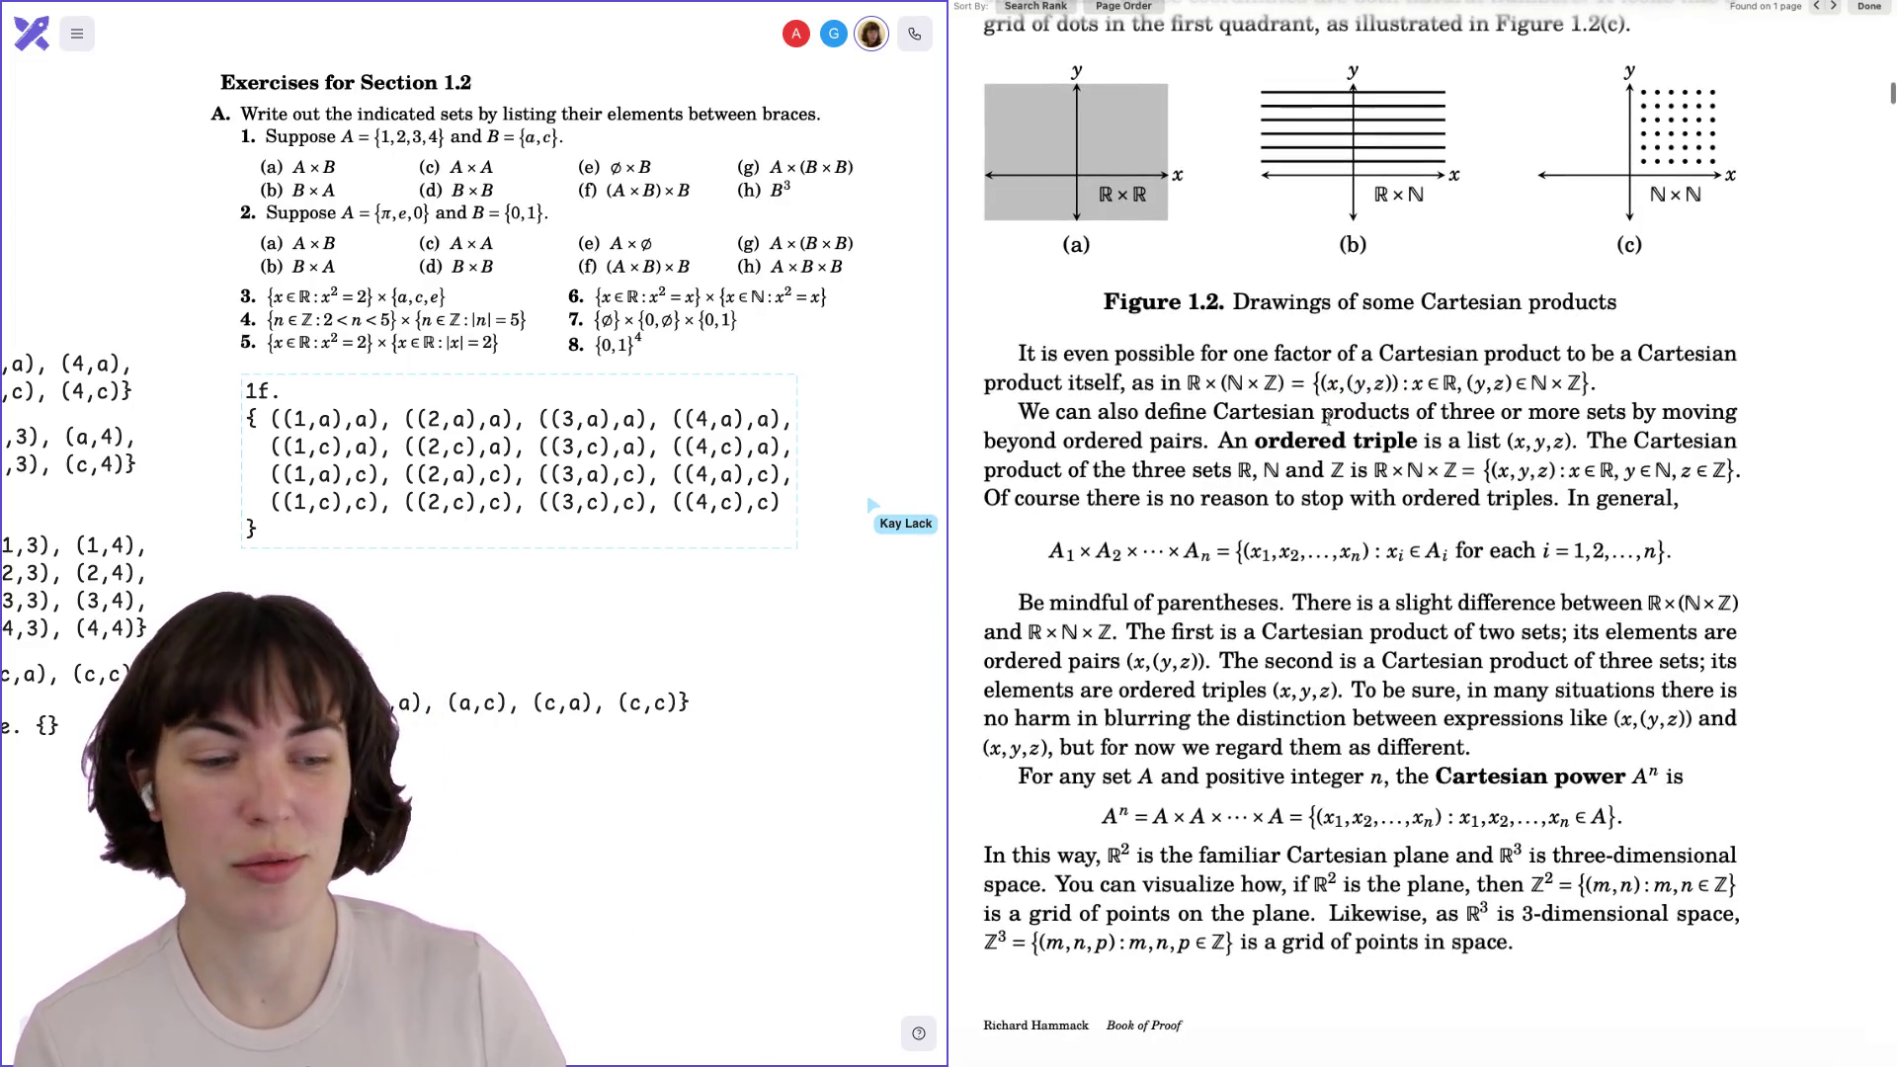
scroll(1323, 408, down, 5)
scroll(1329, 423, down, 15)
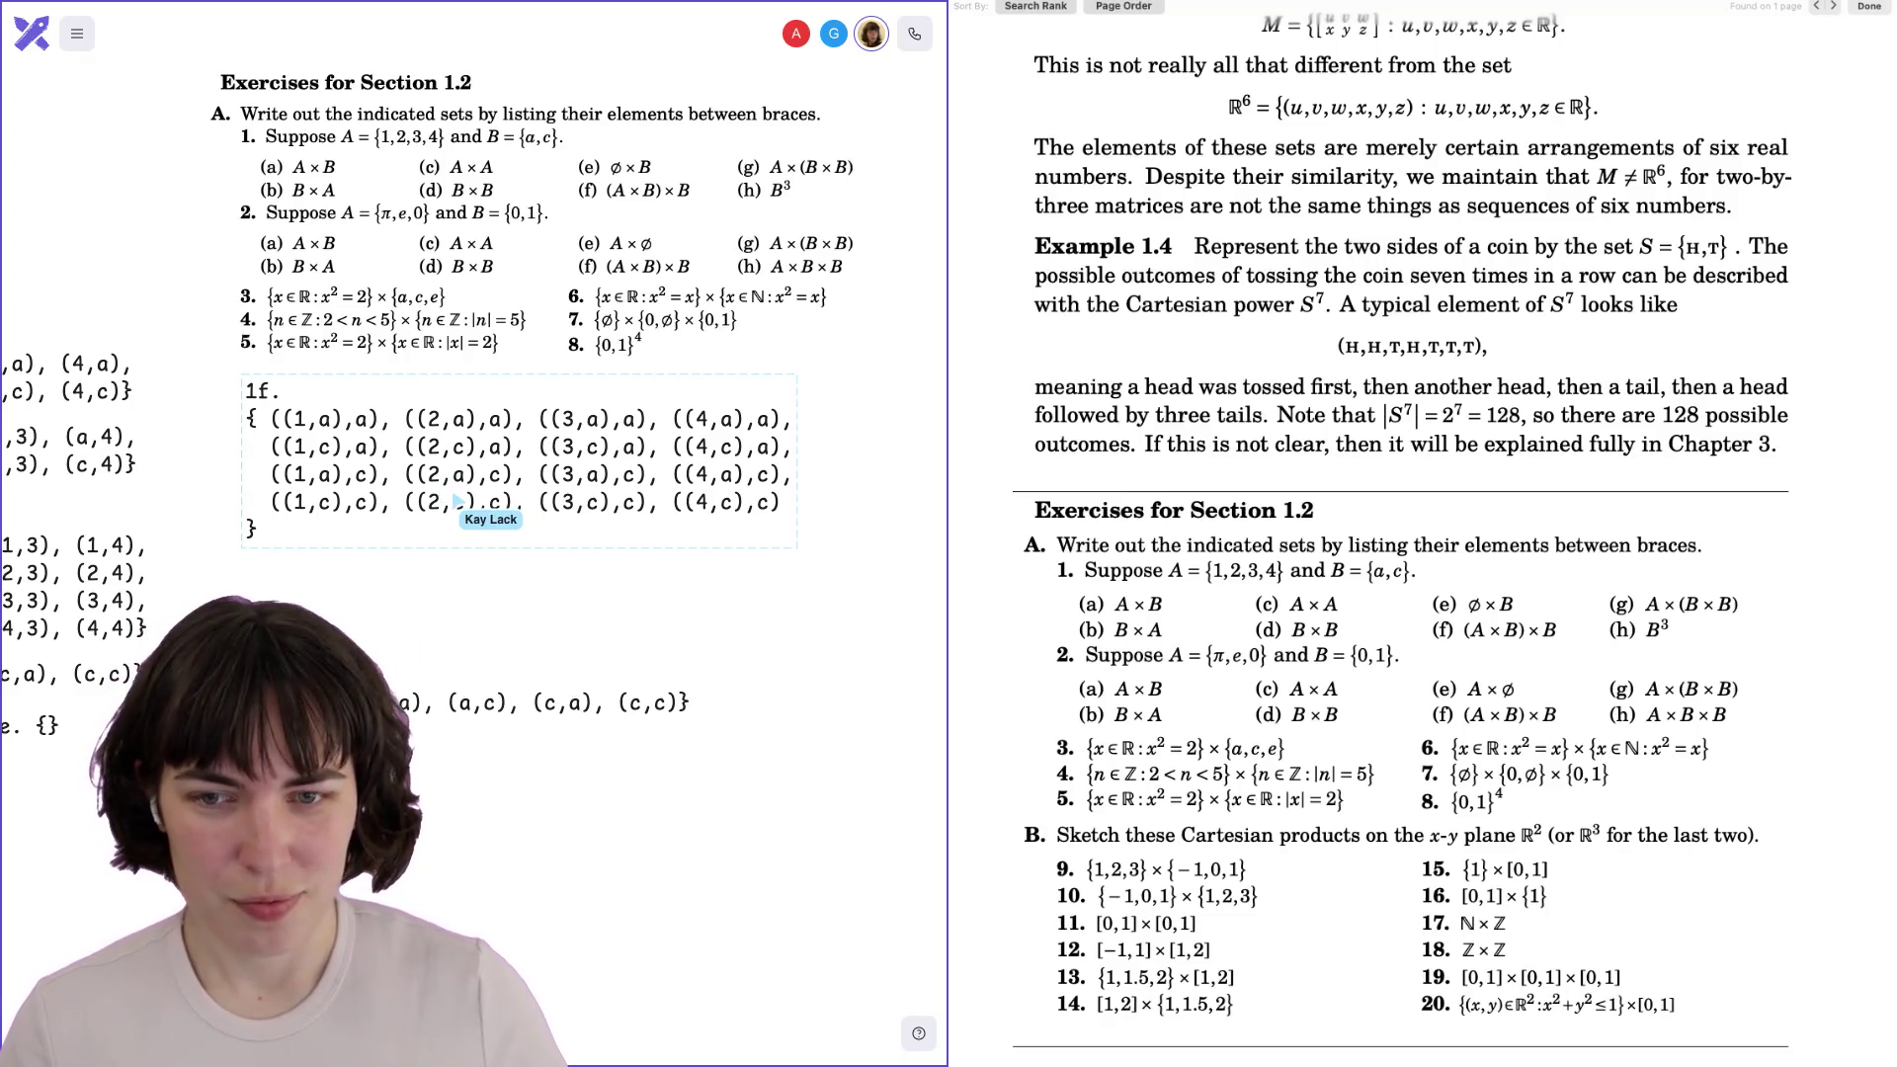
scroll(475, 534, up, 2)
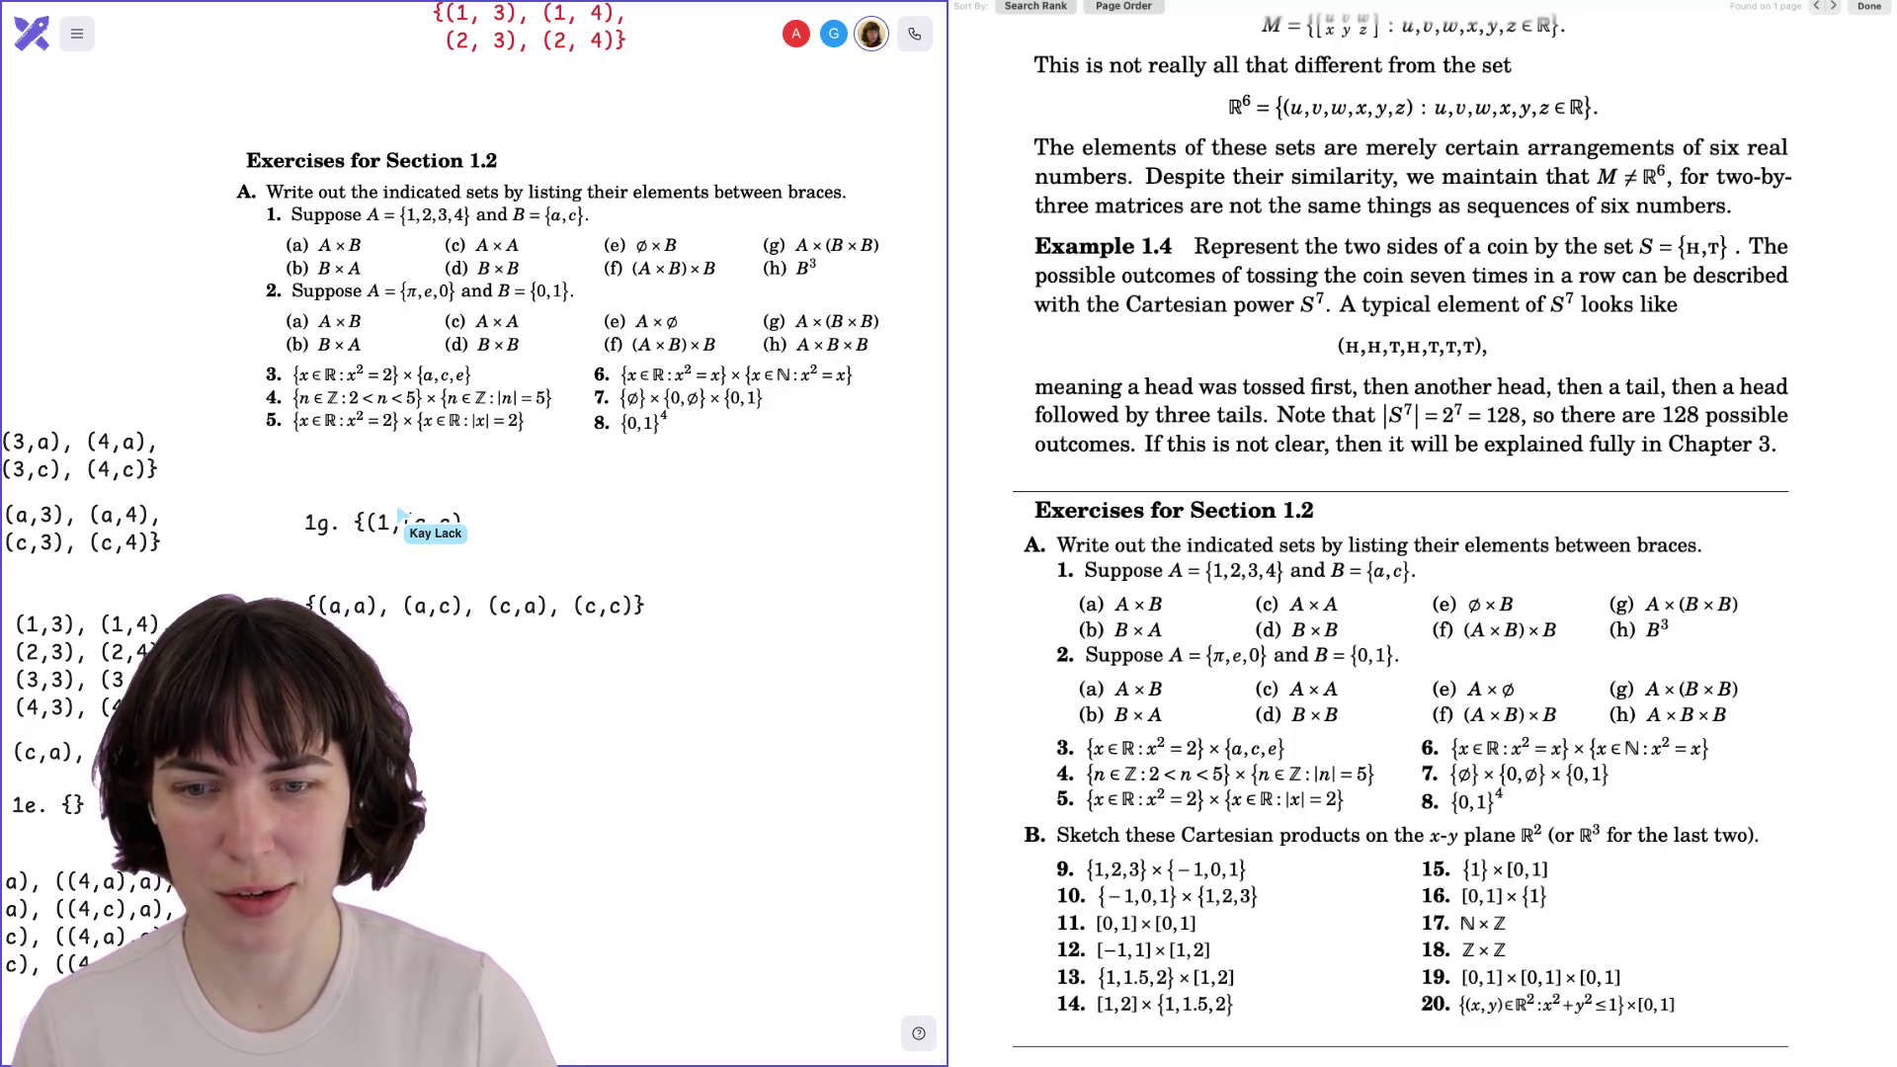
Type the first 1g row: (1,(a,a)), (1,(a,c)), (1,(c,a)), (1,(c,c)).
text((2,(a,c))
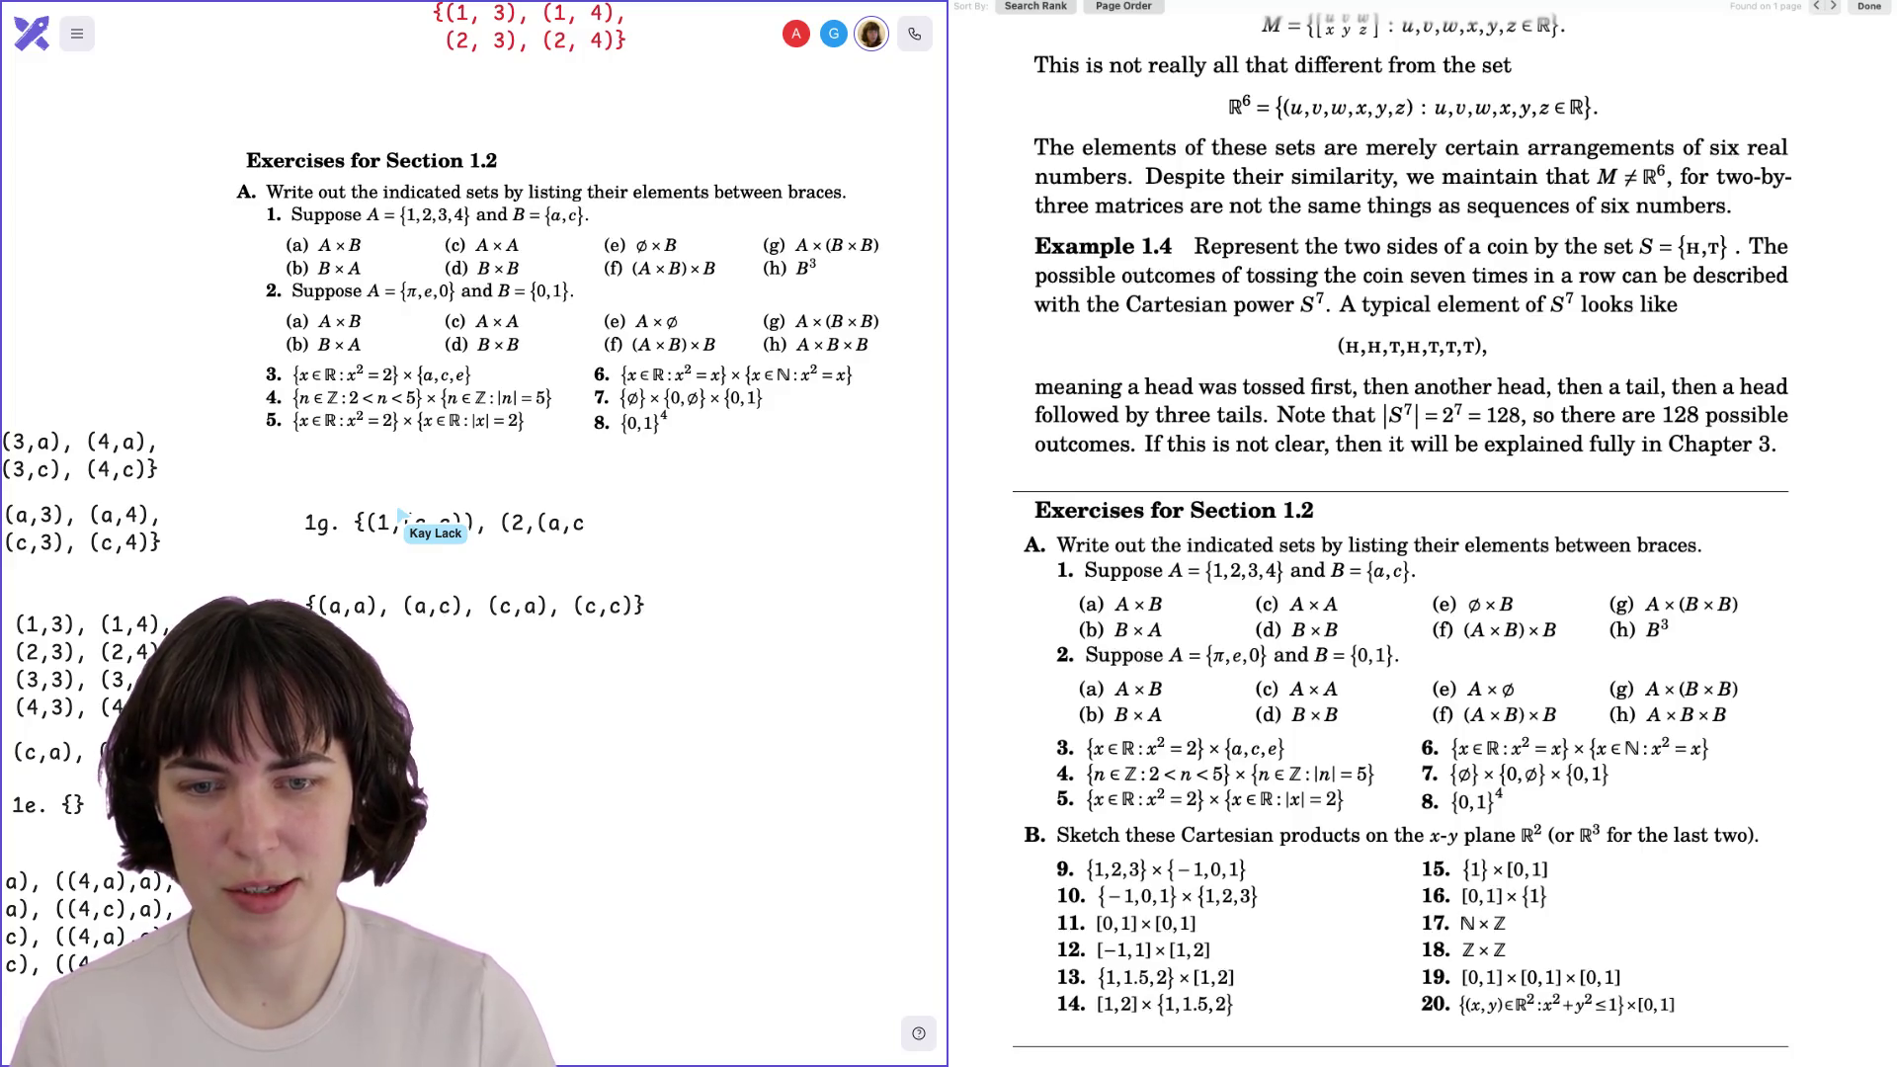
key(BackSpace)
key(BackSpace)
key(BackSpace)
text(1)
text(,(a,c))
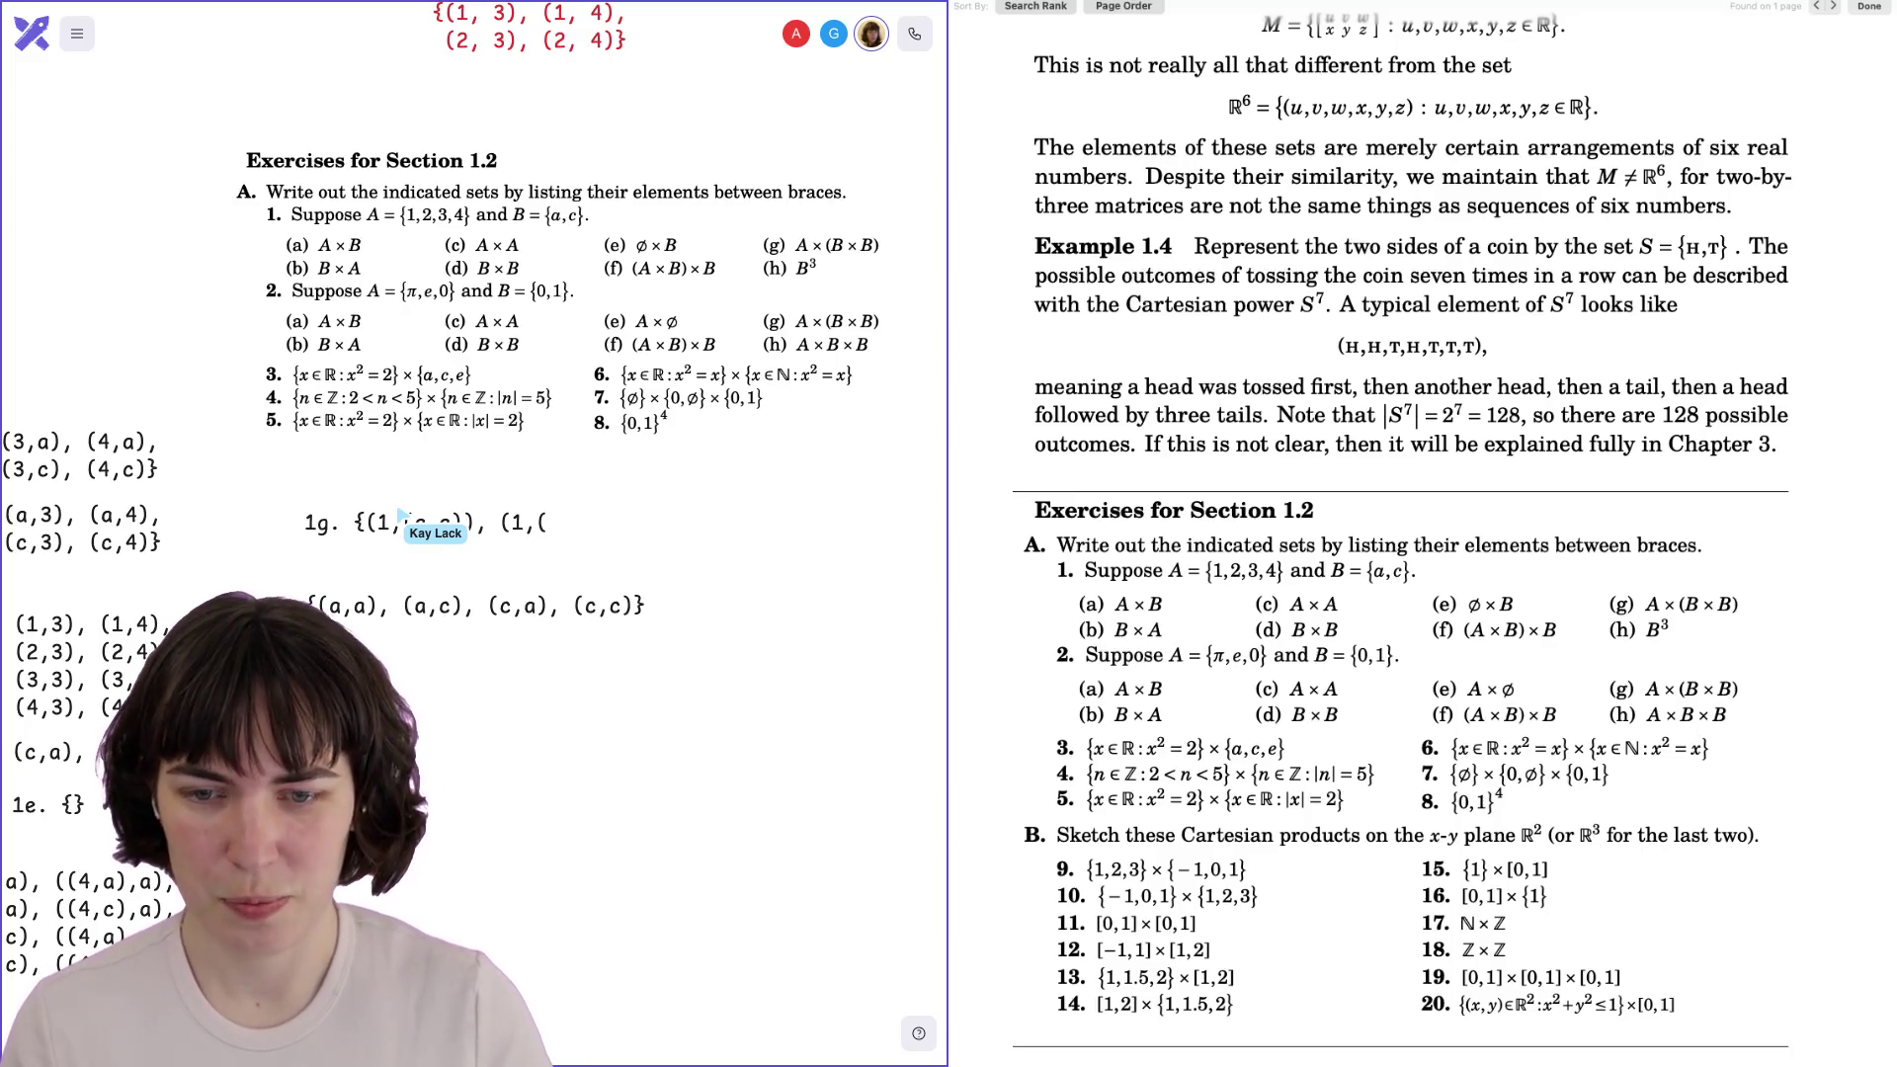
text())
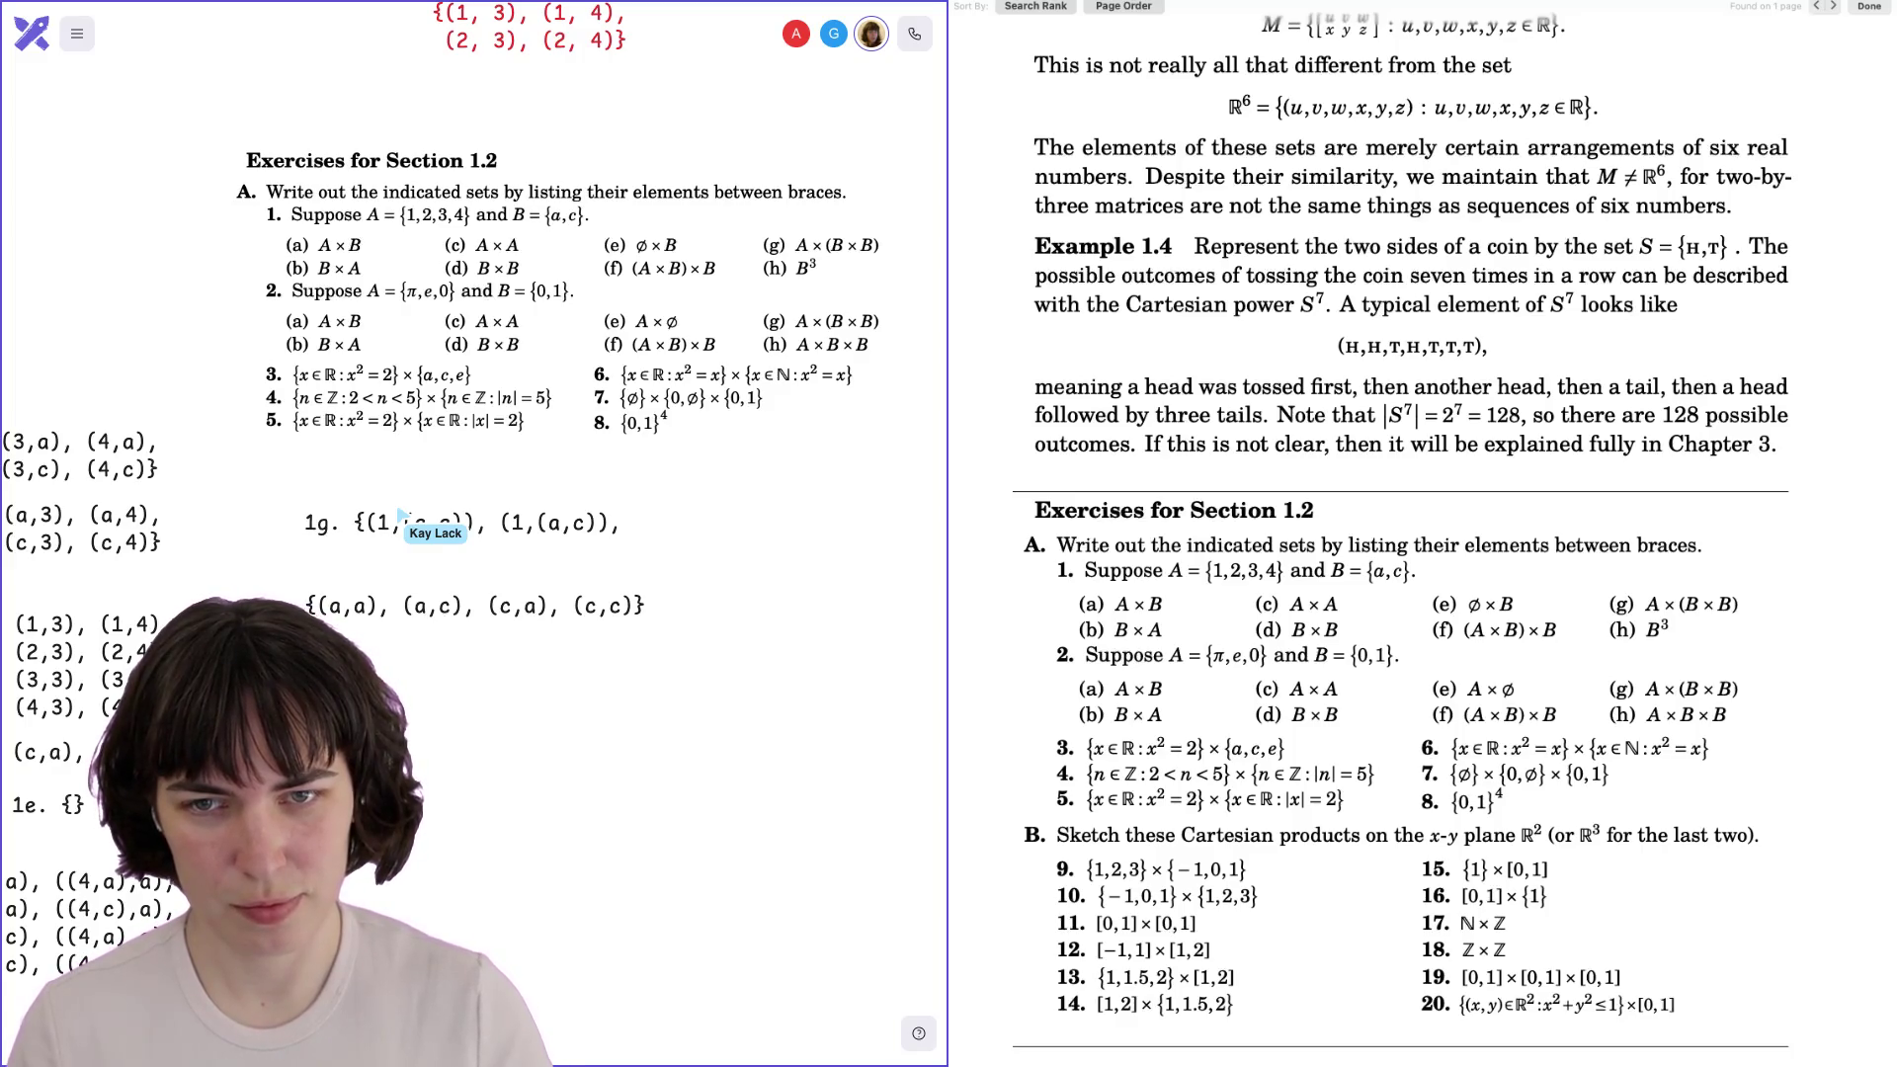
key(BackSpace)
text(2)
key(BackSpace)
text(1)
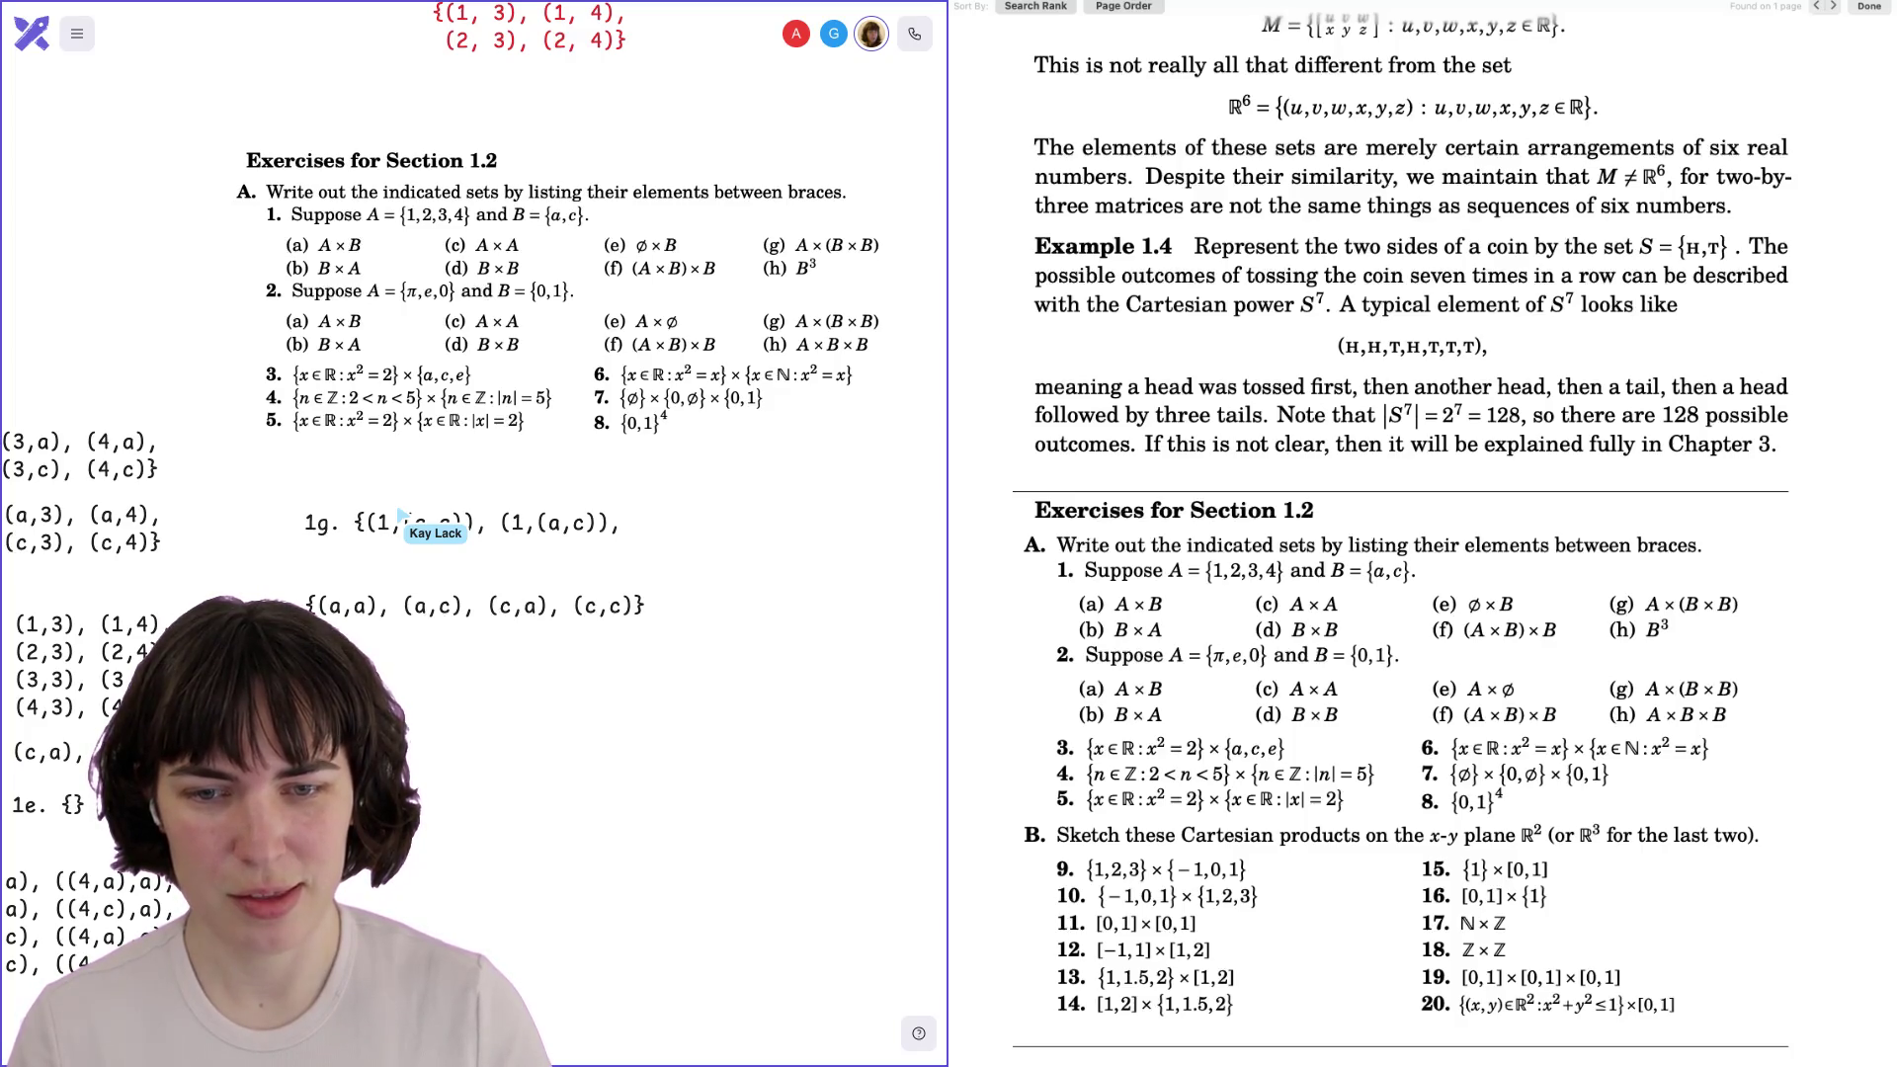
text((1,(a,c)),)
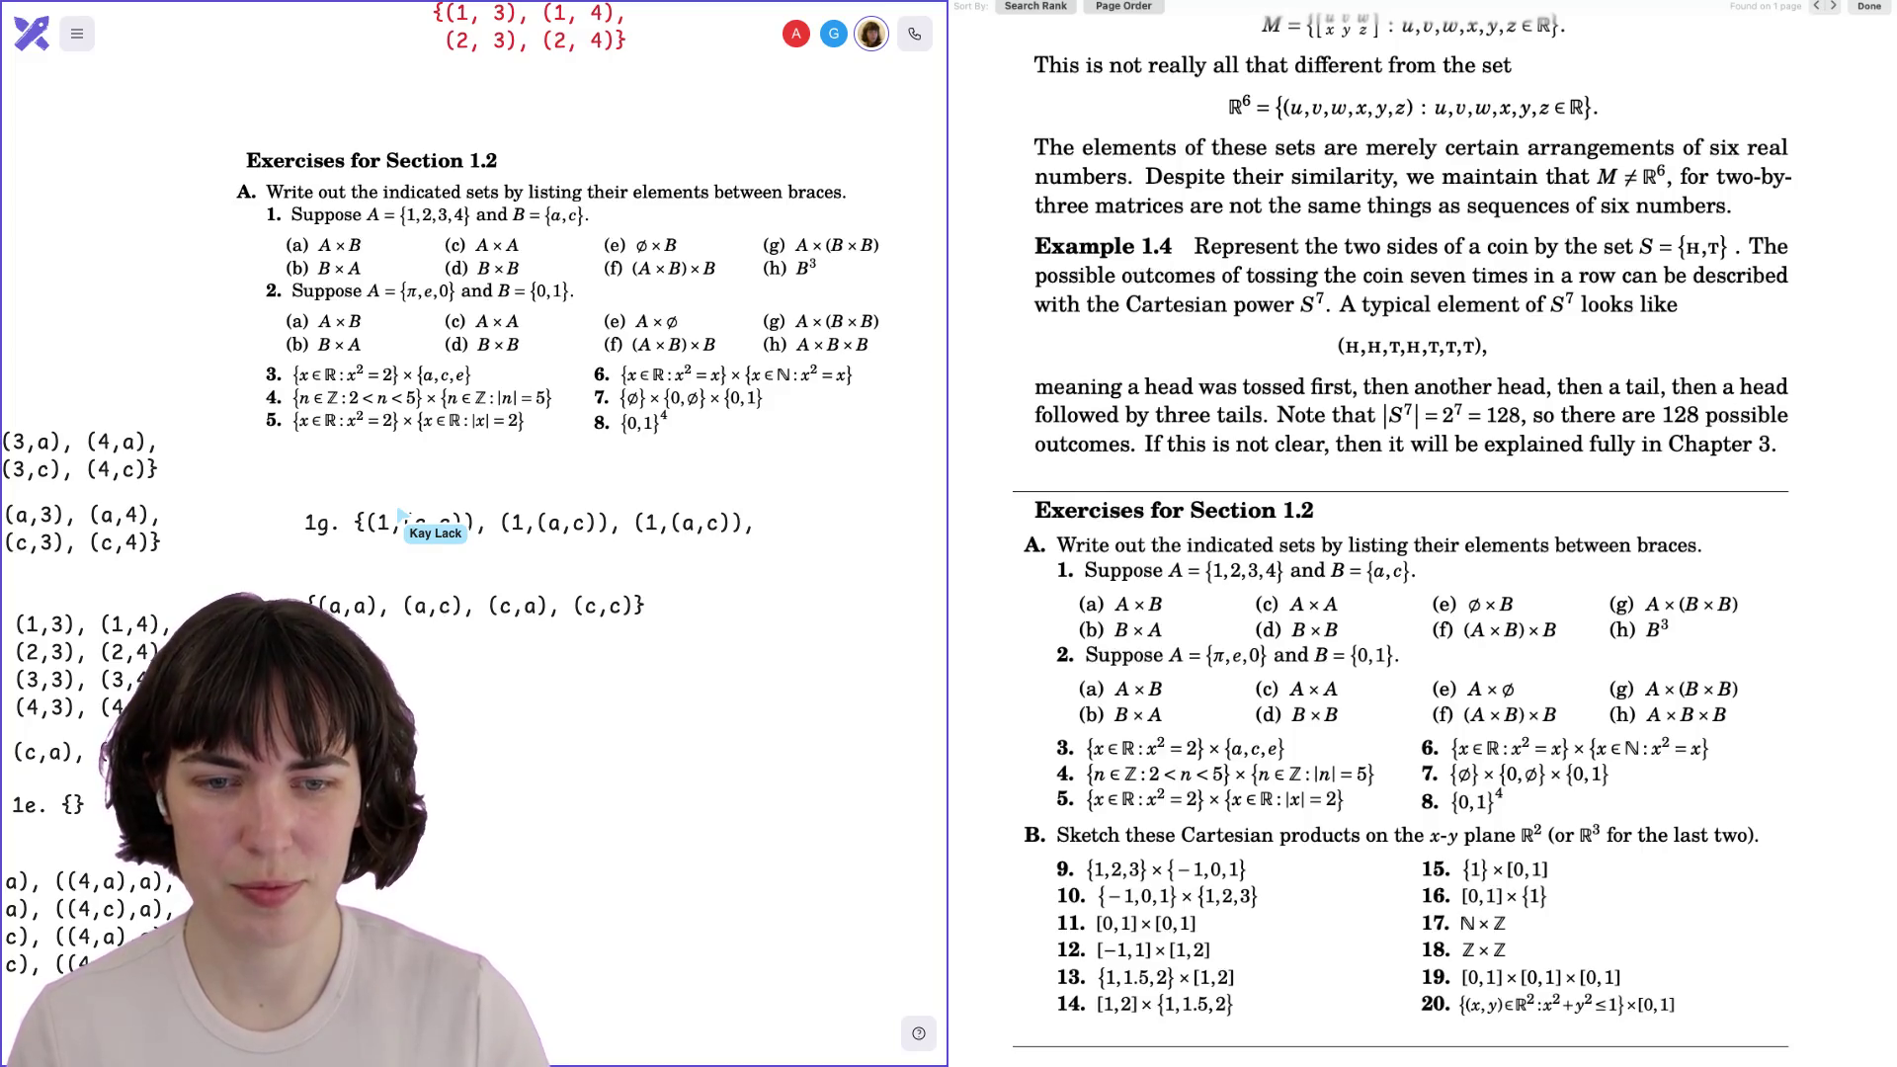
key(BackSpace)
key(BackSpace)
key(BackSpace)
text(c,a)),)
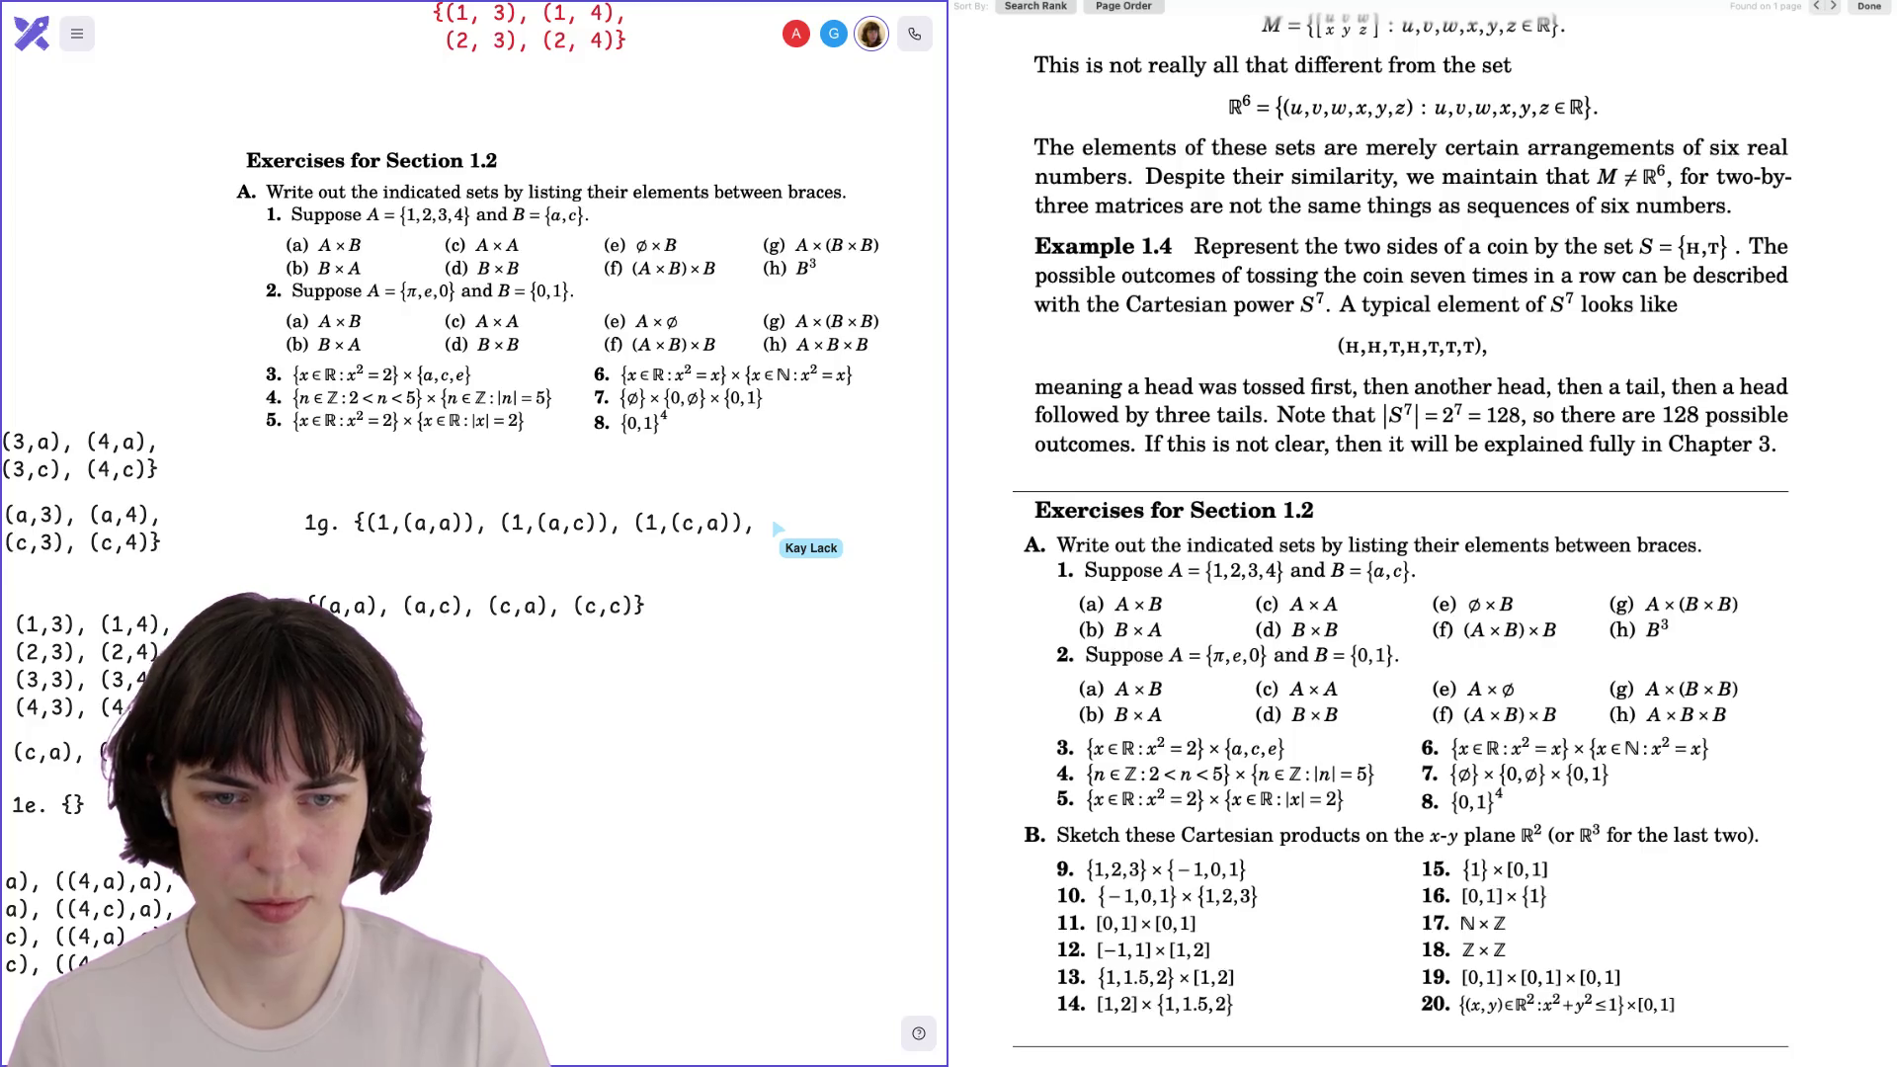
text( (1,(c,a)),)
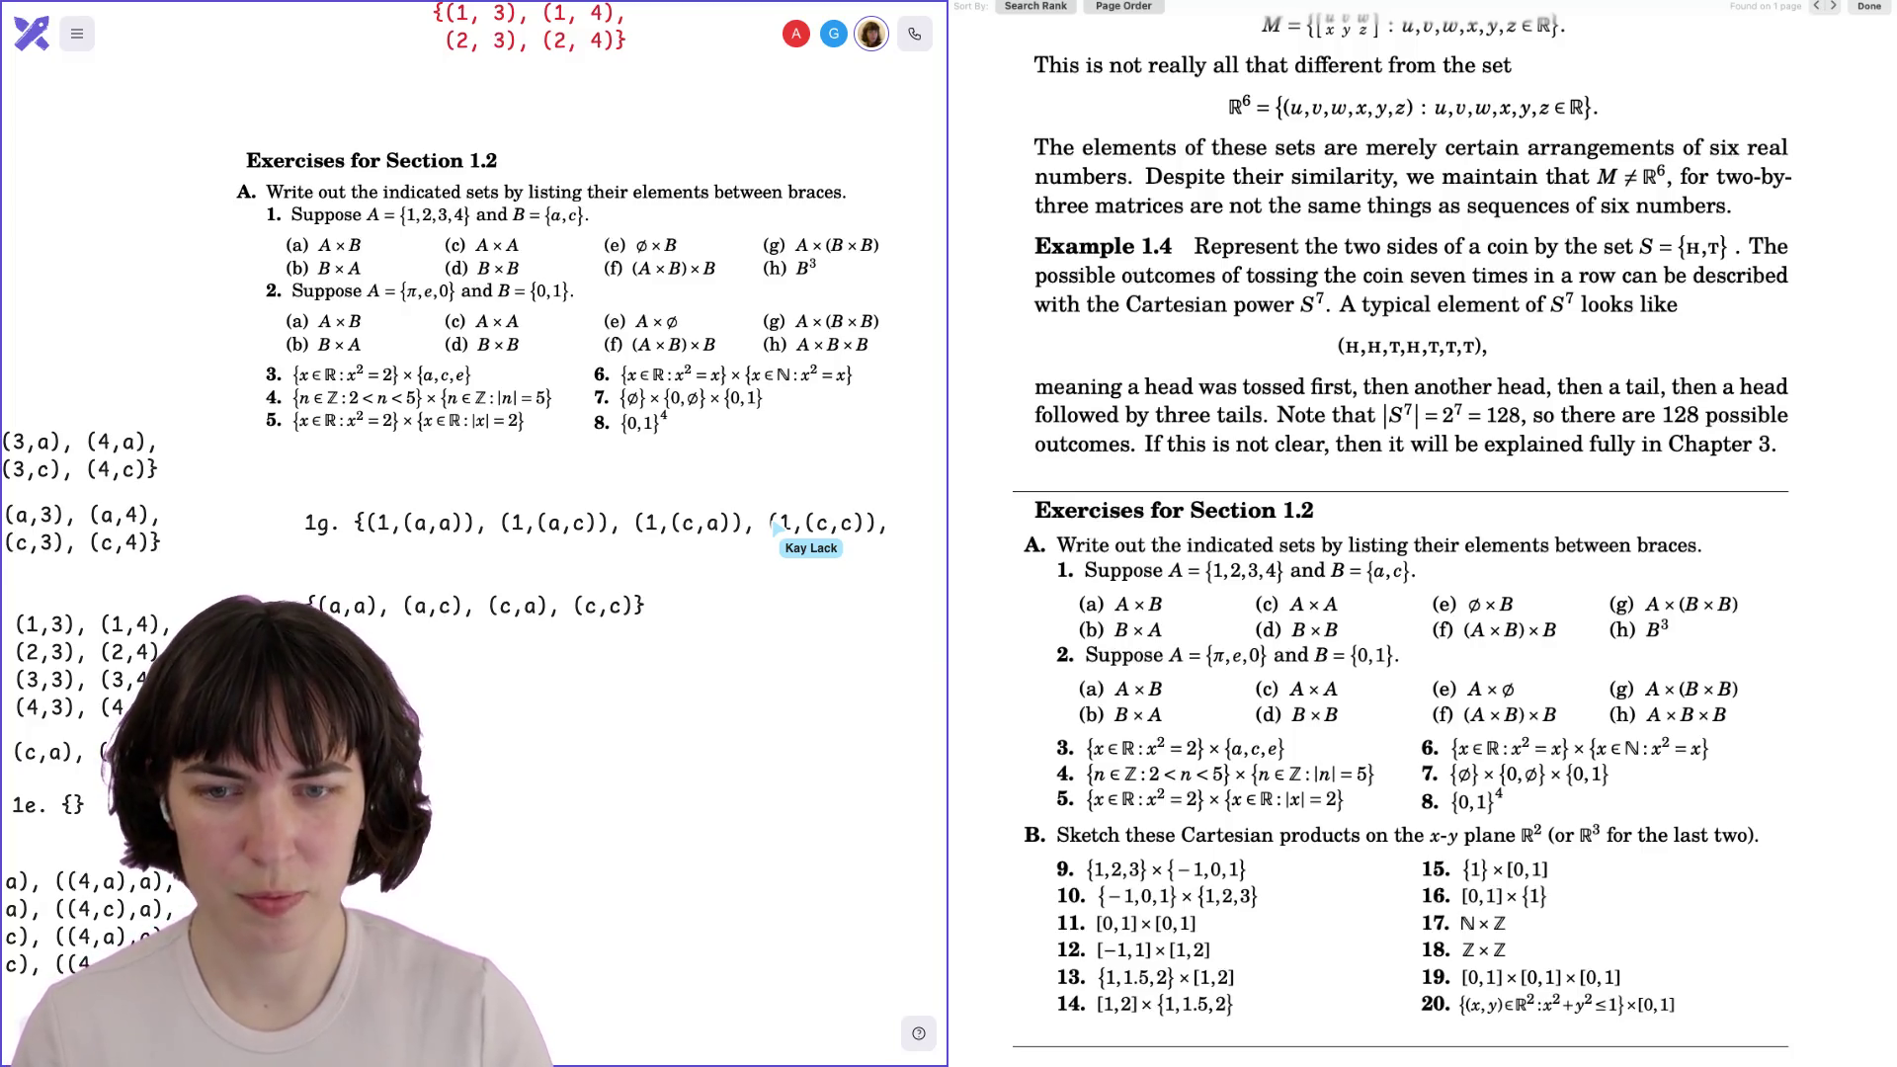
Add a second row copied from the first, with every leading number changed to 2.
key(Return)
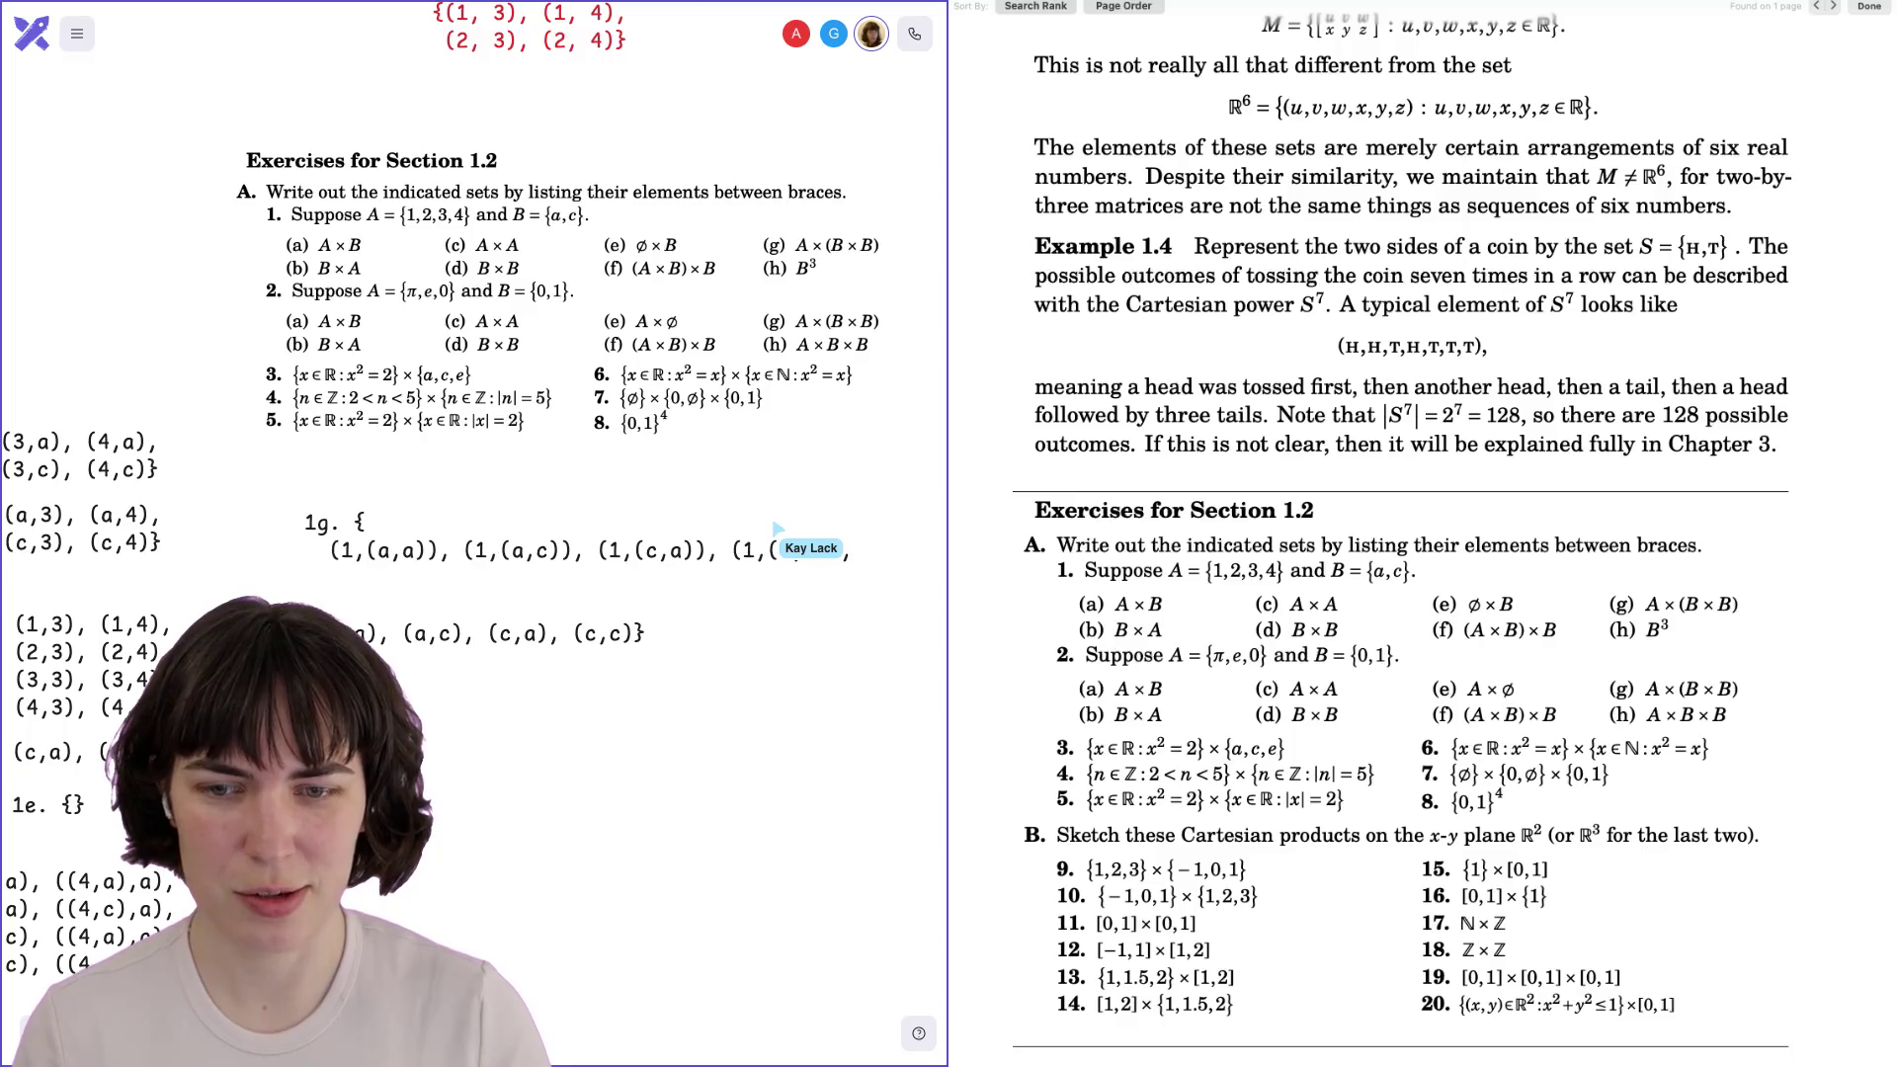
text((1,(a,a)), (1,(a,c)), (1,(c,a)), (1,(c,c)),)
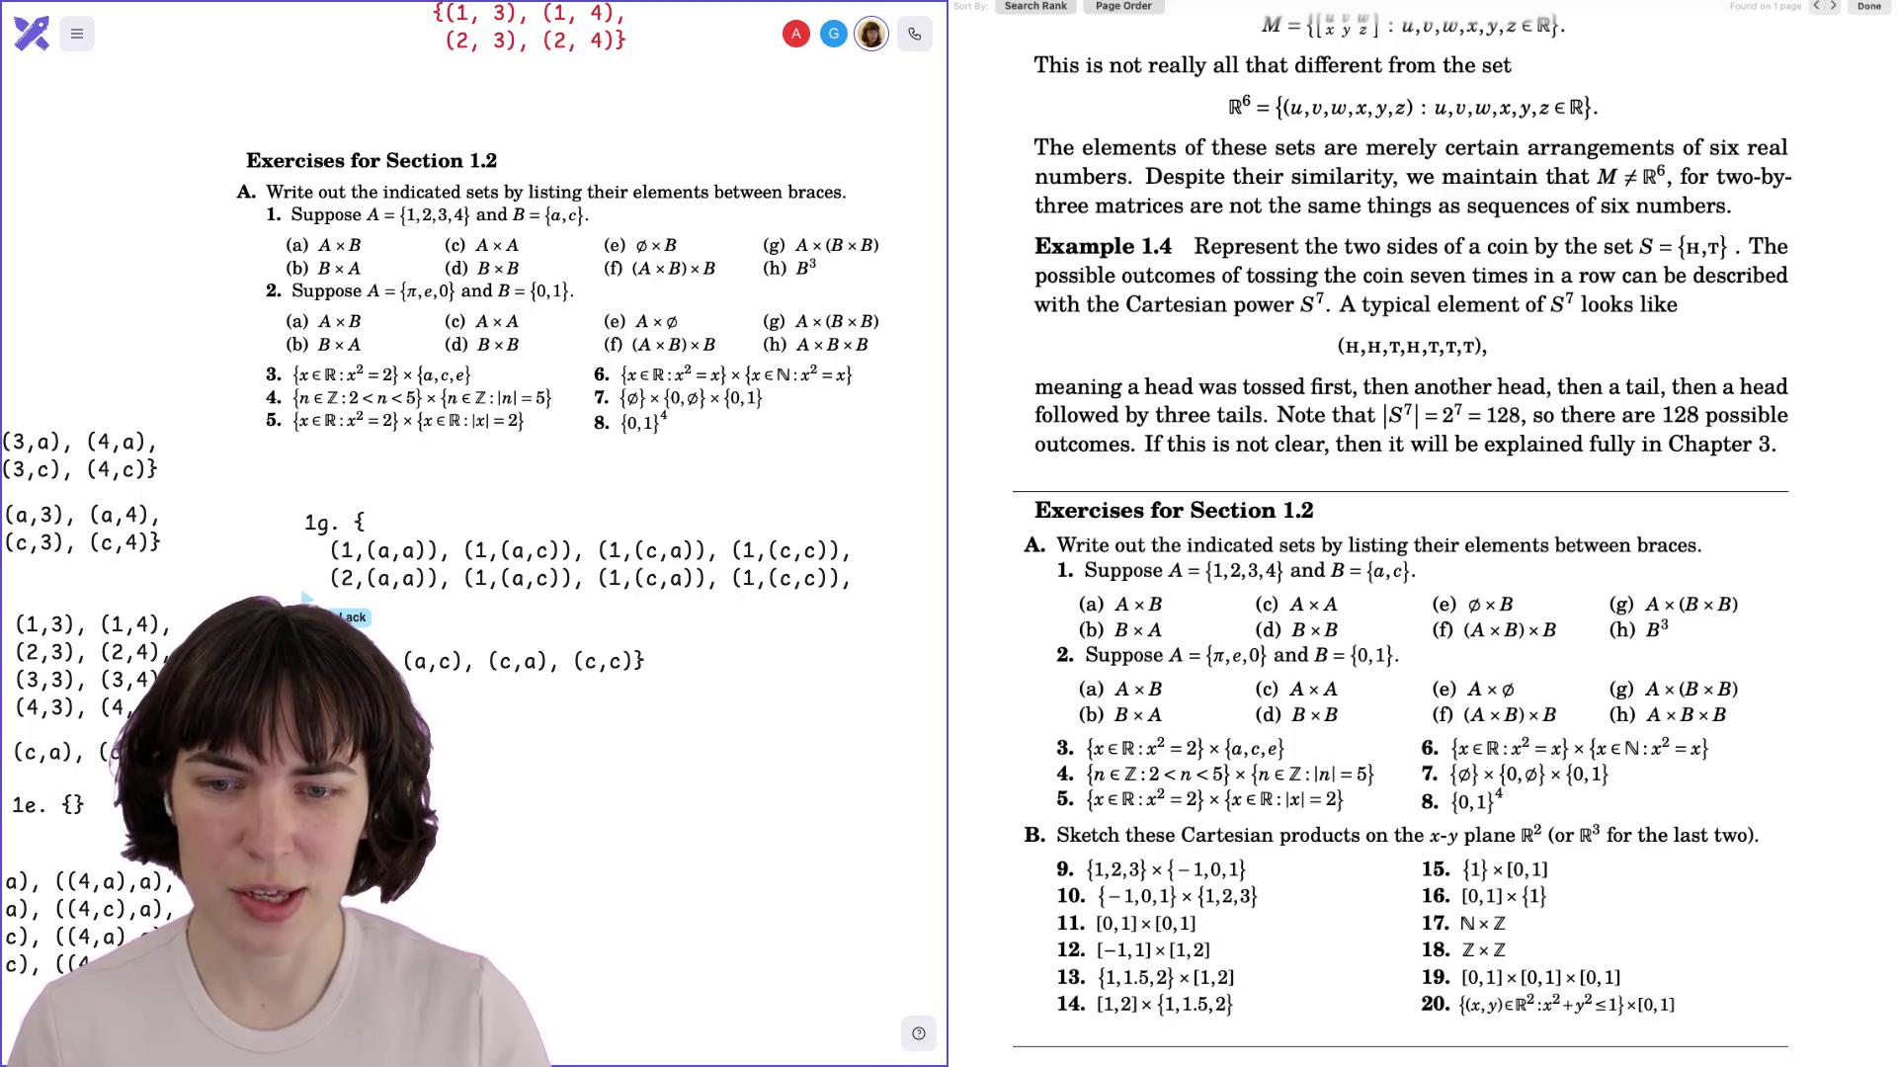
double_click(481, 578)
text(2)
double_click(615, 578)
text(2)
double_click(750, 578)
text(2)
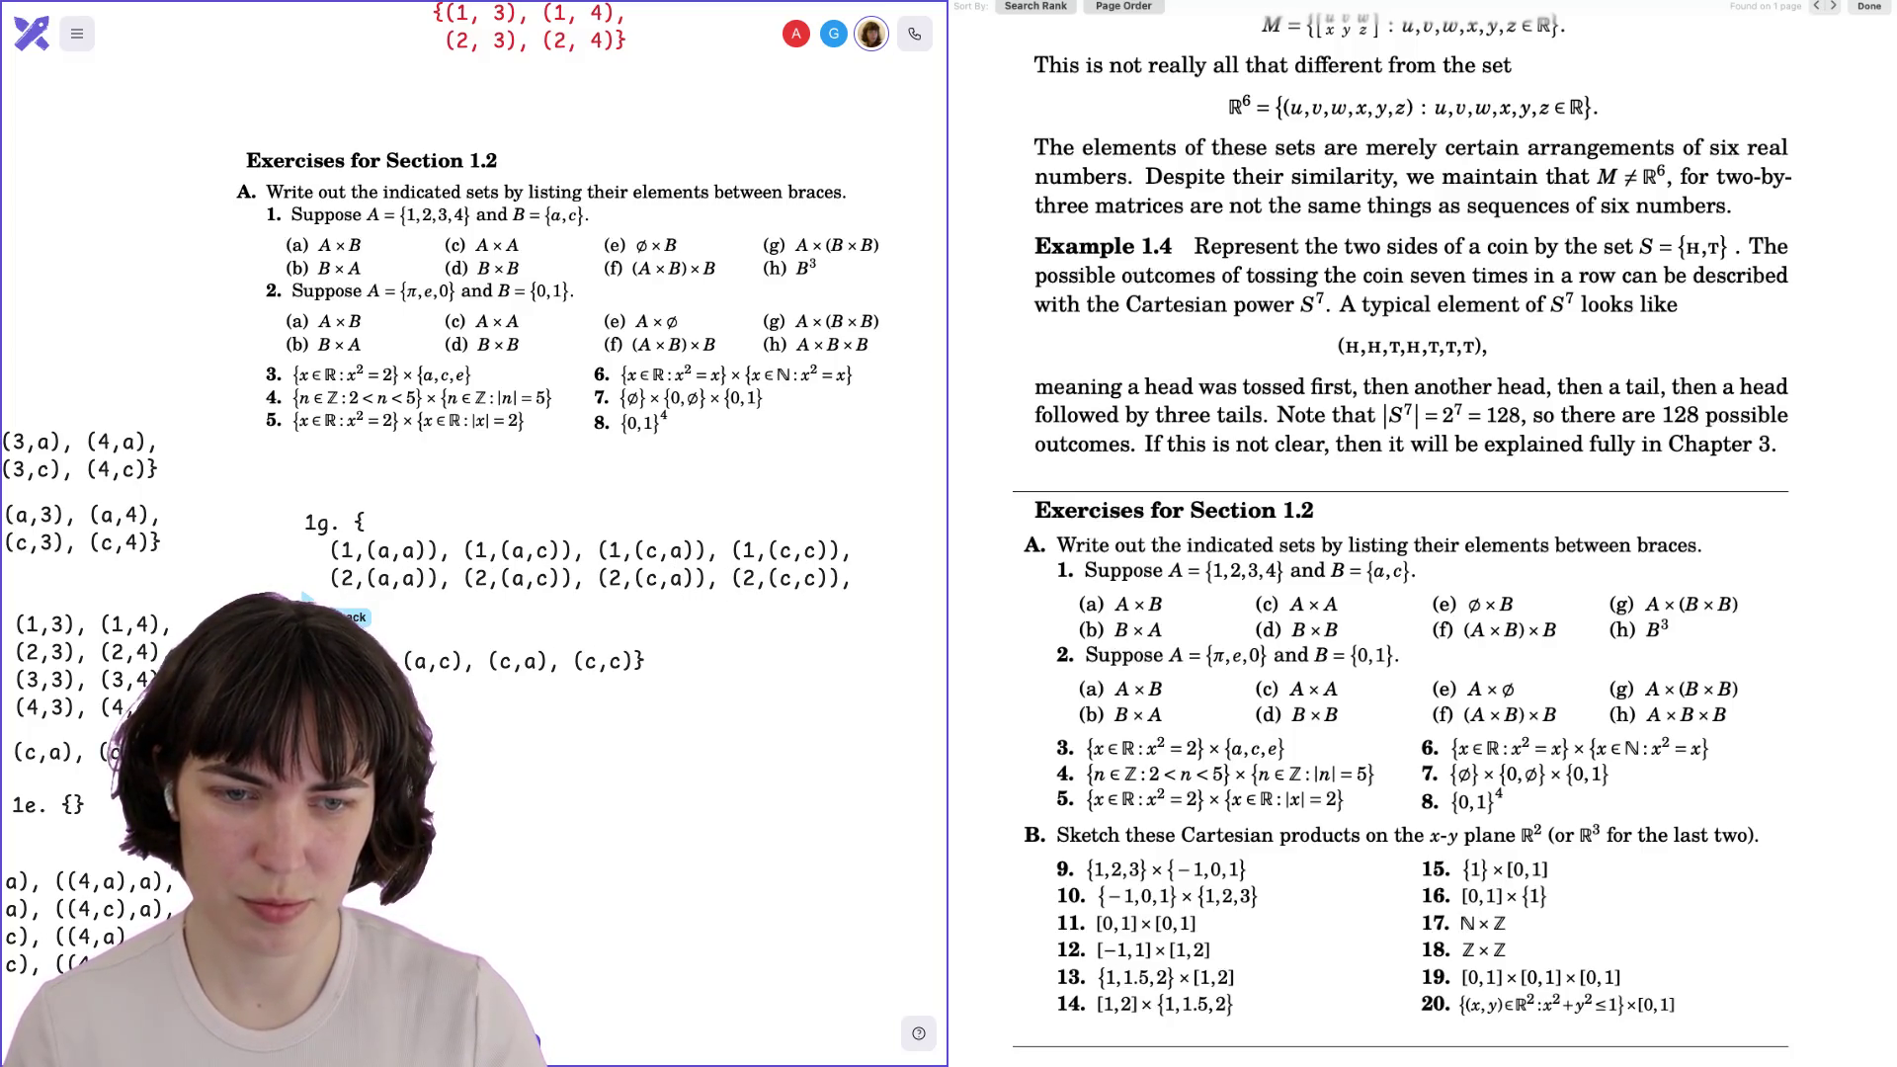
Paste two more rows and change their leading numbers to 3 and 4.
text((2,(a,a)), (2,(a,c)), (2,(c,a)), (2,(c,c)),)
text((2,(a,a)), (2,(a,c)), (2,(c,a)), (2,(c,c)),)
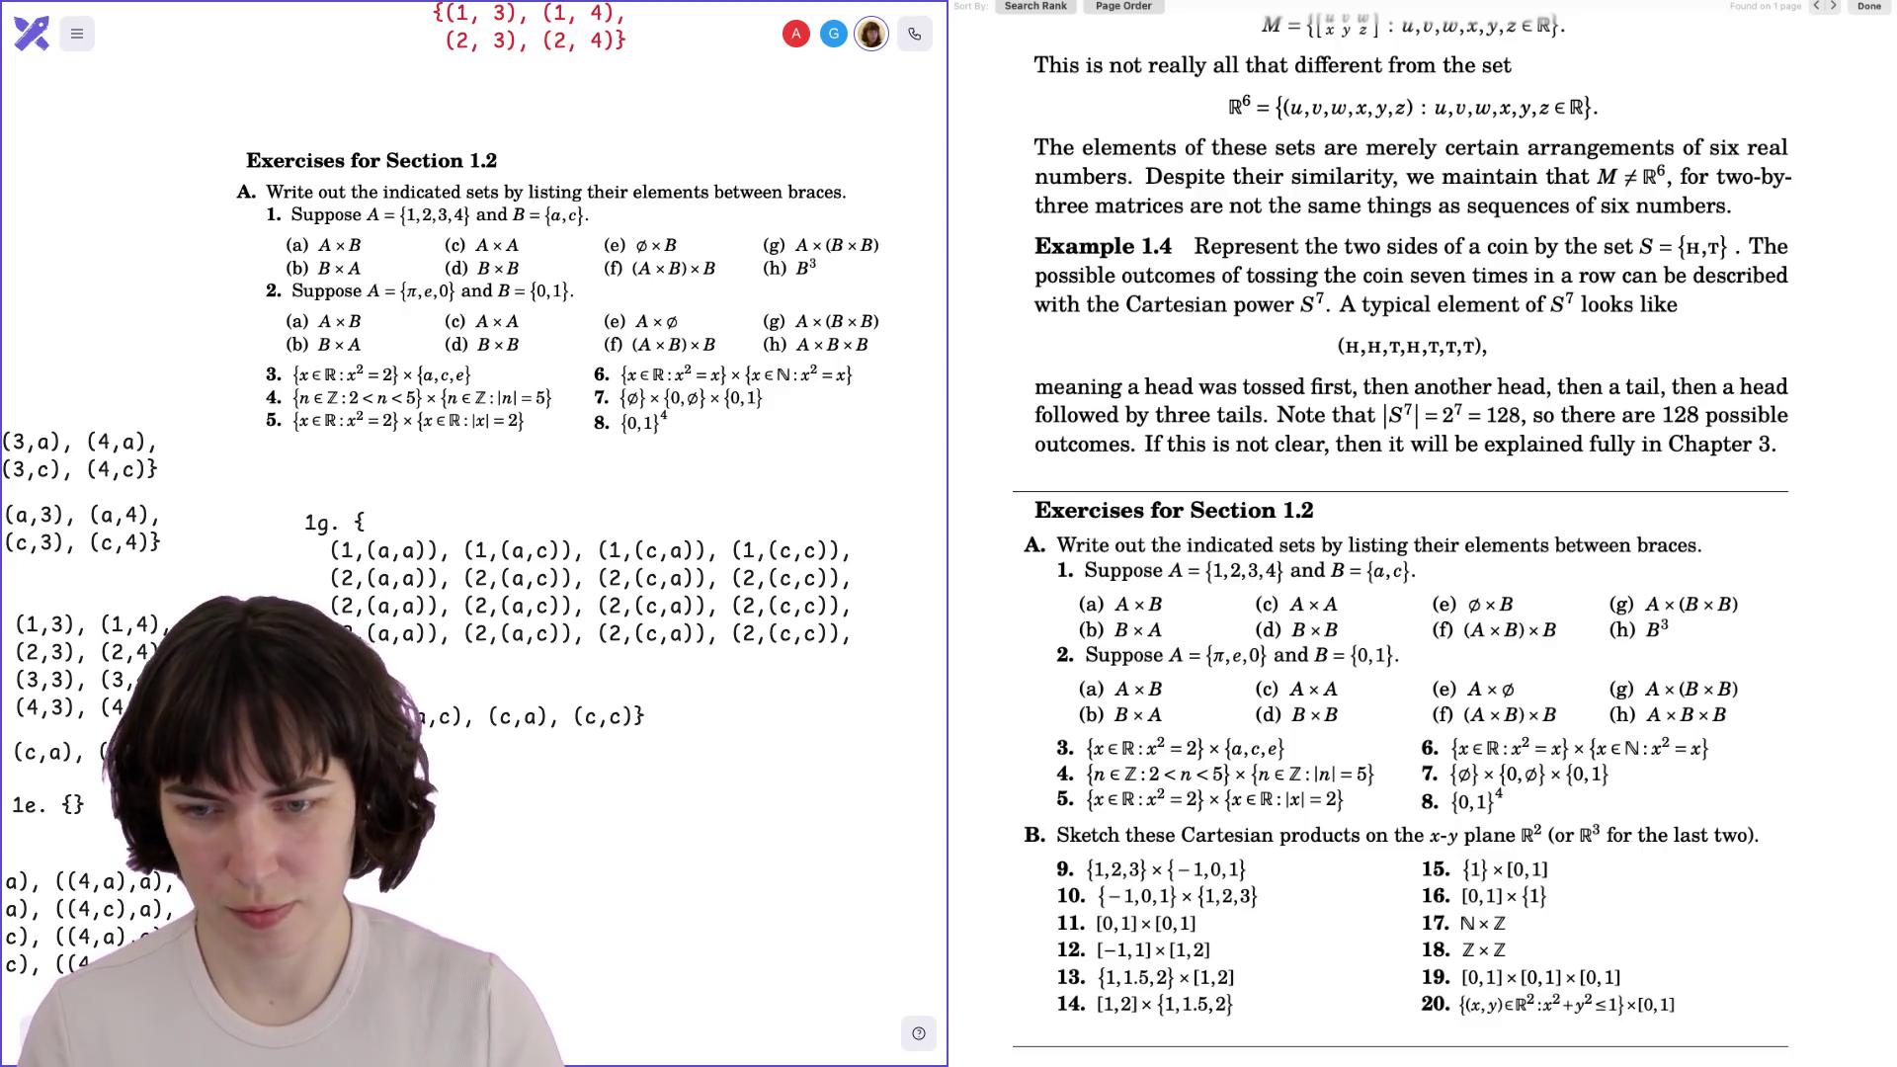
double_click(480, 606)
text(4)
double_click(480, 606)
text(3)
double_click(480, 633)
text(4)
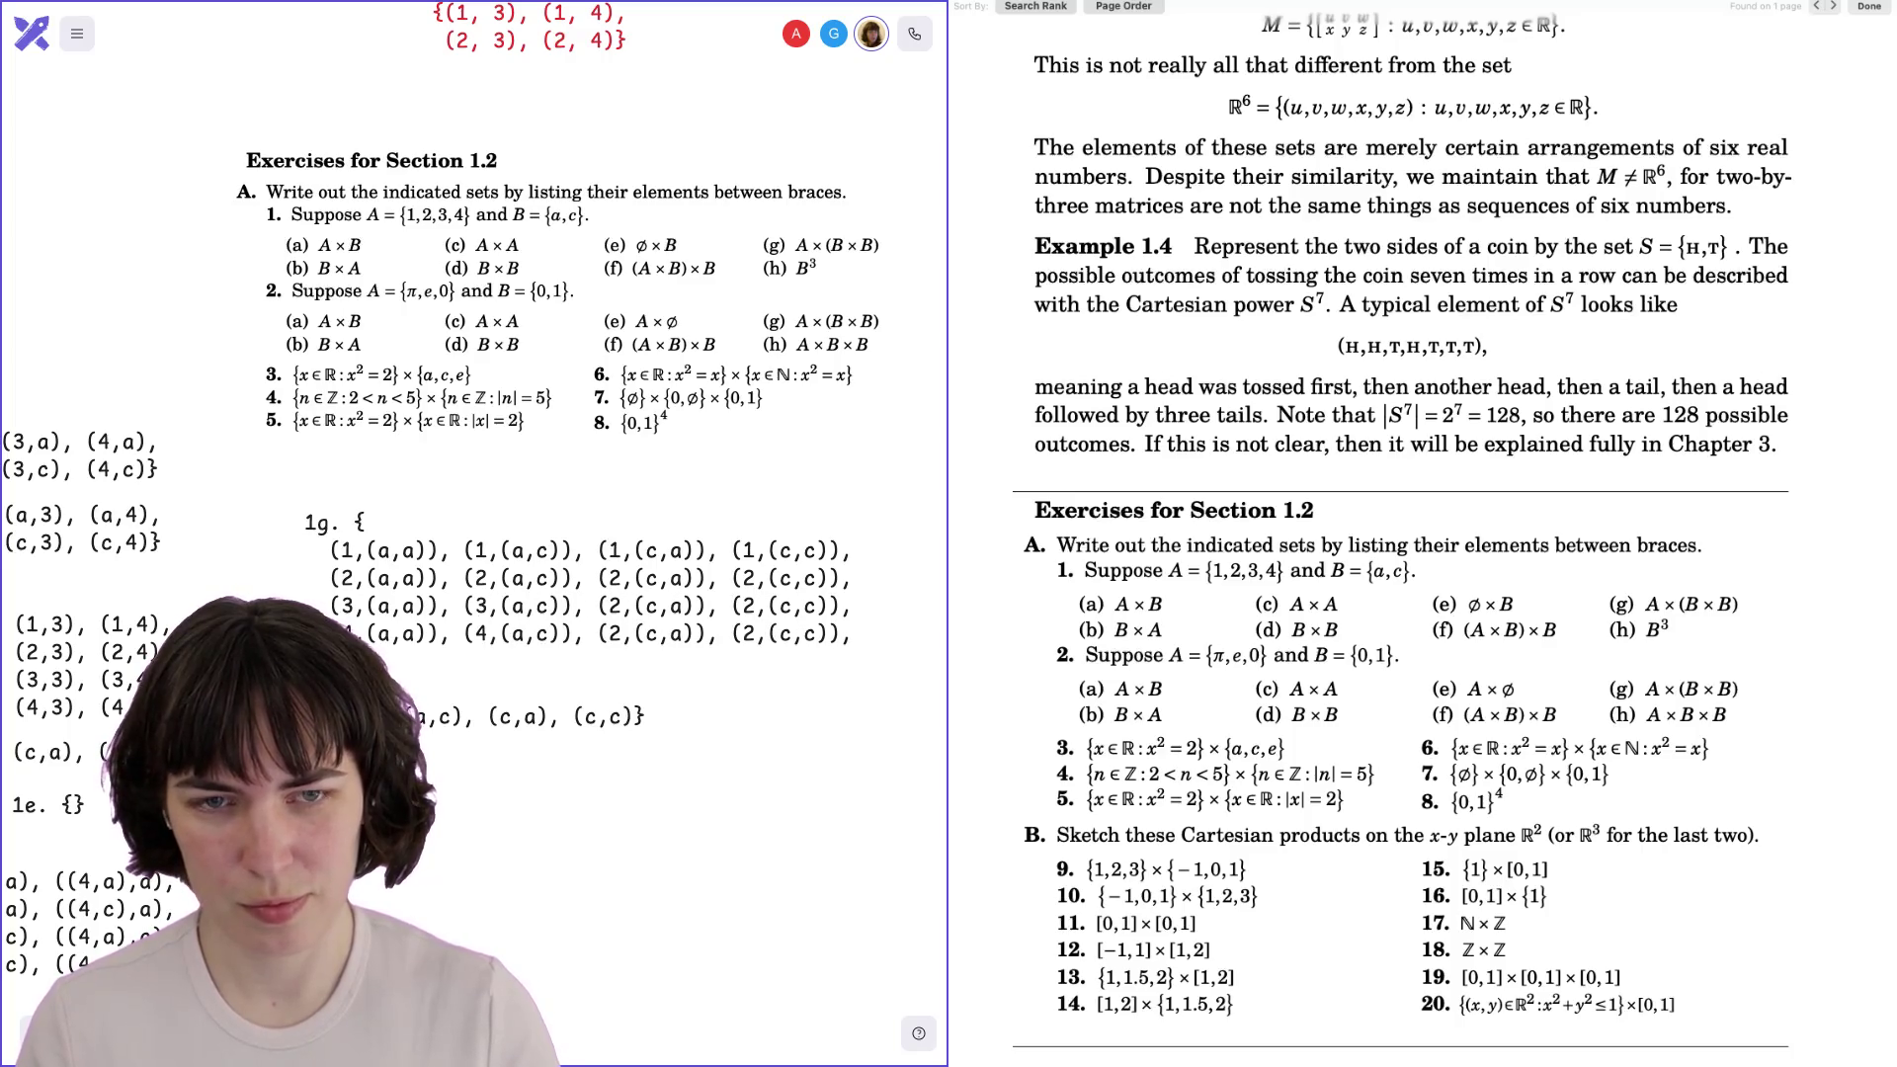
double_click(615, 605)
text(3)
double_click(614, 634)
text(4)
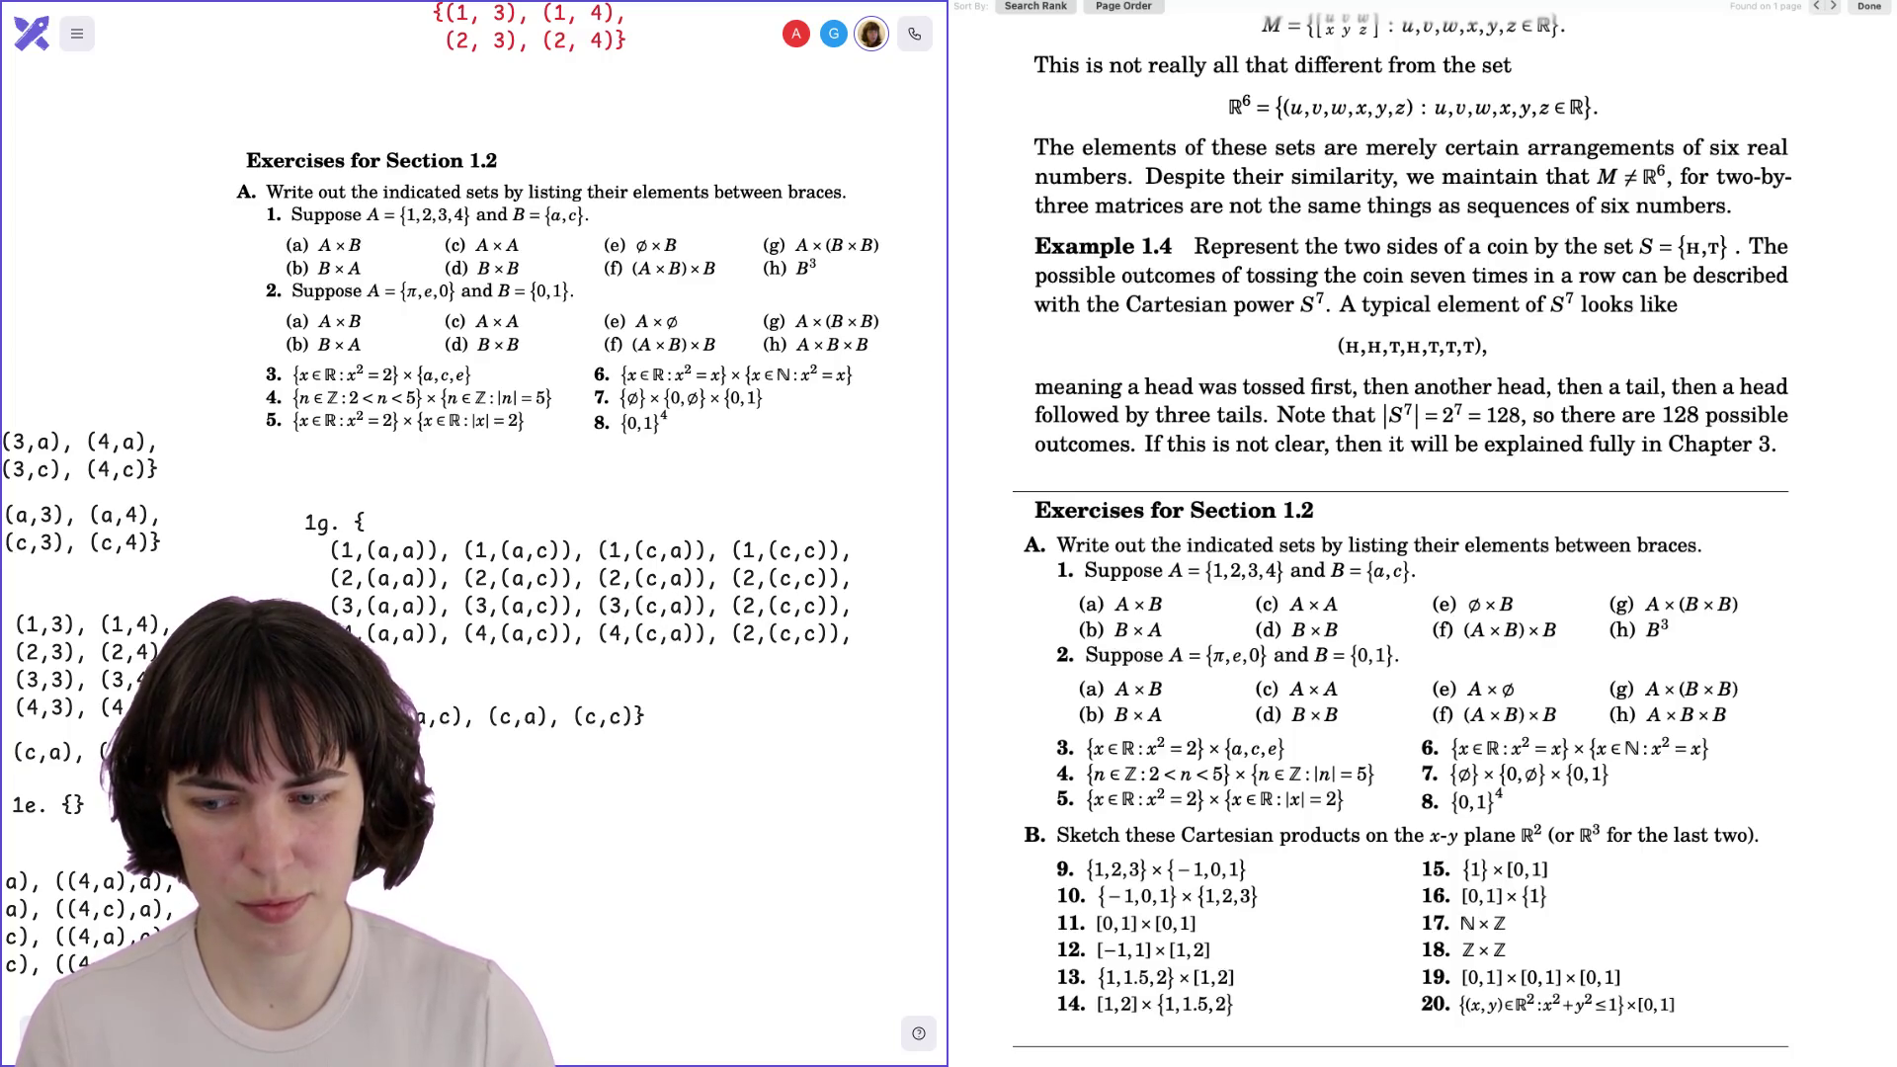
double_click(748, 605)
text(3)
double_click(748, 633)
text(4)
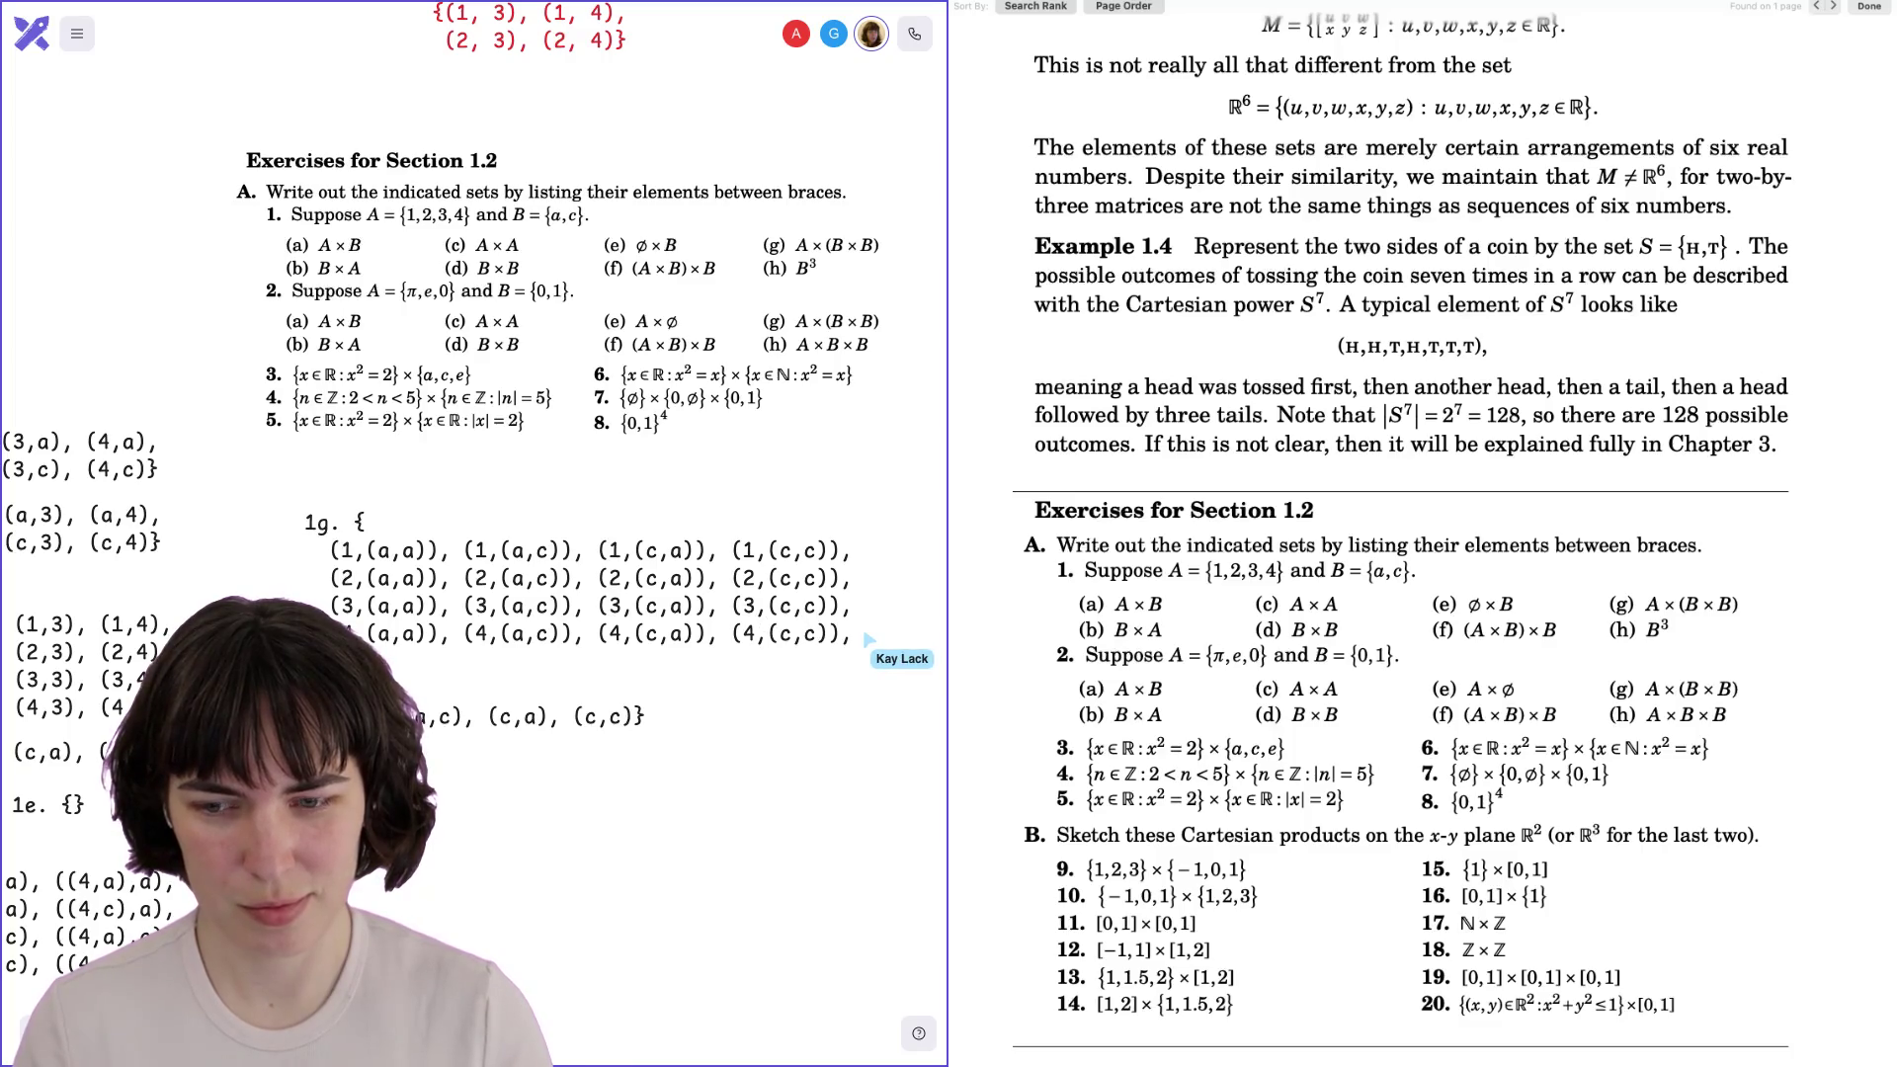
Delete the stray leftover line and move the 1g block up and left.
key(Return)
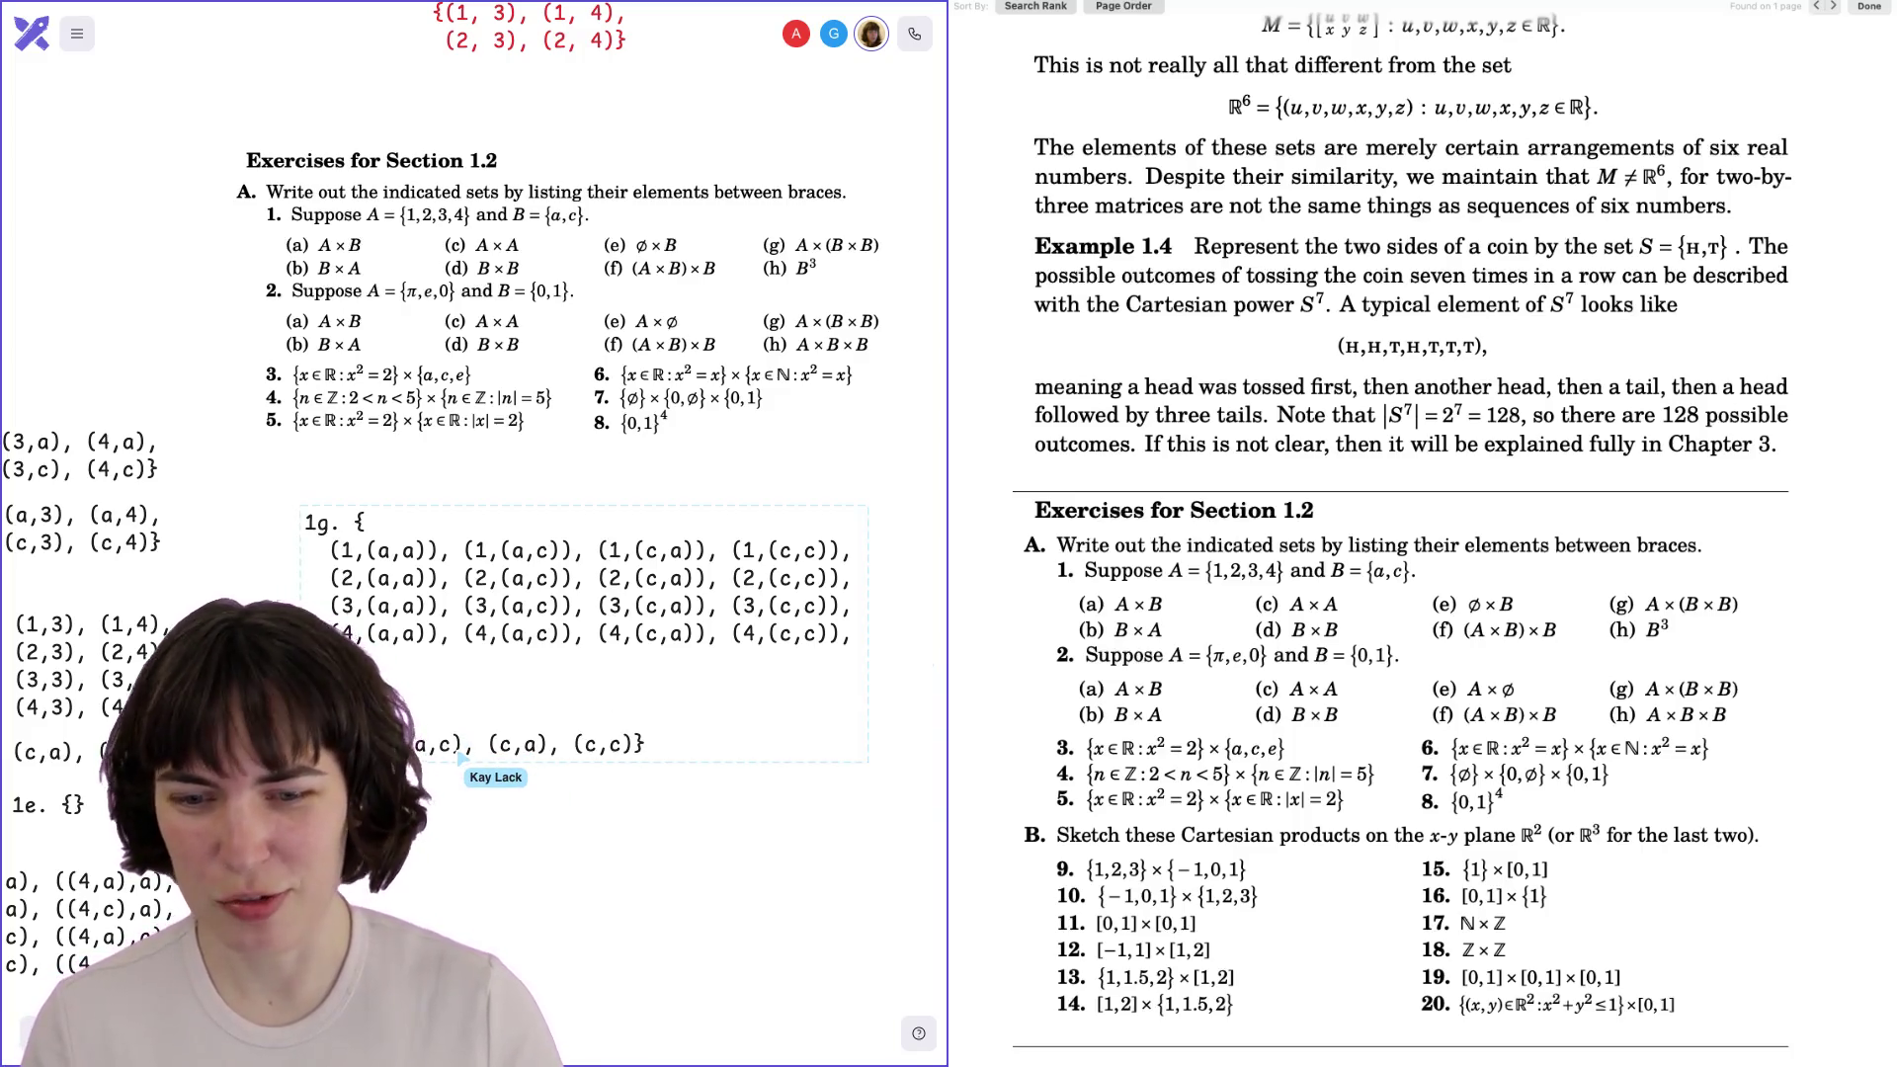
key(BackSpace)
key(BackSpace)
key(BackSpace)
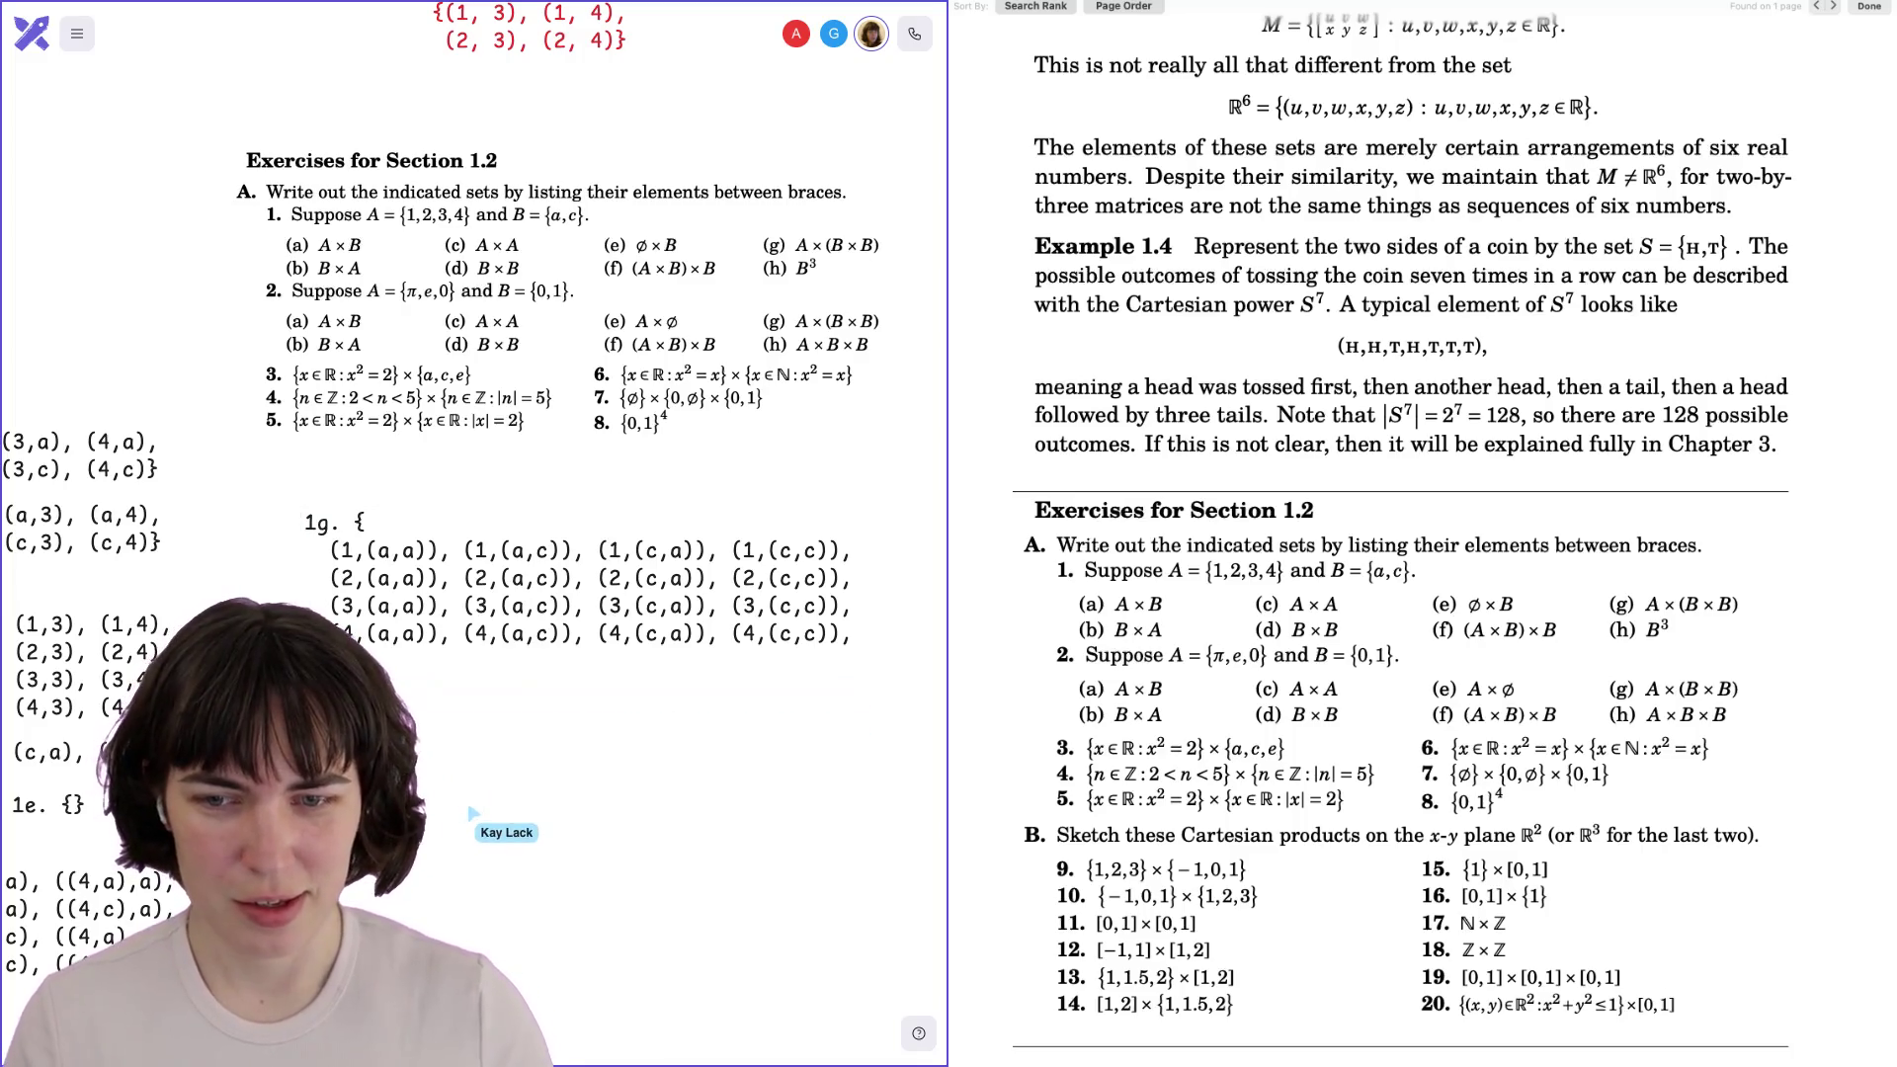
mouse_move(533, 613)
mouse_down()
mouse_move(445, 614)
mouse_move(363, 571)
mouse_up()
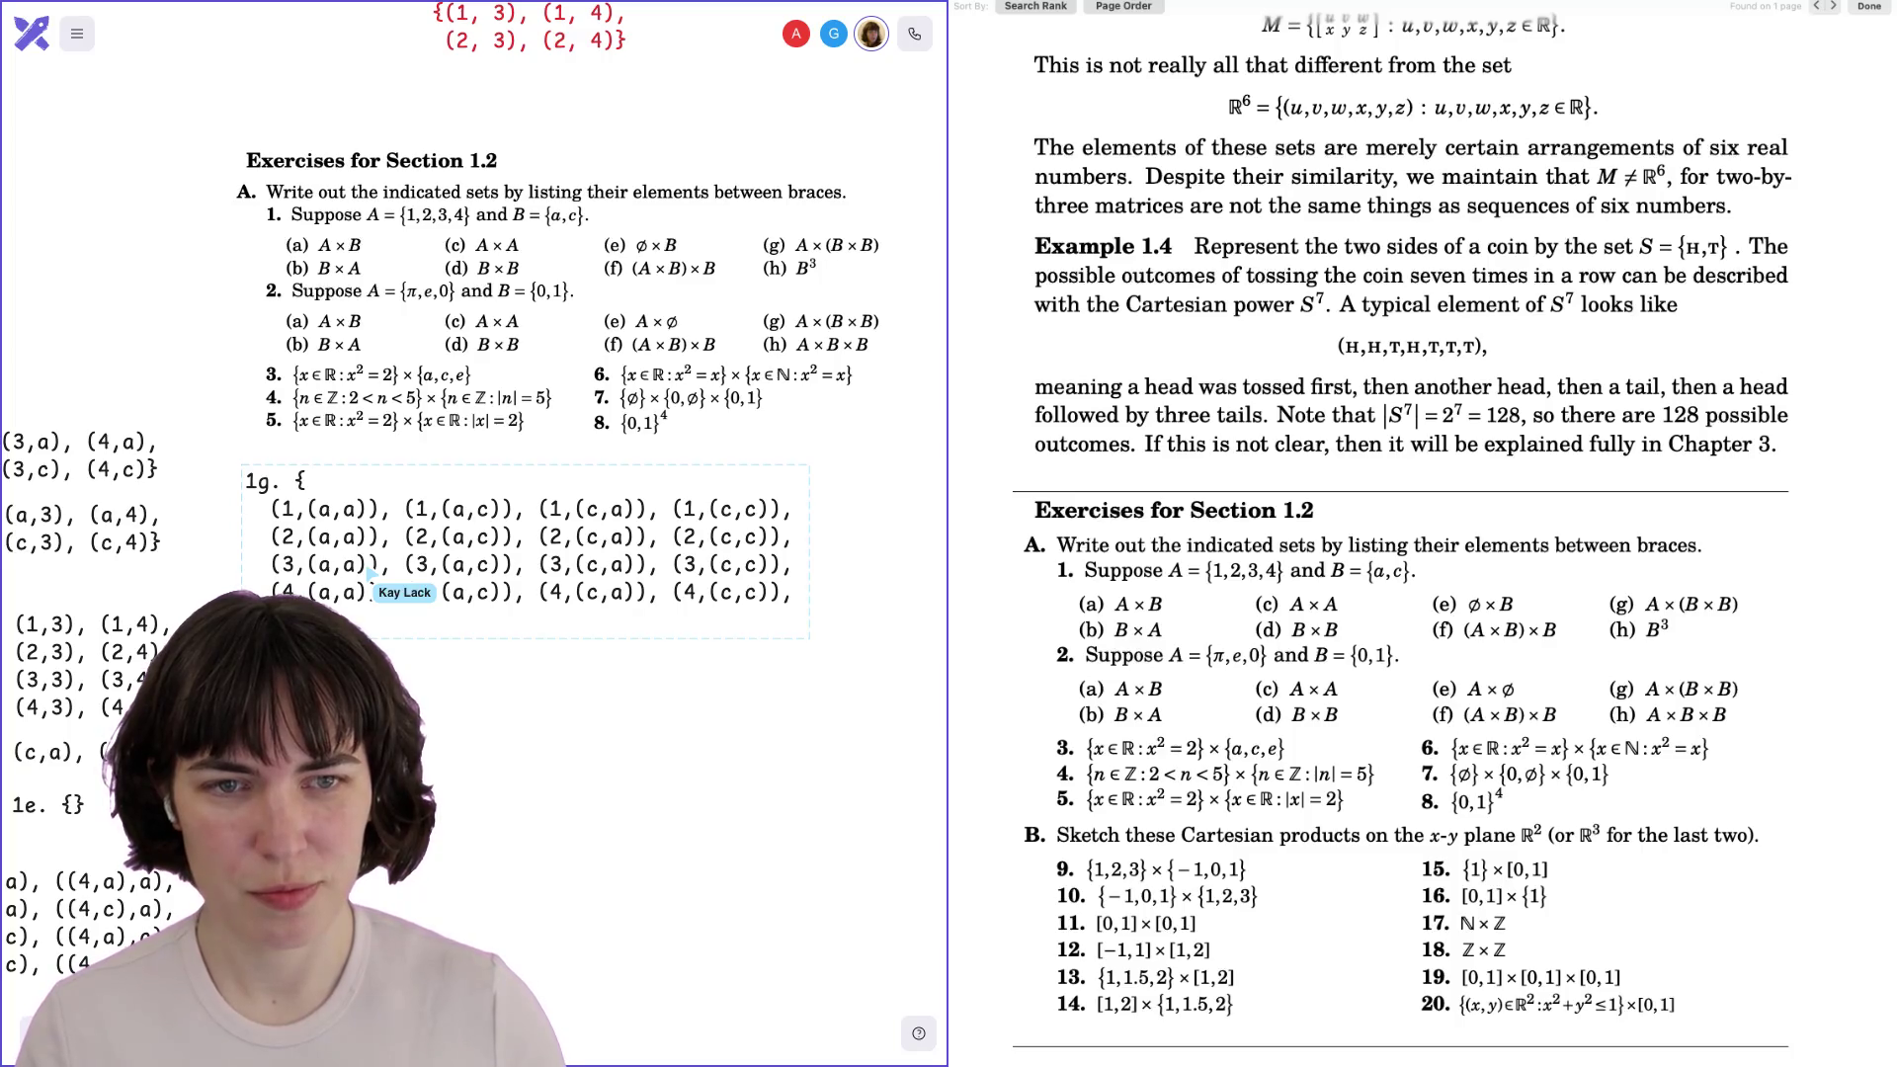
Pan left and reposition the 1f, 1g and 1e answer blocks.
scroll(371, 573, down, 5)
scroll(370, 573, left, 3)
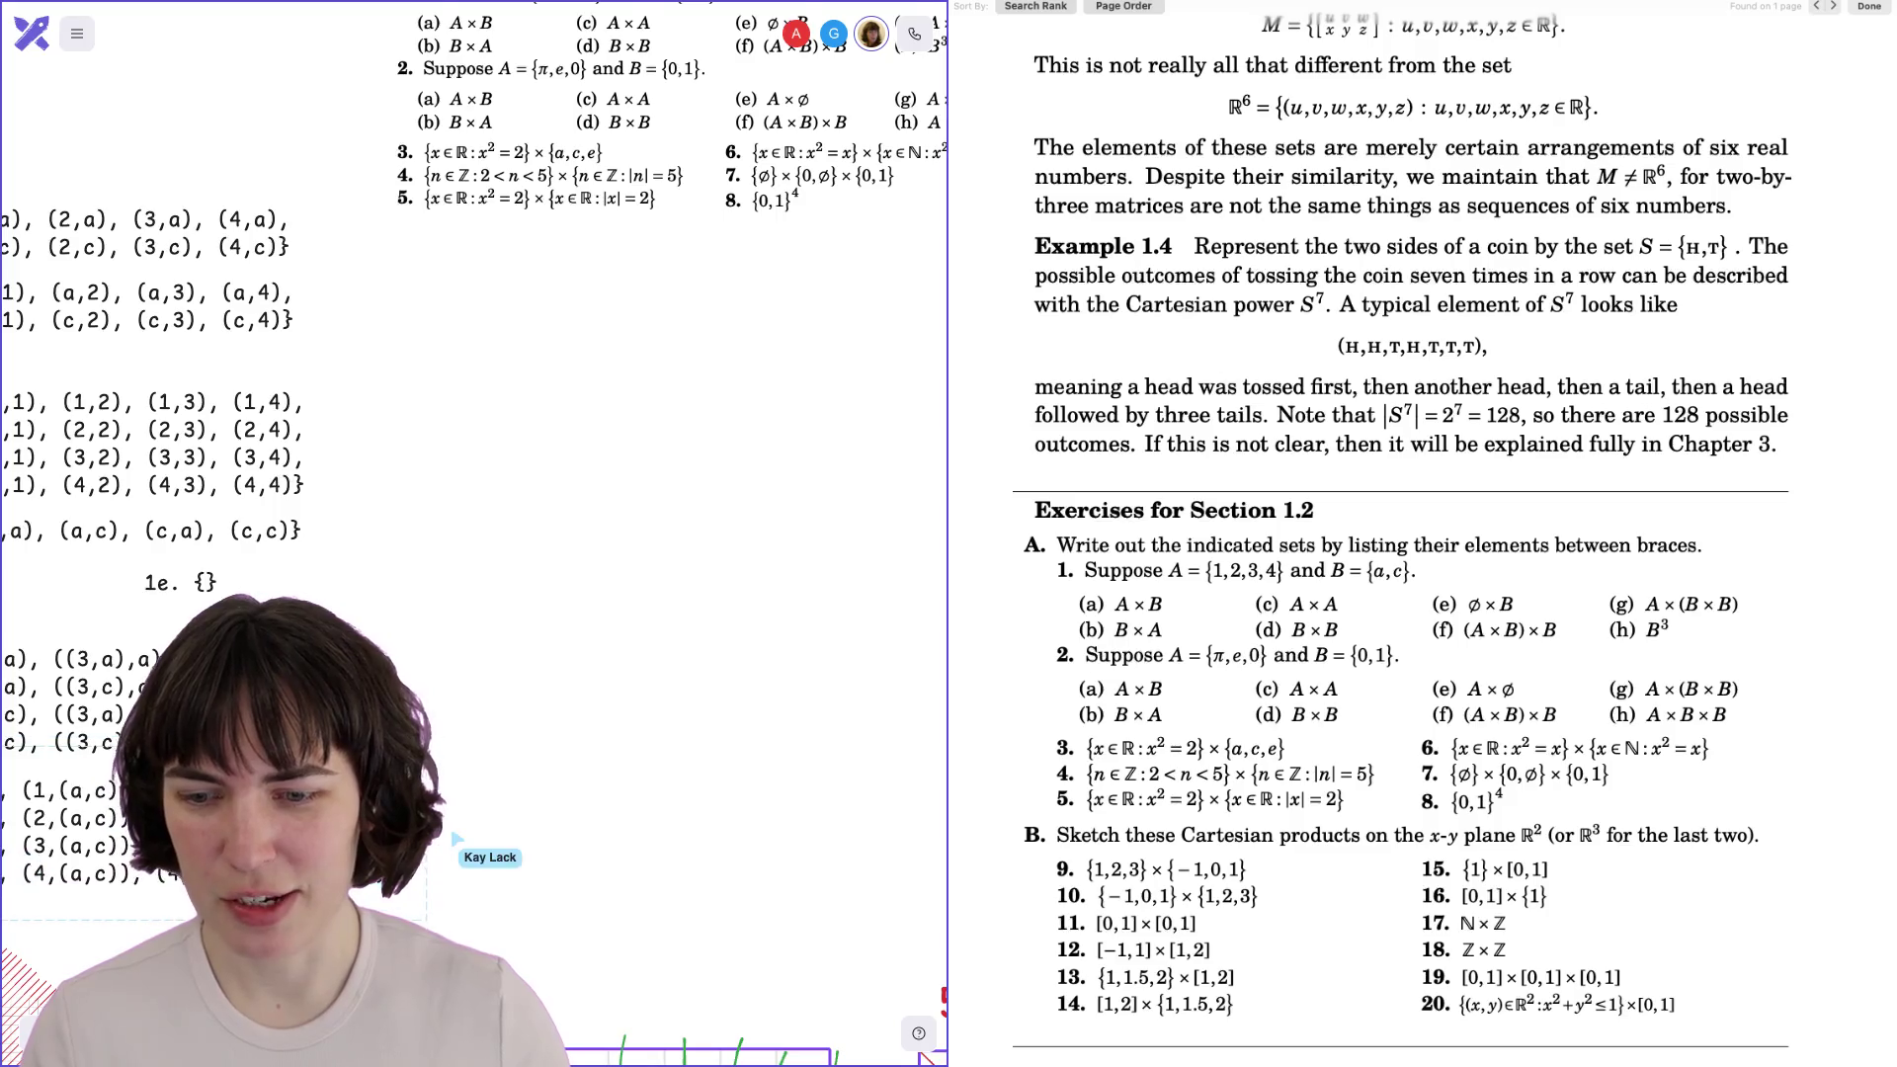
scroll(475, 533, down, 5)
scroll(474, 534, left, 3)
scroll(474, 534, up, 2)
scroll(475, 533, left, 2)
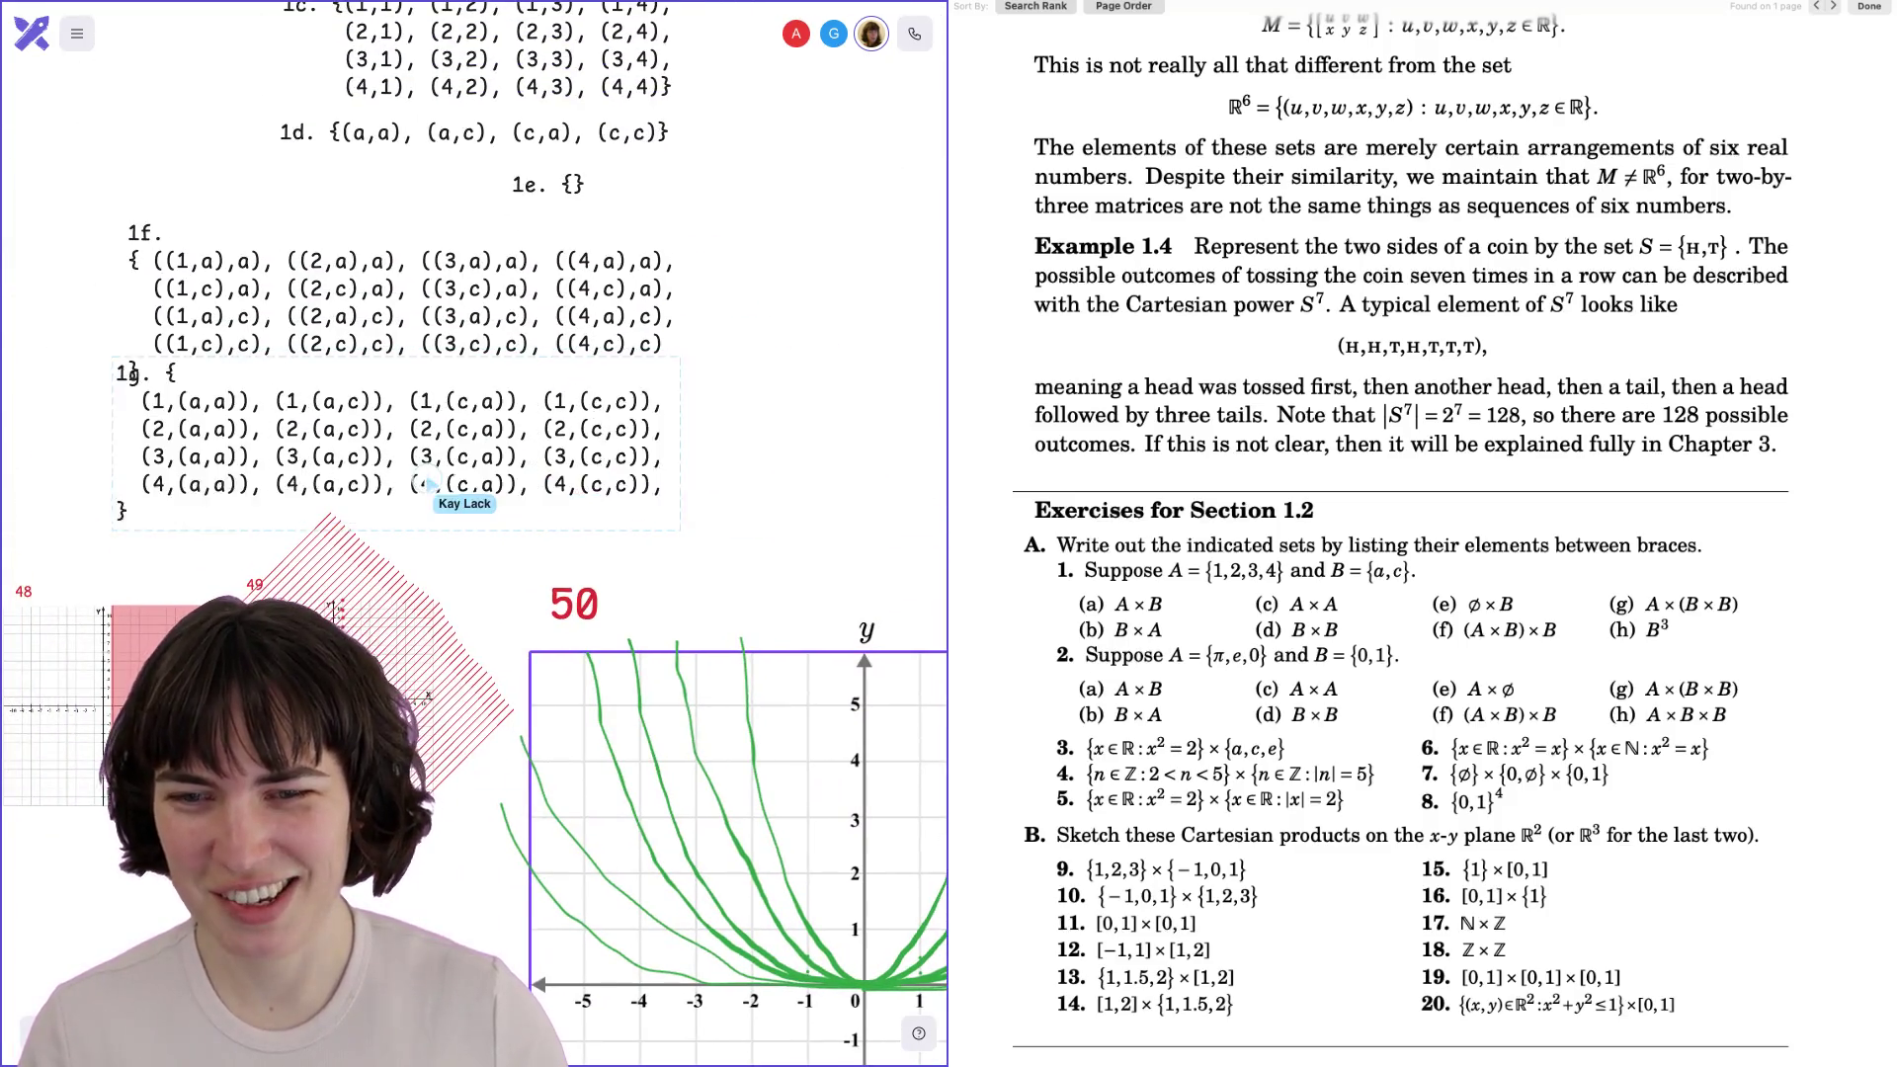
scroll(474, 533, up, 3)
scroll(474, 534, left, 1)
drag(470, 447, 458, 400)
drag(468, 585, 501, 536)
drag(507, 446, 492, 431)
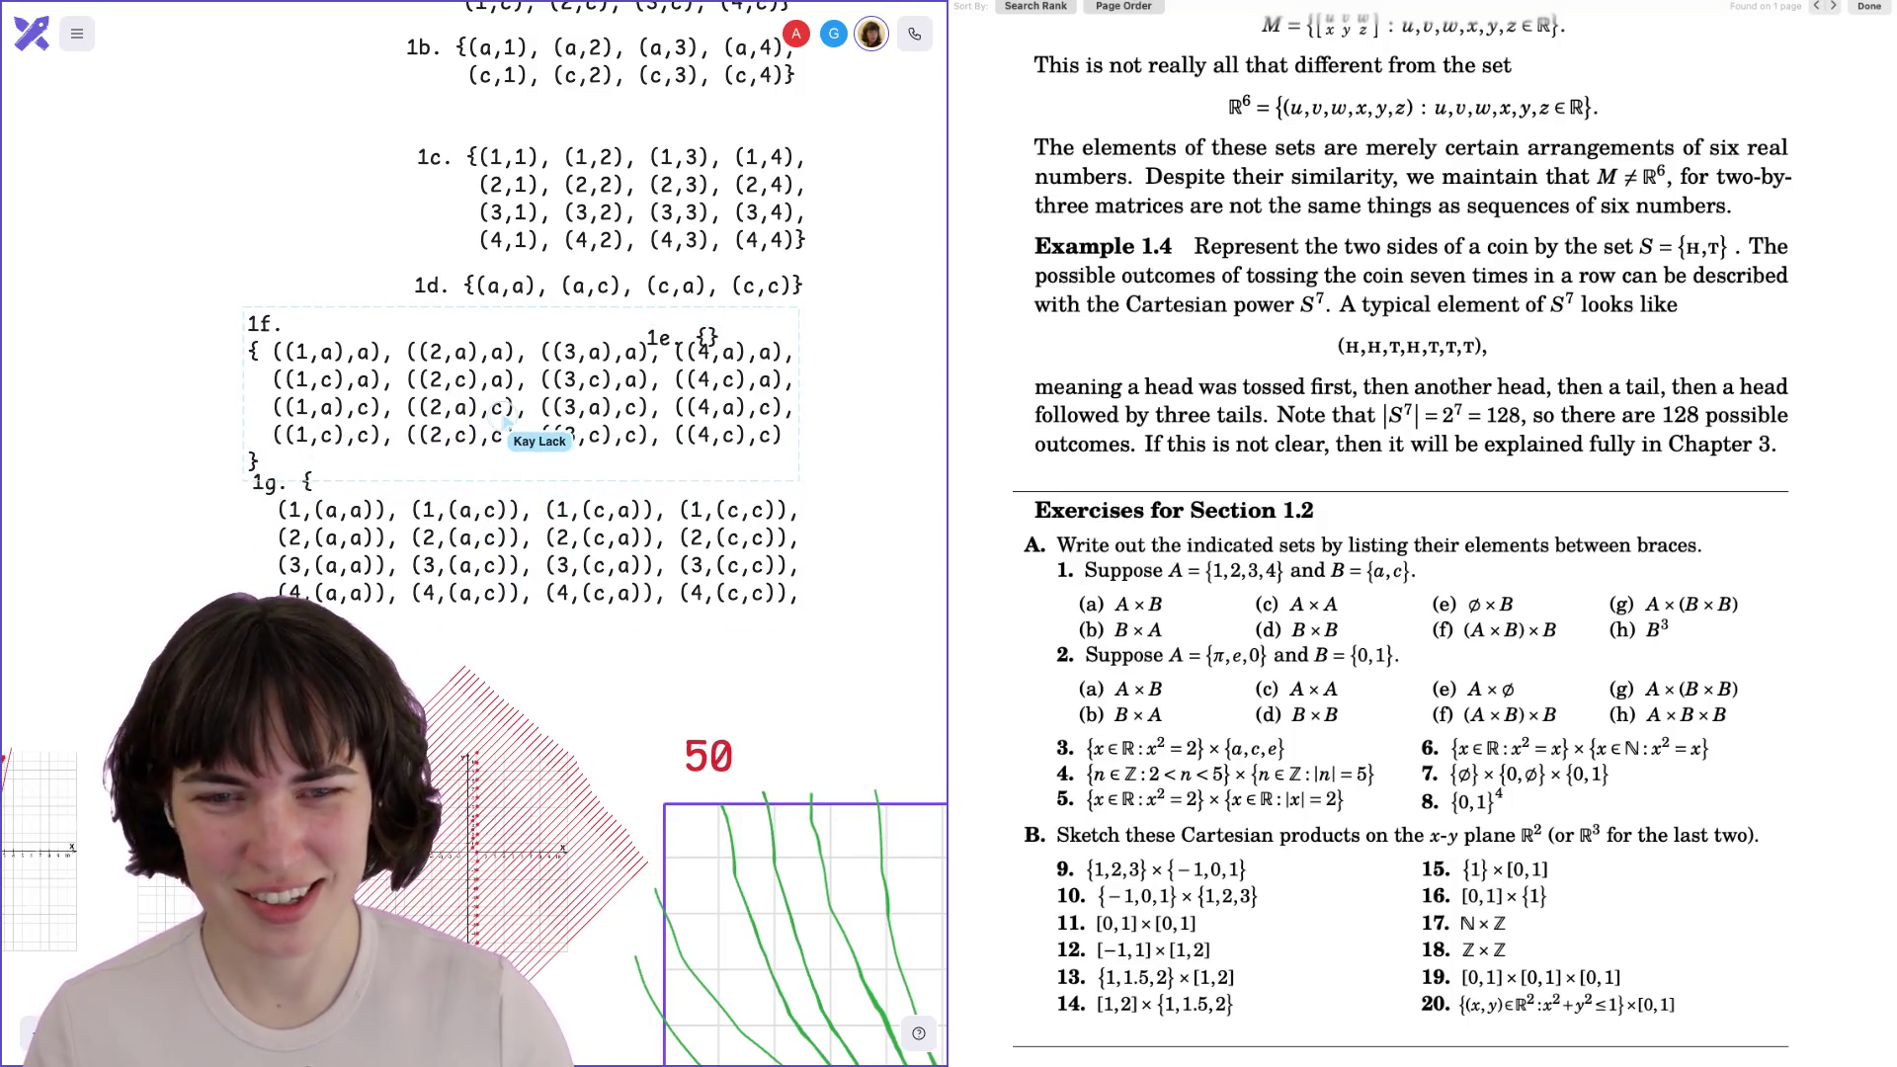
mouse_move(660, 351)
mouse_down()
mouse_move(697, 344)
mouse_move(736, 283)
mouse_move(665, 315)
mouse_move(696, 332)
mouse_move(632, 301)
mouse_move(51, 539)
mouse_move(10, 939)
mouse_move(59, 704)
mouse_move(40, 451)
mouse_move(445, 358)
mouse_up()
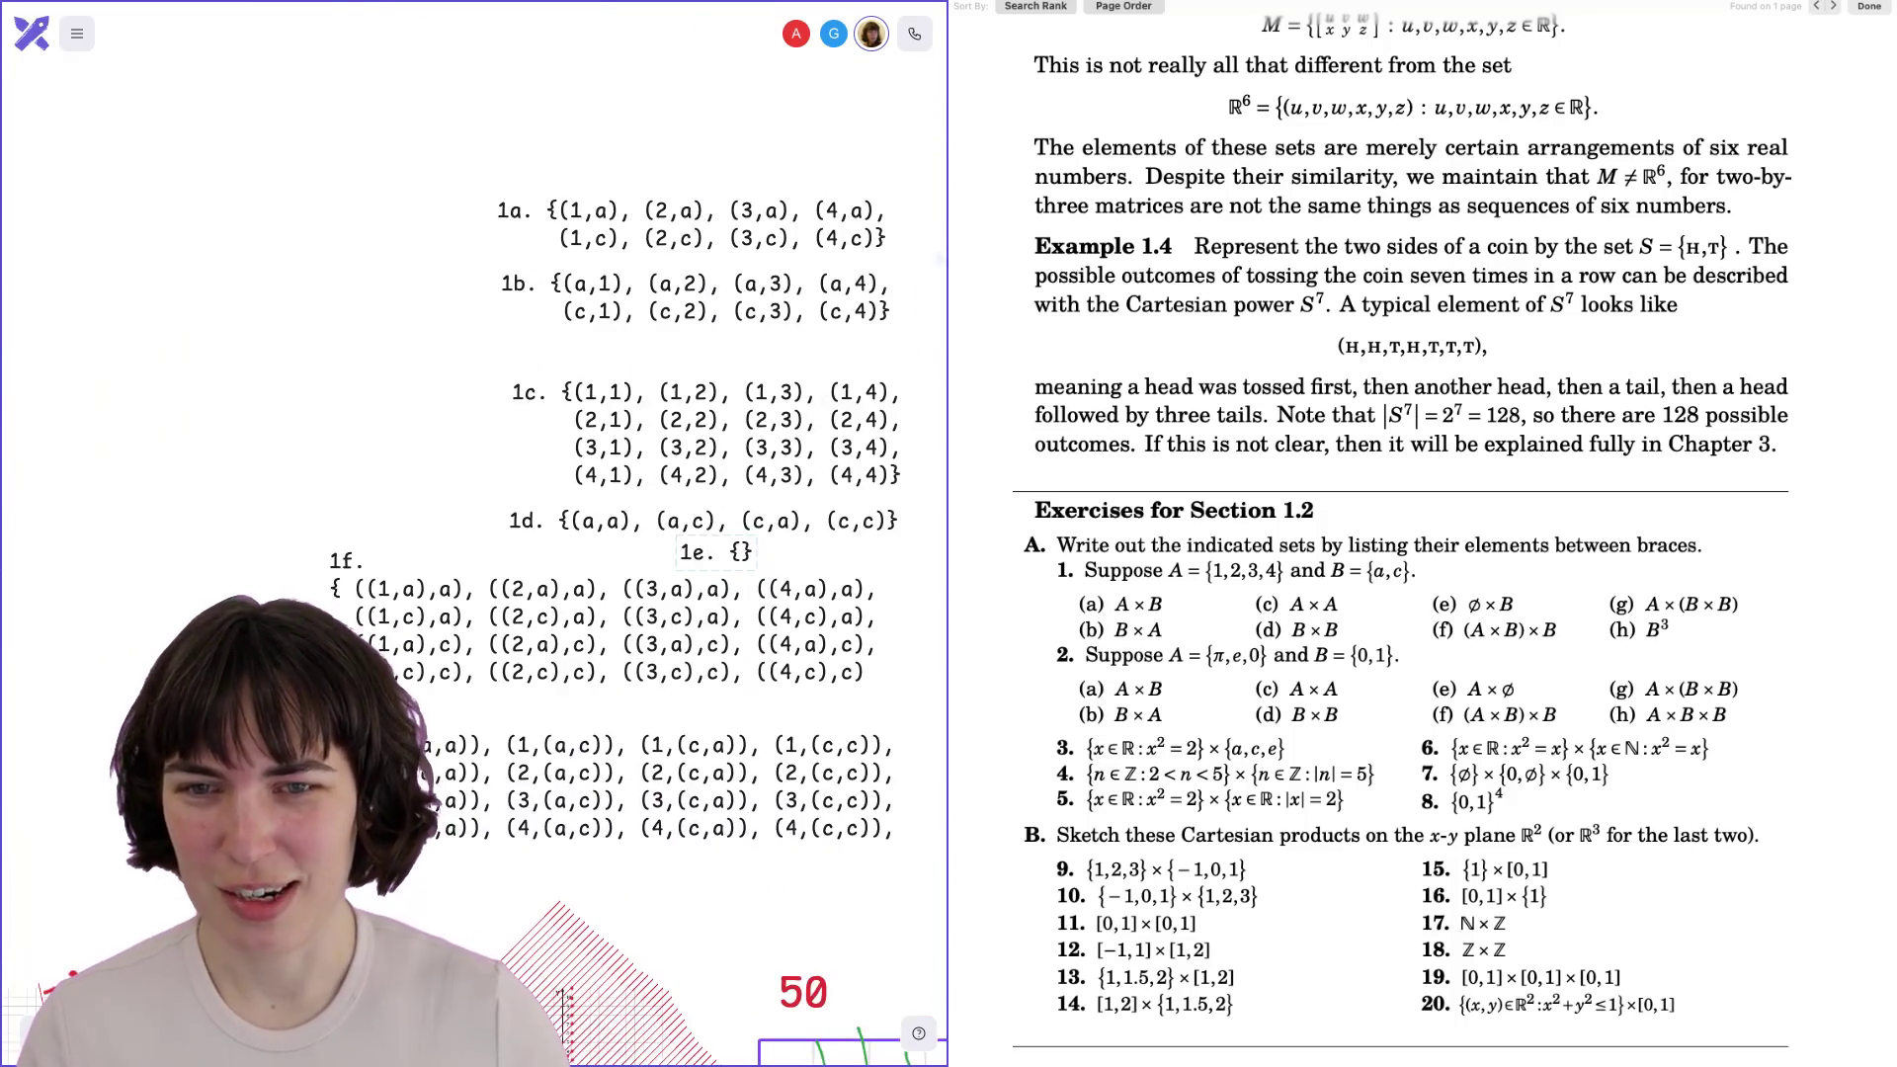
Shift all answers left beside the exercises and adjust the 1e, 1f and 1g blocks.
key(ctrl+a)
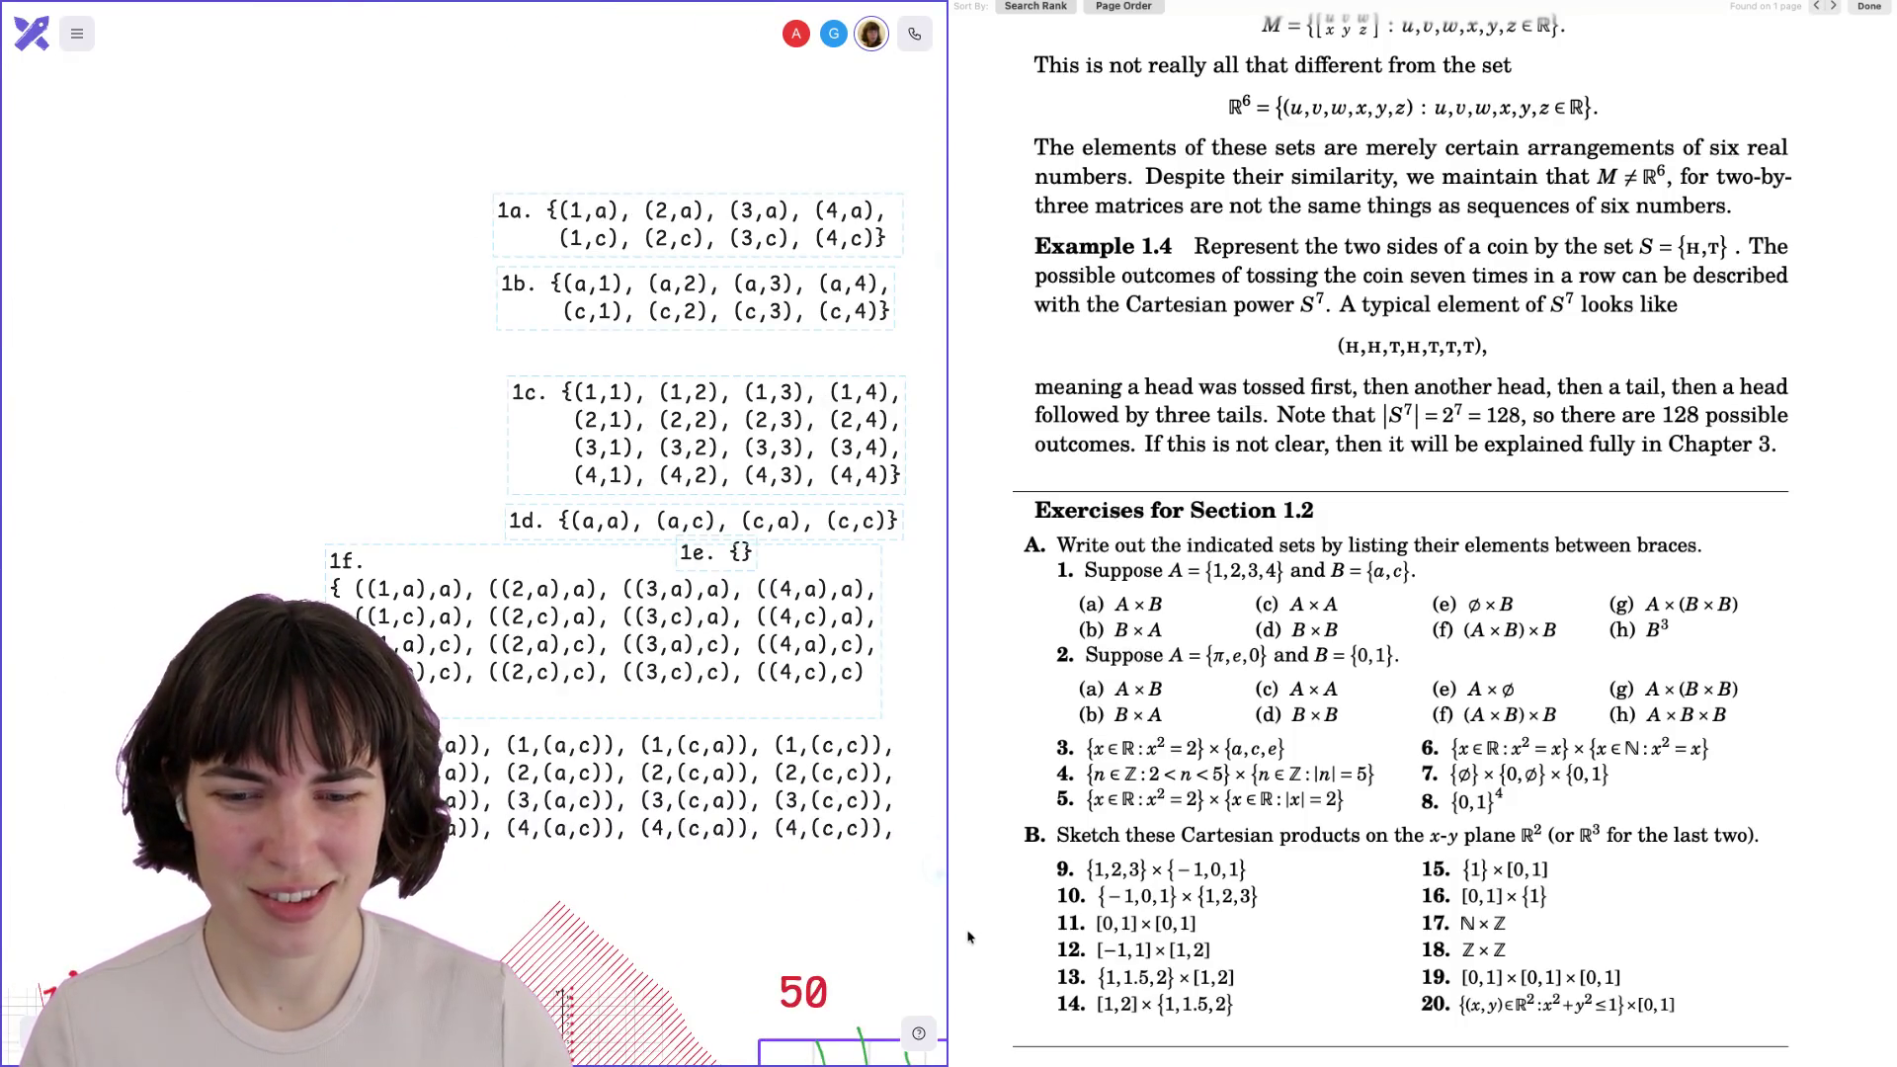
mouse_move(808, 689)
mouse_down()
mouse_move(783, 642)
mouse_move(712, 614)
mouse_move(420, 608)
mouse_move(518, 556)
mouse_up()
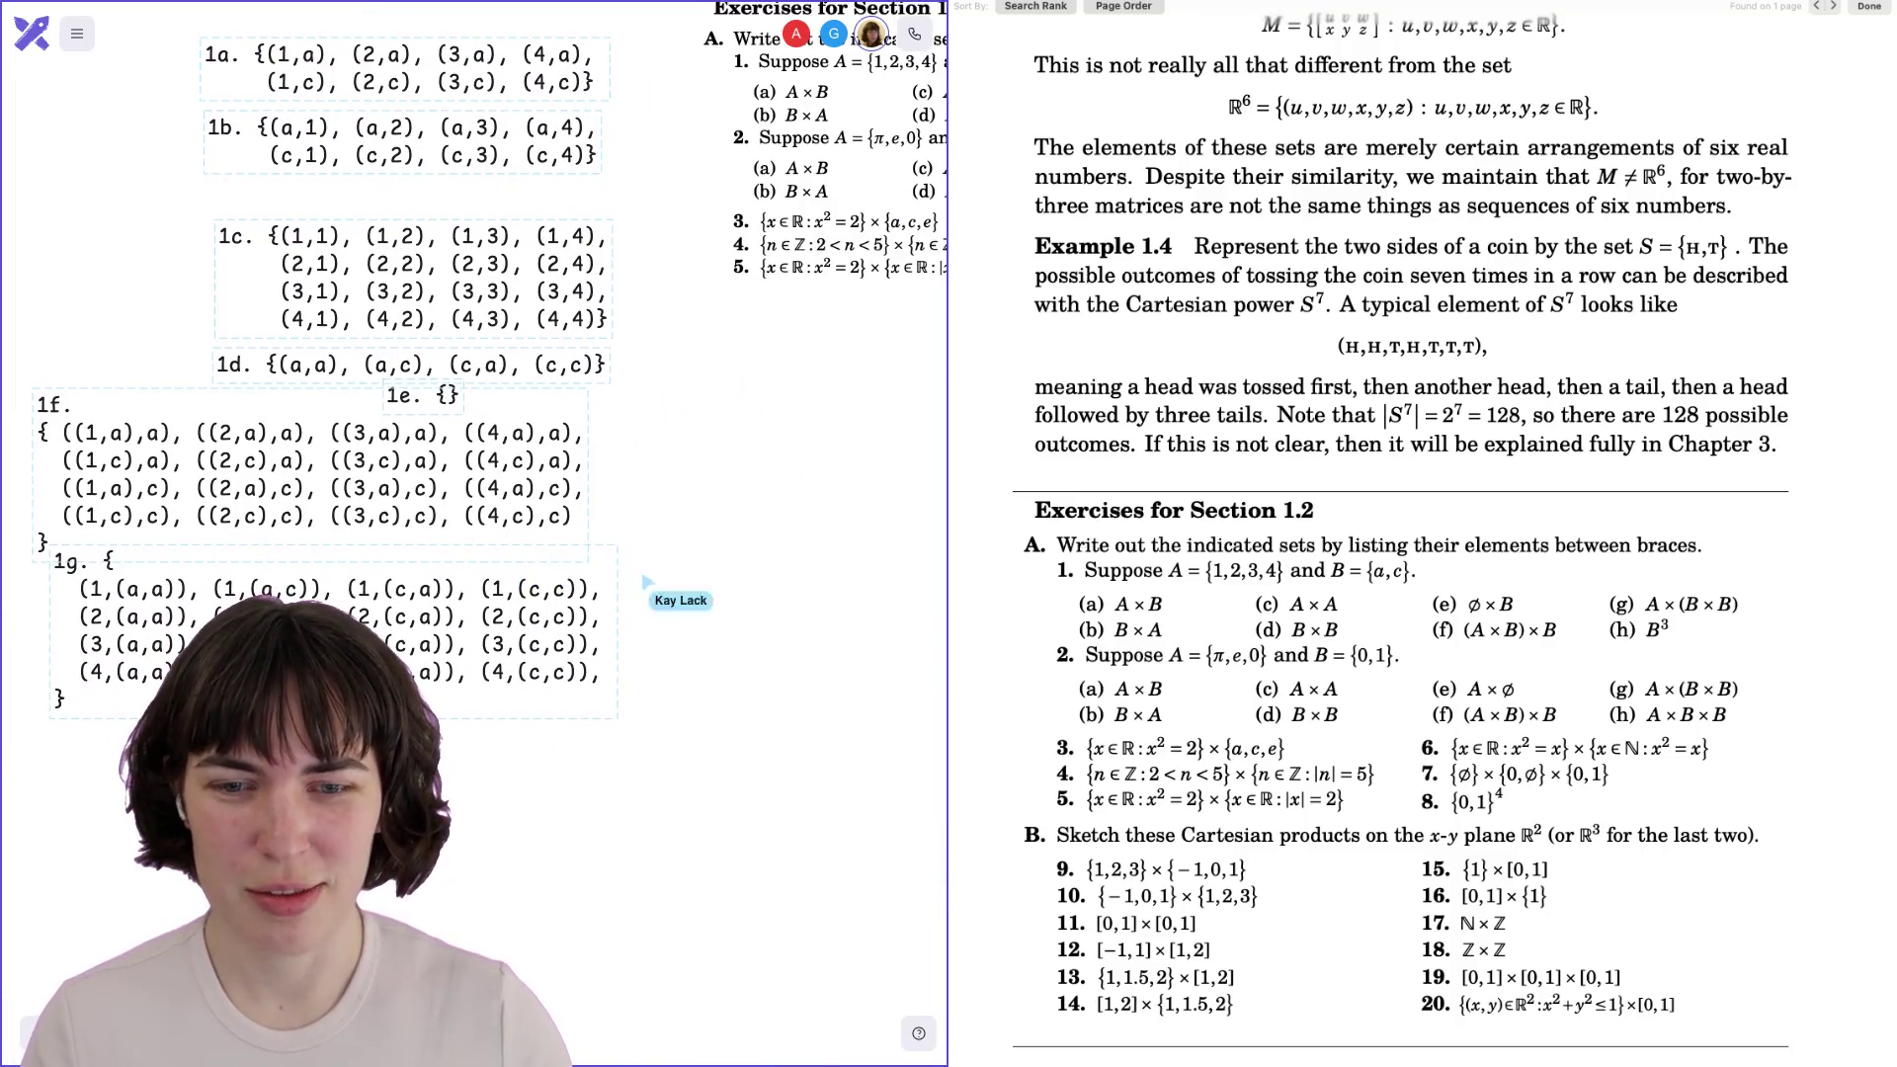
drag(465, 680, 473, 703)
drag(405, 502, 420, 526)
mouse_move(412, 392)
mouse_down()
mouse_move(235, 403)
mouse_move(254, 408)
mouse_up()
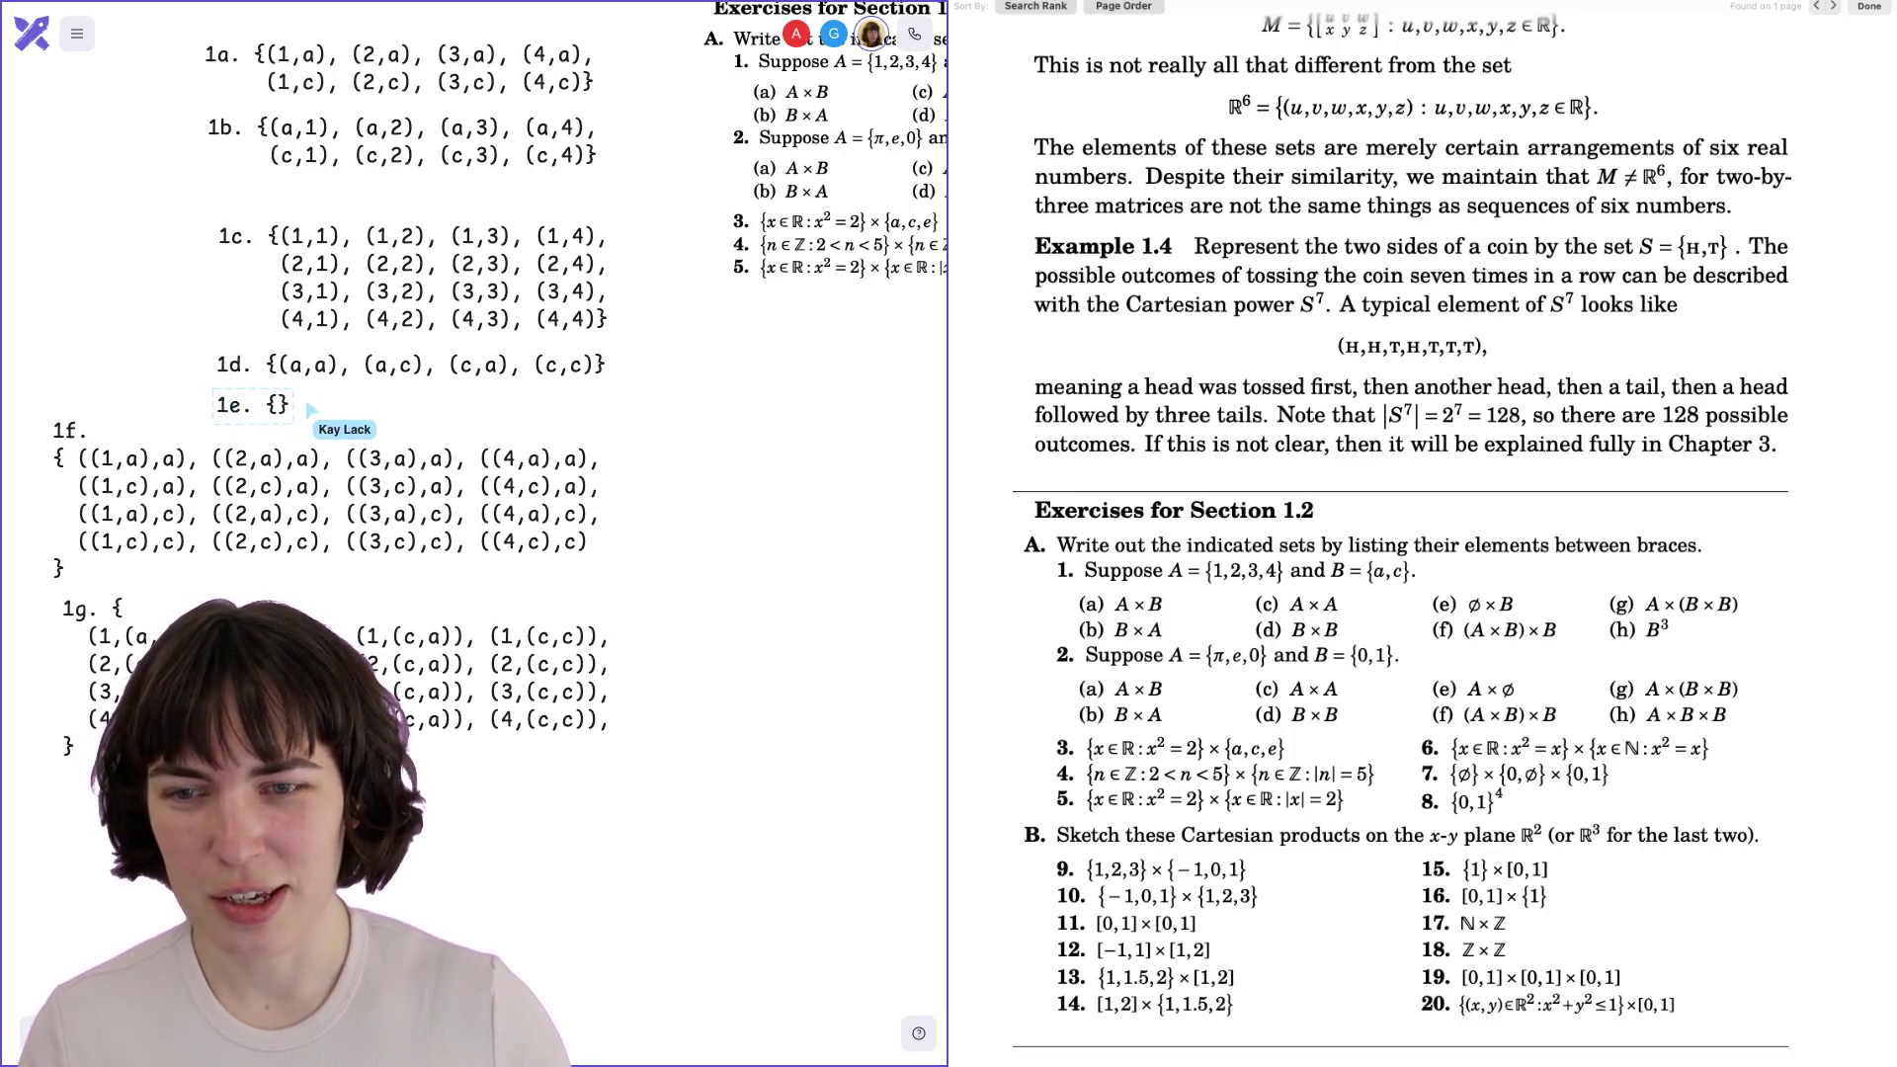
click(331, 489)
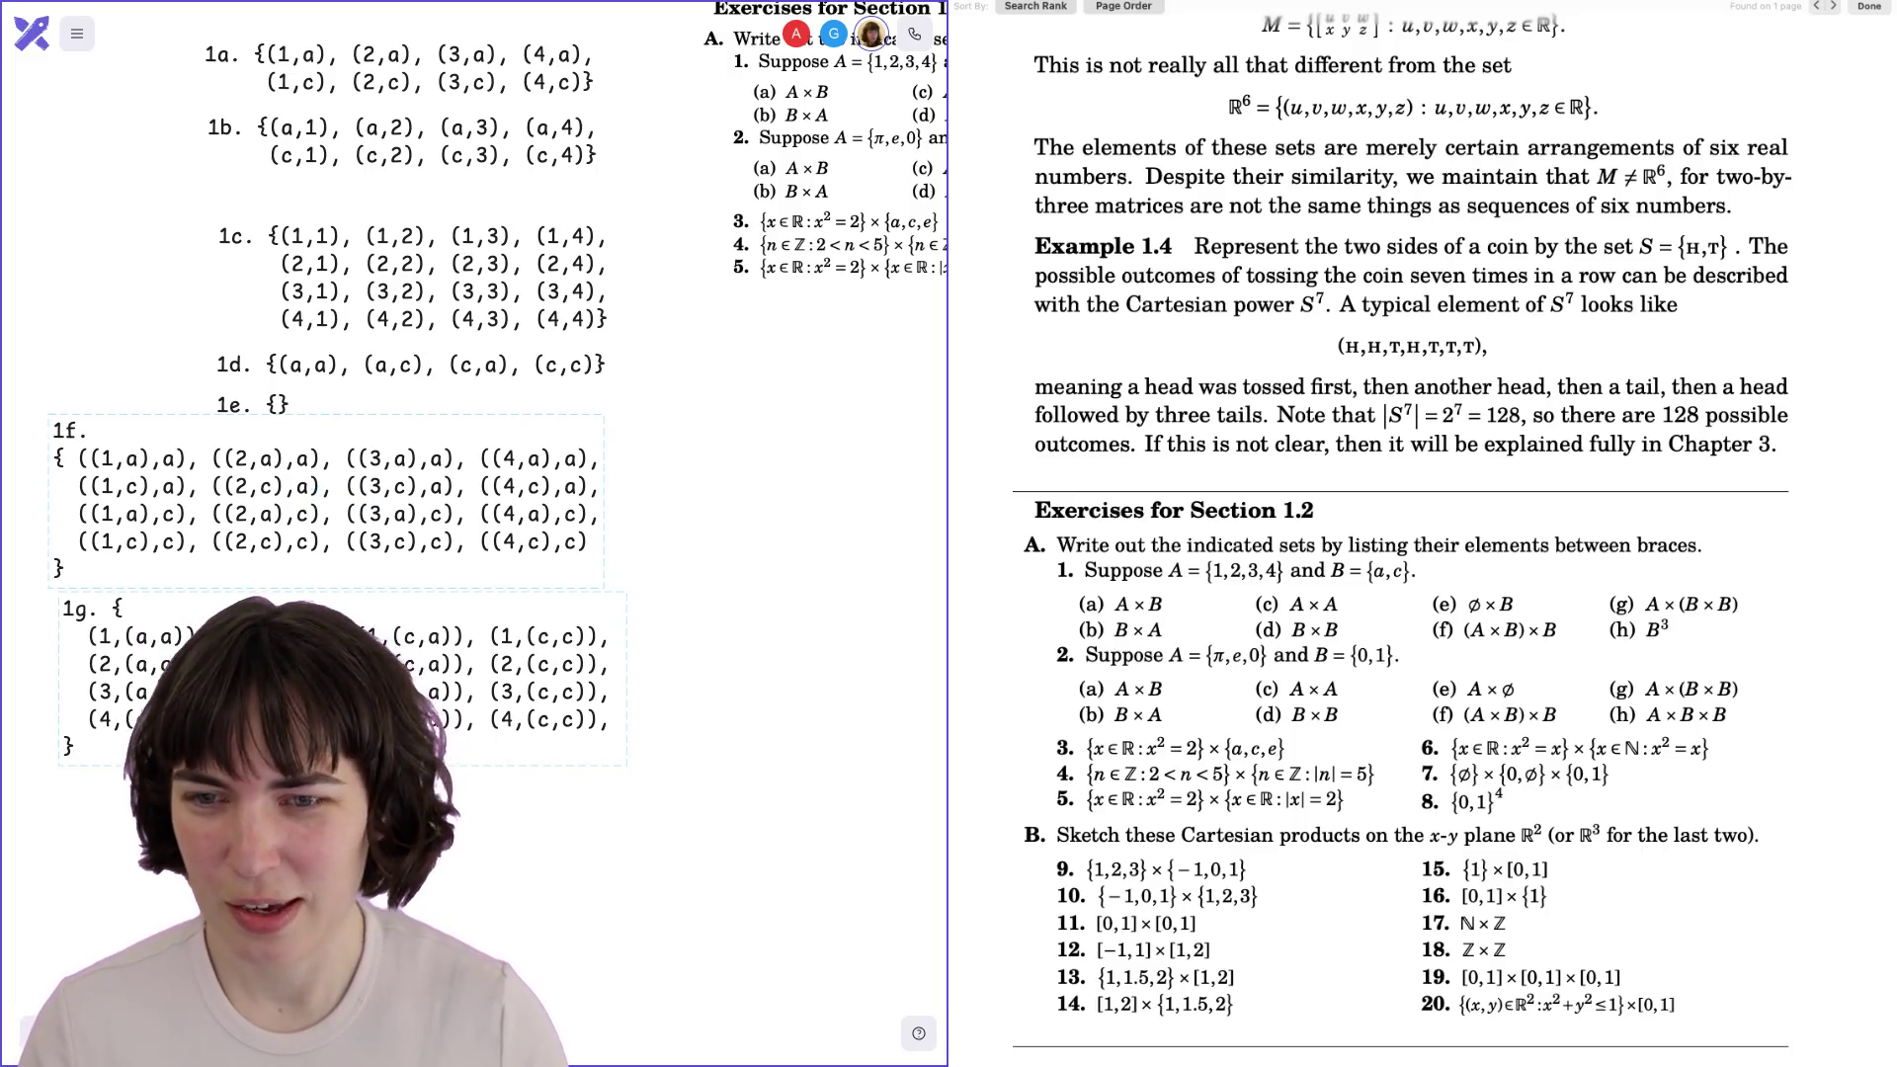
drag(588, 489, 578, 504)
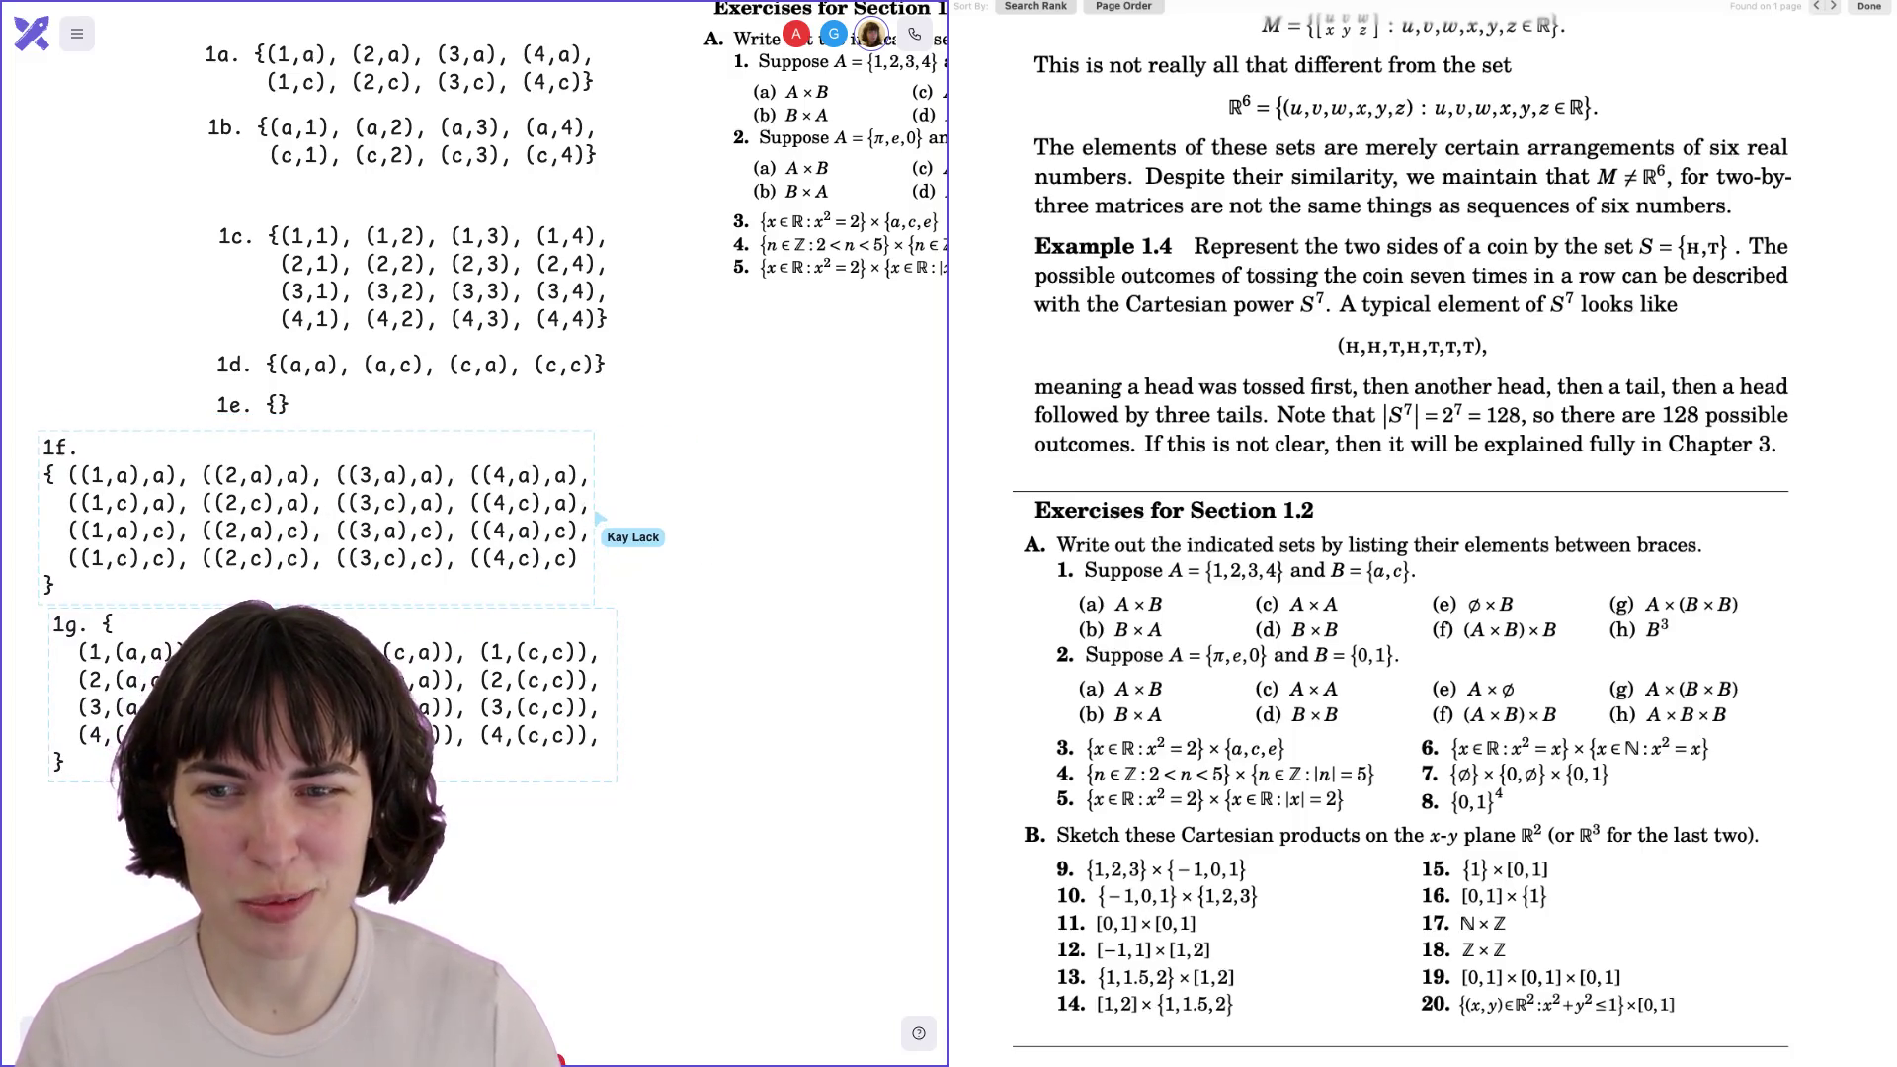
Stack answers 1a through 1g into a tidy column, each directly below the previous.
scroll(650, 506, up, 2)
drag(343, 205, 332, 181)
drag(326, 249, 310, 213)
drag(350, 344, 325, 262)
drag(317, 466, 291, 371)
drag(241, 506, 219, 400)
drag(523, 604, 514, 483)
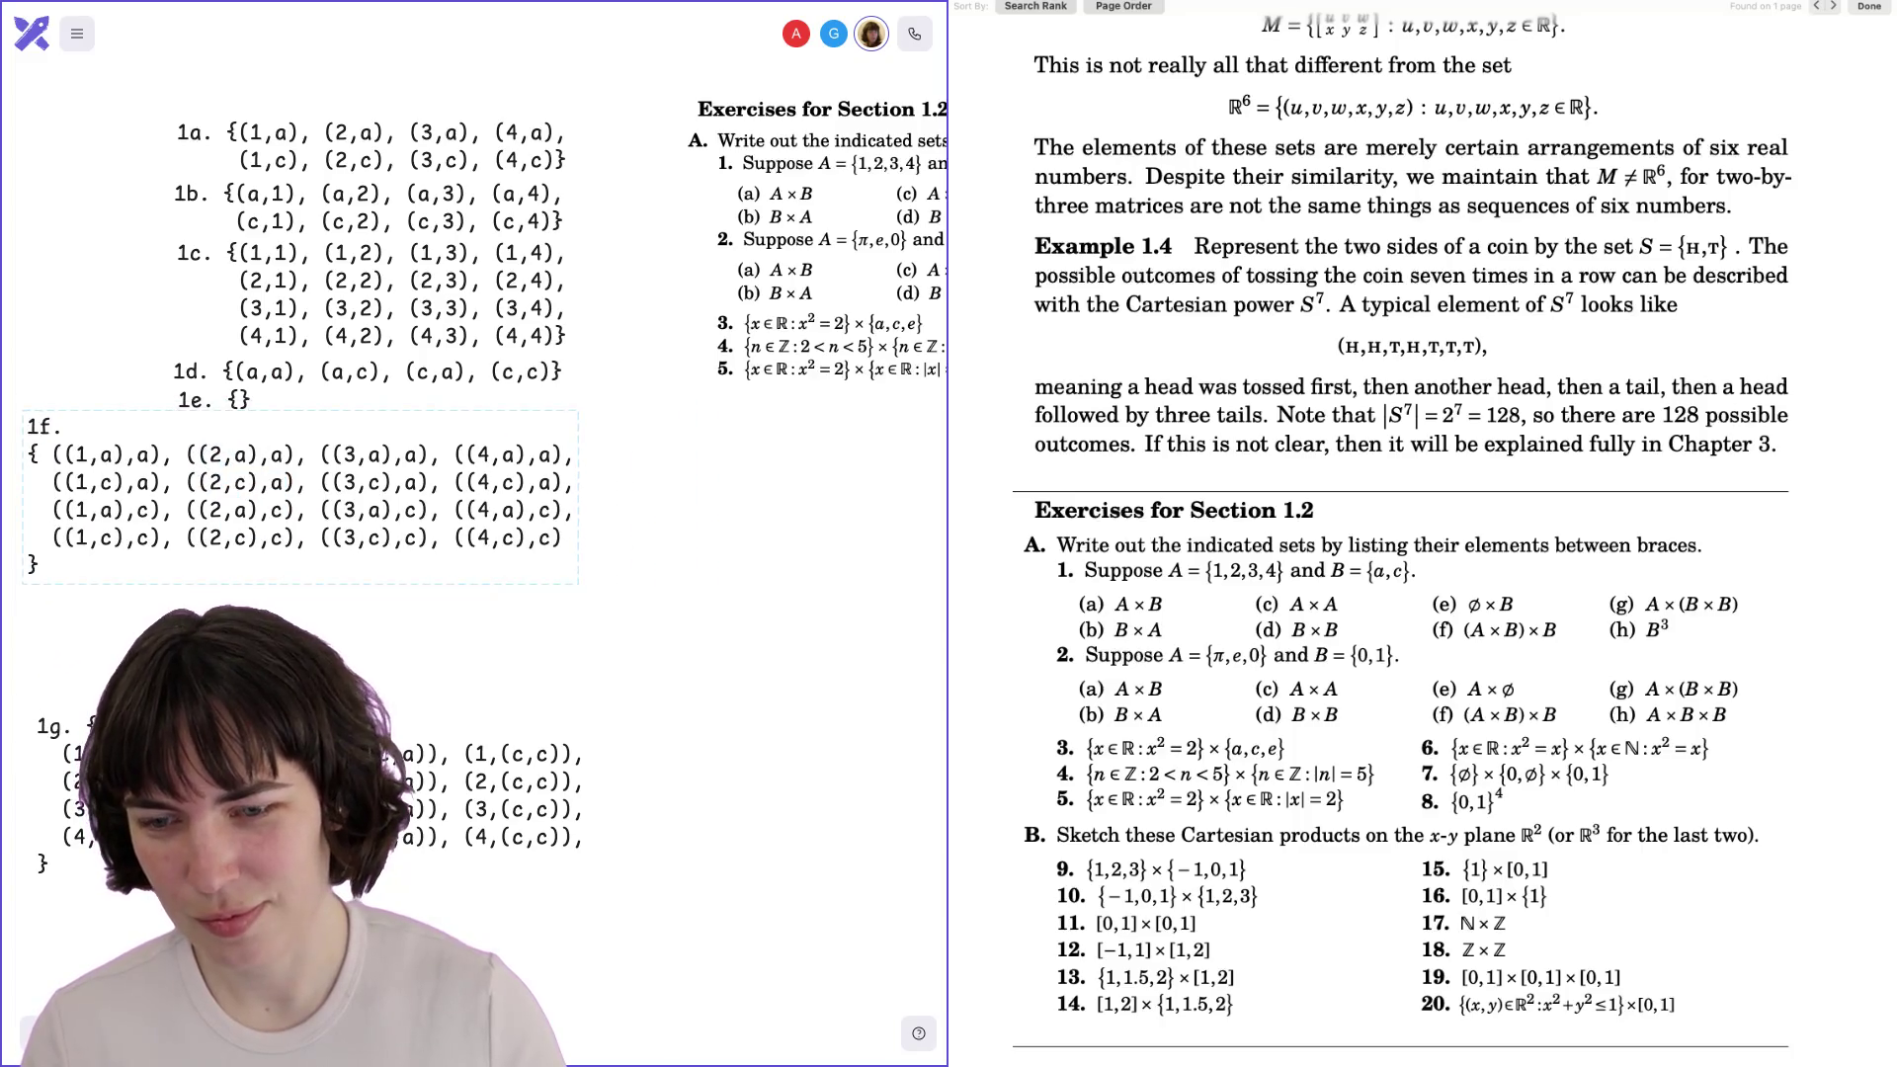
drag(407, 838, 407, 726)
Place a copy of the 1g block beside the exercise list and empty its text for 1h.
scroll(408, 704, down, 2)
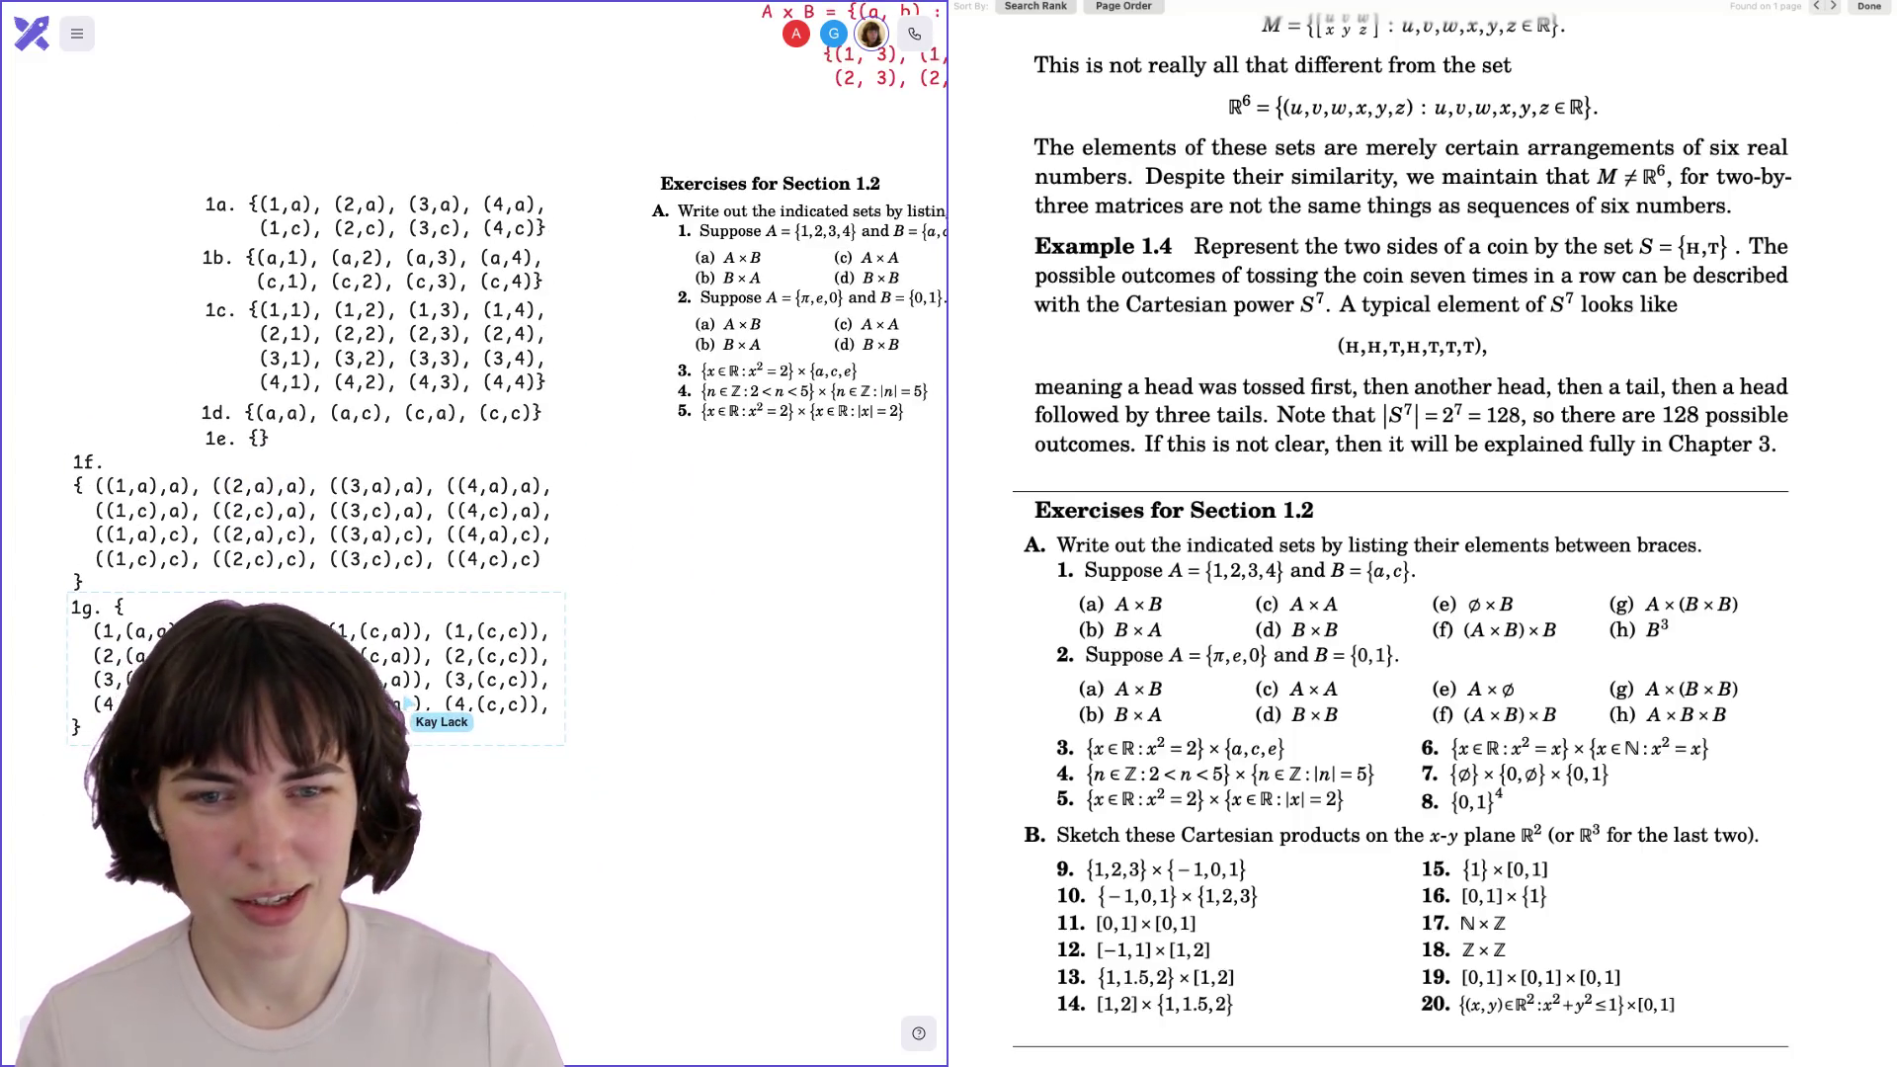
scroll(415, 707, right, 5)
key(ctrl+c)
key(ctrl+v)
drag(465, 707, 722, 486)
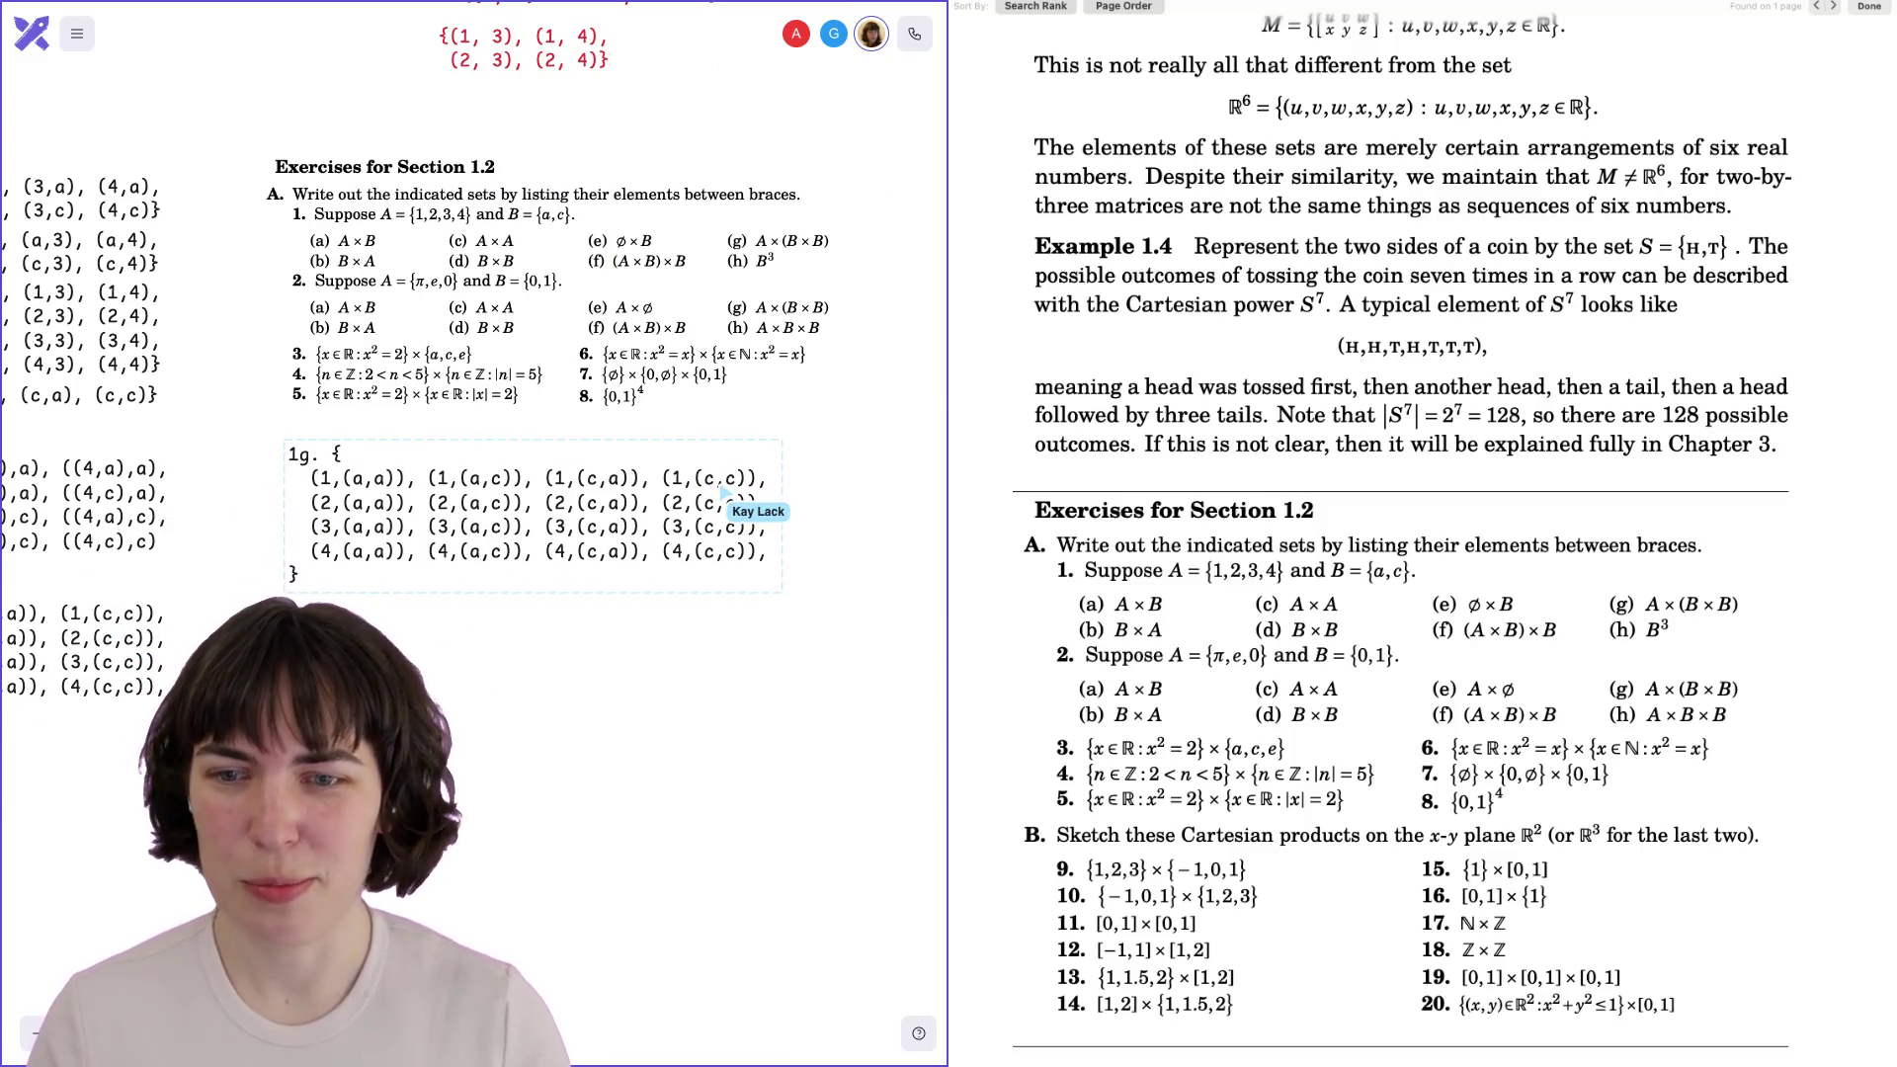
key(Return)
key(ctrl+a)
key(BackSpace)
Type '1h.' and the triples from (a,a,a), (a,a,c), (a,c,a), (a,c,c) onward, closing with a brace.
text(1h.)
scroll(444, 525, up, 3)
scroll(445, 525, down, 2)
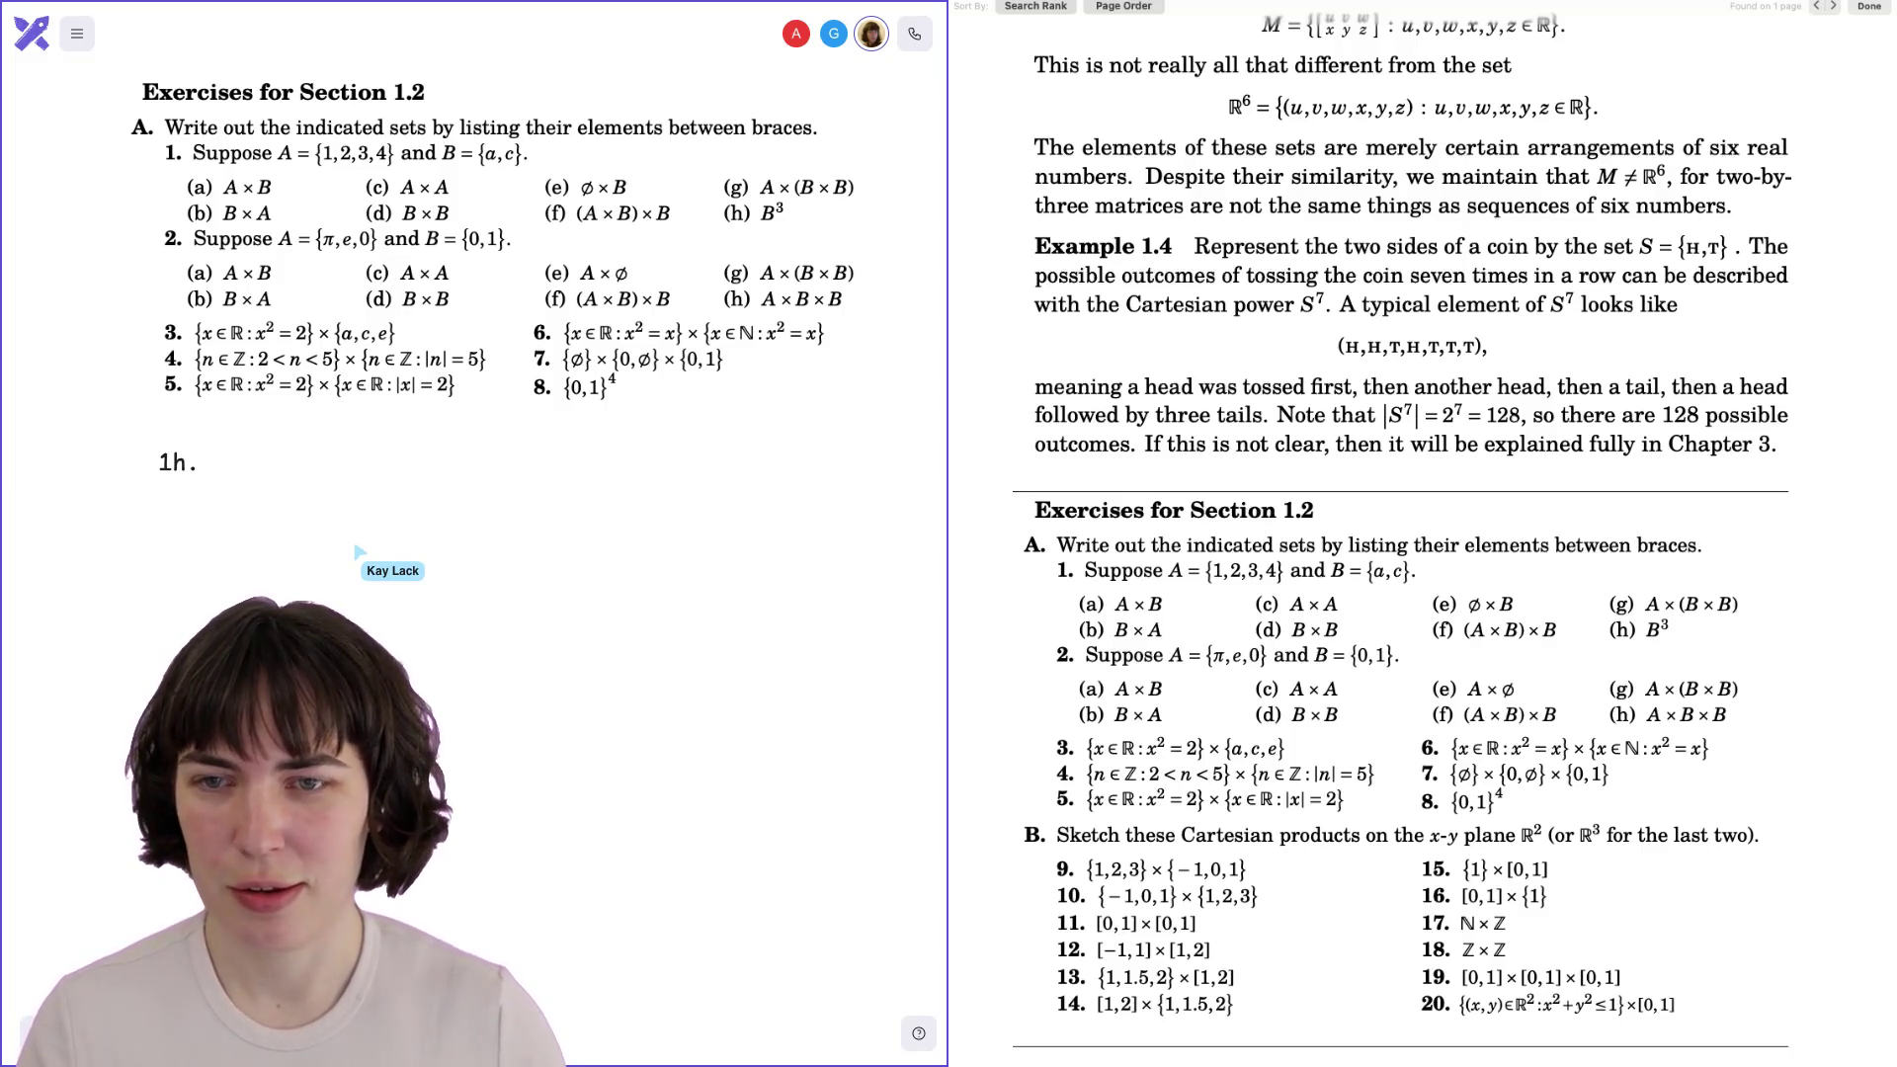
text({()
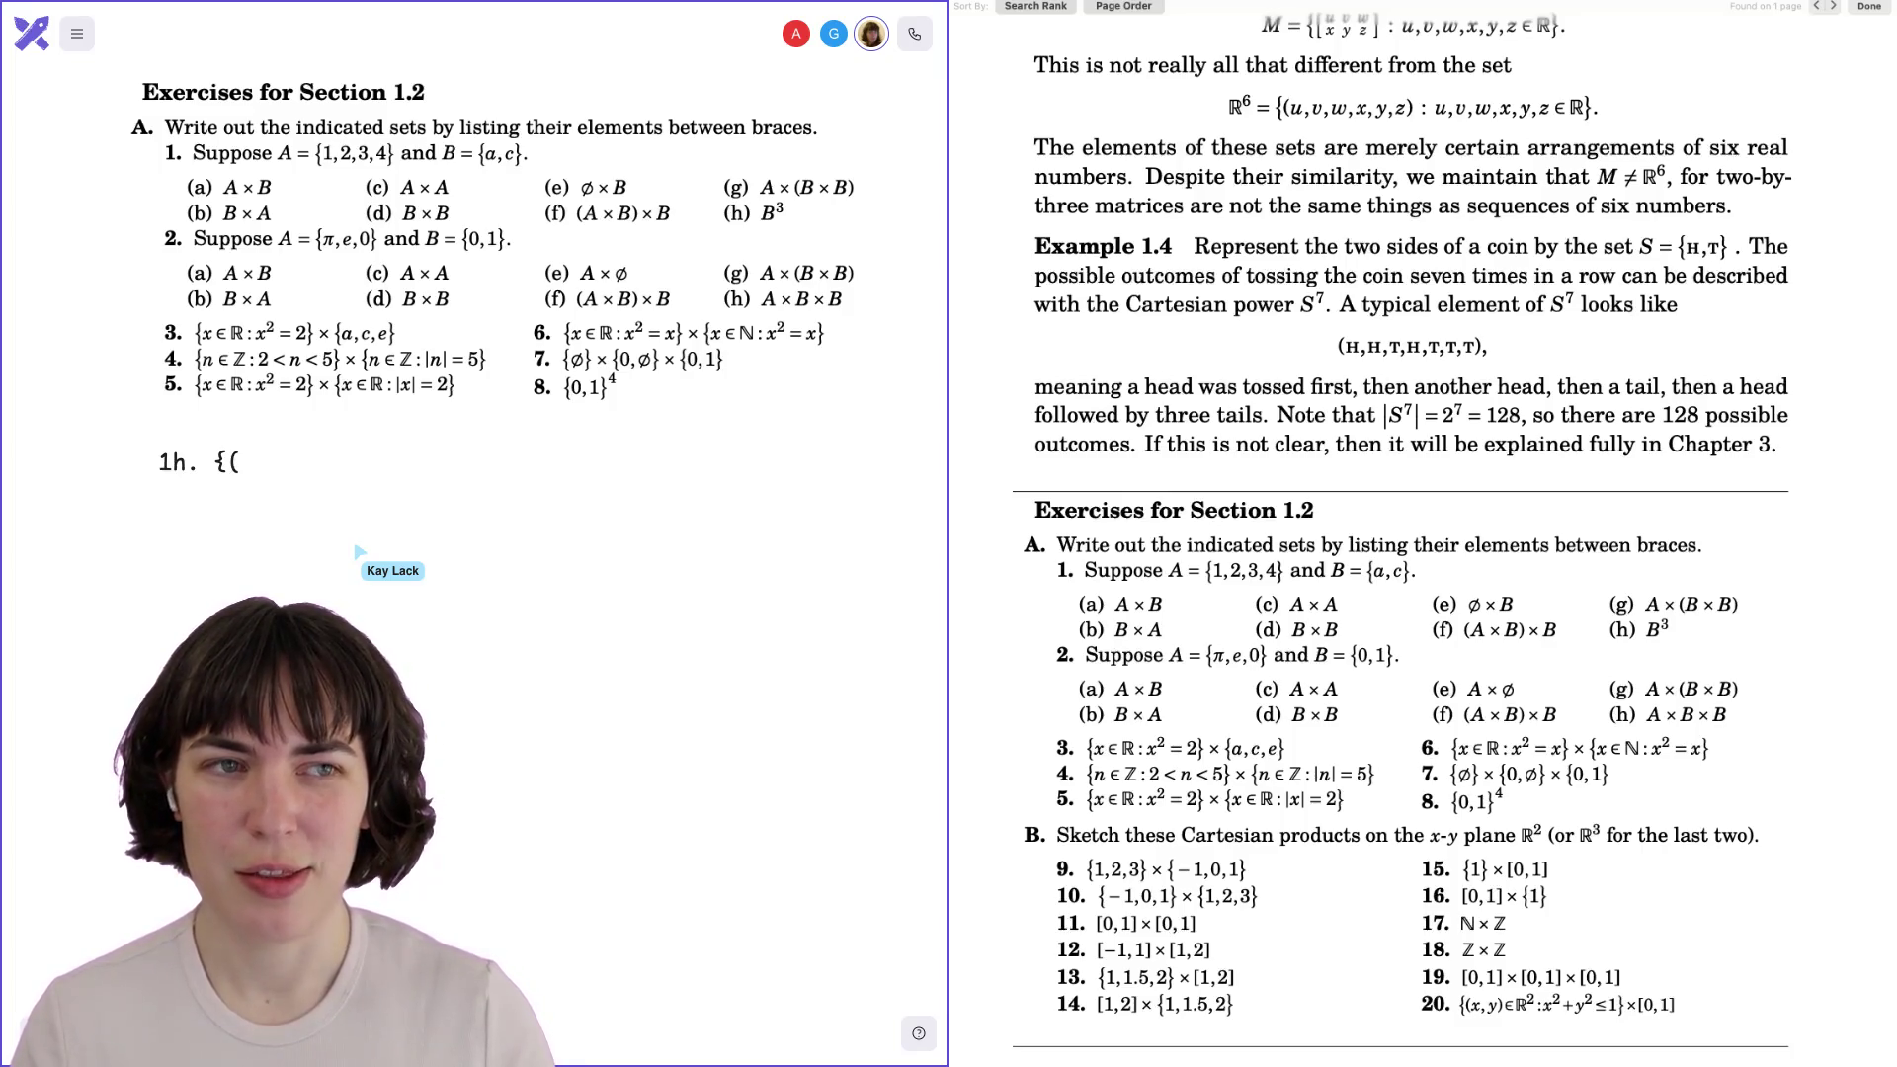
text(a,a)
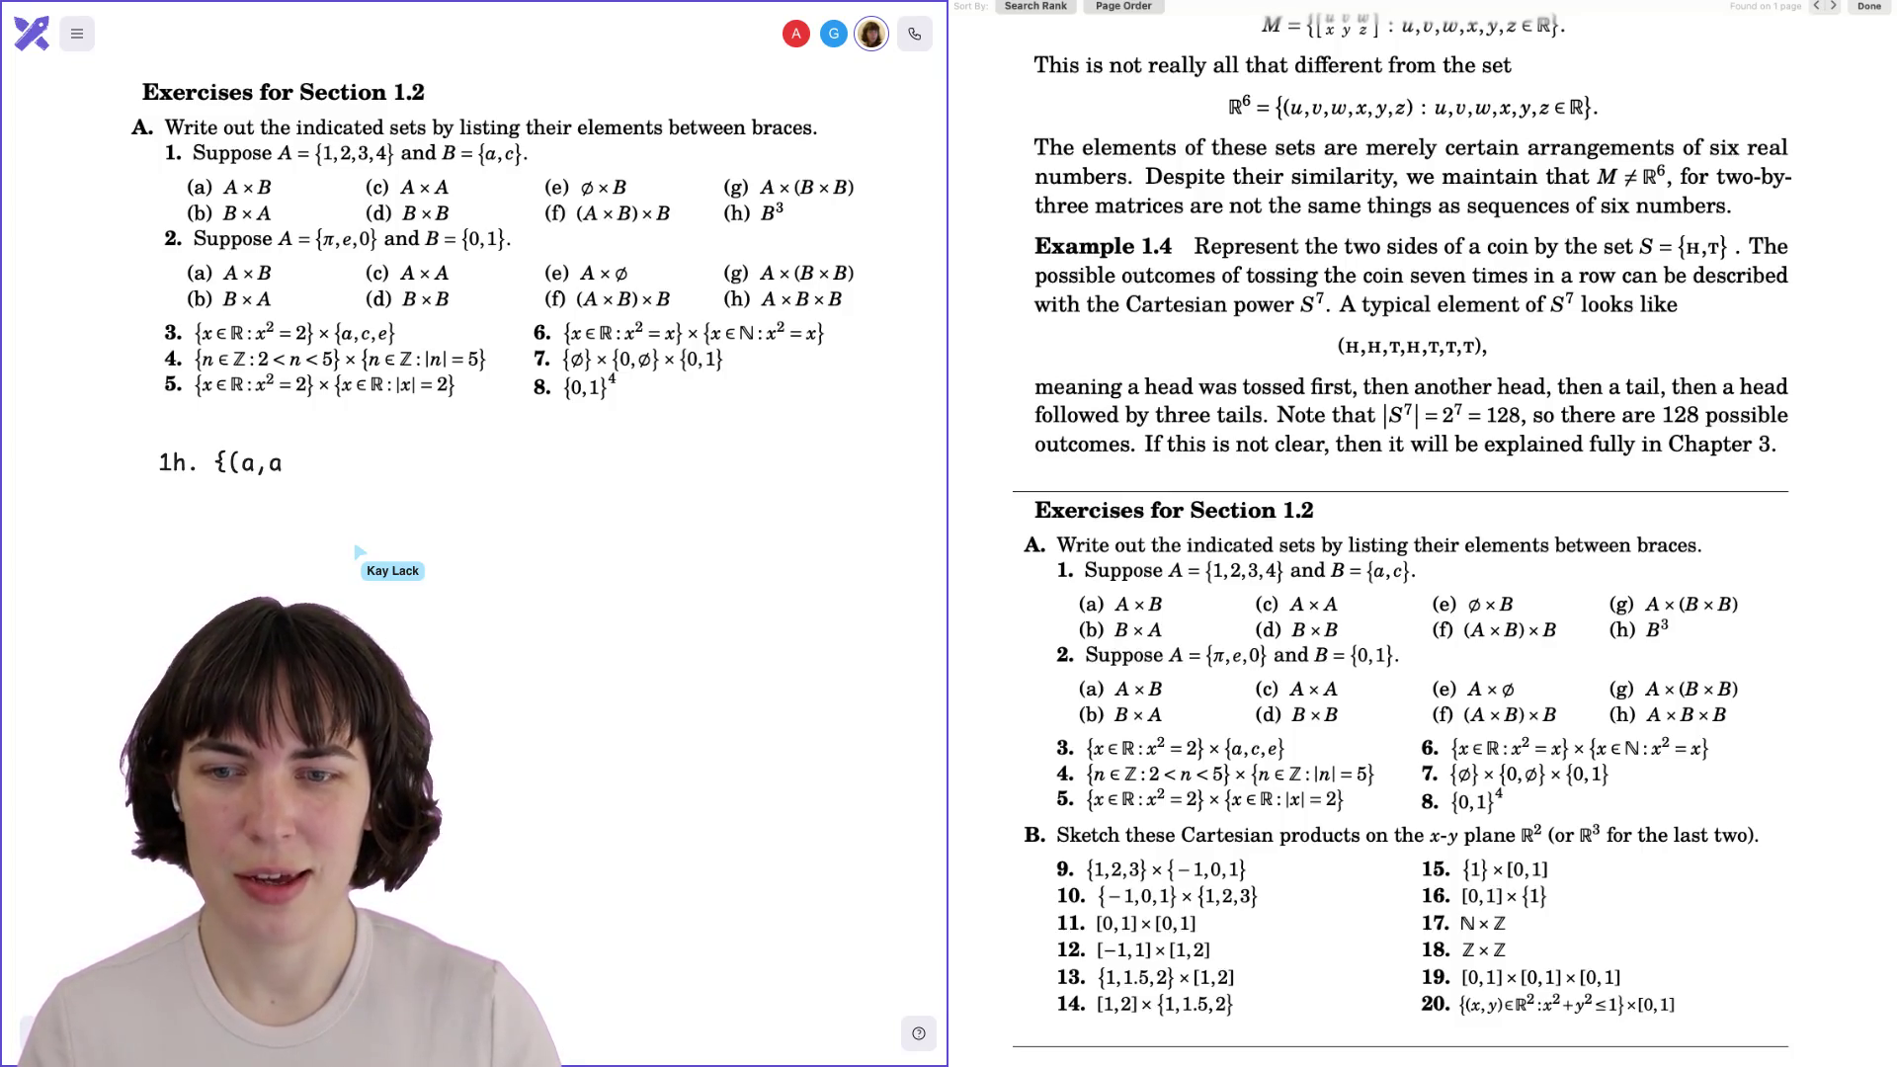
text(,a), ()
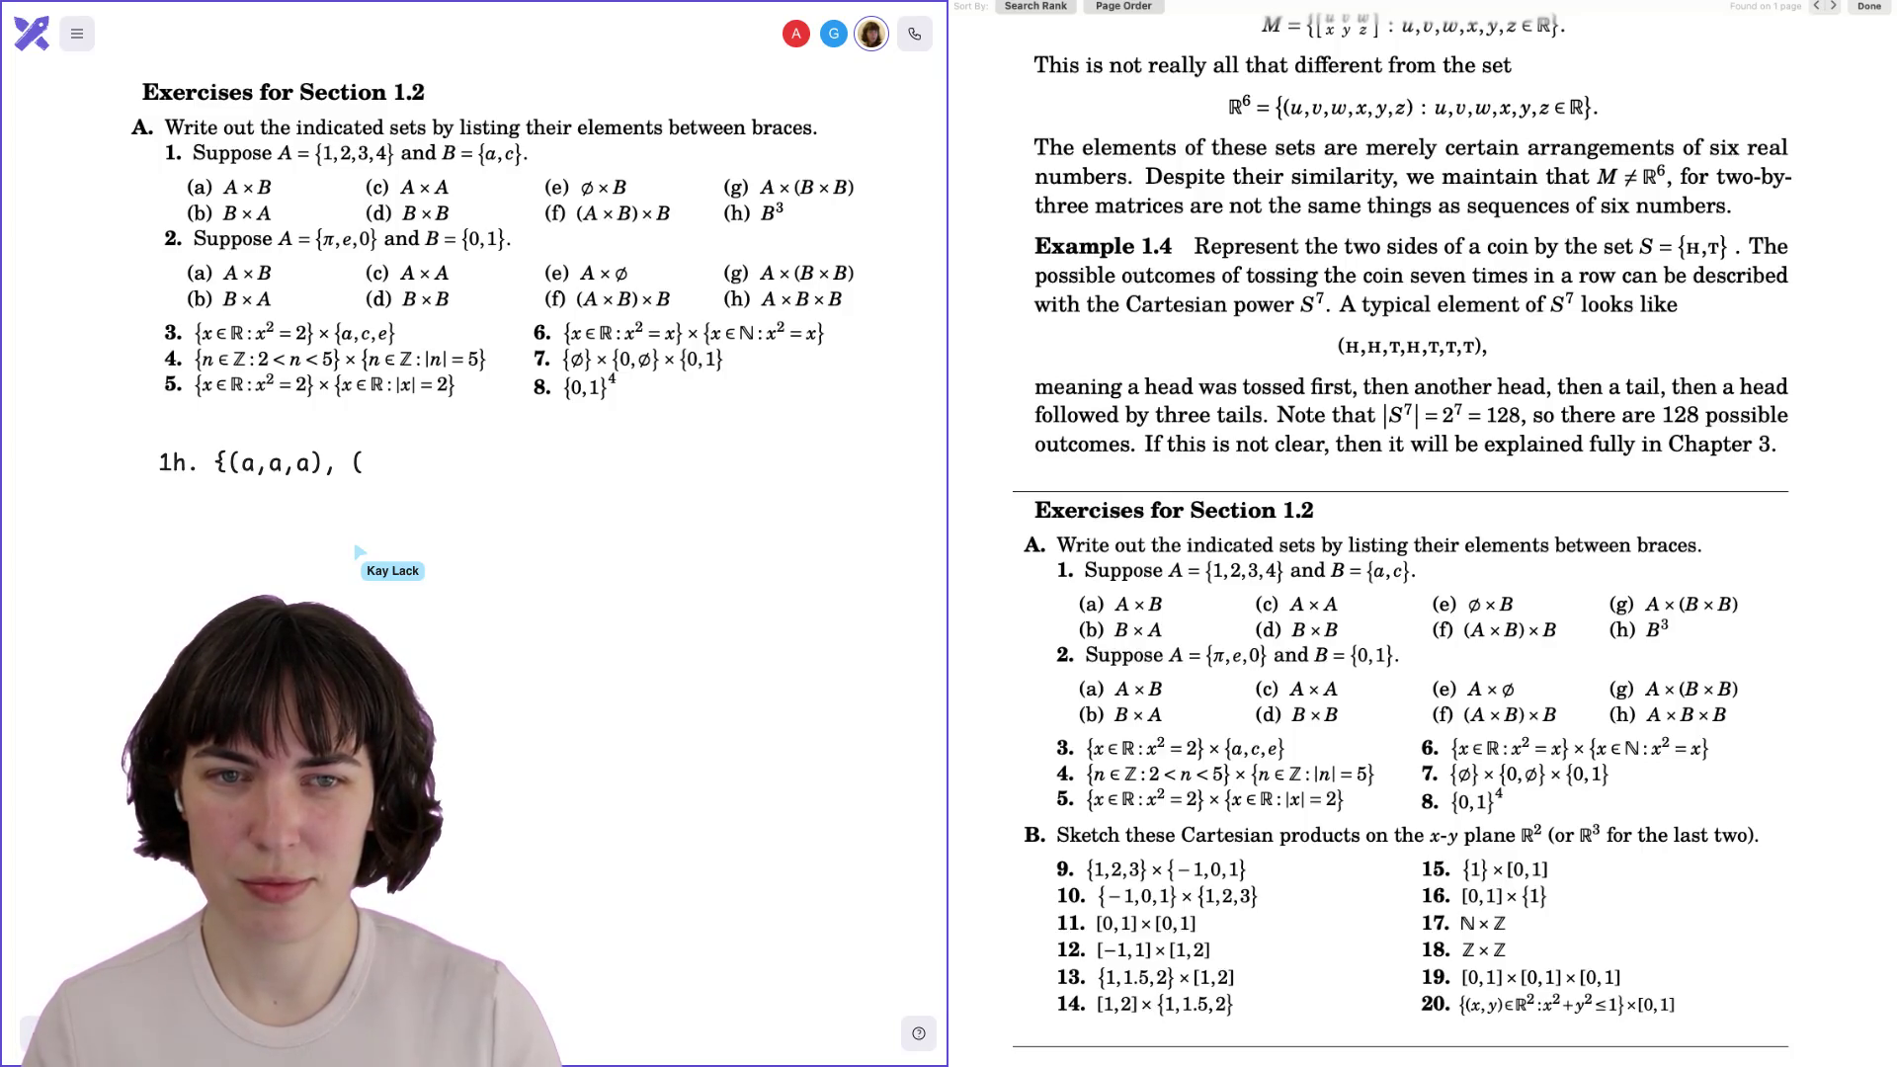
text(a,a,c),)
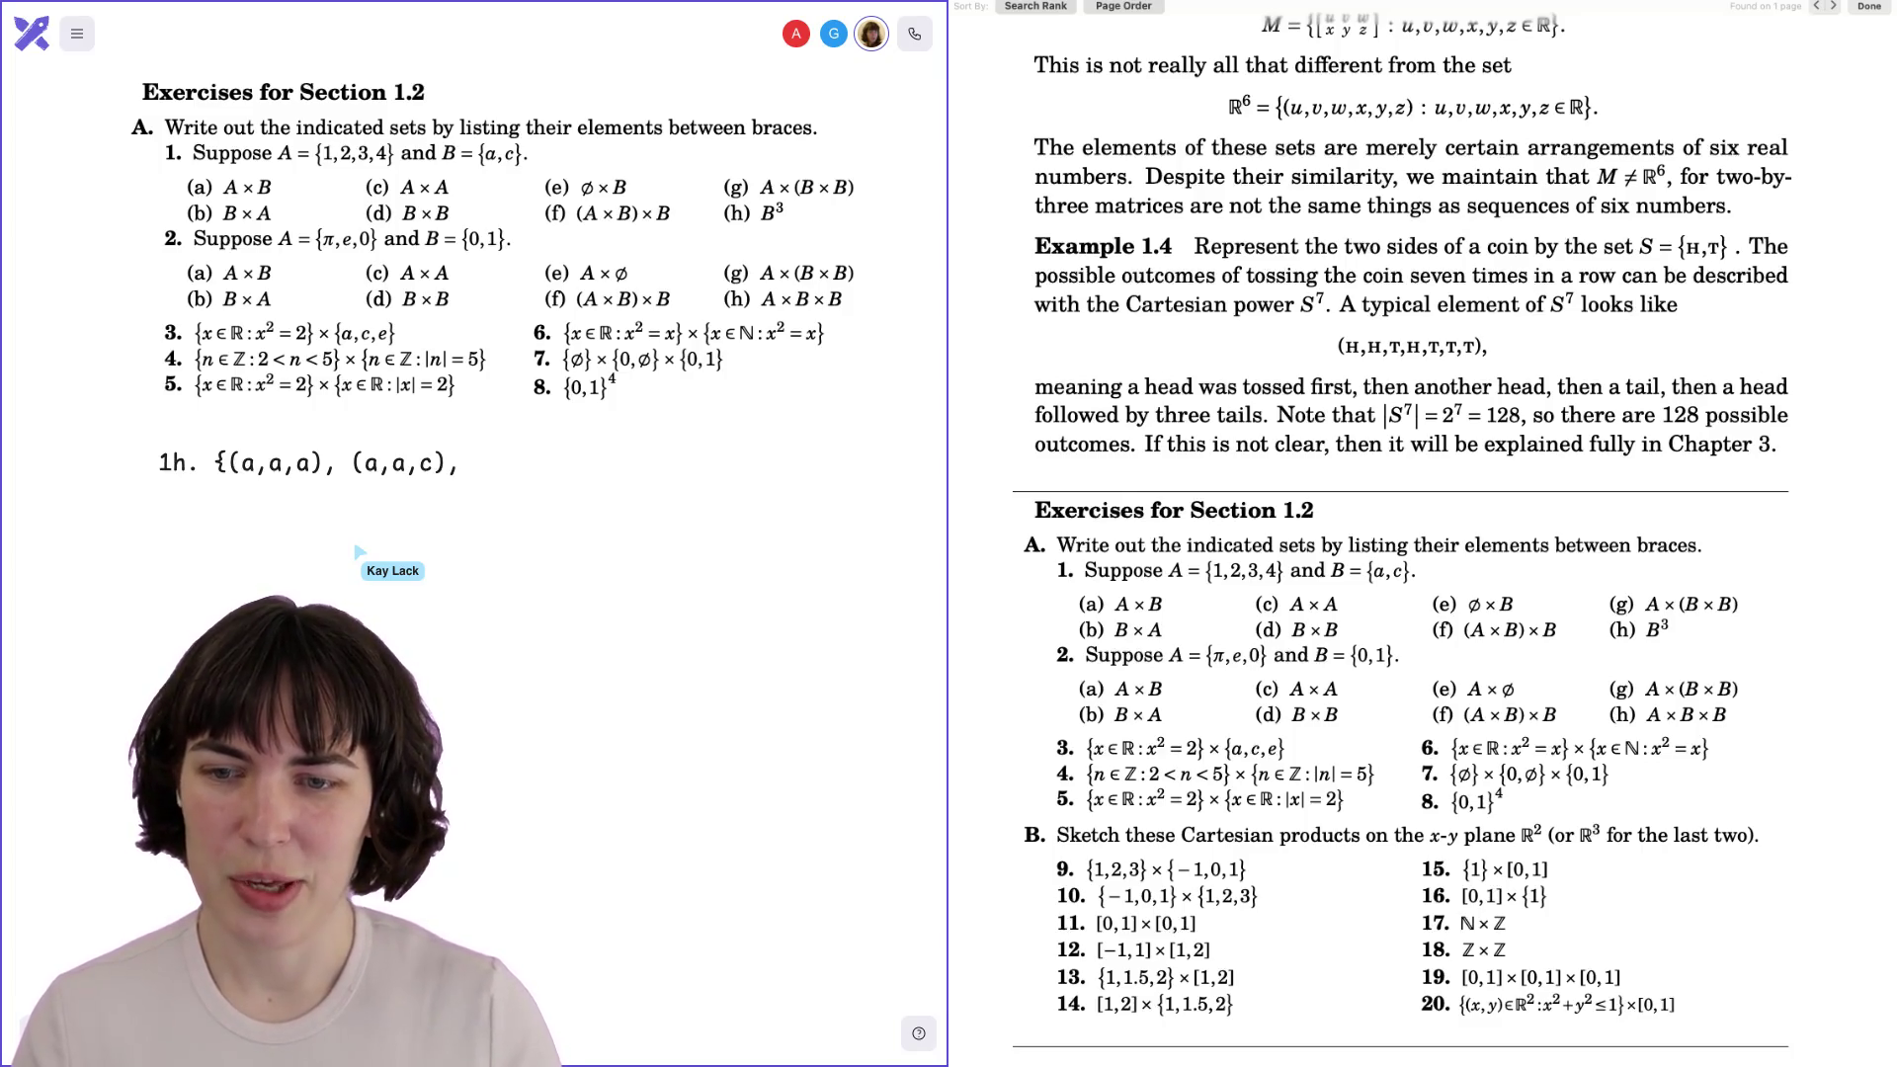
key(Return)
text((a,)
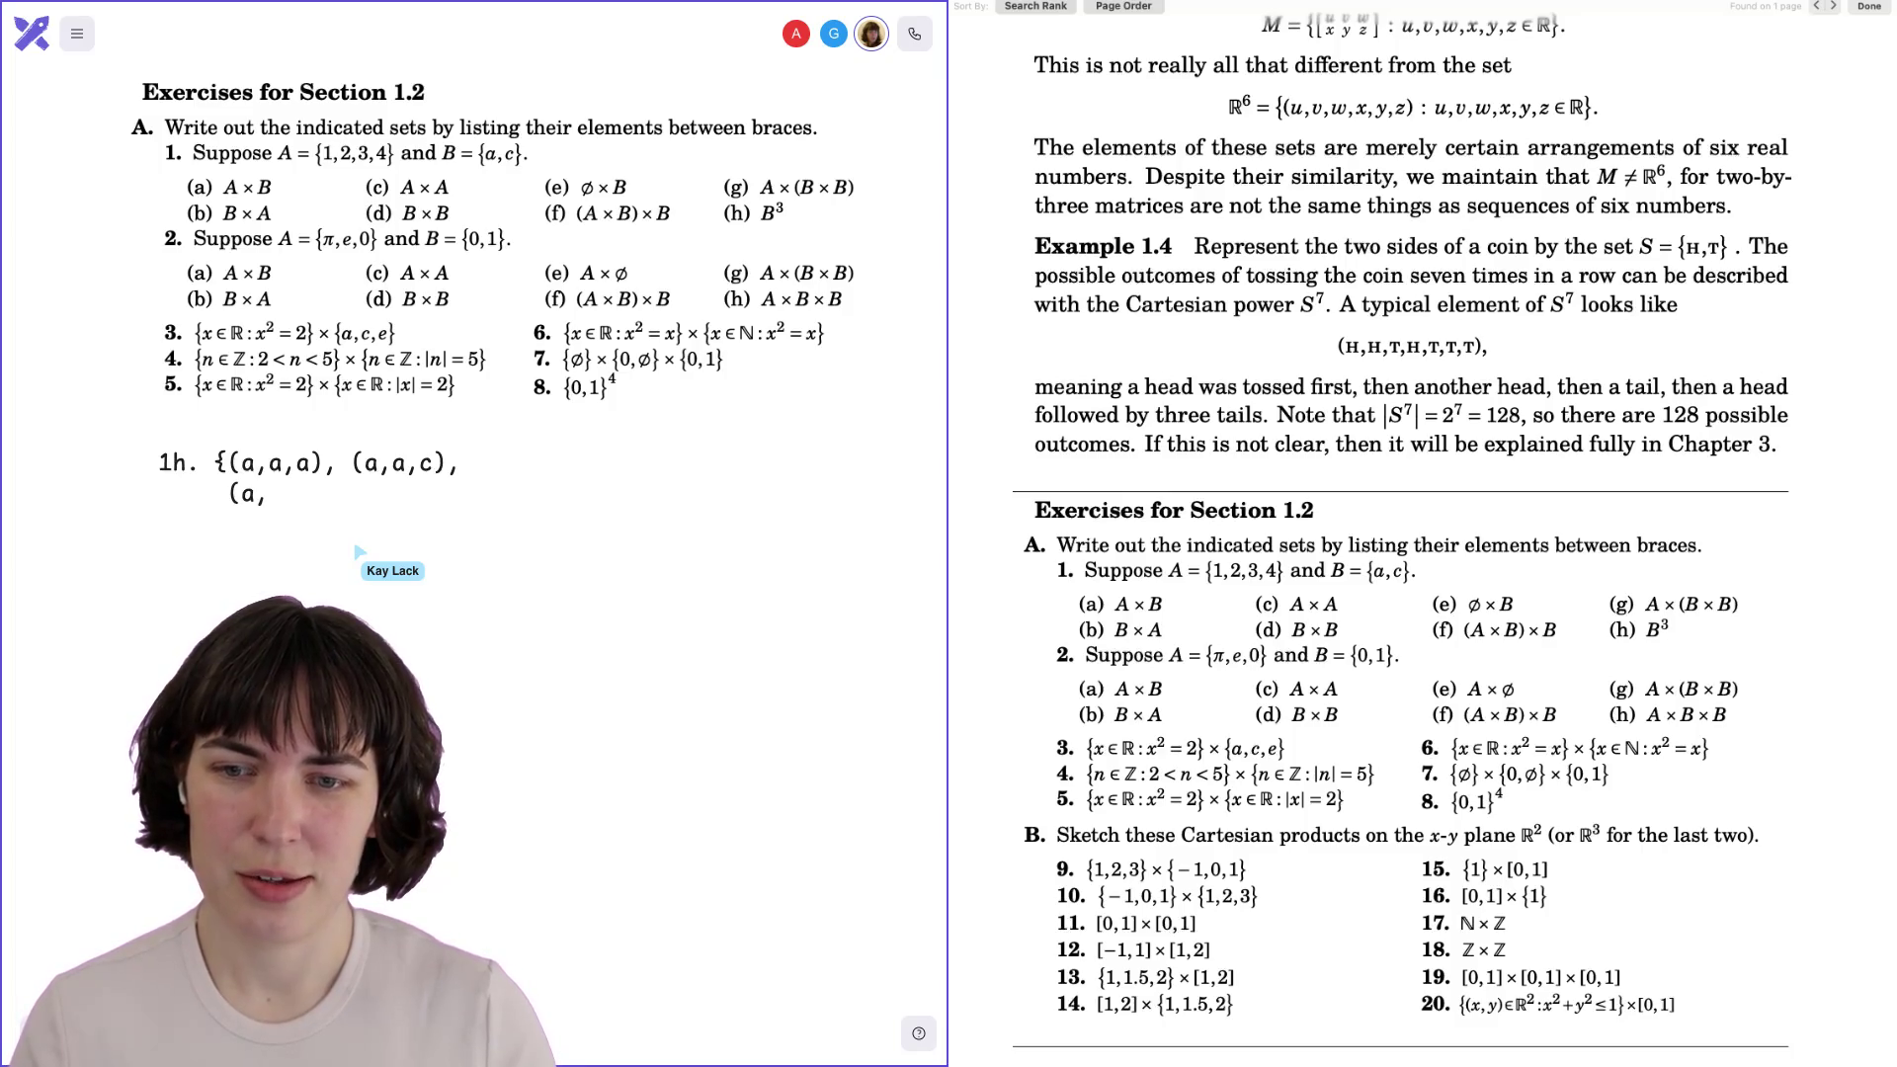
text(c,)
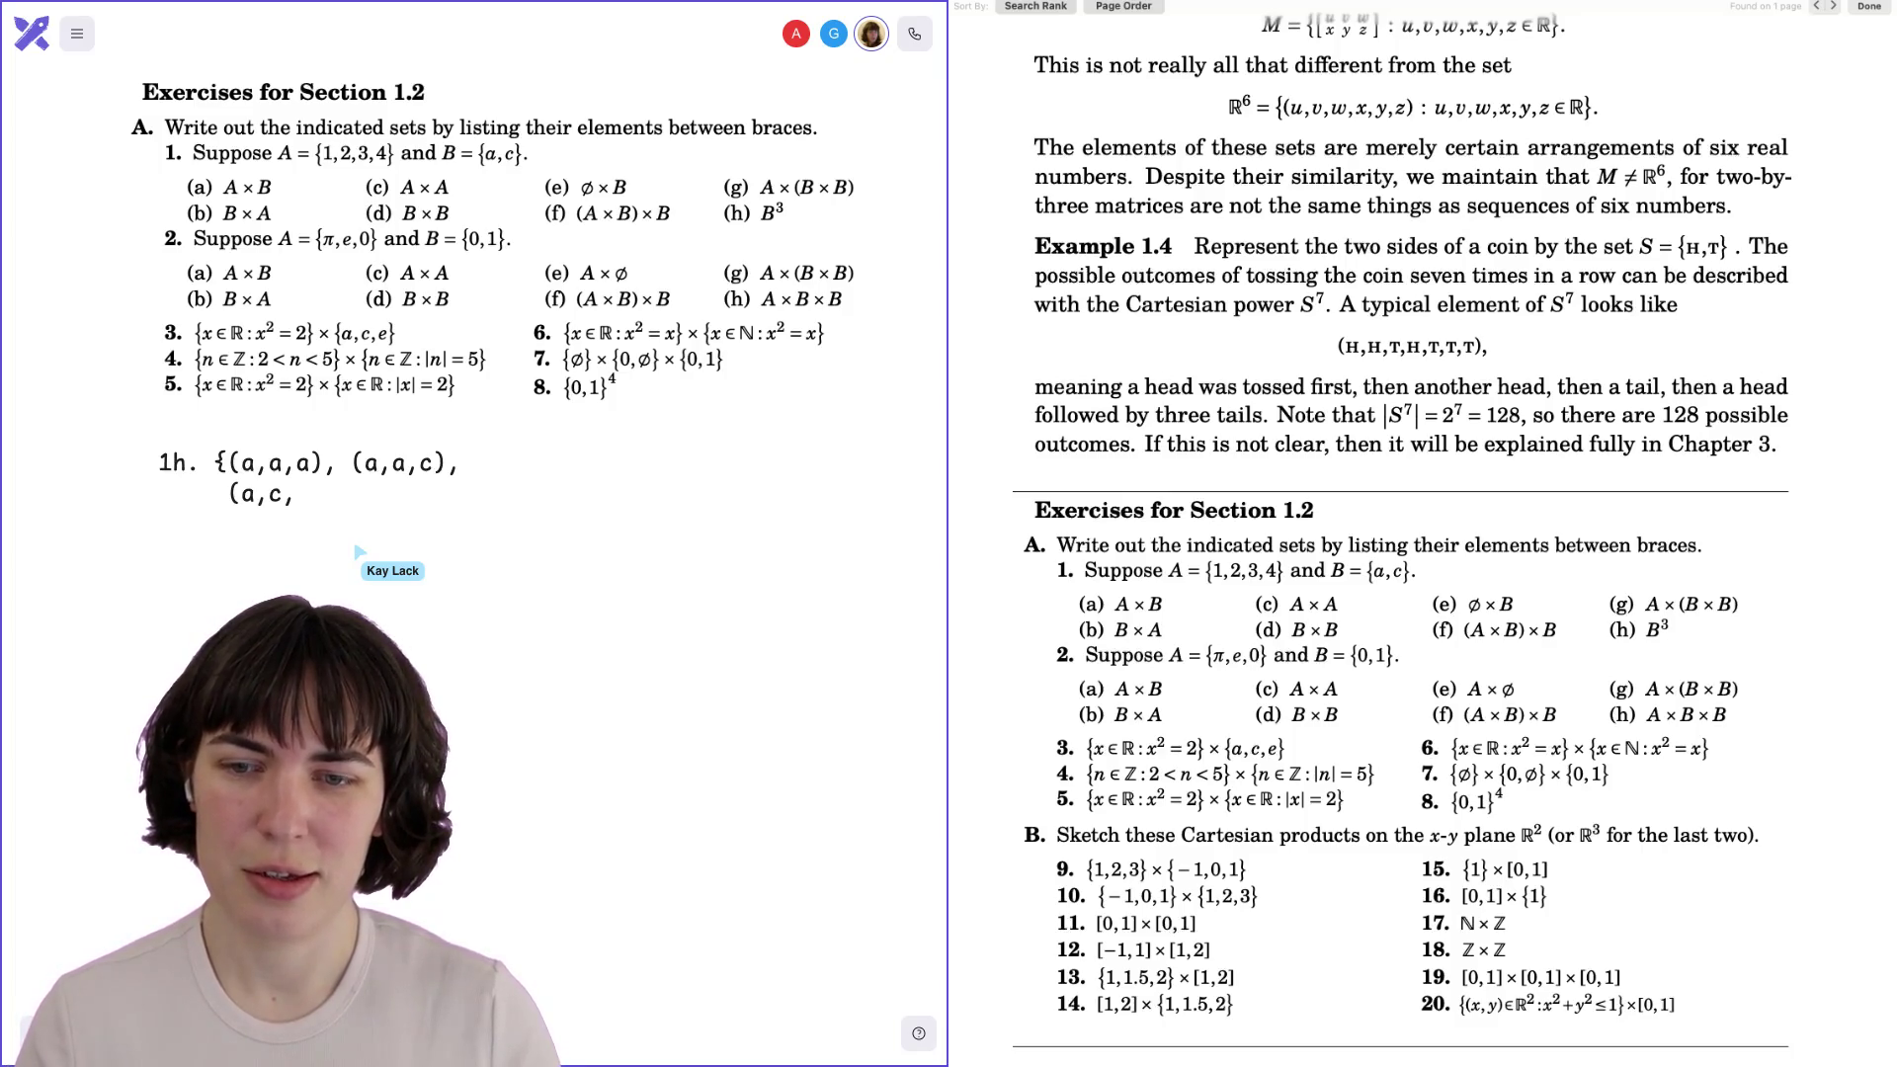
text(a), (a,c,c),)
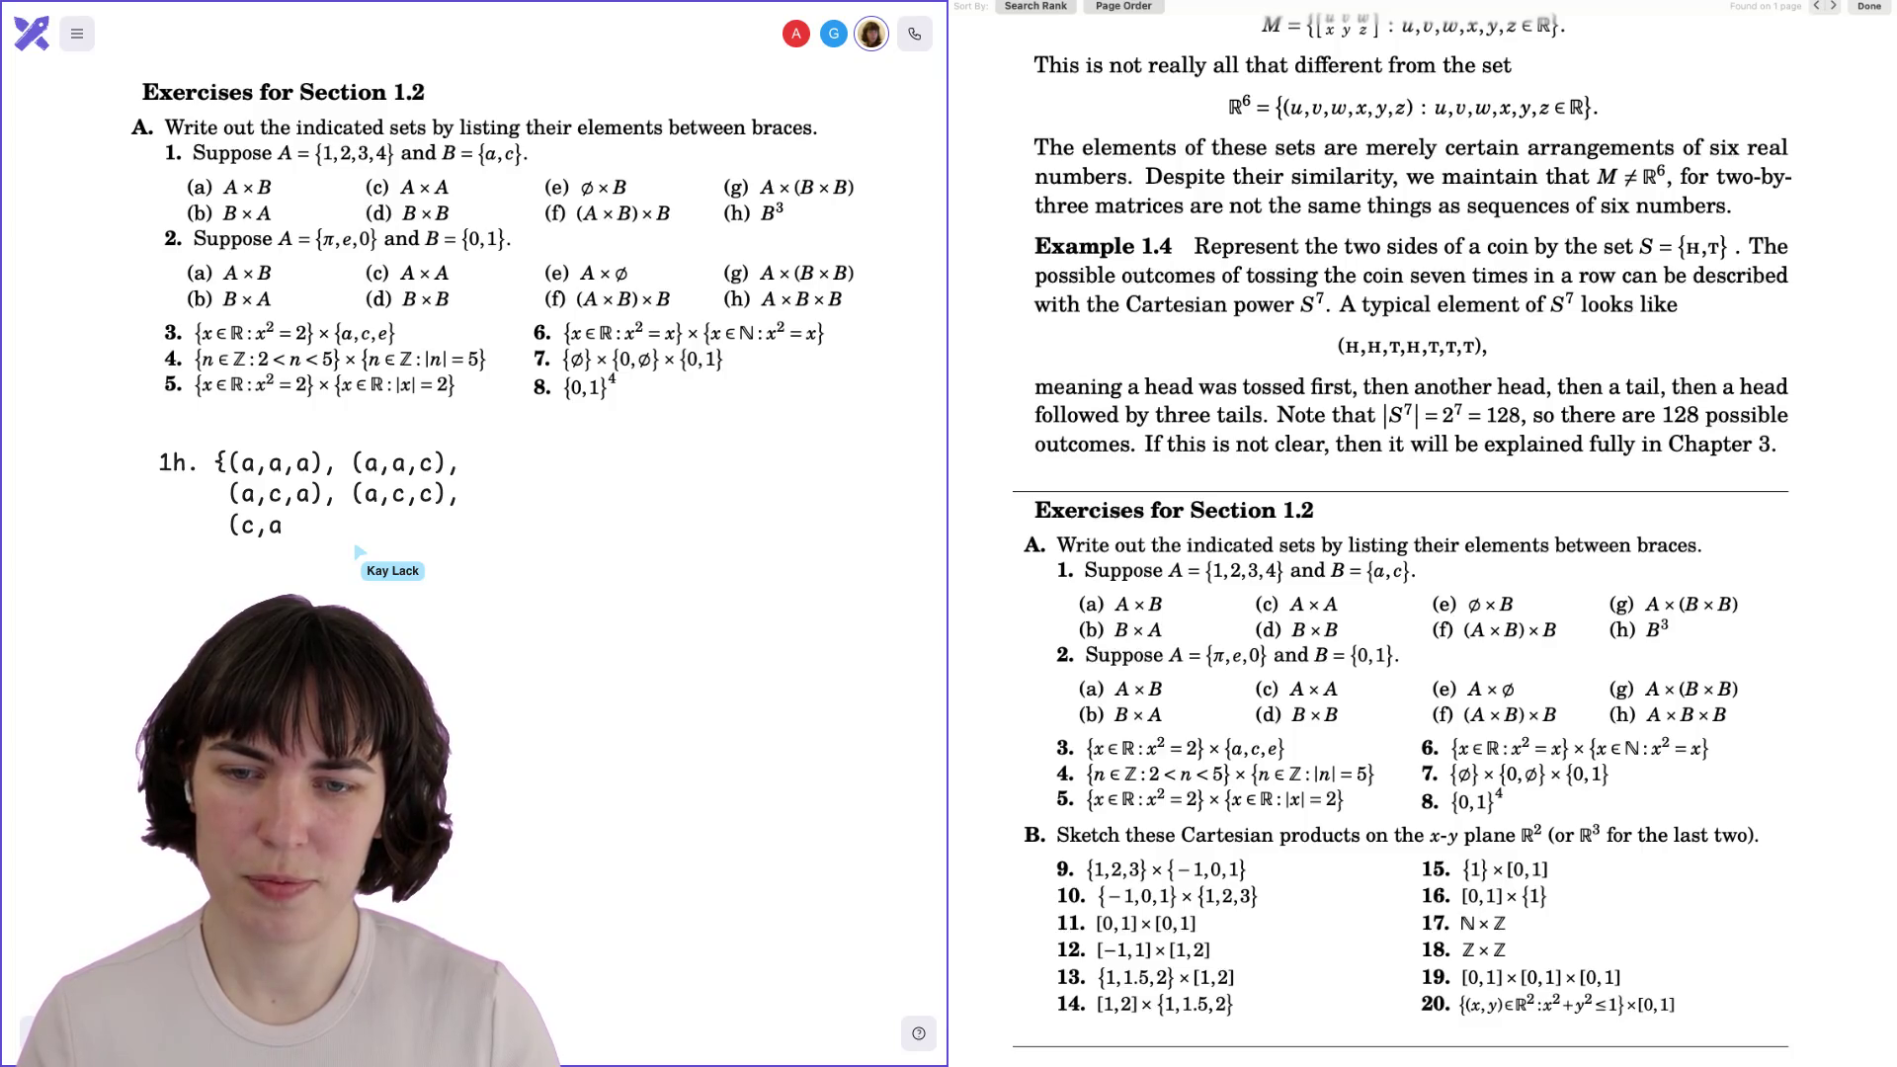
drag(322, 522, 362, 535)
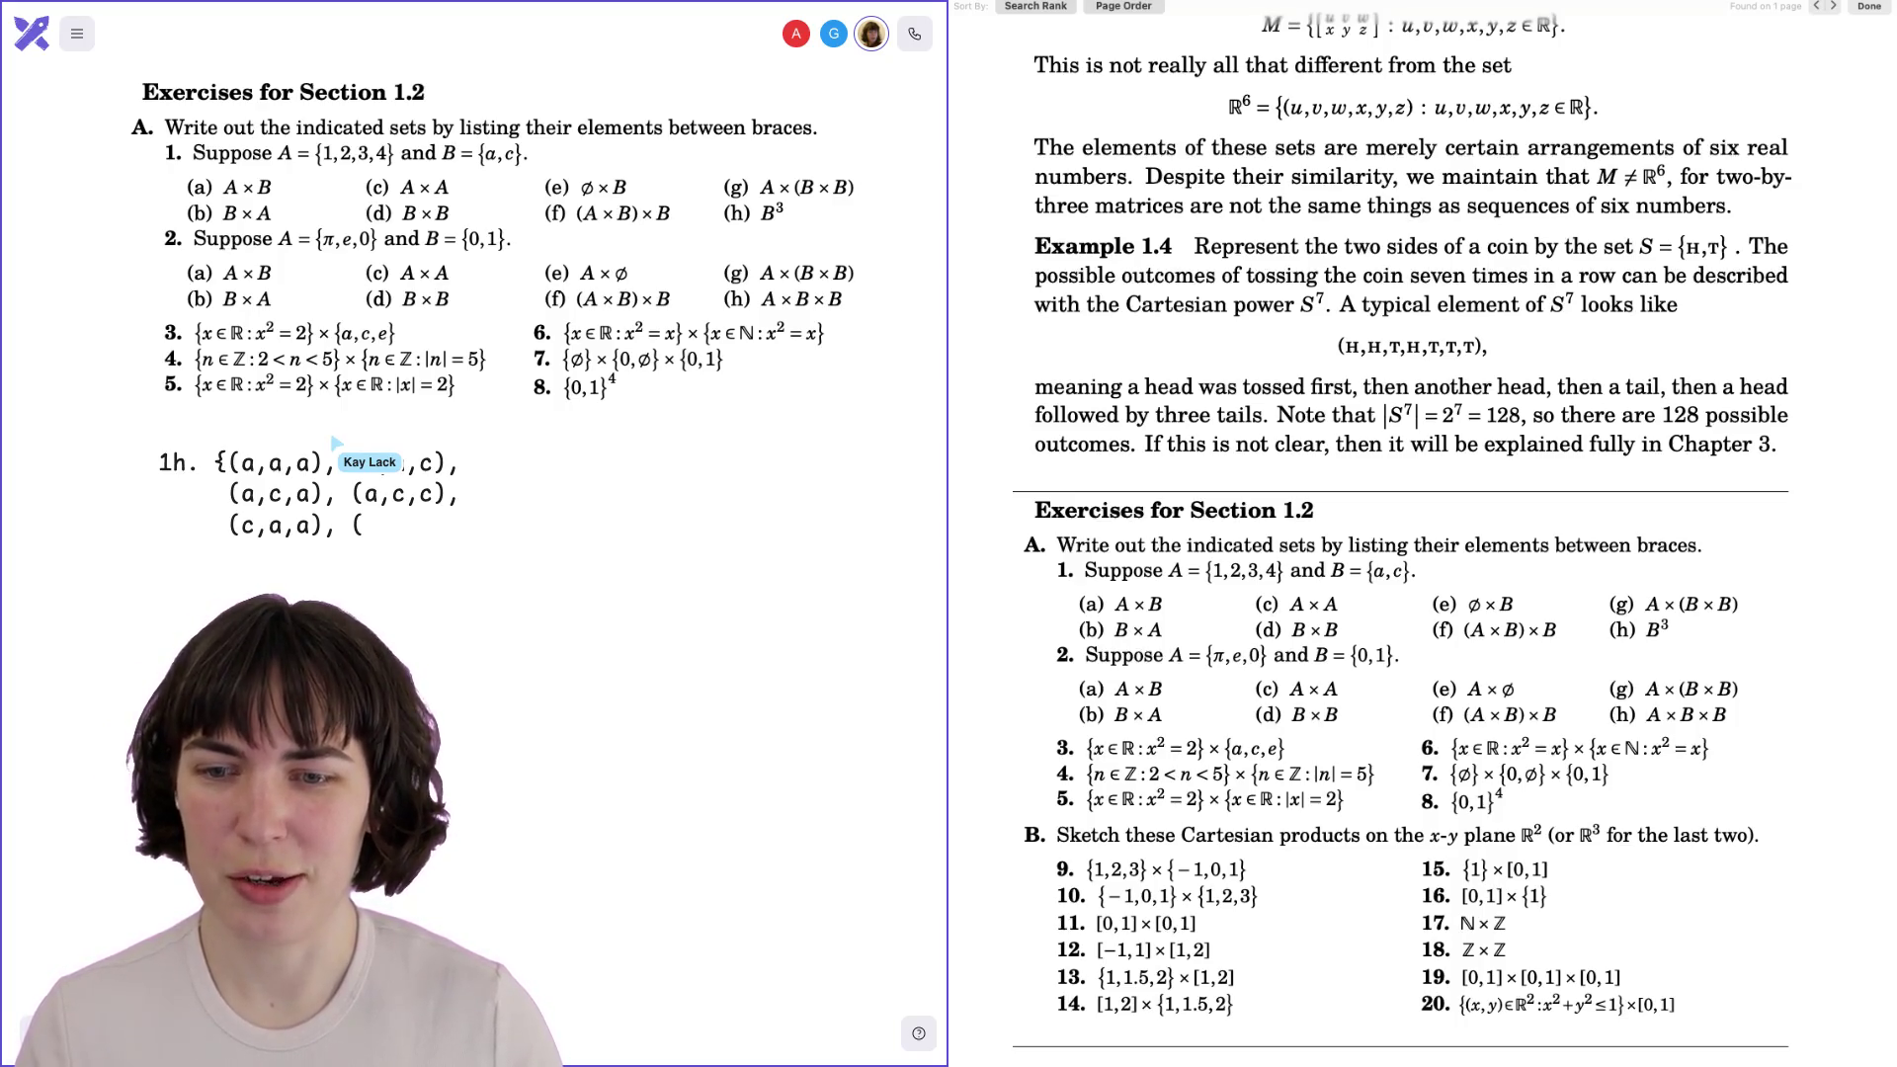
text(c,a,a),)
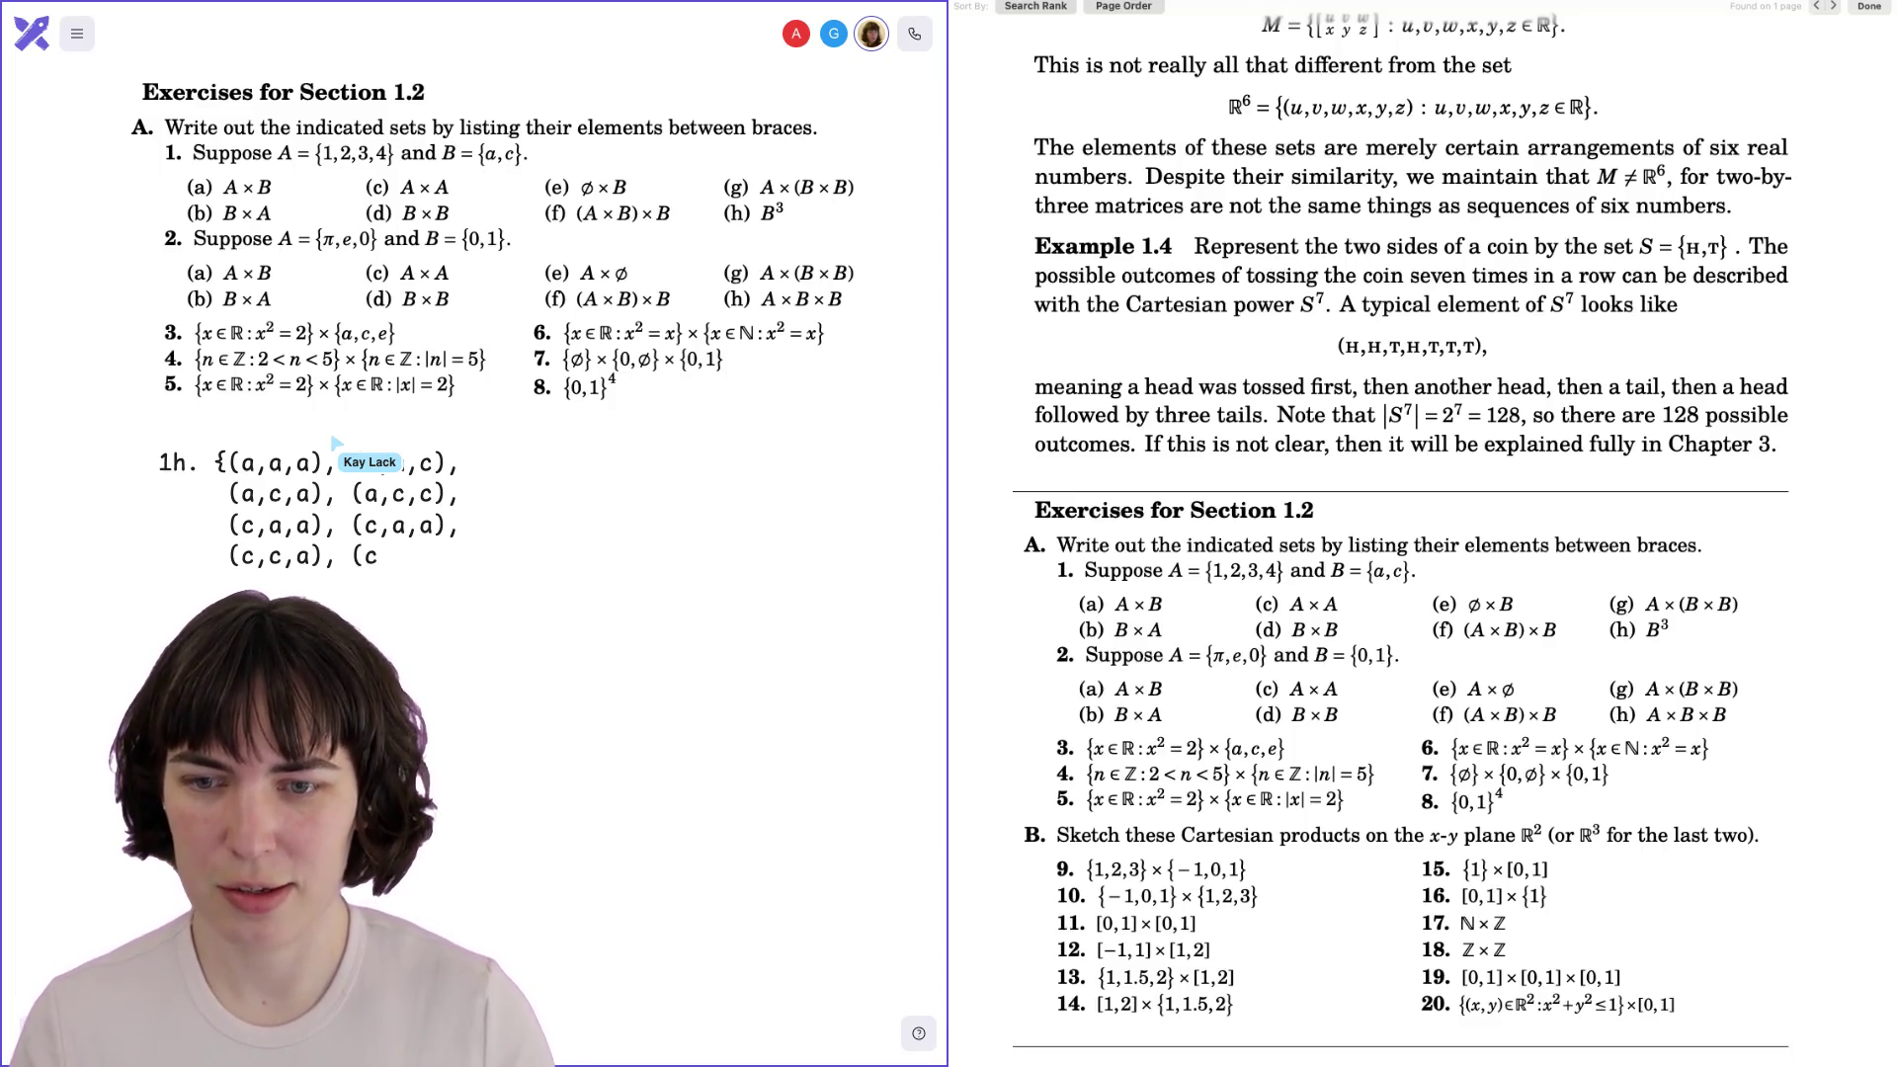
key(BackSpace)
text(c)
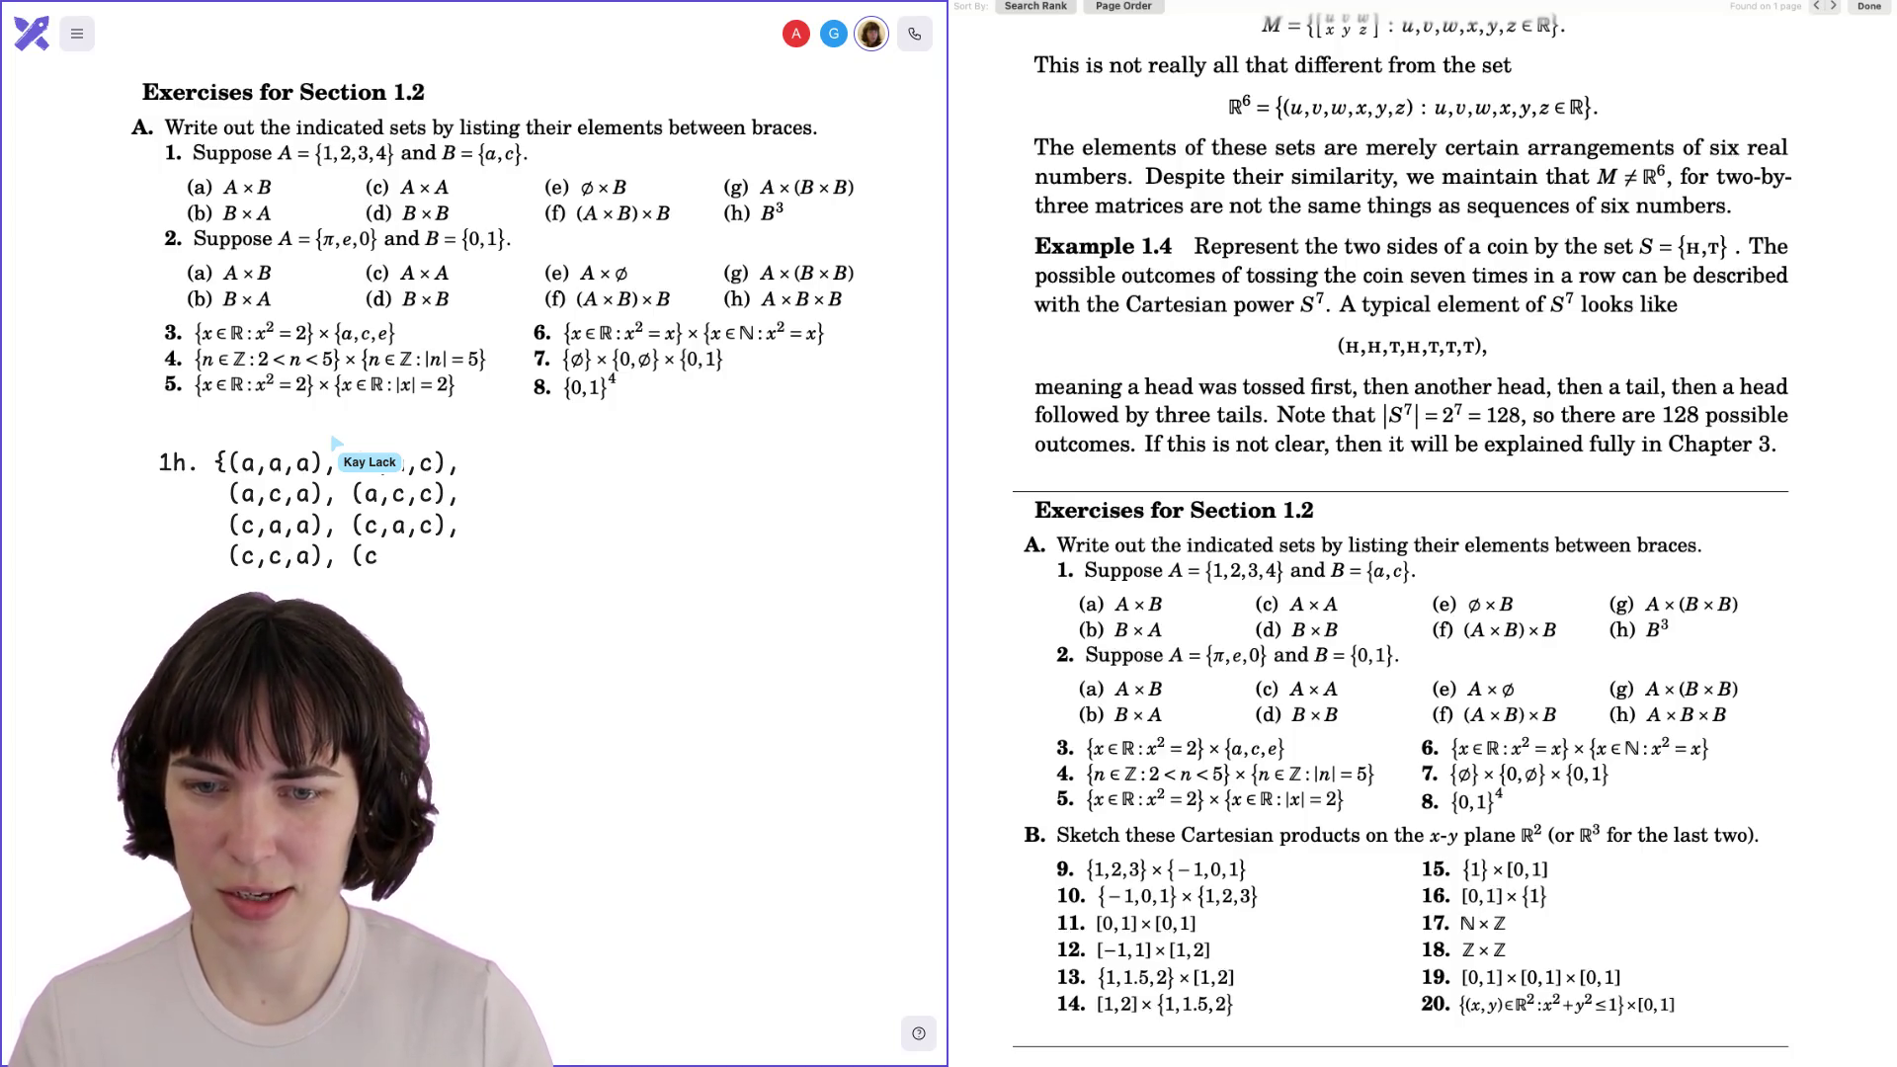
text()})
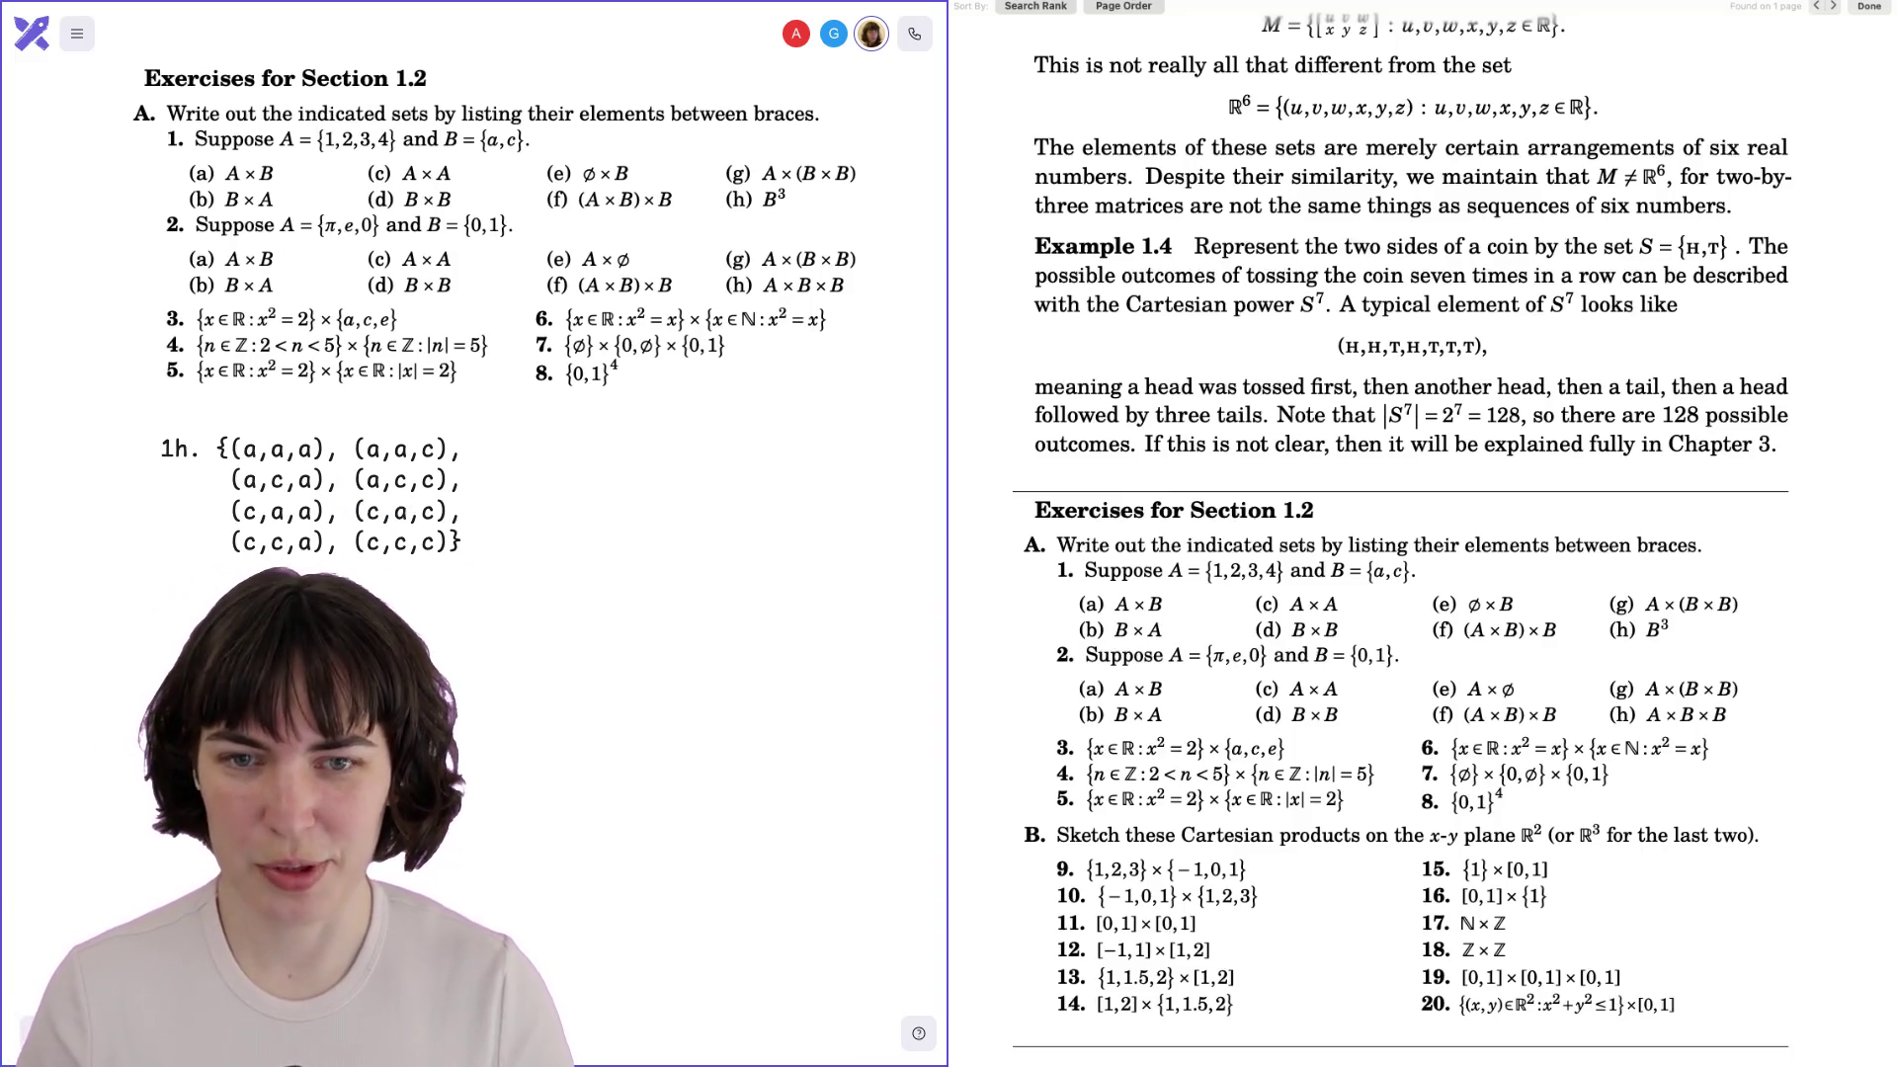
Scroll around the canvas to review answers 1a–1g and return to the exercise list.
scroll(342, 497, left, 5)
scroll(524, 640, down, 5)
scroll(626, 622, up, 3)
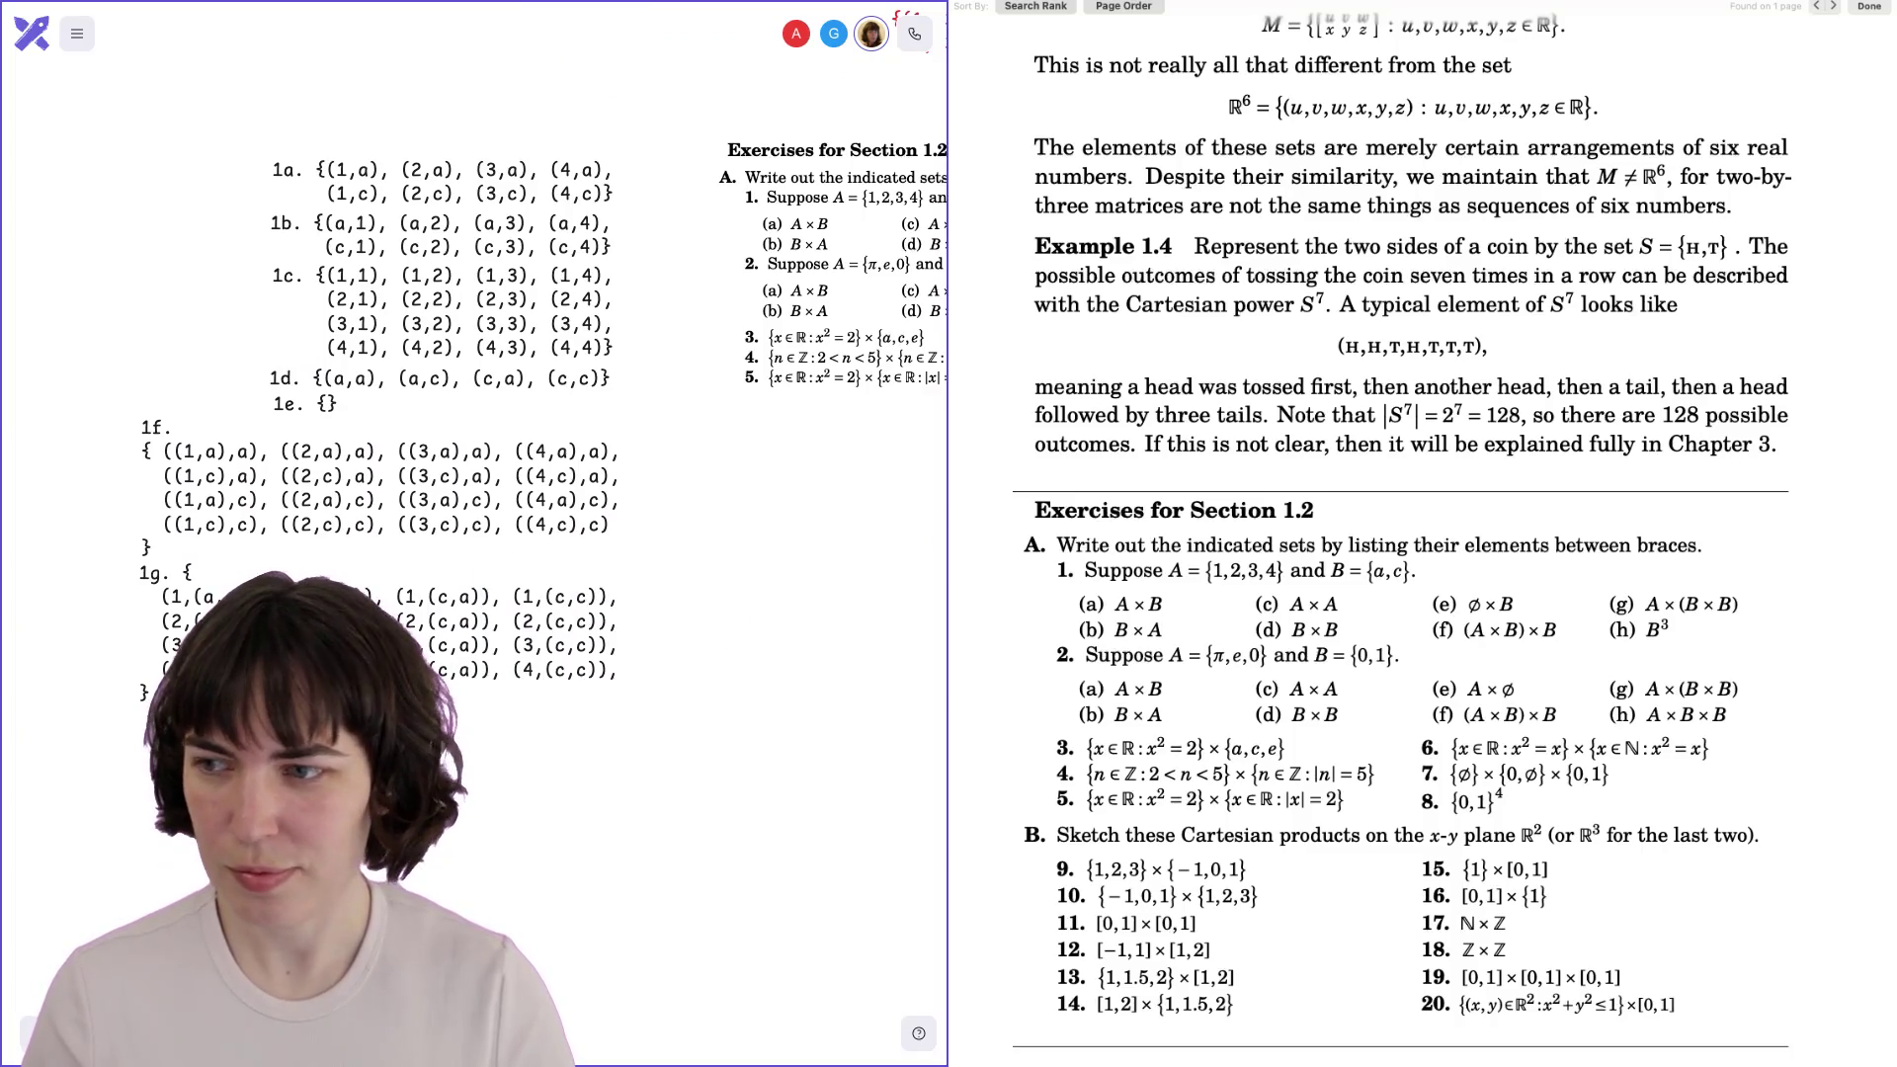
scroll(352, 675, down, 5)
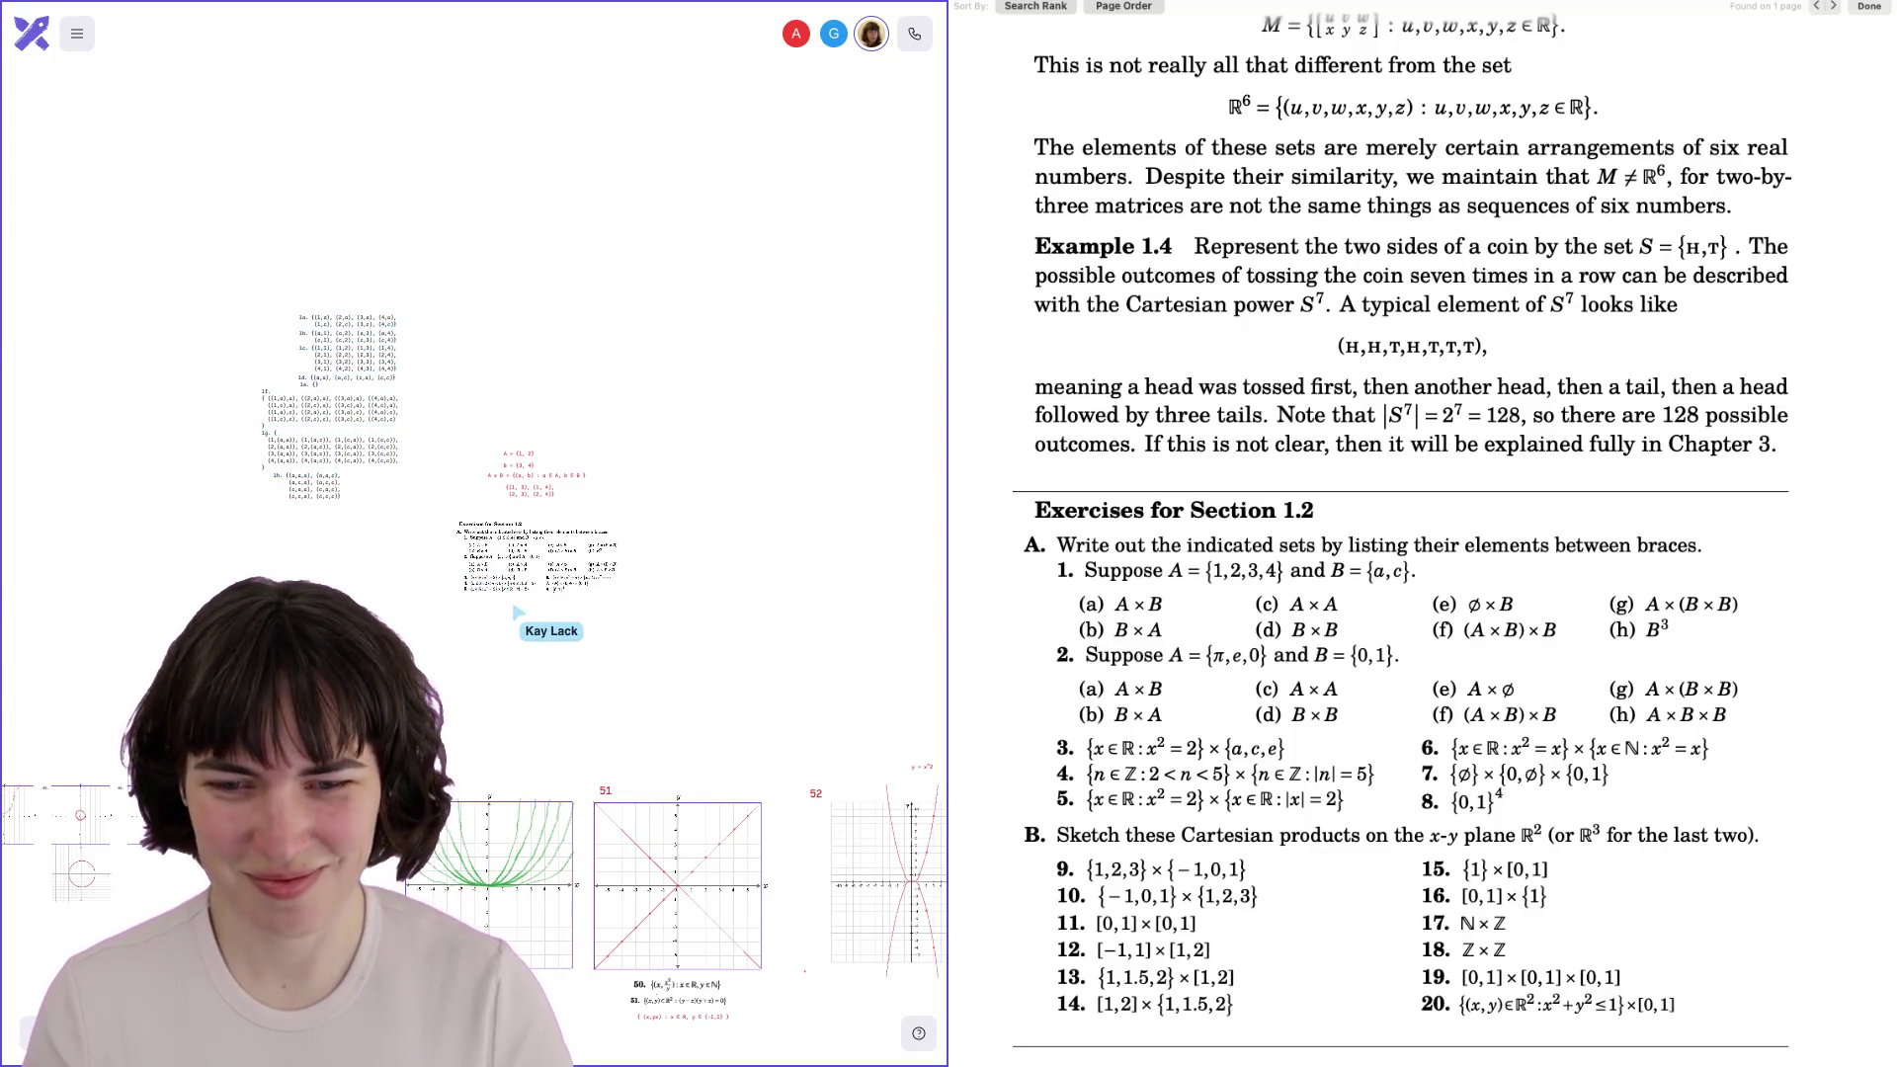
scroll(514, 591, up, 5)
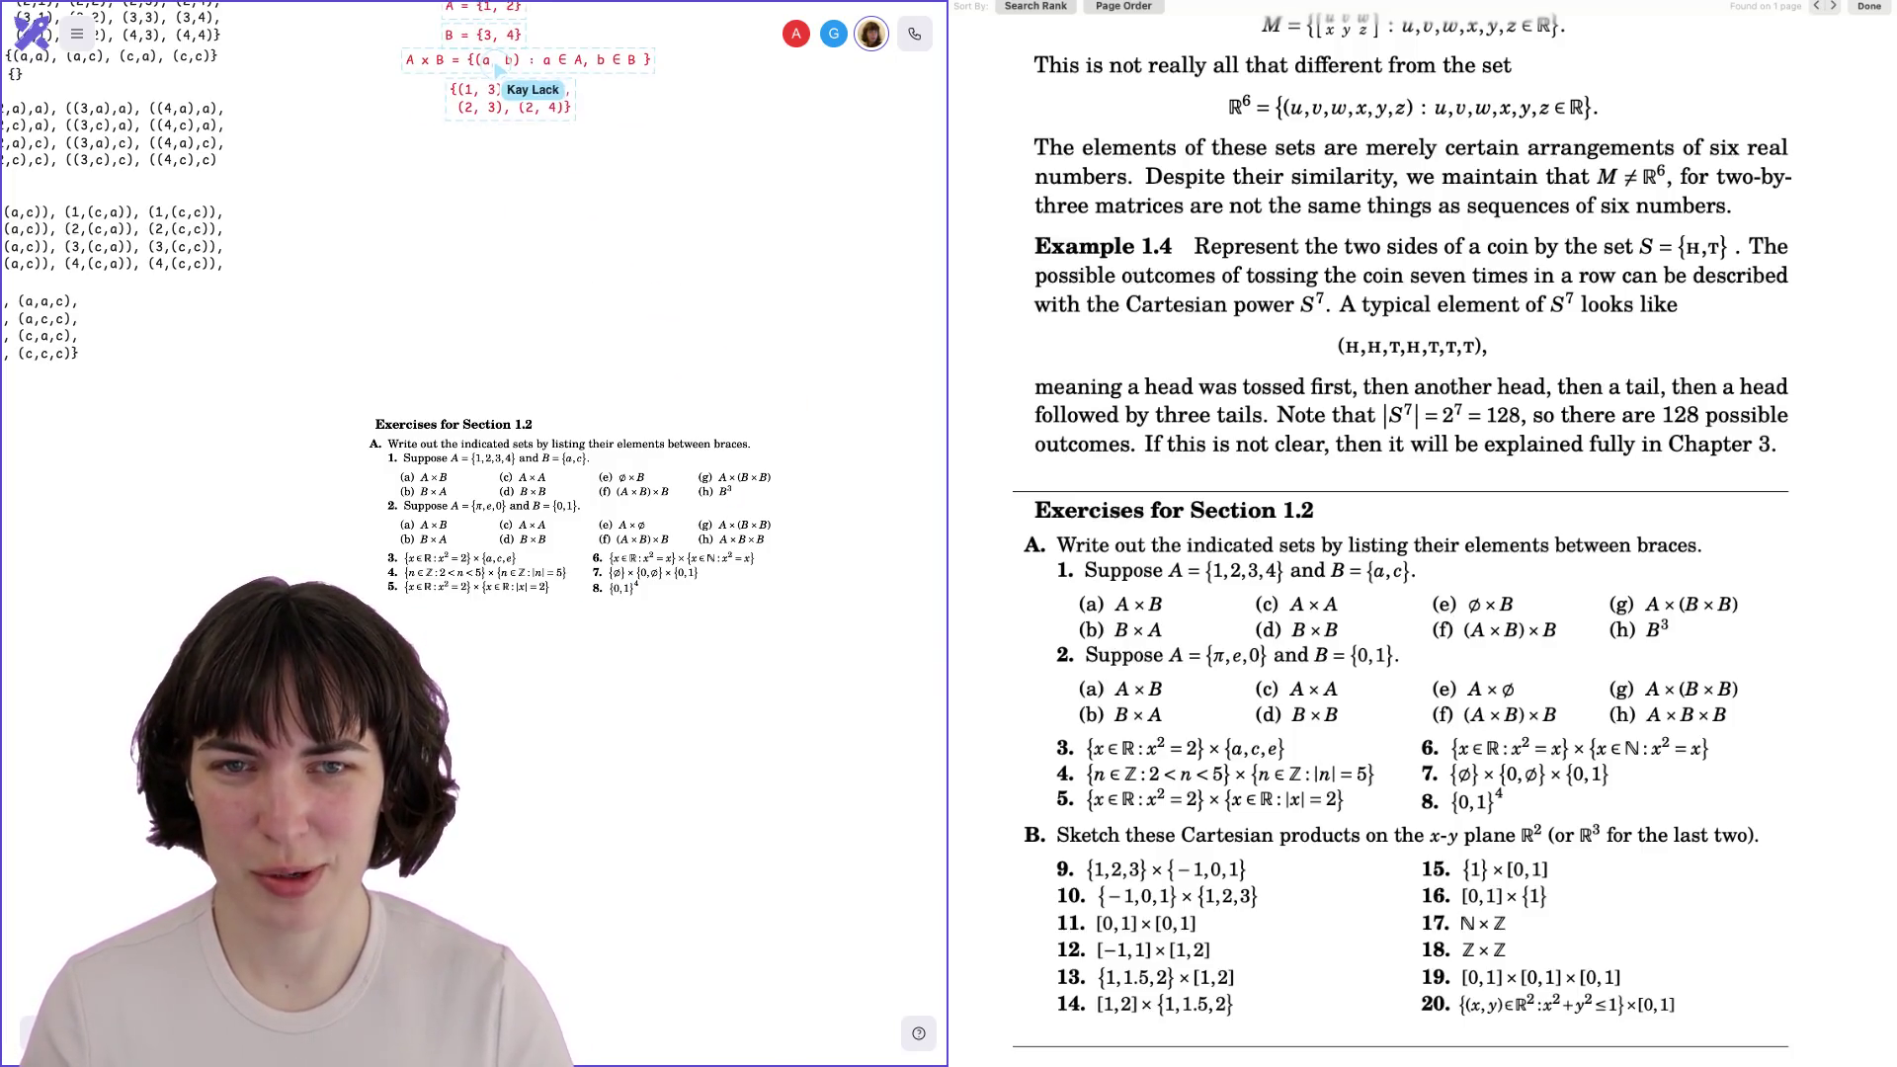
scroll(474, 534, down, 3)
scroll(586, 373, up, 3)
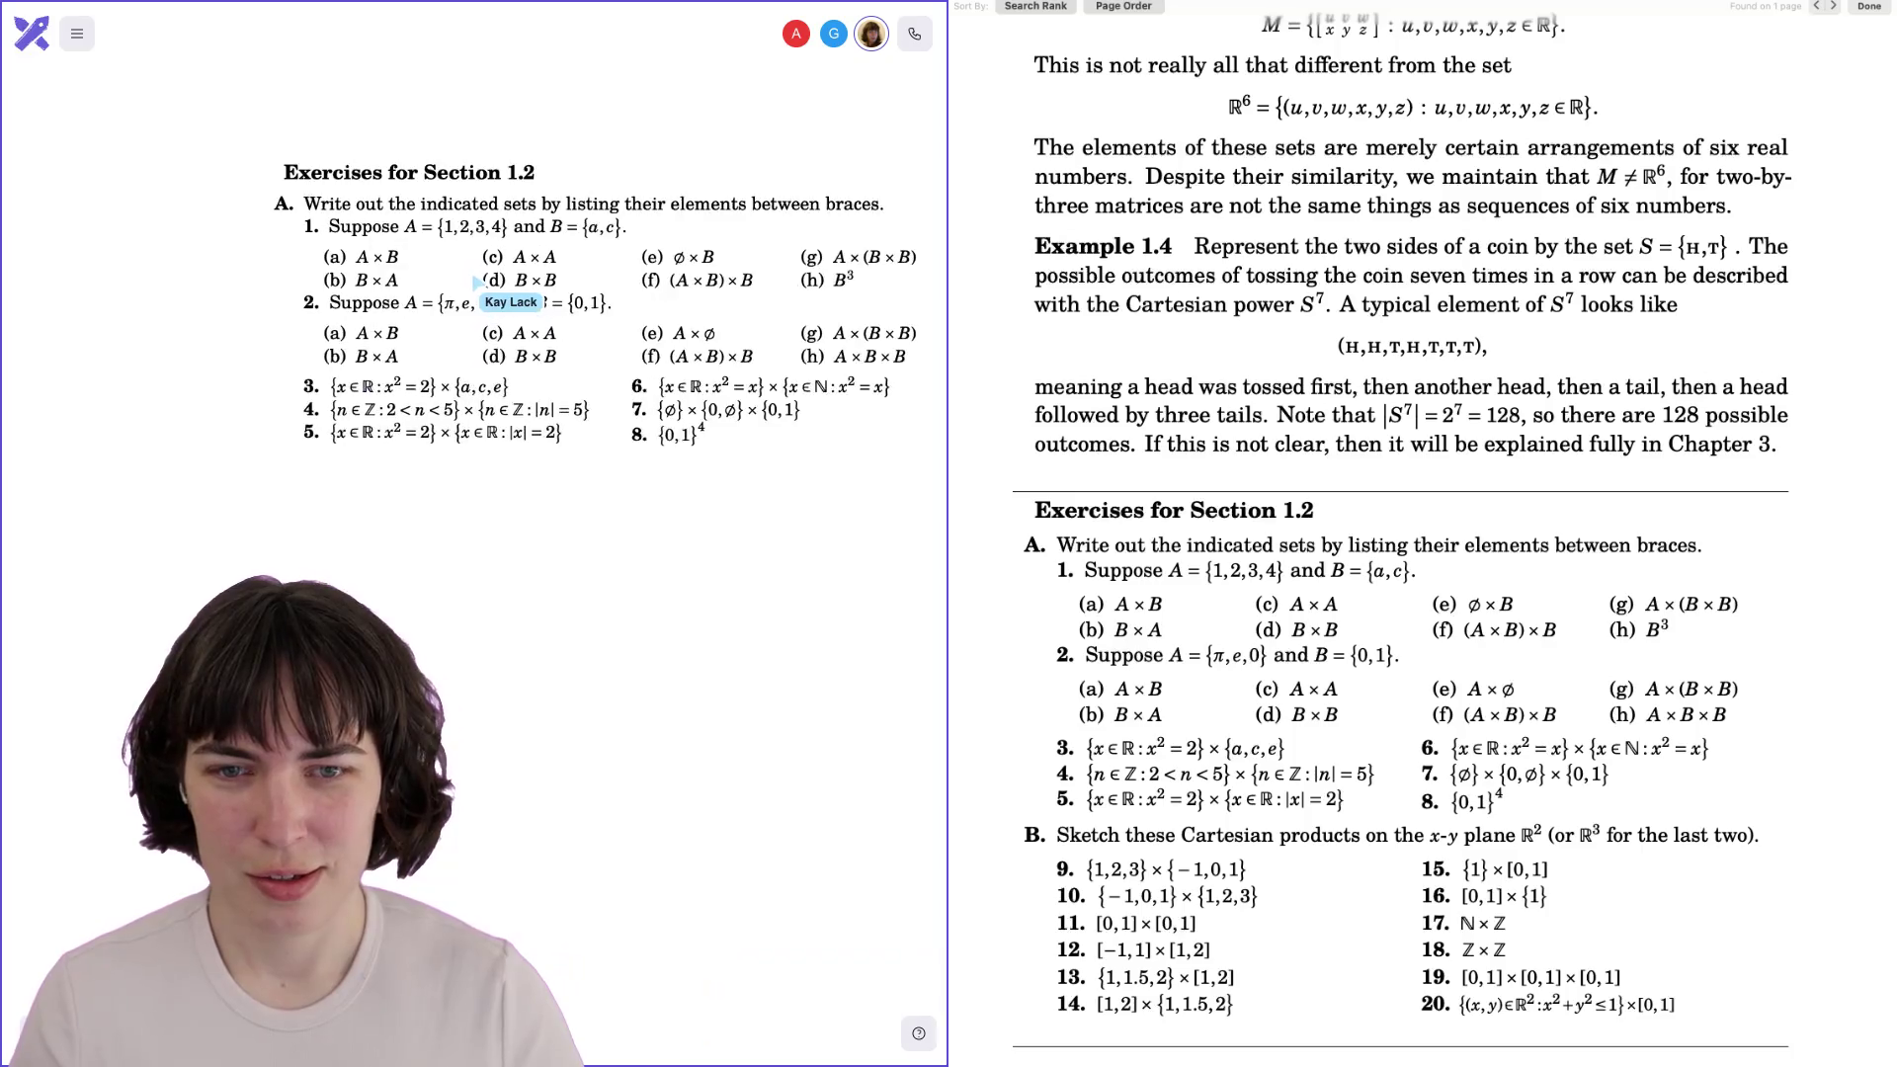
scroll(475, 375, down, 2)
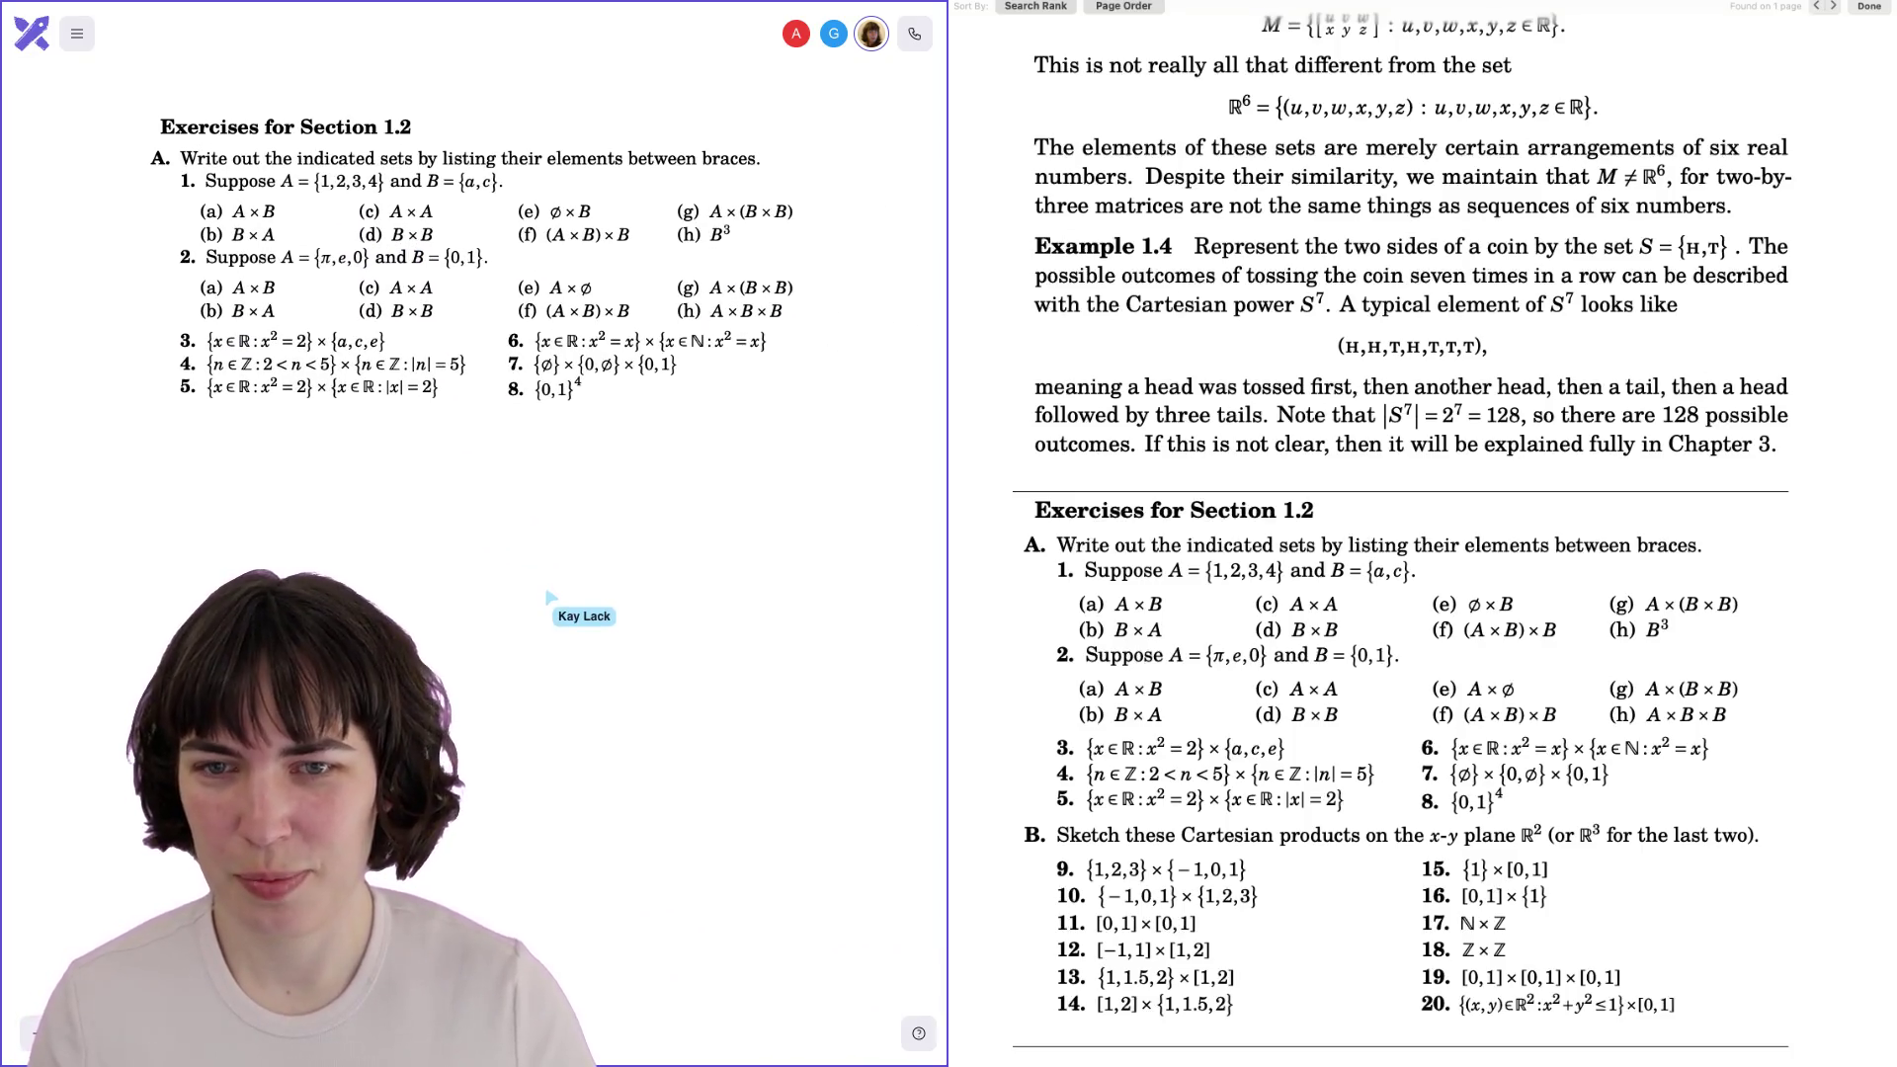
scroll(474, 375, up, 1)
scroll(474, 287, down, 1)
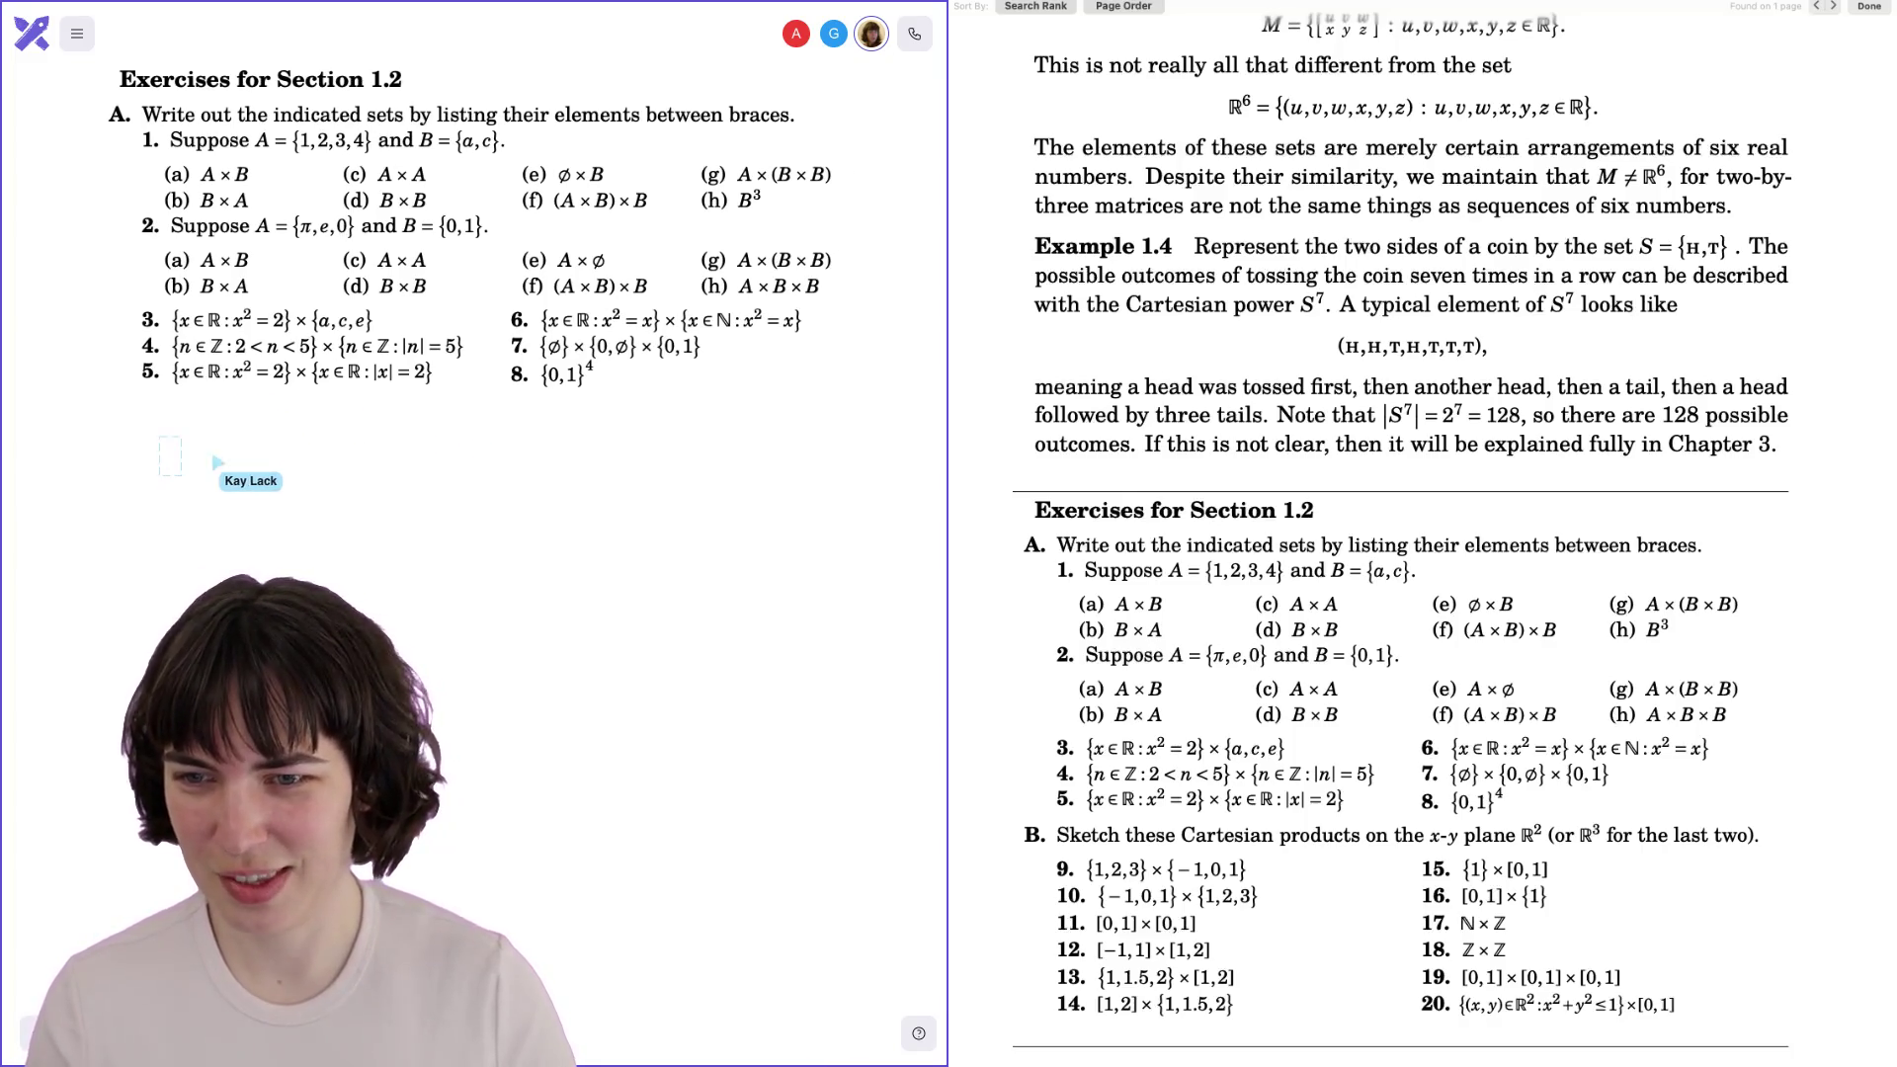
Relabel the text as '2a. {(' to open the set of pairs.
text(2.)
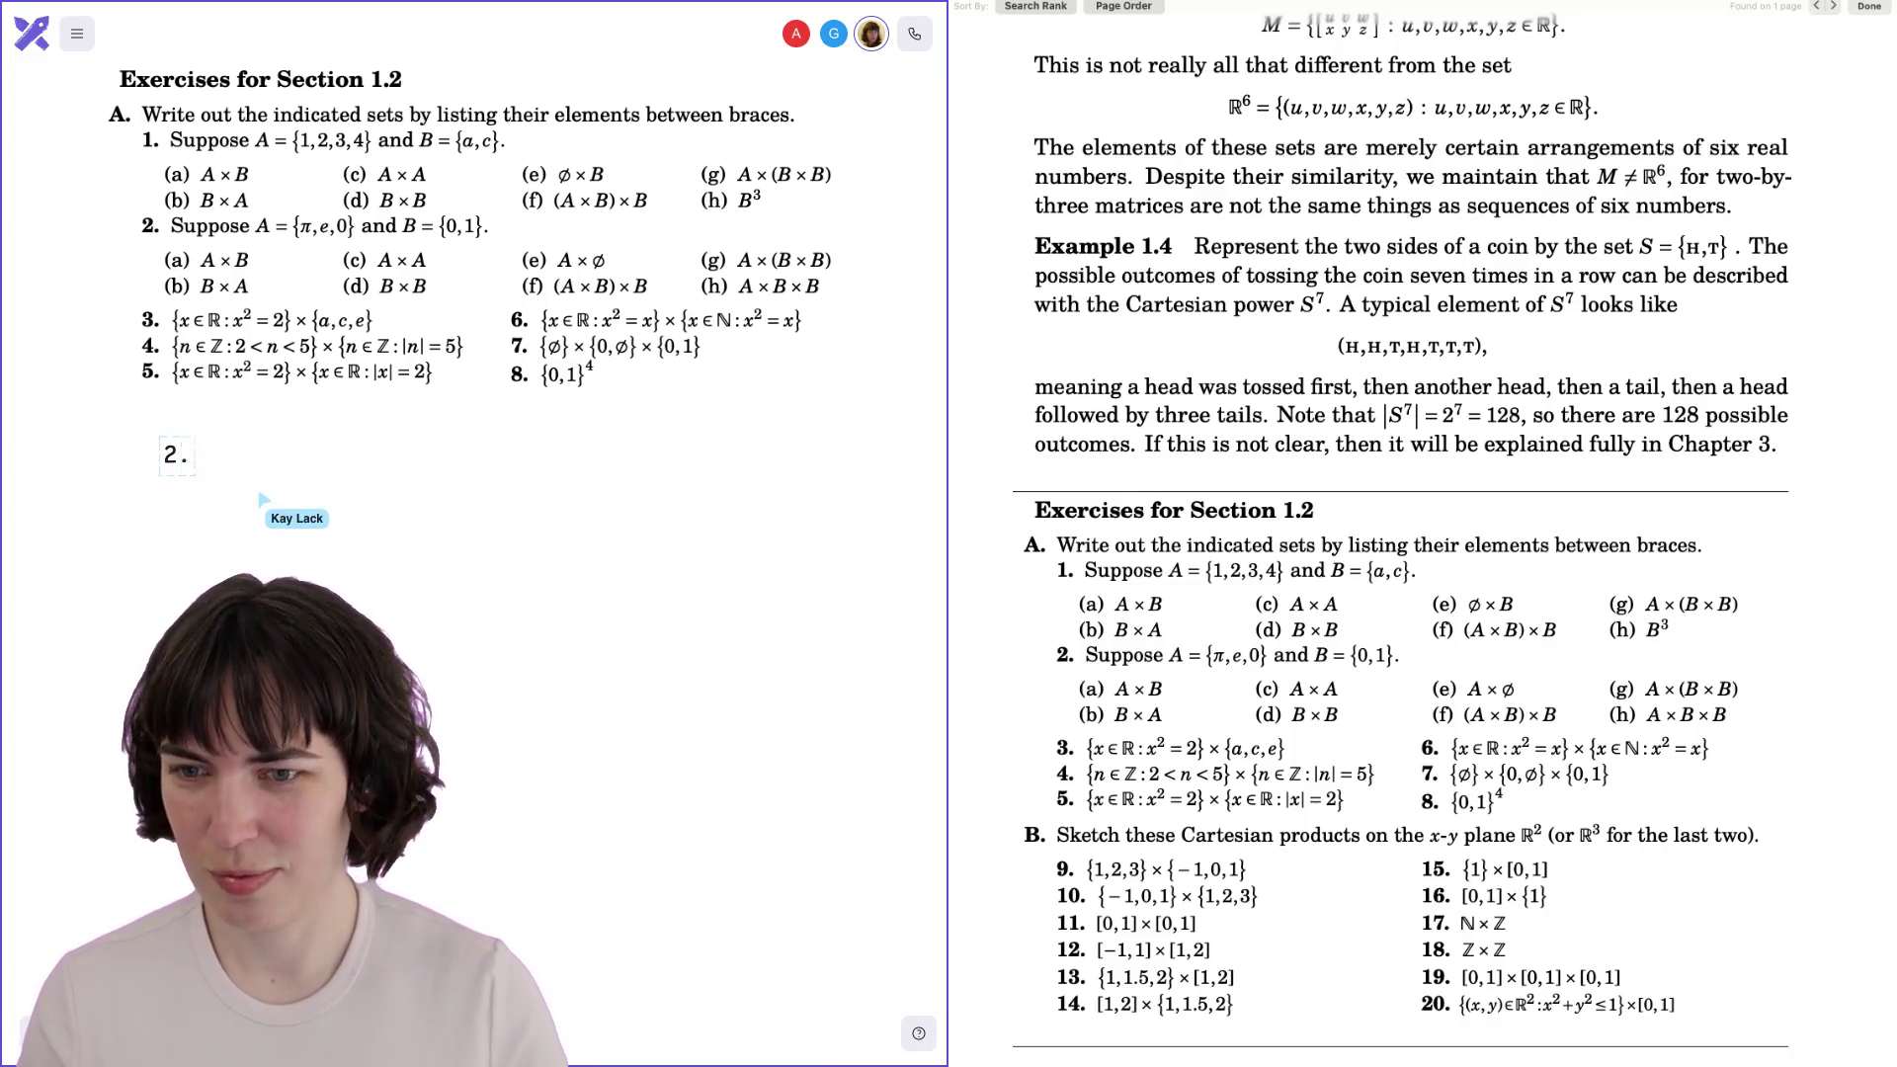
scroll(494, 297, left, 3)
key(BackSpace)
text(a)
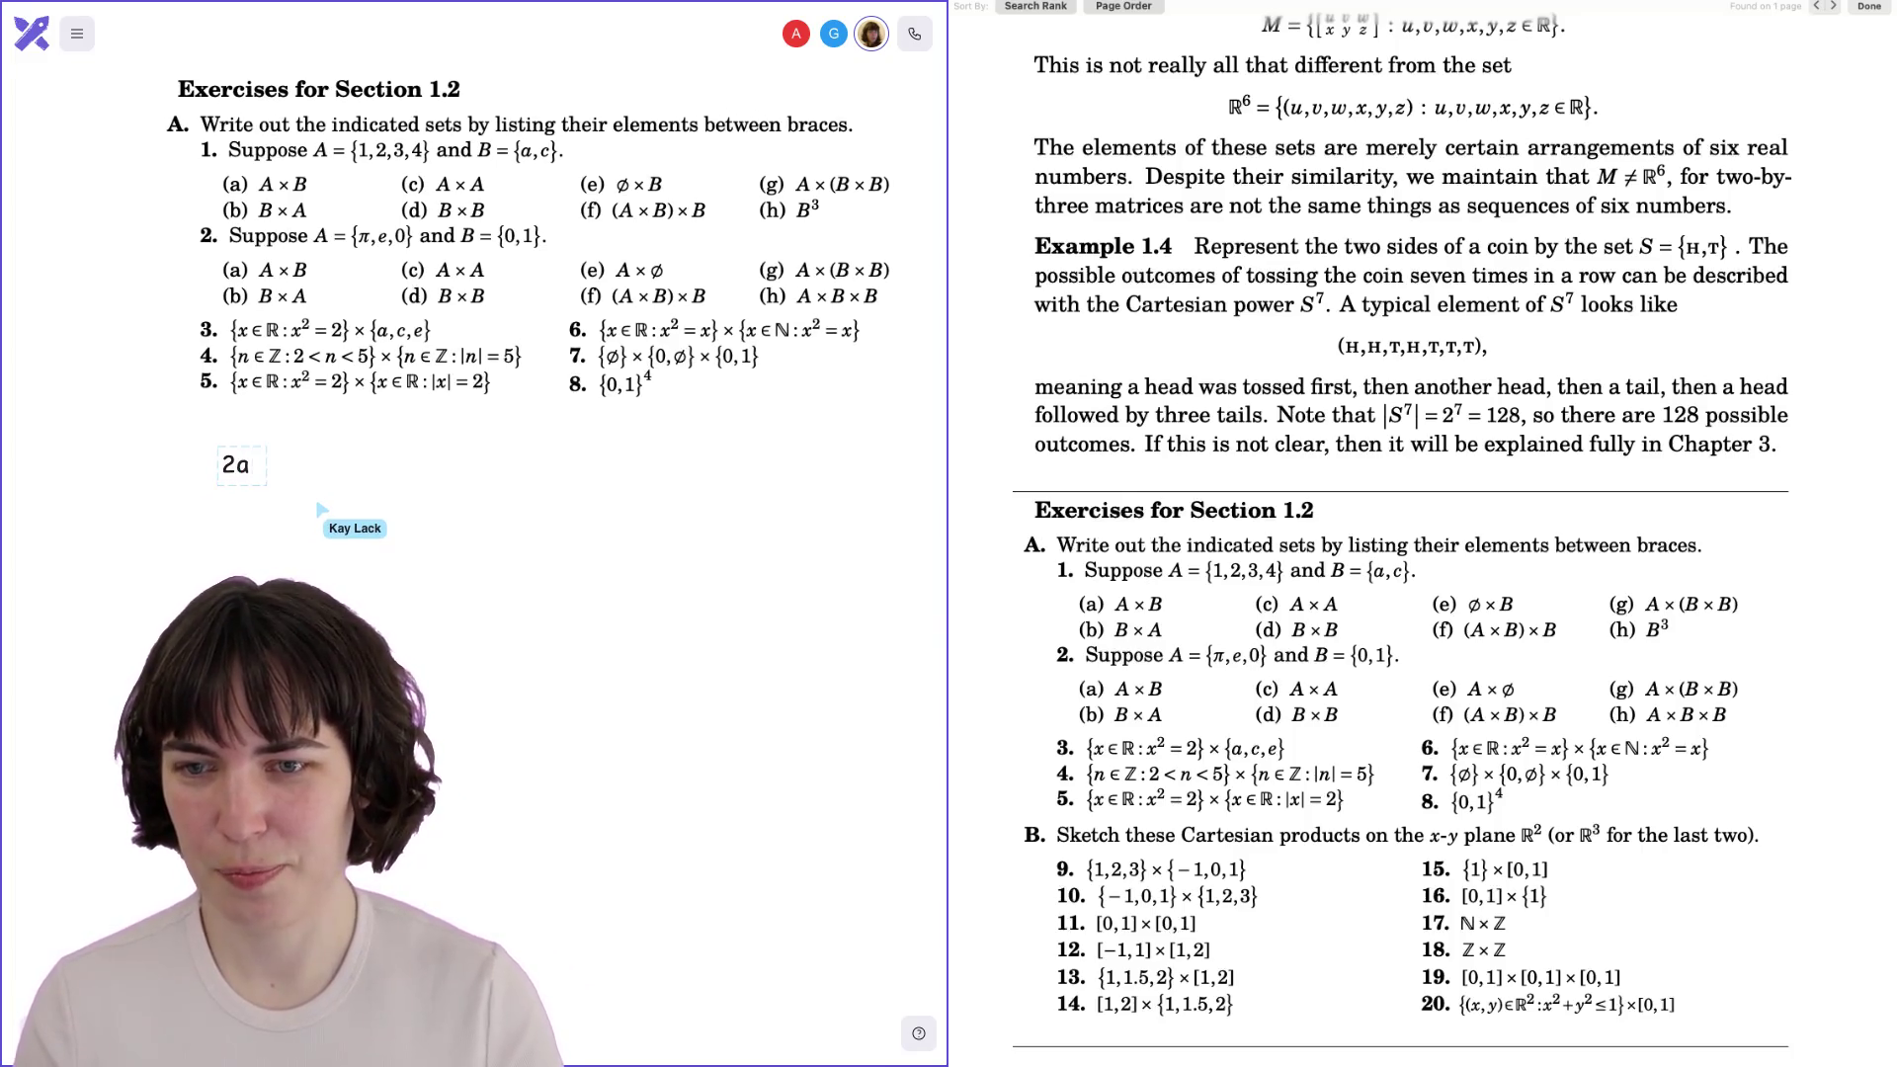
text(. ()
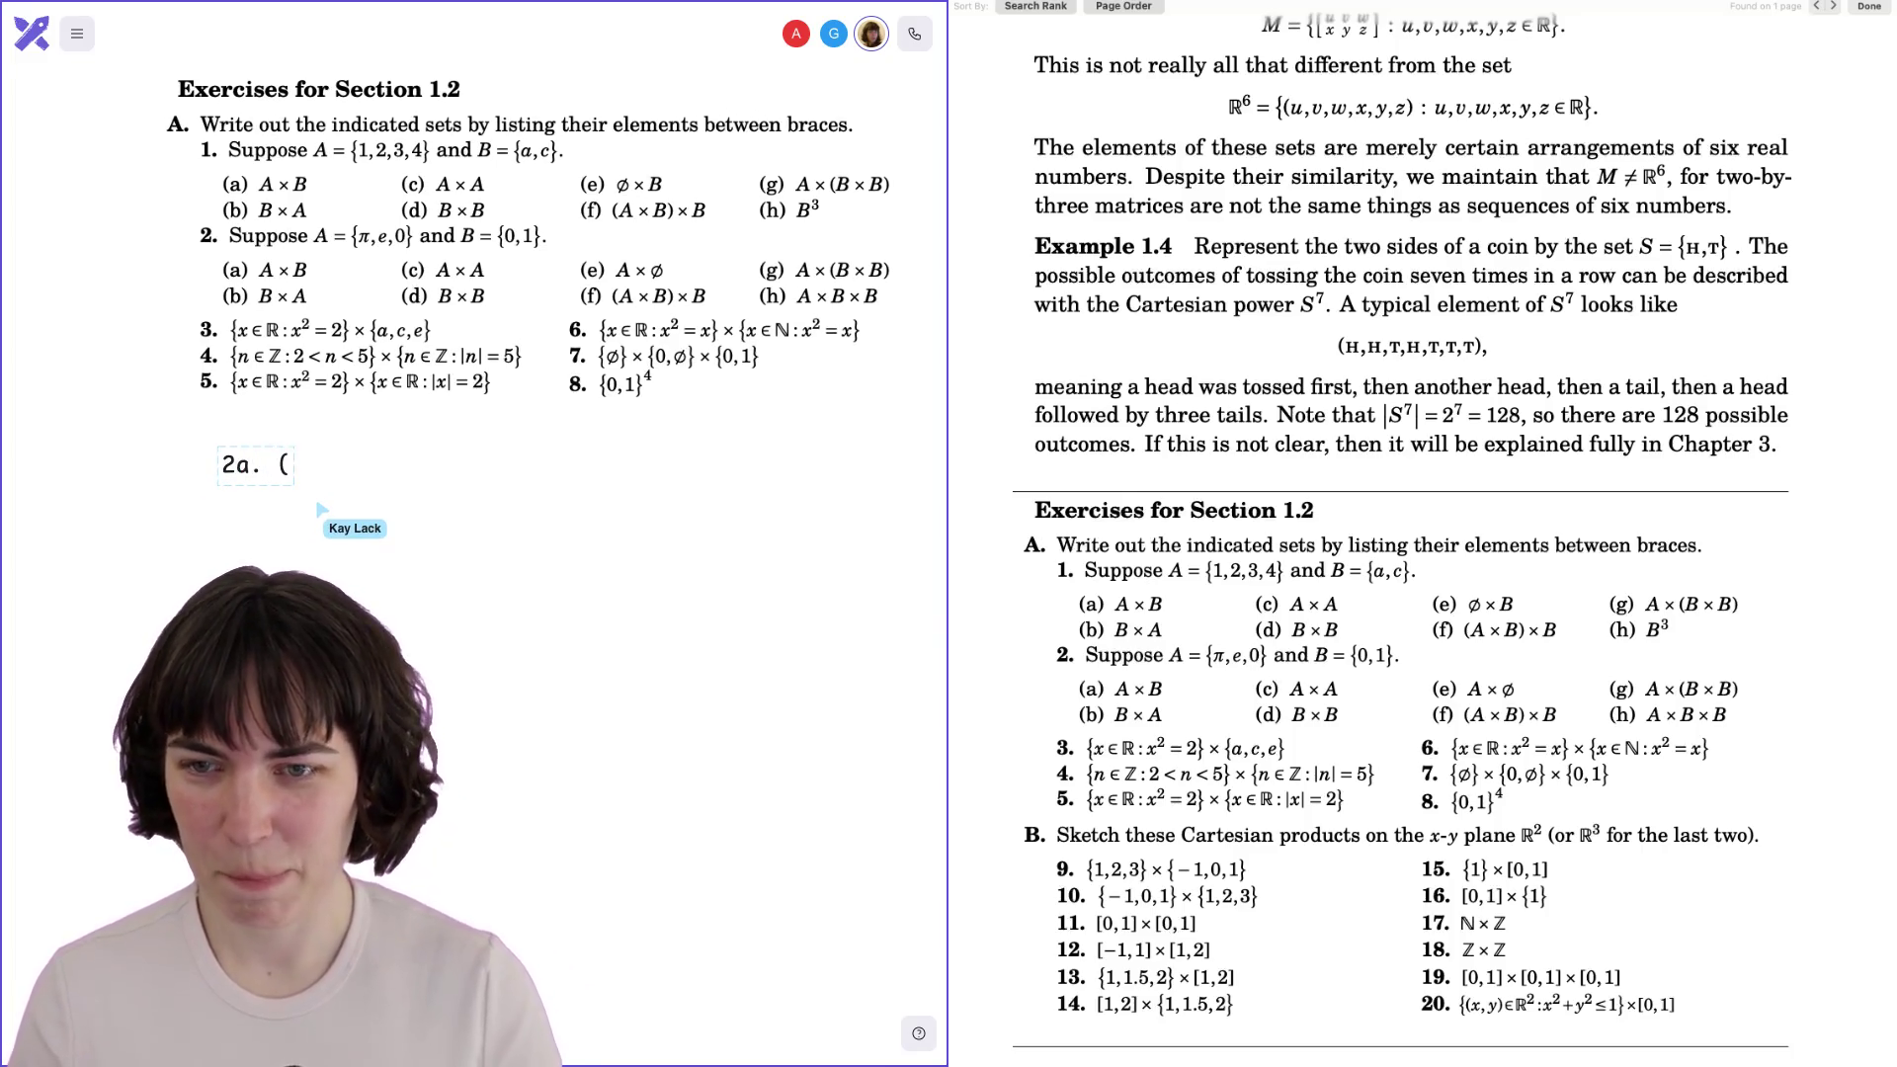
key(BackSpace)
text({)
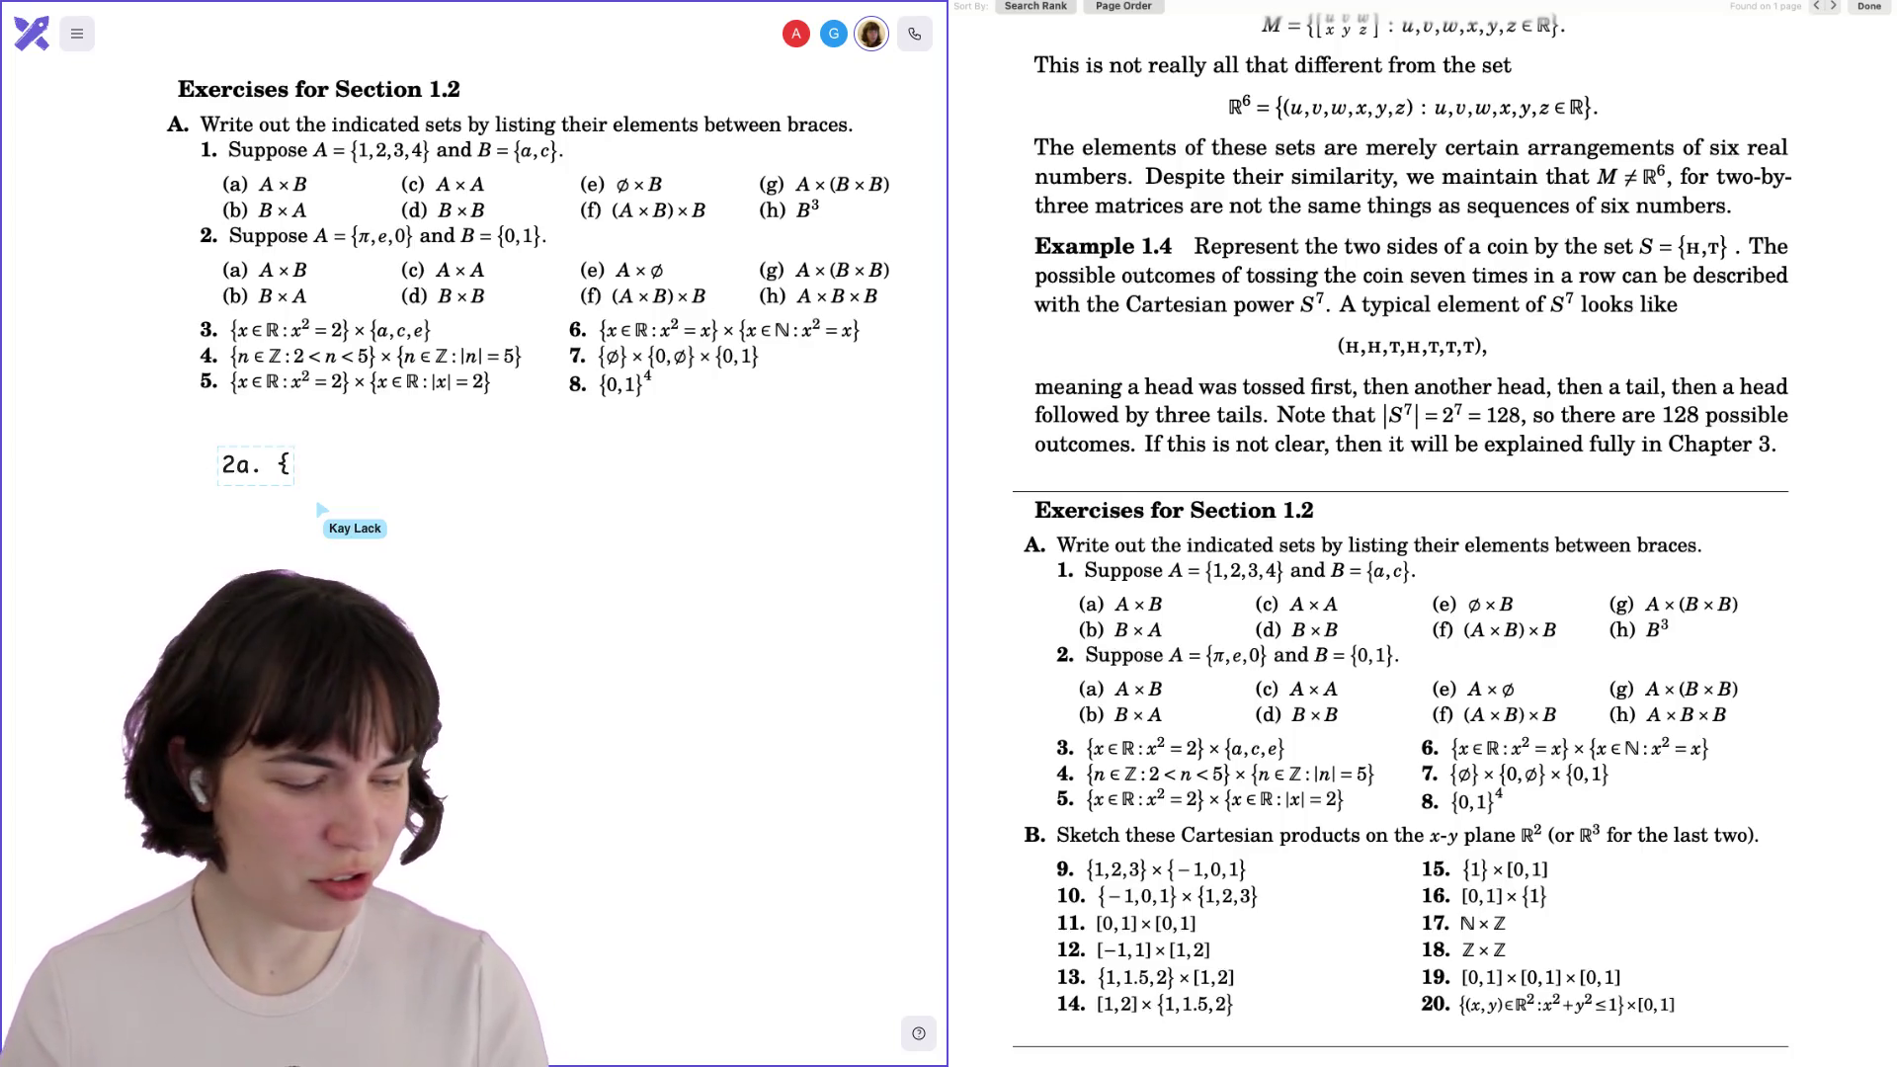
text(()
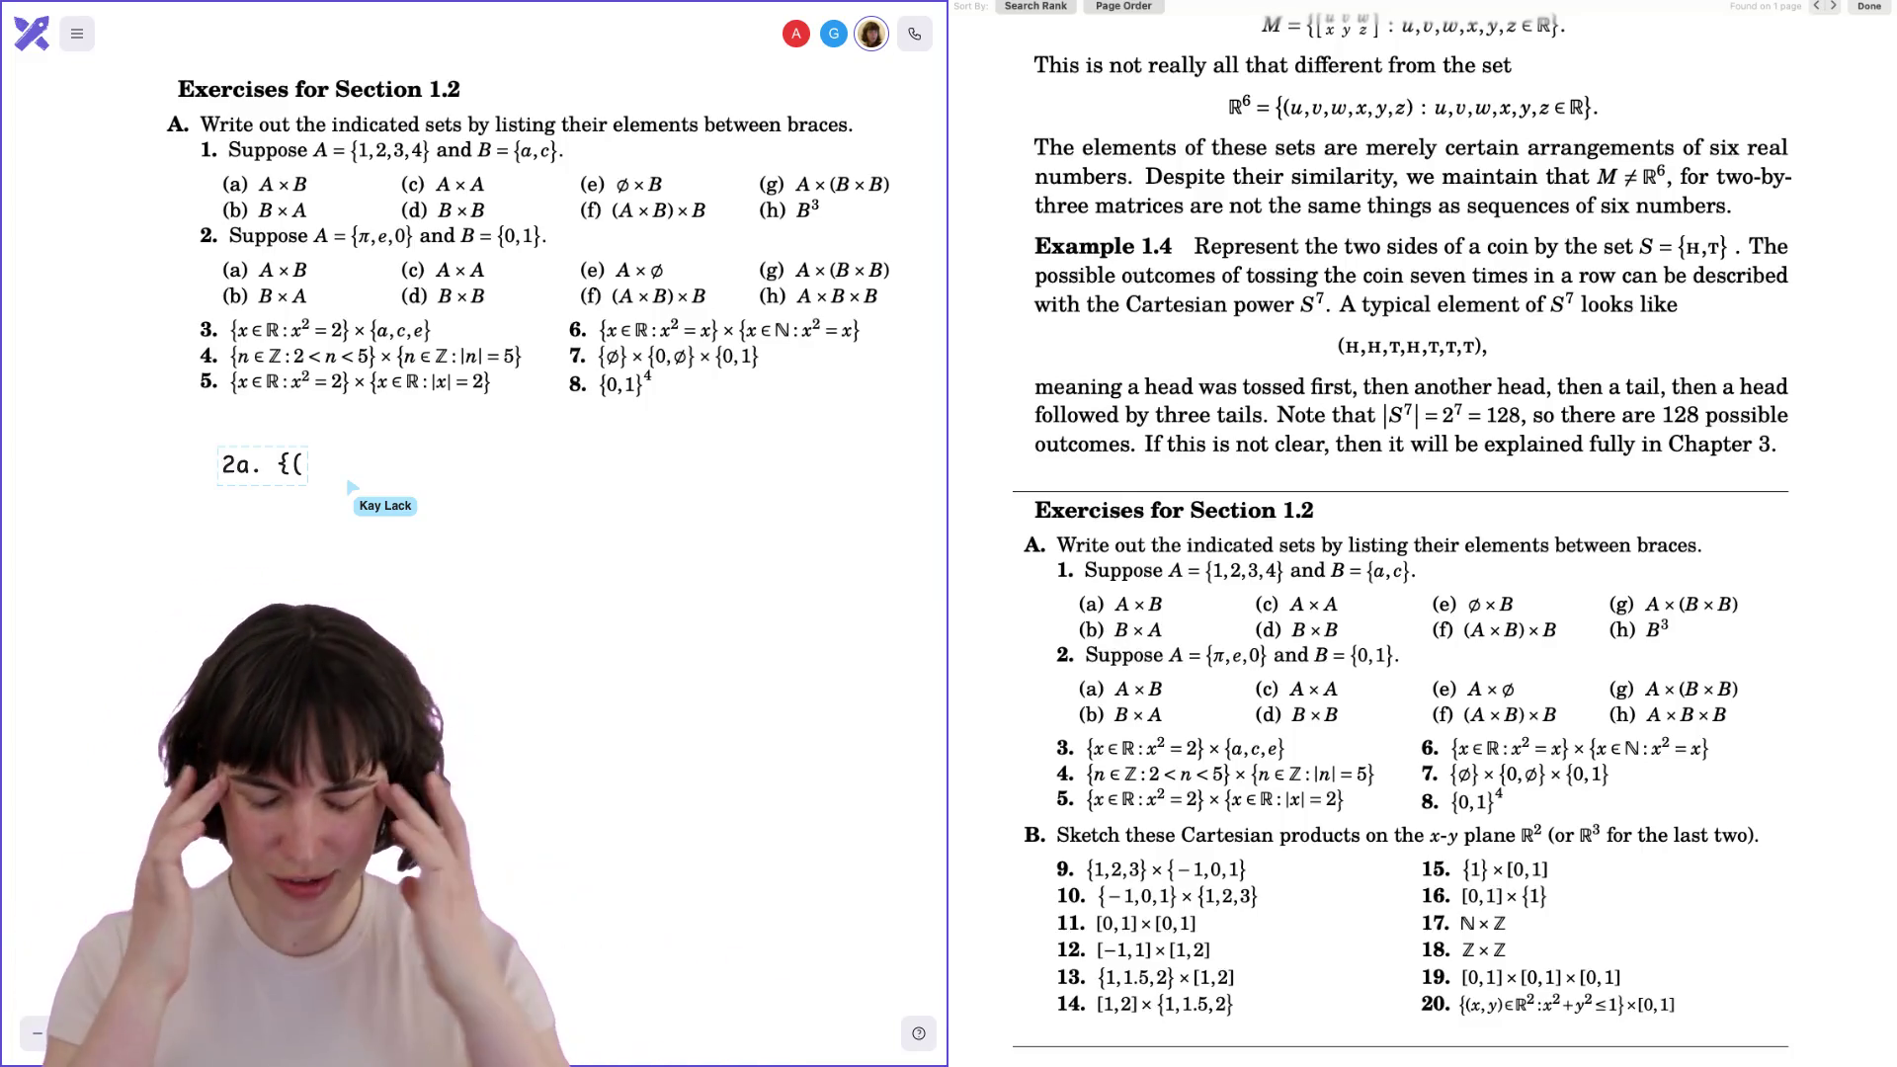
Insert the π character and continue the pair with ',e'.
text(pi.chat)
key(BackSpace)
text(r)
key(BackSpace)
key(BackSpace)
text(r)
key(BackSpace)
key(BackSpace)
key(BackSpace)
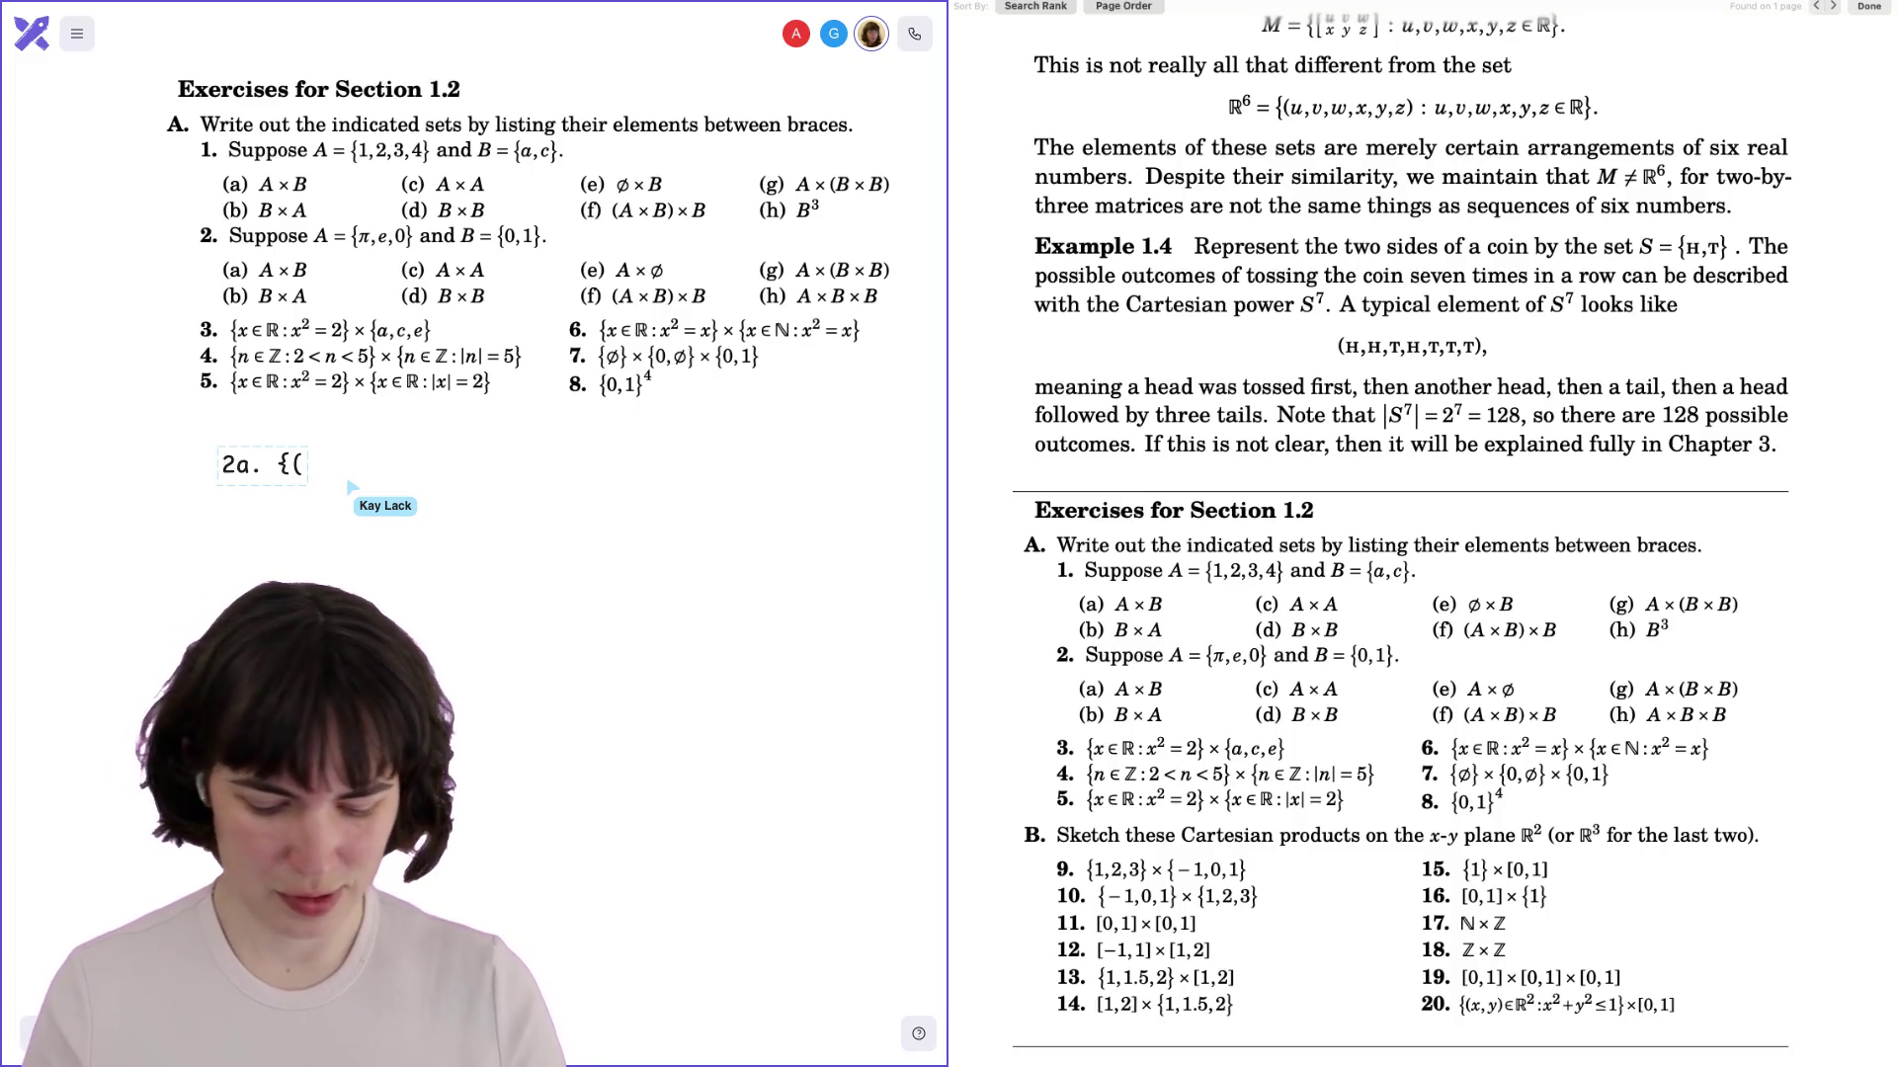
text(π)
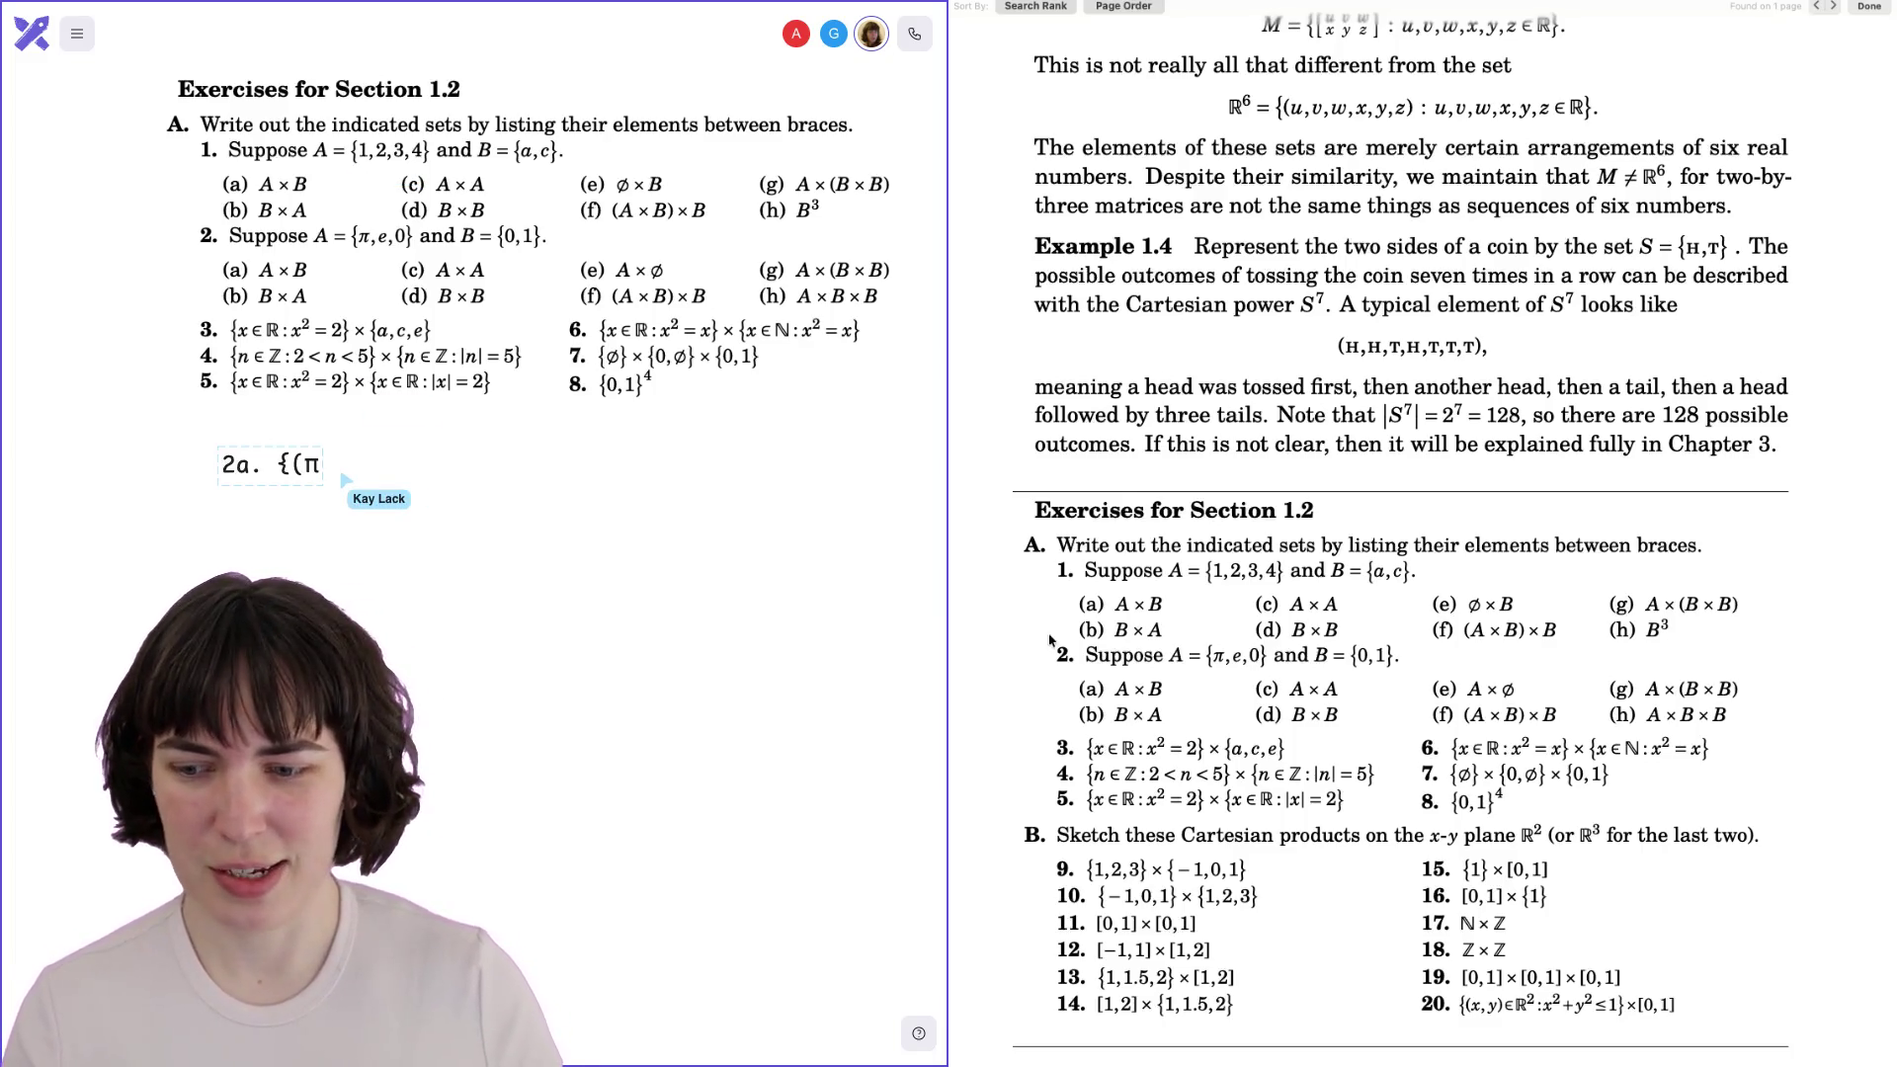
click(342, 478)
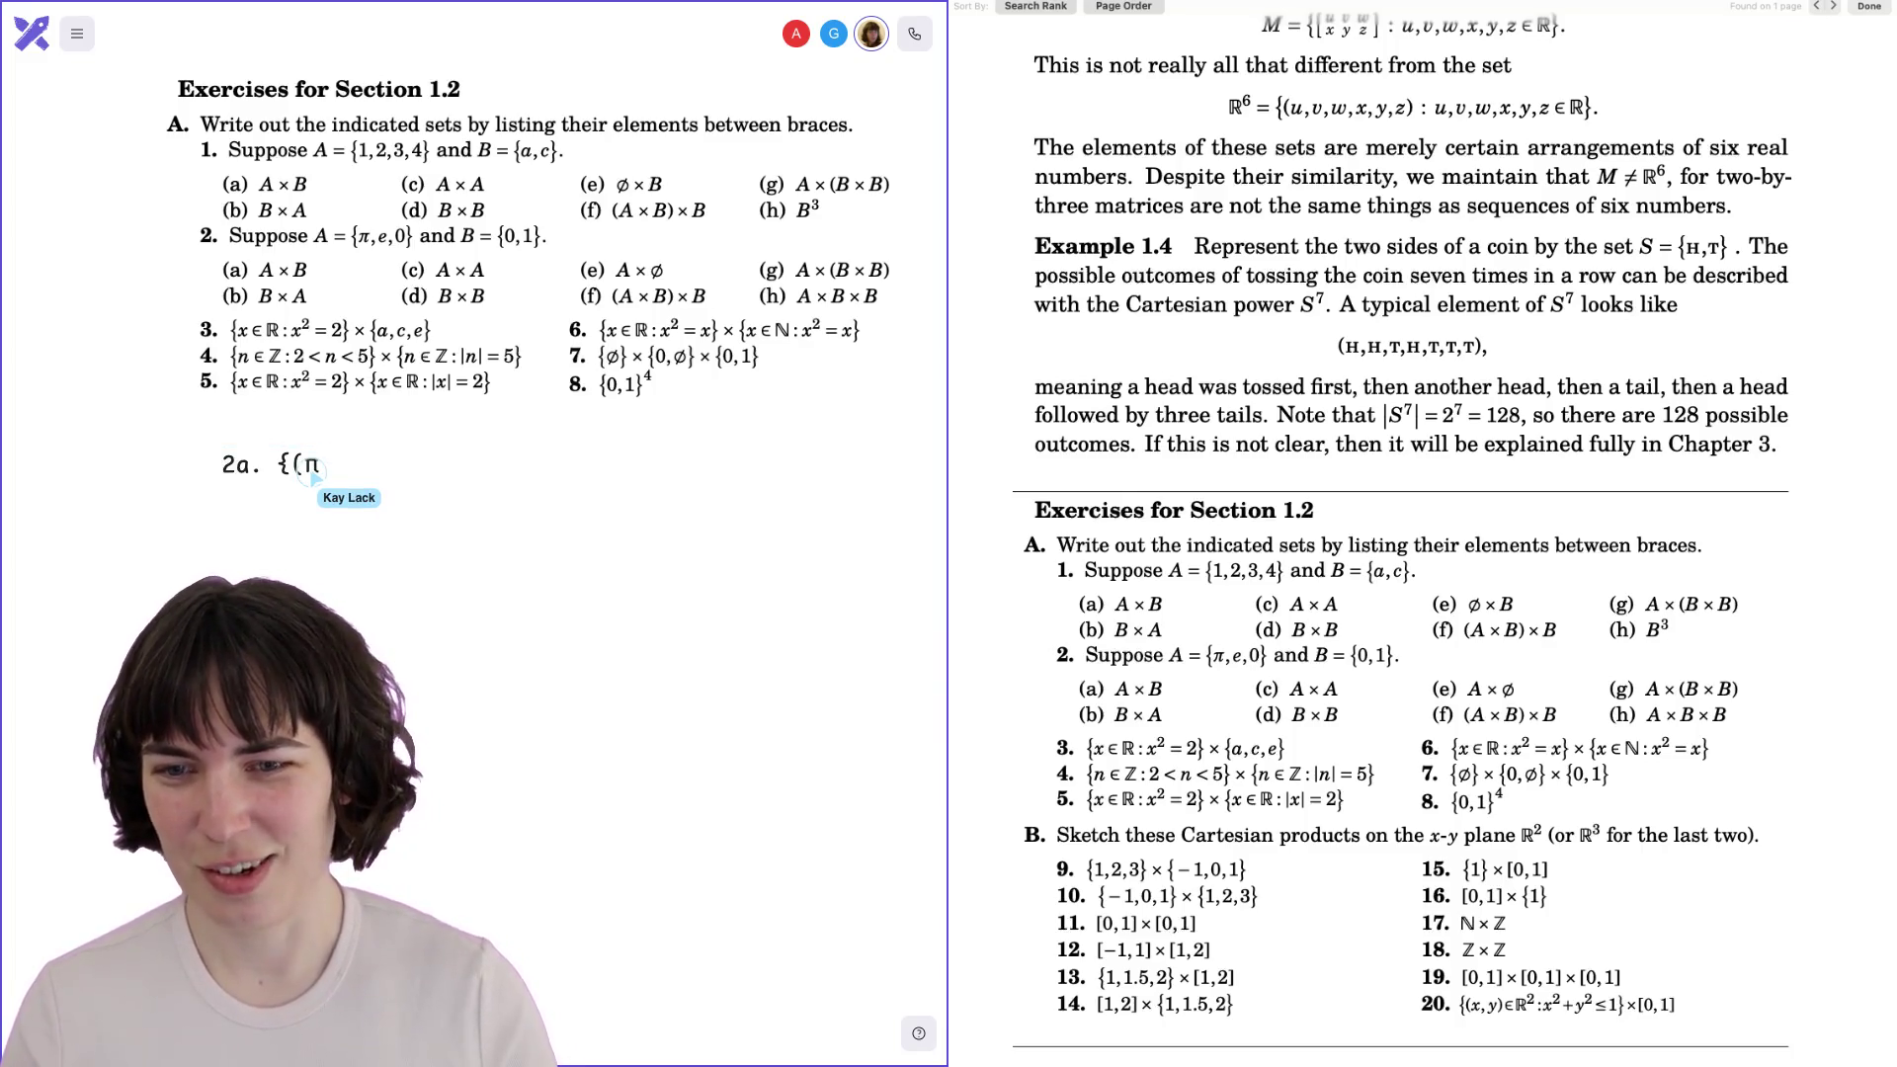
text(,e)
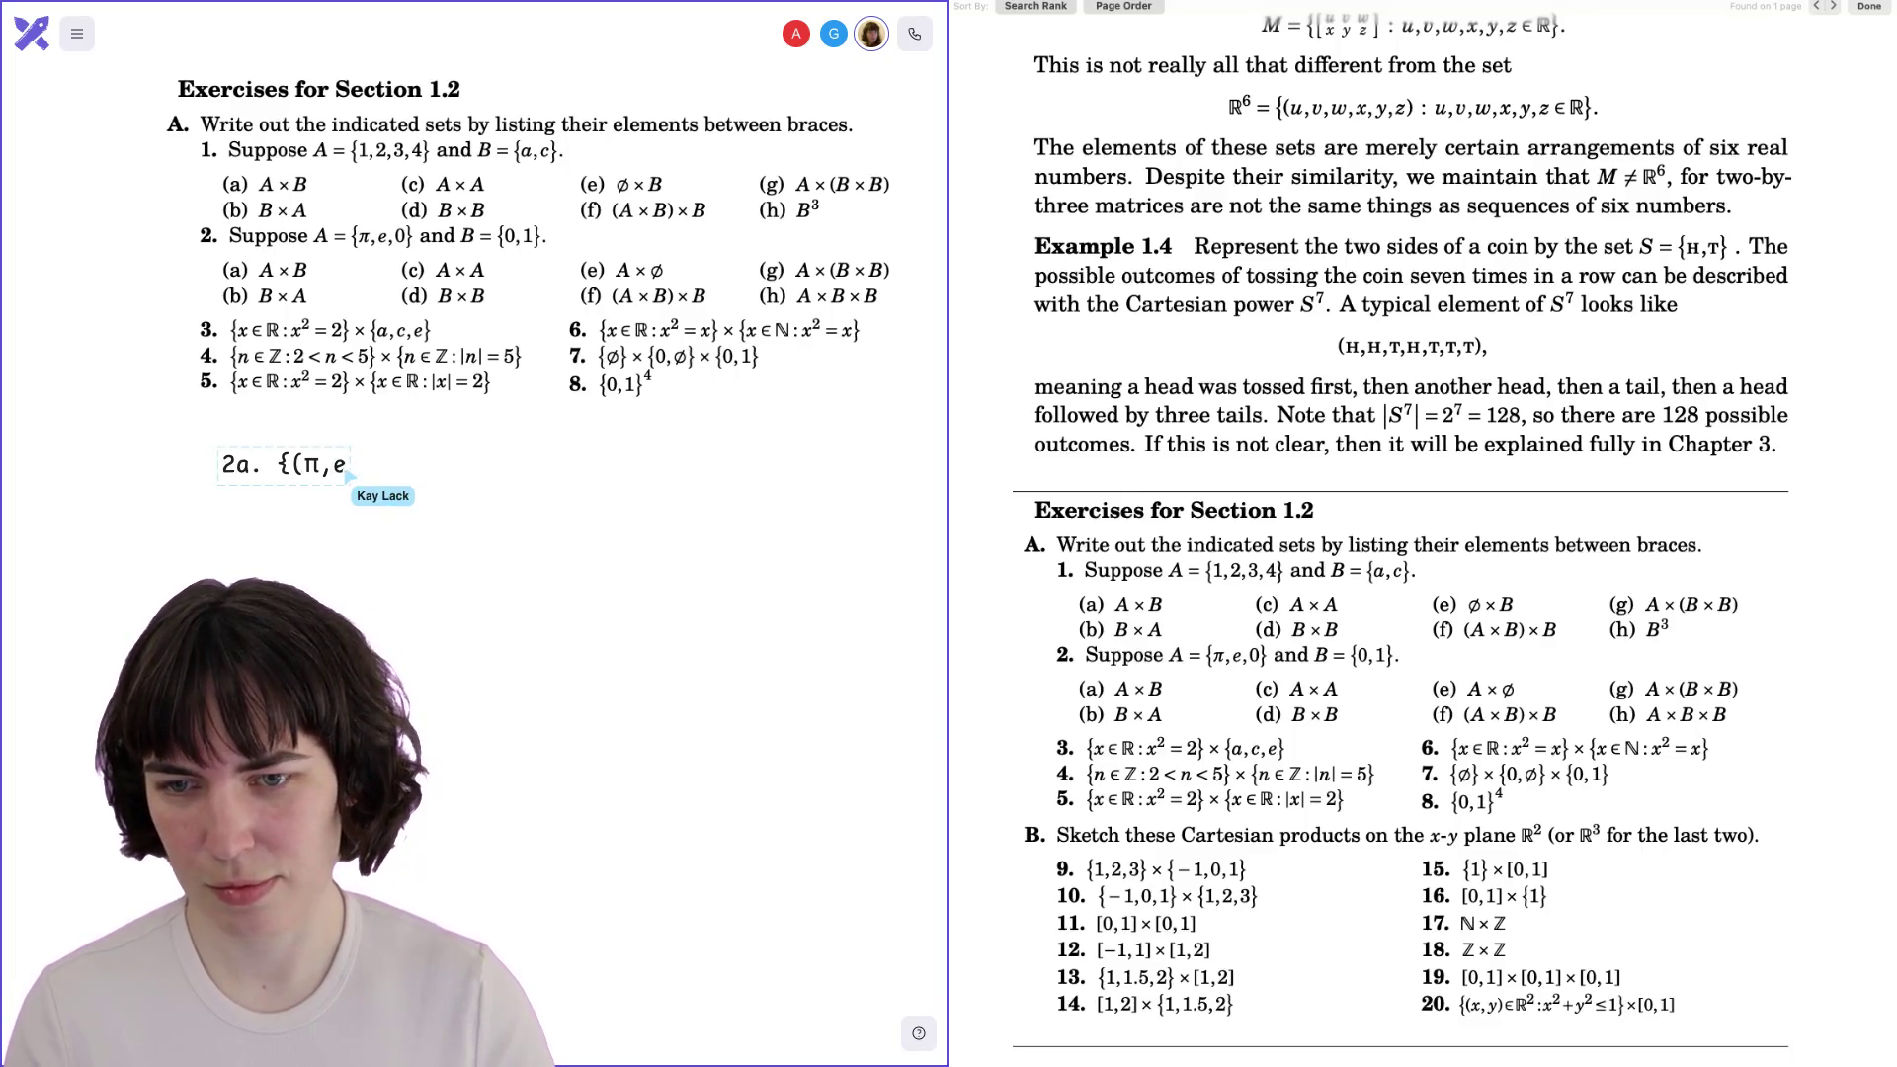
text(,chr)
key(BackSpace)
key(BackSpace)
key(BackSpace)
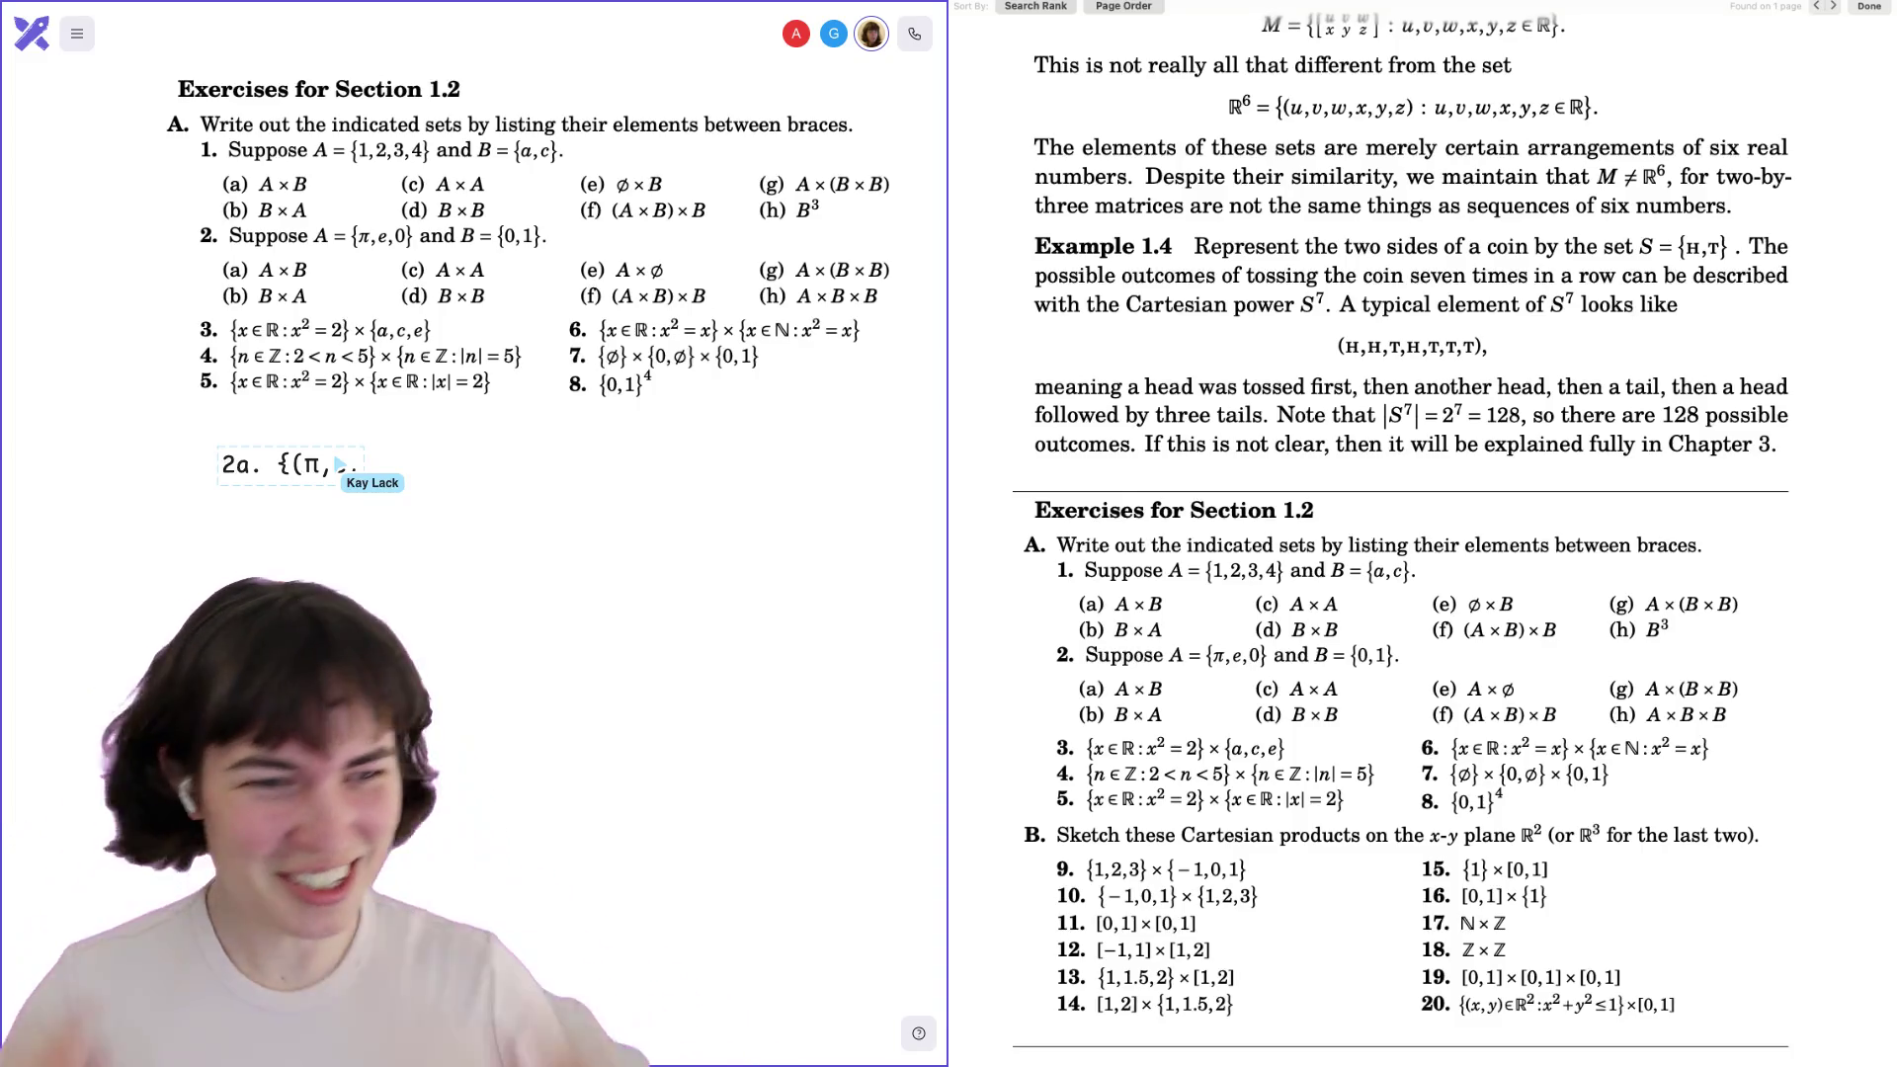
Delete the stray trailing characters so answer 2a's first pair reads (π,0).
text(0))
key(BackSpace)
key(BackSpace)
key(BackSpace)
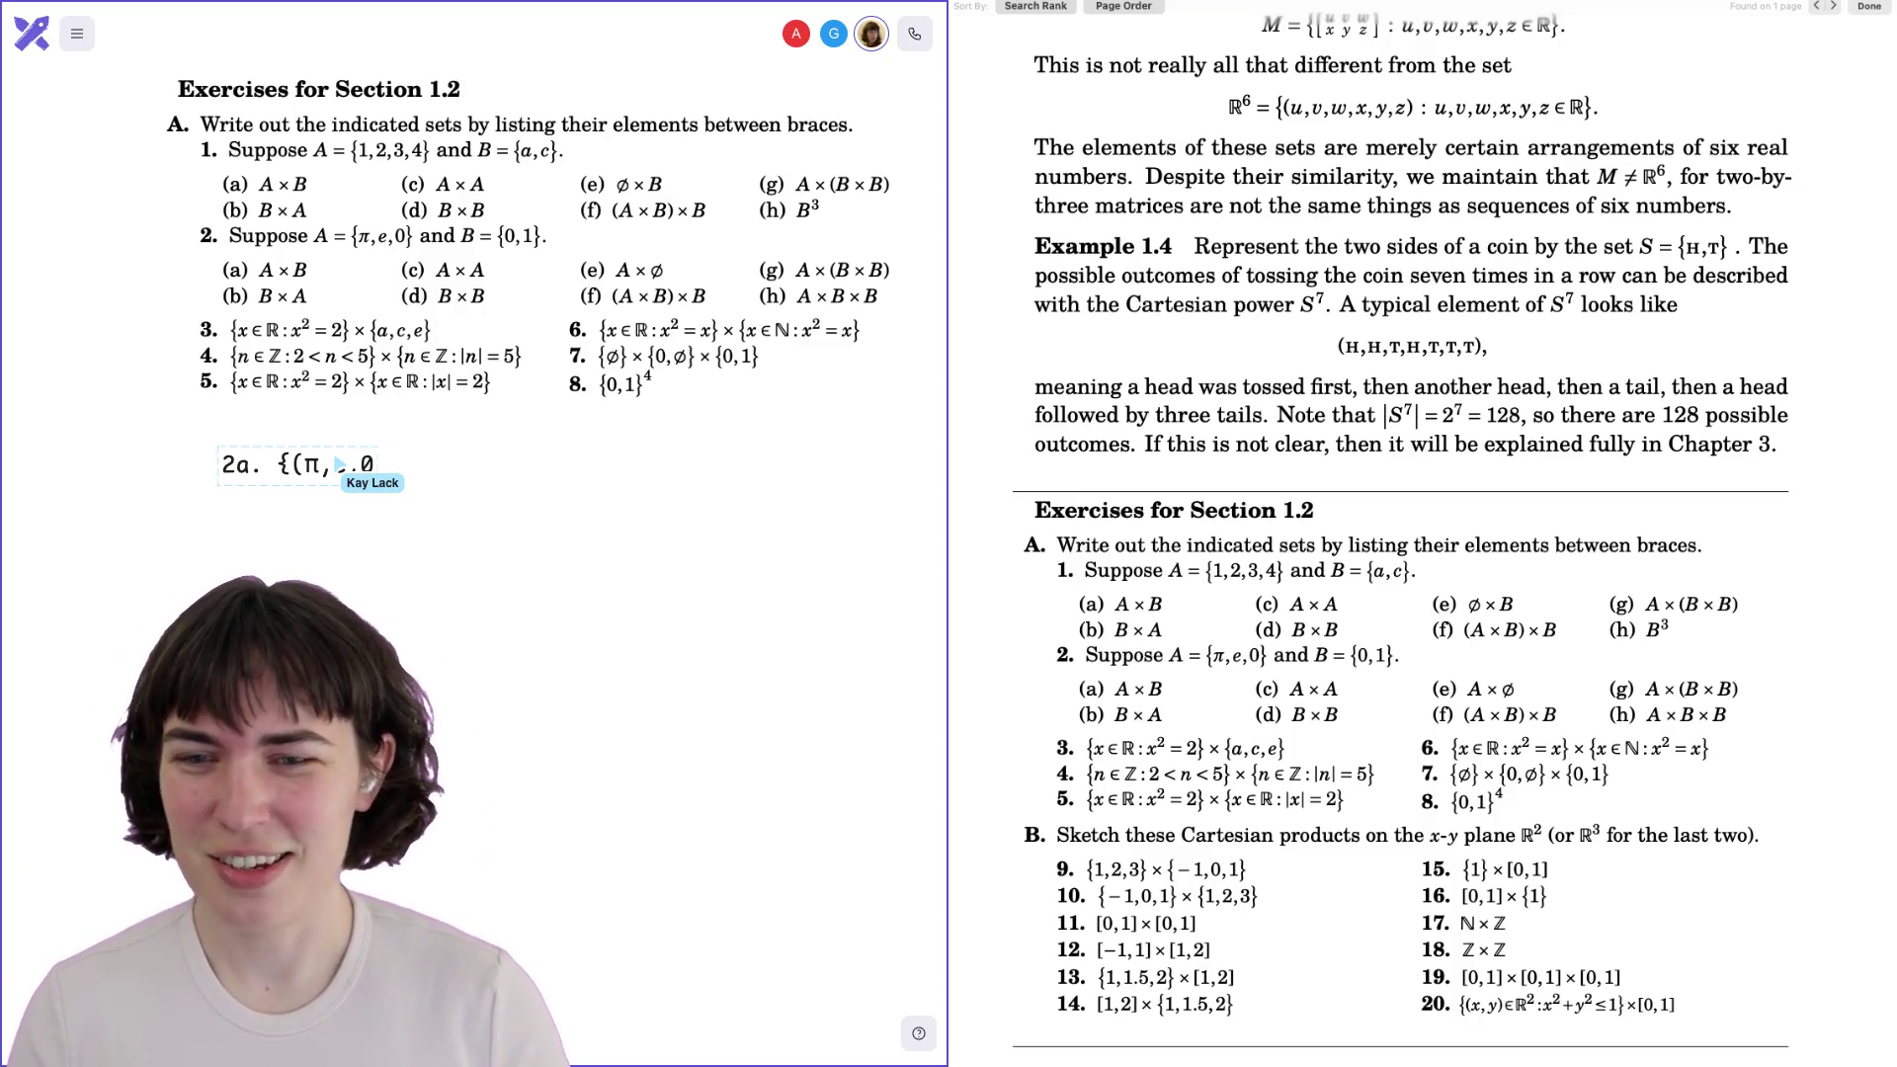
click(353, 316)
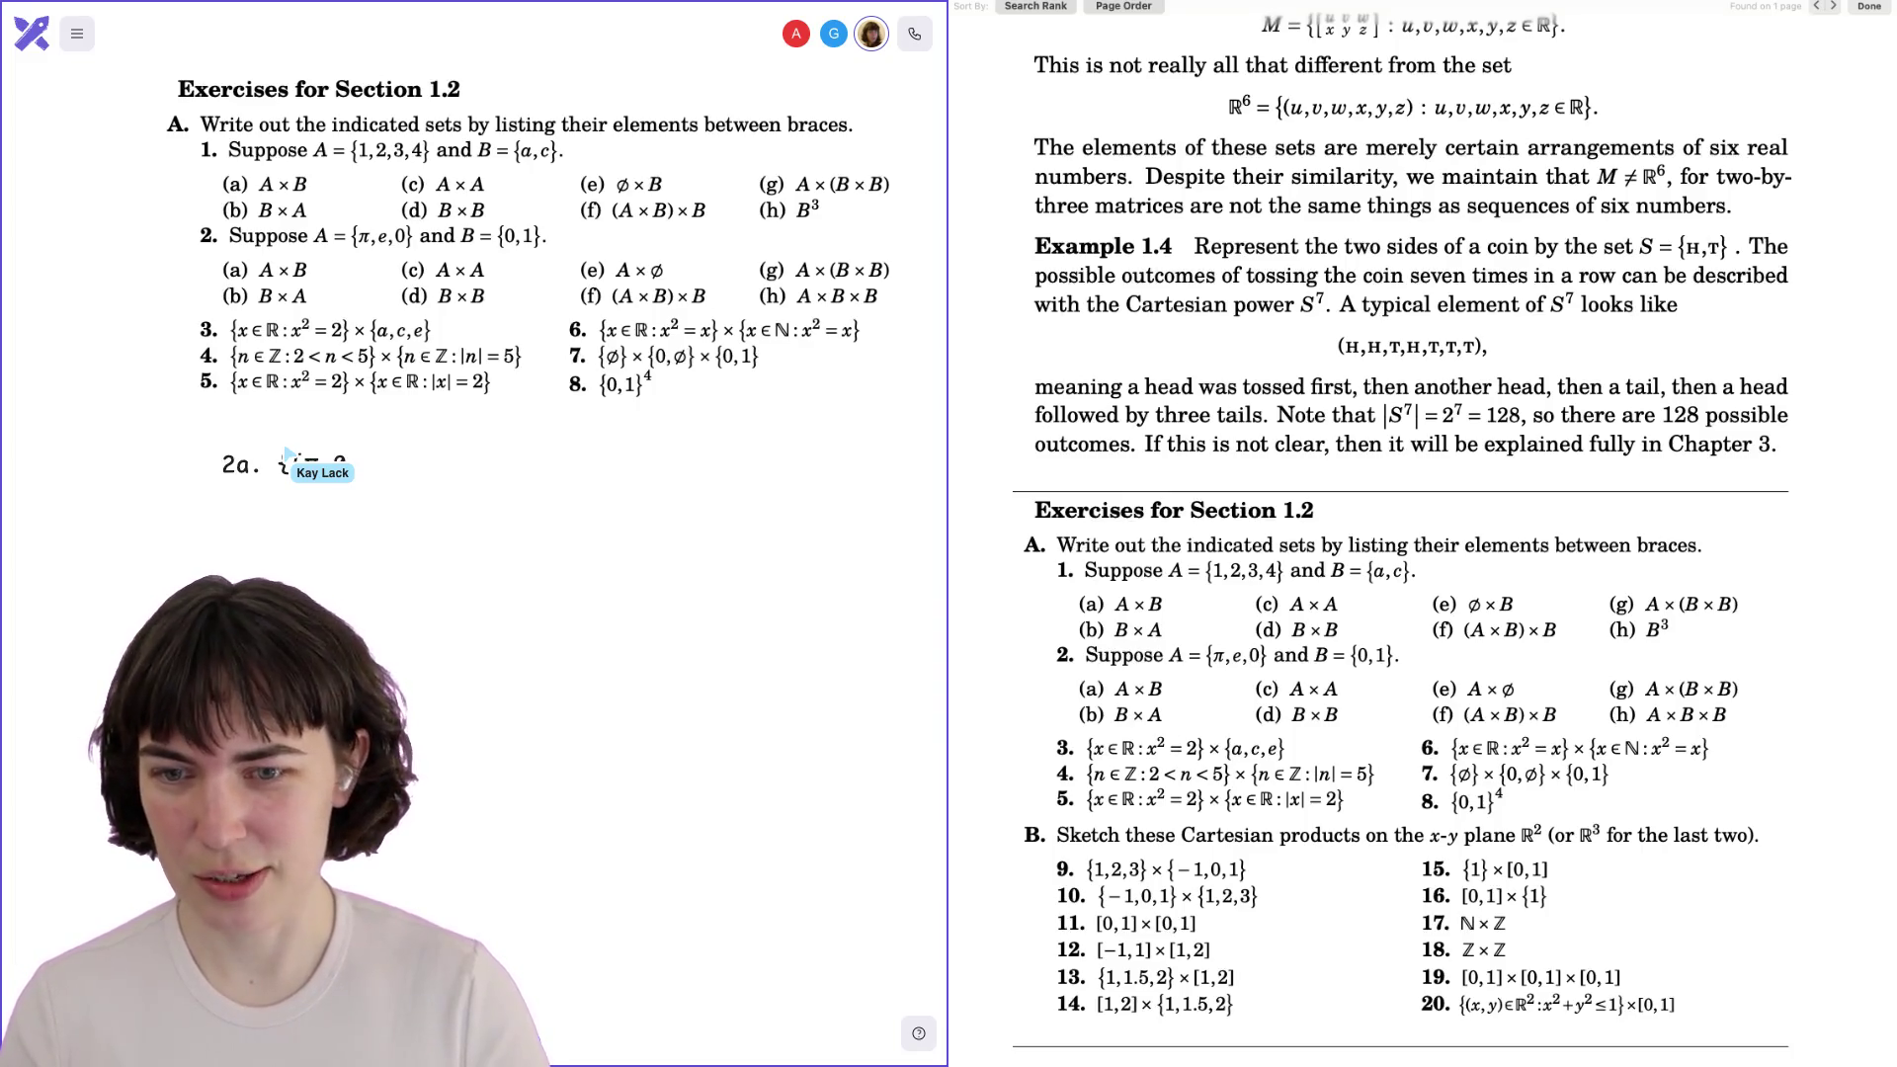
Add the pairs (π,0) and (π,1) to the 2a answer.
text(,(π,0))
key(BackSpace)
text(1)
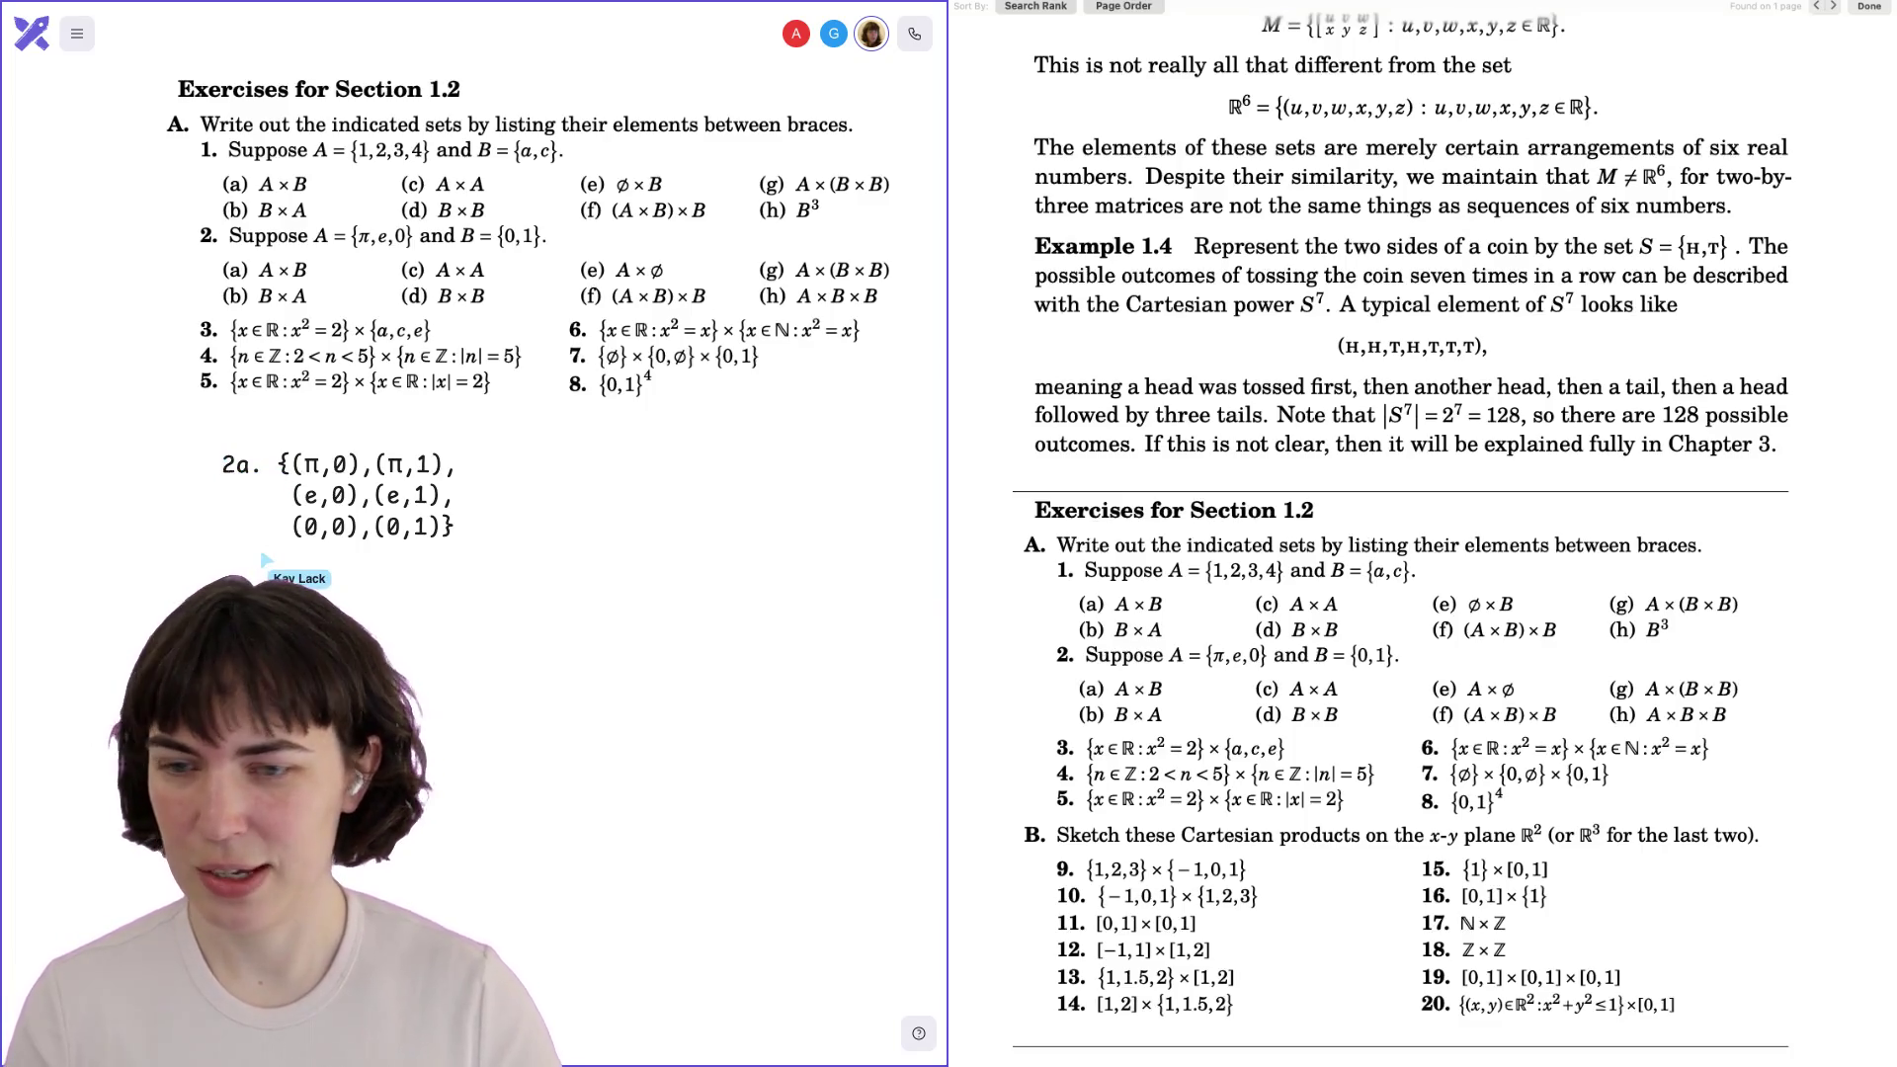
scroll(530, 296, down, 3)
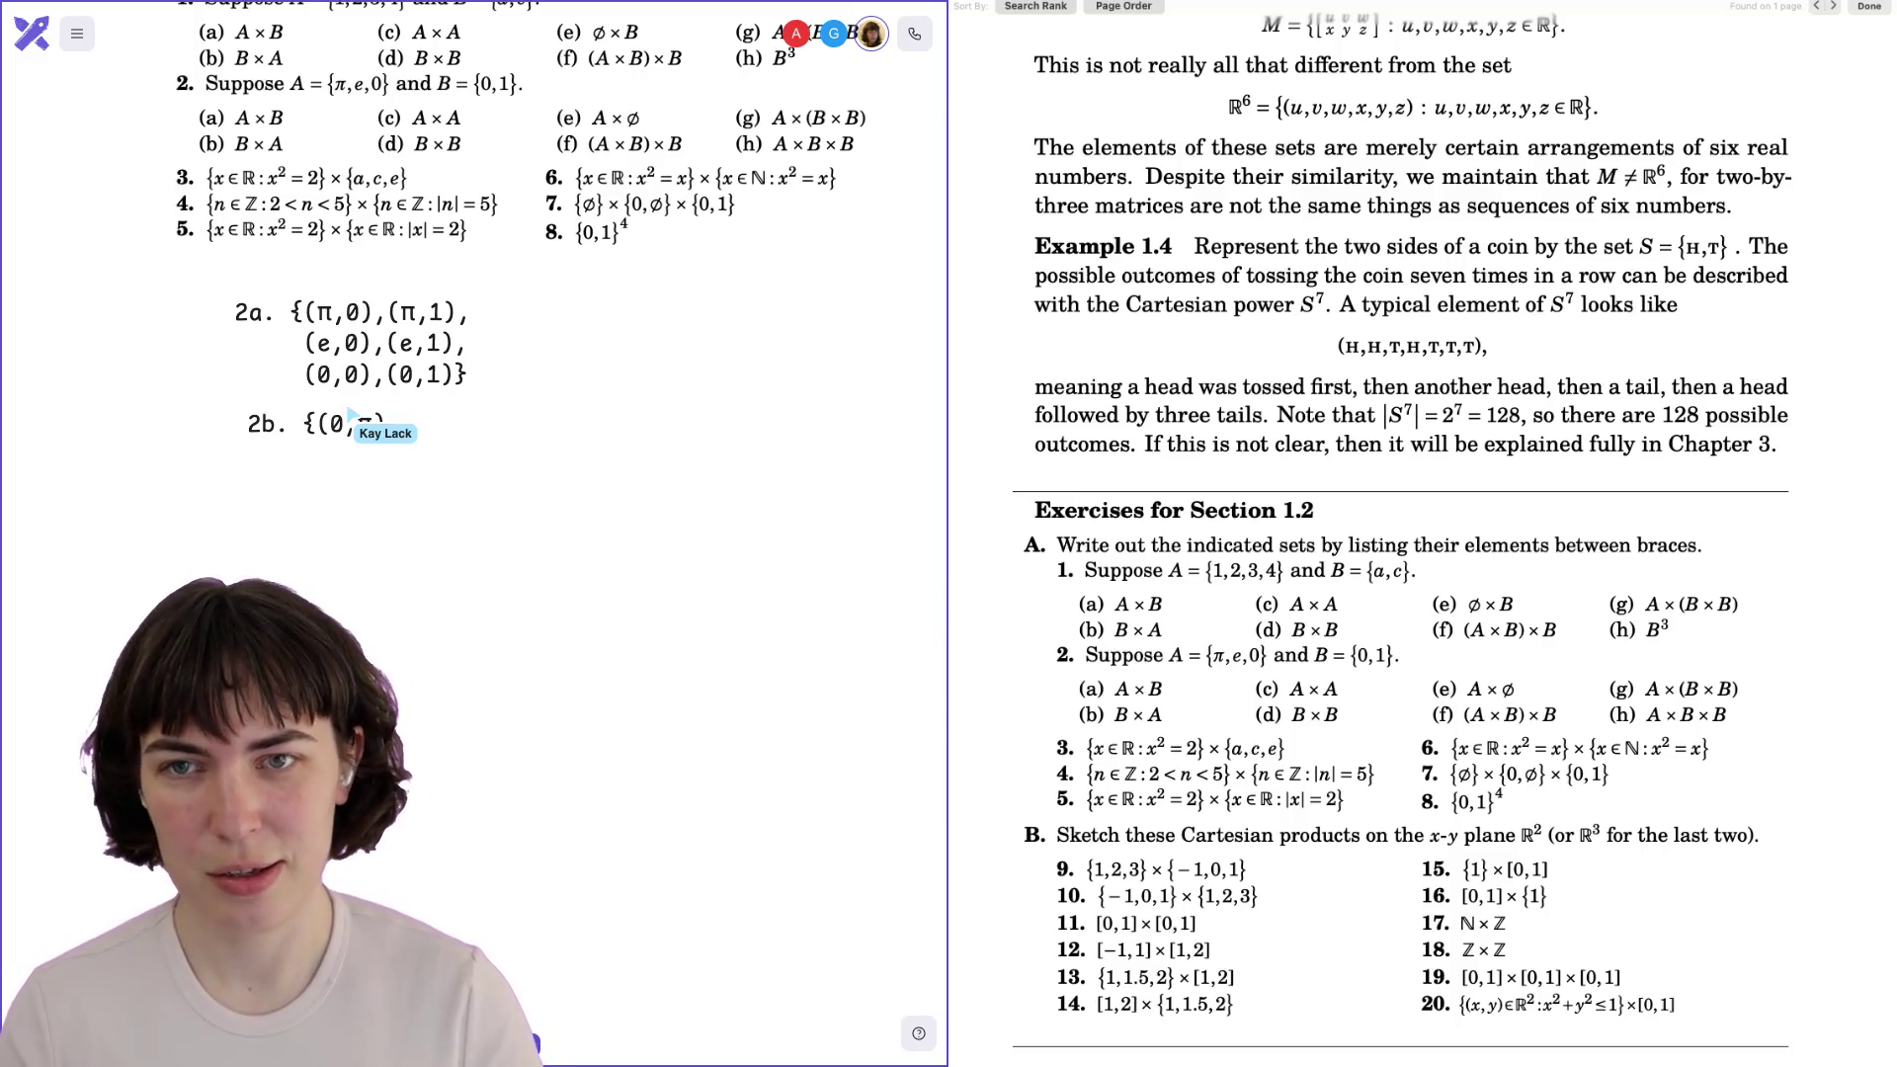
Add '(0,e), (0,0)' to the 2b answer and paste a copy of its first line beneath.
text((0)
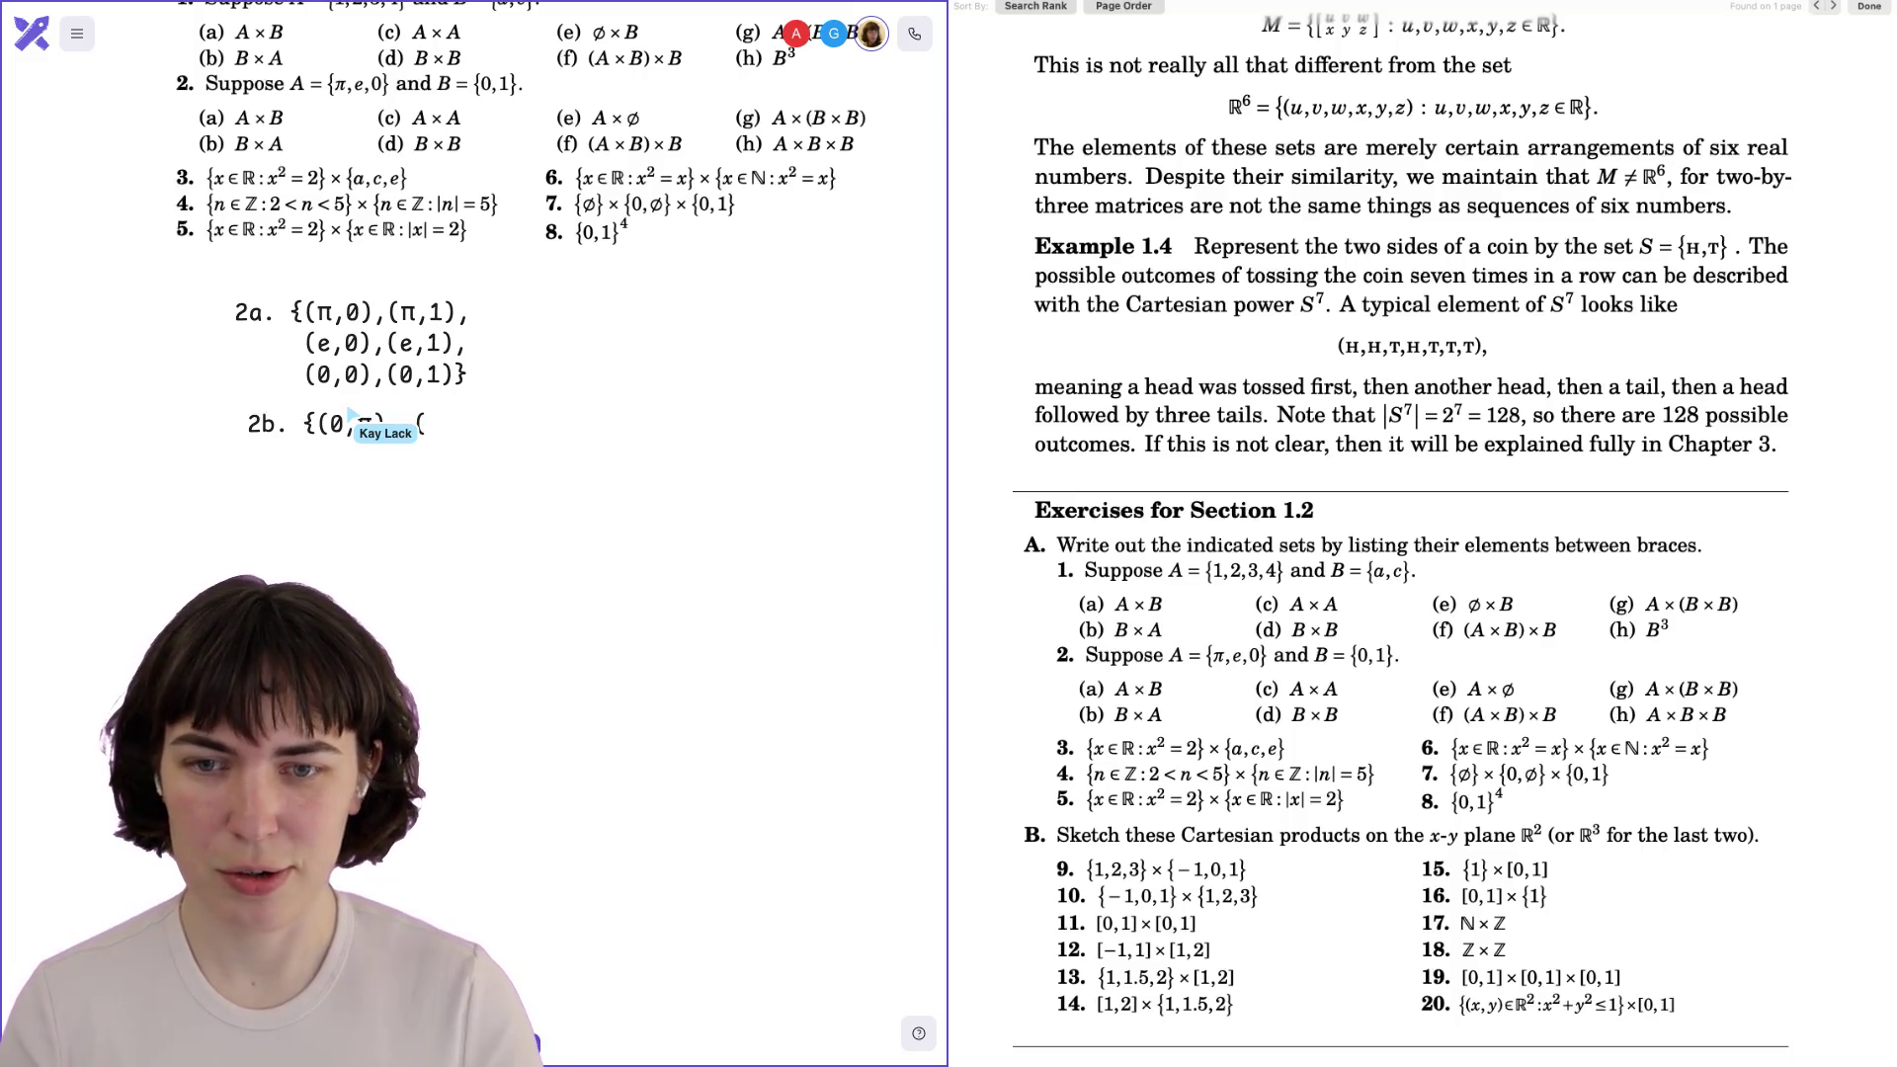
text(,e),)
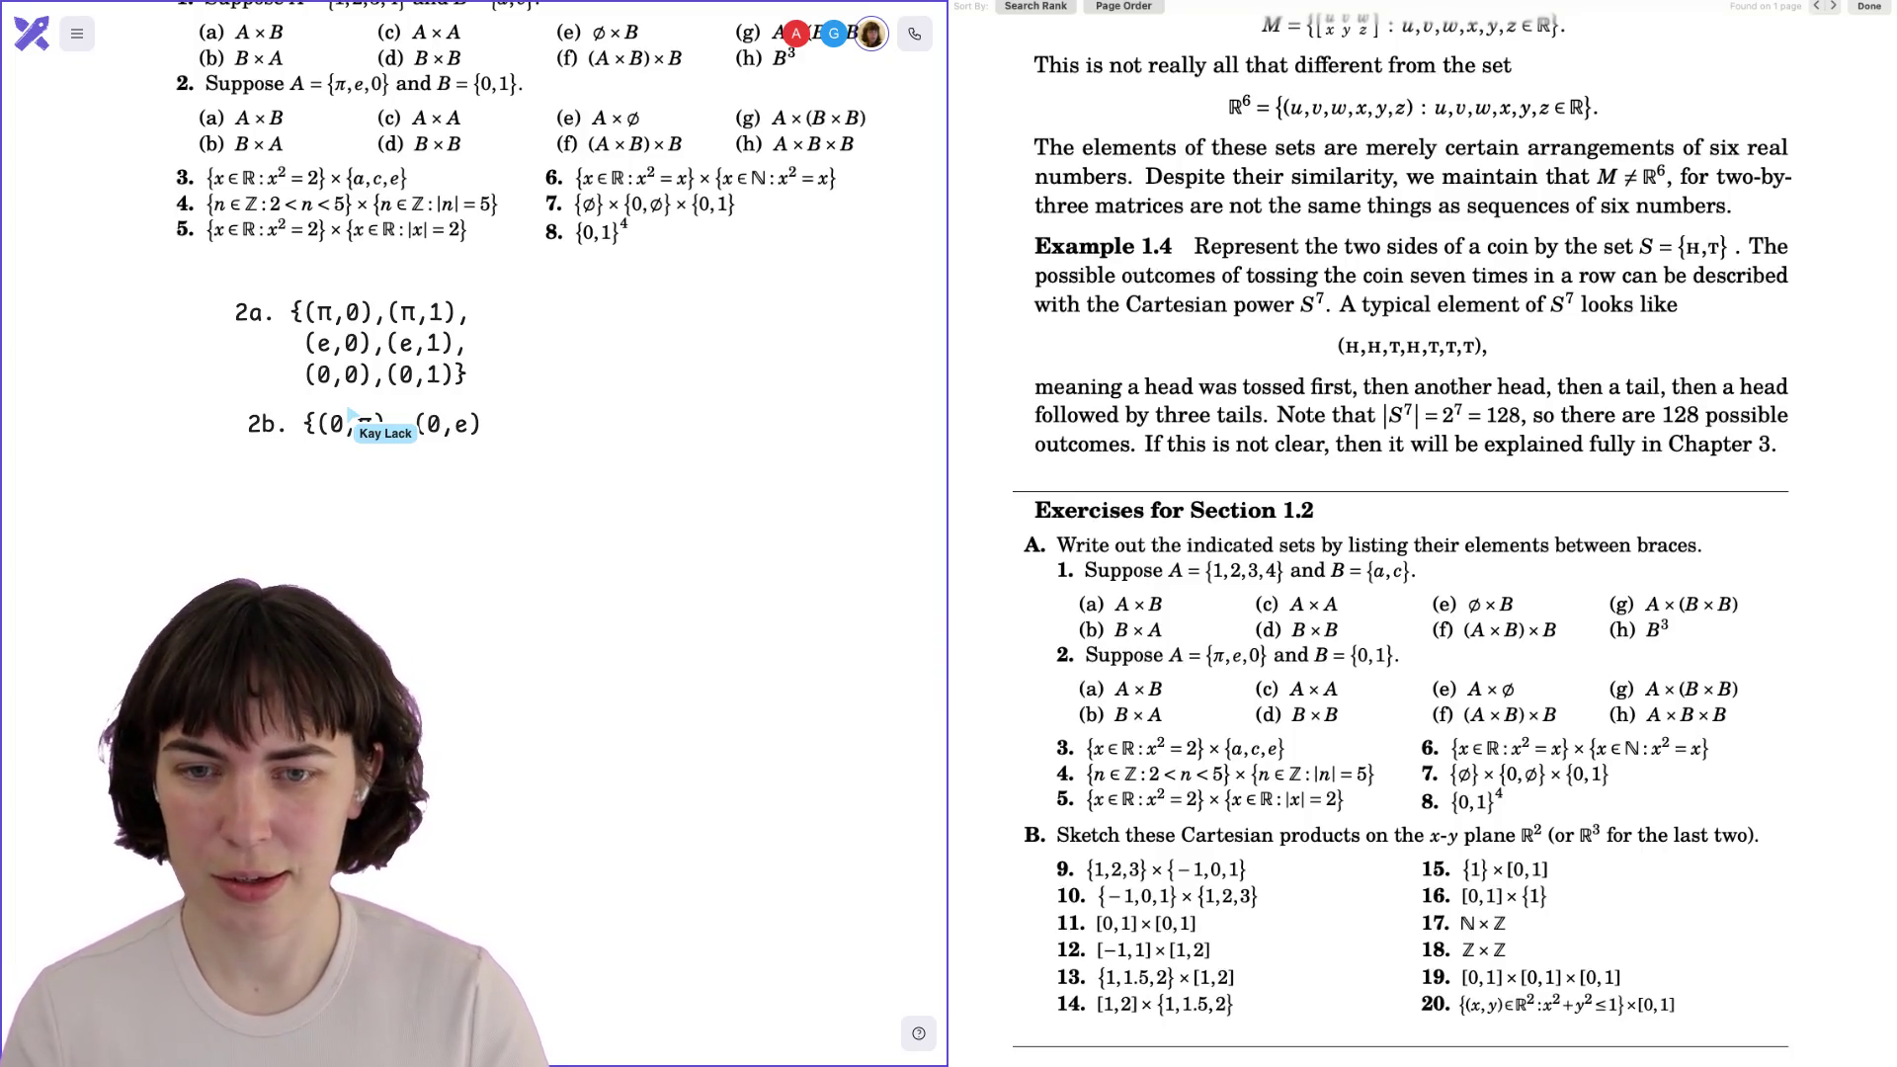
text( (0,)
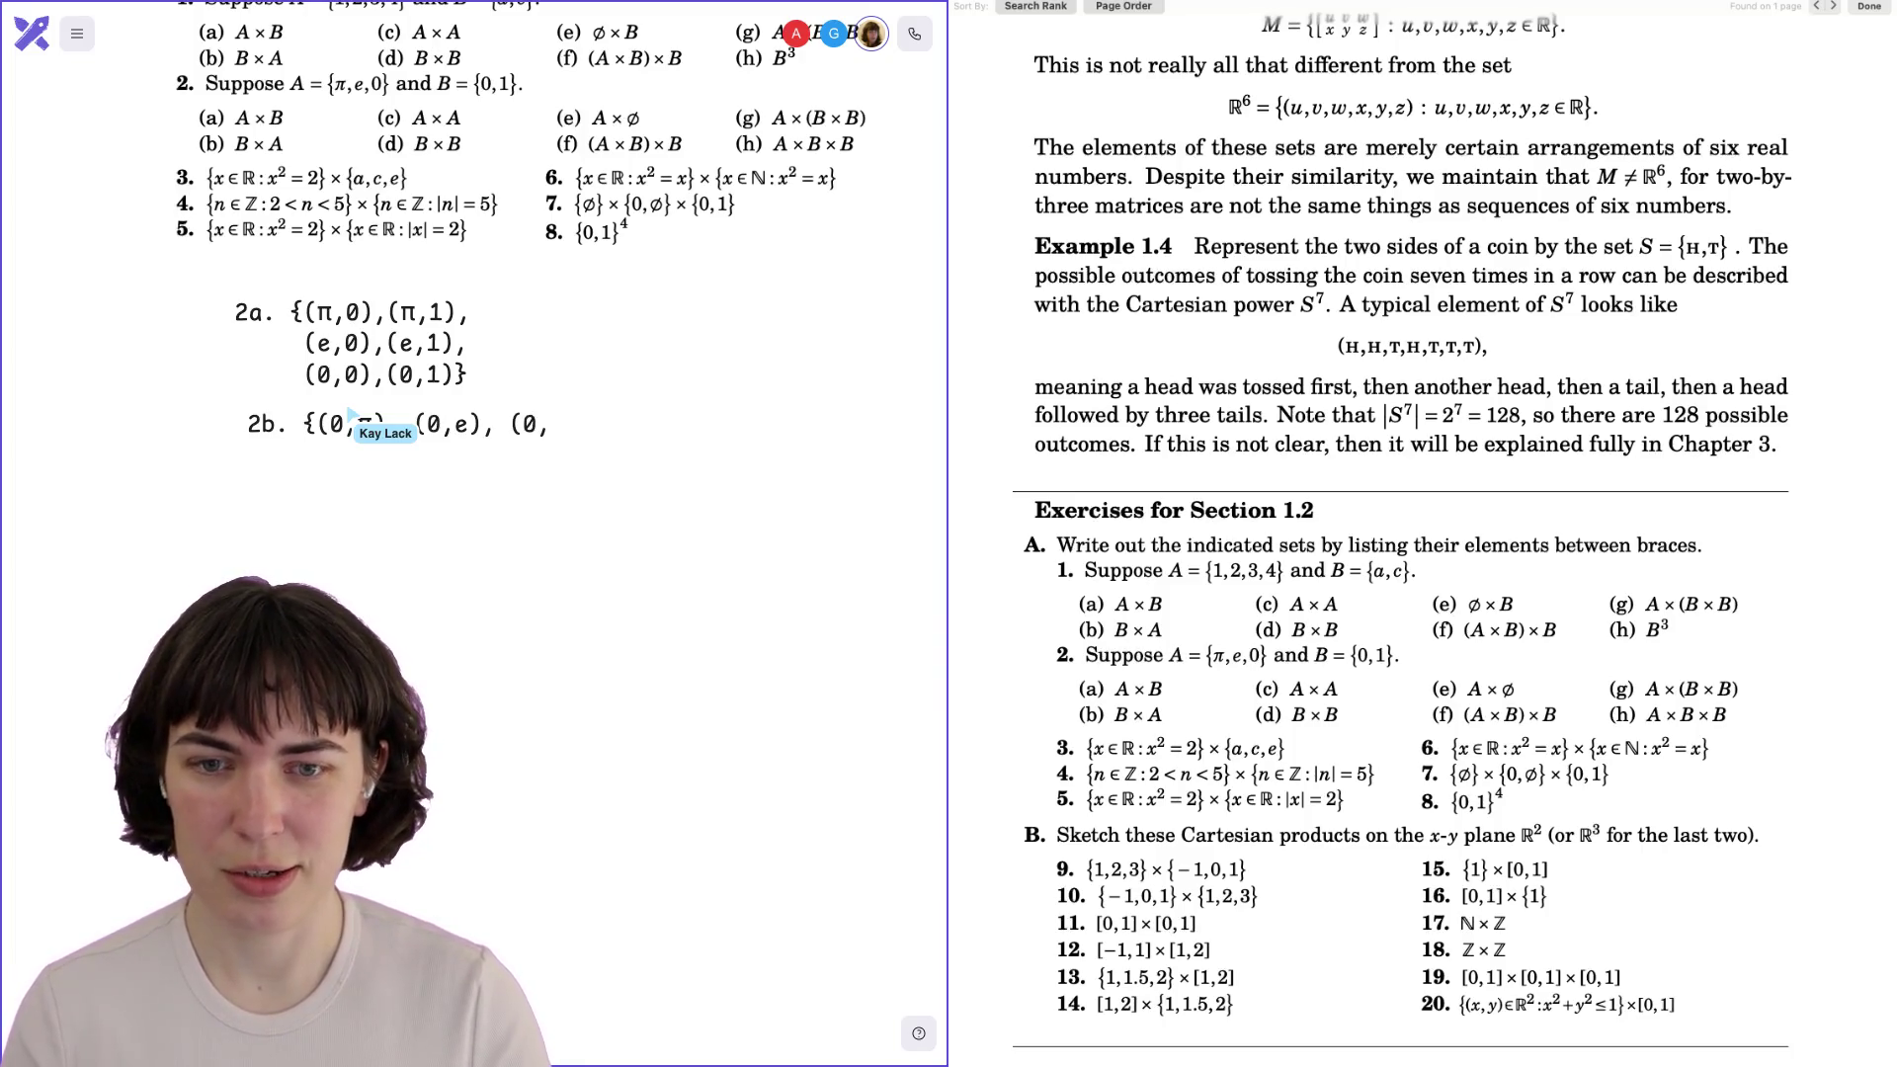
text(0),)
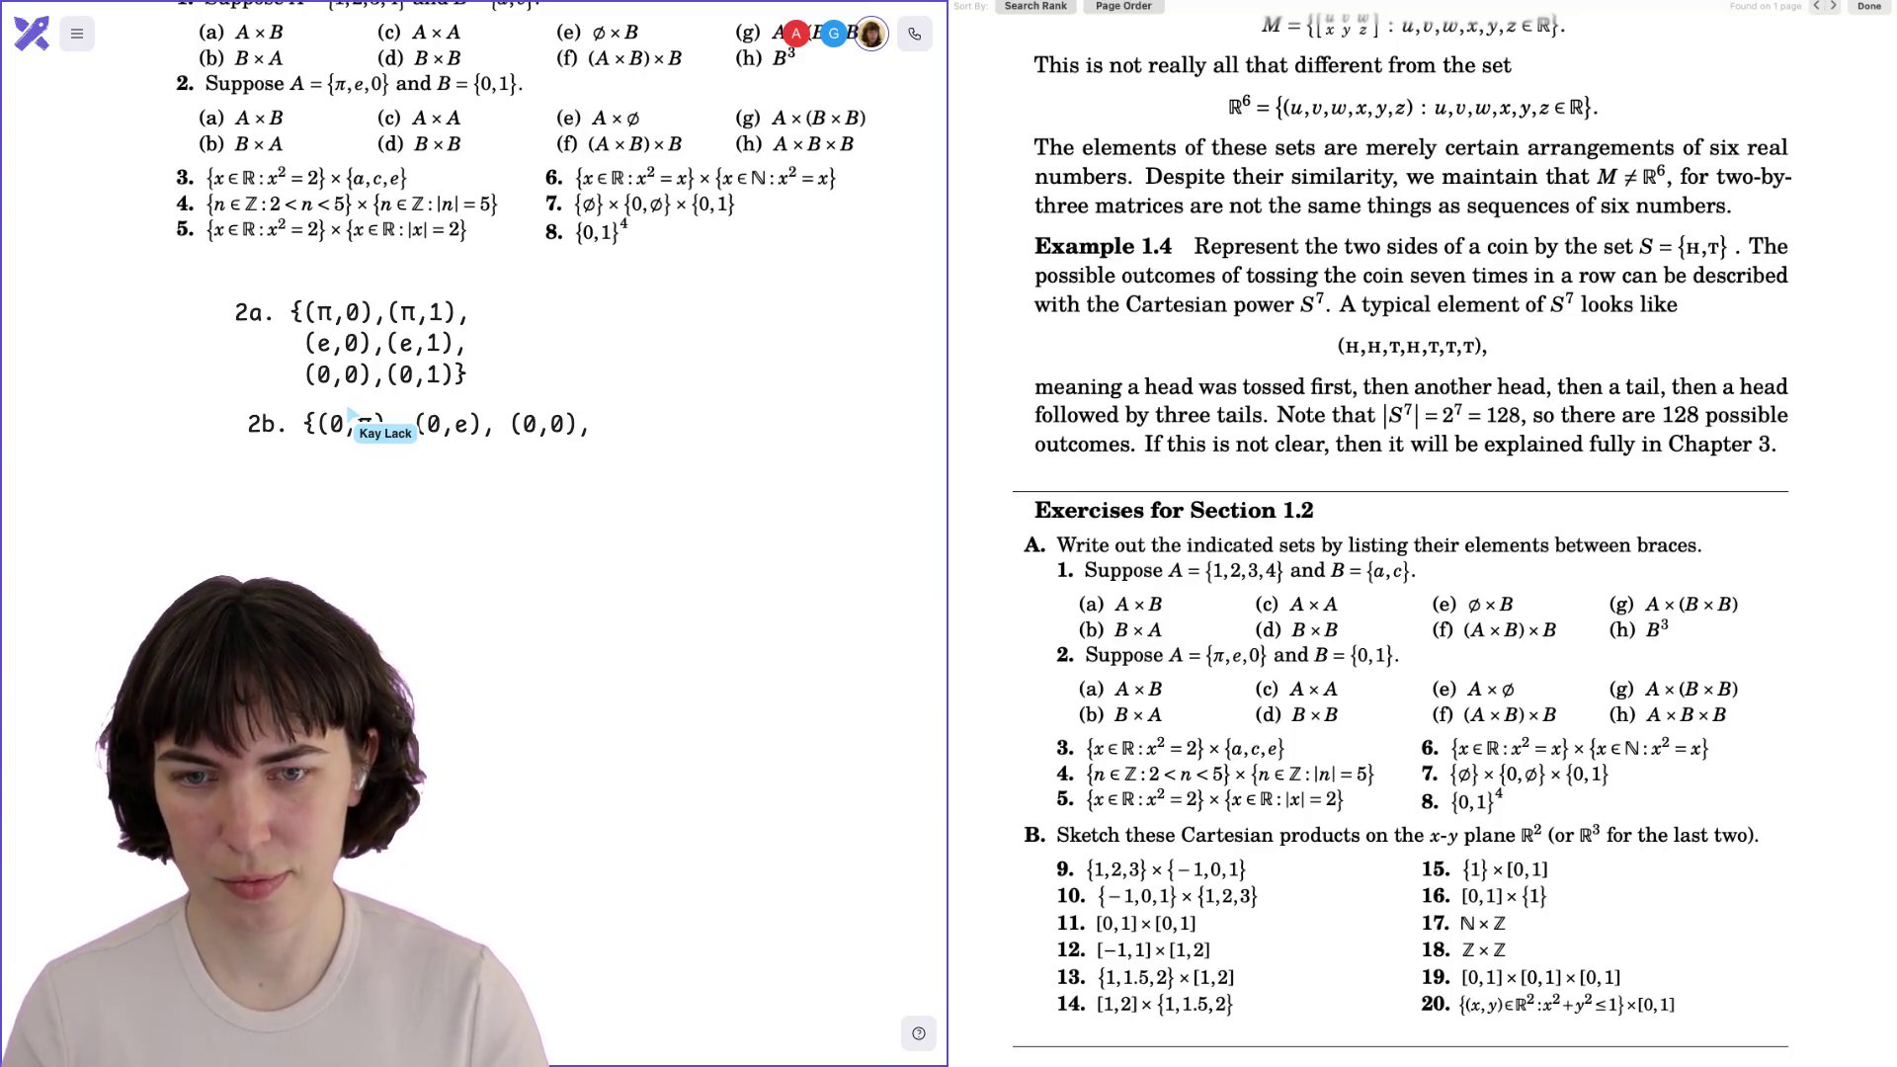
text((0,π), (0,e), (0,0),)
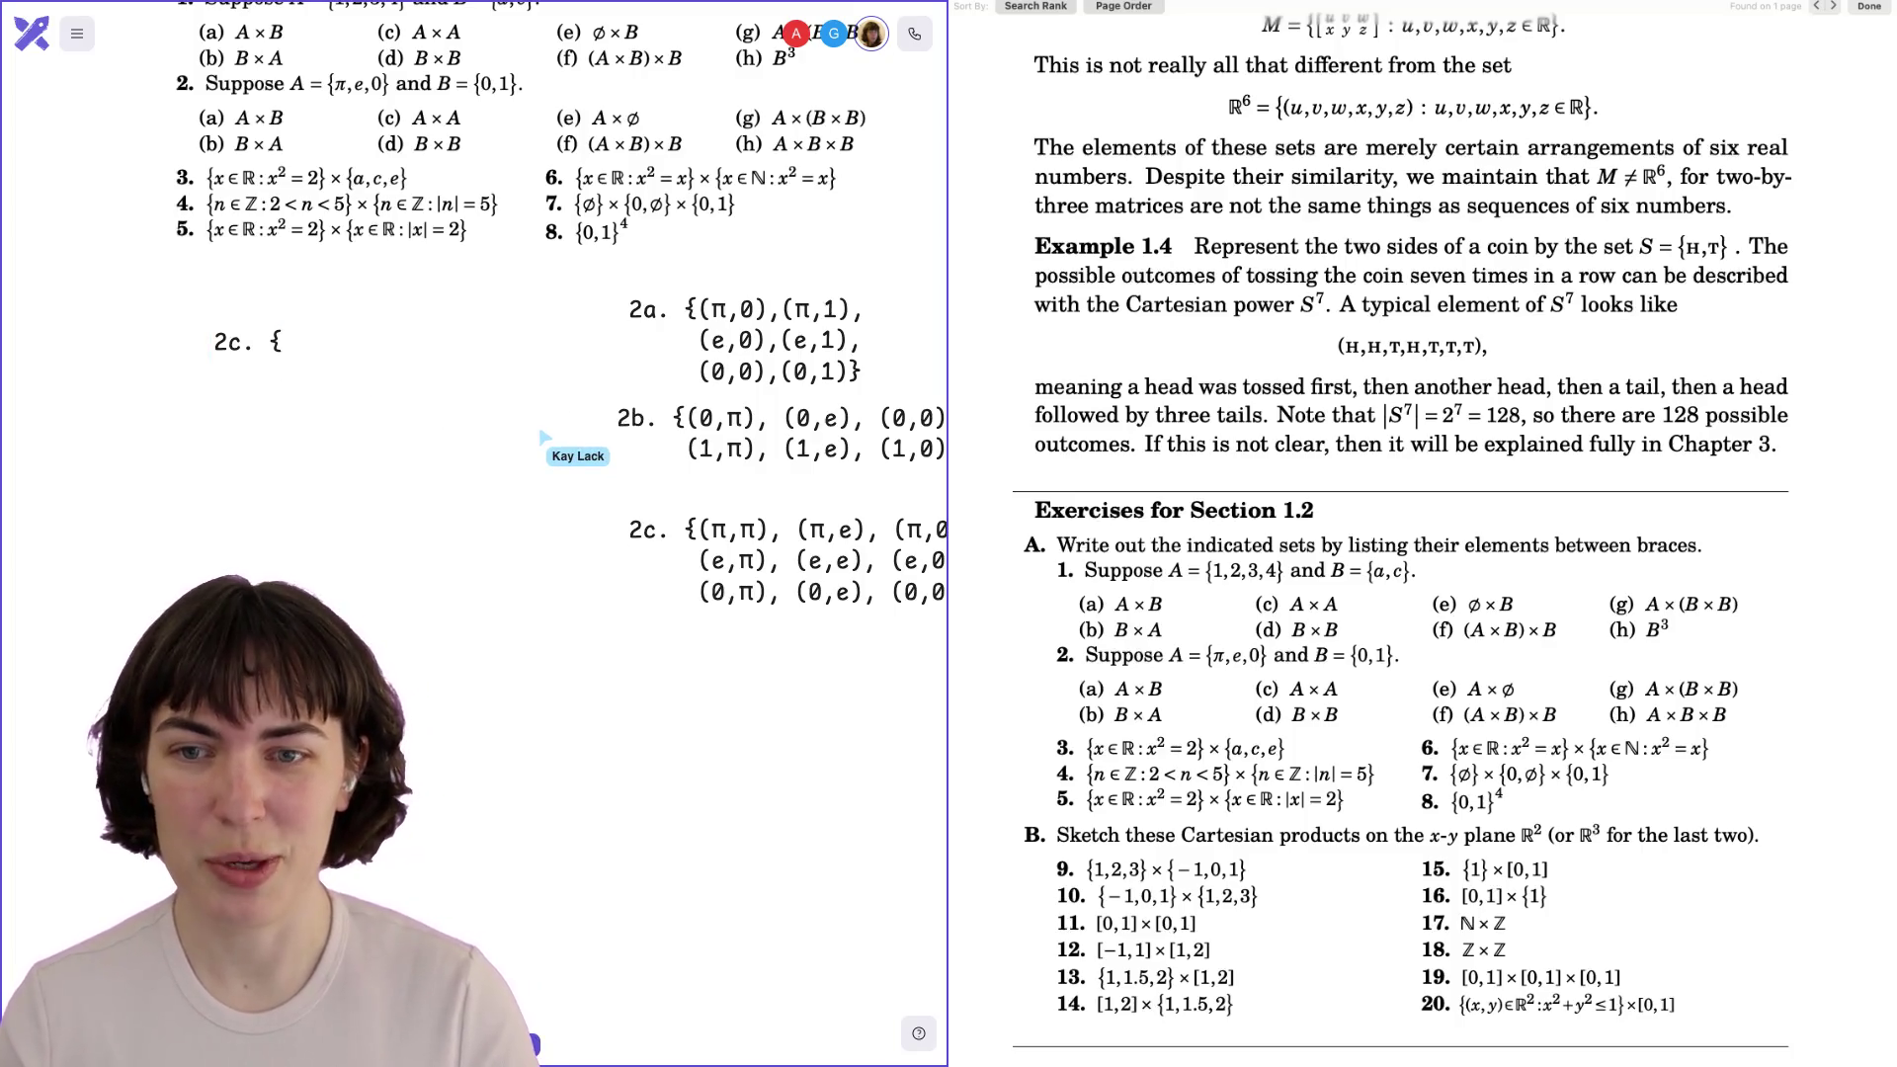
Enter the pairs (0,0),(0,1),(1,0),(1,1) with a closing brace and move the answer below 2c.
text(0,)
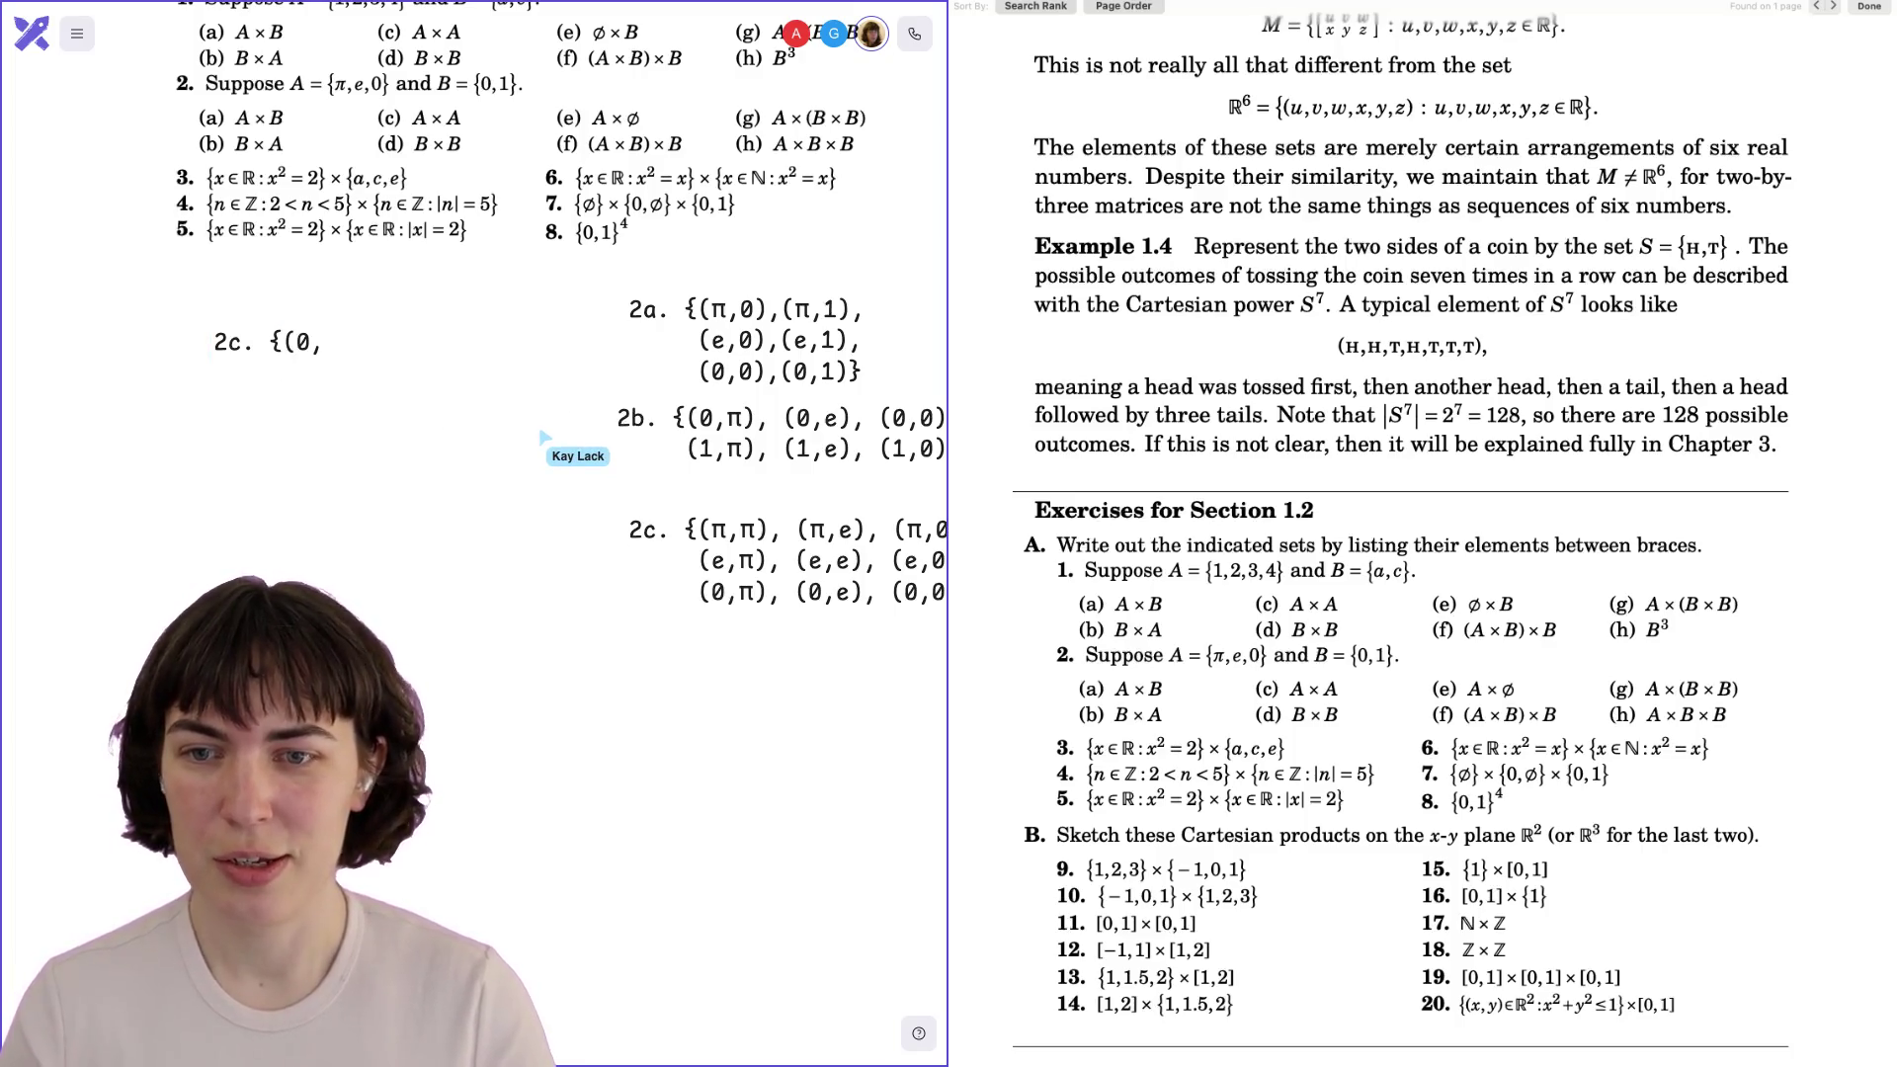
text(0),(0)
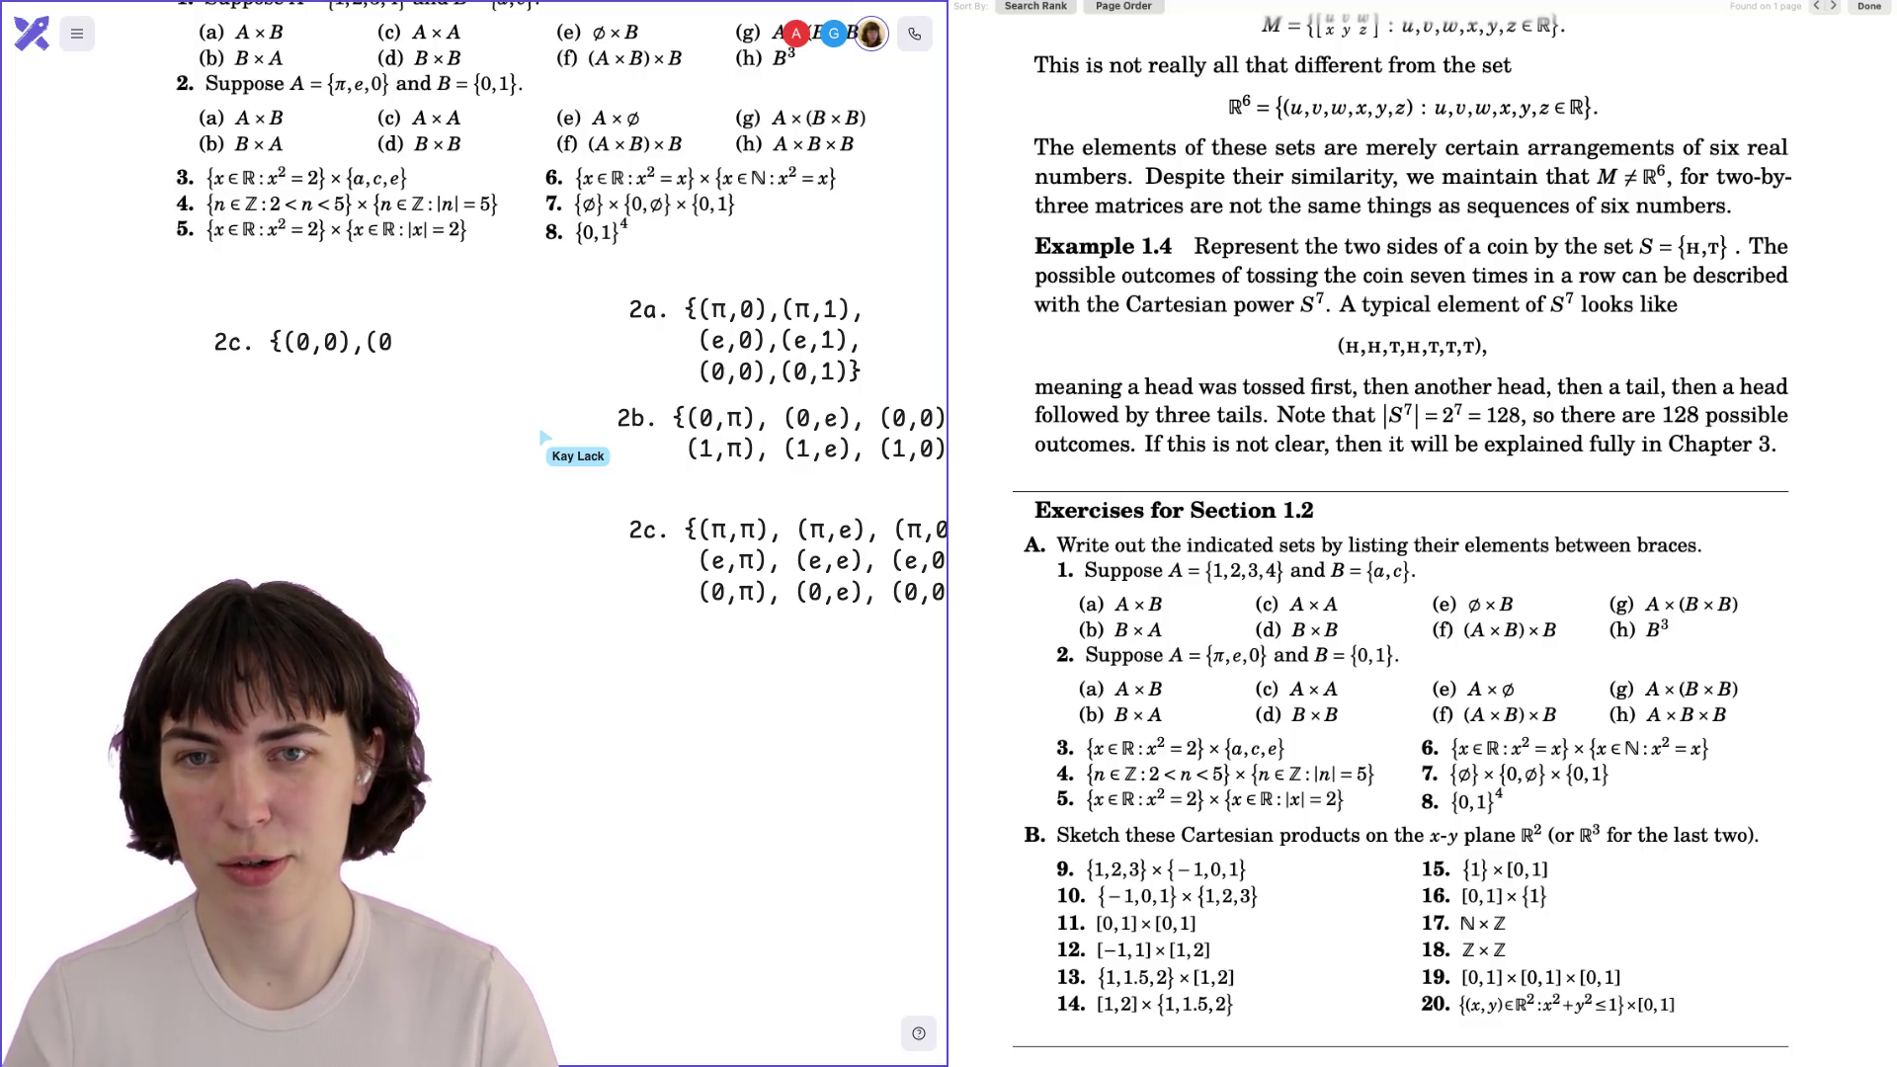
text(,1)()
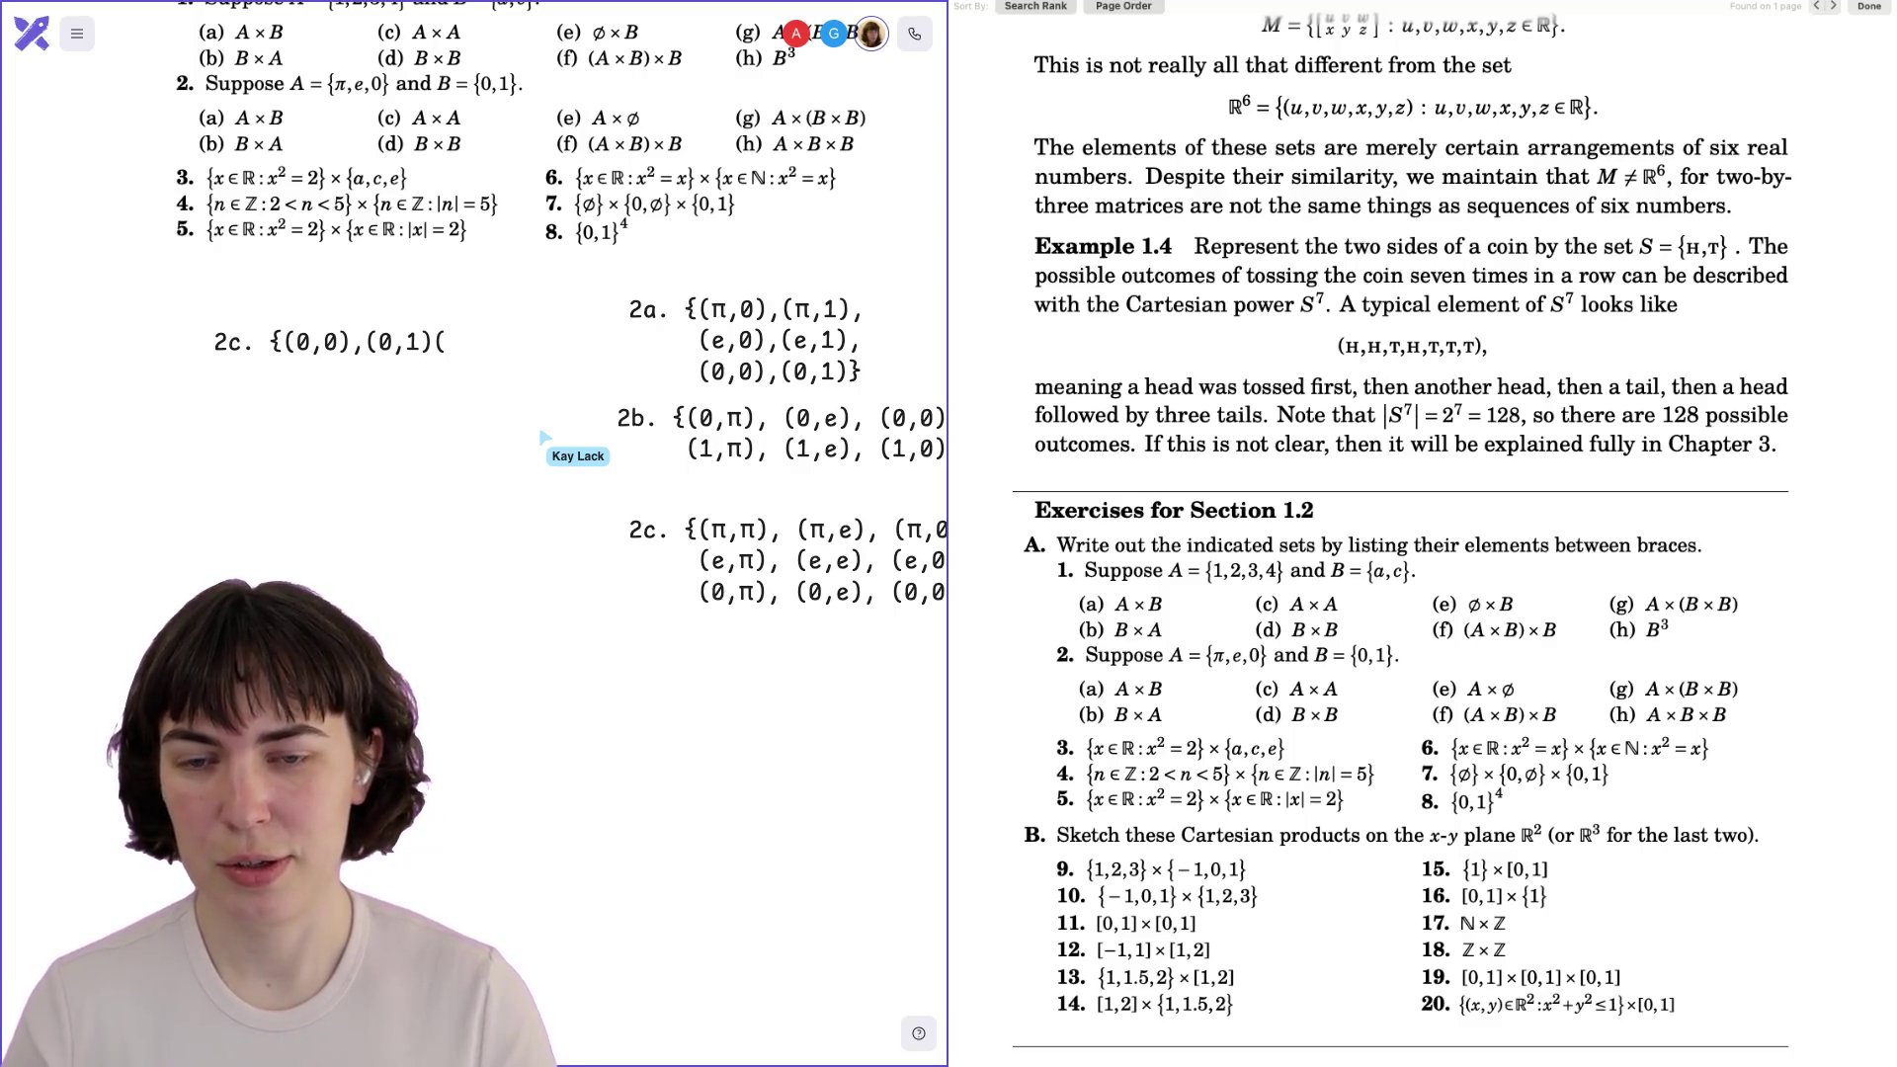
key(BackSpace)
text(,()
text(1,)
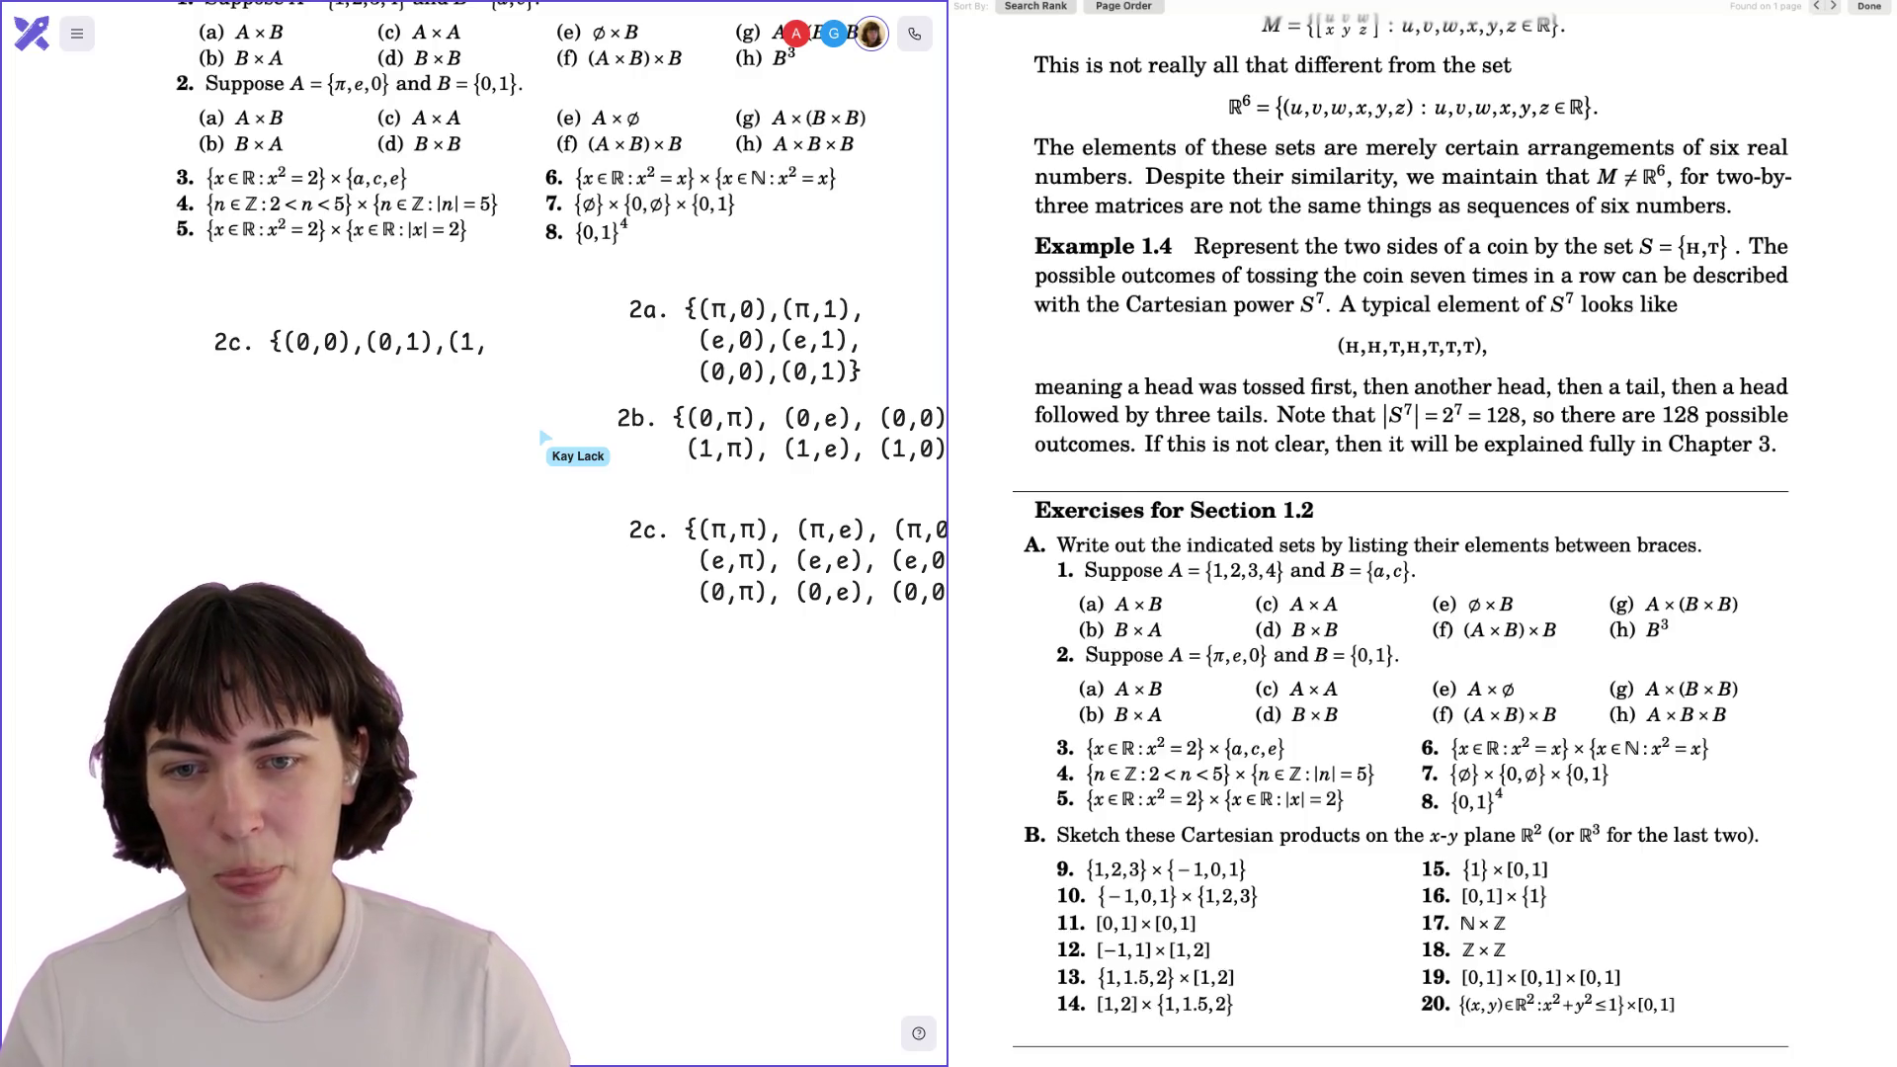
text(0),(1)
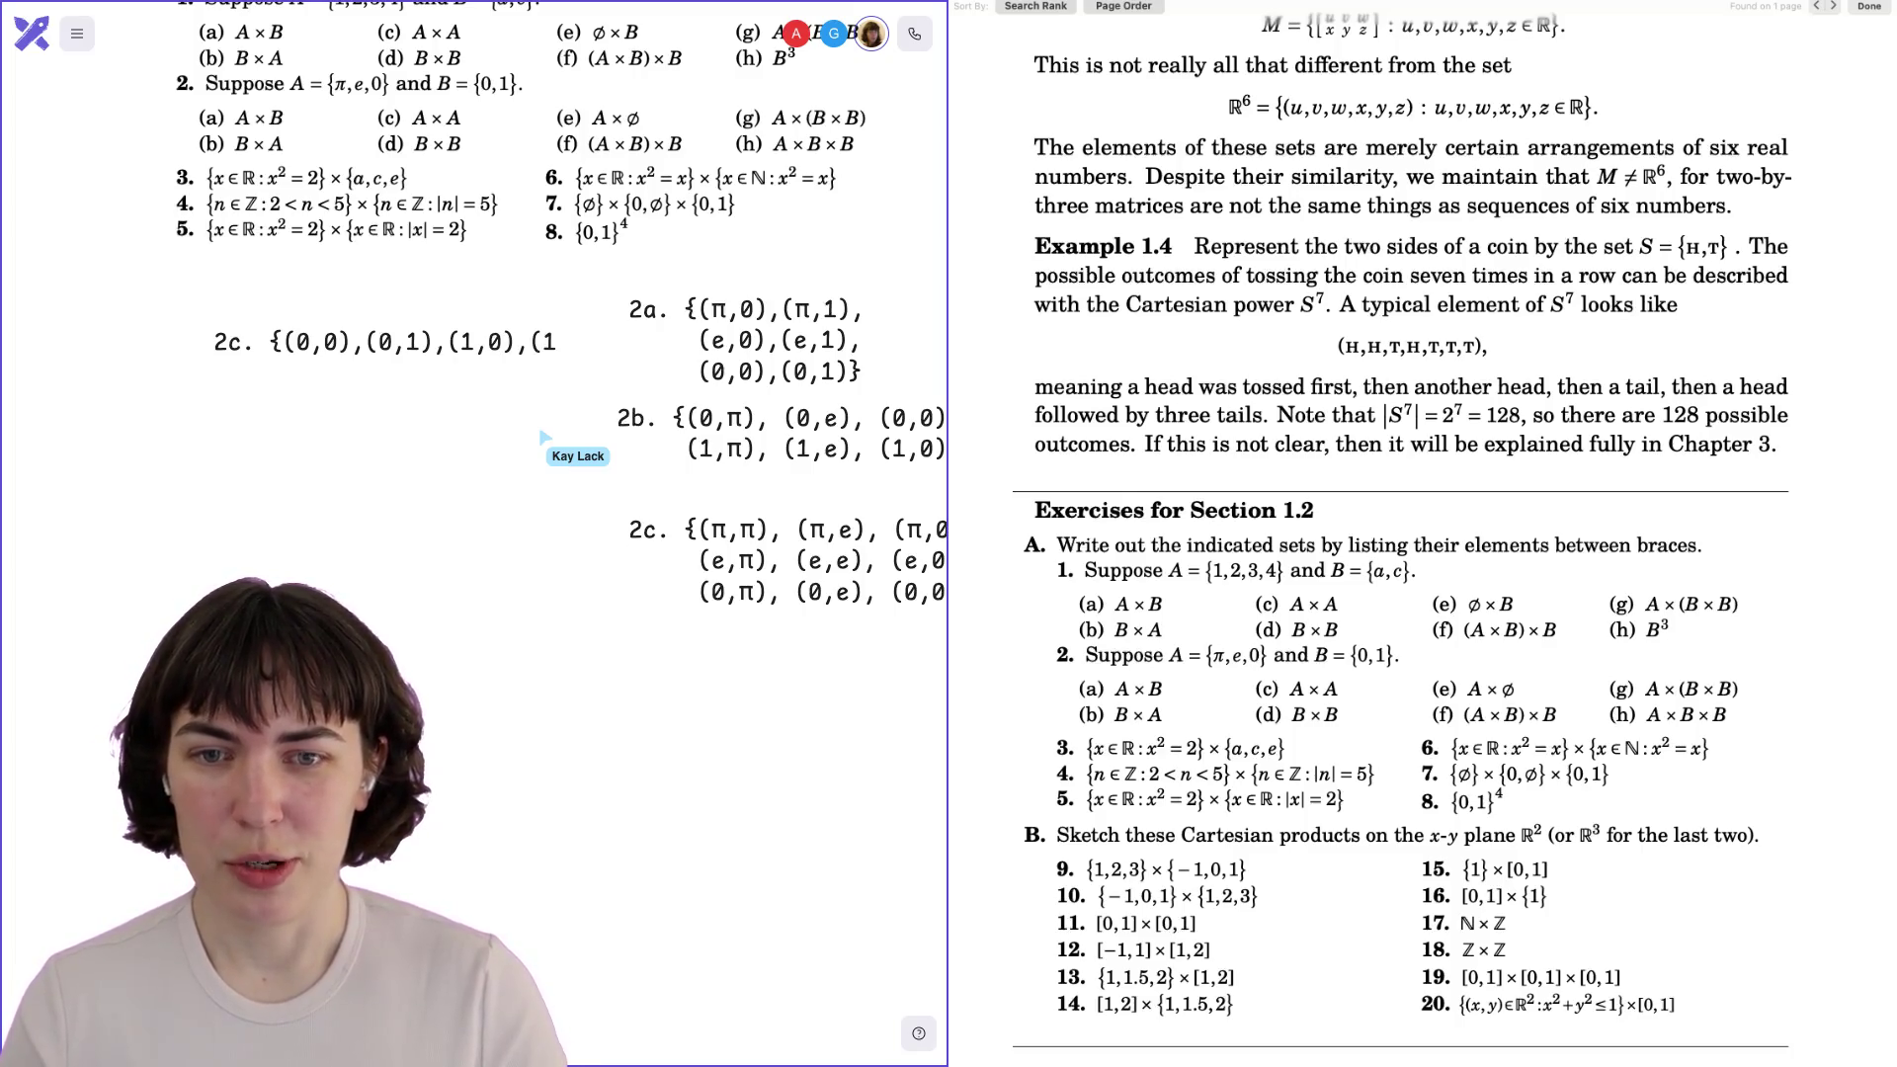
text(,1)})
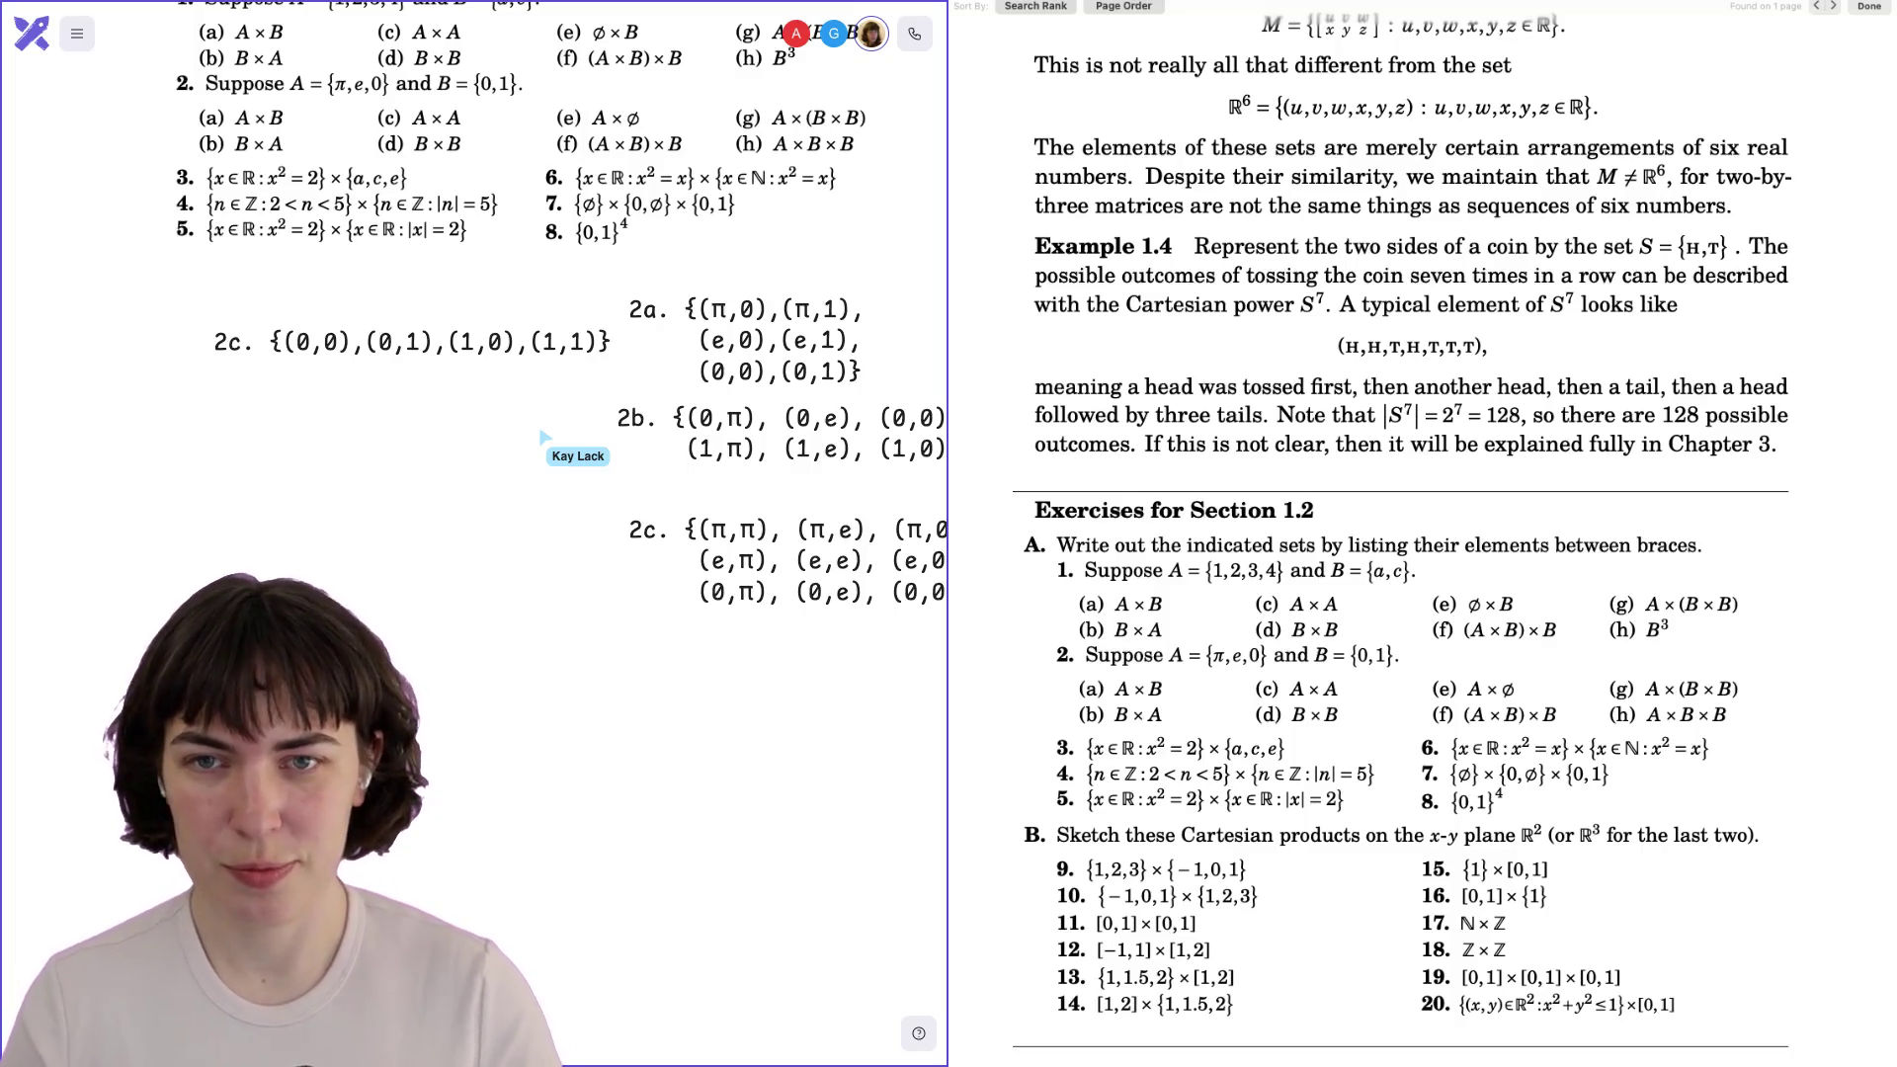
drag(341, 346, 653, 673)
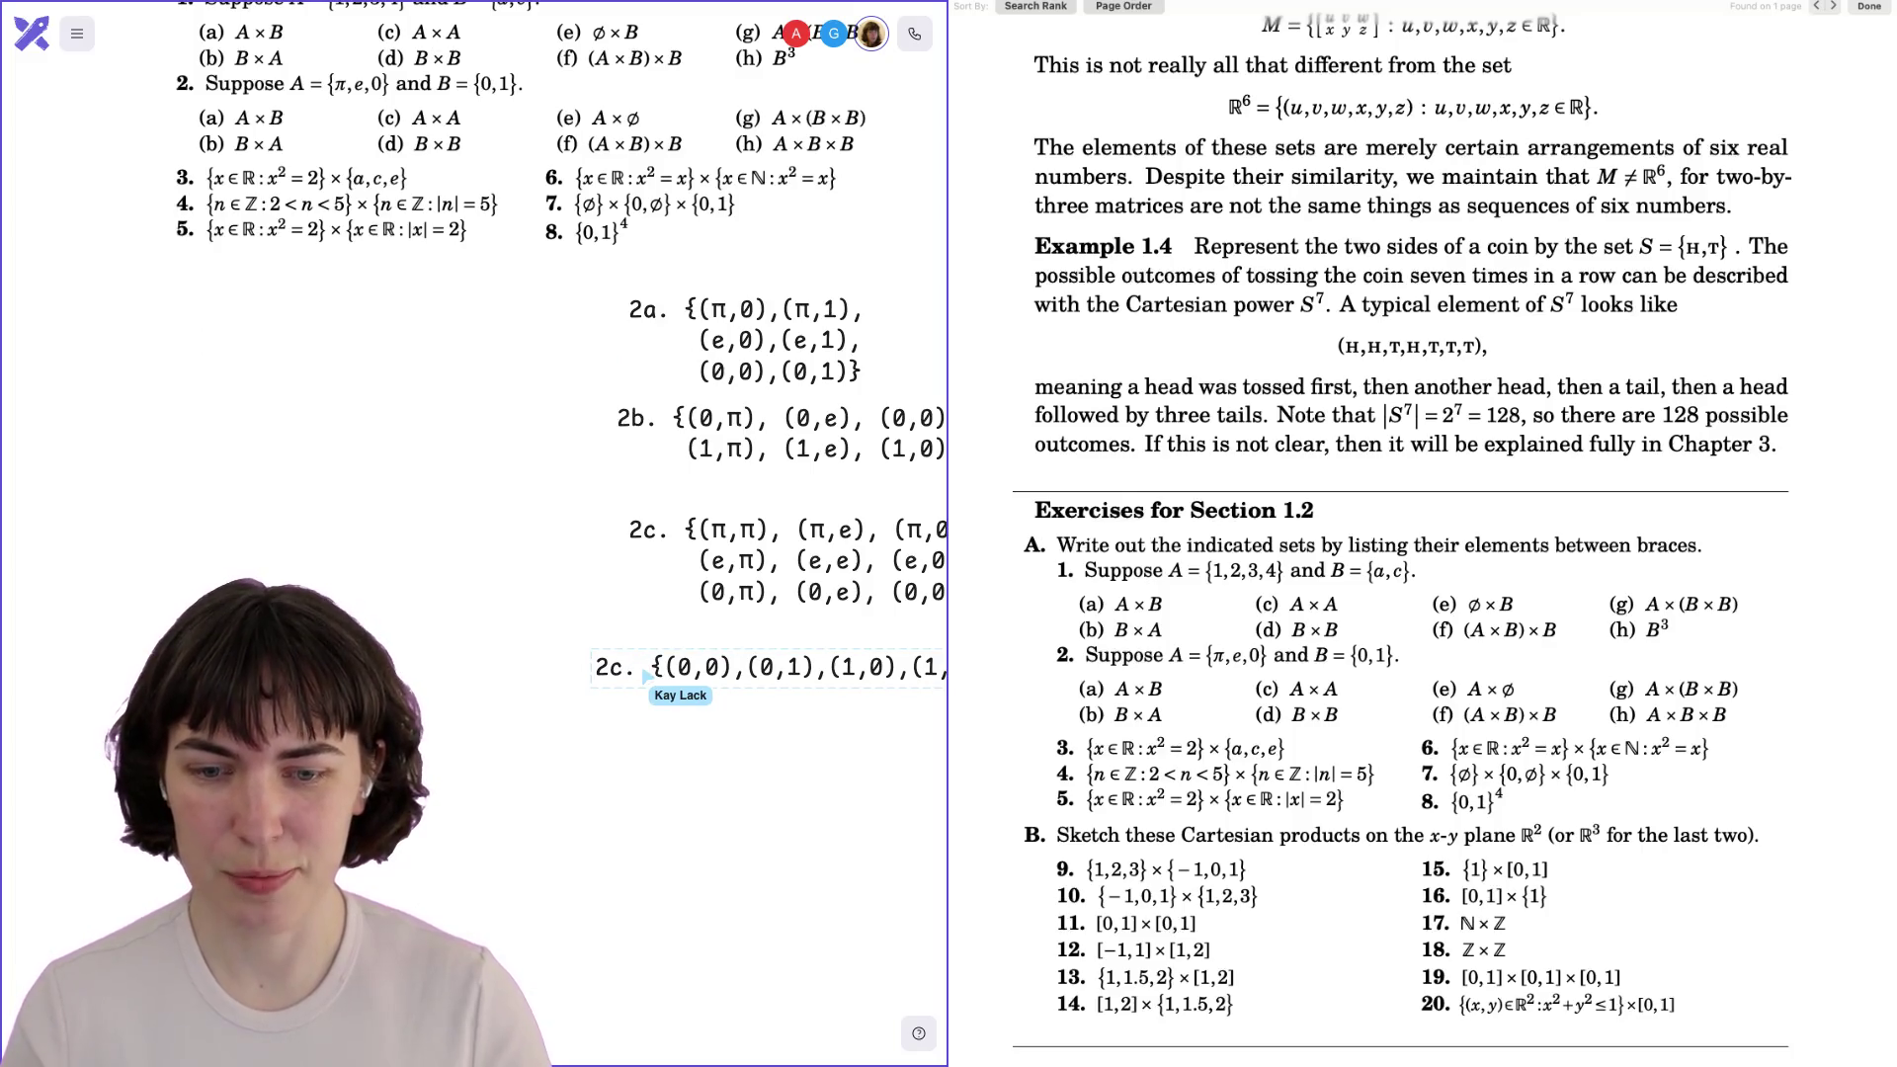
key(BackSpace)
Label the four-pair answer '2d.' and line it up with the others.
text(3)
drag(680, 682, 724, 679)
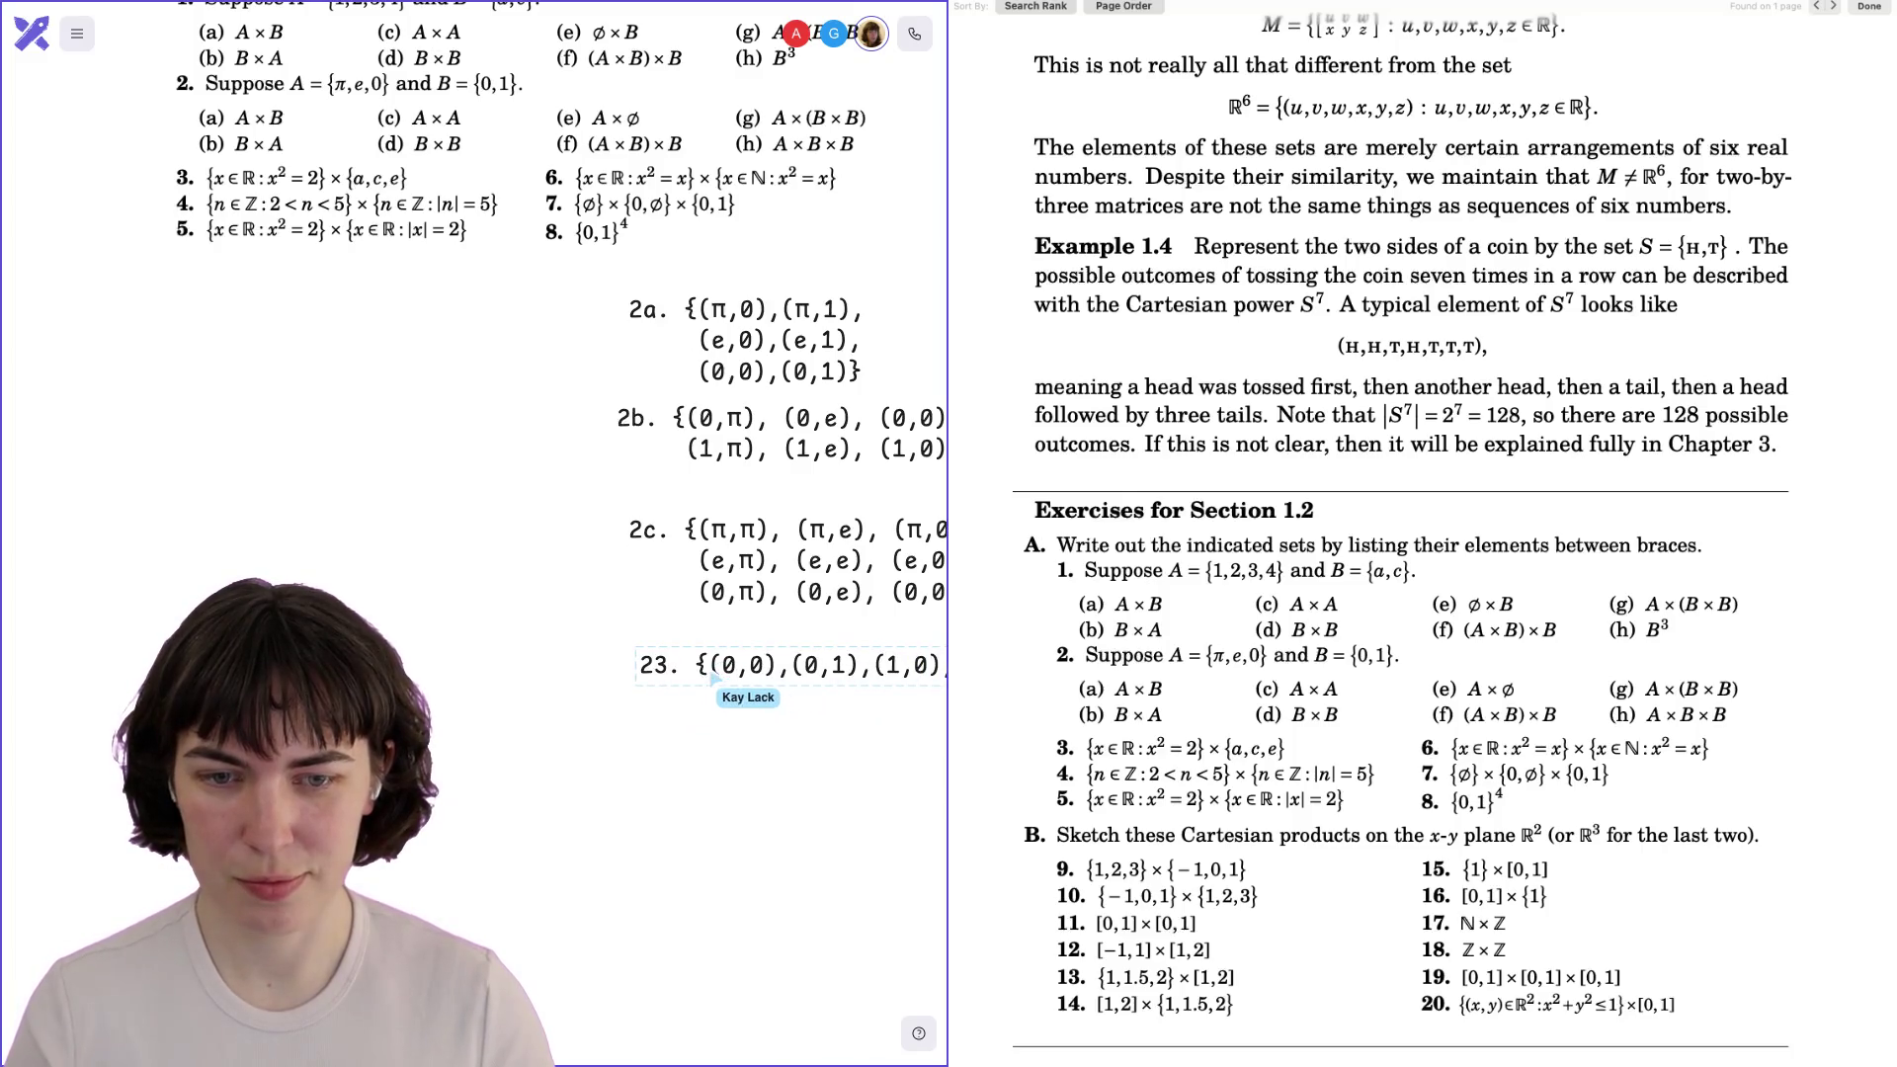
key(BackSpace)
text(d)
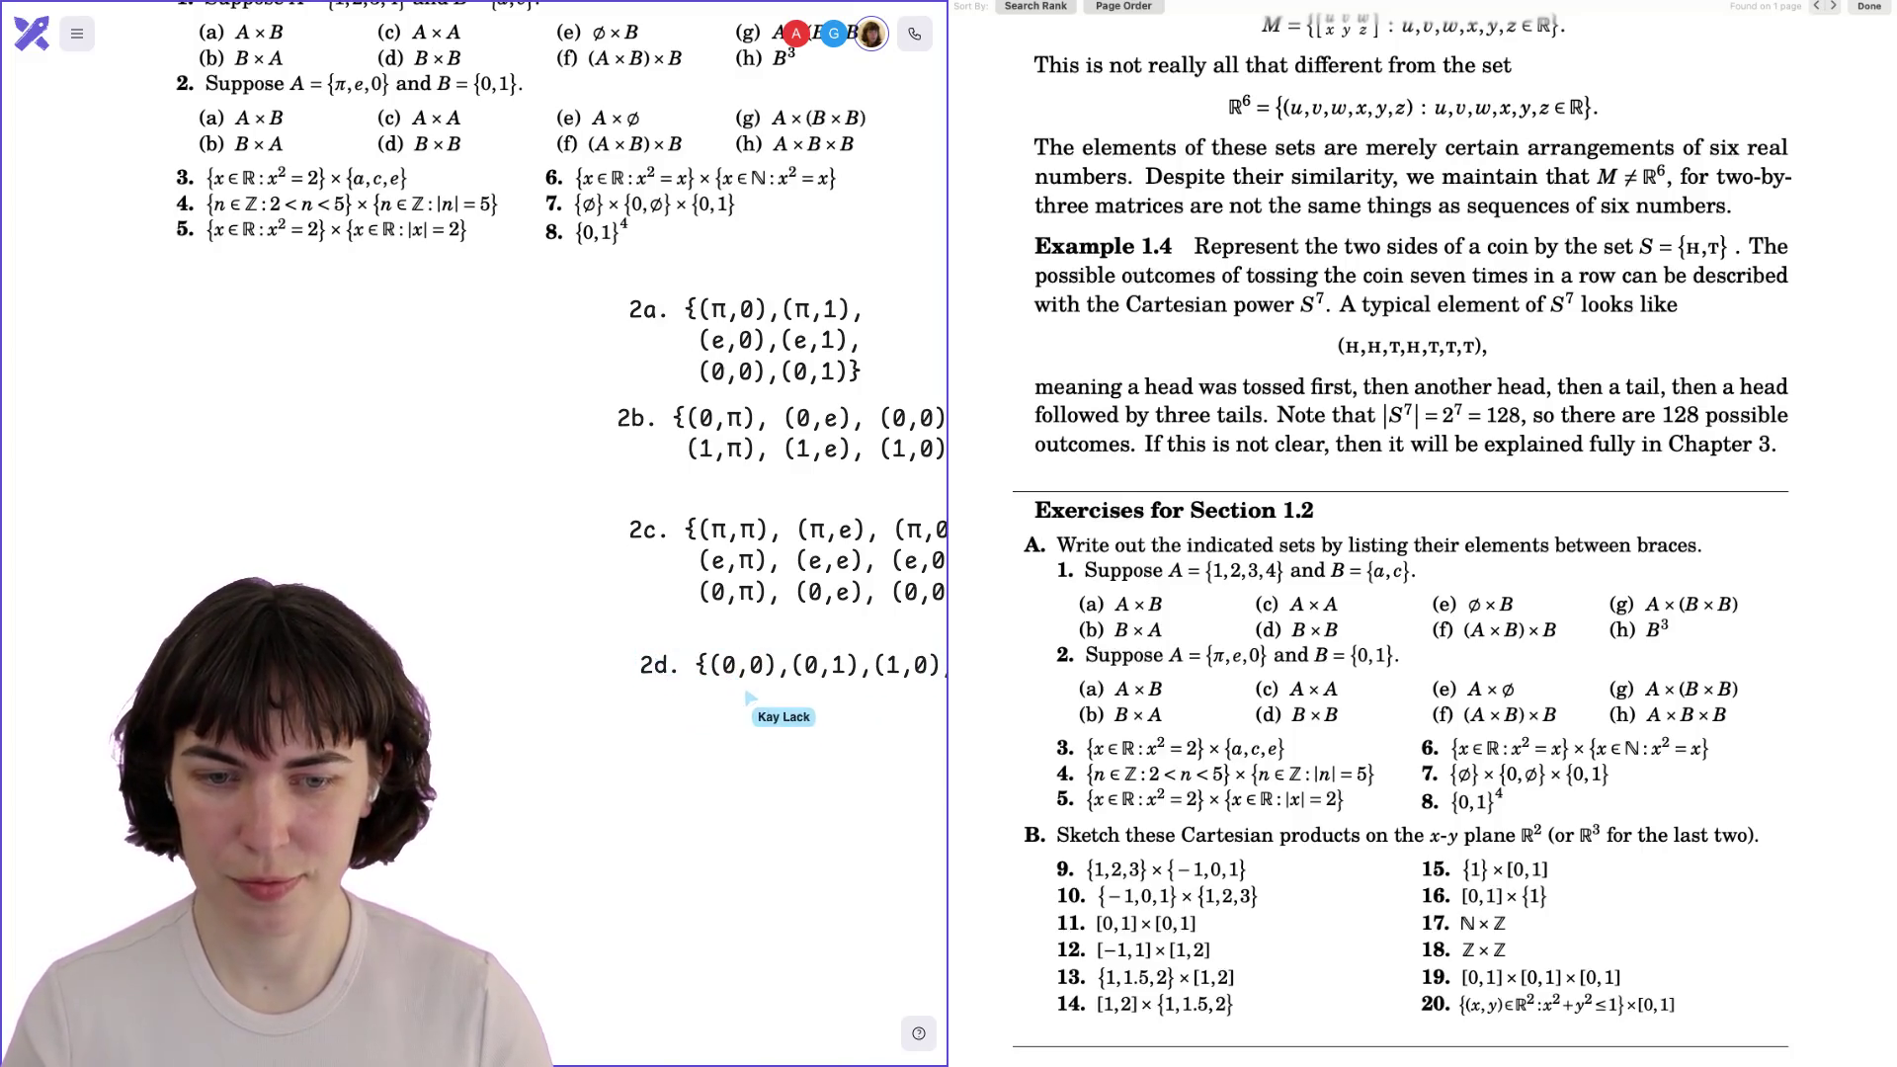
Duplicate 2d as a '2e. {}' answer and place it beneath 2d.
mouse_move(743, 682)
mouse_down()
mouse_move(376, 400)
mouse_move(297, 370)
mouse_up()
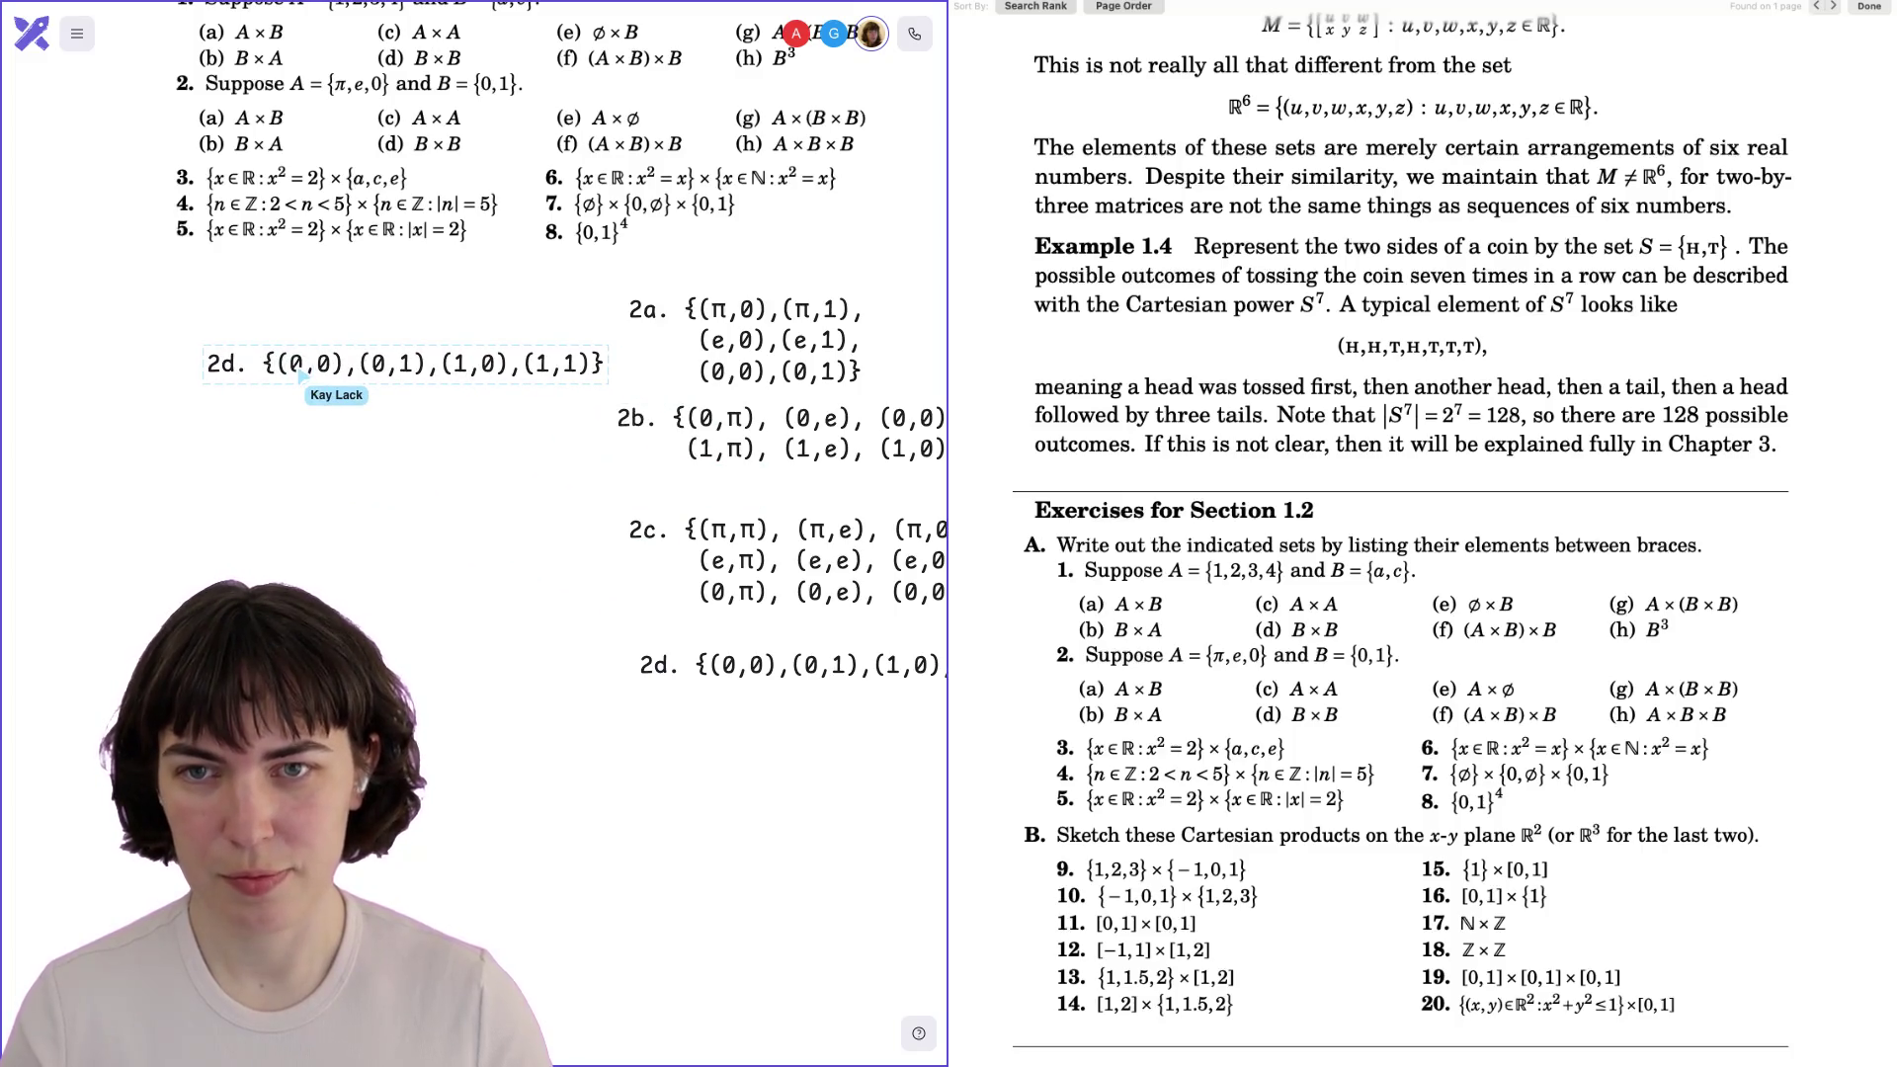
key(BackSpace)
text(e)
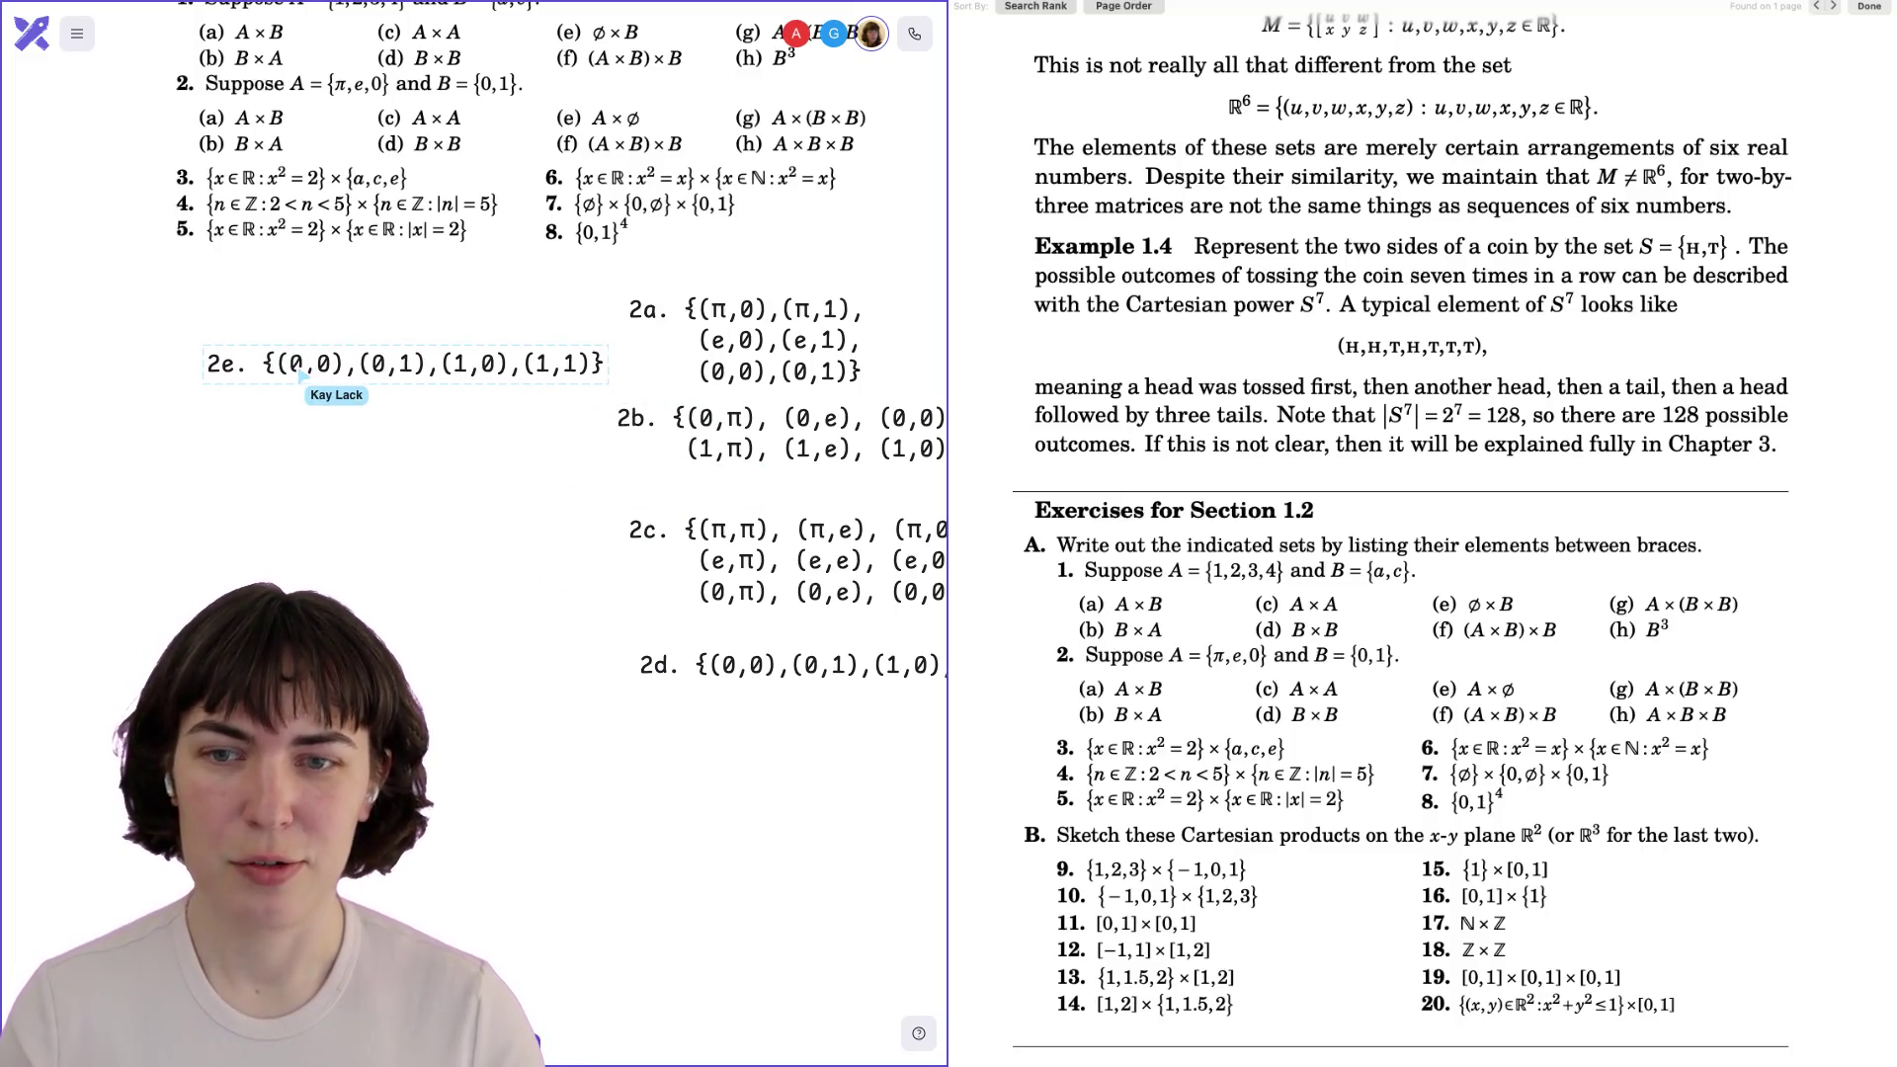
key(shift+End)
key(BackSpace)
text({})
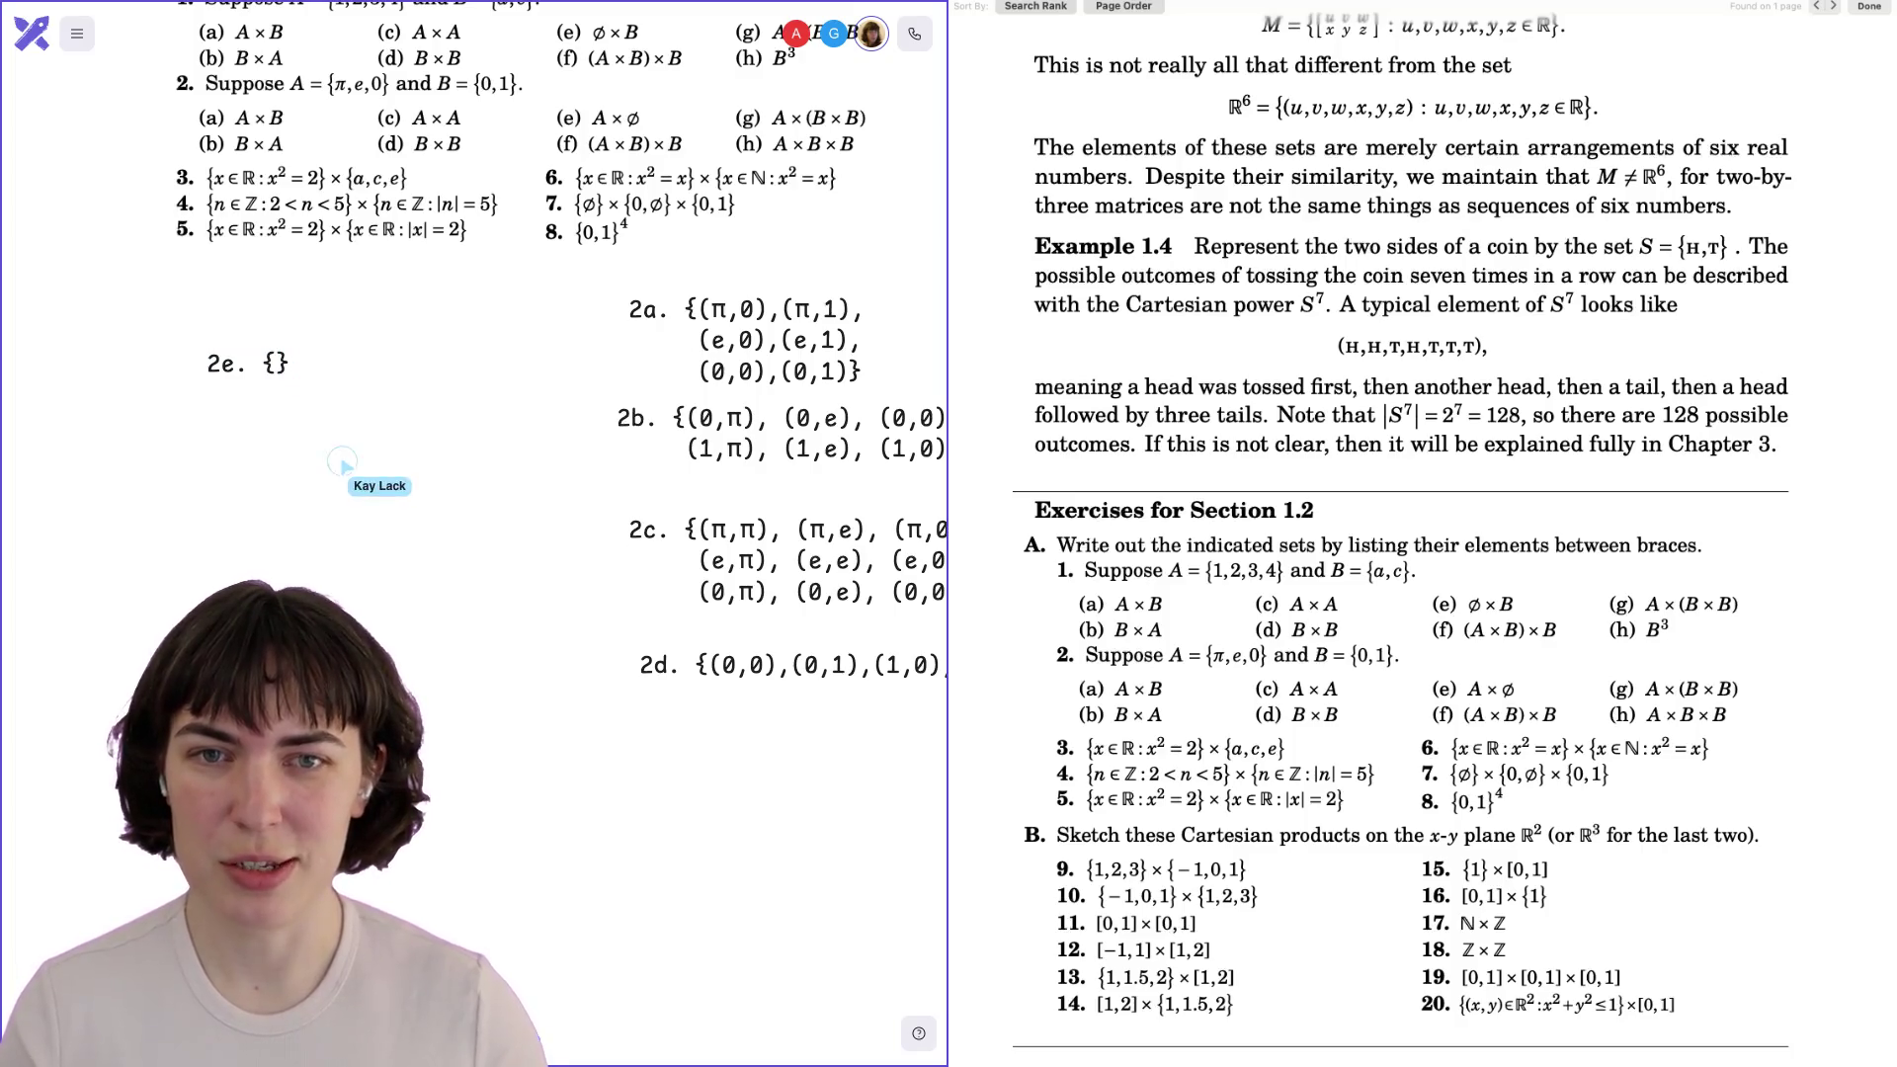
mouse_move(237, 381)
mouse_down()
mouse_move(304, 375)
mouse_move(470, 296)
mouse_move(385, 376)
mouse_move(692, 736)
mouse_move(327, 473)
mouse_move(262, 378)
mouse_up()
Relabel the spare copy as 2f.
double_click(255, 365)
key(BackSpace)
text(f. {)
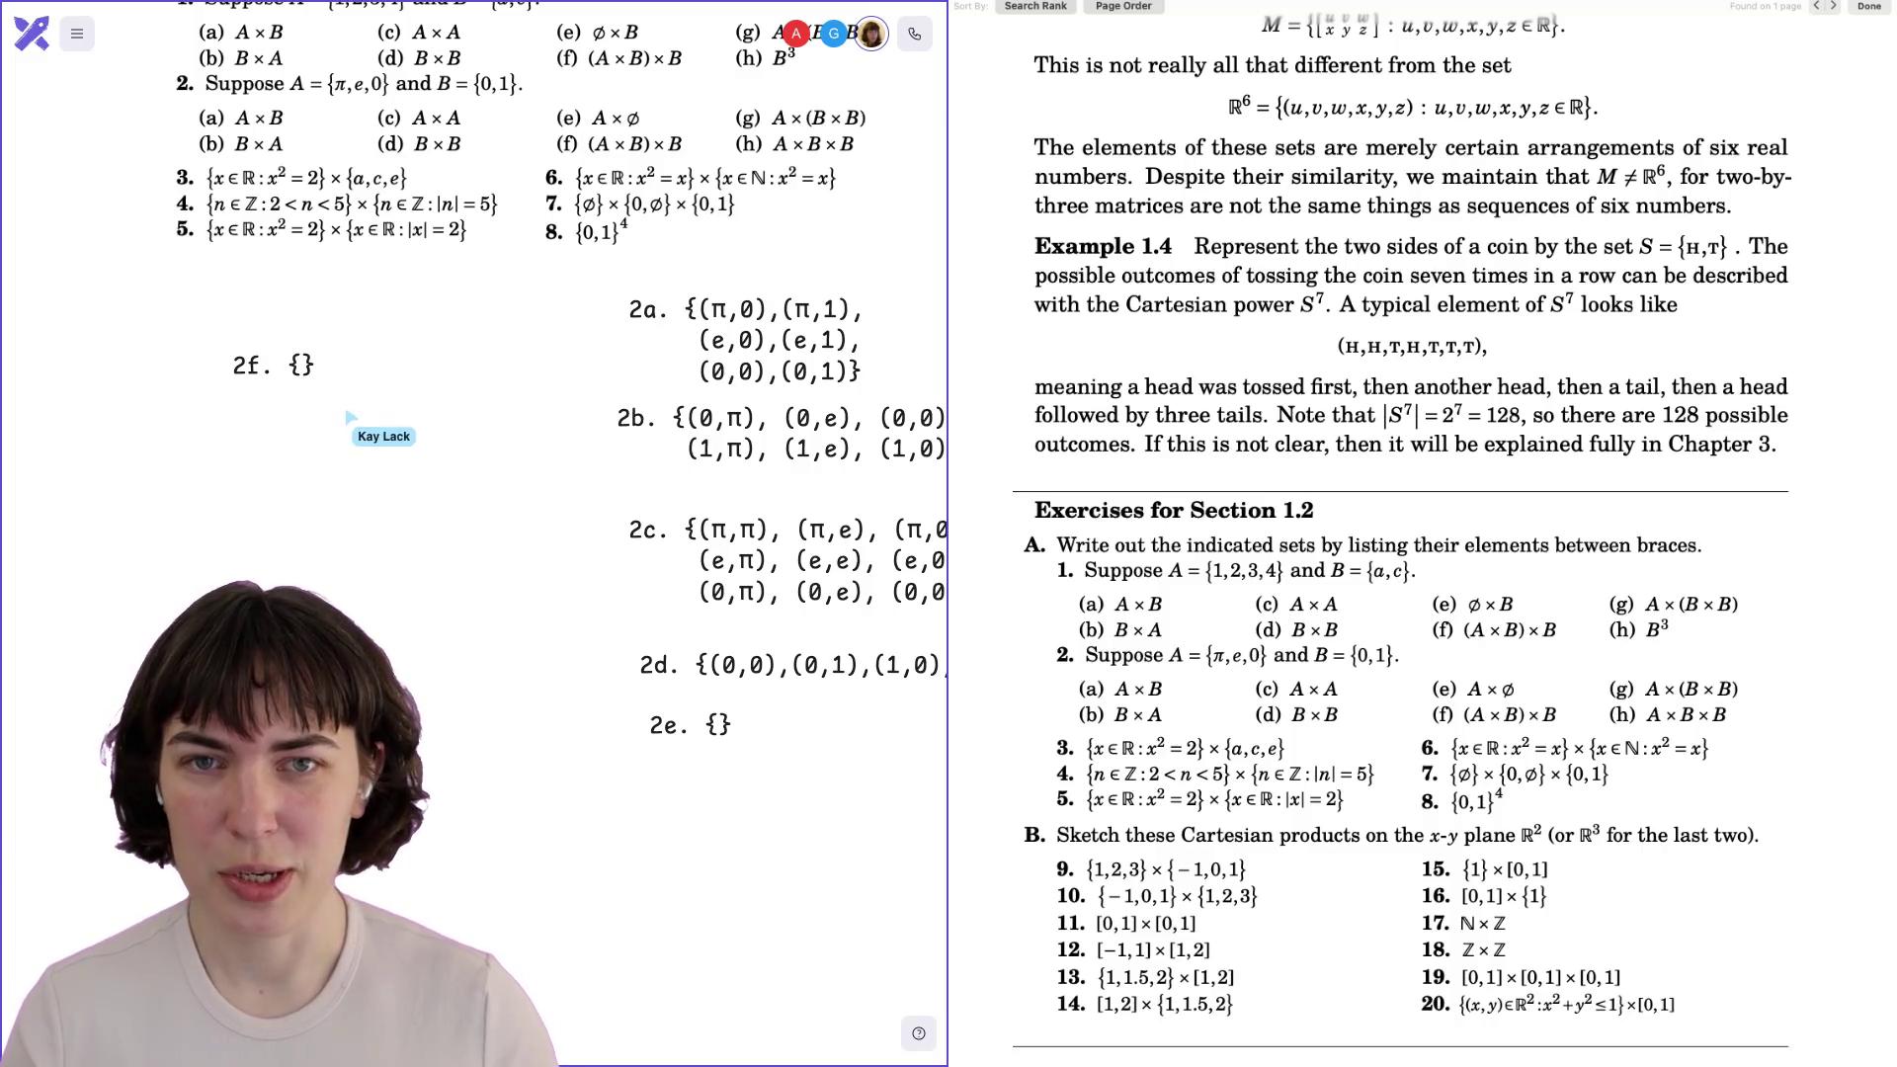
Position the 2f answer in line beside the other answers.
scroll(355, 417, up, 3)
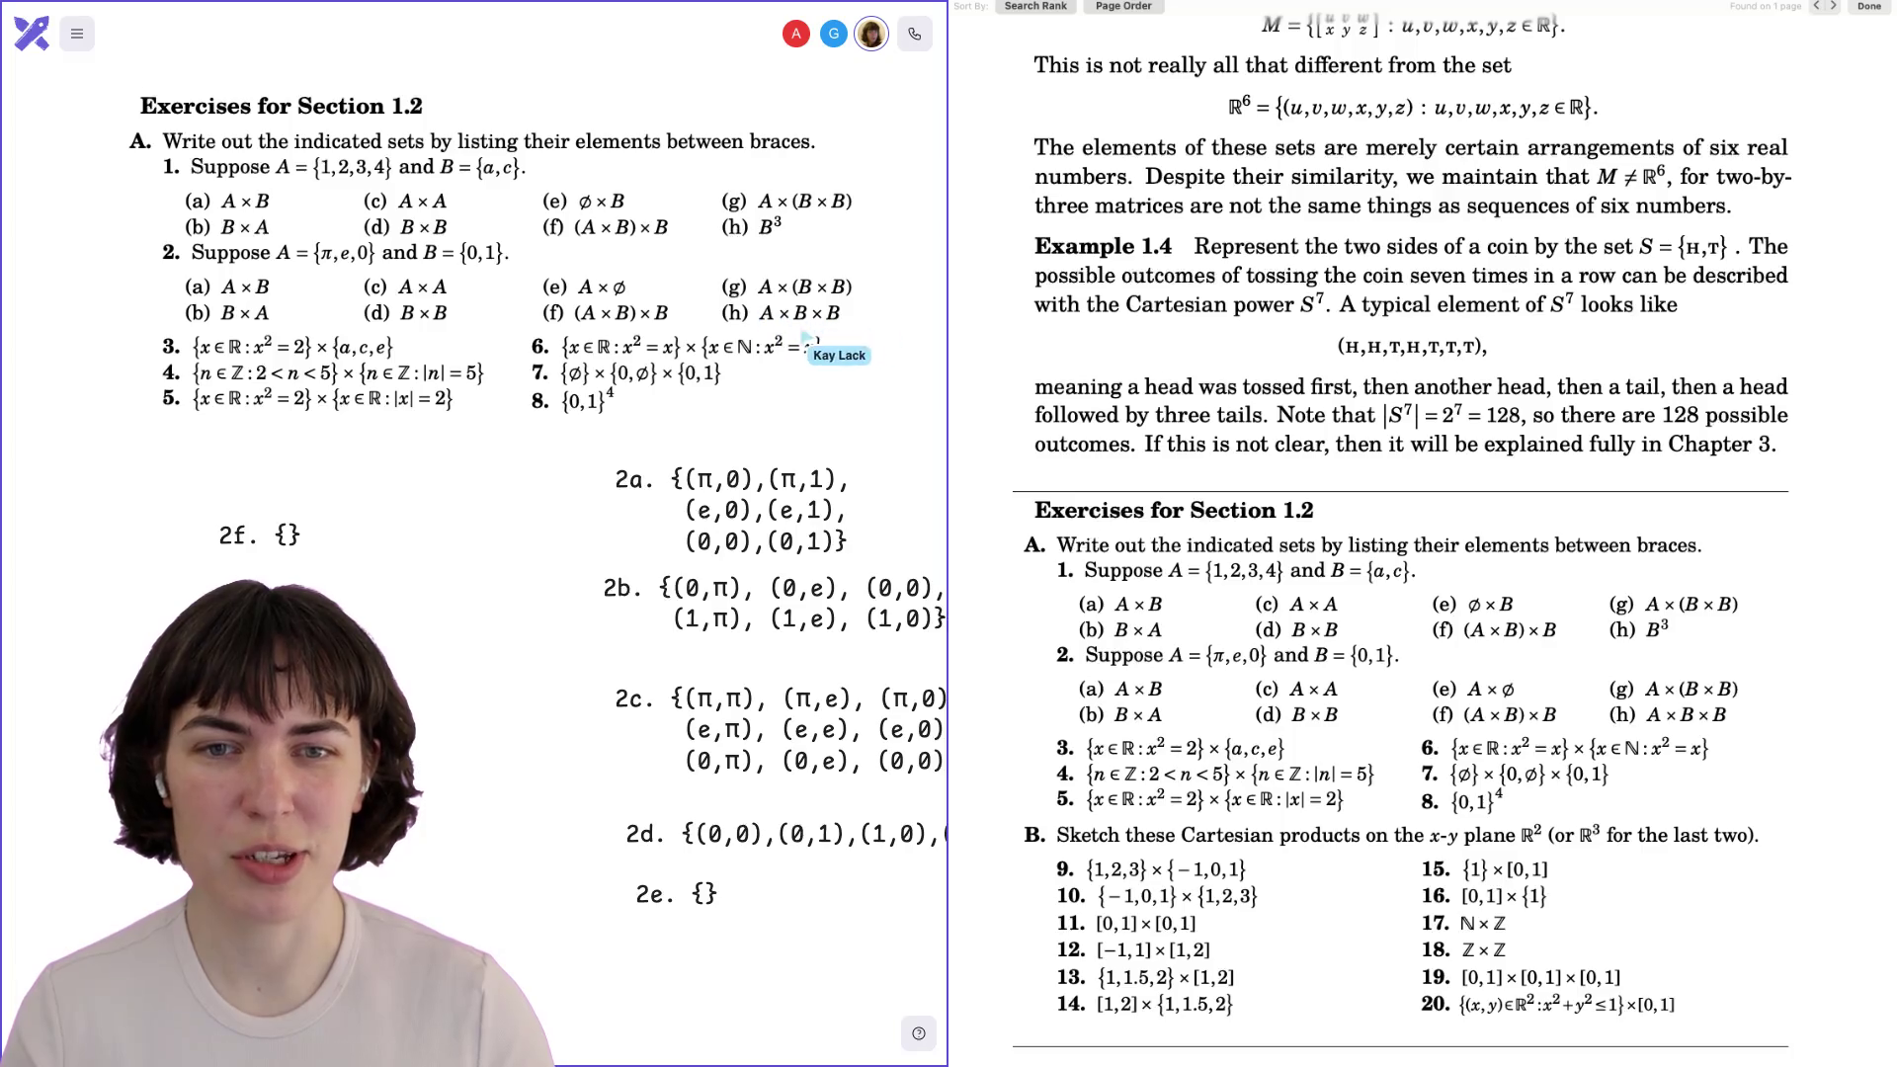
scroll(570, 654, down, 4)
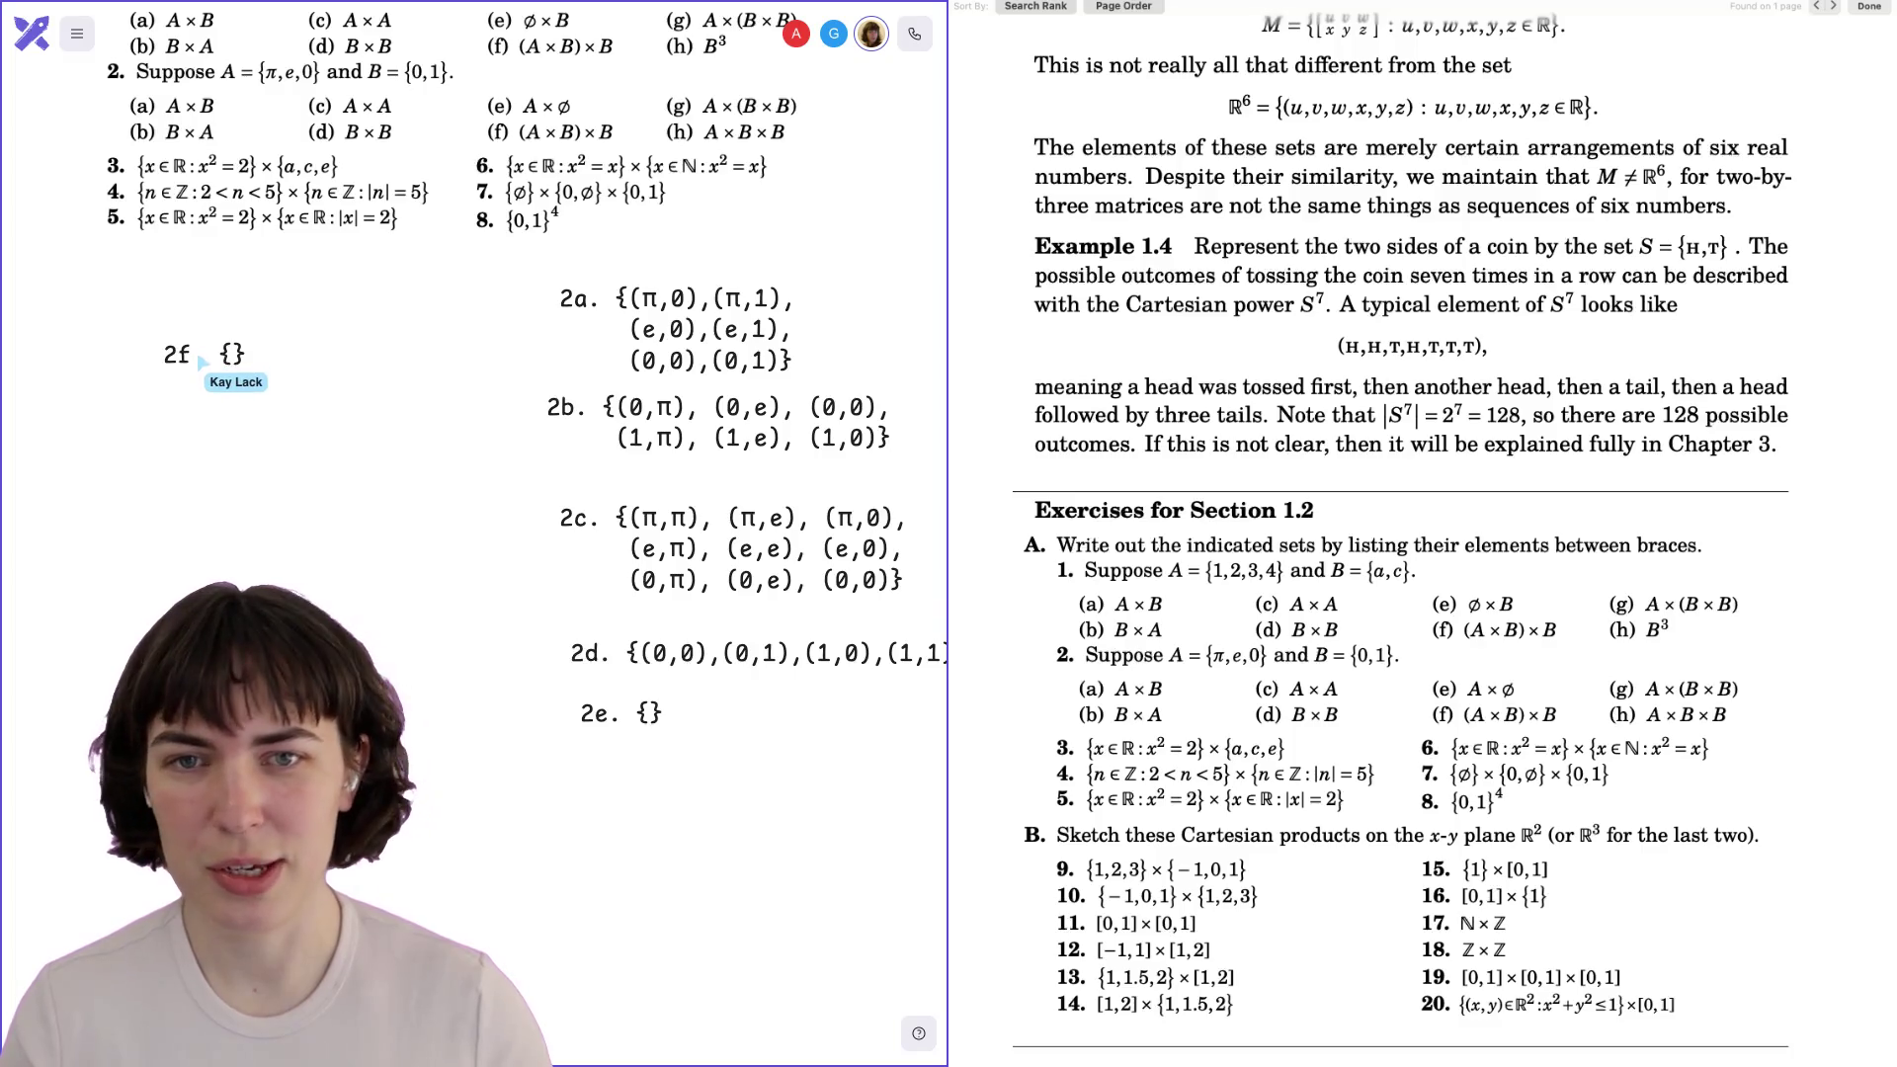
drag(202, 364, 182, 317)
click(213, 332)
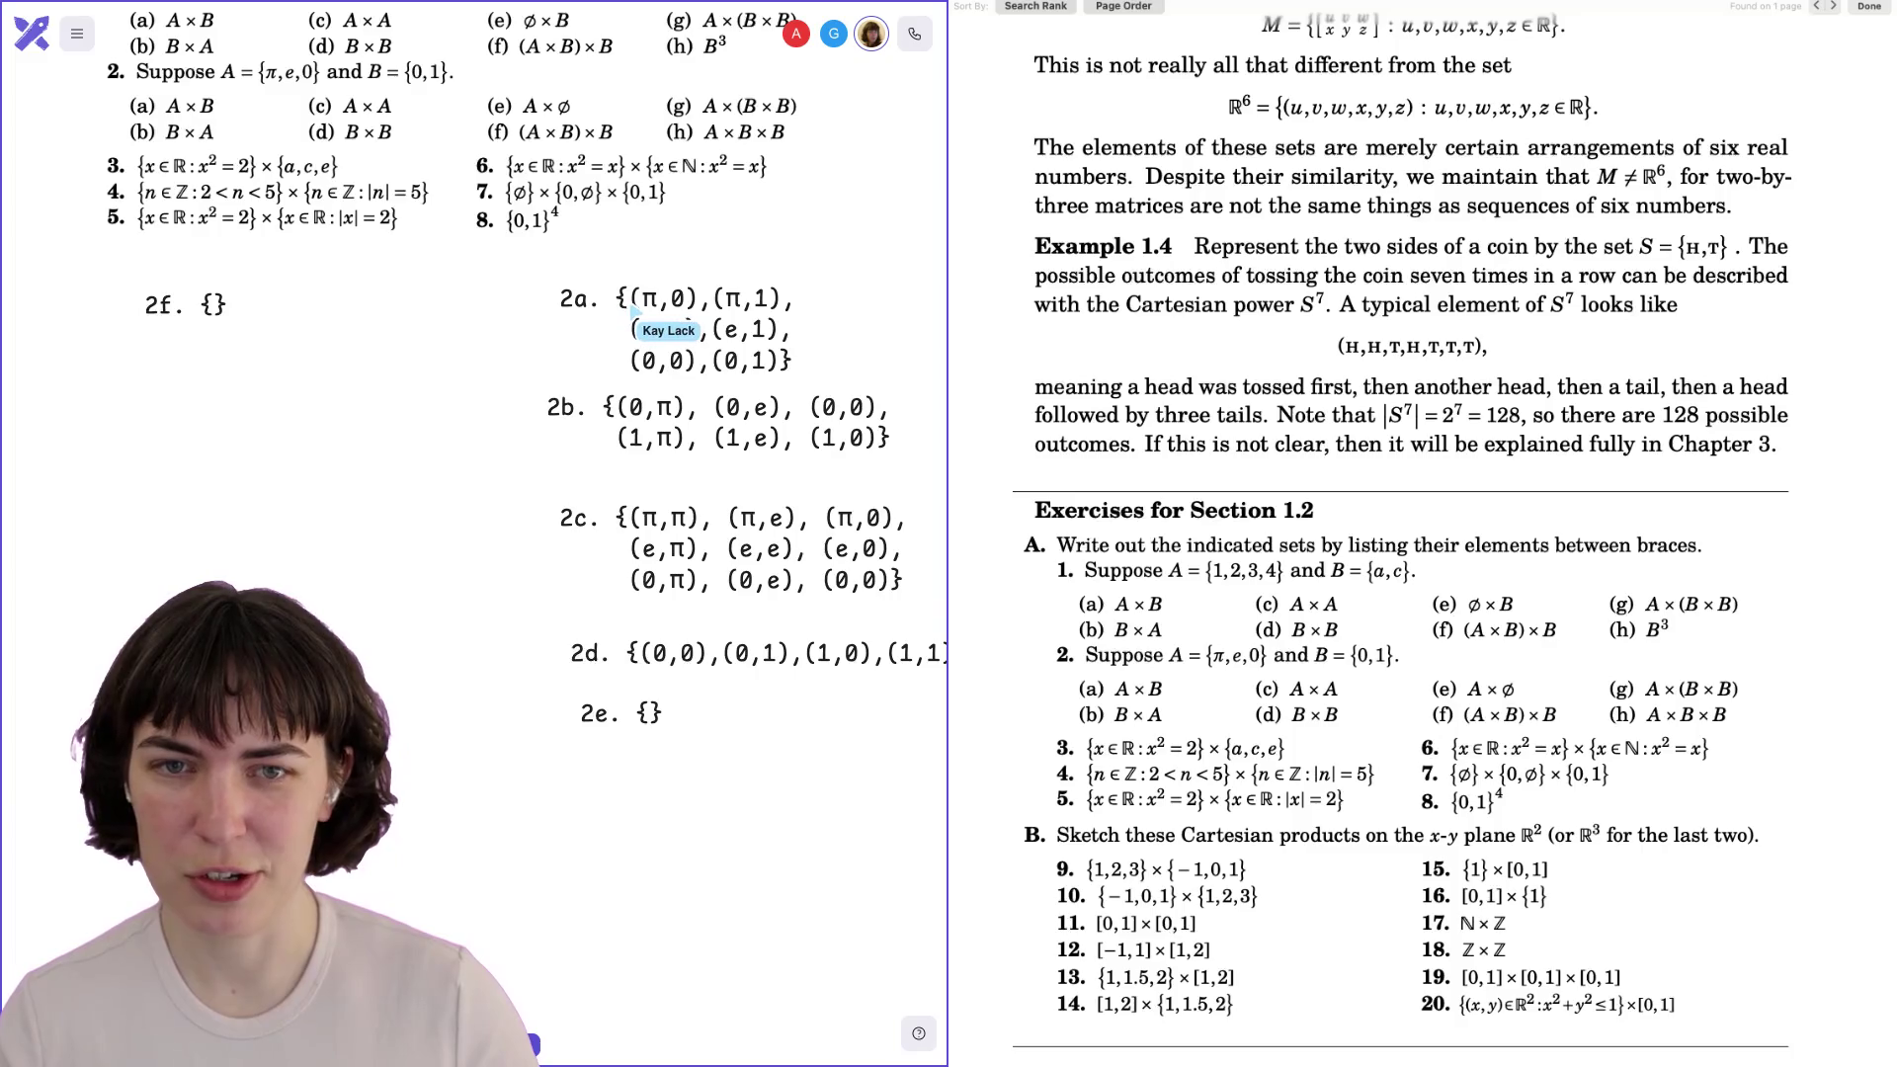
click(379, 314)
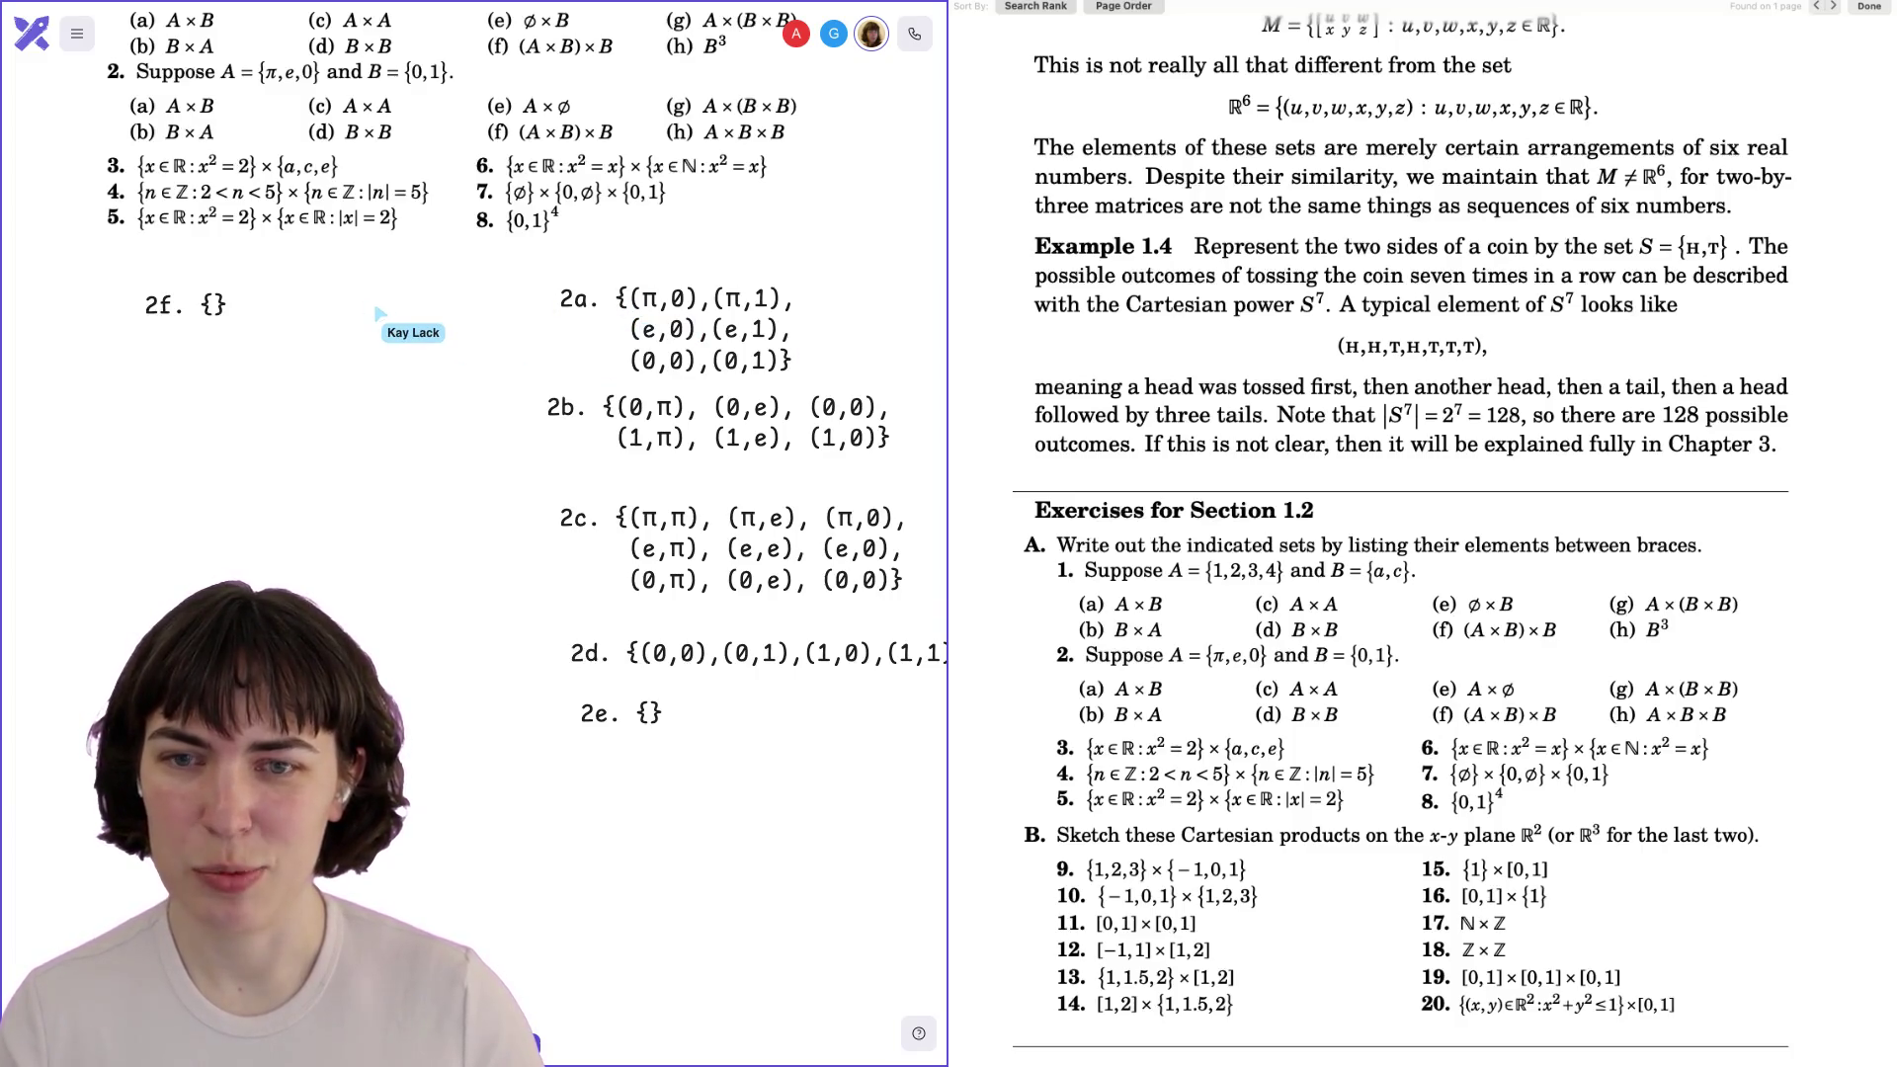
drag(210, 309, 217, 306)
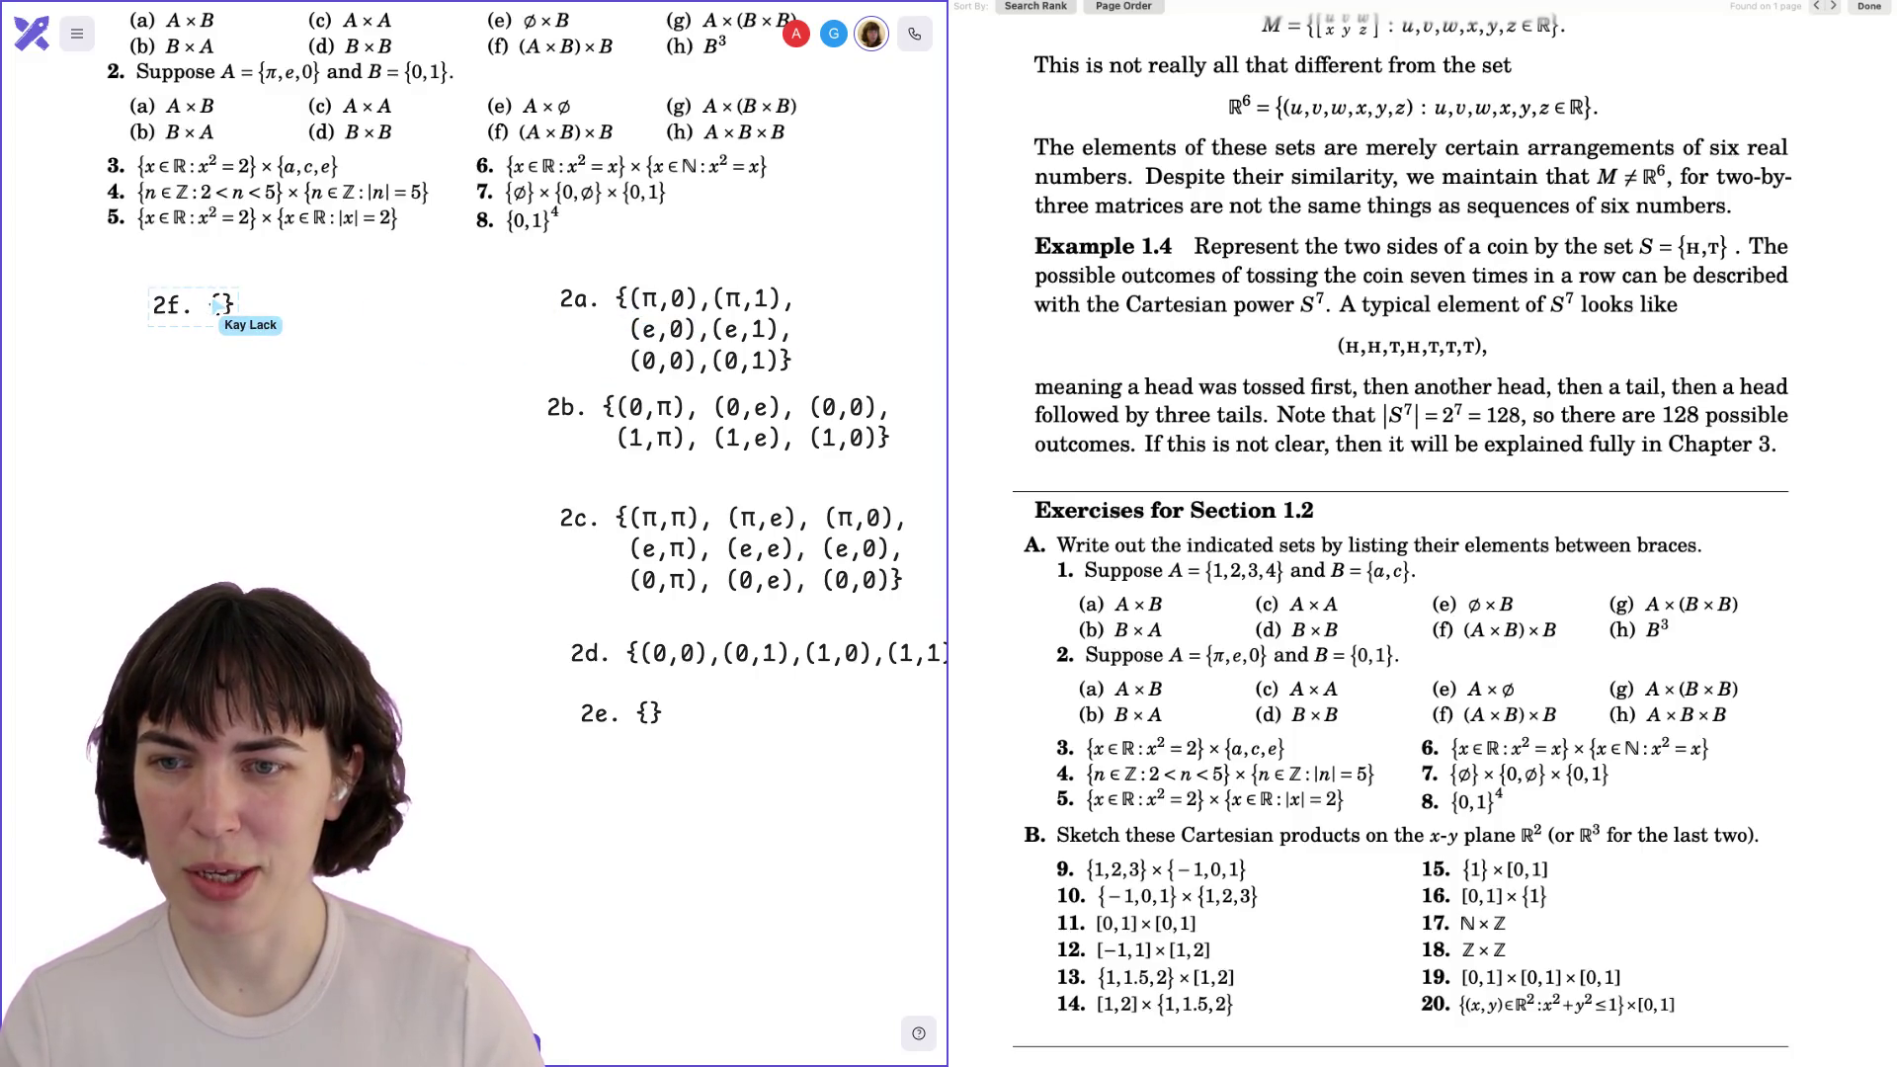
Spread the 2f braces over separate lines and begin the first nested pair '((π,0)'.
scroll(475, 395, left, 3)
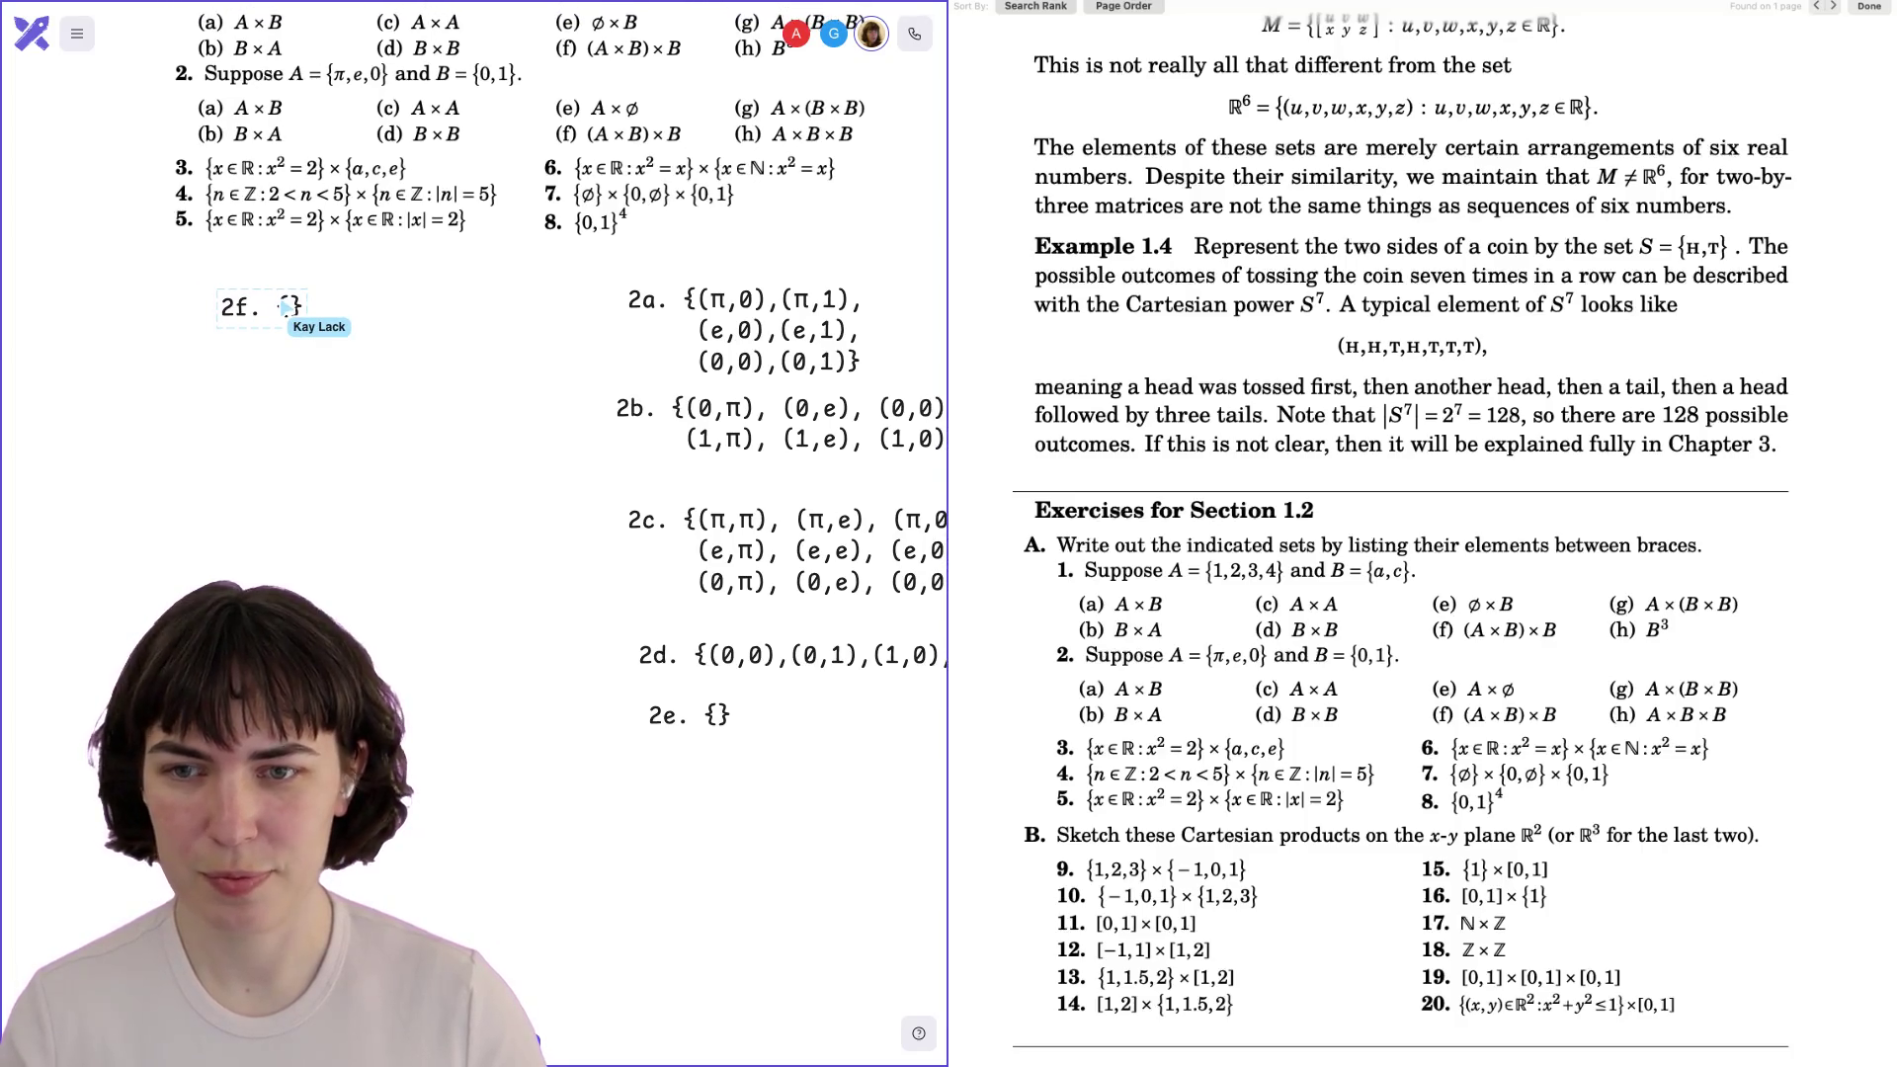
key(Return)
text(()
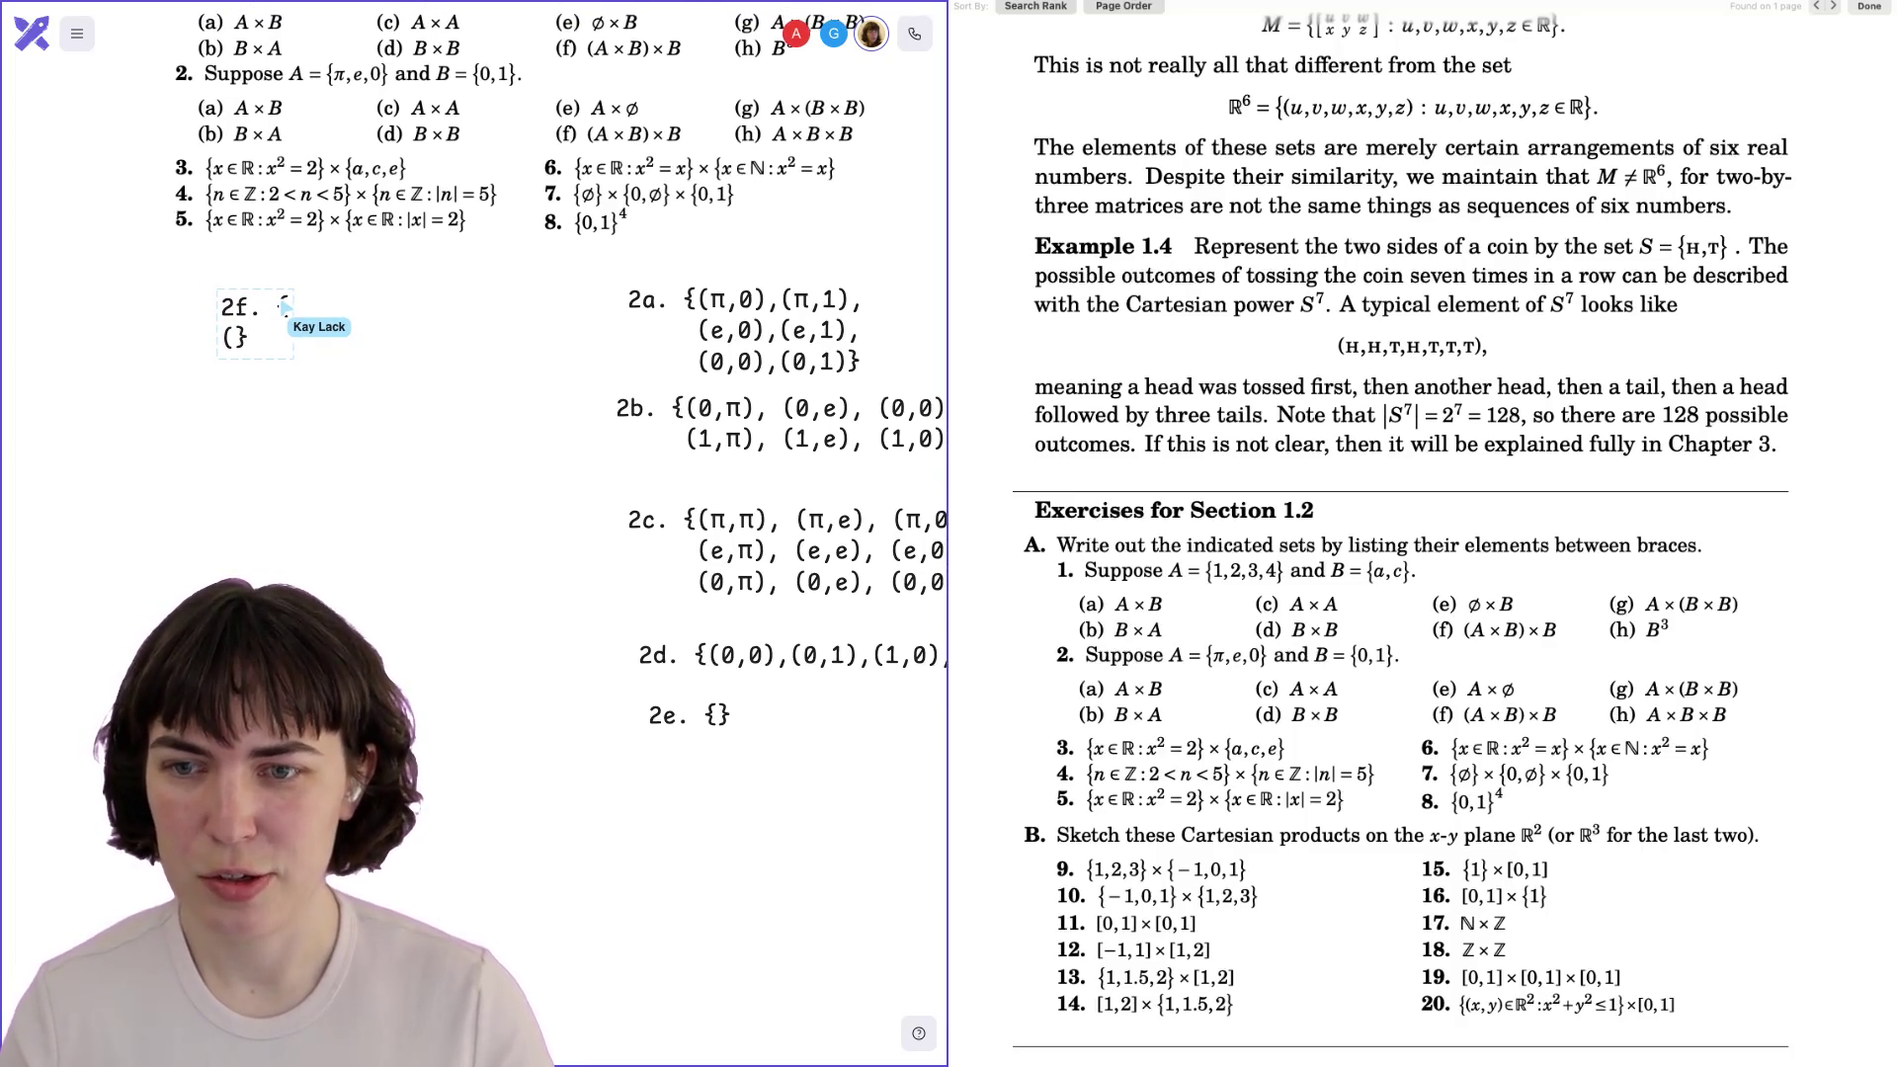
key(Return)
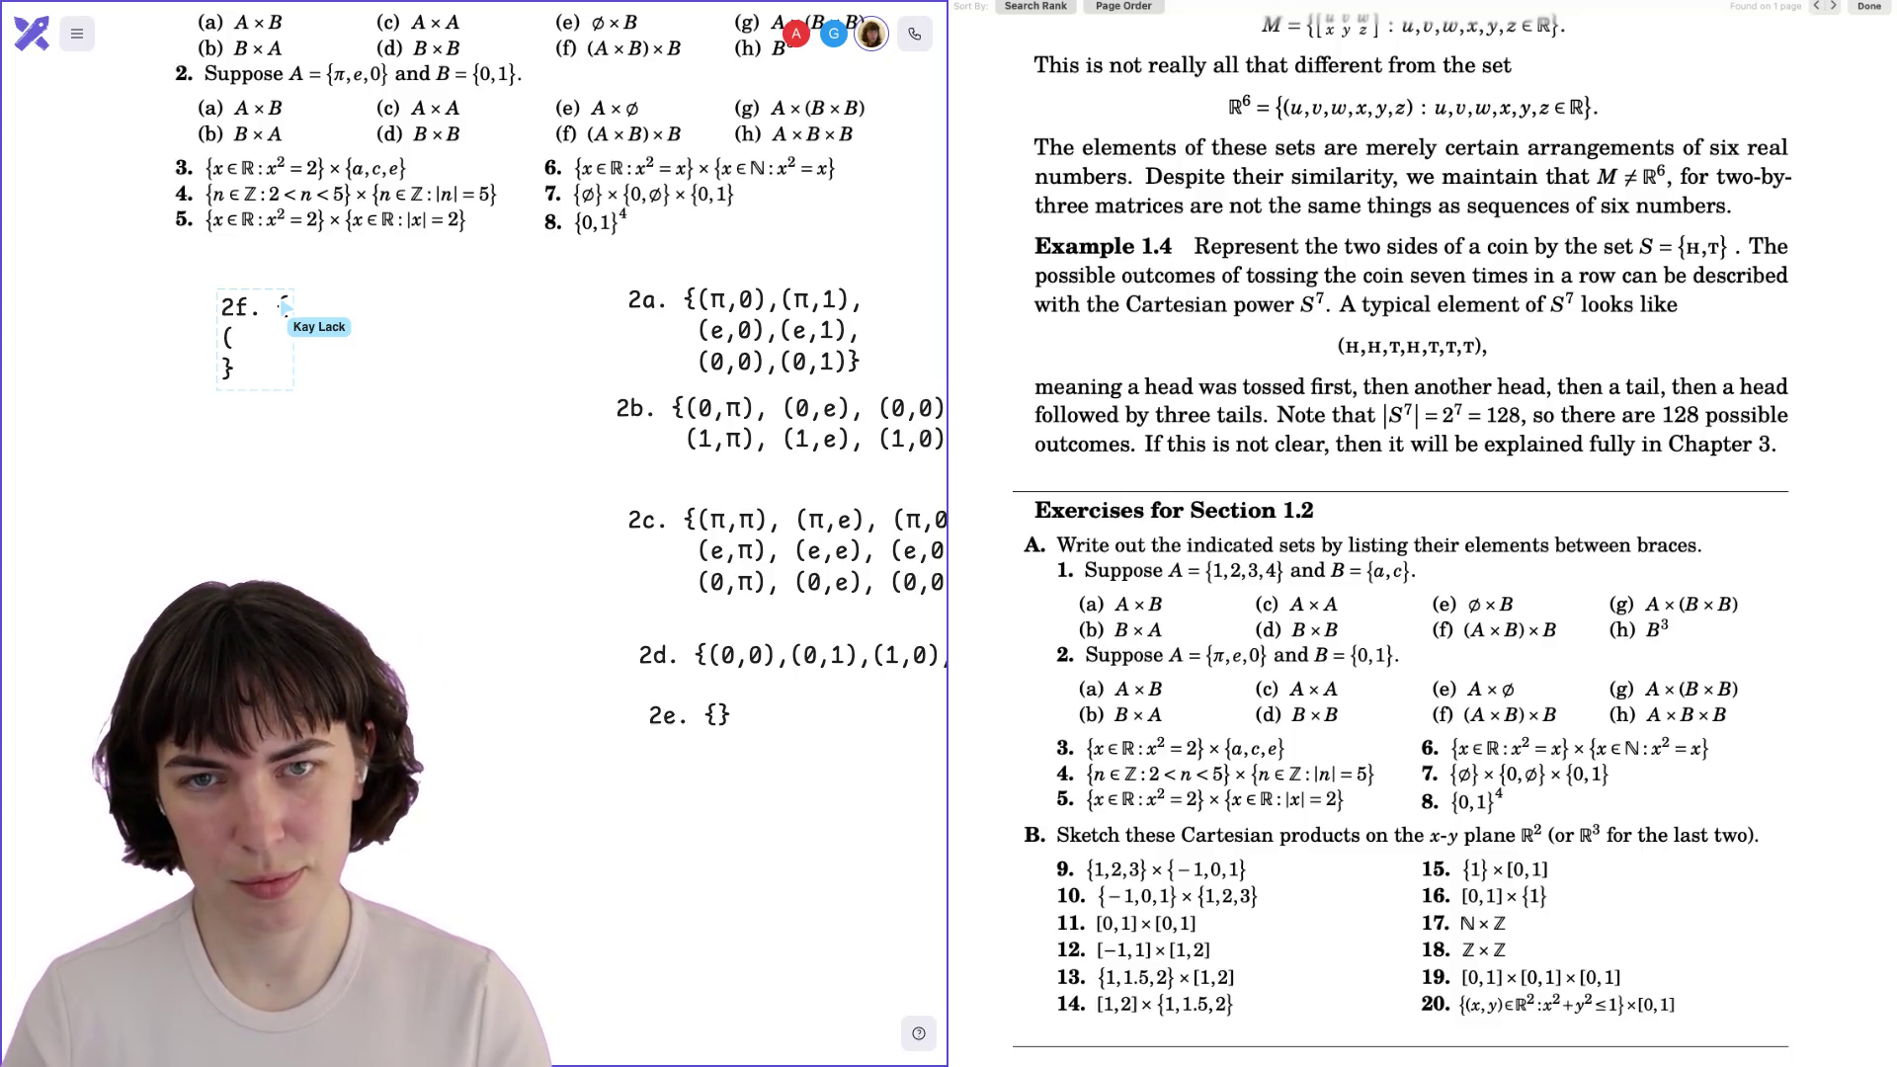
text(()
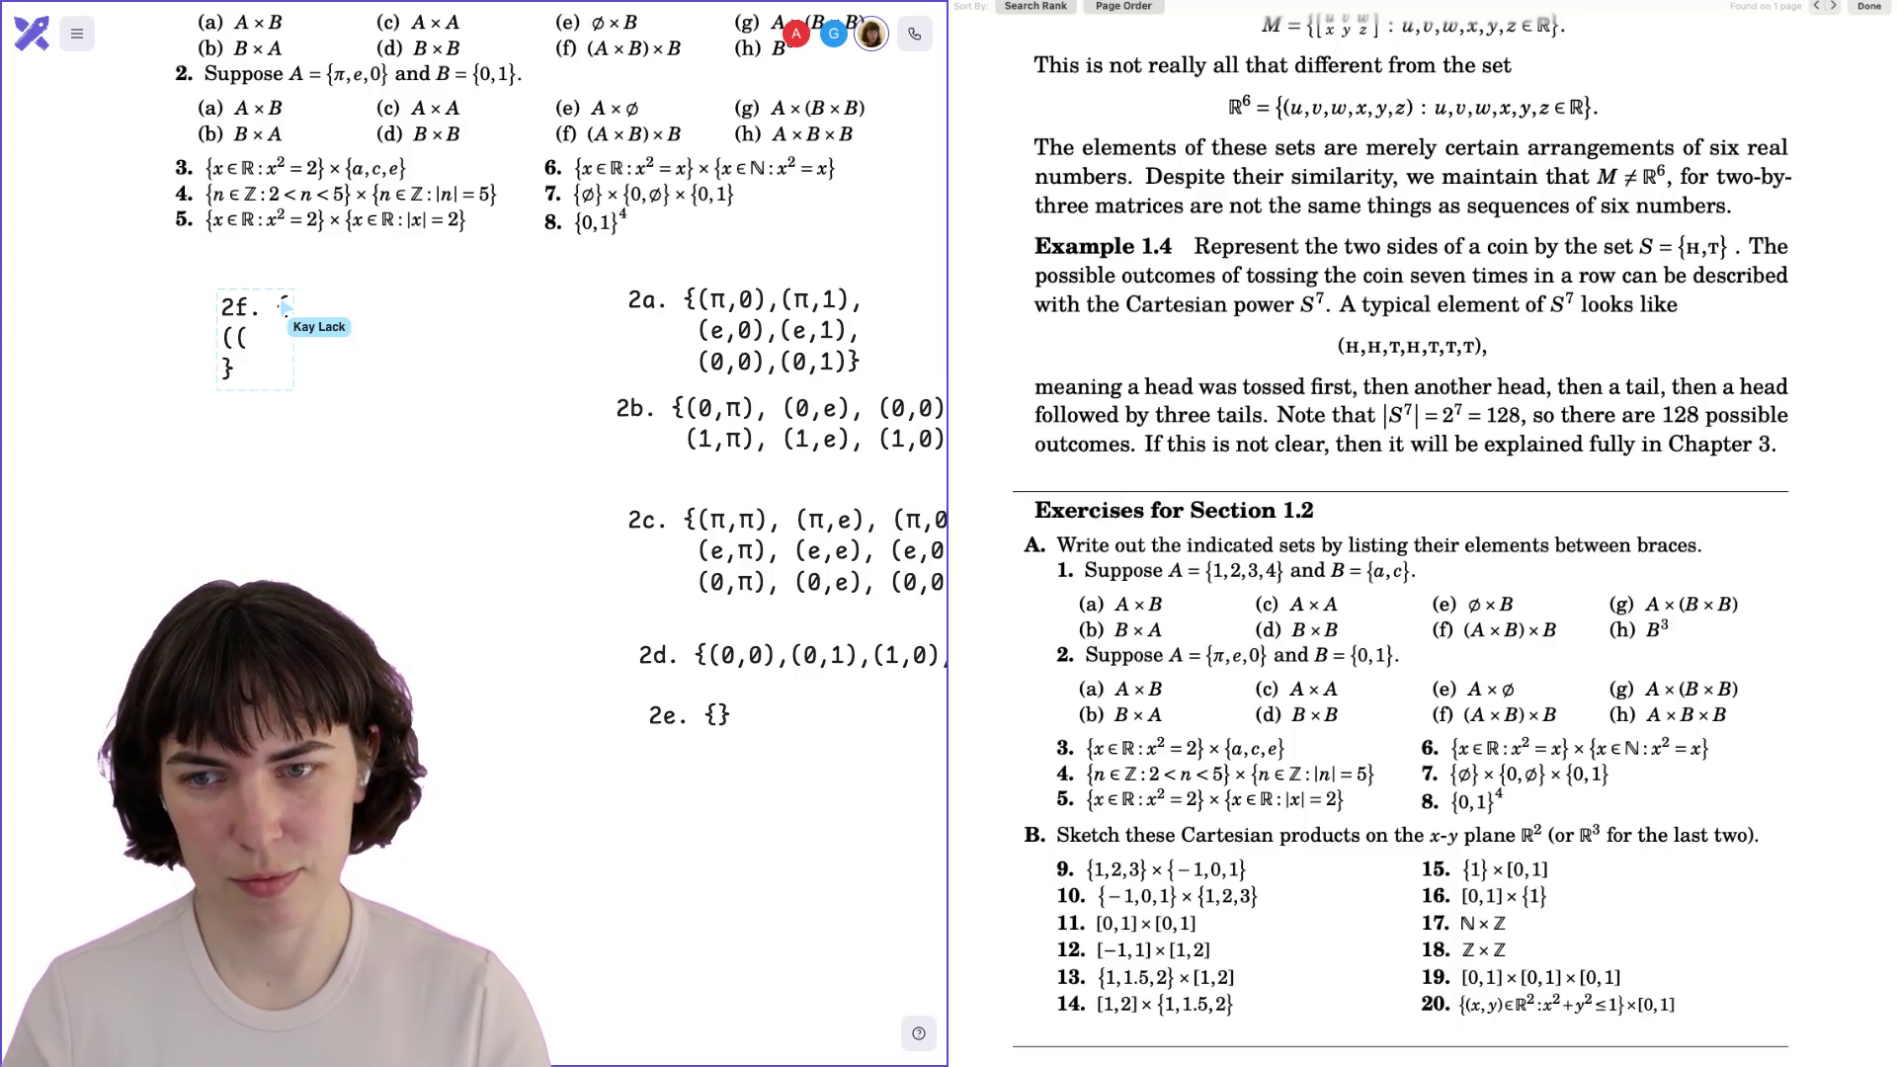
text(π,)
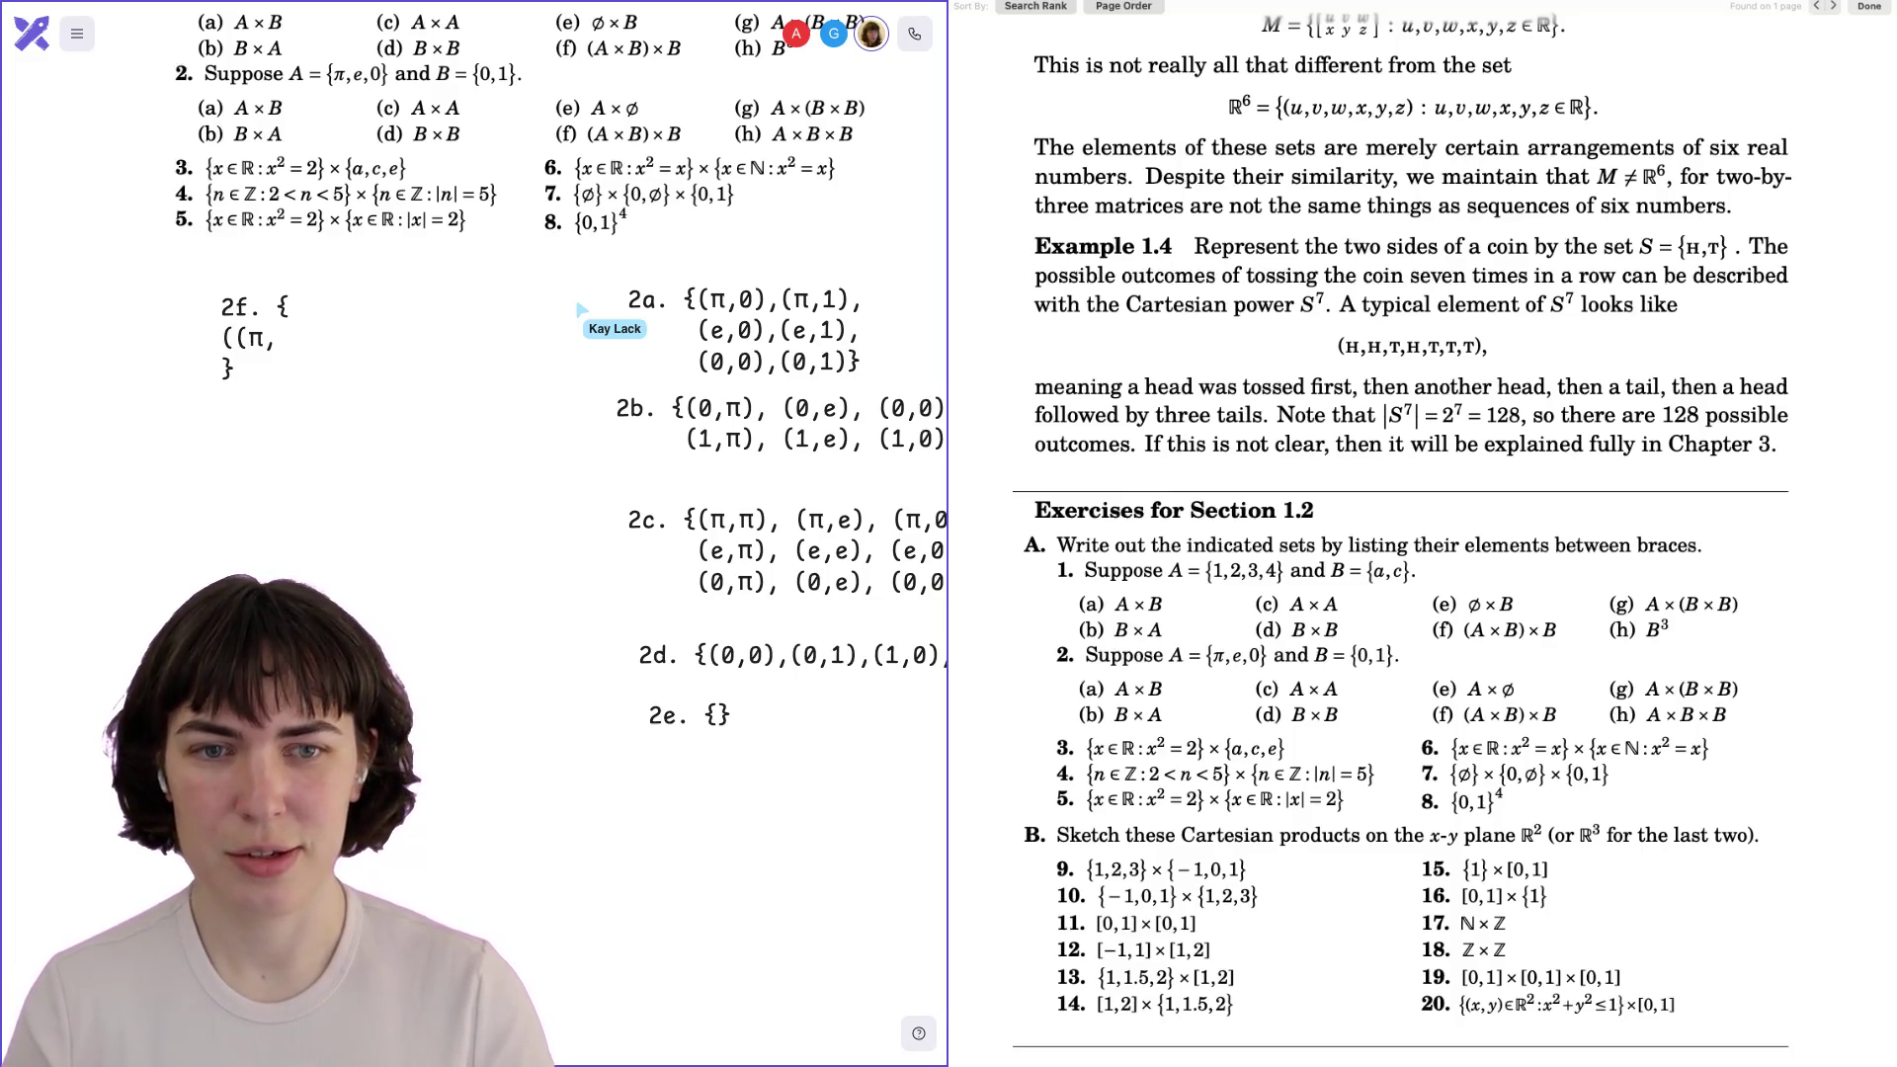
text(0),)
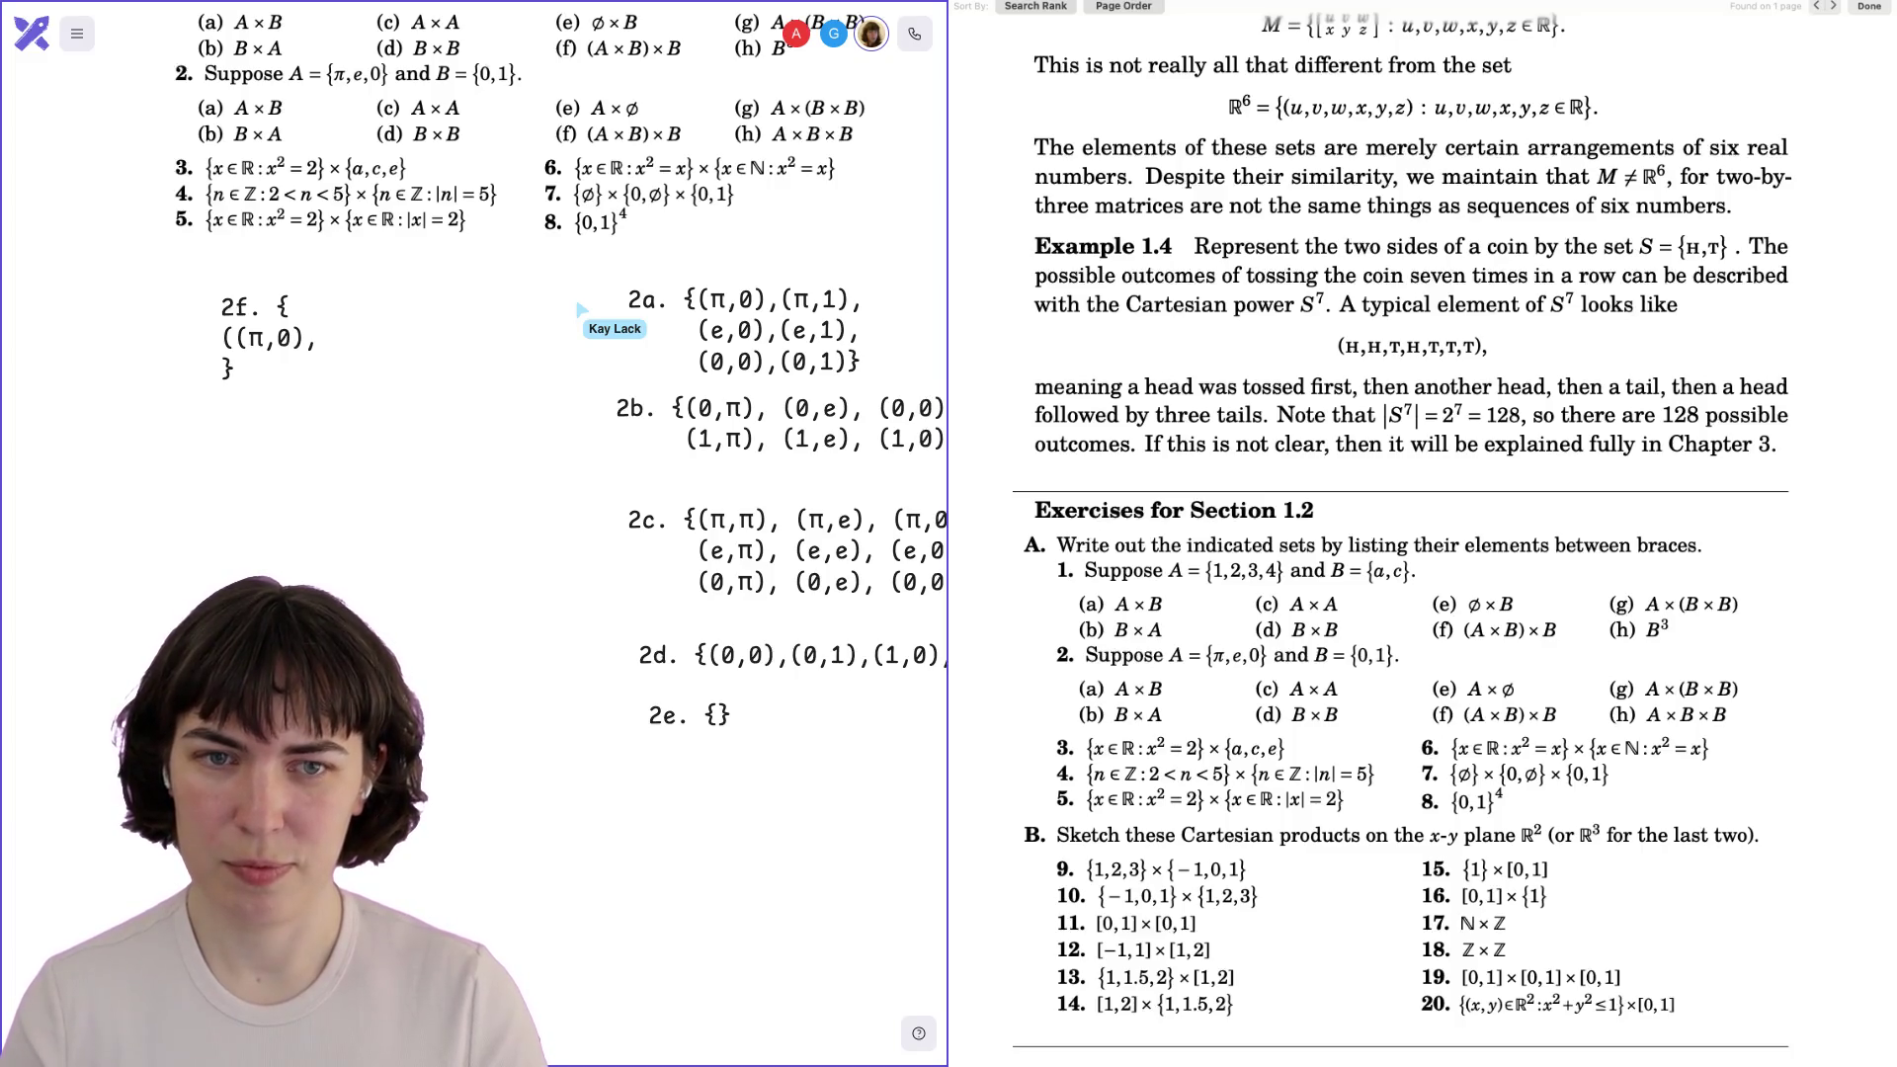
Complete the first 2f row with ((π,0),0) and ((π,0),1).
scroll(561, 375, up, 1)
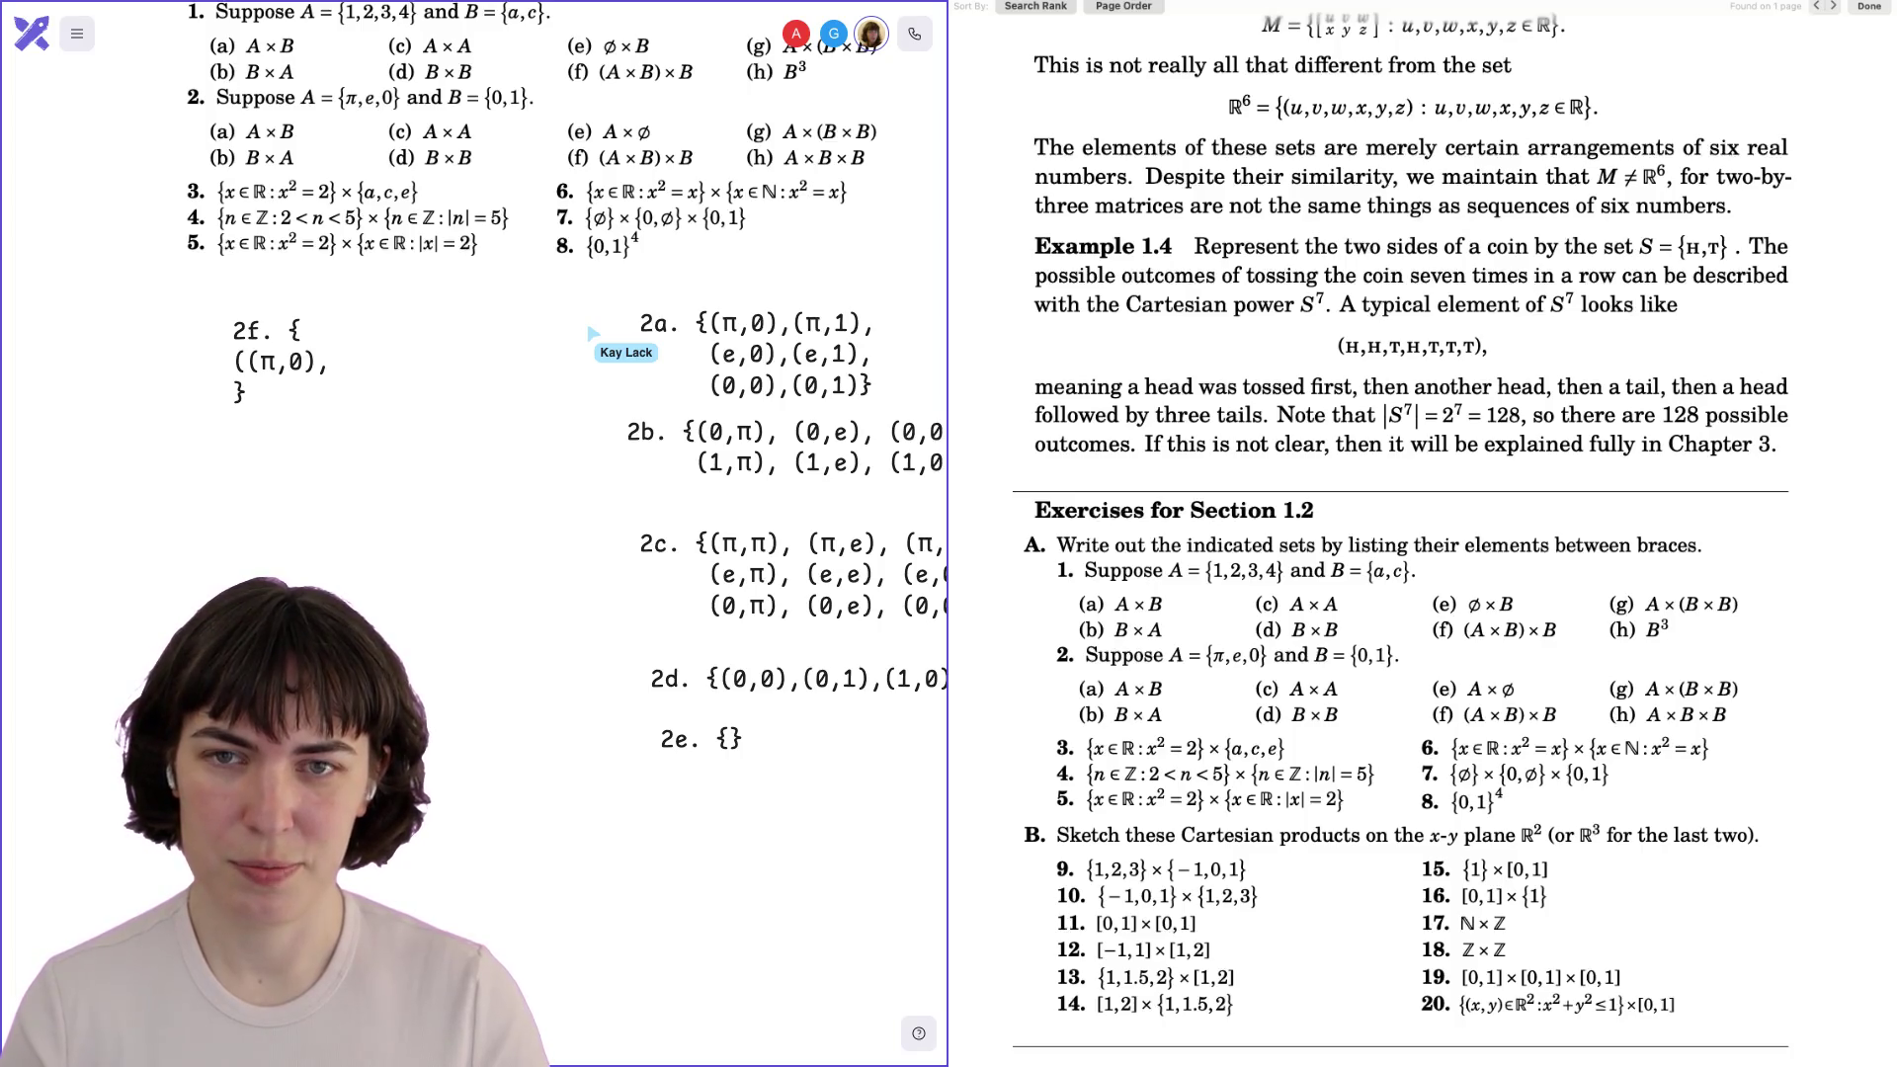
text(0))
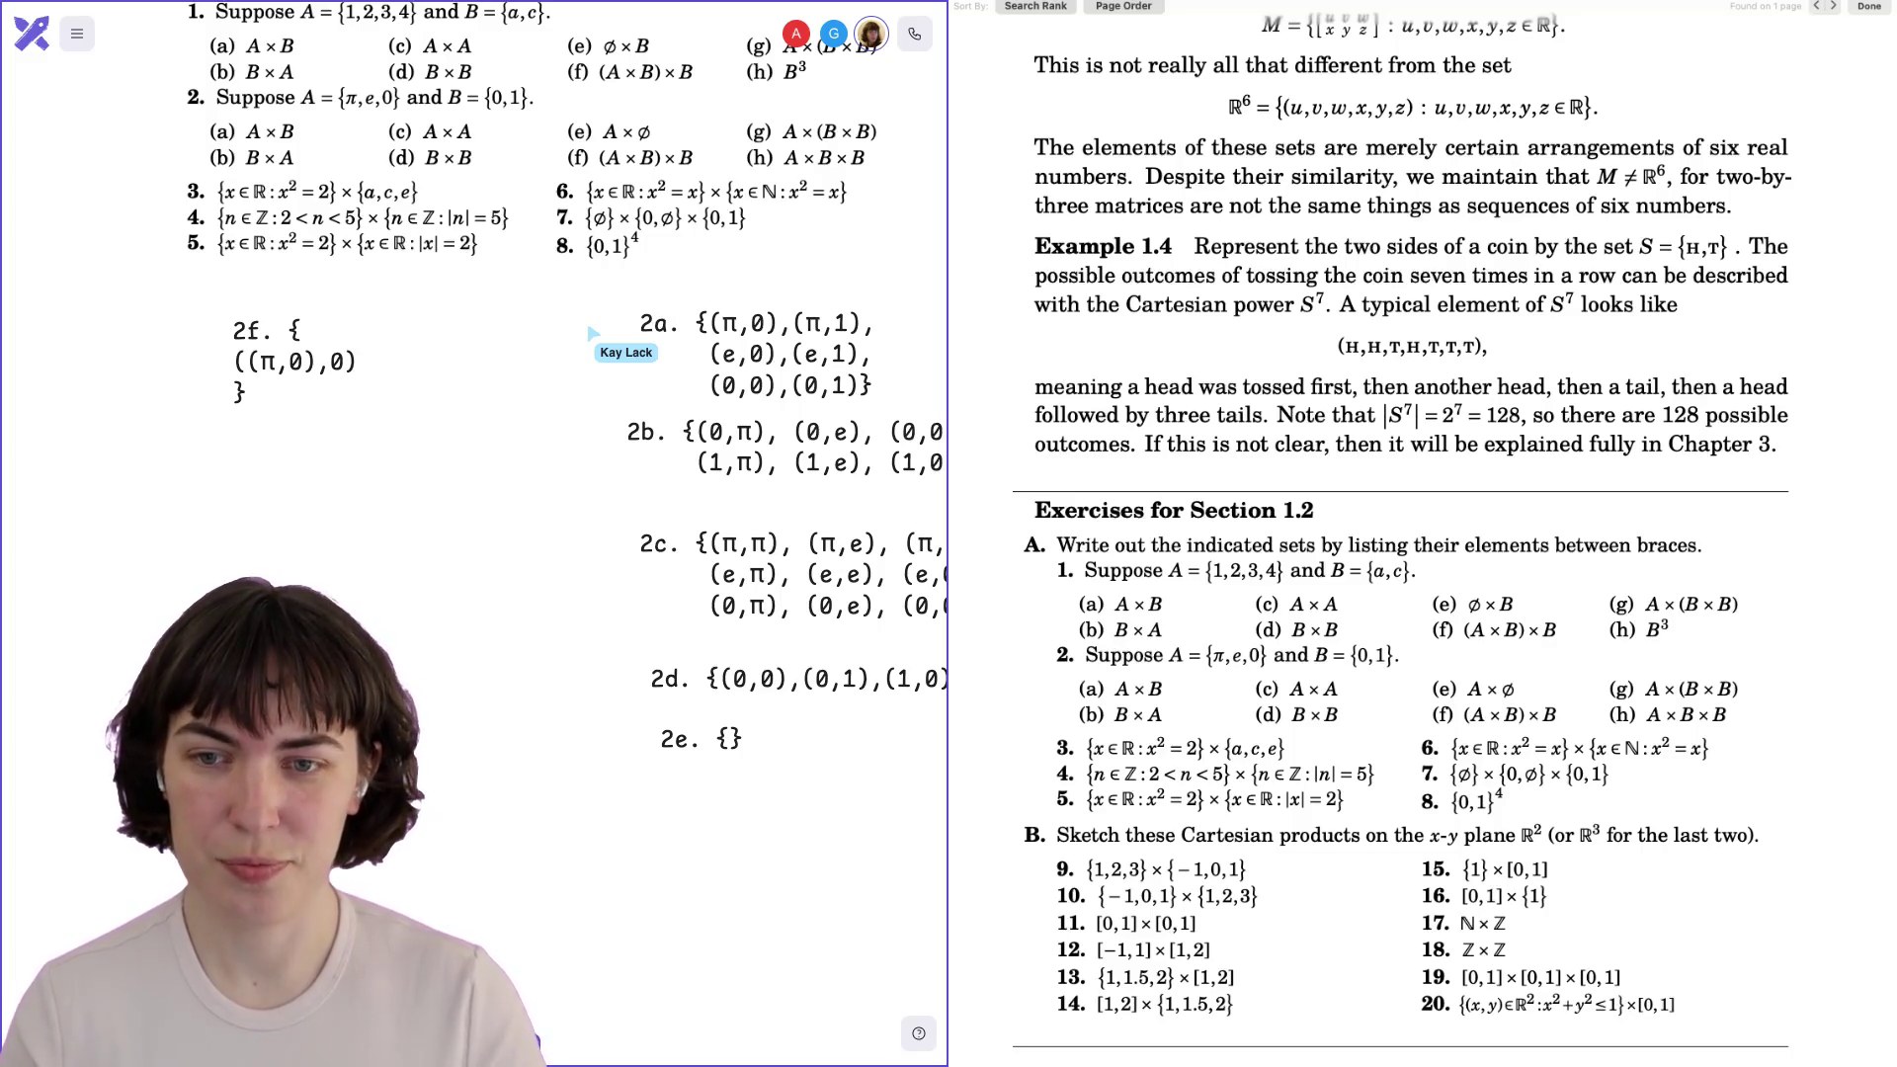
text(,((π,0),0))
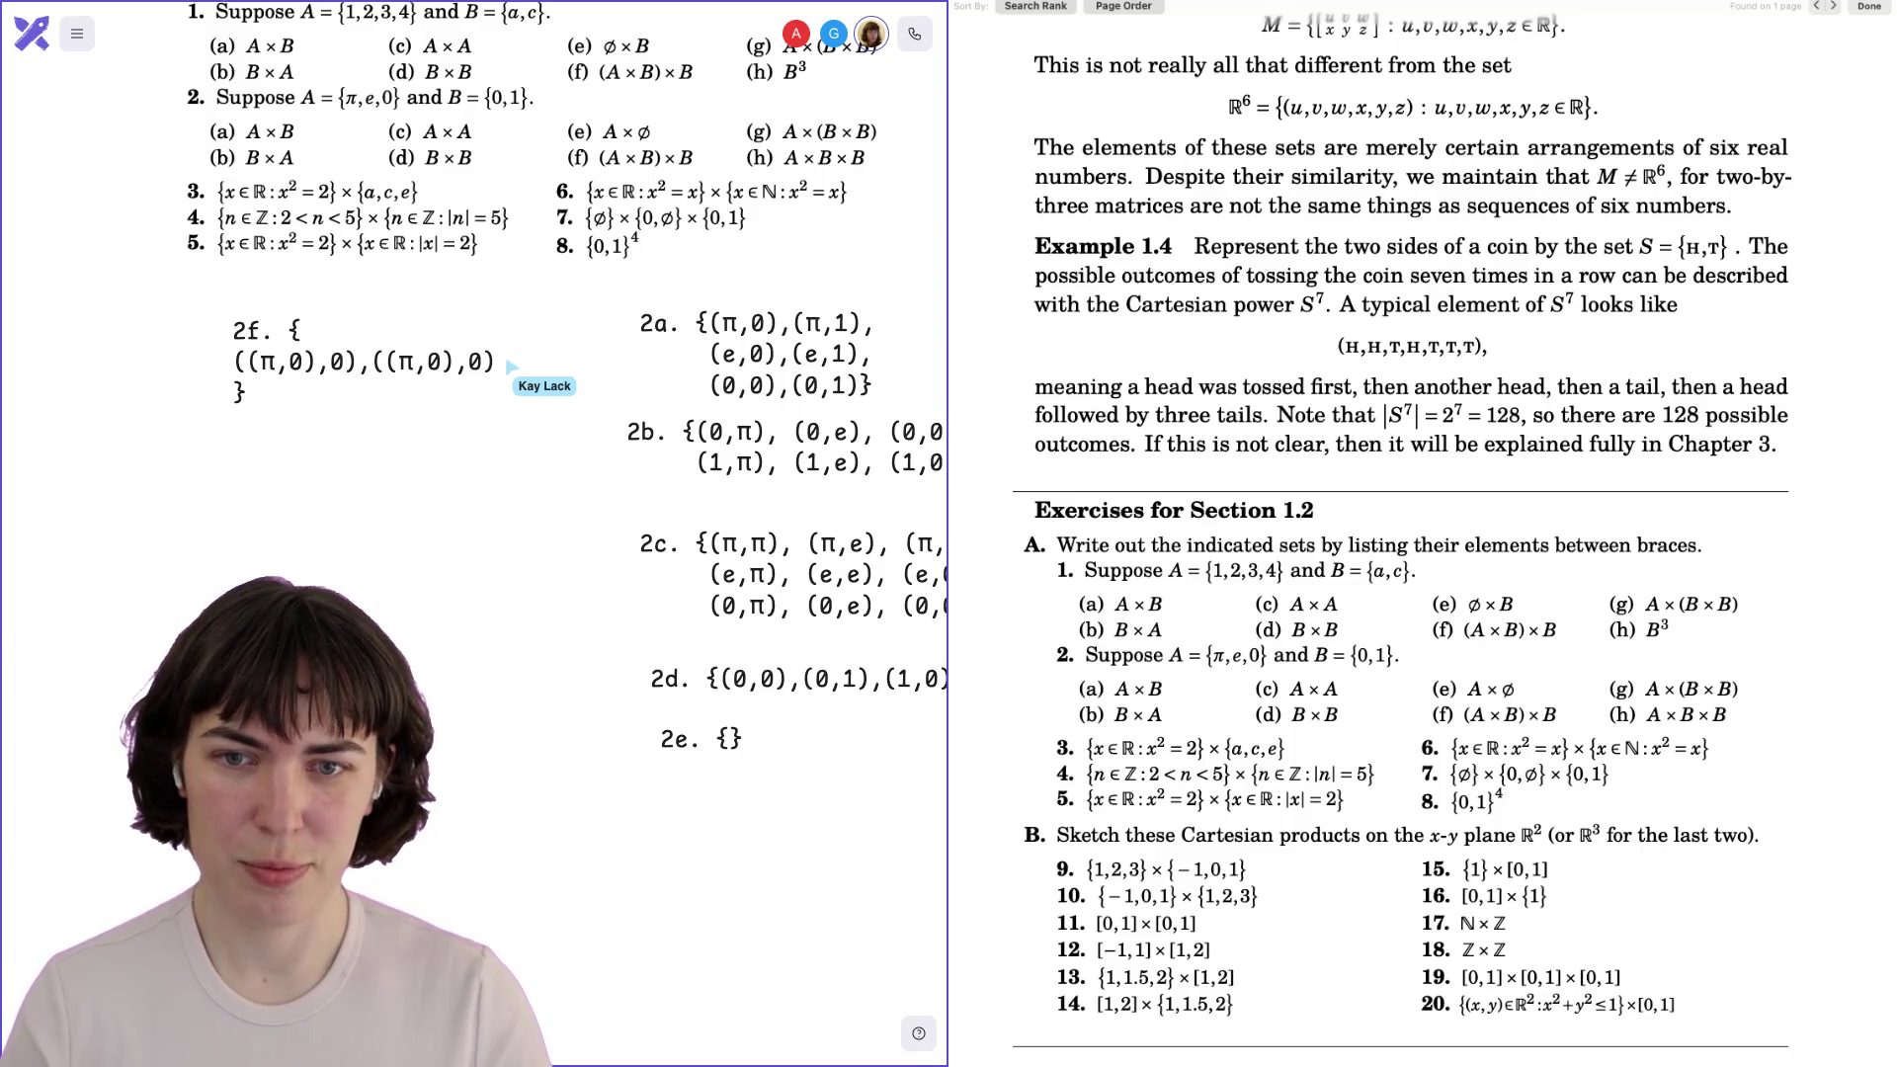
key(BackSpace)
key(BackSpace)
text(1))
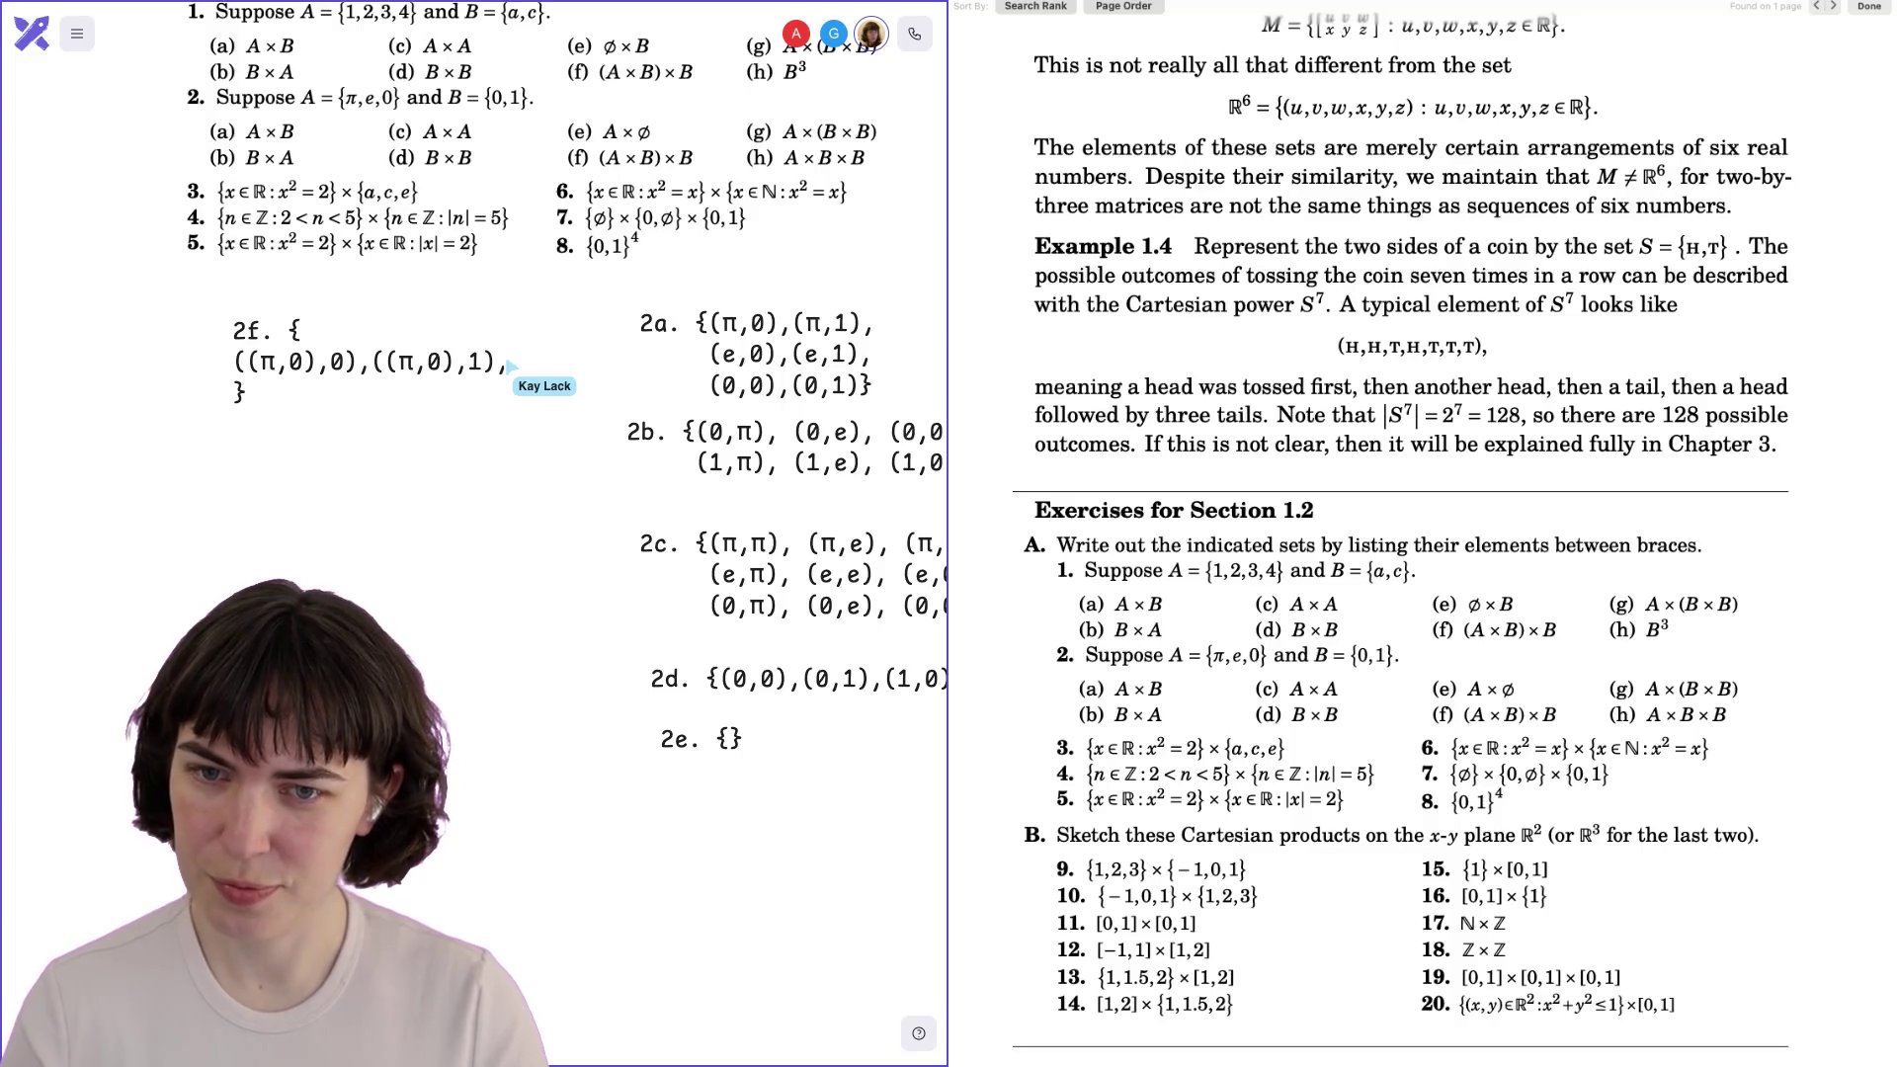
Add a second 2f row for (π,1) by pasting and editing the first row.
key(Return)
text(((π,0),0),((π,0),1),)
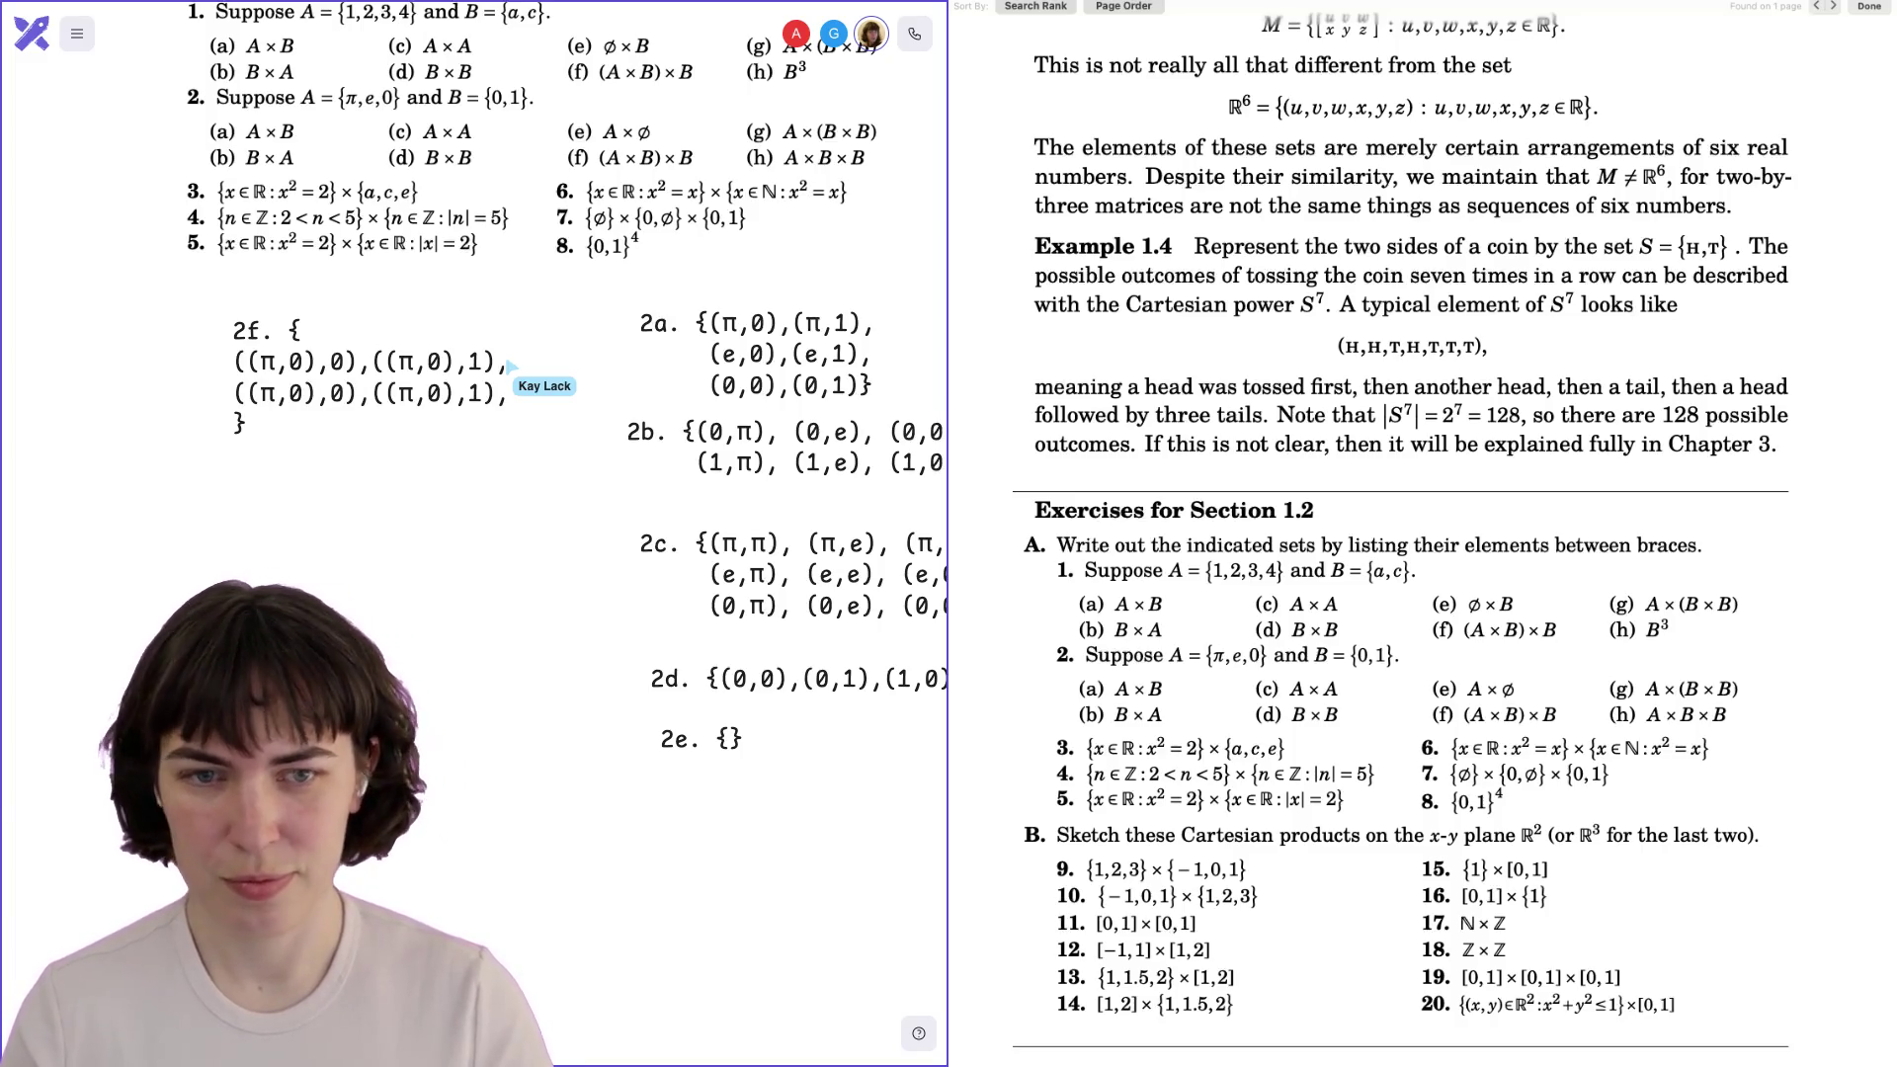
double_click(296, 393)
text(1)
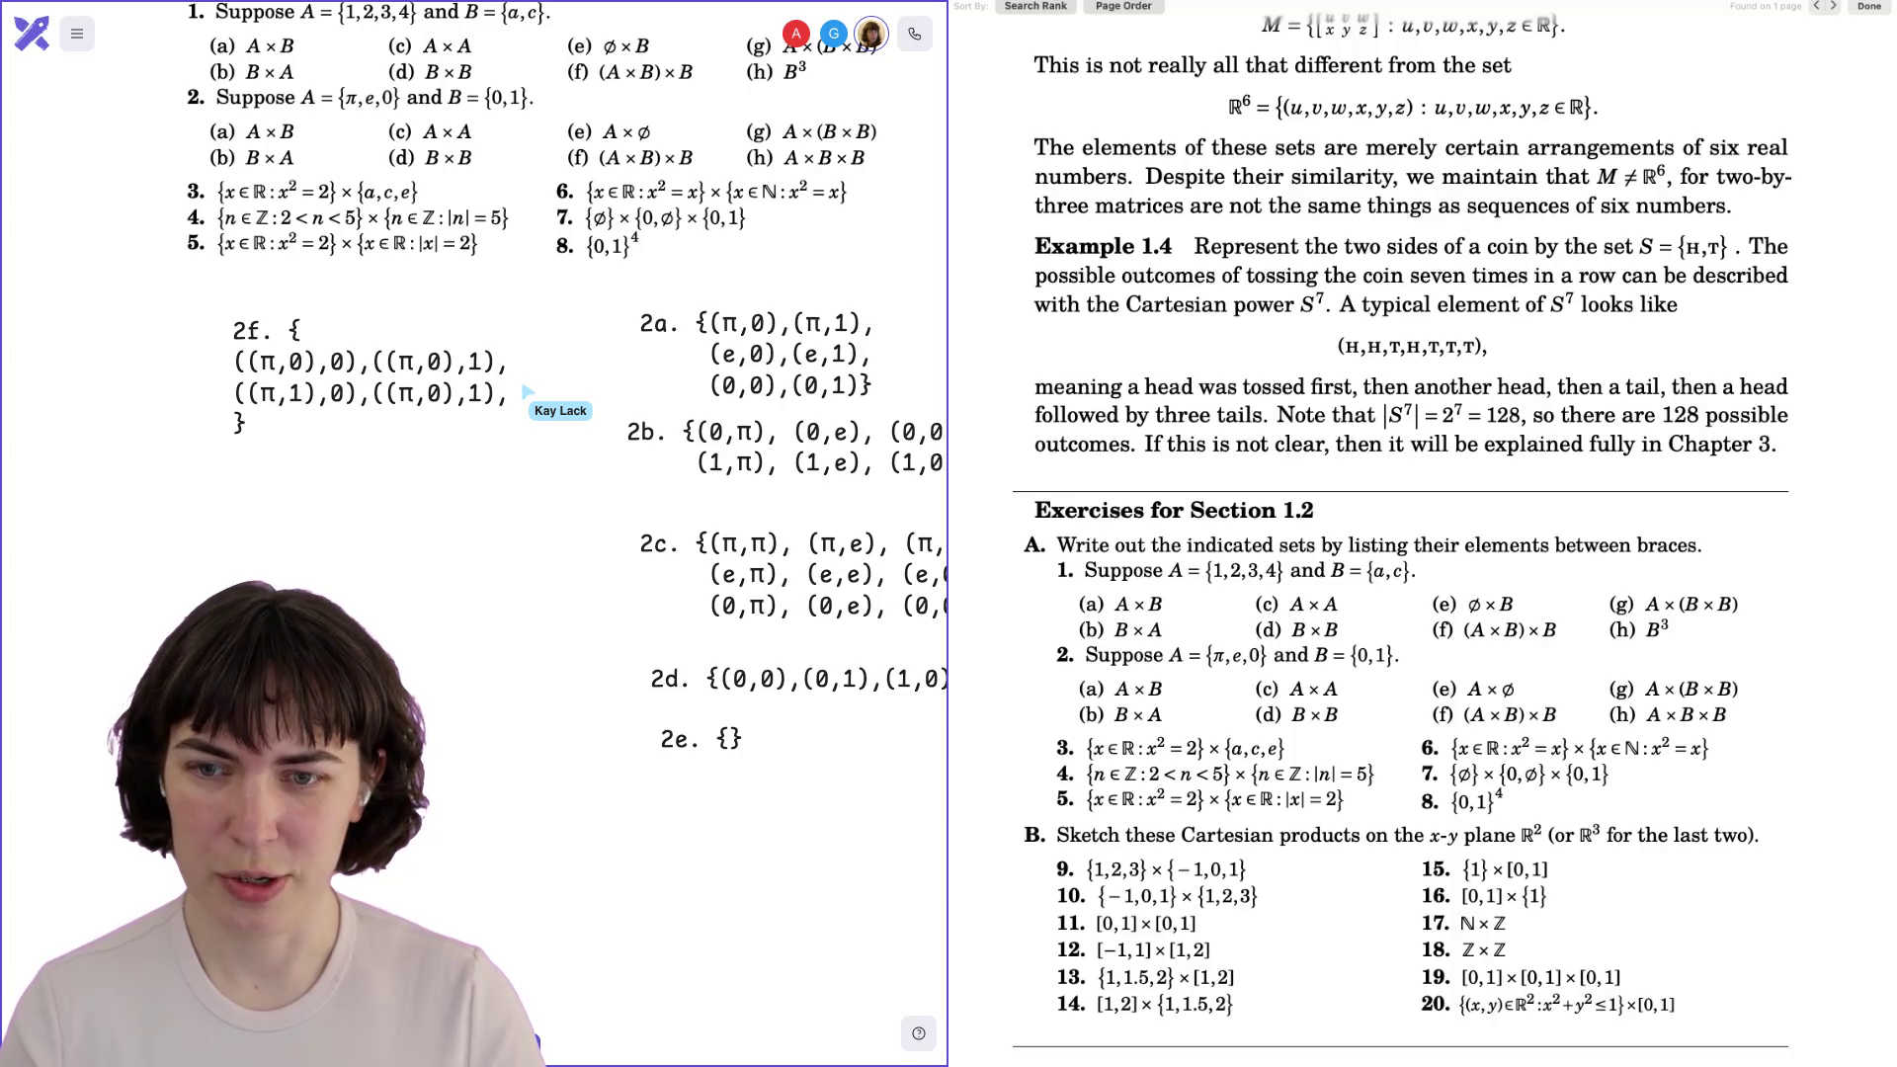
double_click(434, 393)
text(1)
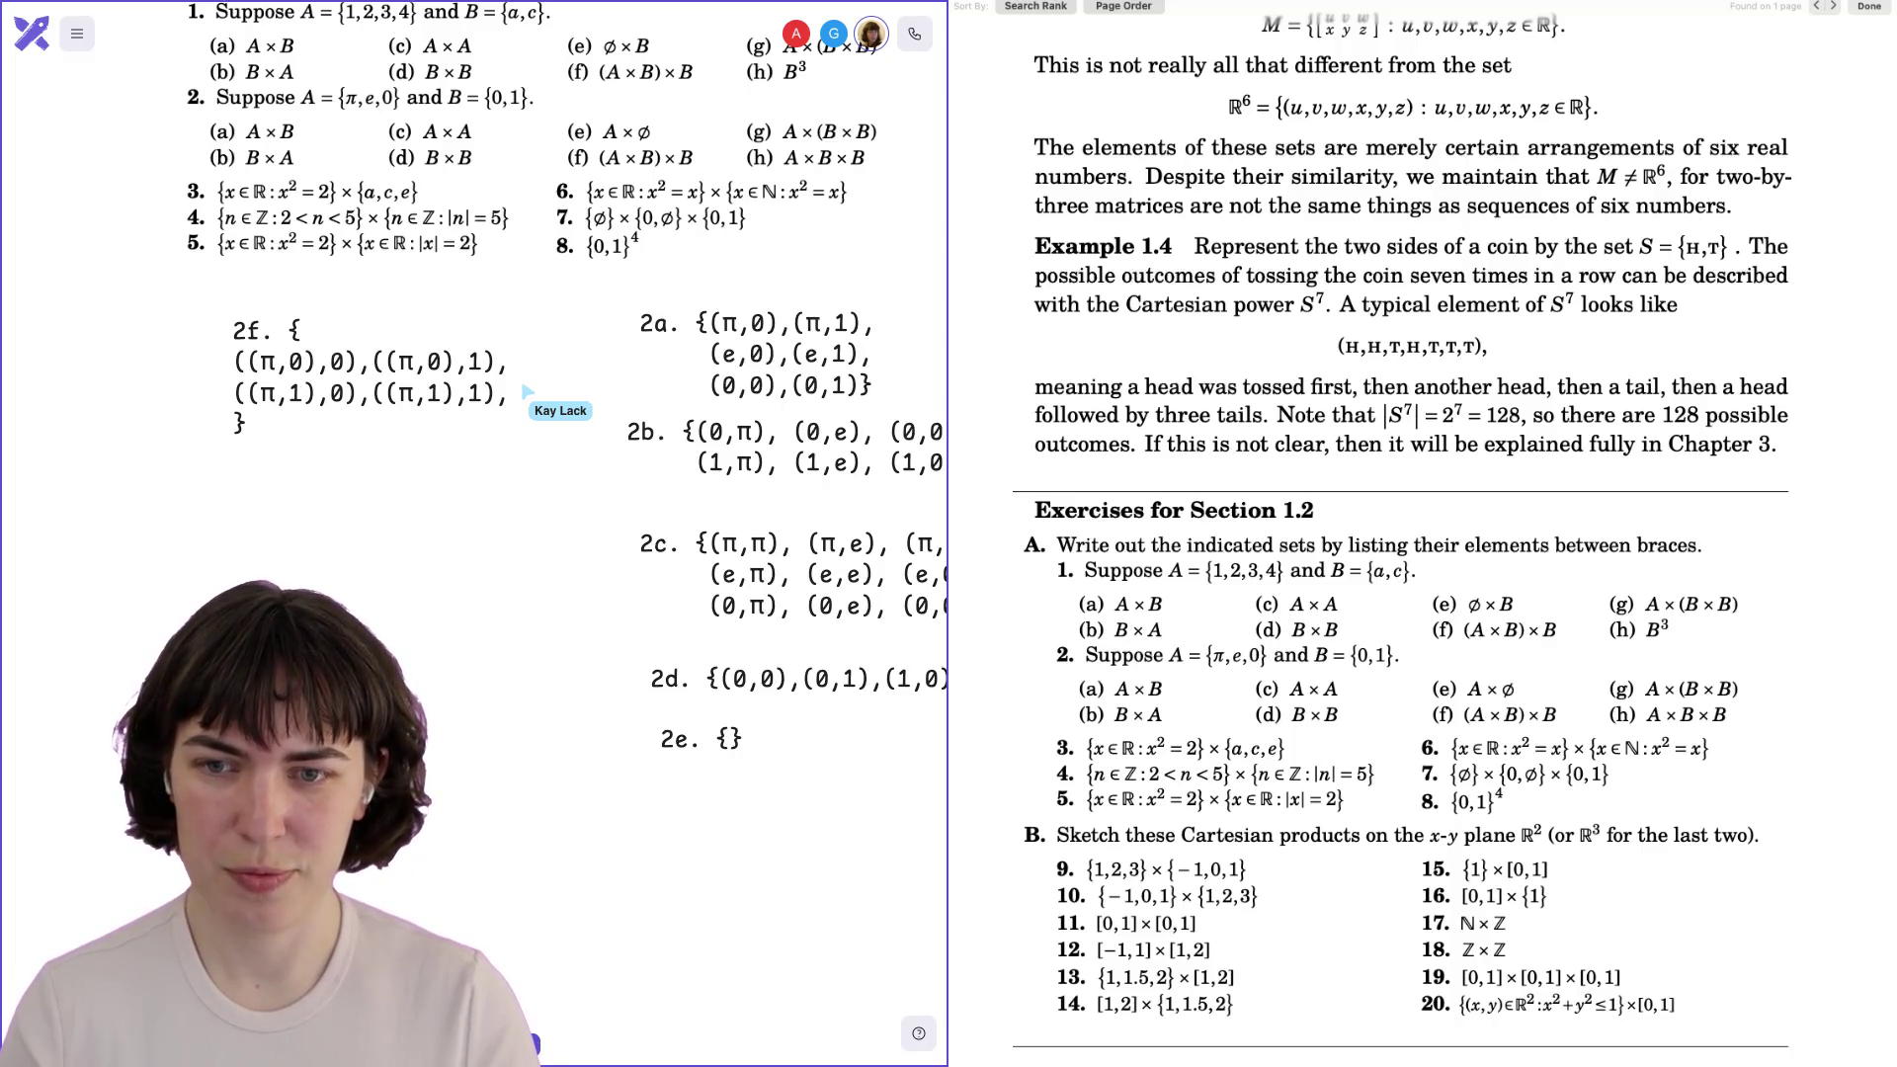
Paste the (π,1) row and change it into the (e,0) row.
key(Return)
text(((π,1),0),((π,1),1),)
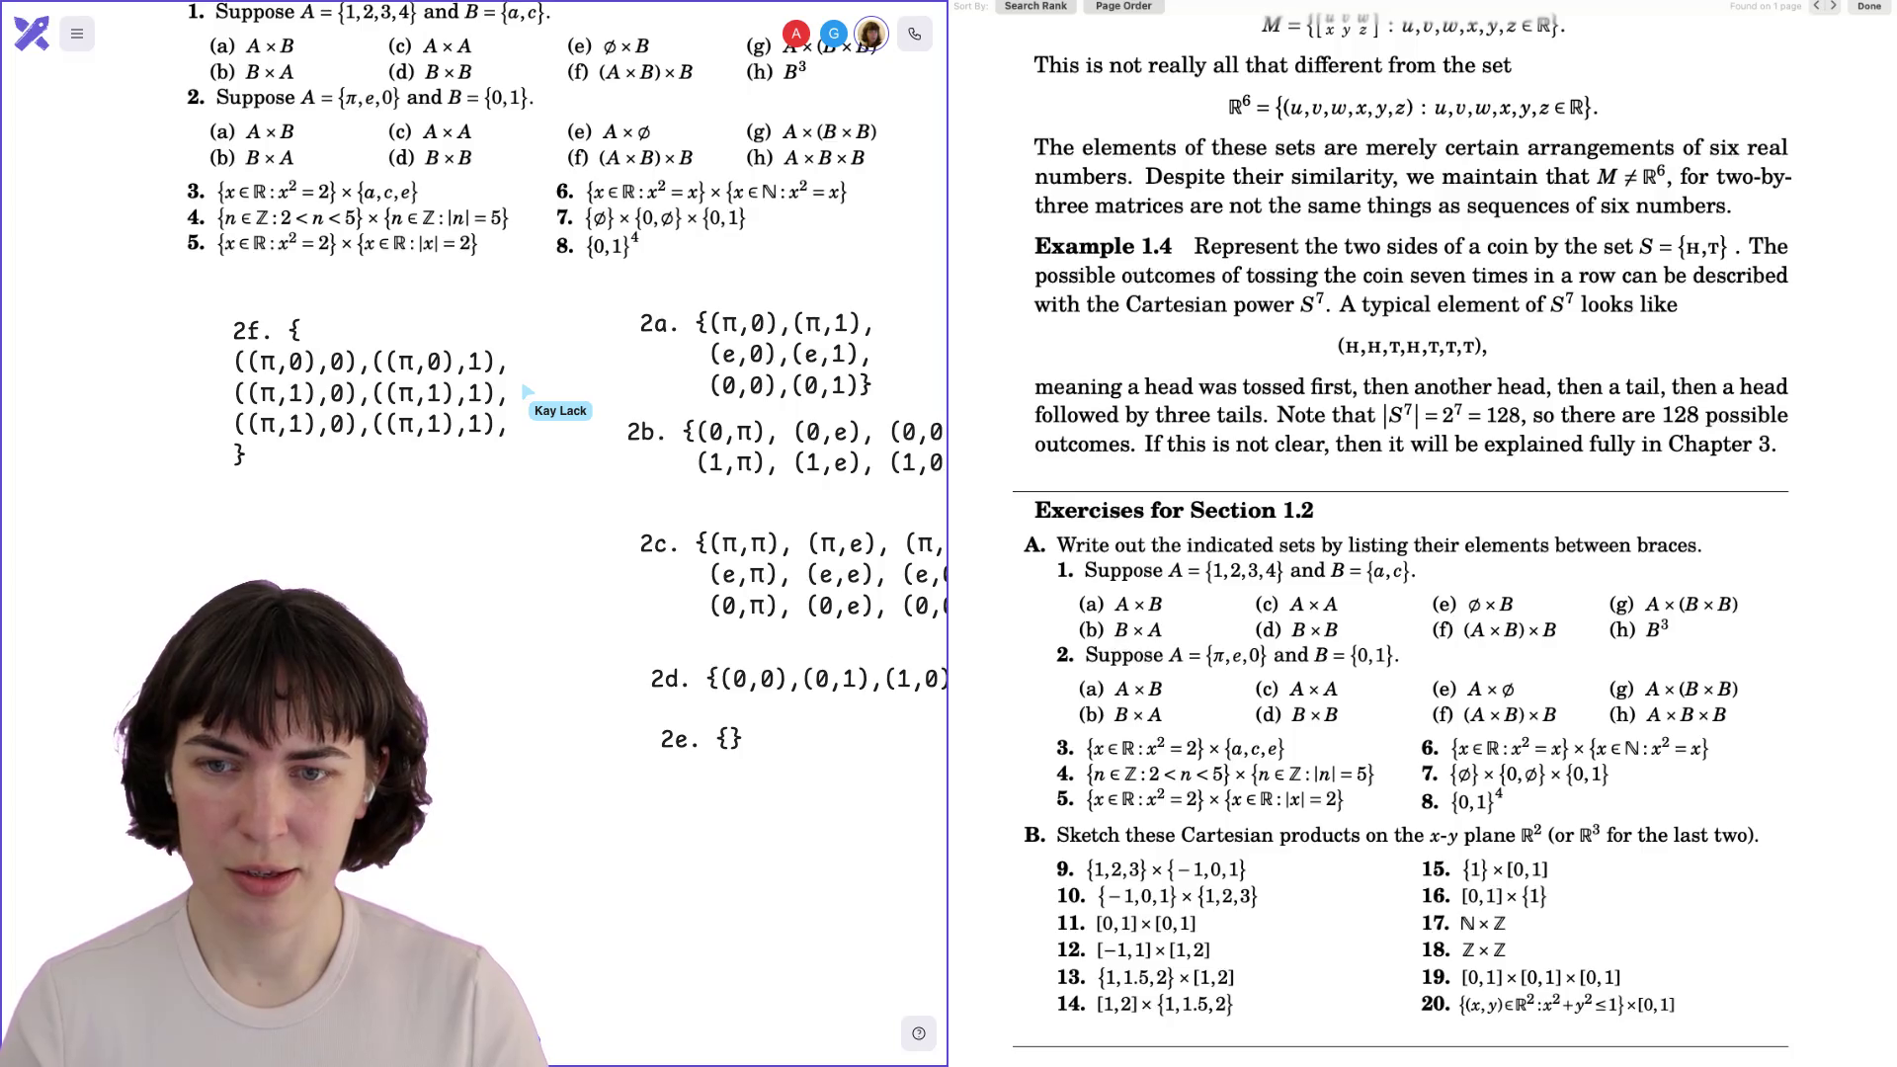
double_click(342, 424)
text(e)
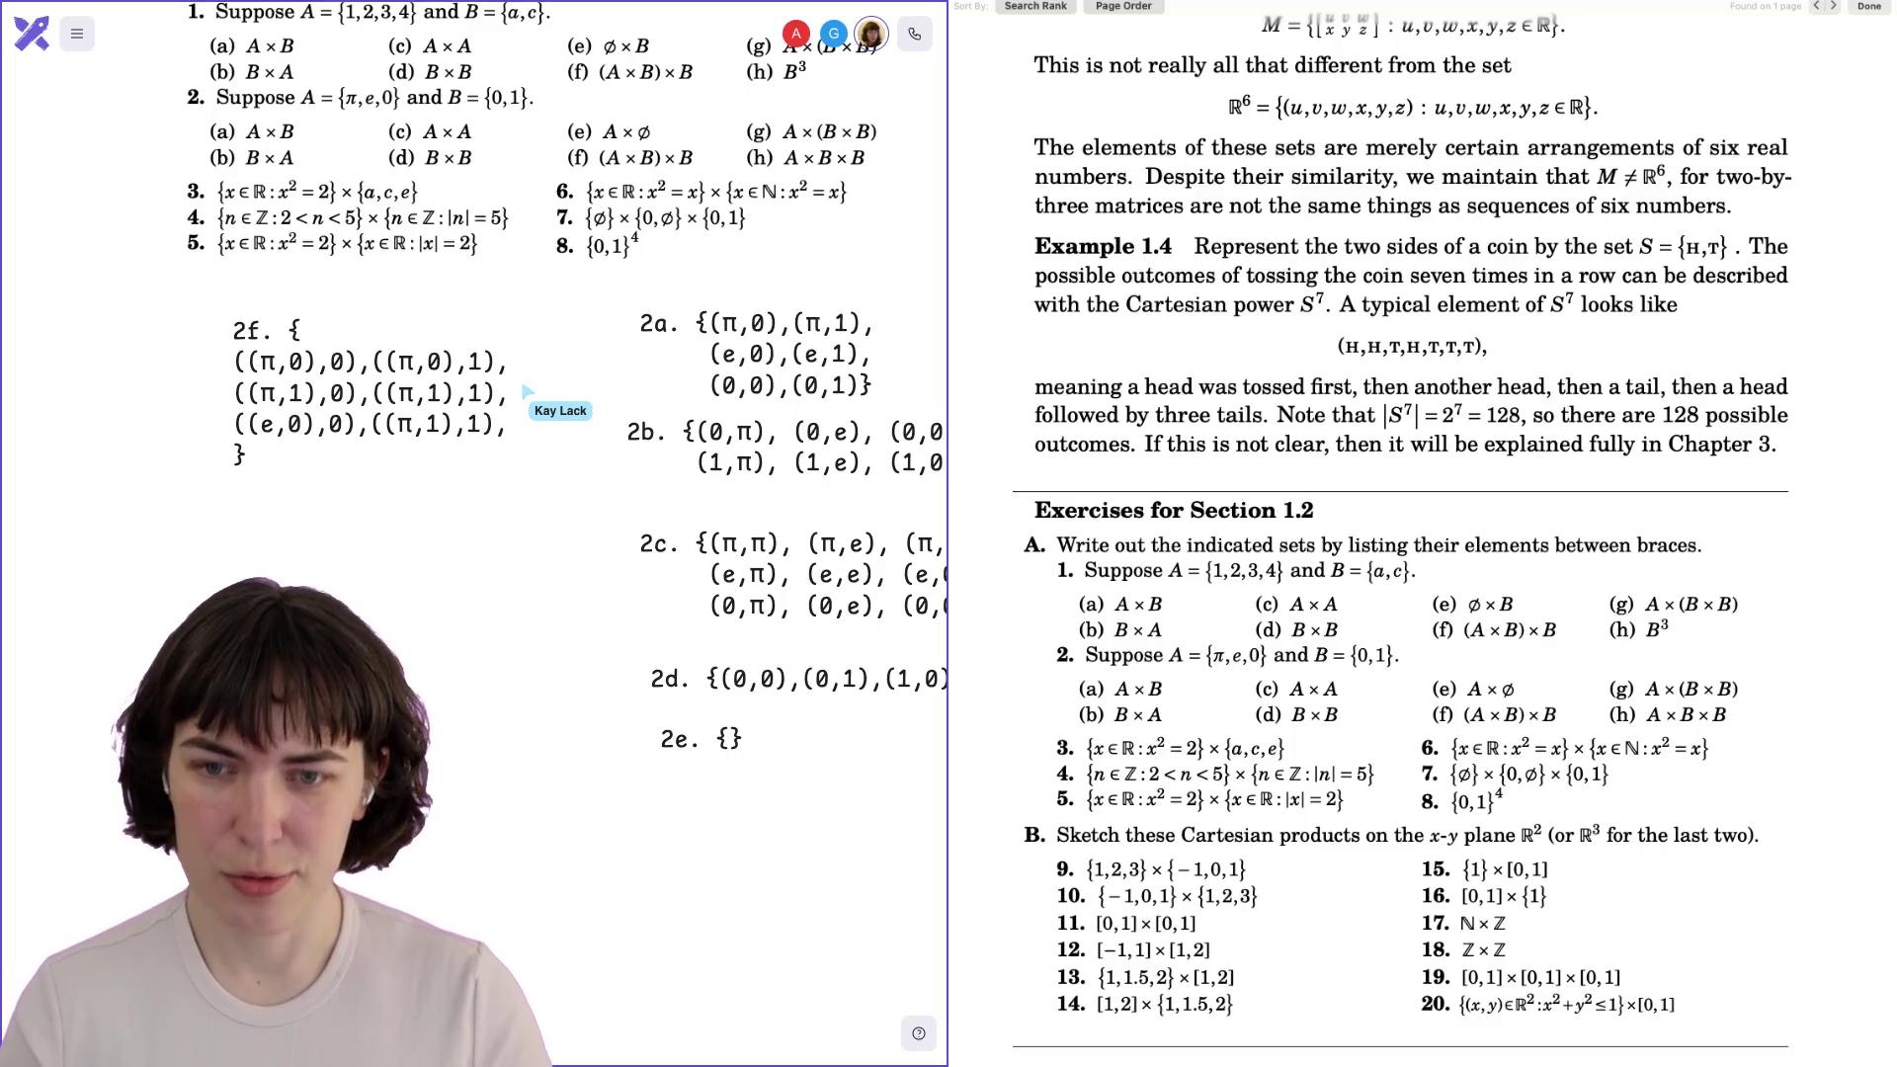
text(e,0)
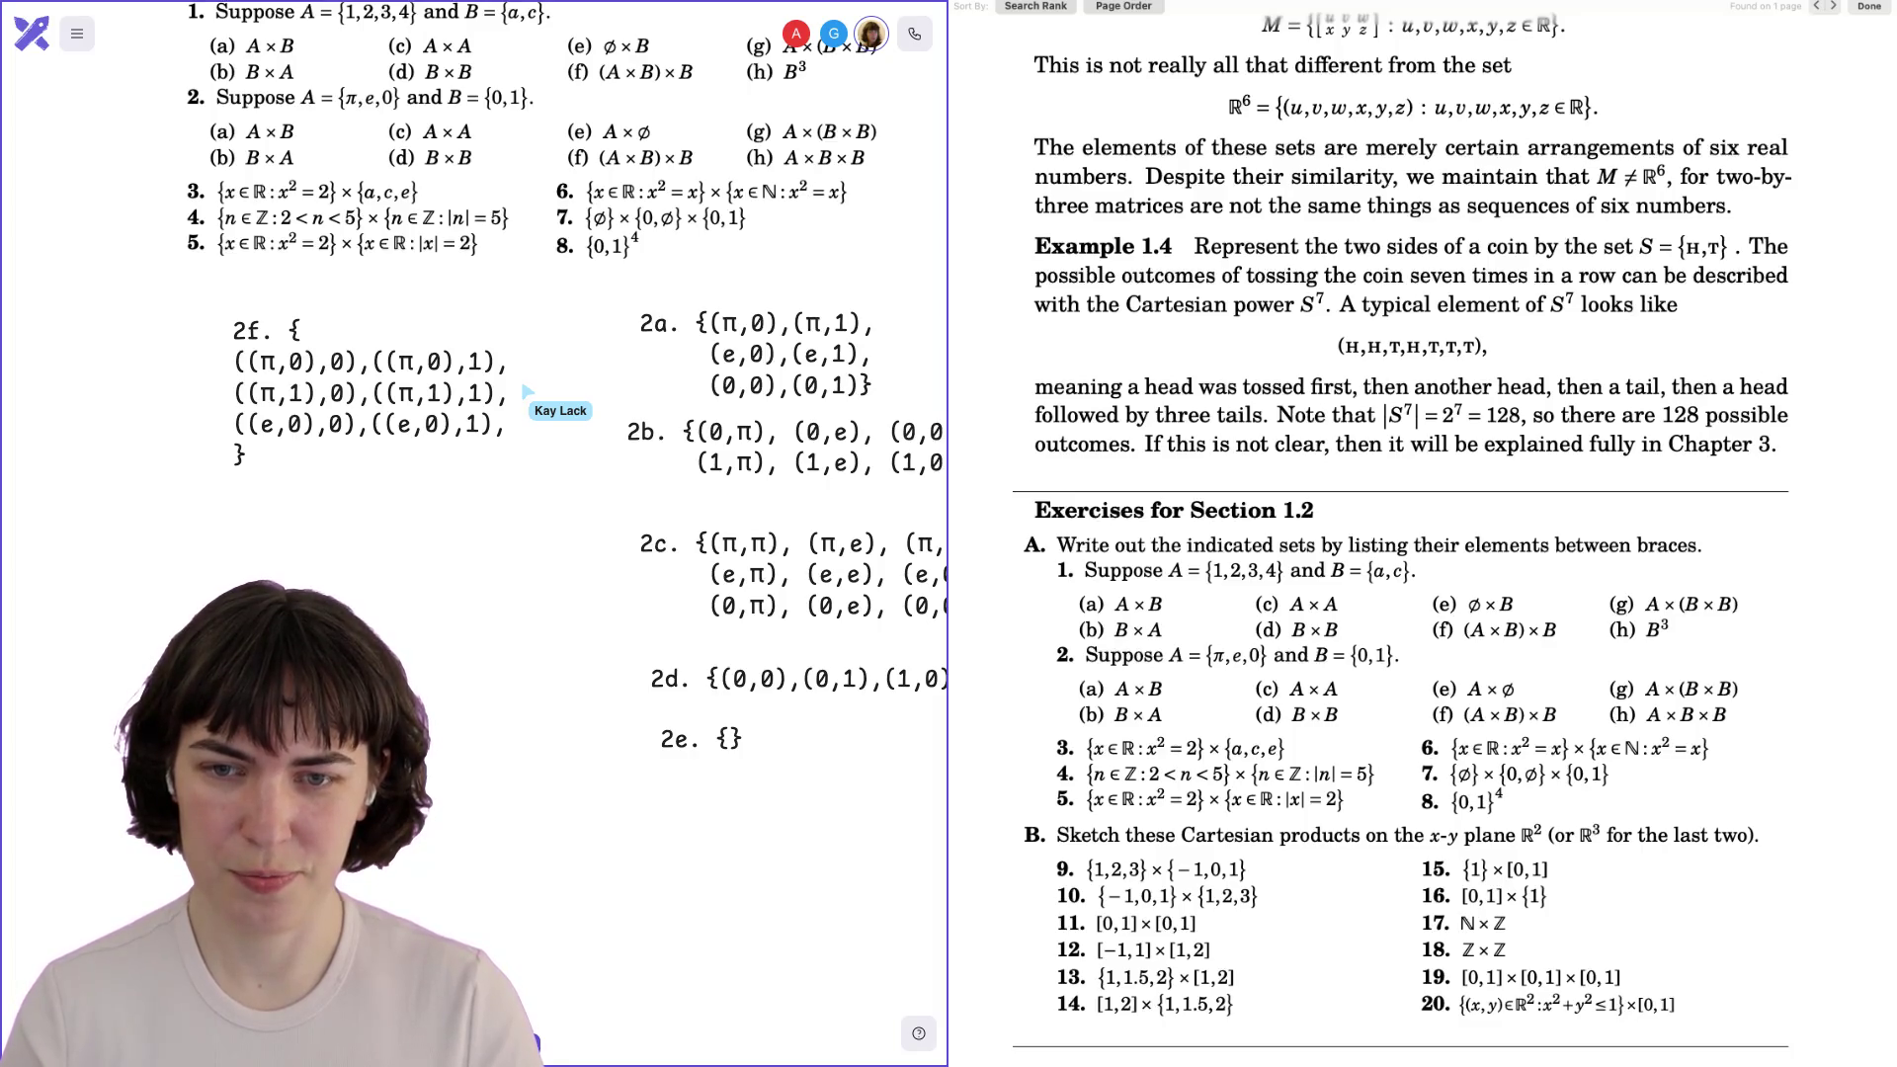
Add the (e,1) row and begin the (0,0) row of the 2f answer.
text(((e,0),0),((e,0),1),)
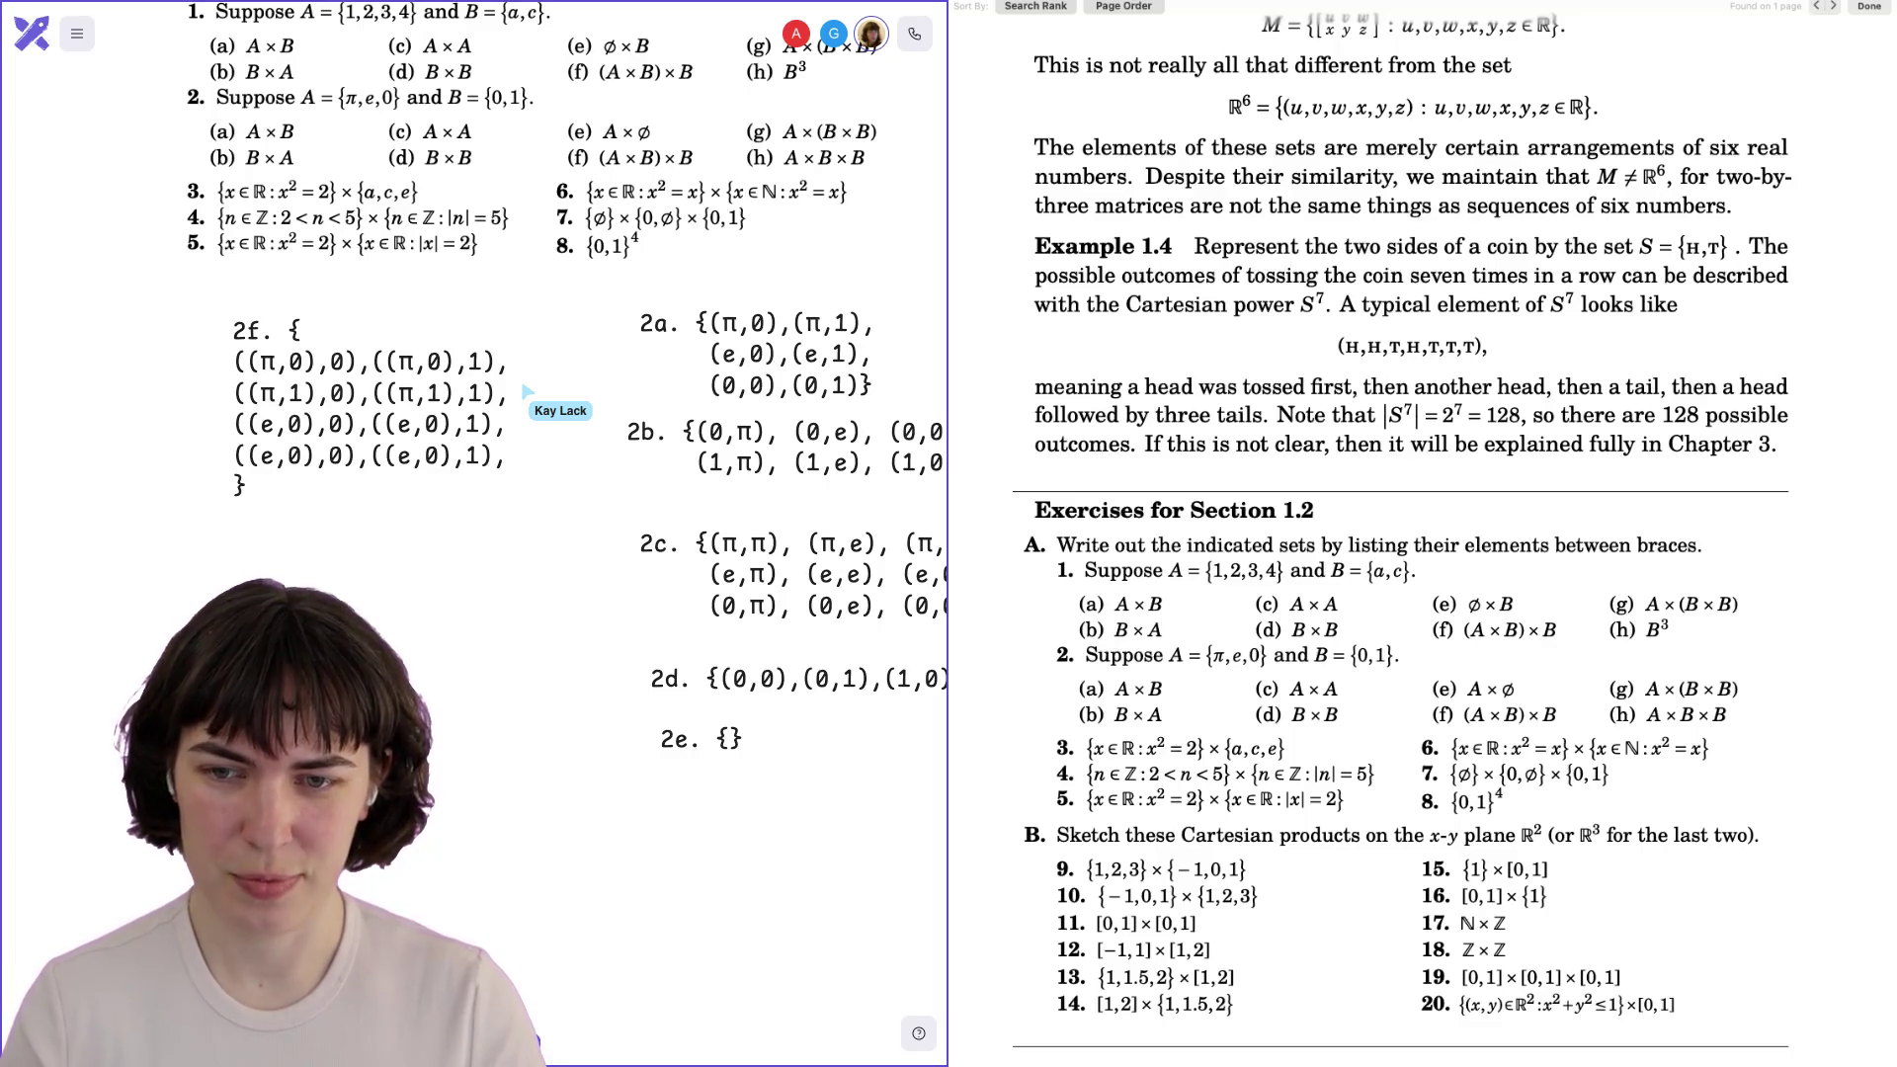
text(1),1)
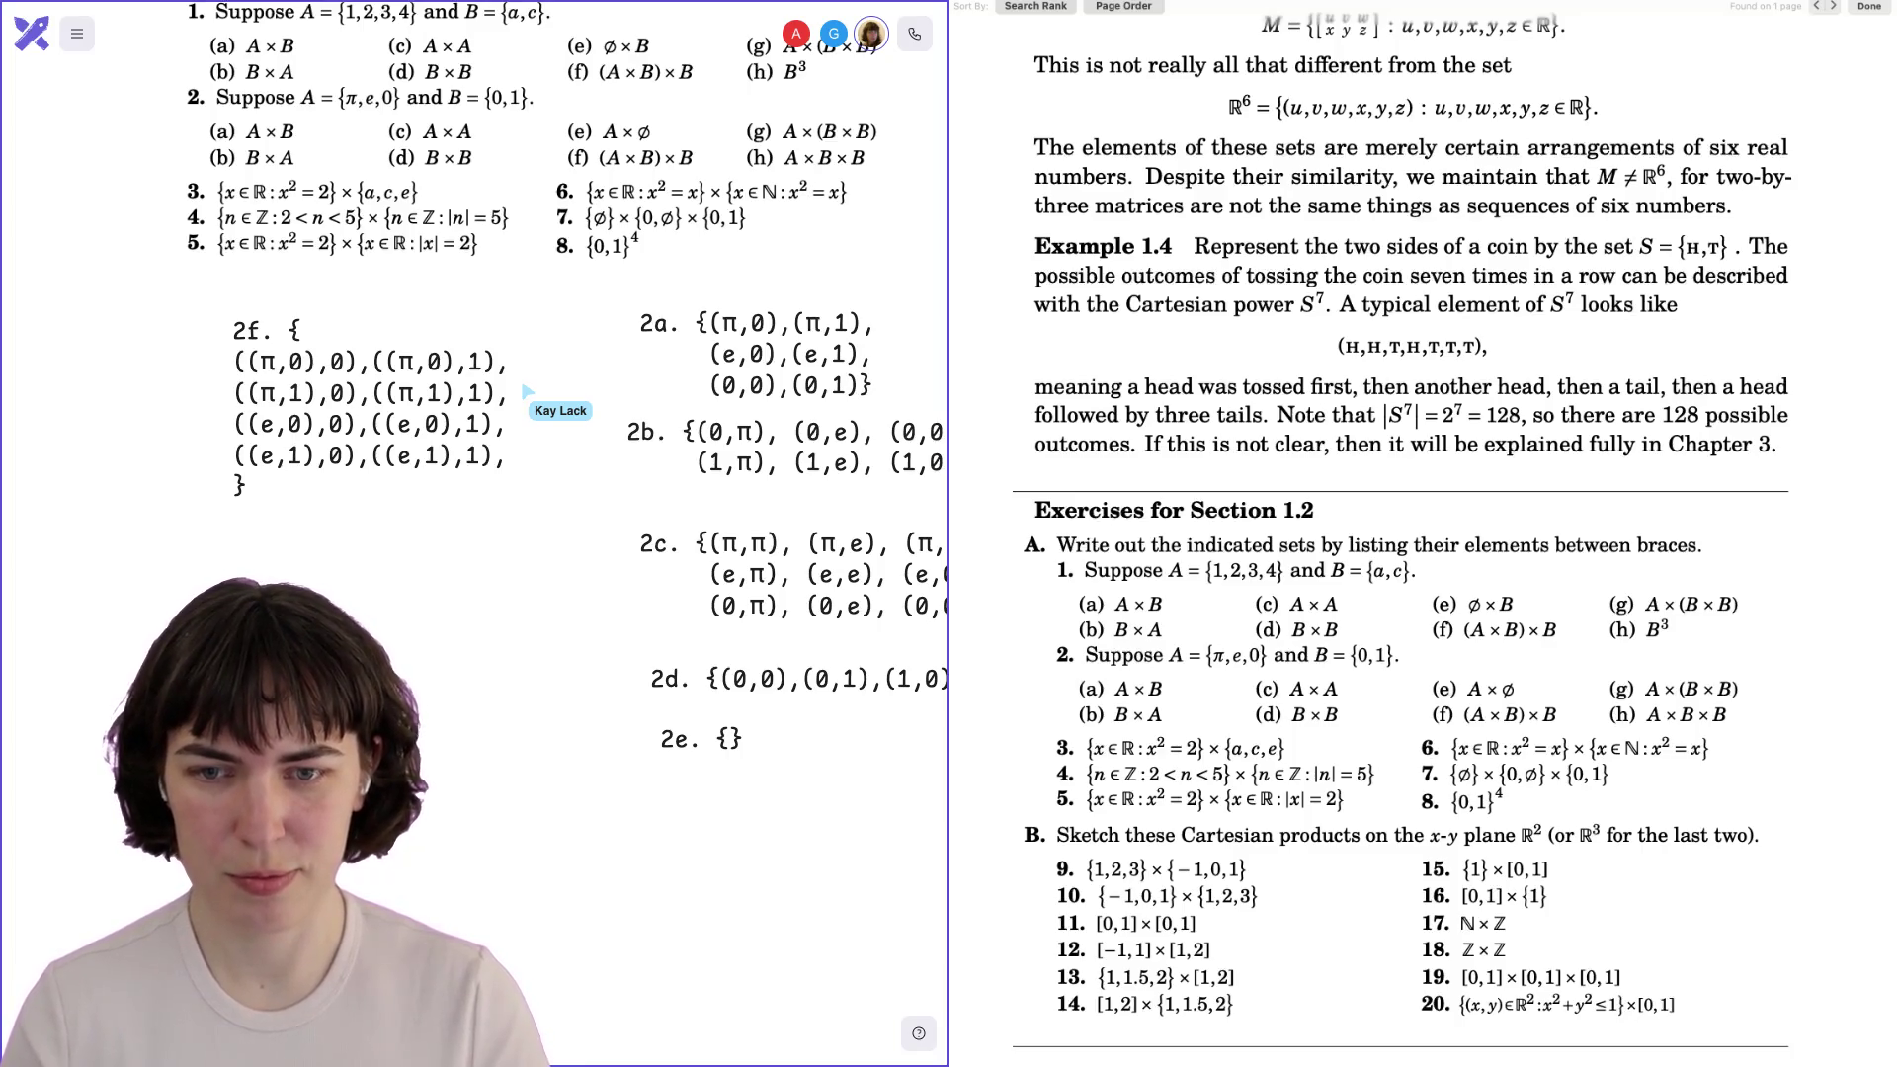
text(((e,1),0),((e,1),1),)
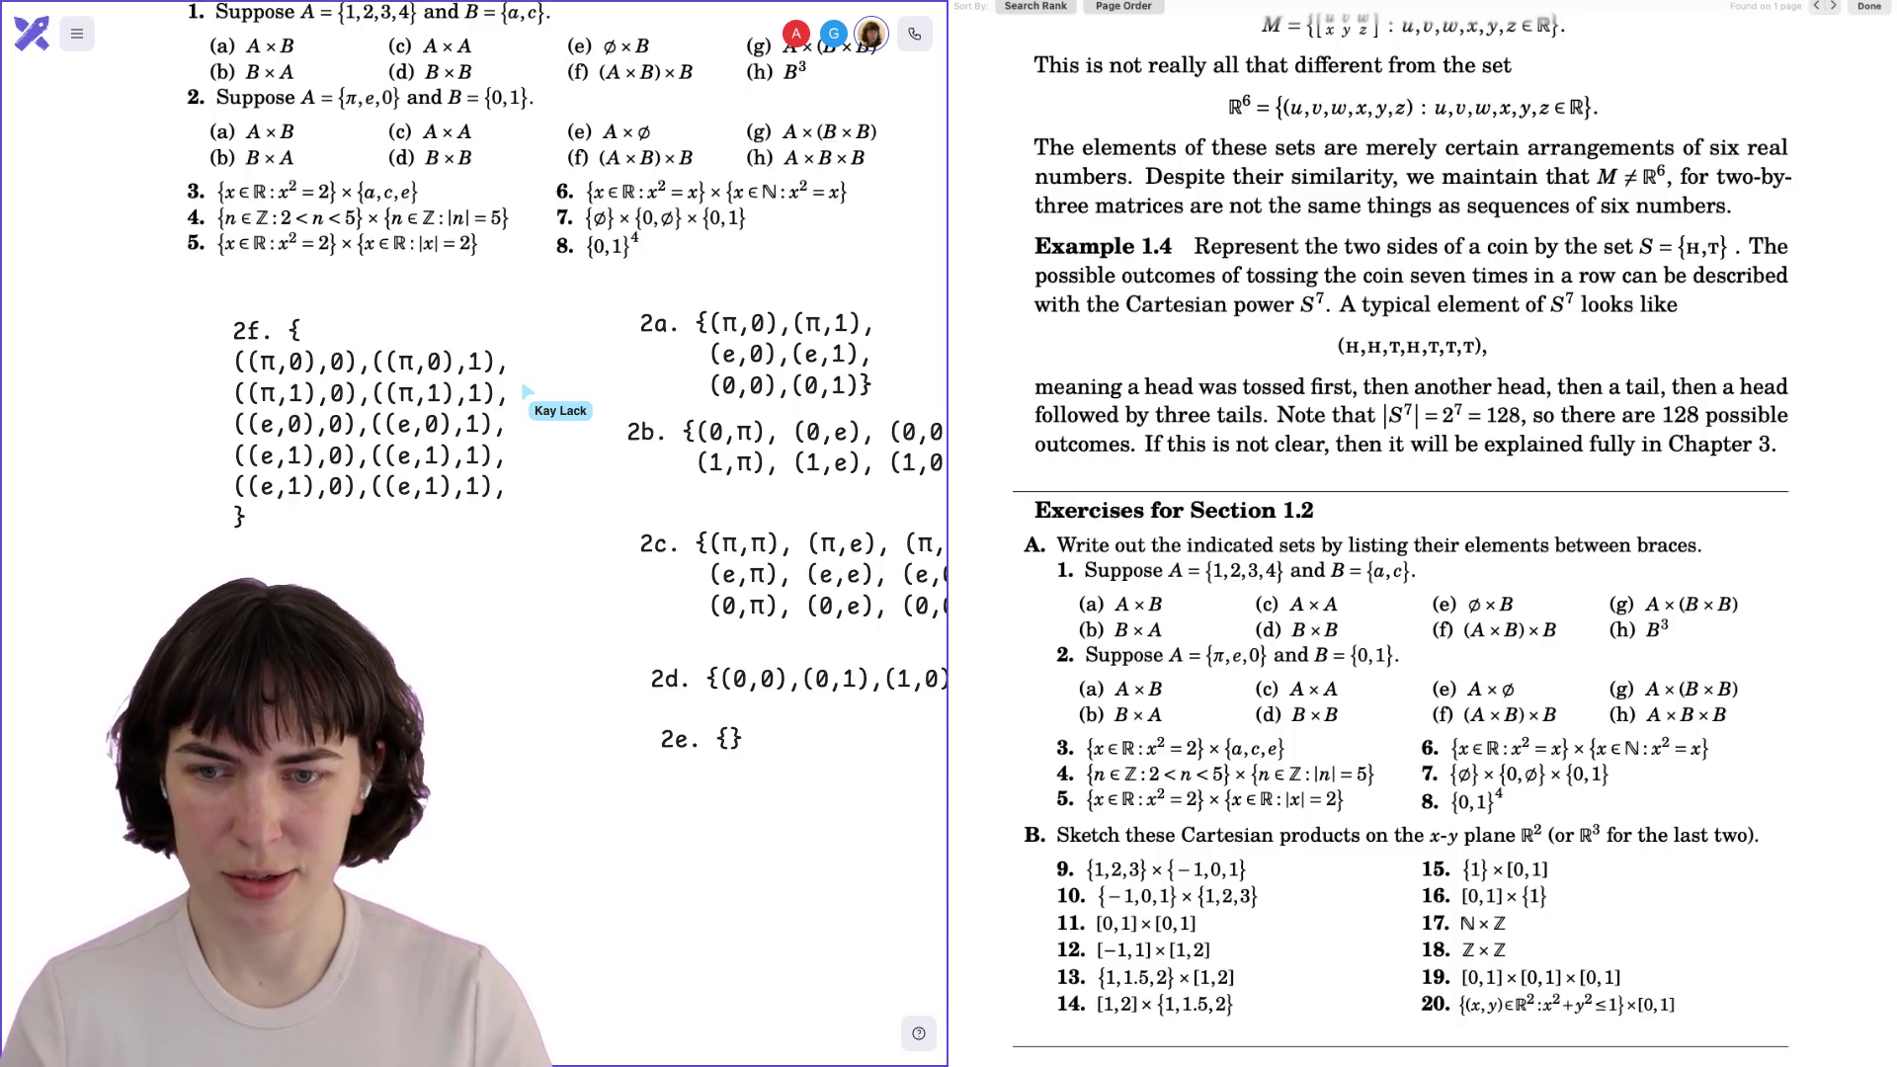
text(0,0)
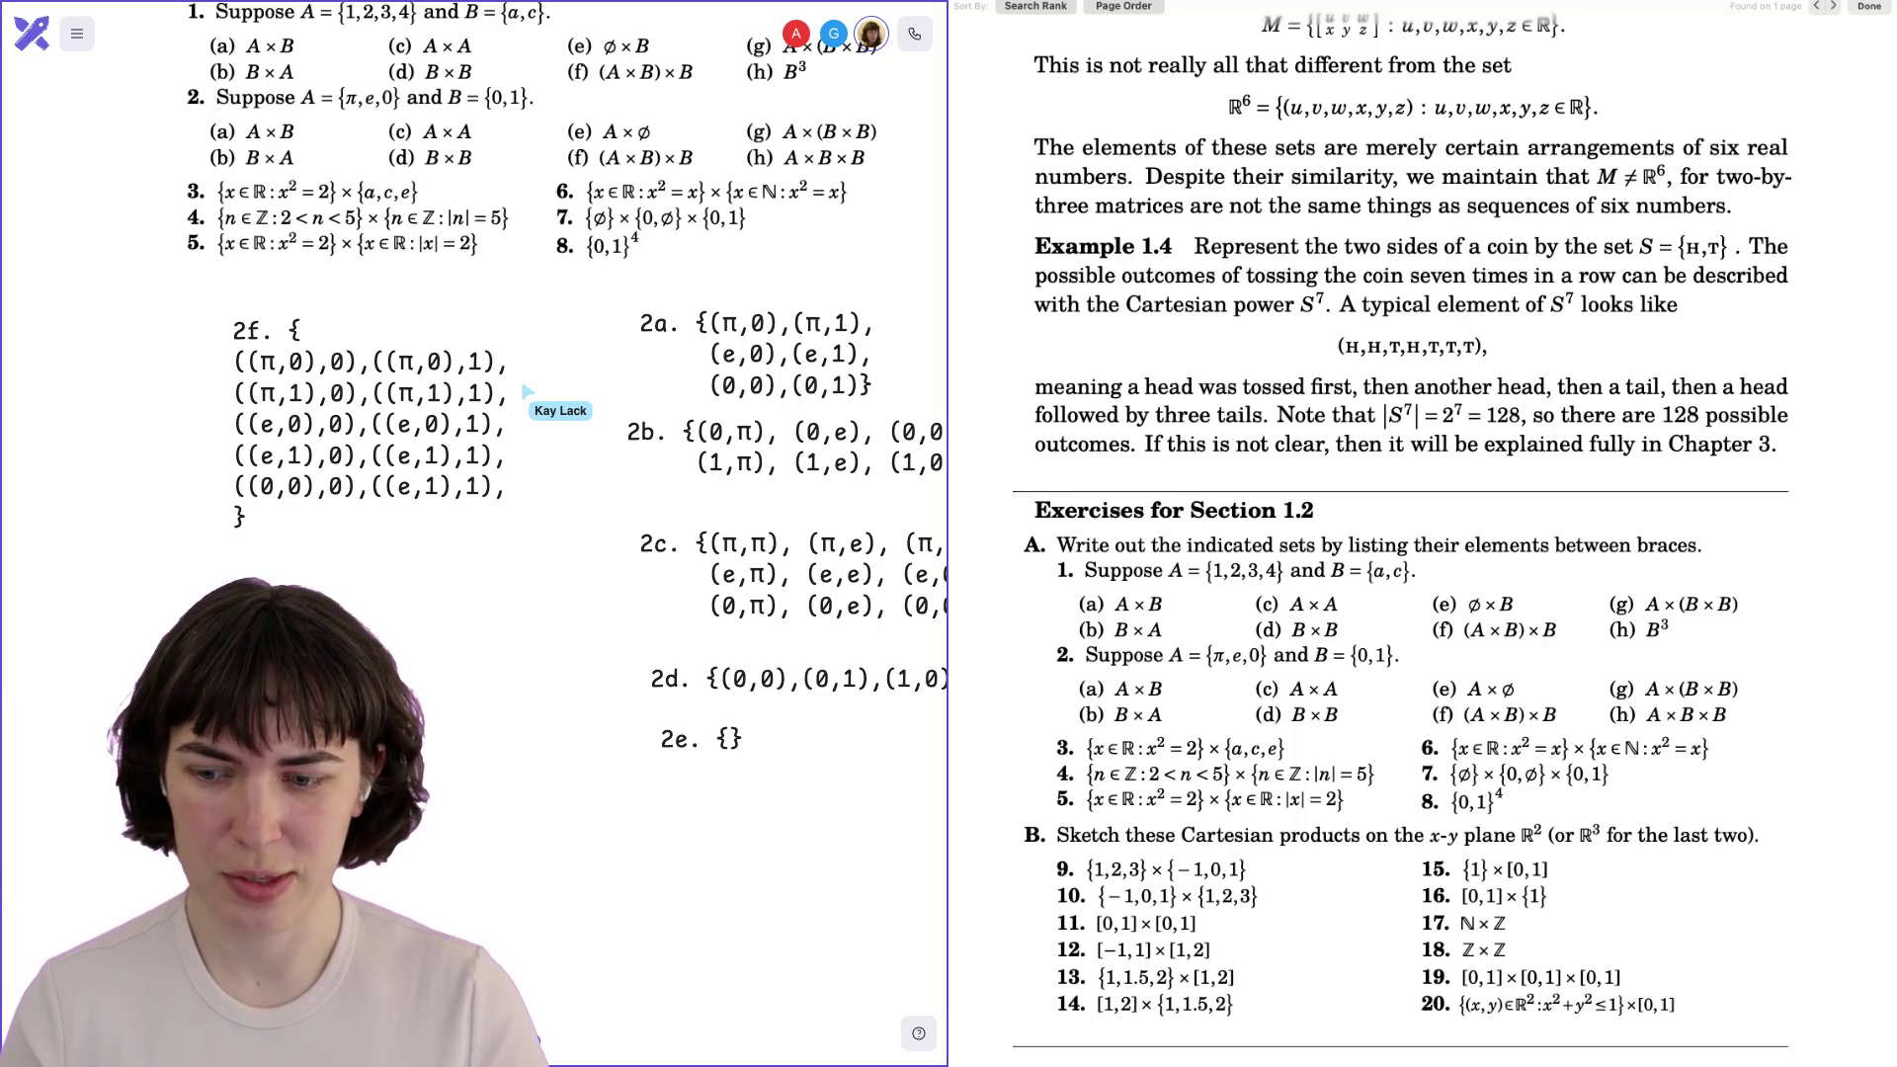
key(BackSpace)
text(0)
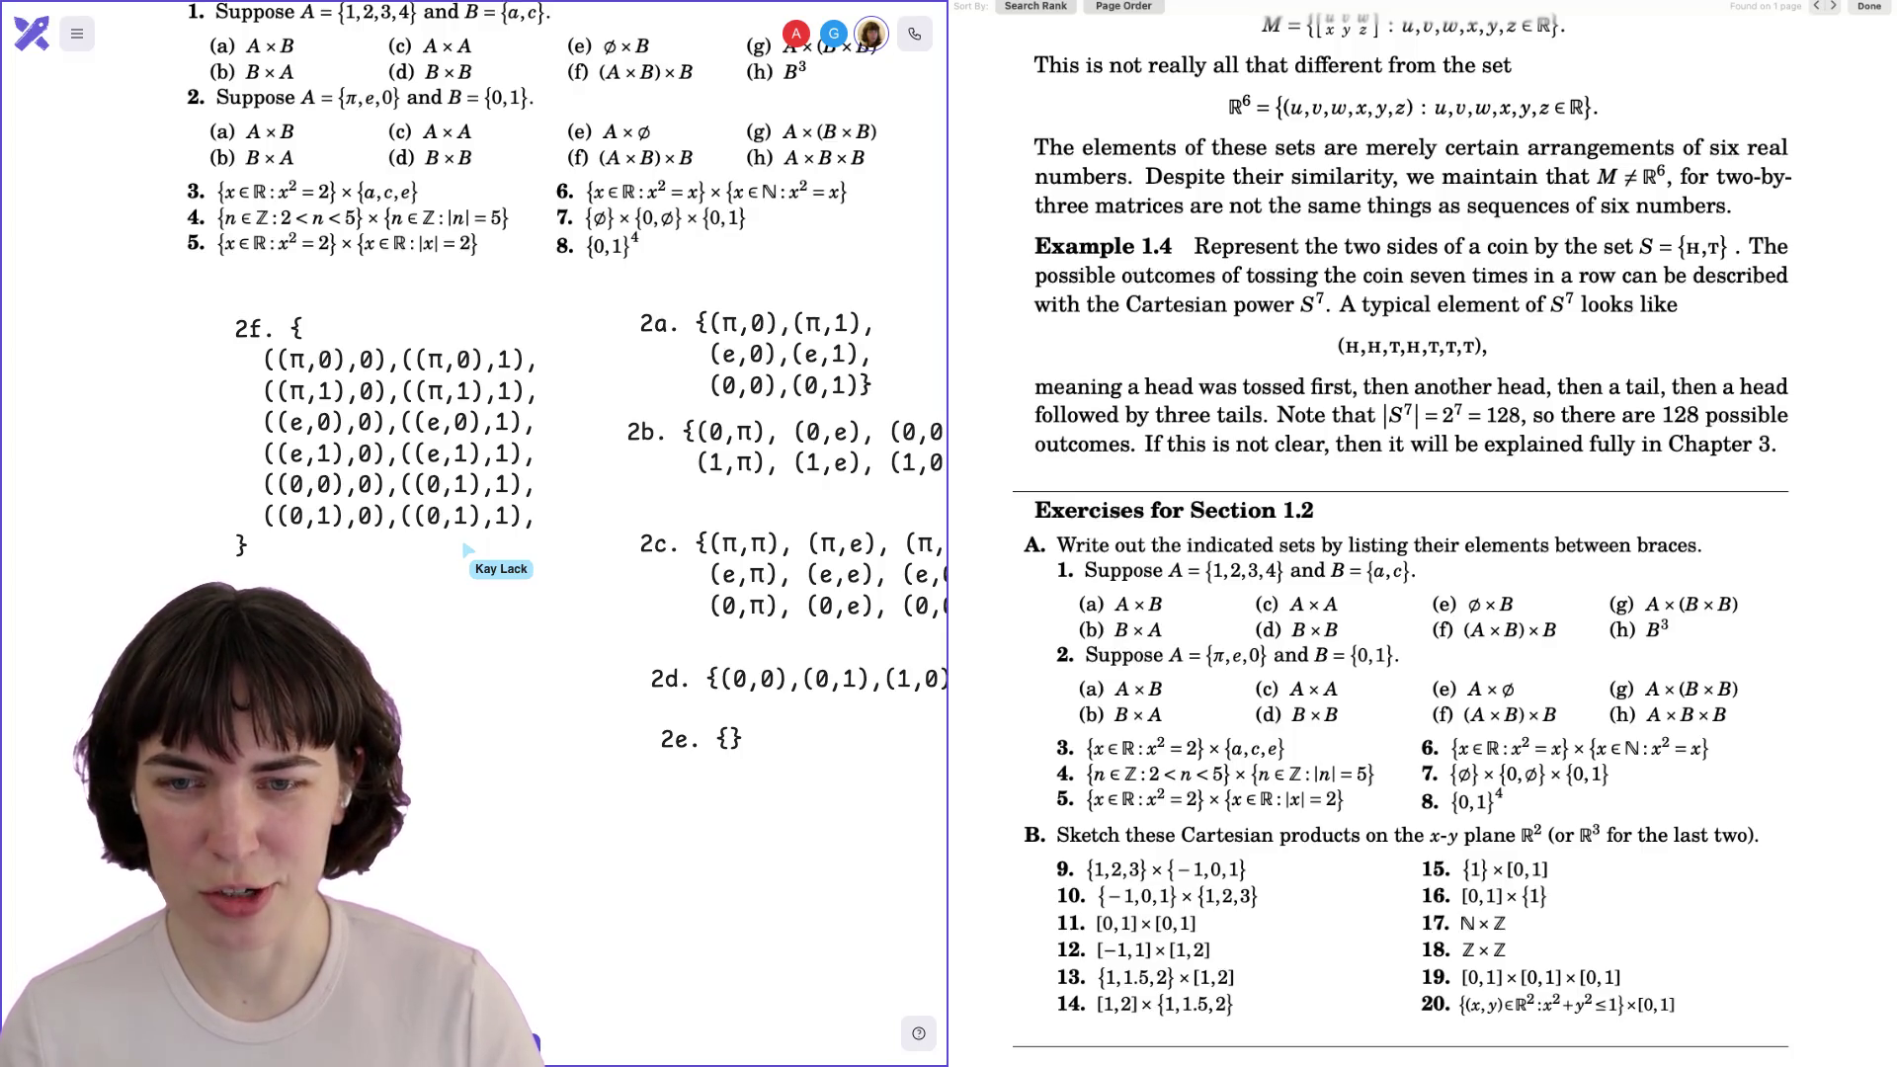
key(ctrl+z)
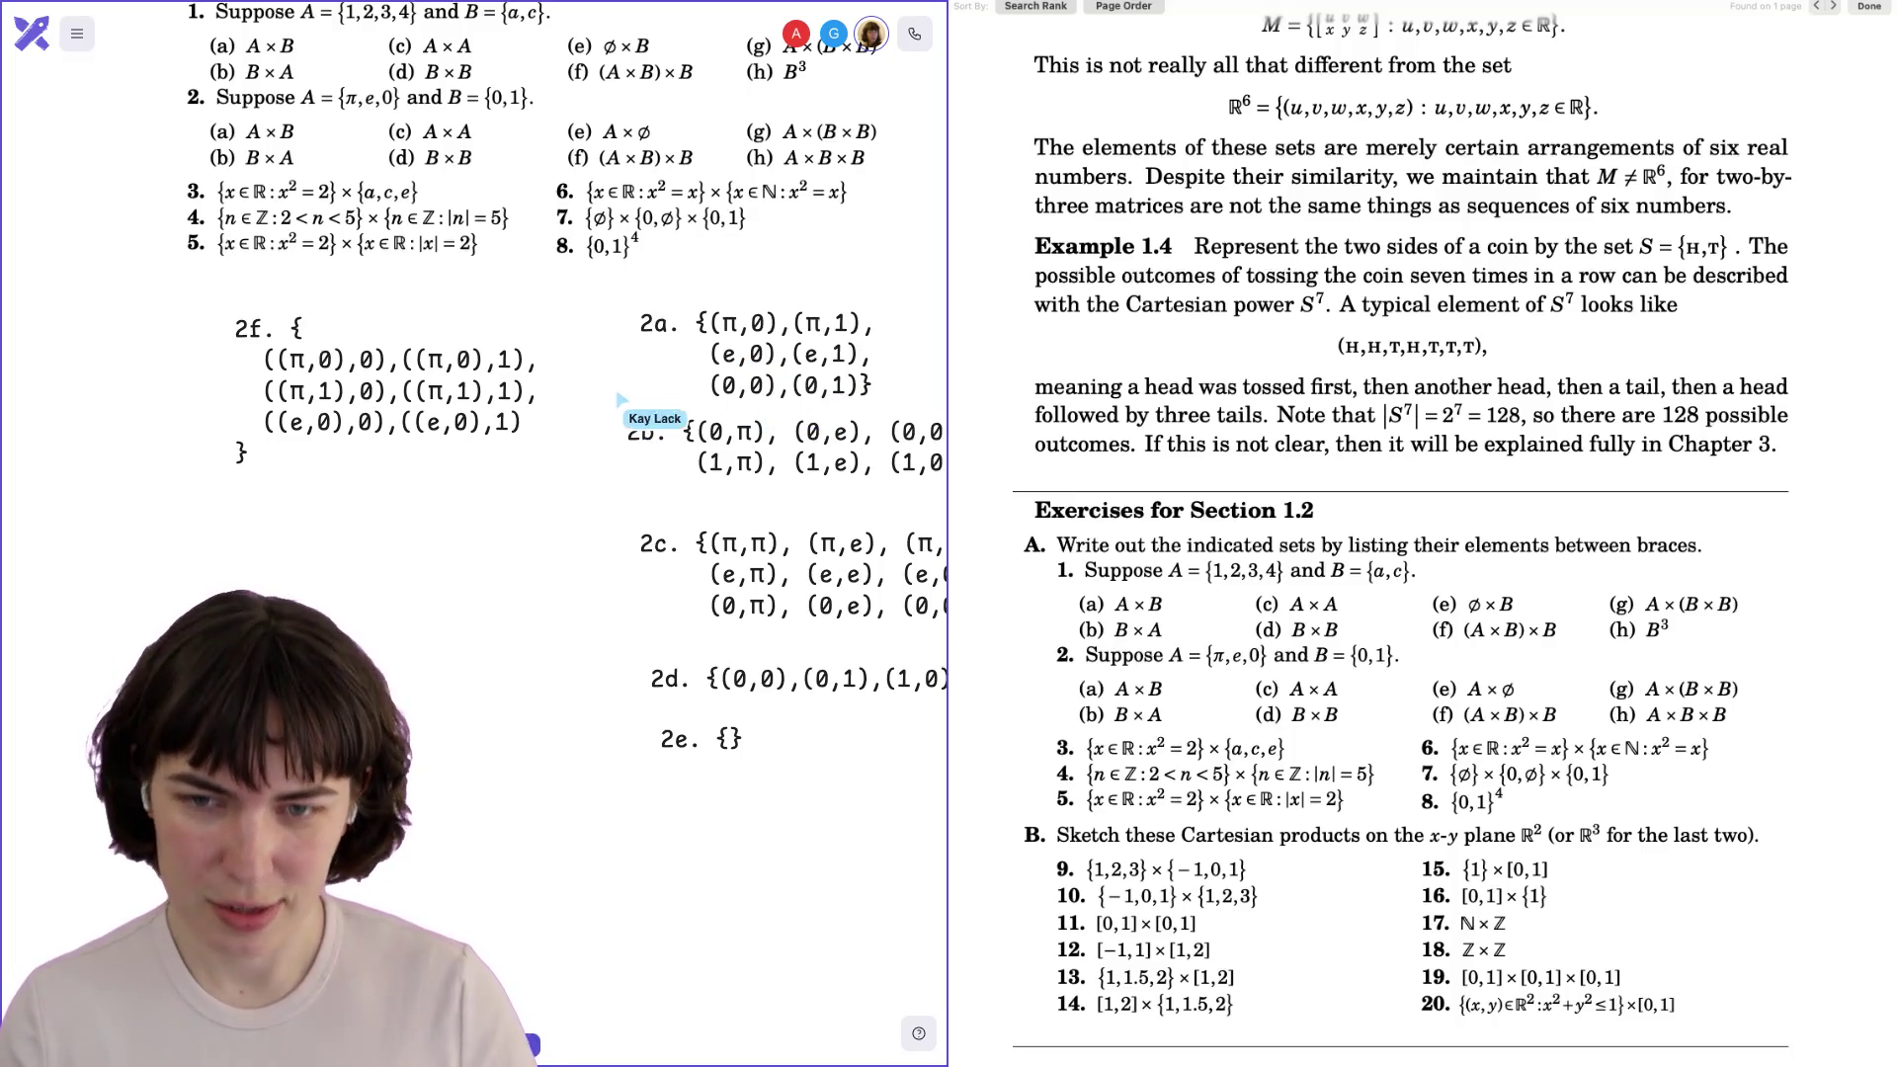
key(Return)
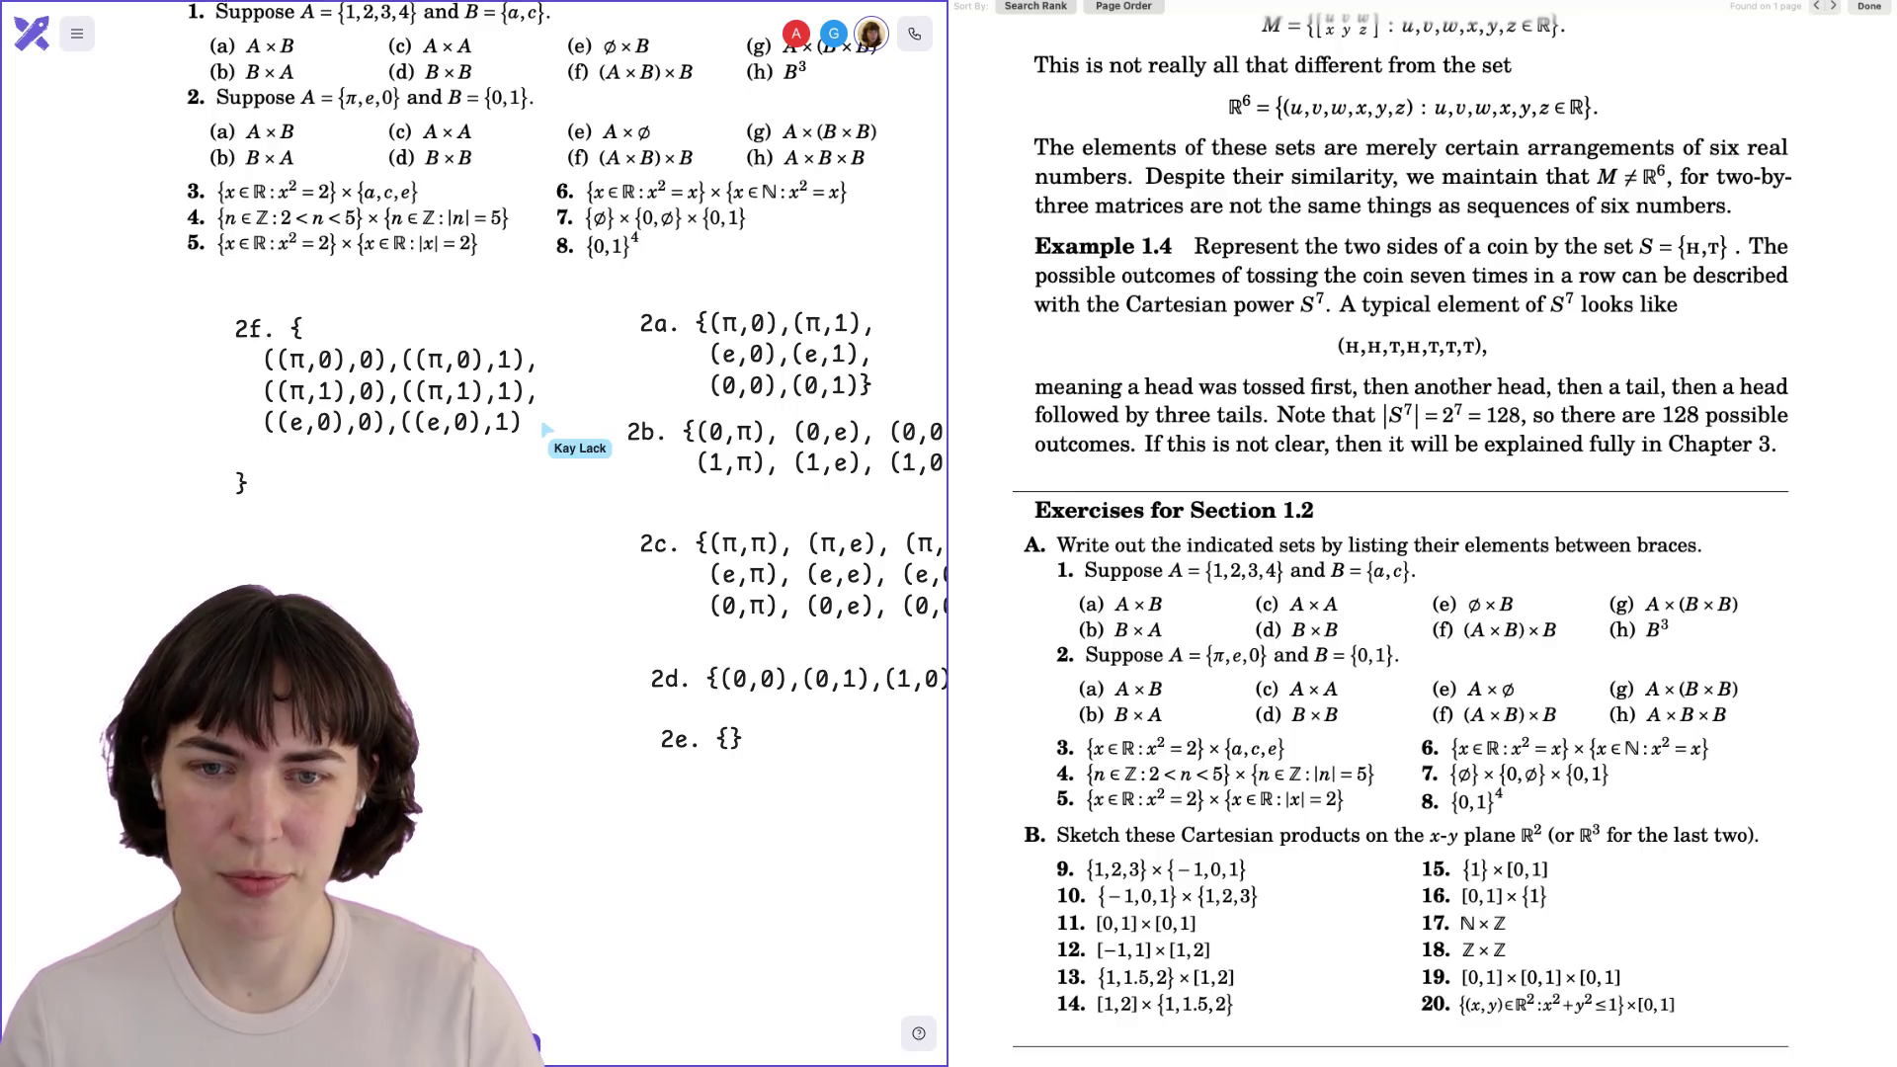
key(BackSpace)
text(,)
key(Return)
text(((e,0),0),((e,0),1))
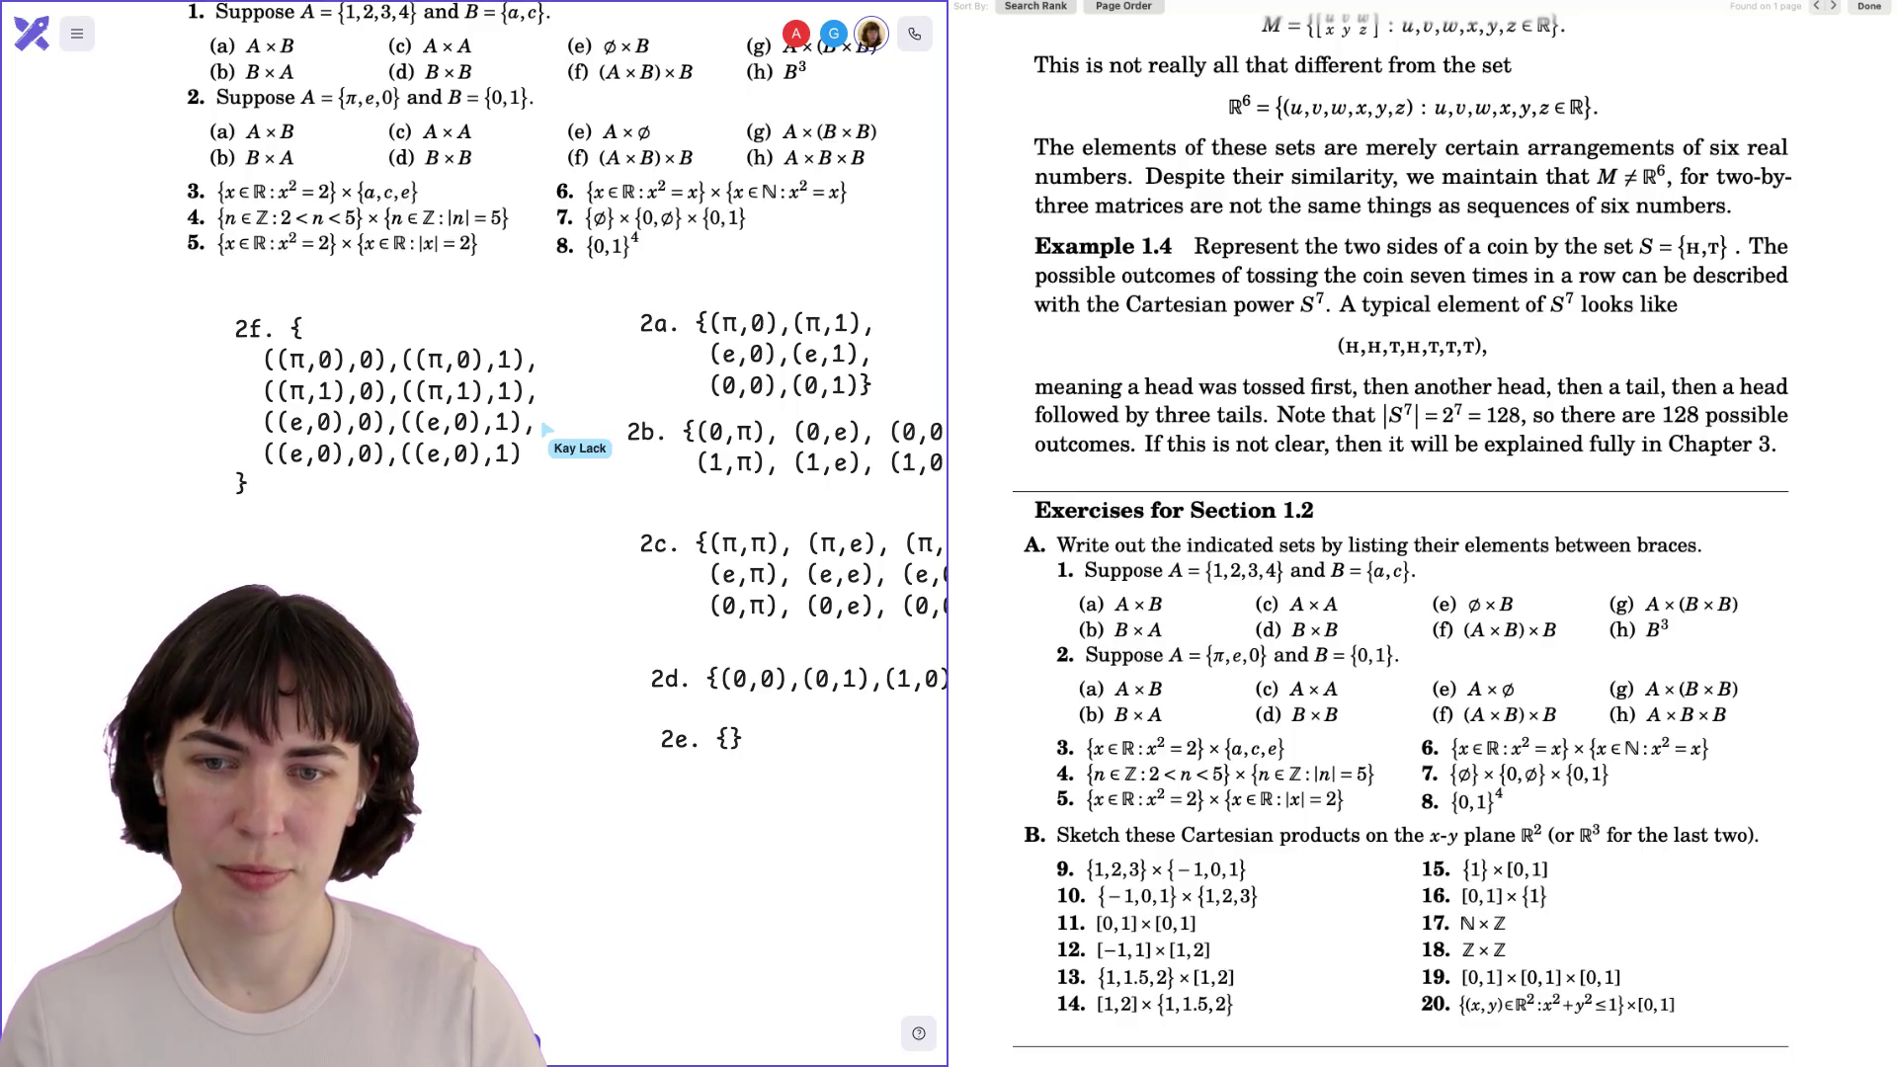
text(1)
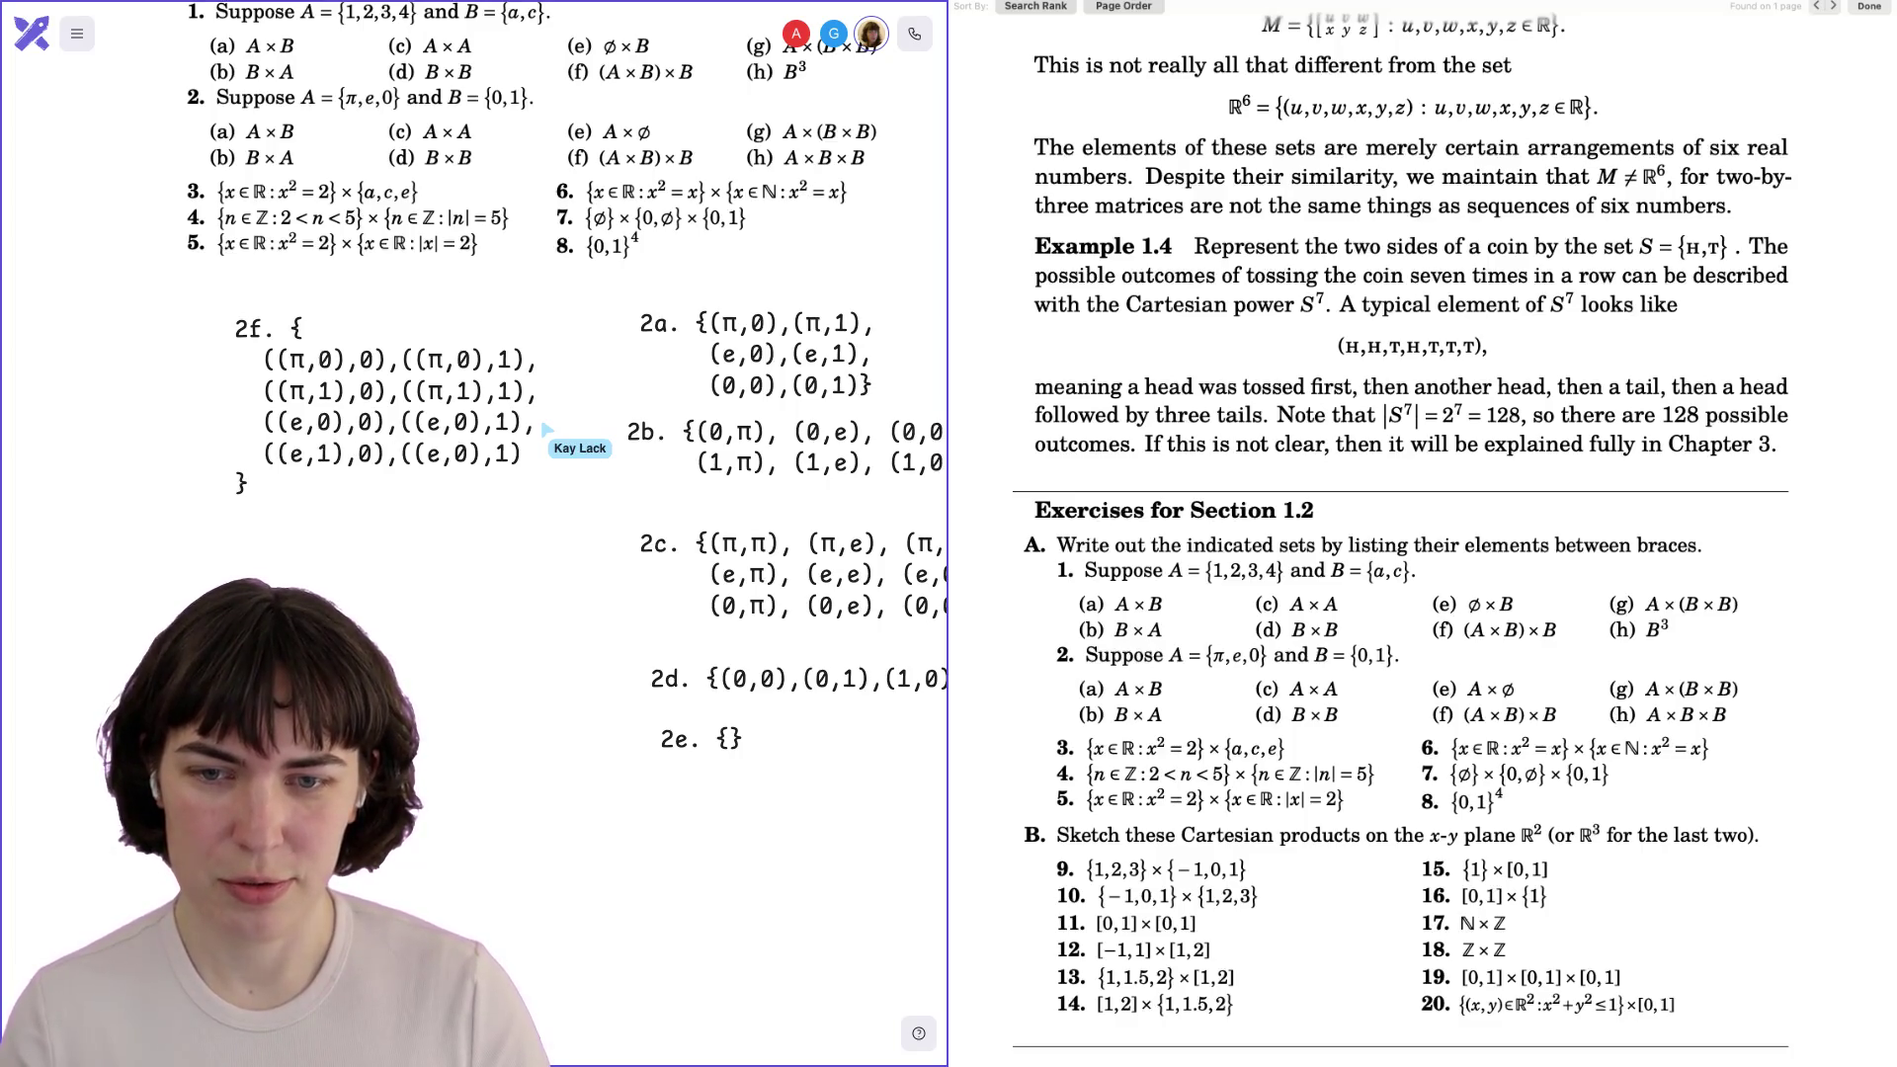
key(BackSpace)
text(1)
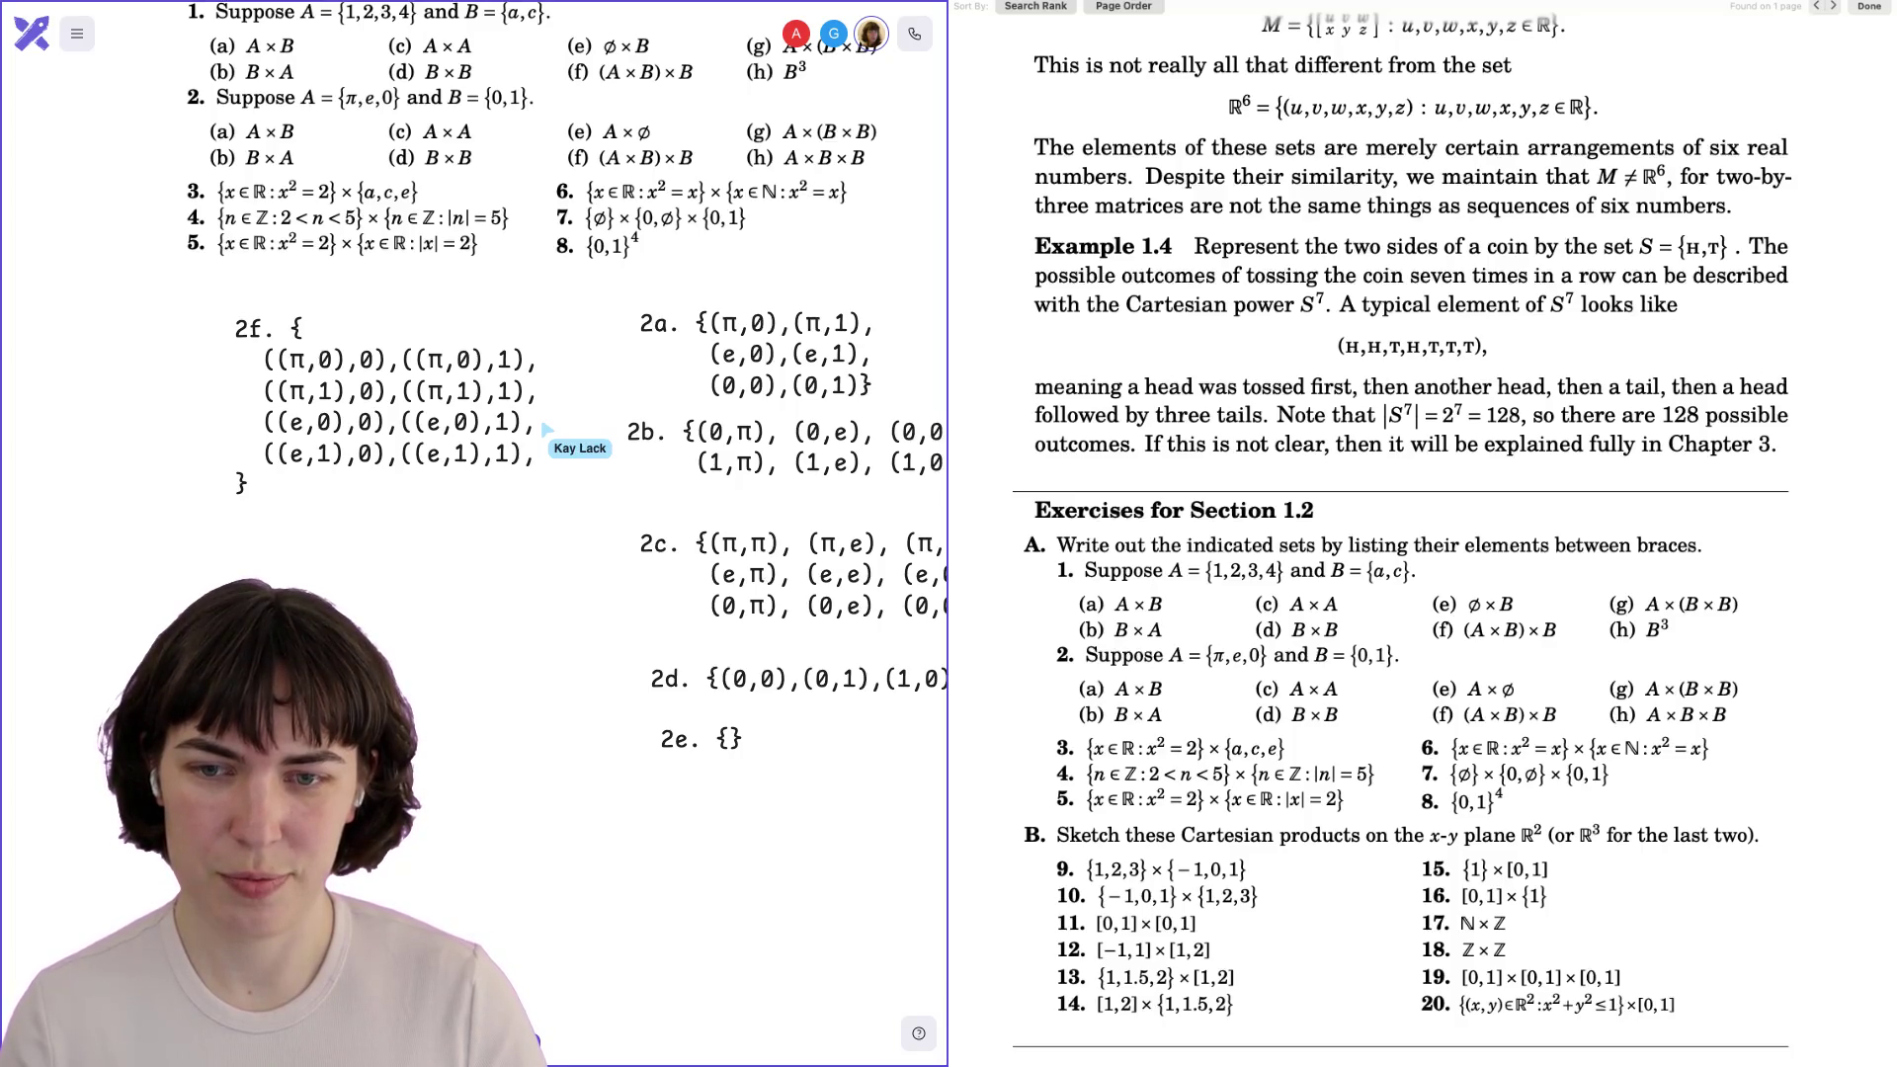
key(Return)
text(((e,1),0),((e,1),1),)
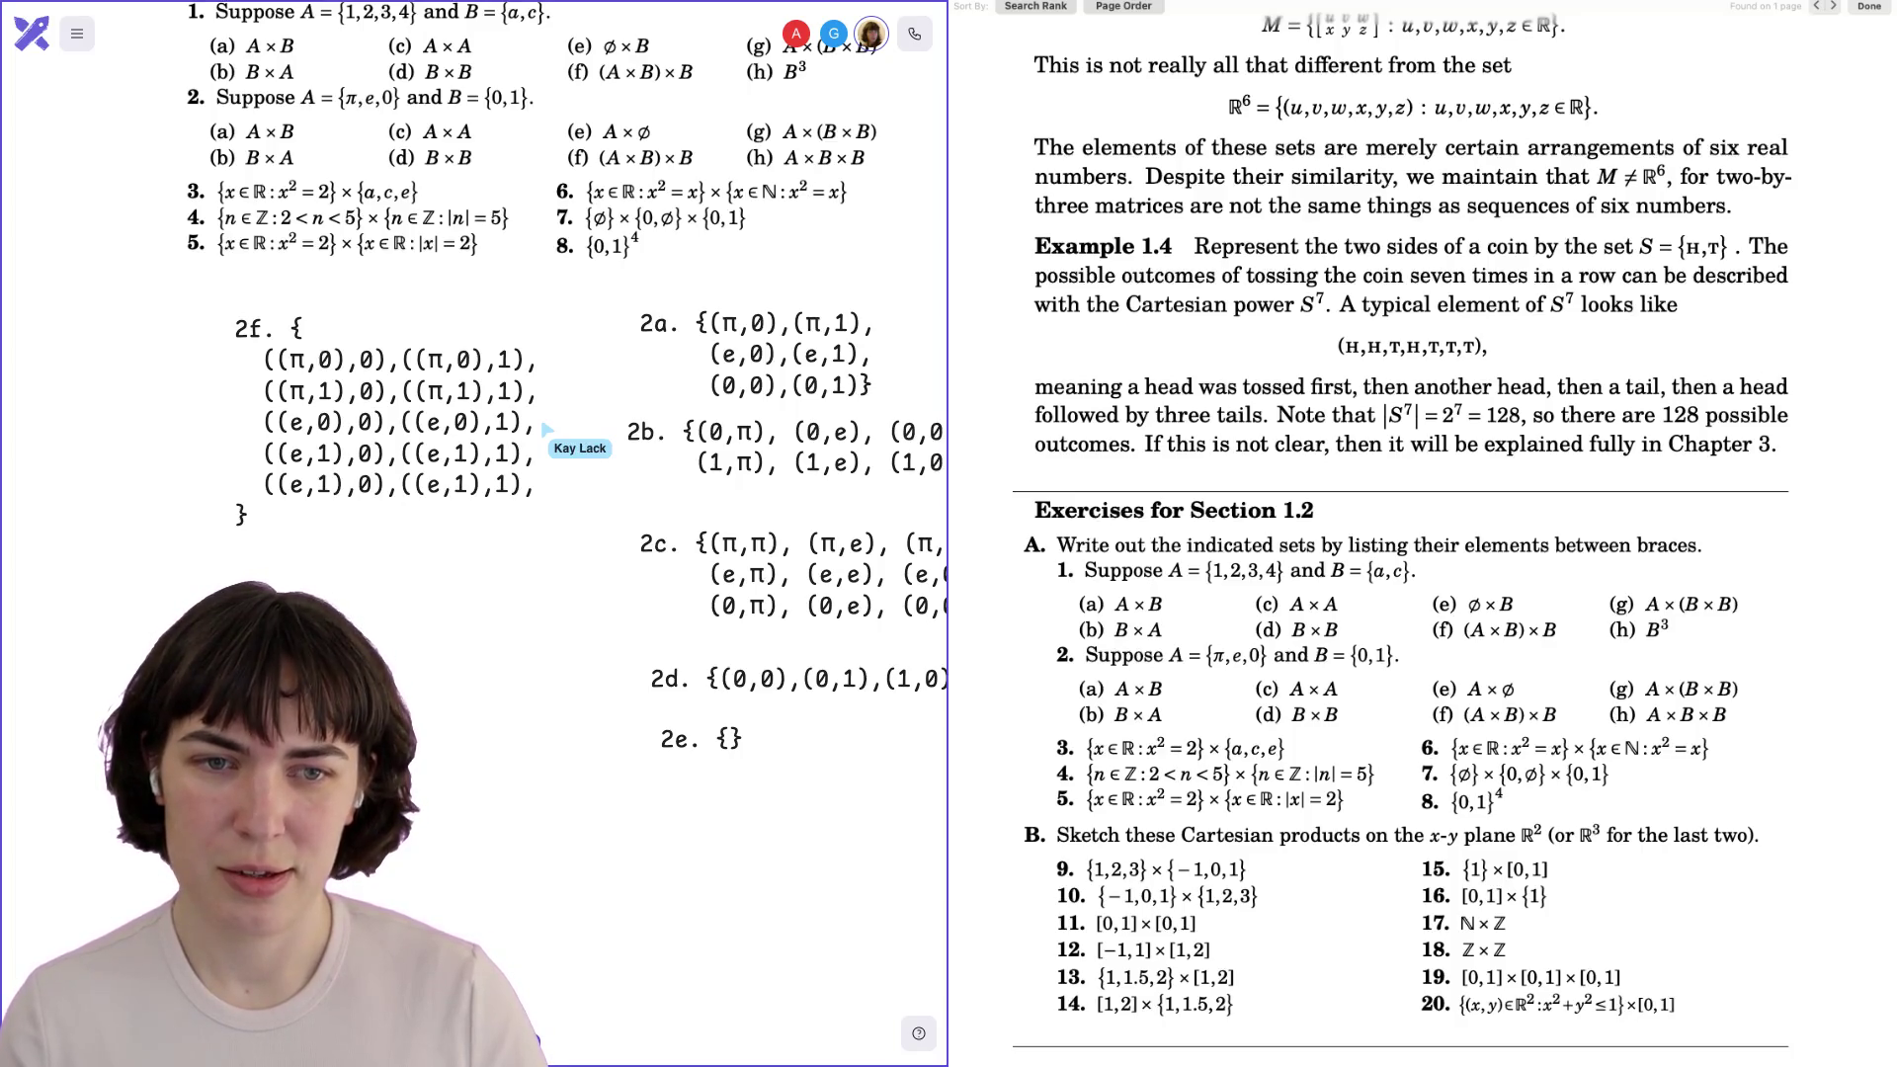
key(BackSpace)
key(BackSpace)
key(BackSpace)
text(0,0)
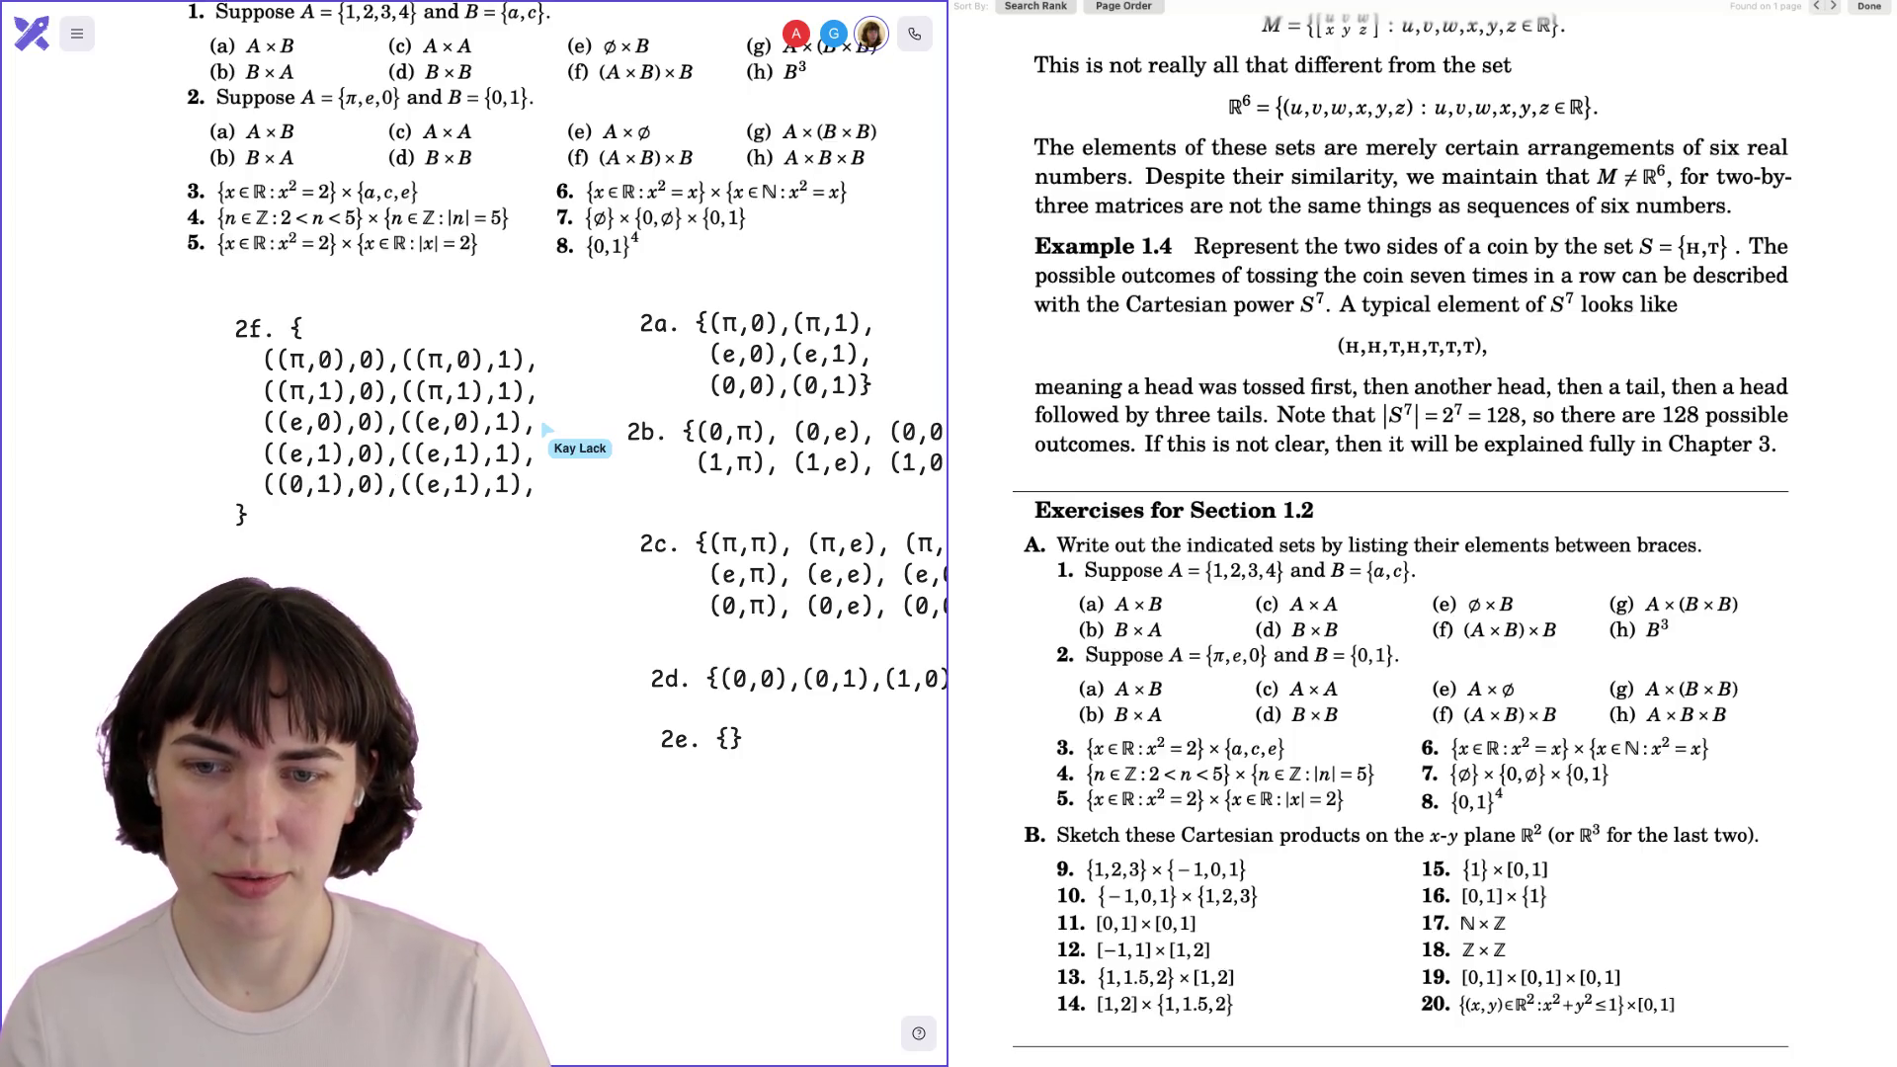
key(BackSpace)
key(BackSpace)
key(BackSpace)
text(0,0)
key(Return)
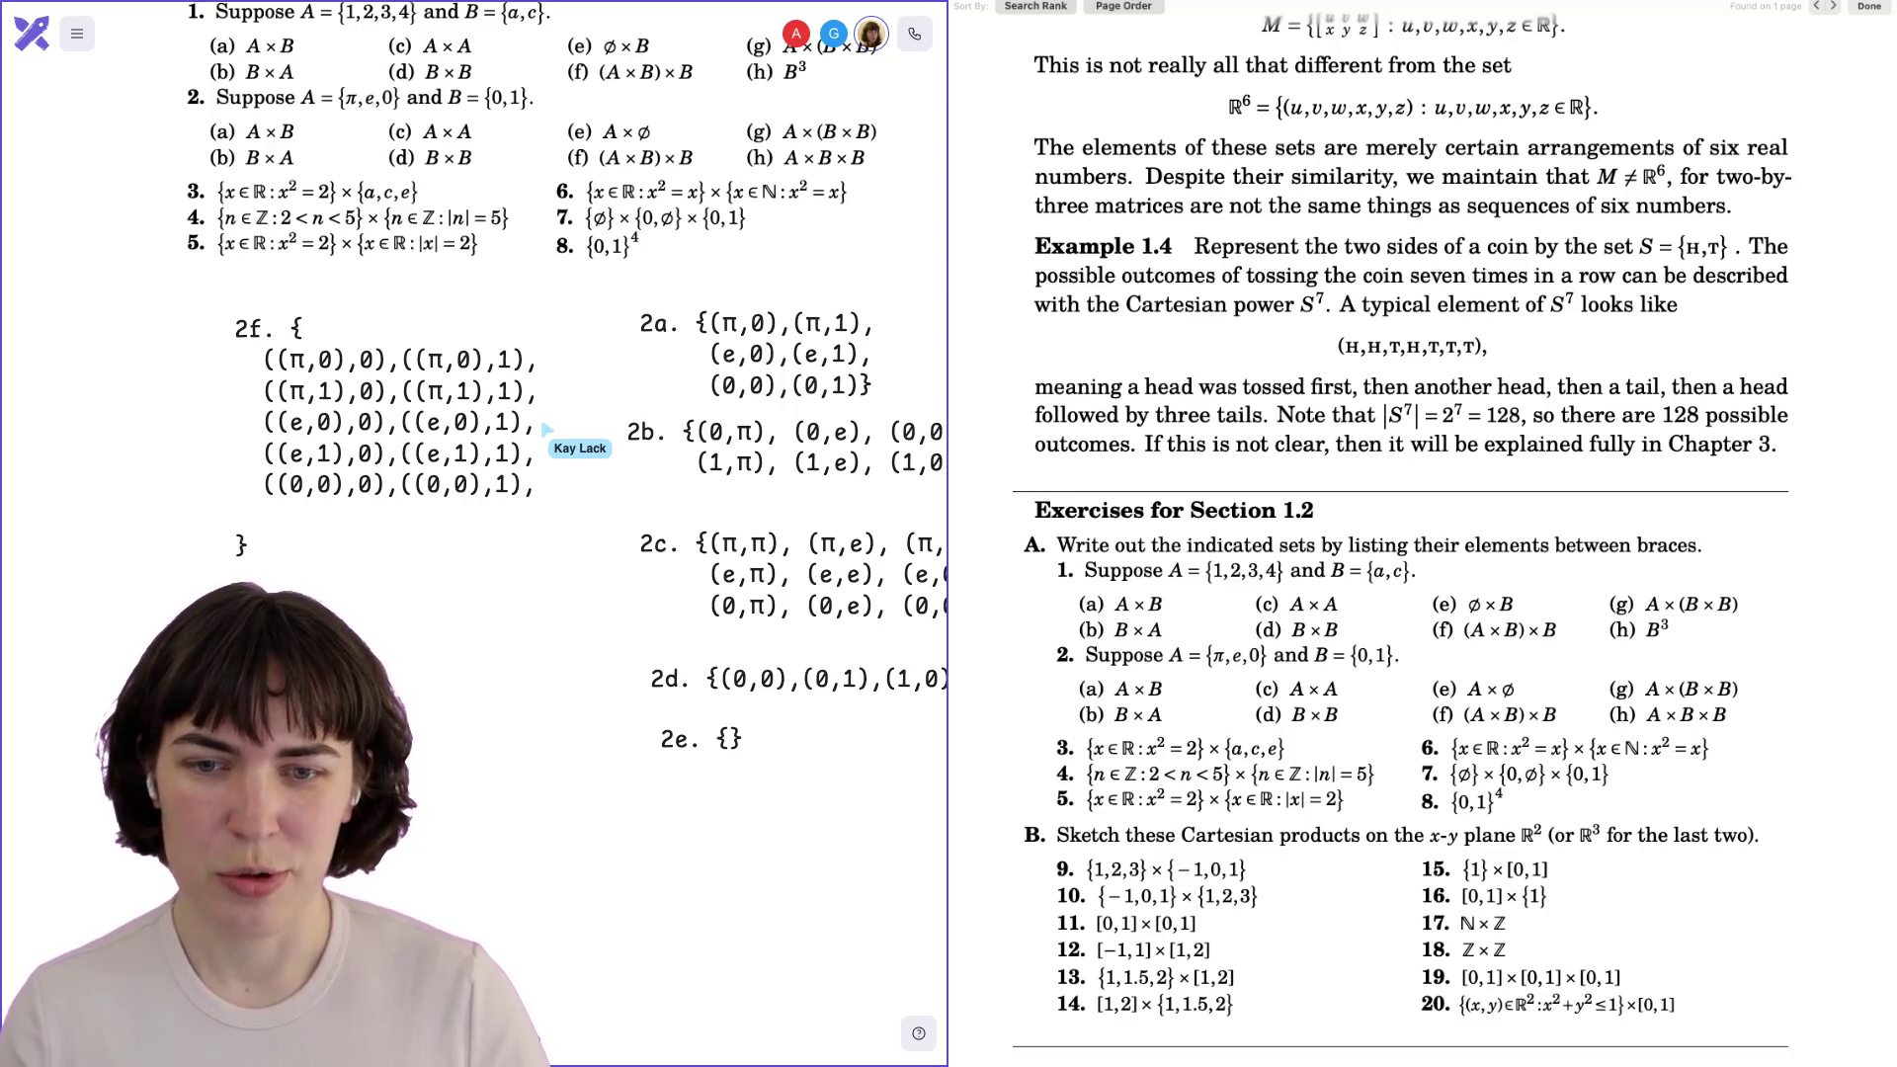
text(((0,0),0),((0,0),1),)
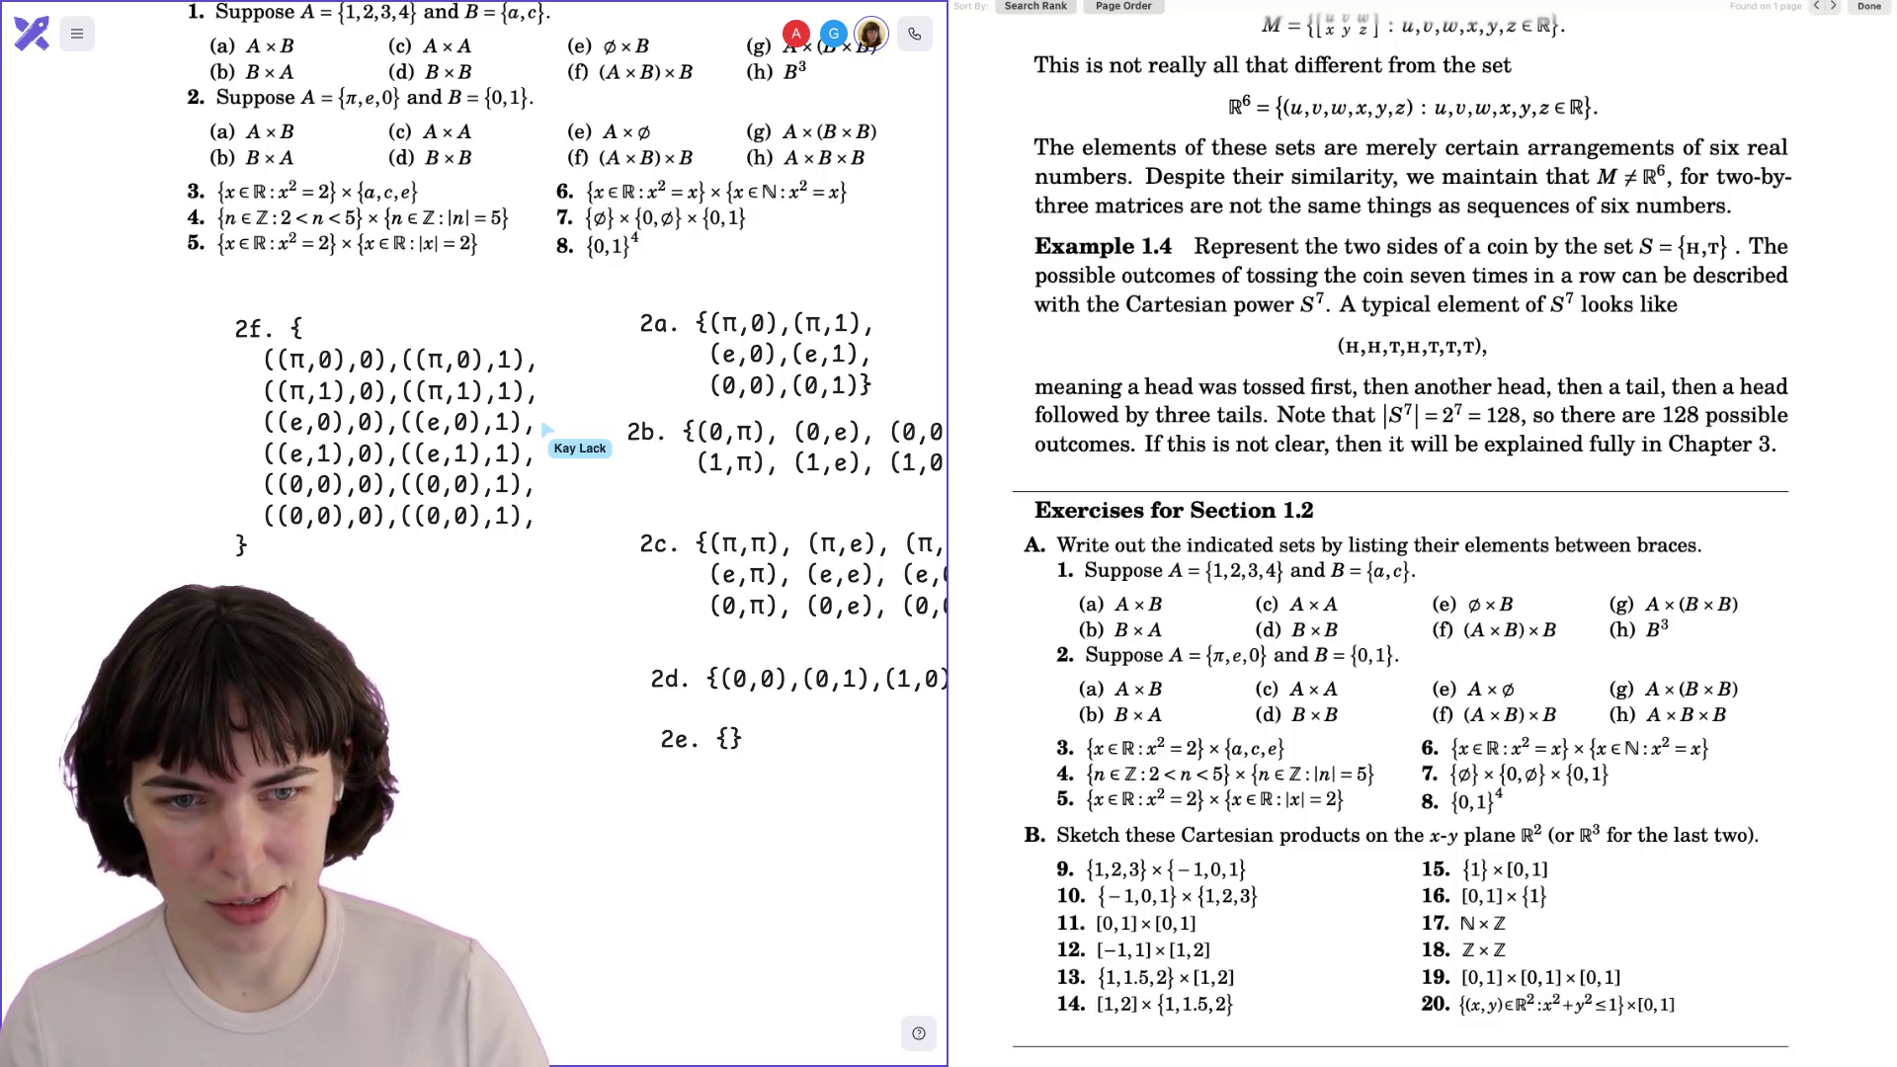
key(BackSpace)
text(1)
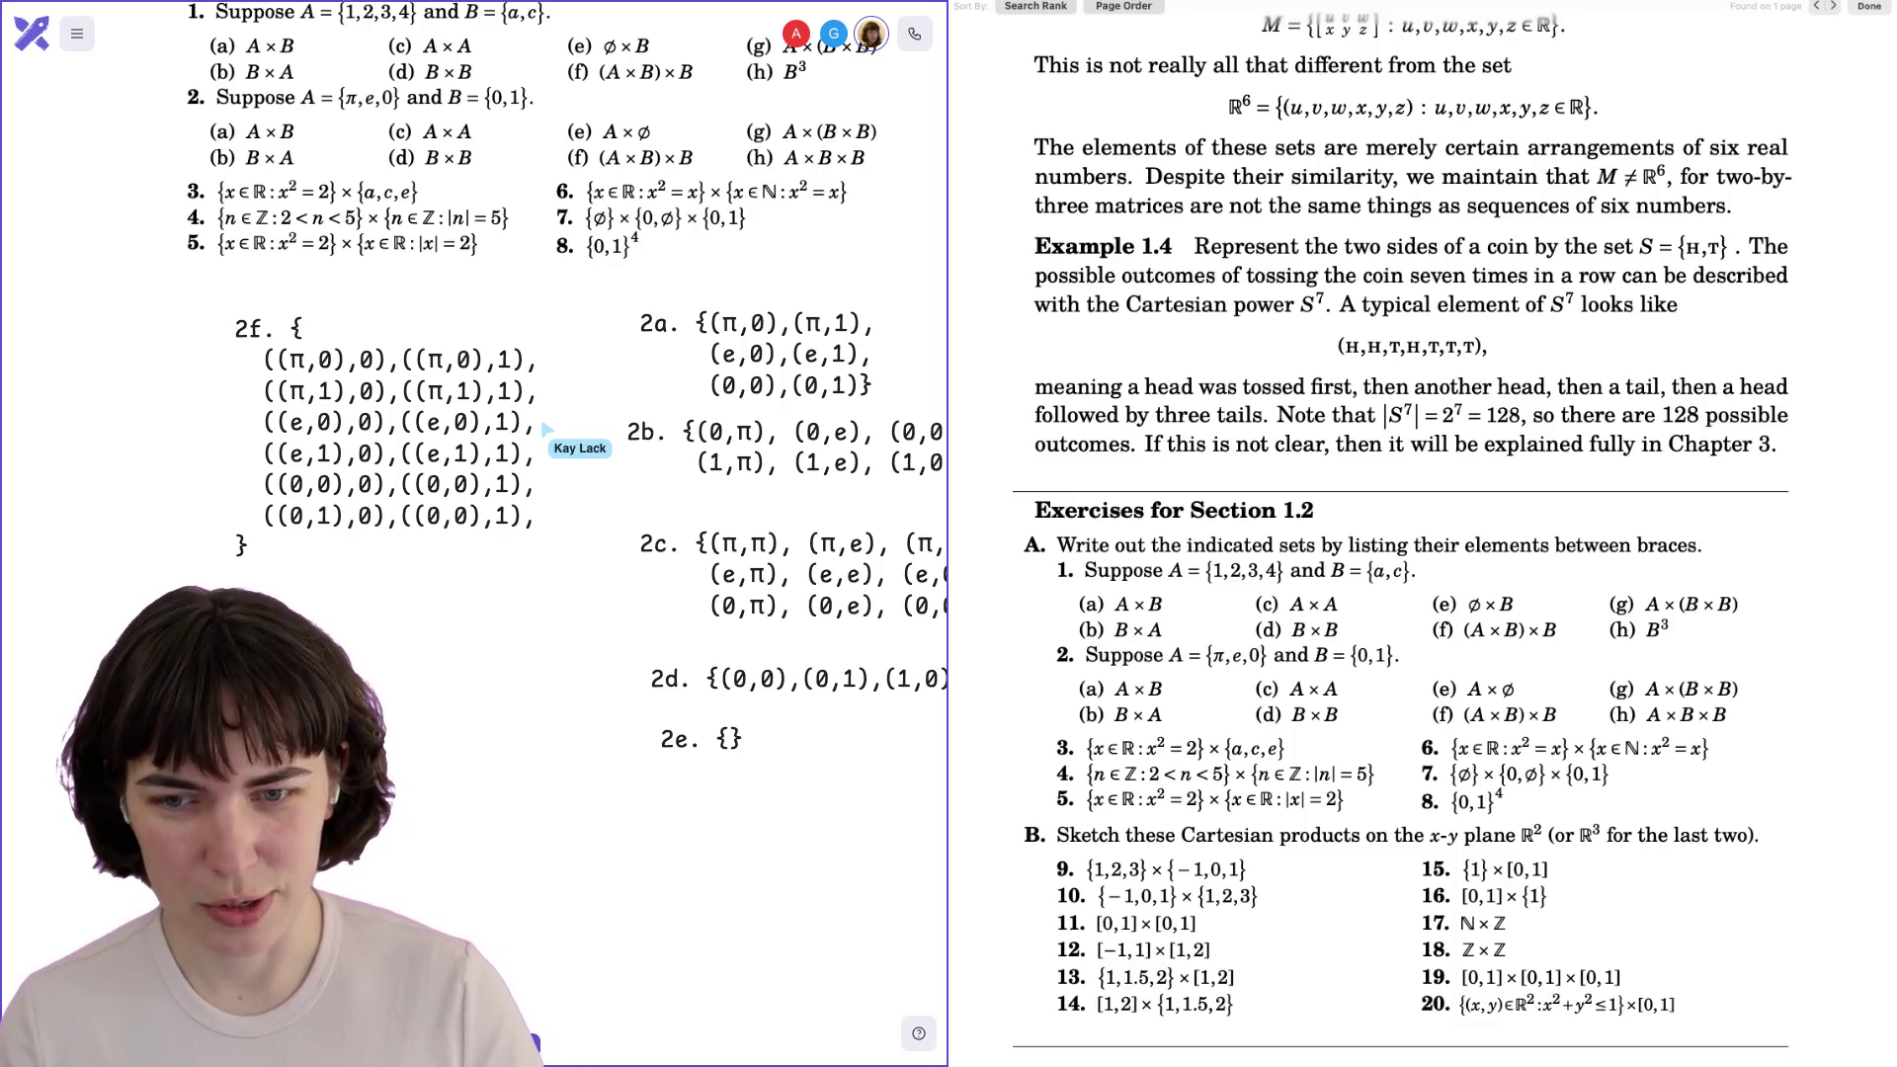
key(BackSpace)
text(1)
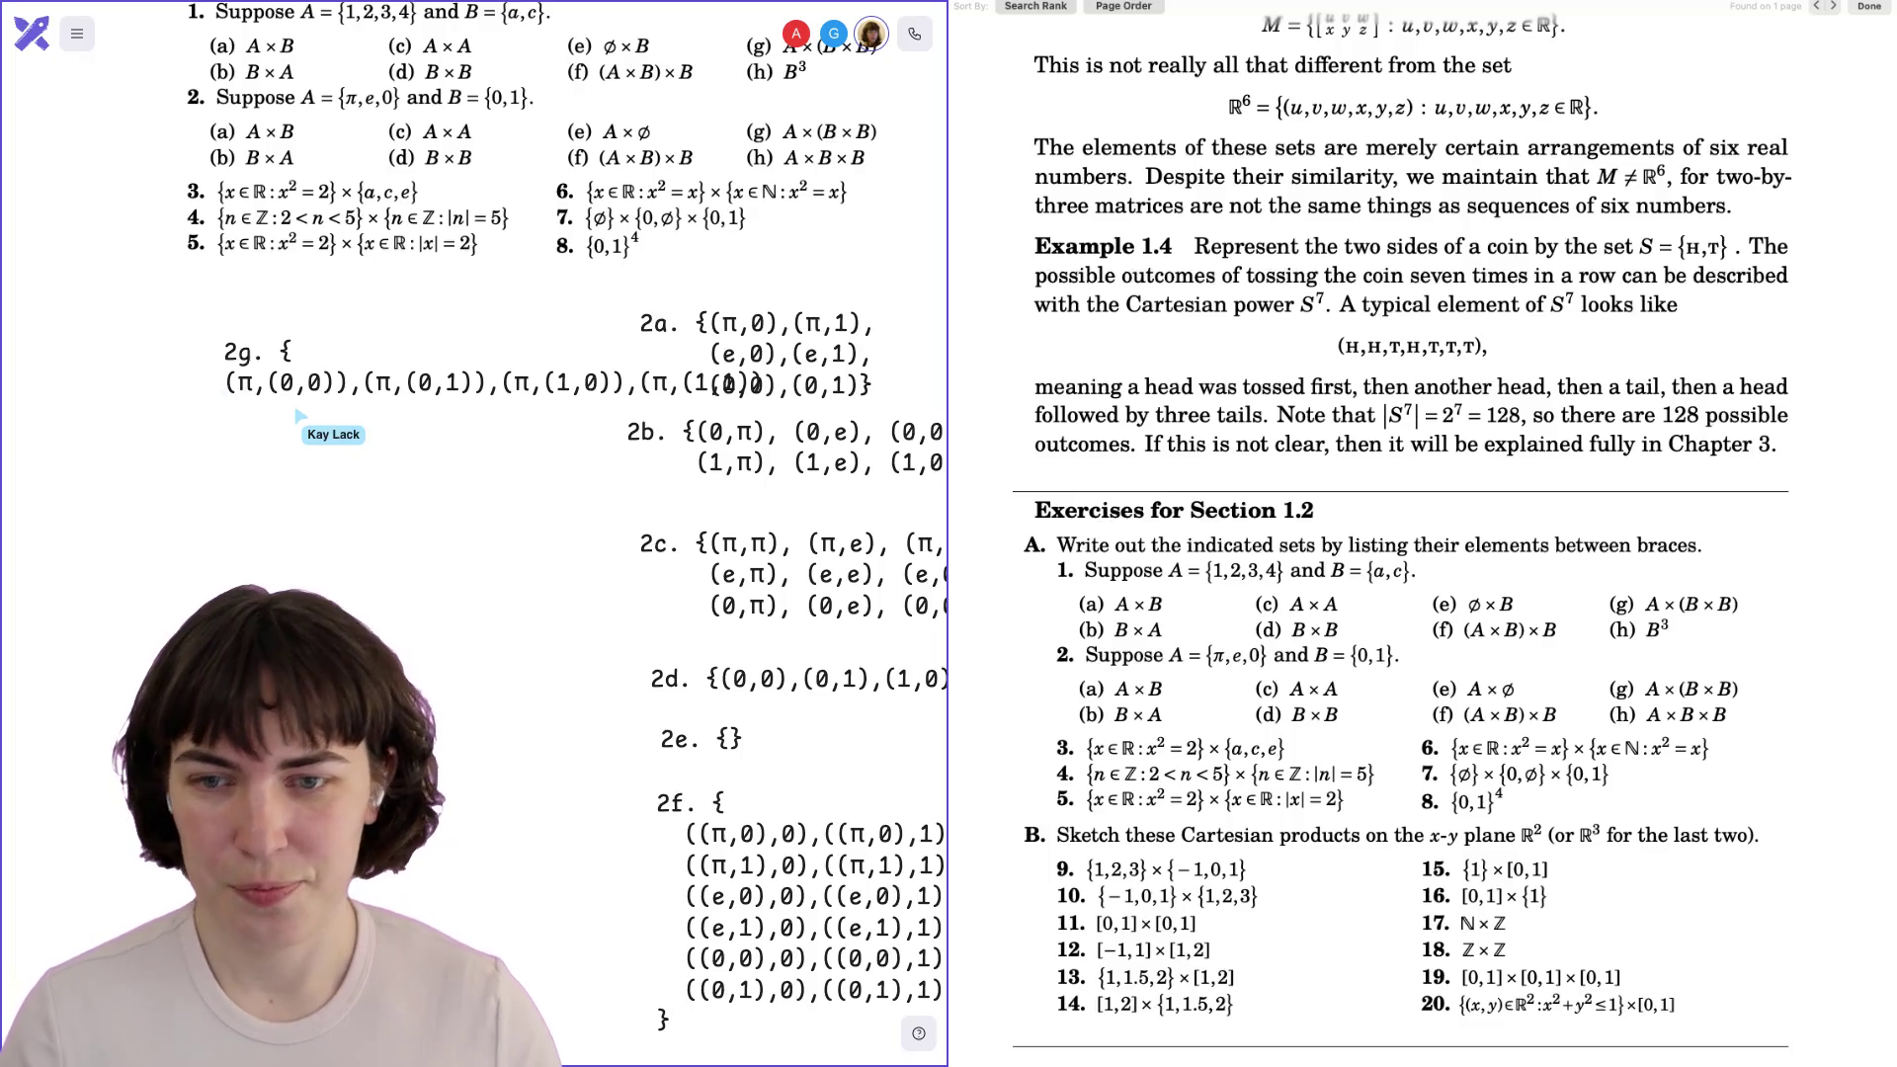
Pan the canvas left and back right to review the answers.
scroll(573, 514, left, 3)
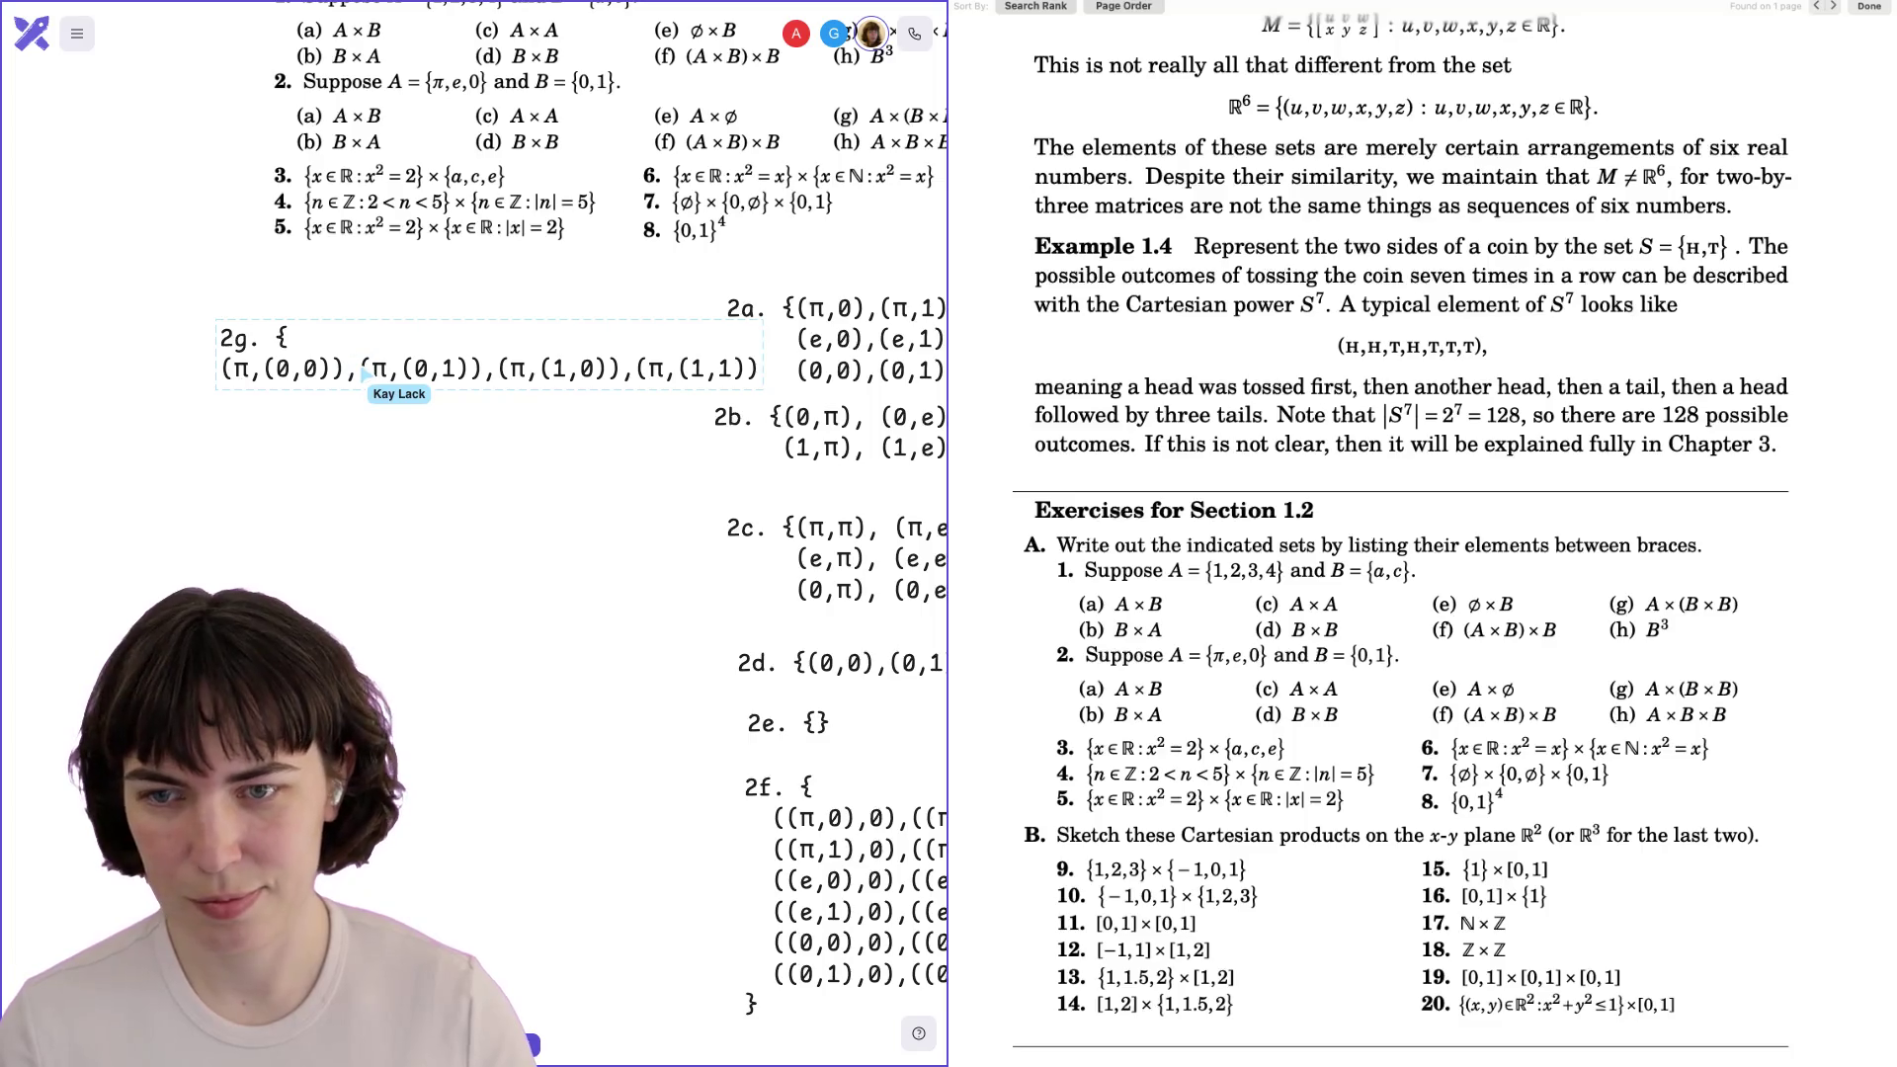
scroll(583, 514, left, 2)
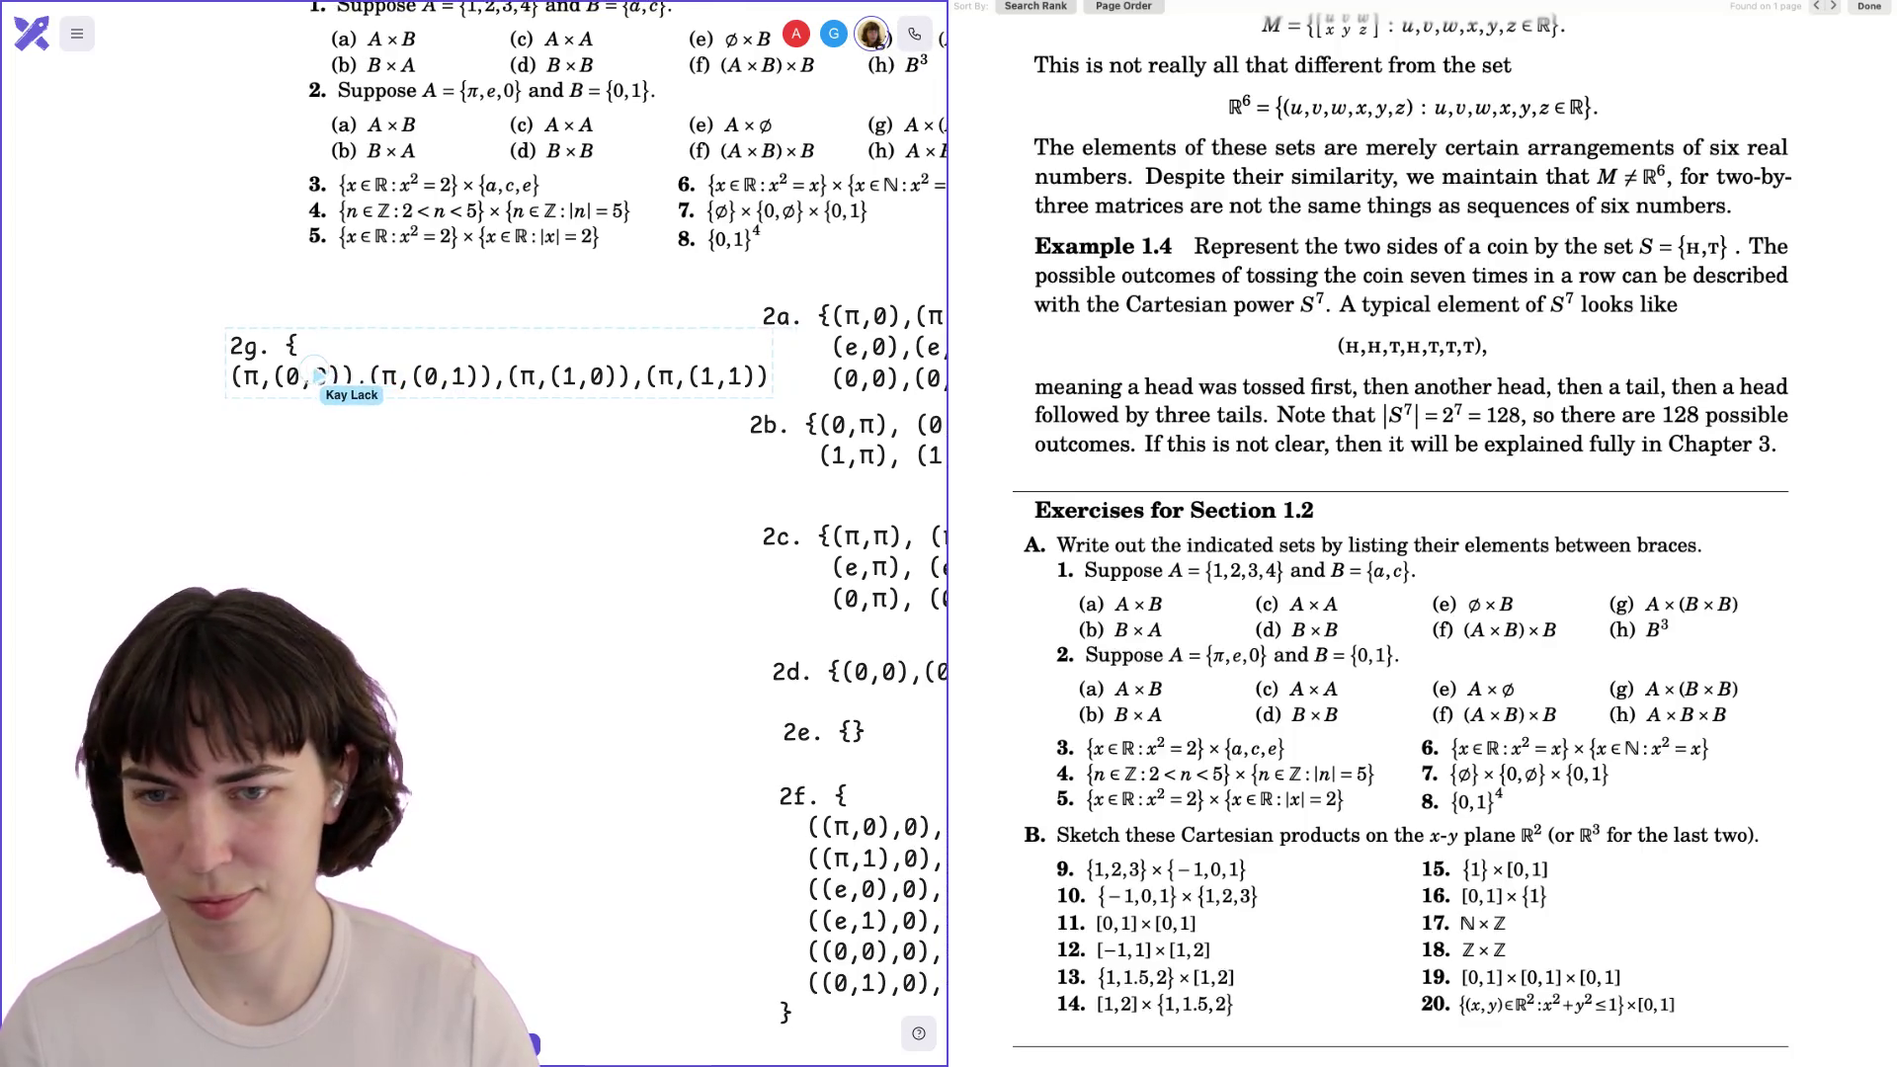
scroll(573, 514, left, 2)
scroll(573, 514, left, 2)
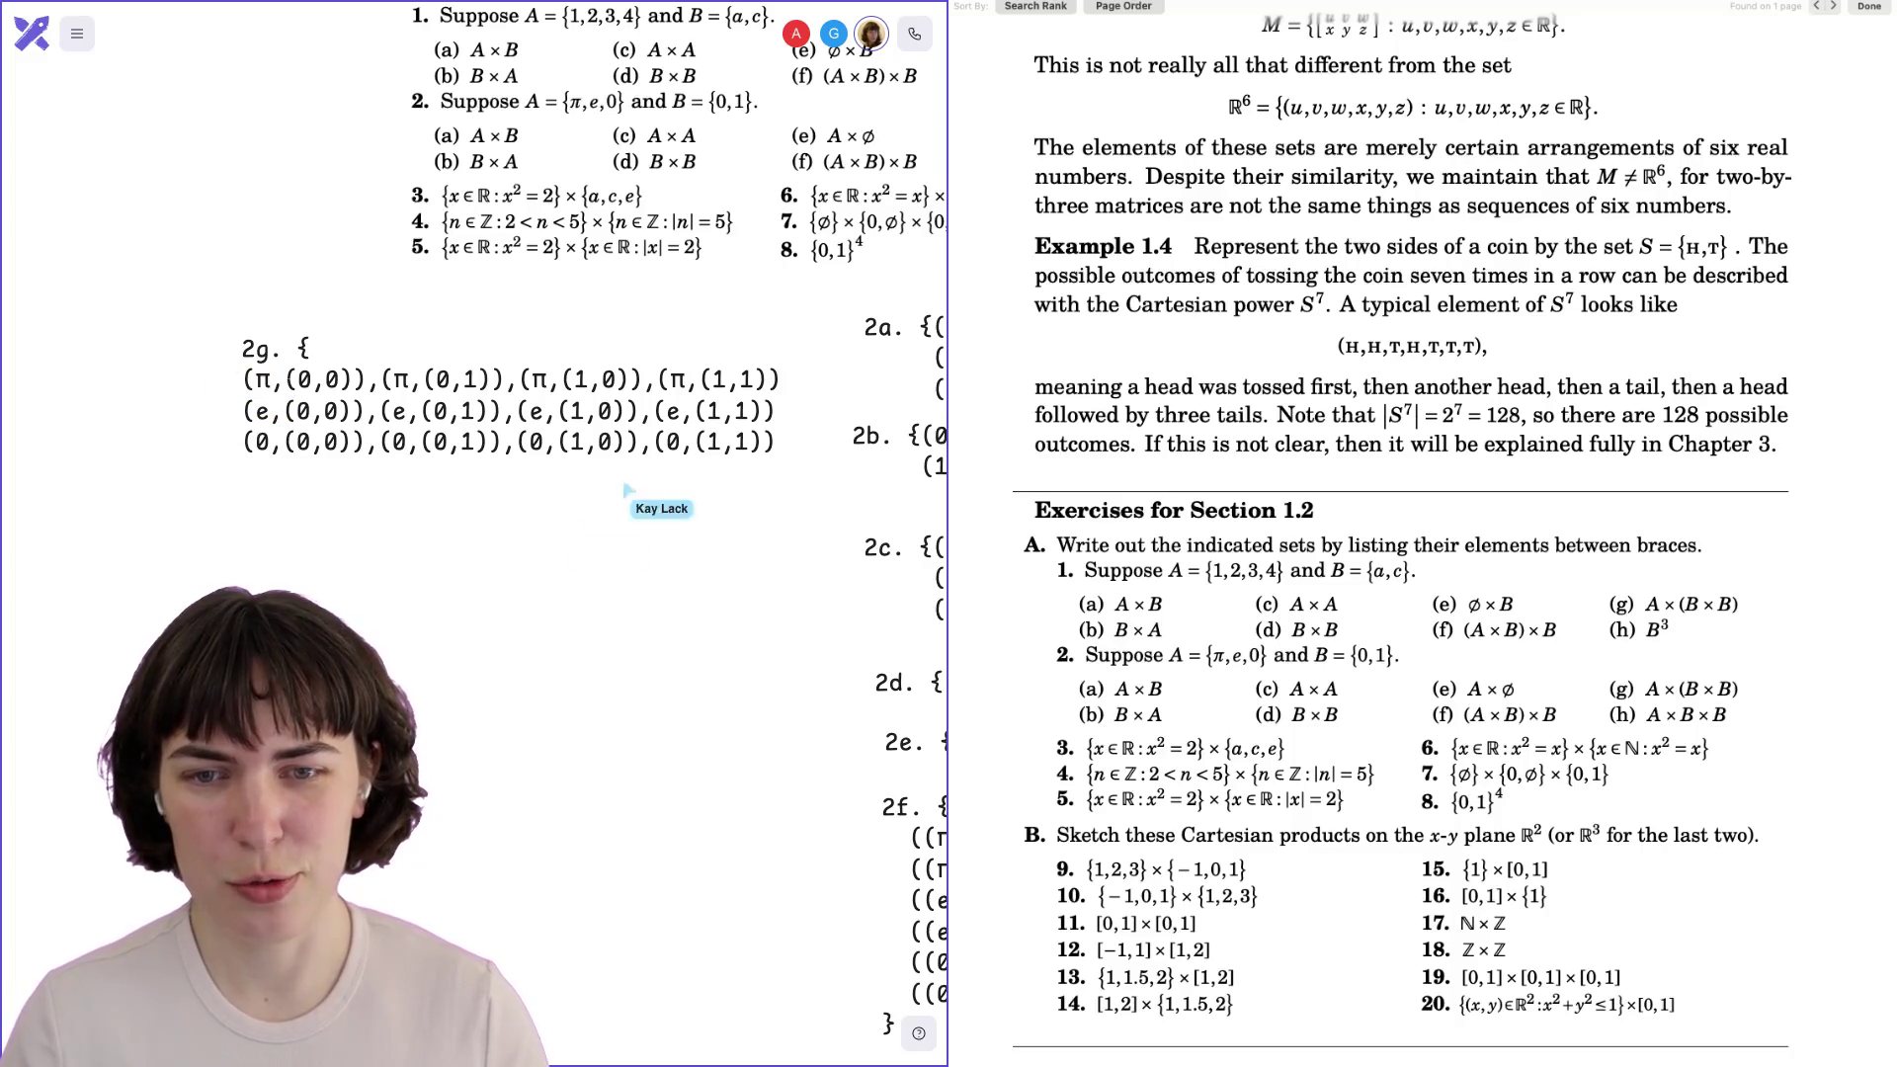
scroll(567, 519, right, 2)
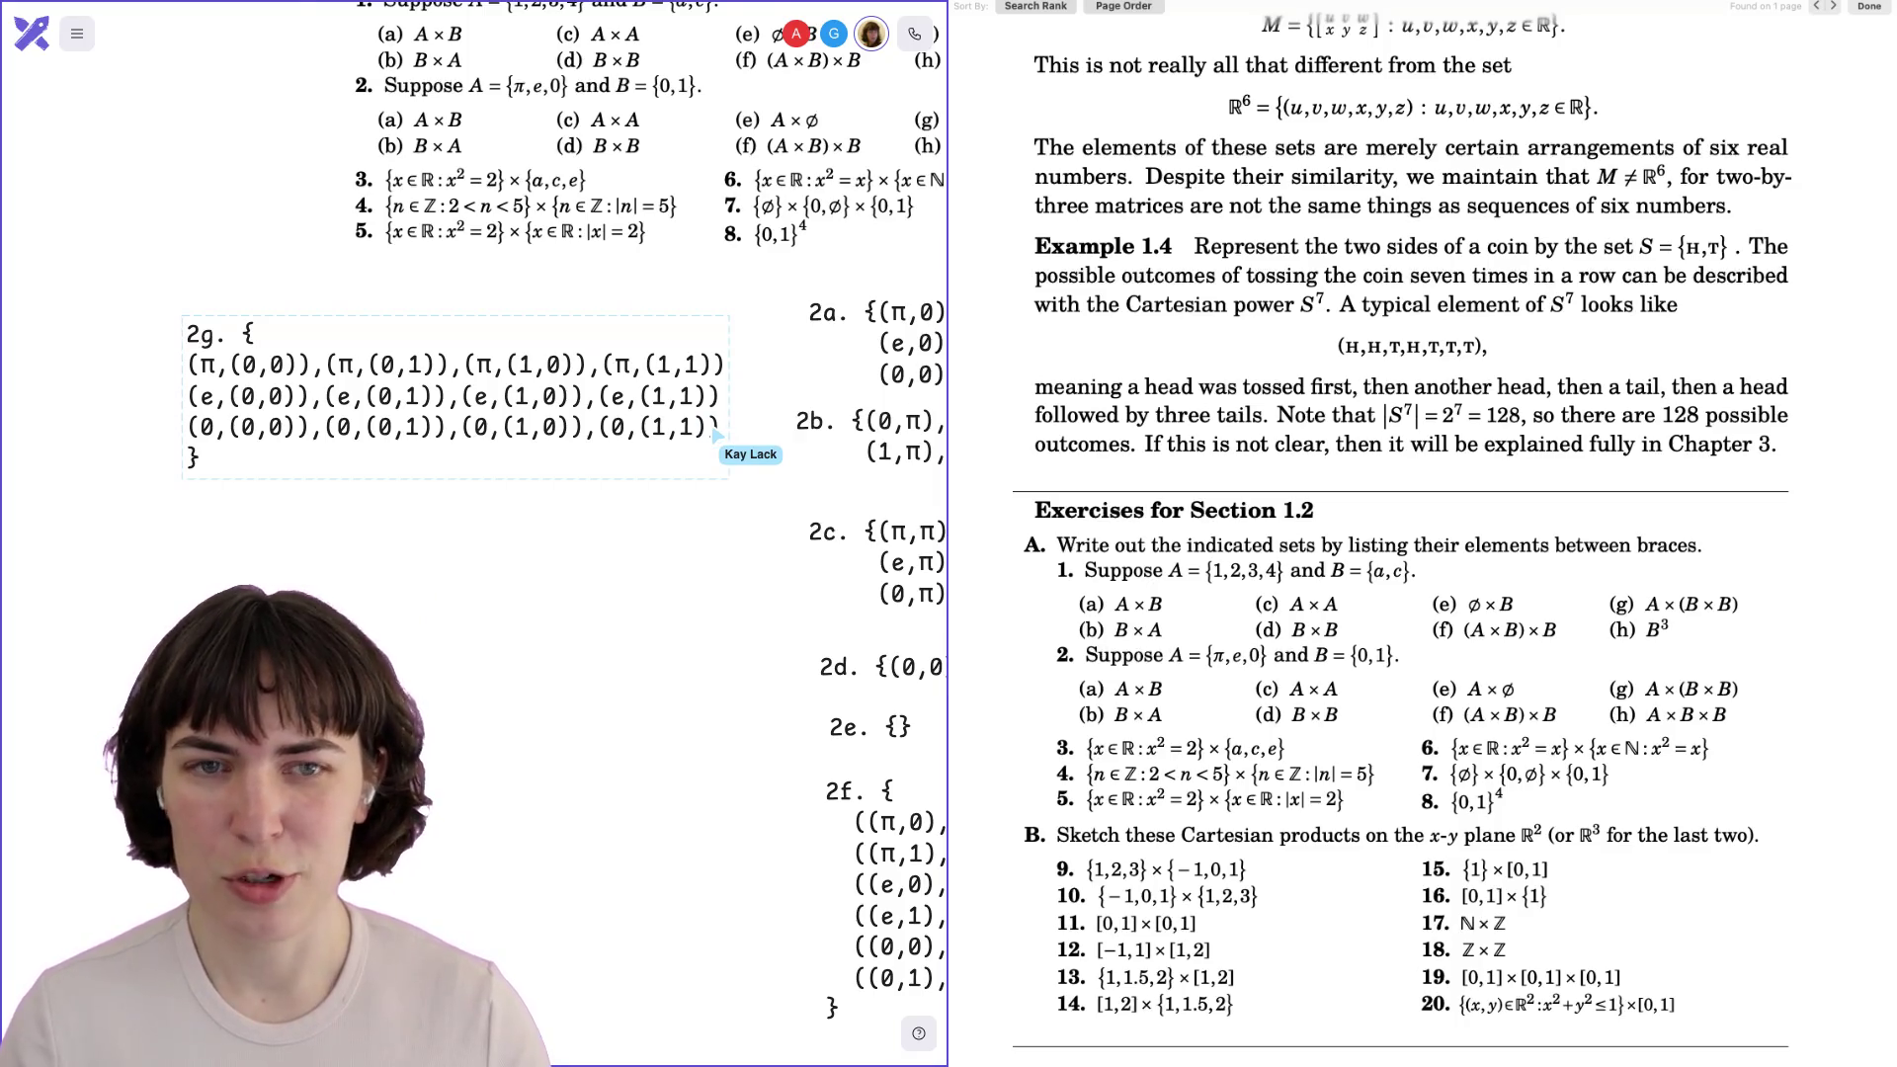
scroll(475, 513, right, 4)
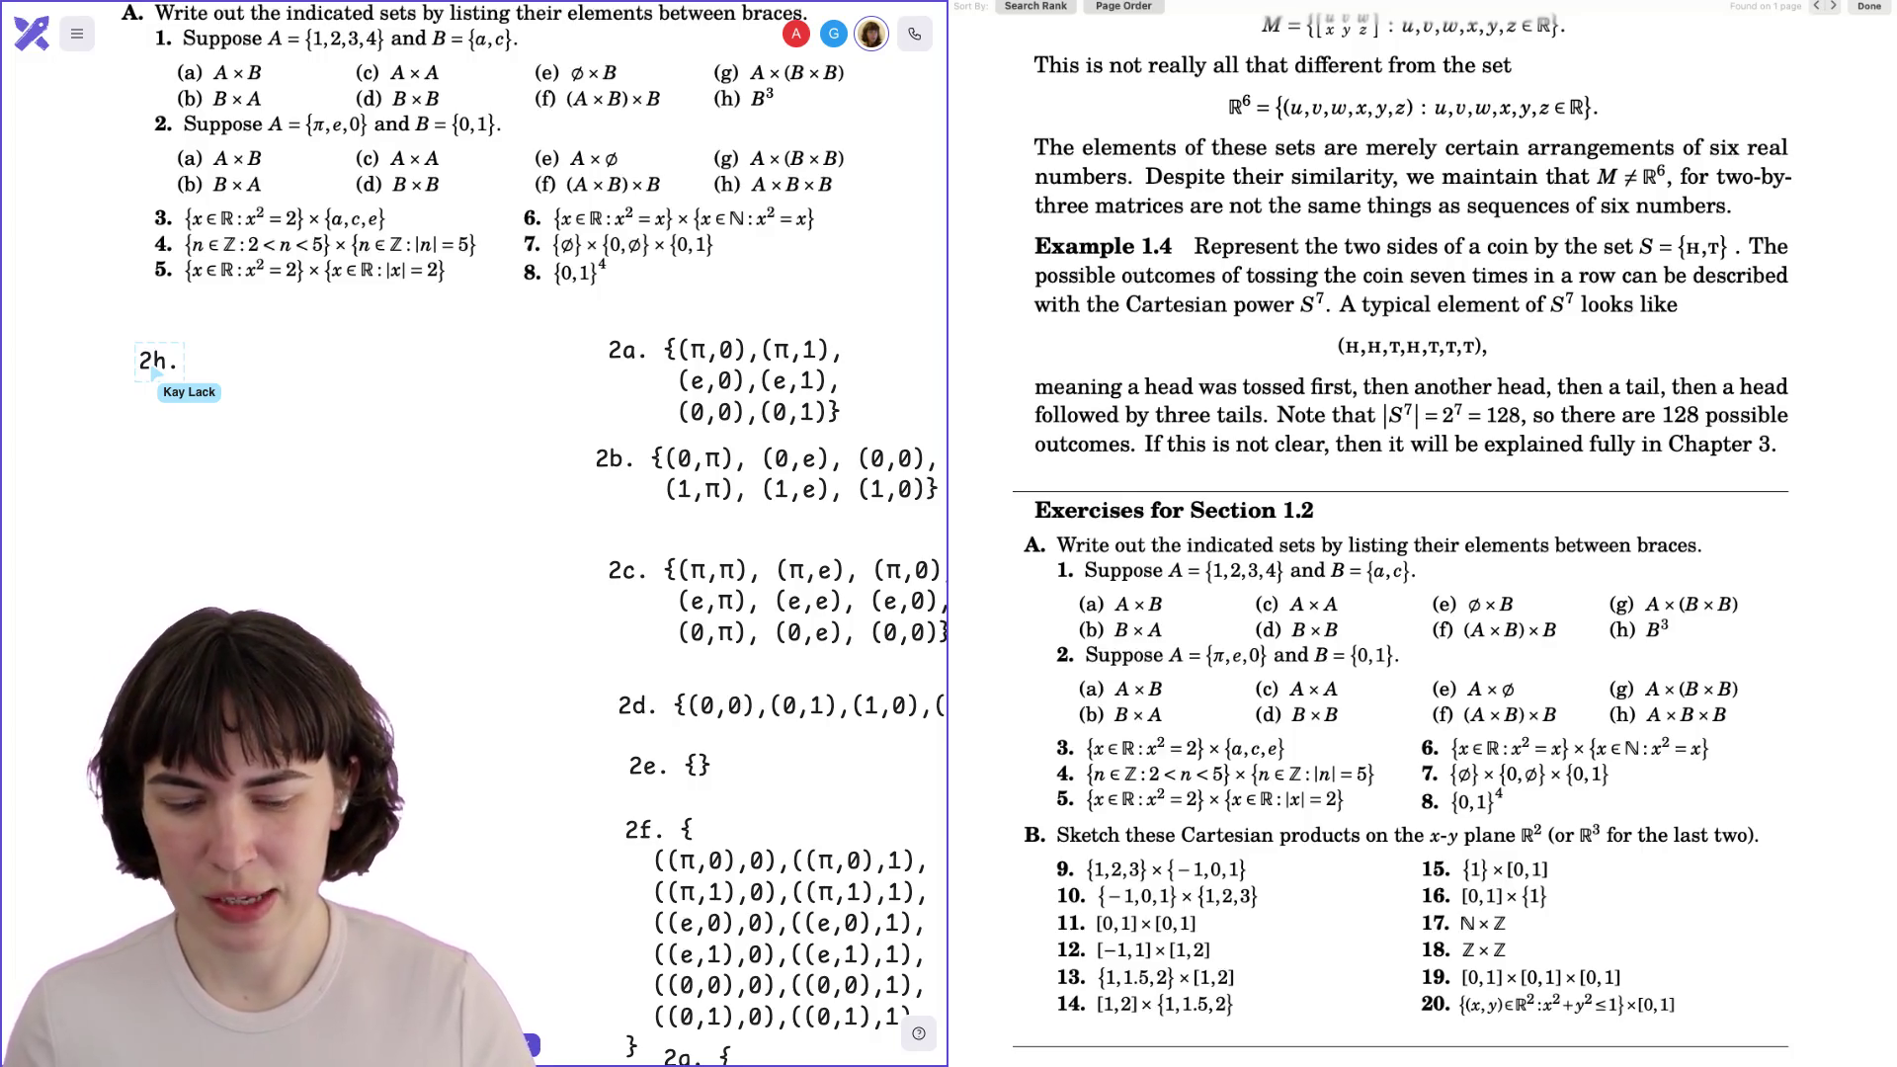
Start the 2h list with an opening bracket on a new line under its label.
scroll(153, 373, left, 2)
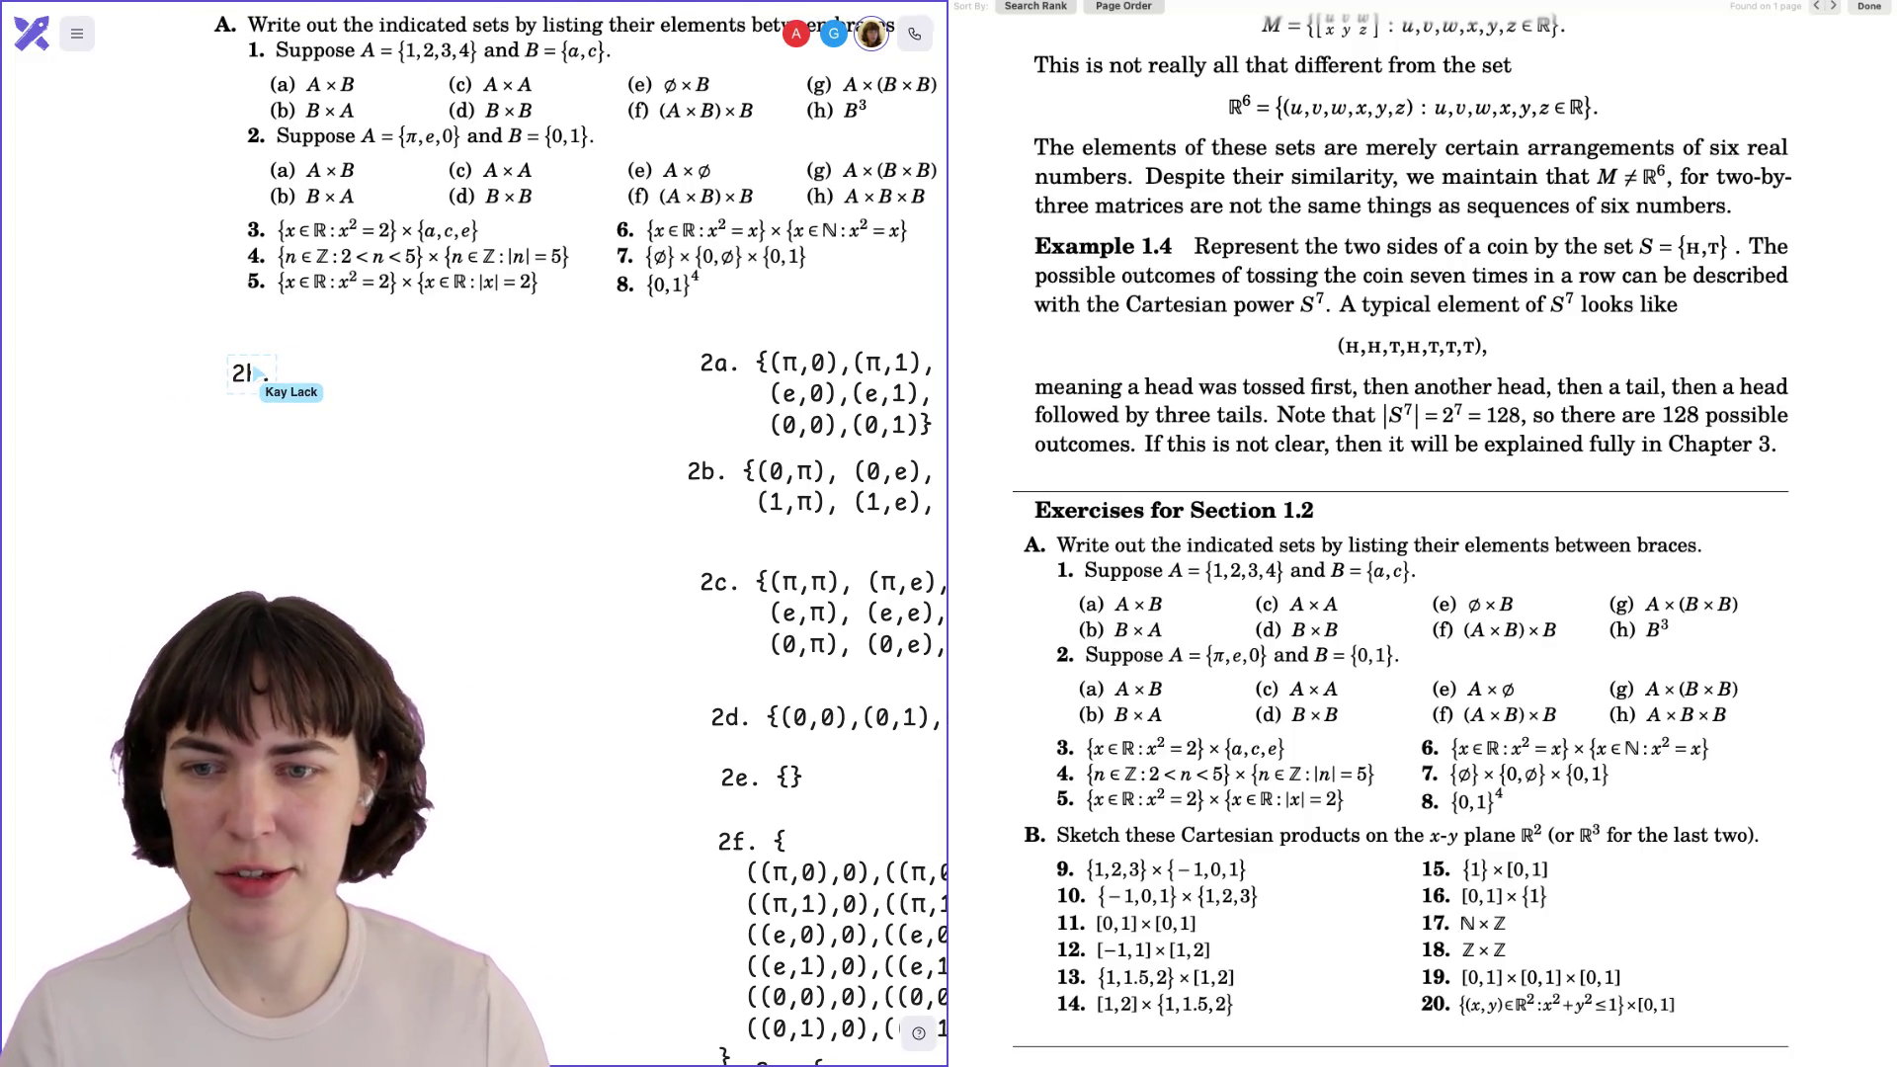
key(Return)
text(()
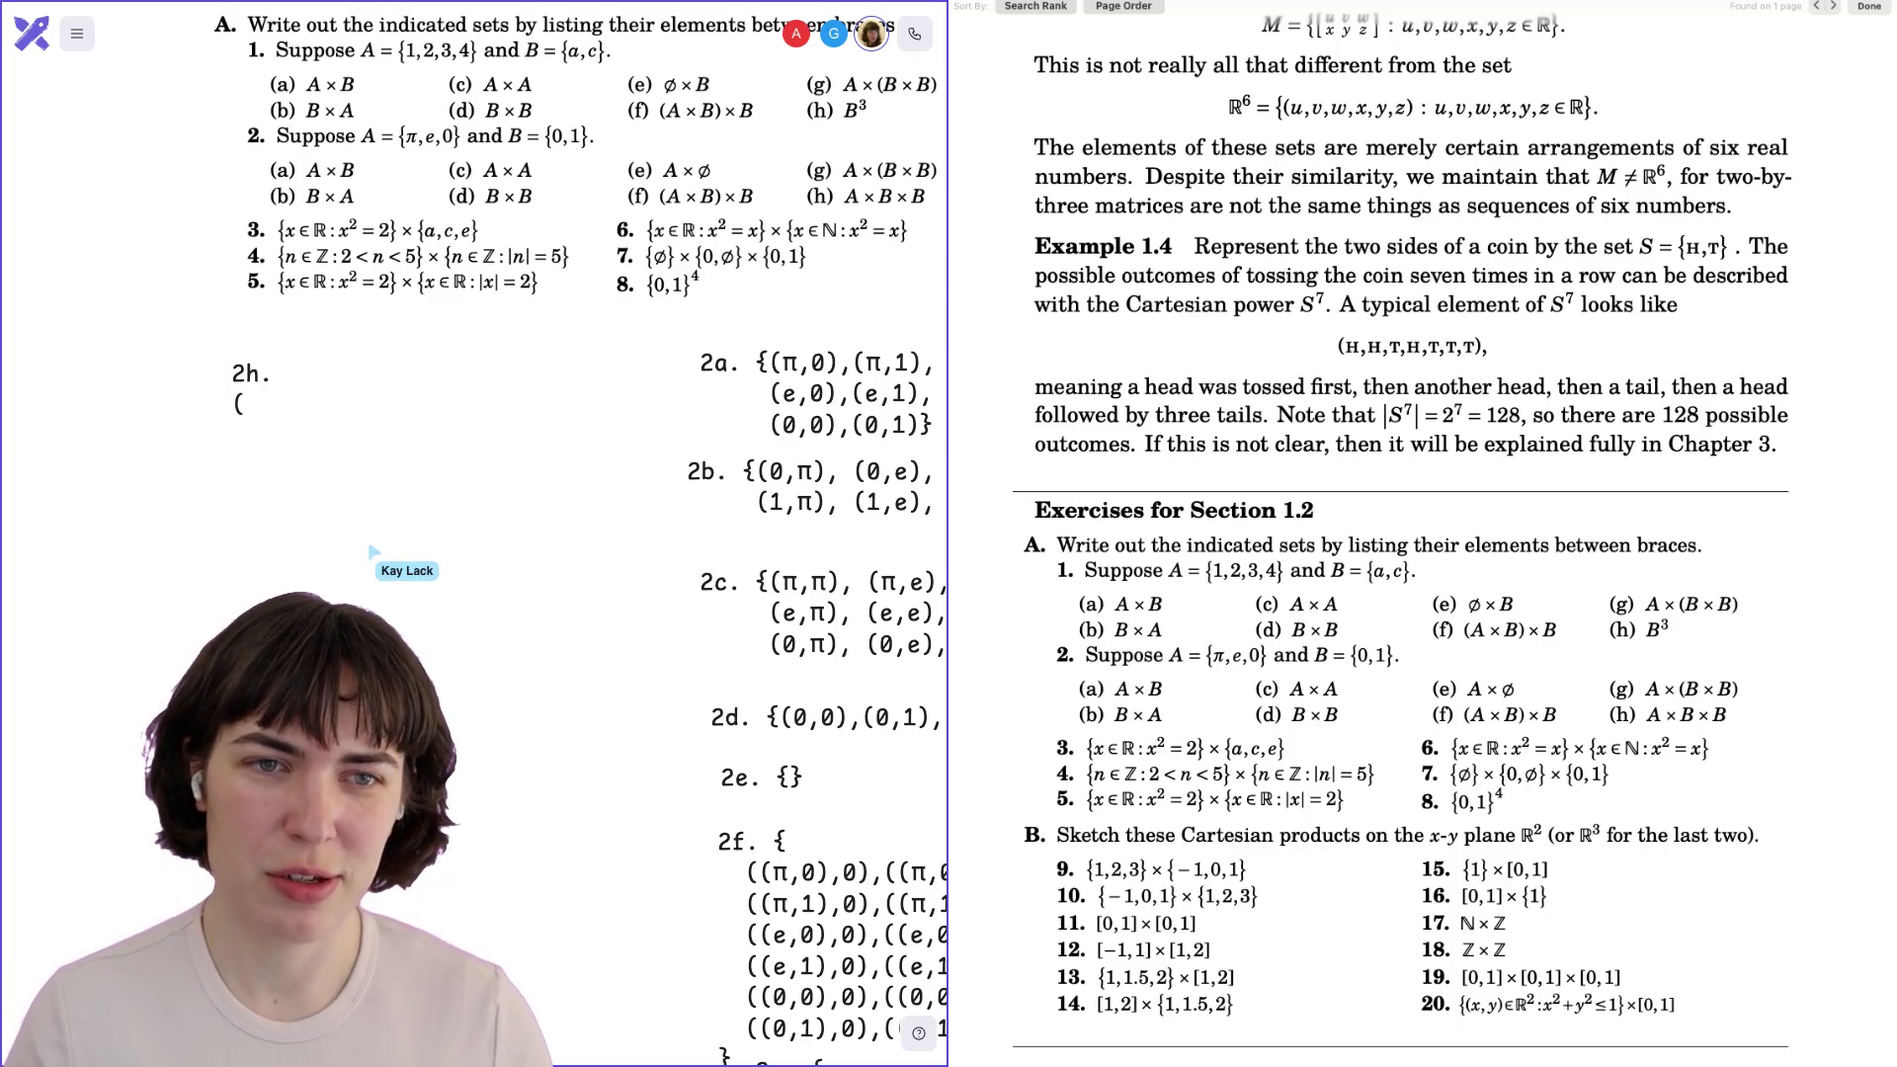
scroll(475, 533, down, 5)
scroll(475, 533, right, 3)
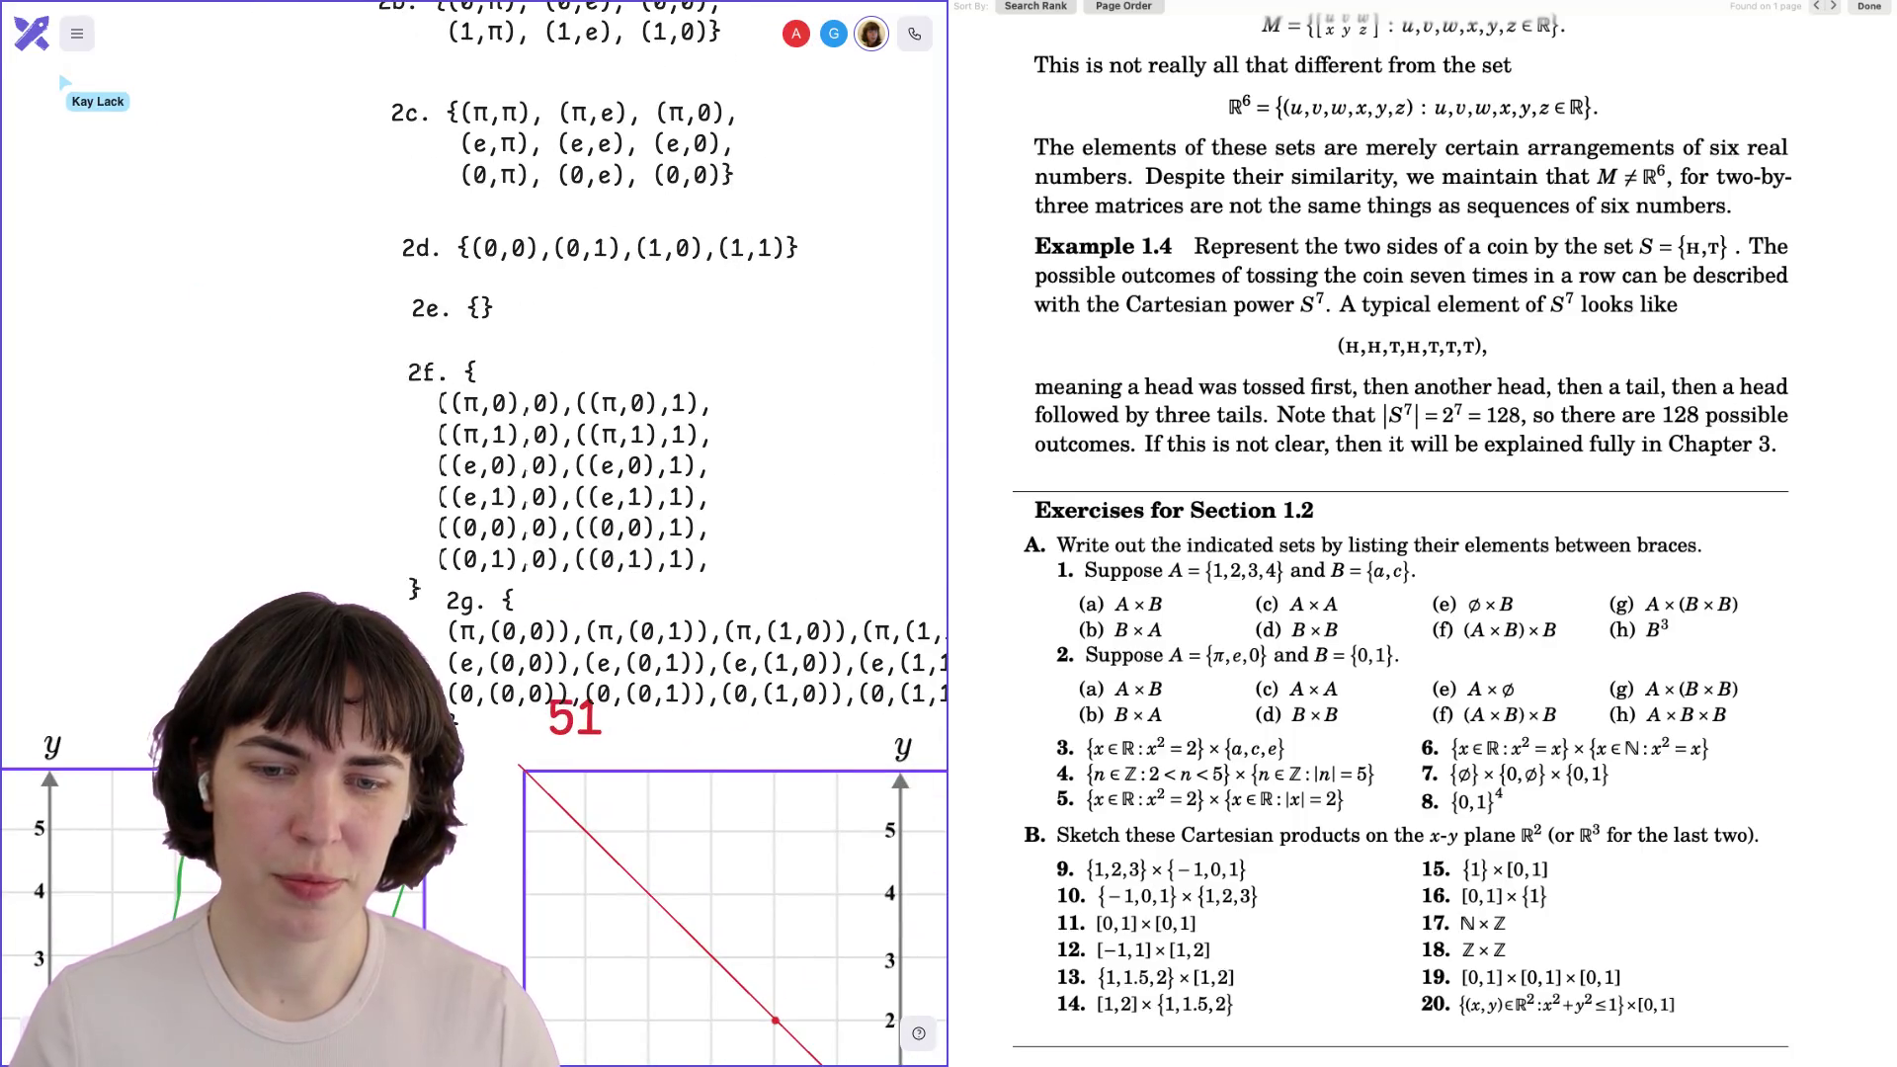
scroll(475, 533, right, 2)
scroll(475, 534, down, 1)
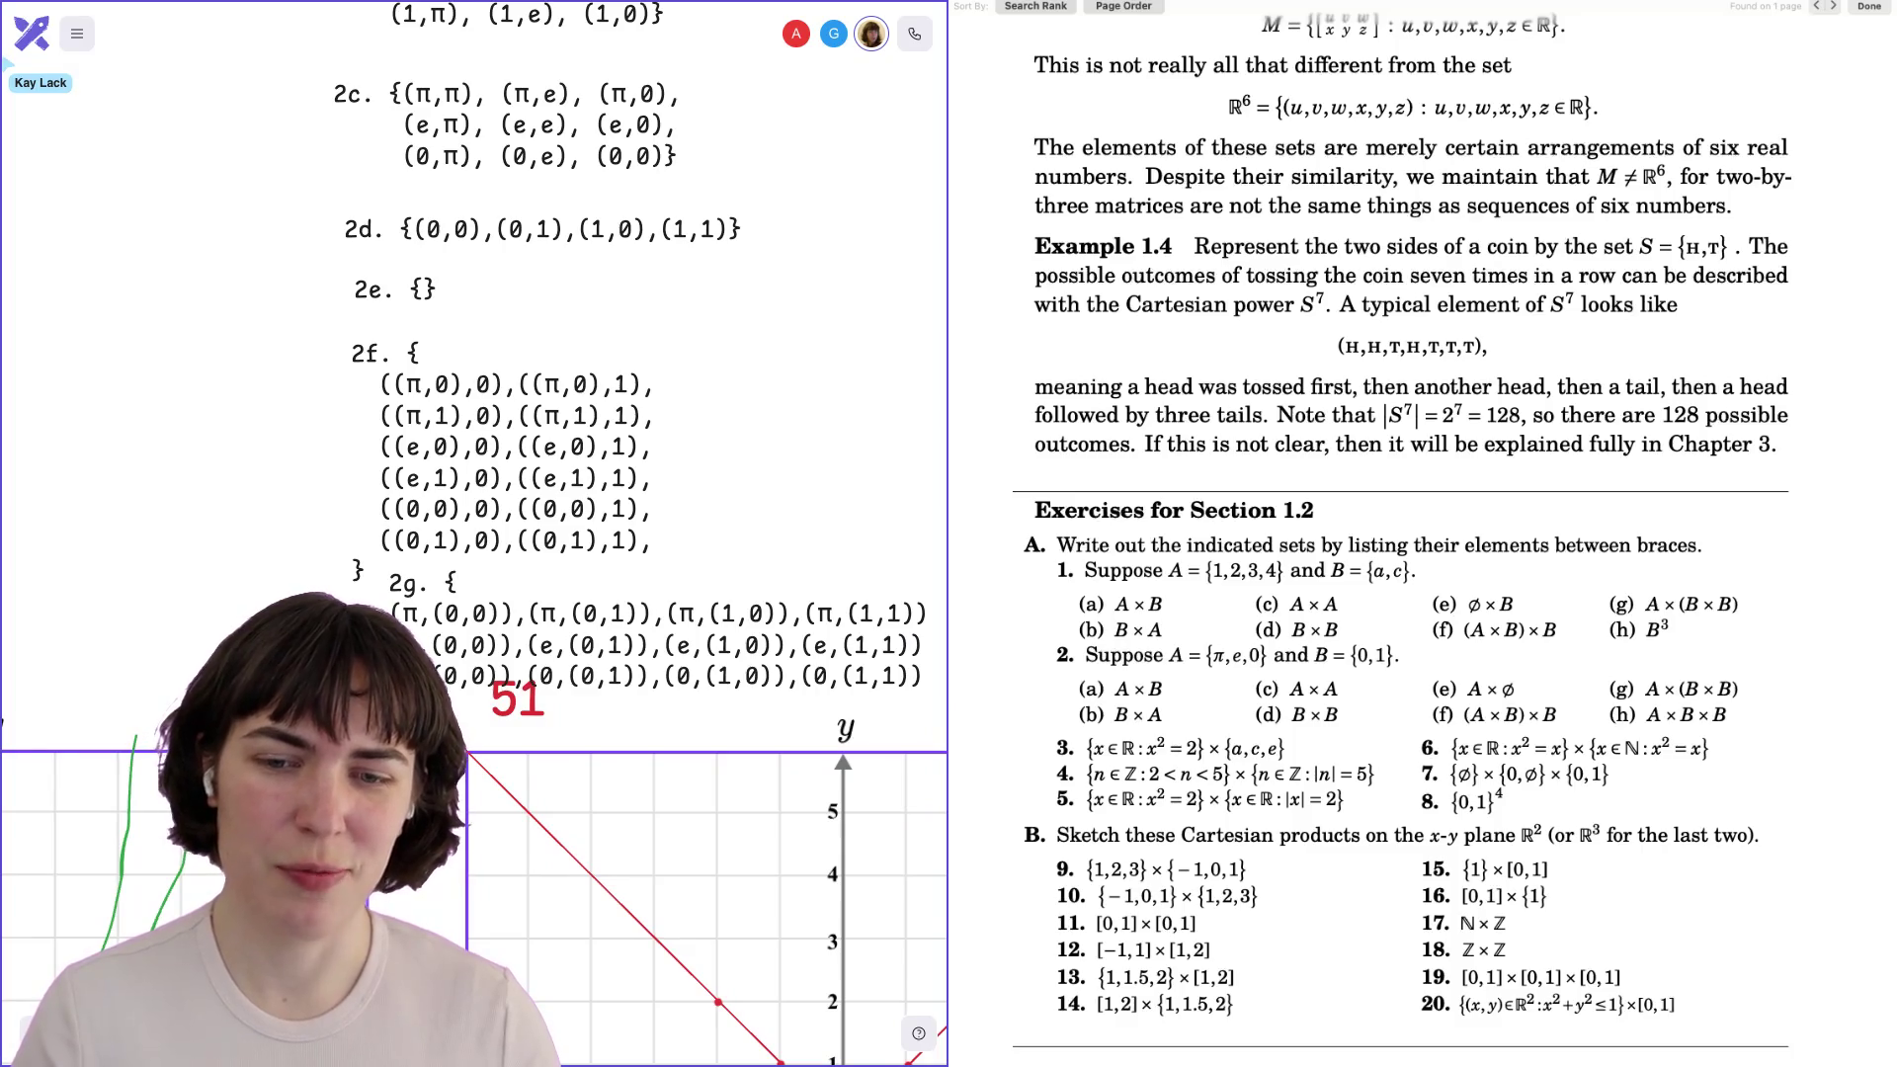
scroll(475, 534, up, 1)
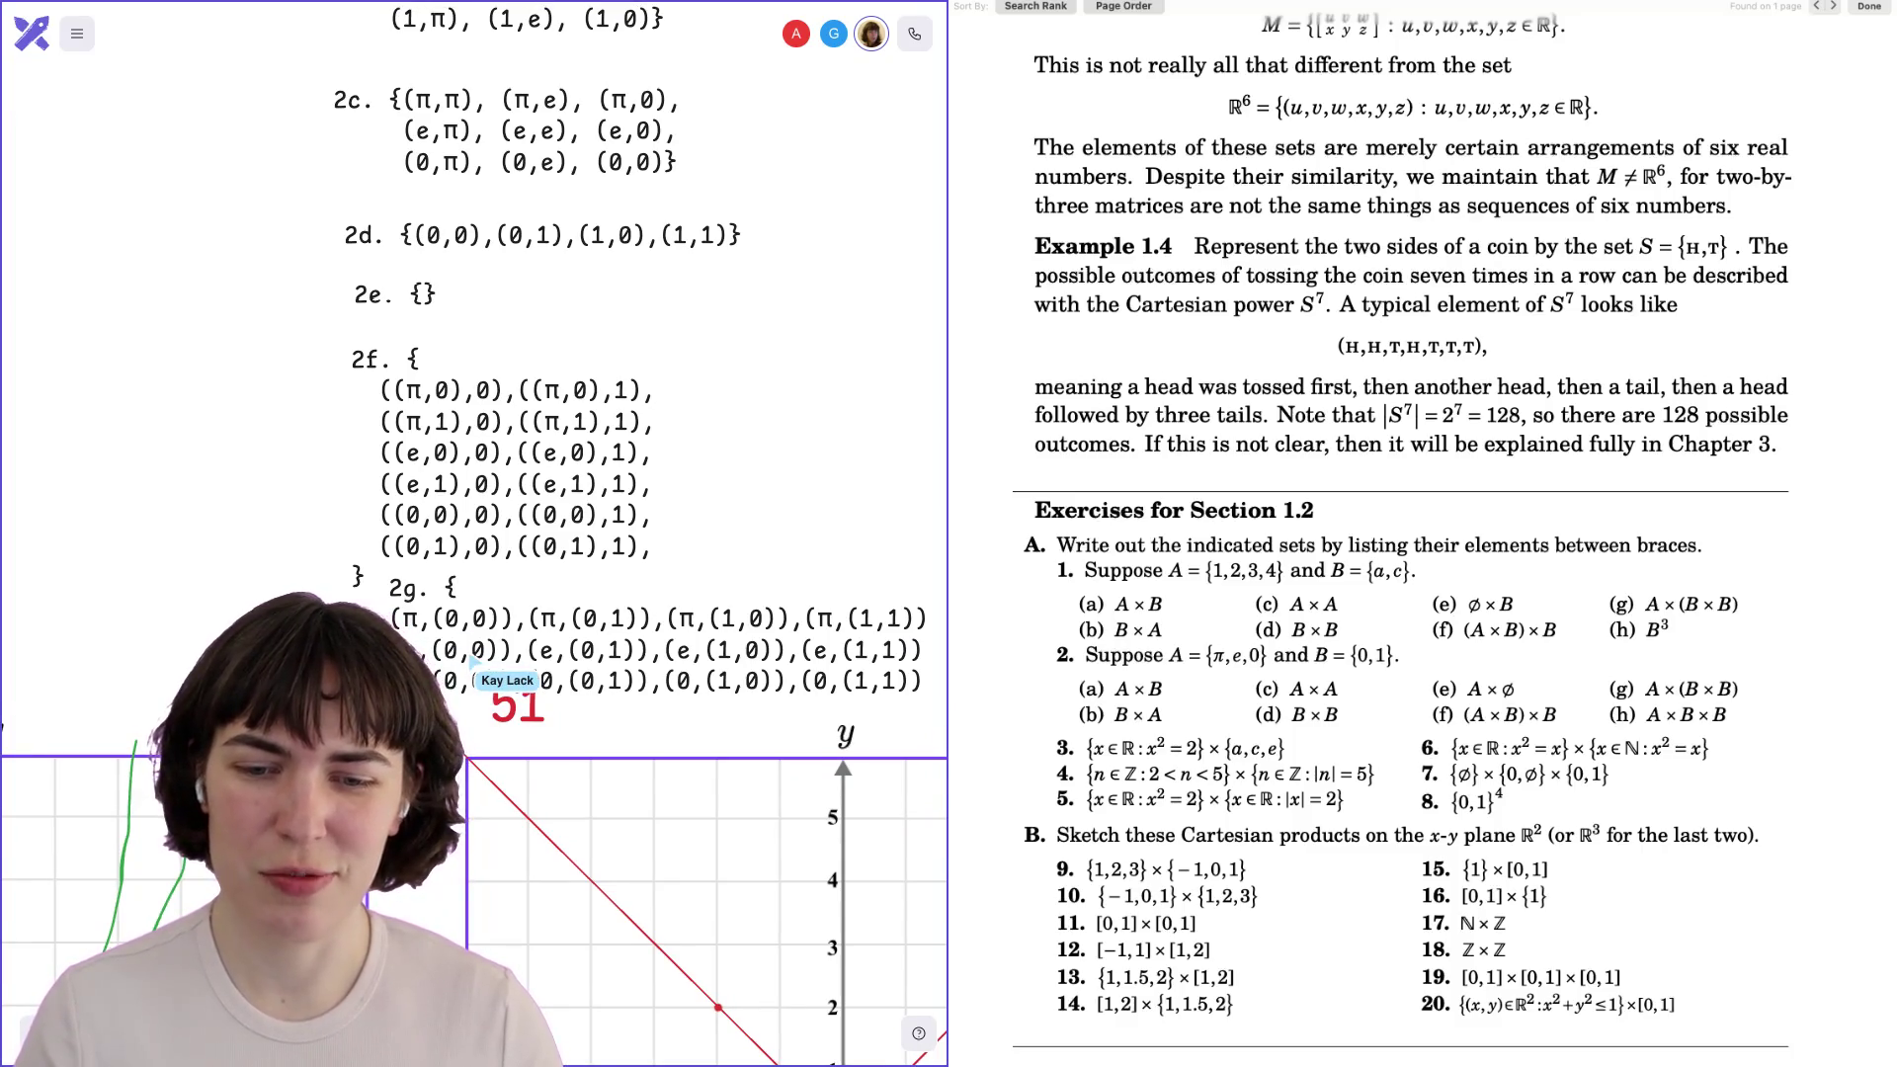
scroll(474, 534, up, 5)
scroll(475, 533, left, 5)
Shift the 2g answer and 2h text left and put an 'AxBxB' note above 2h.
mouse_move(360, 538)
mouse_down()
mouse_move(345, 630)
mouse_move(292, 697)
mouse_up()
drag(381, 396, 256, 396)
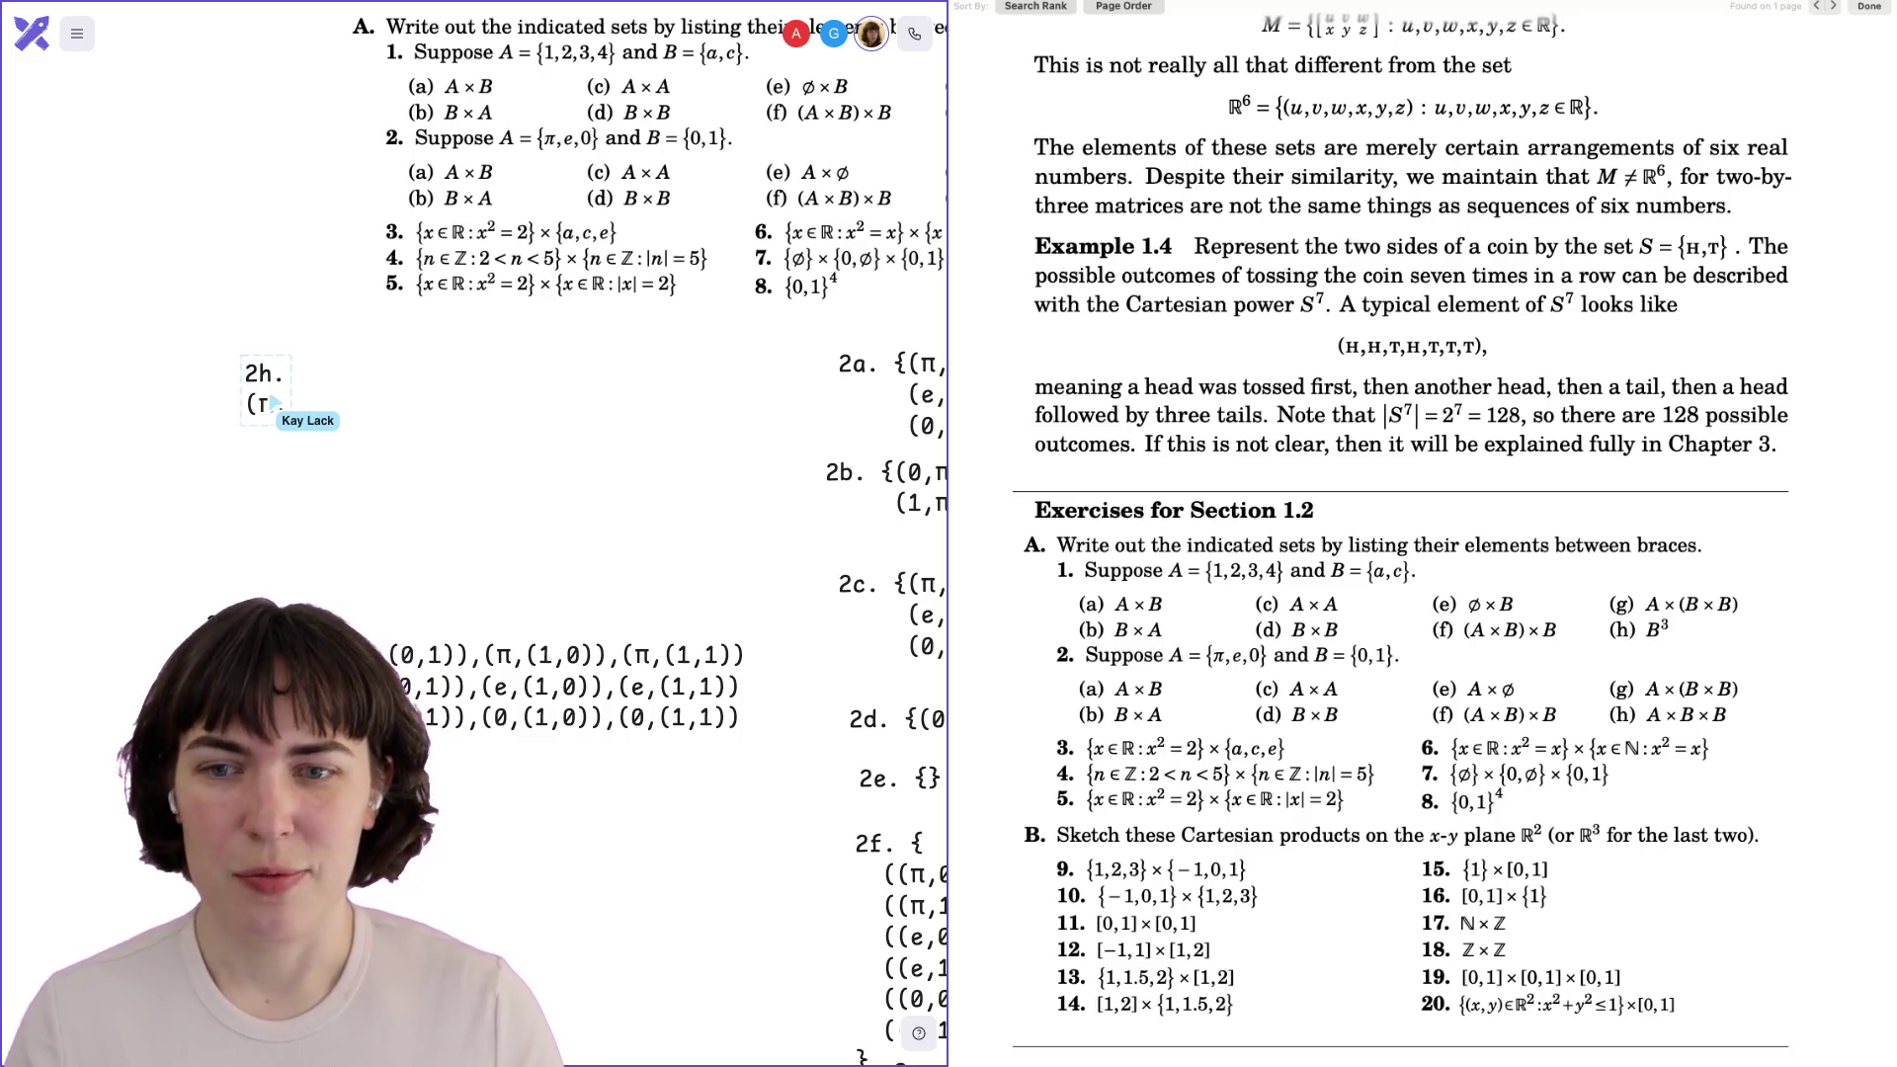
scroll(474, 534, right, 4)
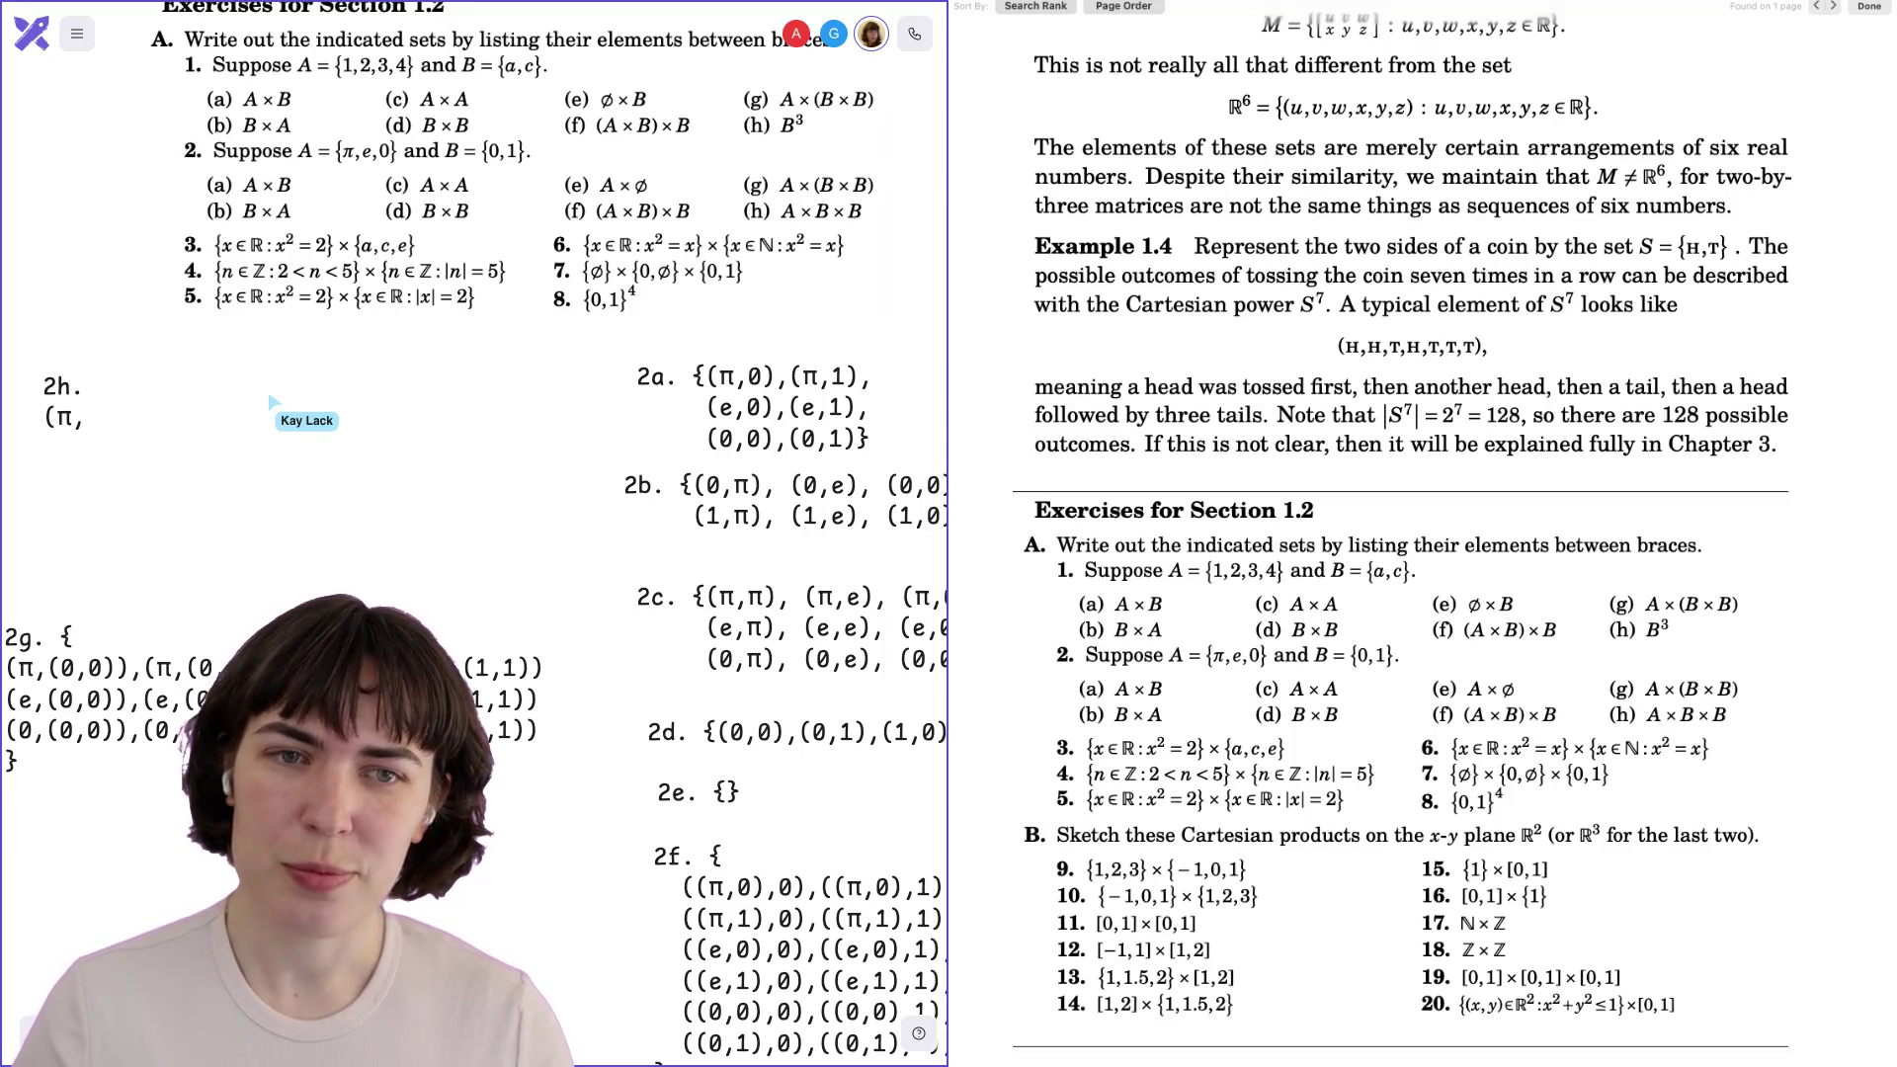
scroll(576, 526, left, 4)
text(A)
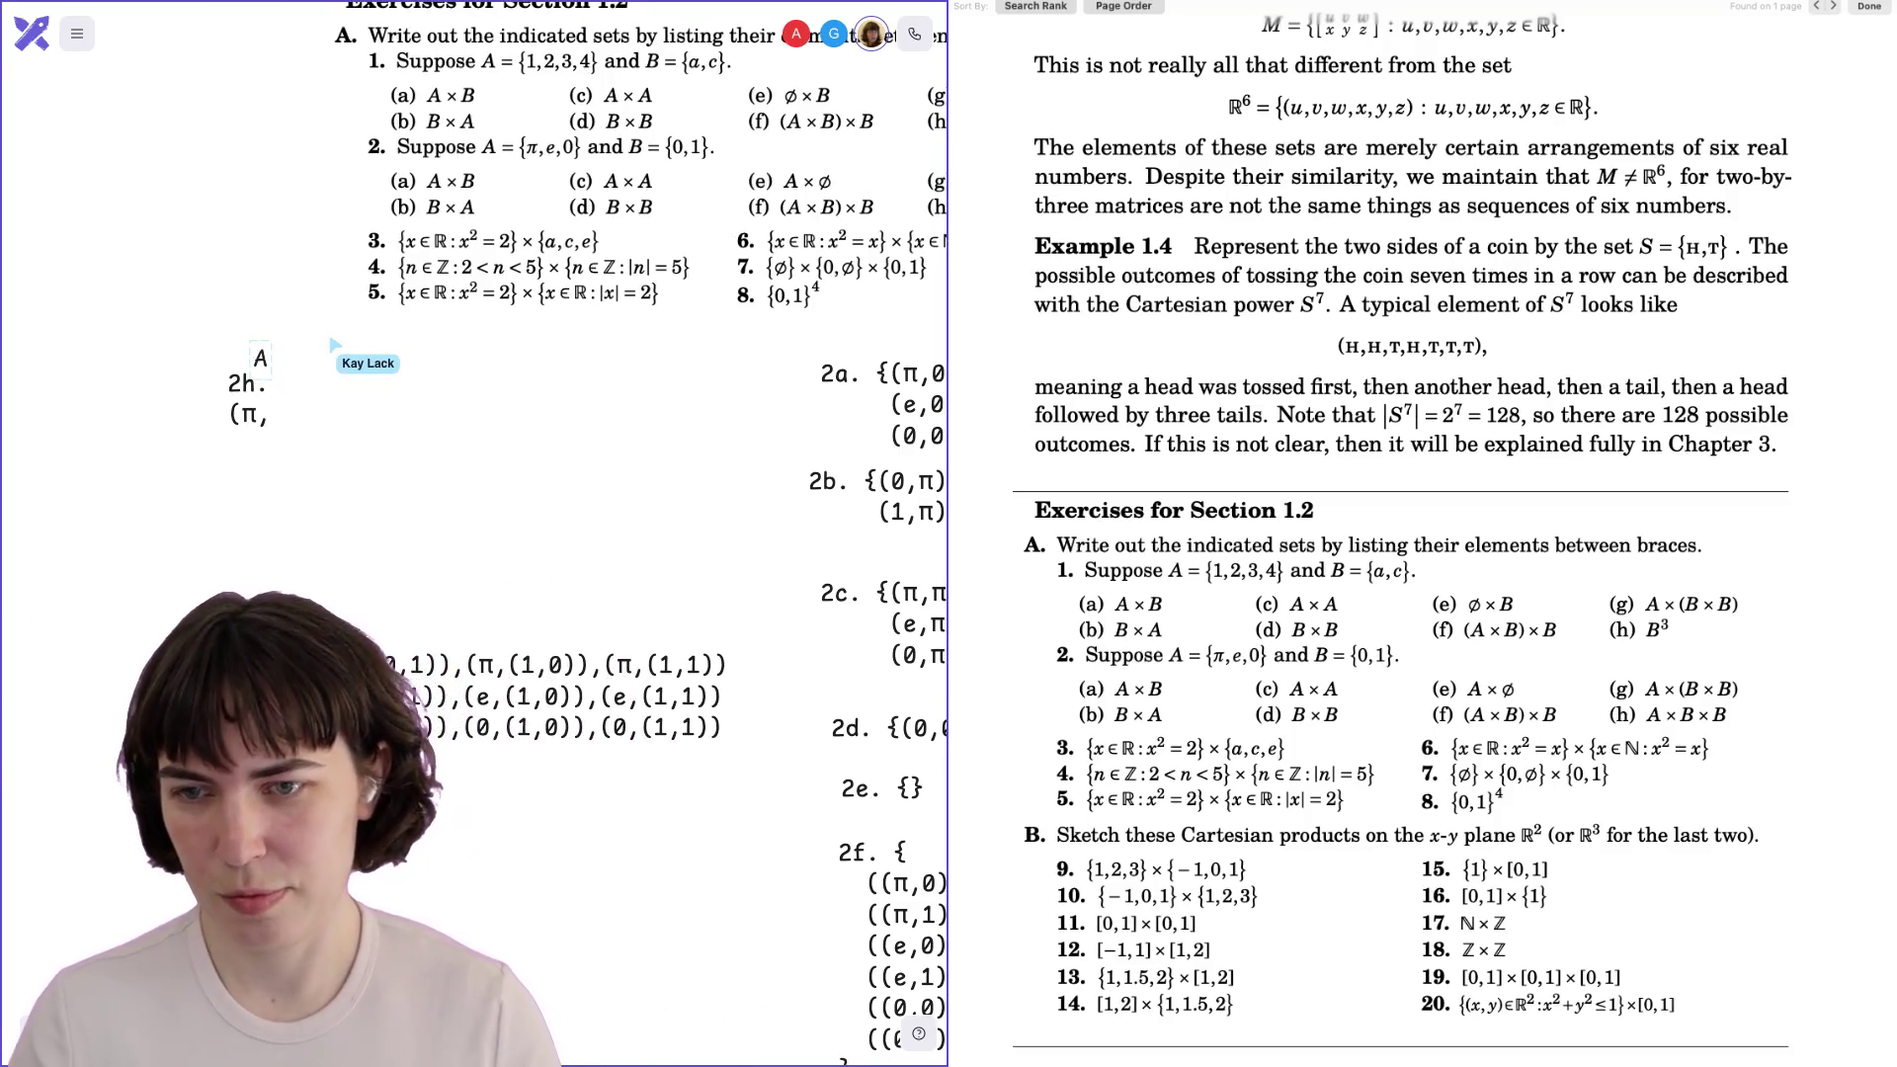
text(xBxB)
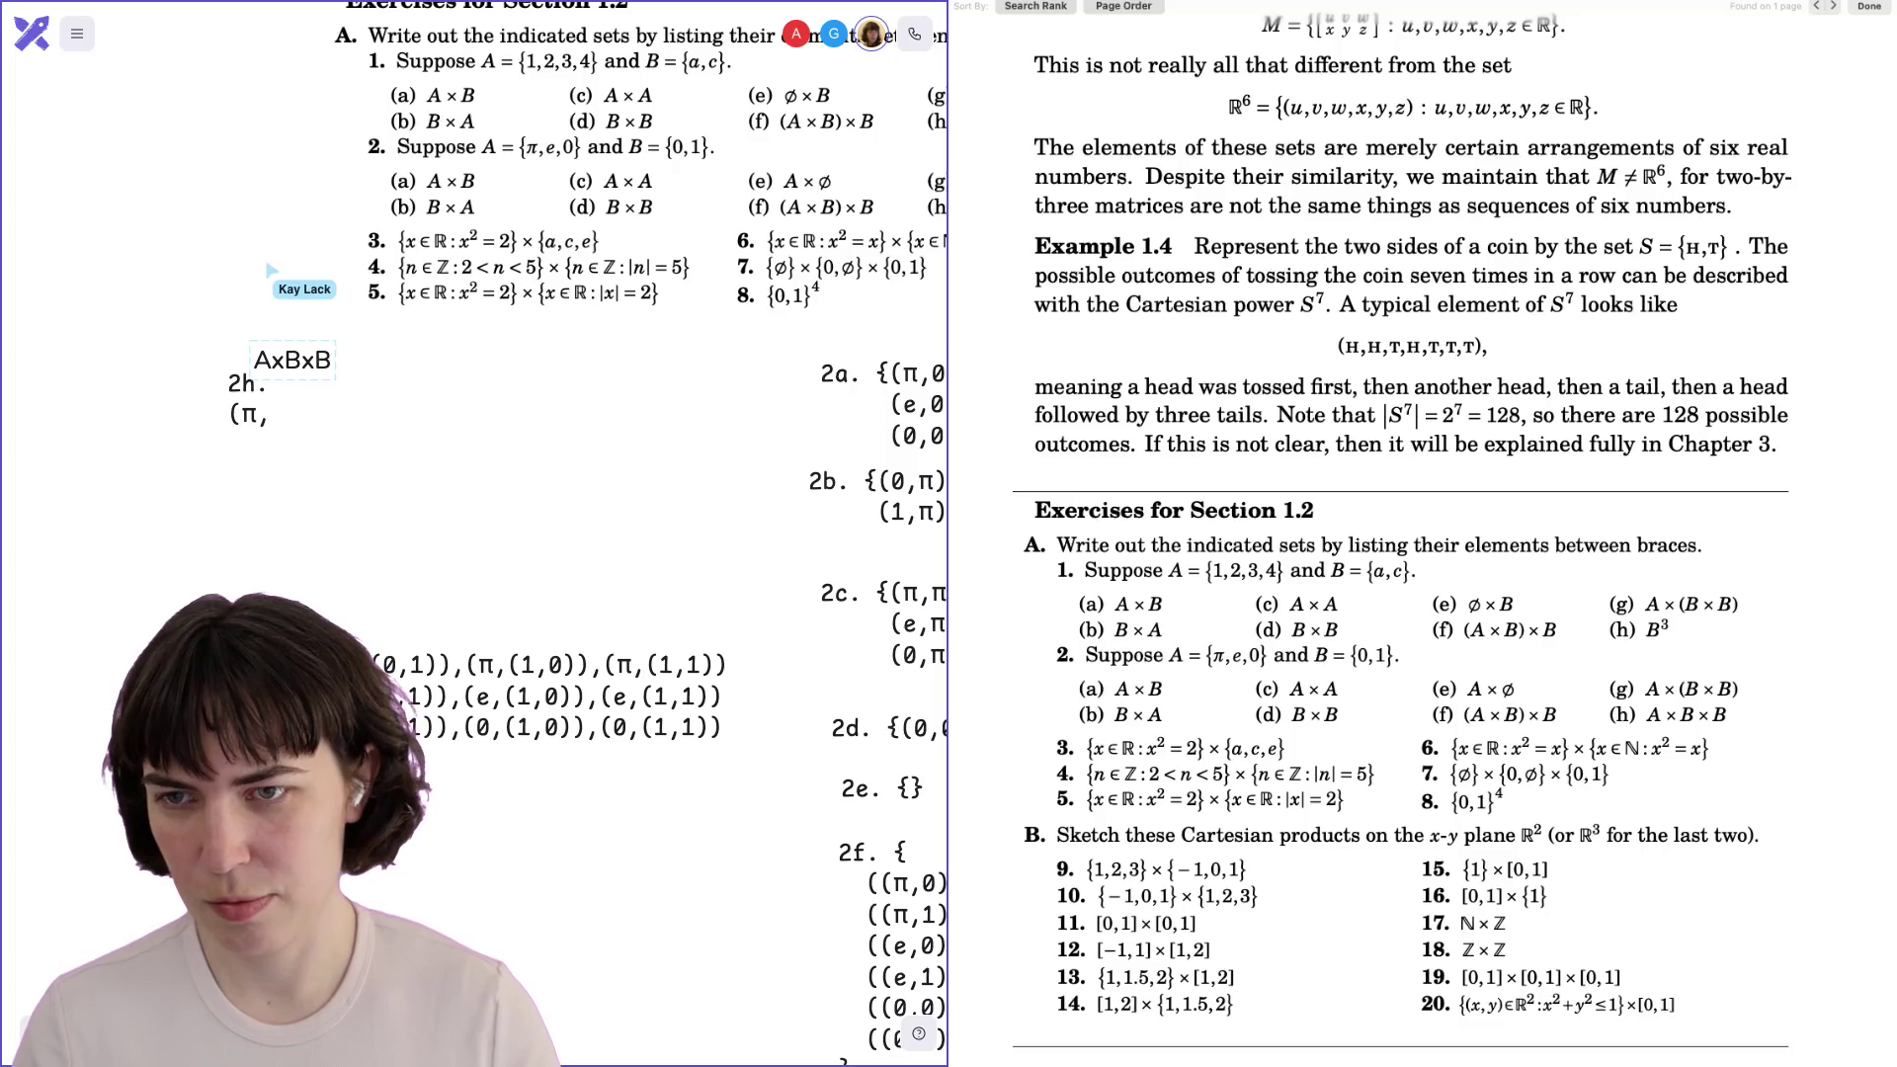
drag(288, 364, 277, 314)
click(276, 411)
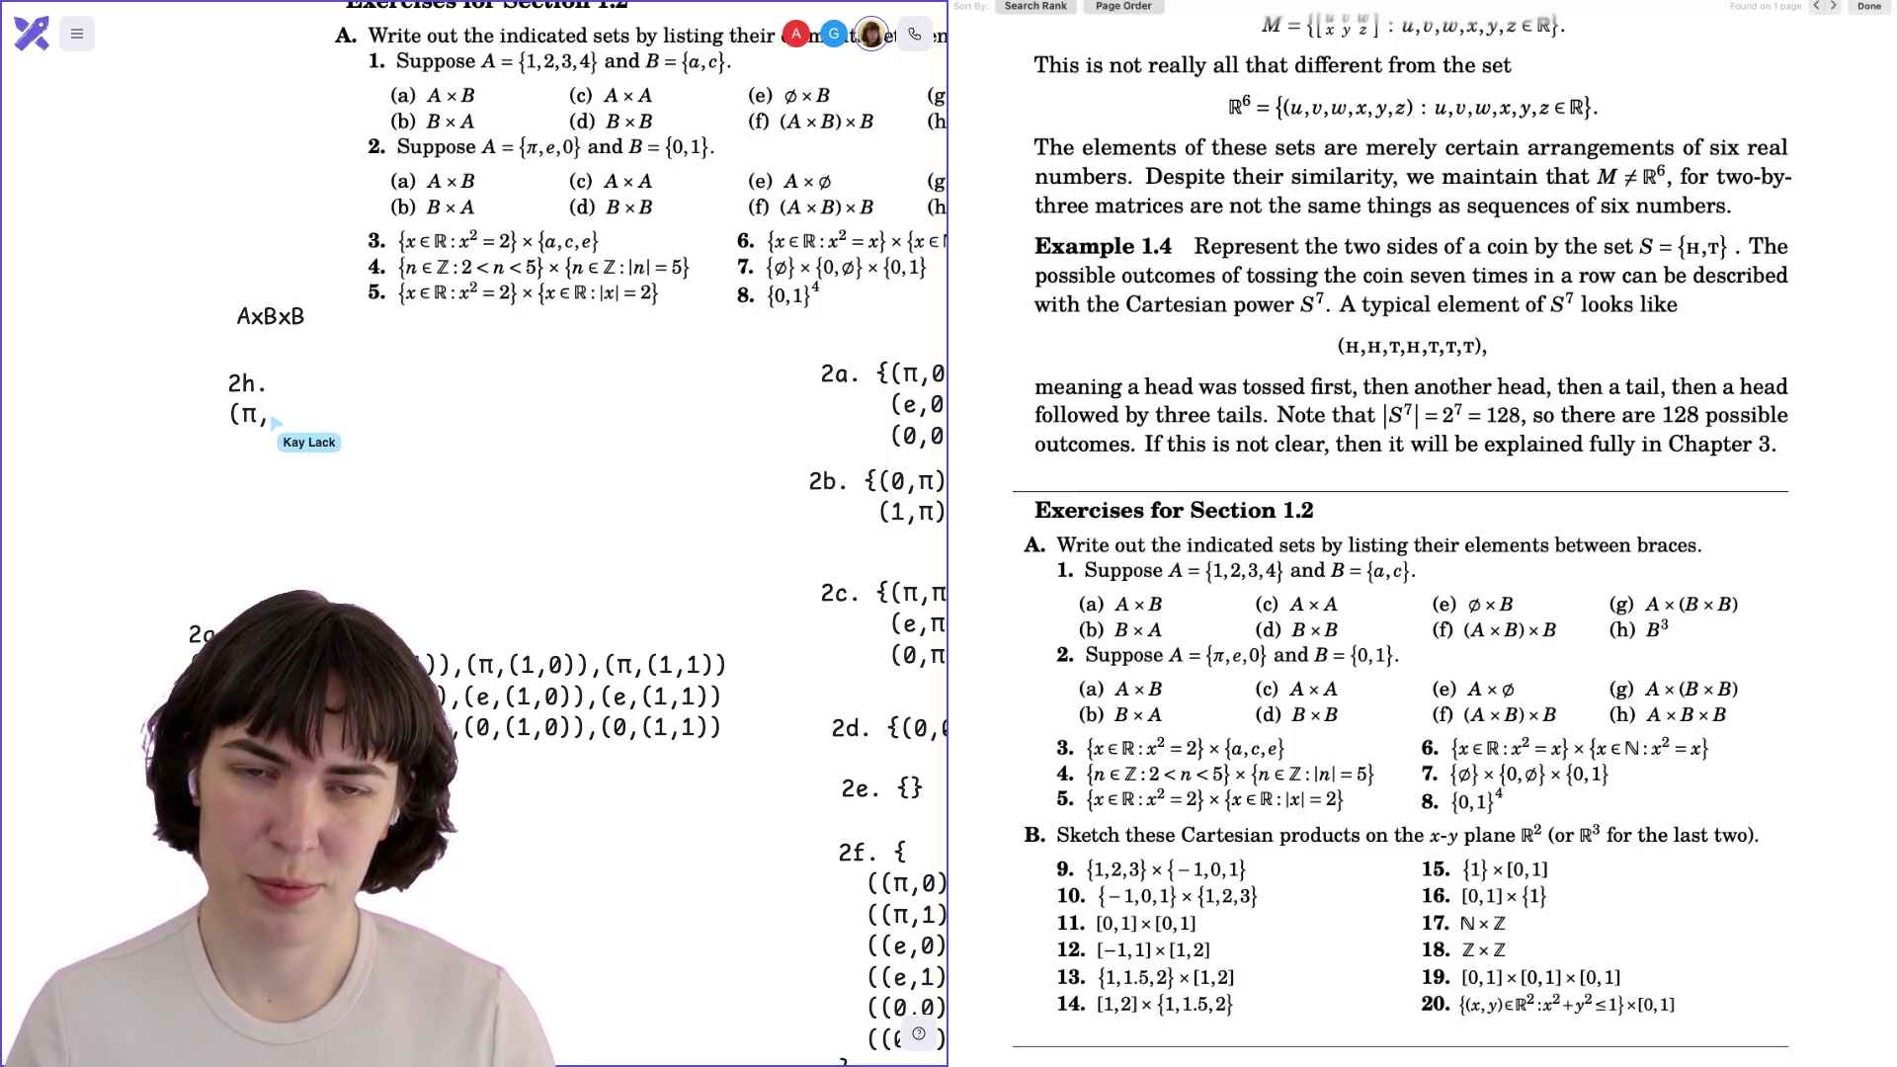
Write the 2h π row: (π,0,0),(π,0,1),(π,1,0),(π,1,1).
text(0,0),)
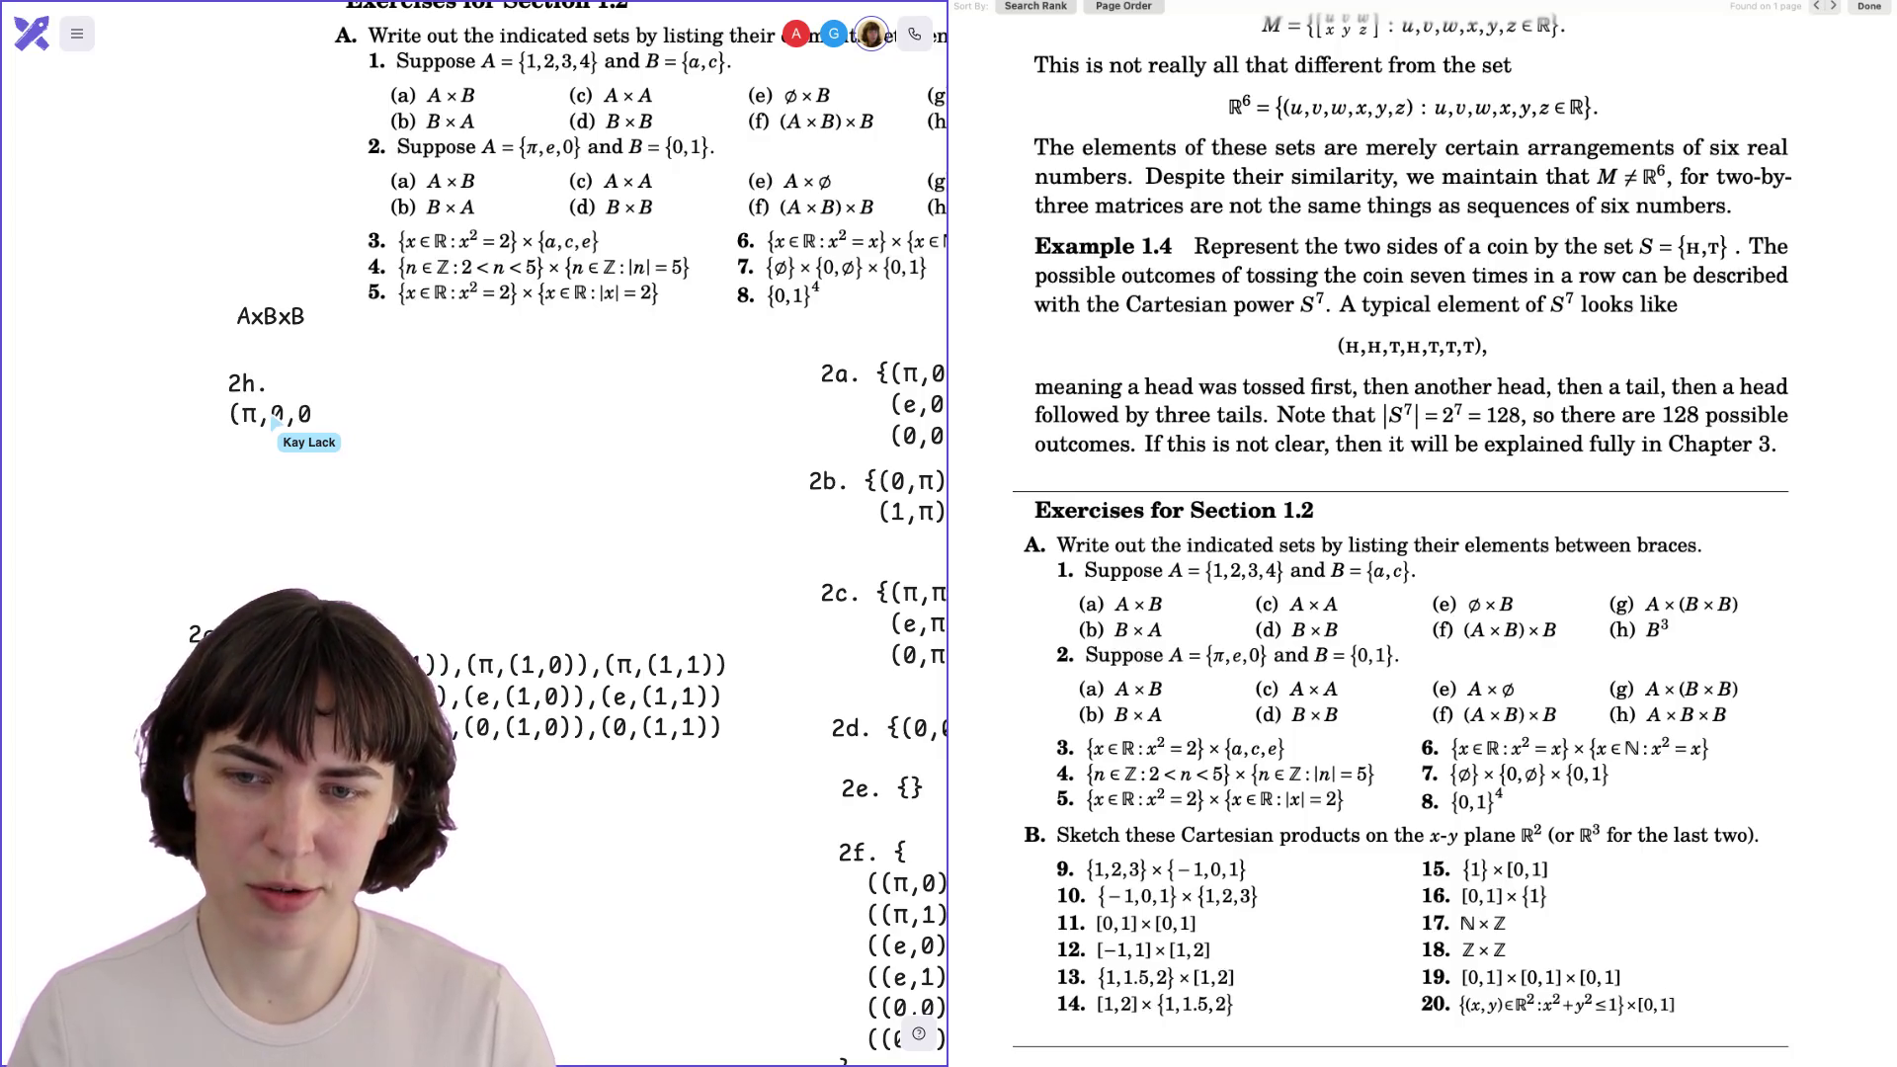
text((π,0,0))
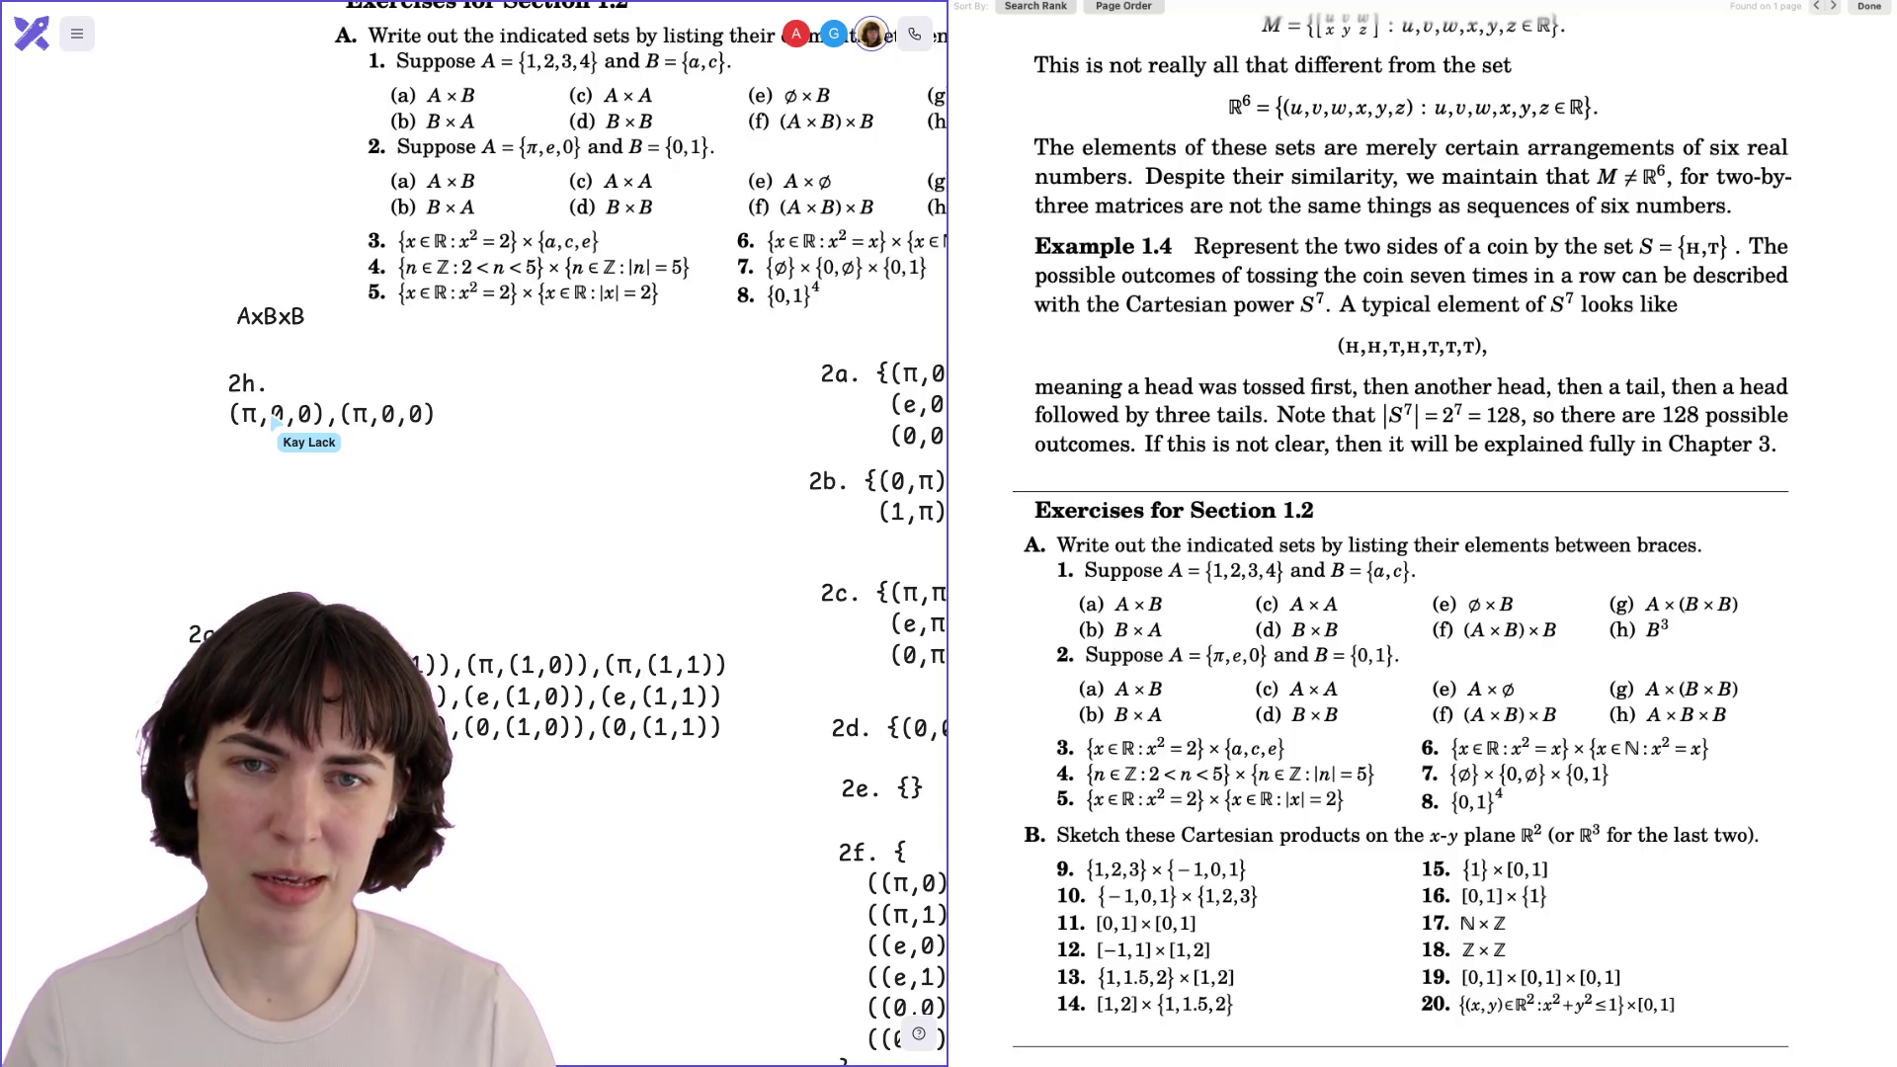
key(BackSpace)
key(BackSpace)
text(1))
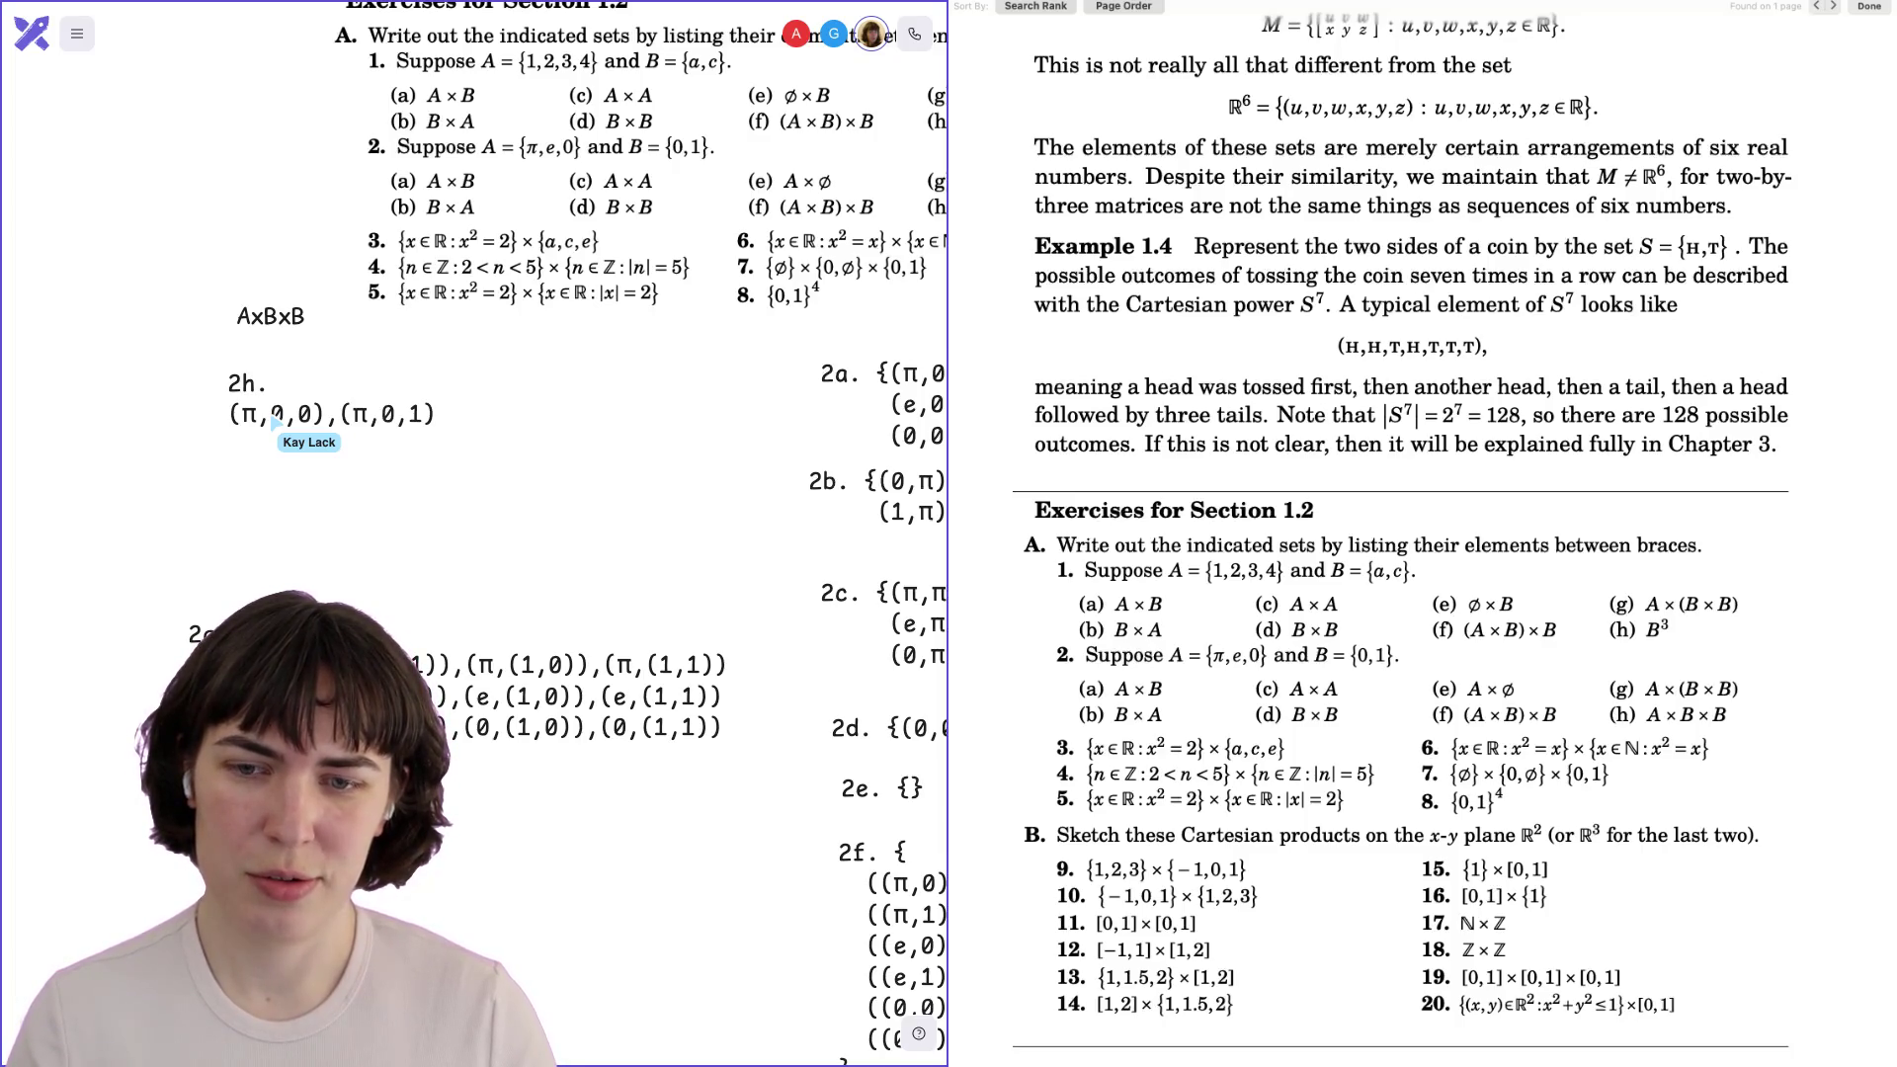
text(,(π,0,1))
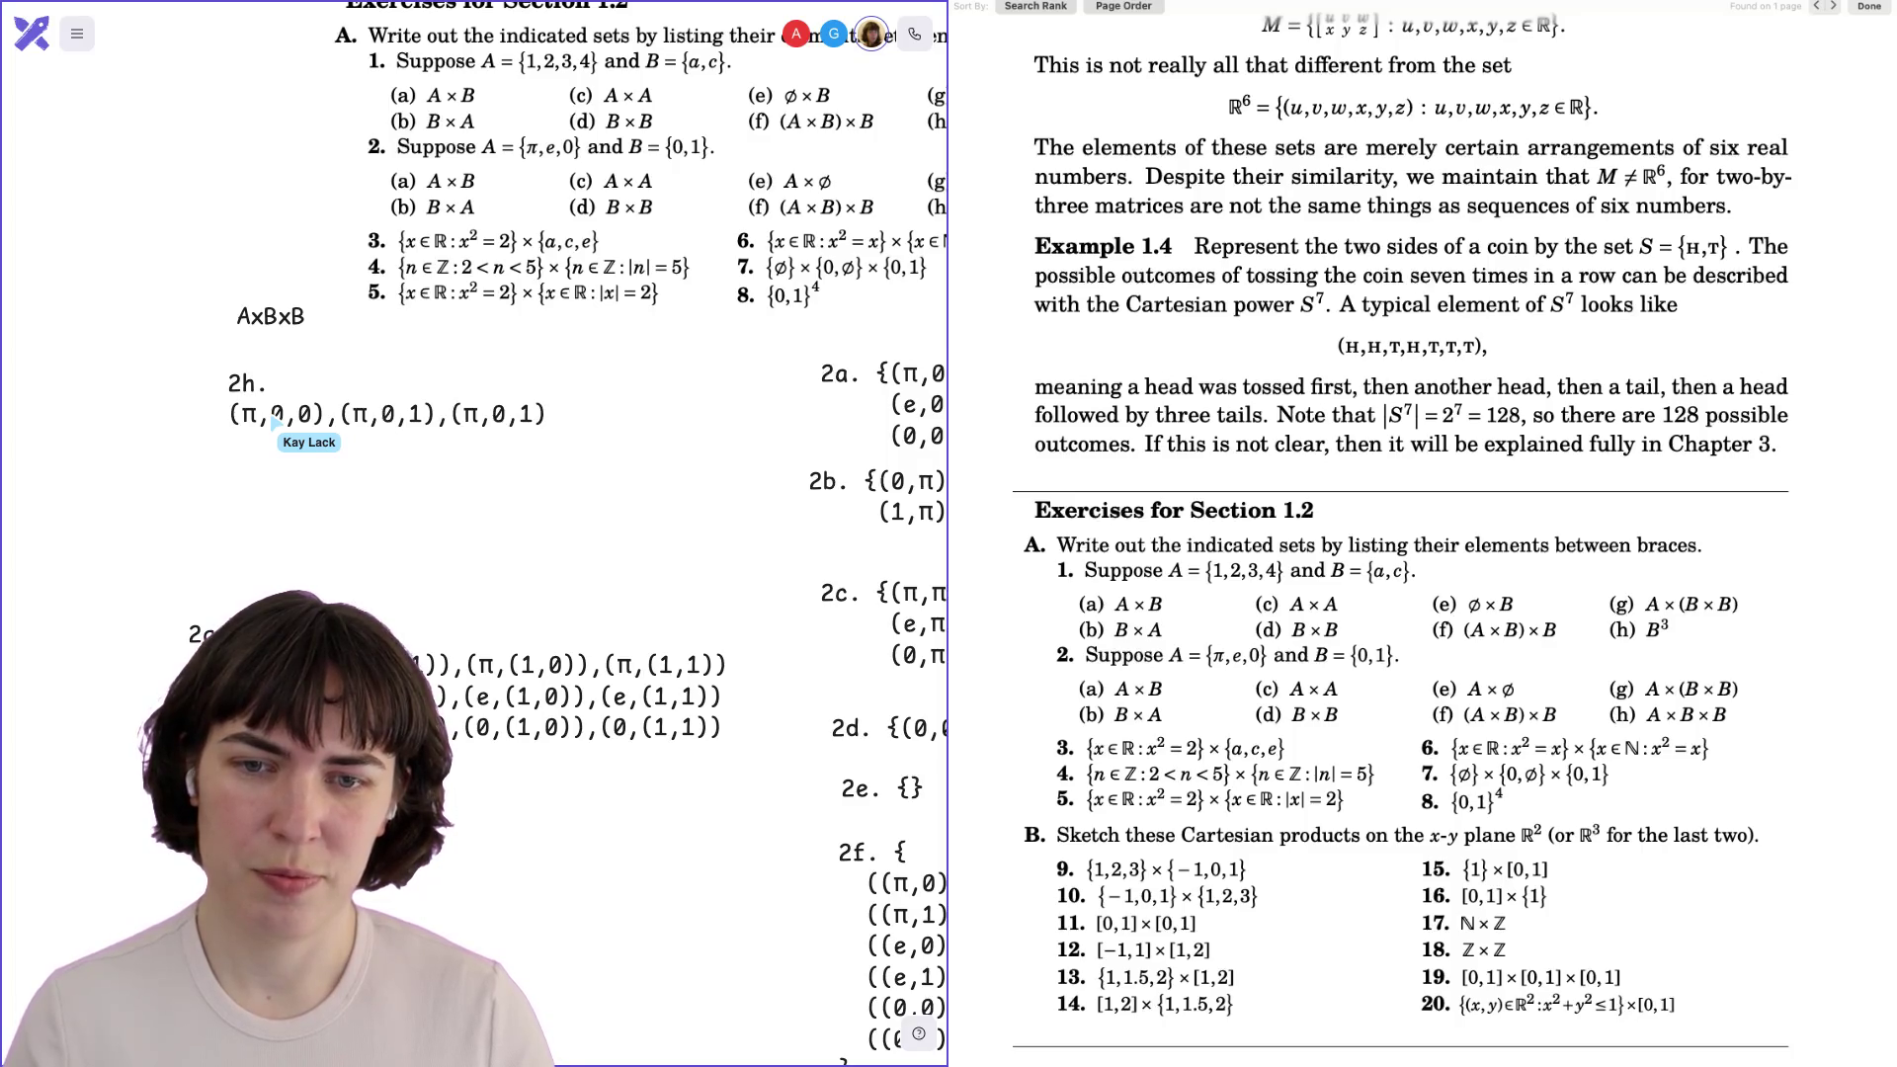
key(BackSpace)
key(BackSpace)
text(0))
key(Left)
key(Left)
key(Left)
key(BackSpace)
text(1))
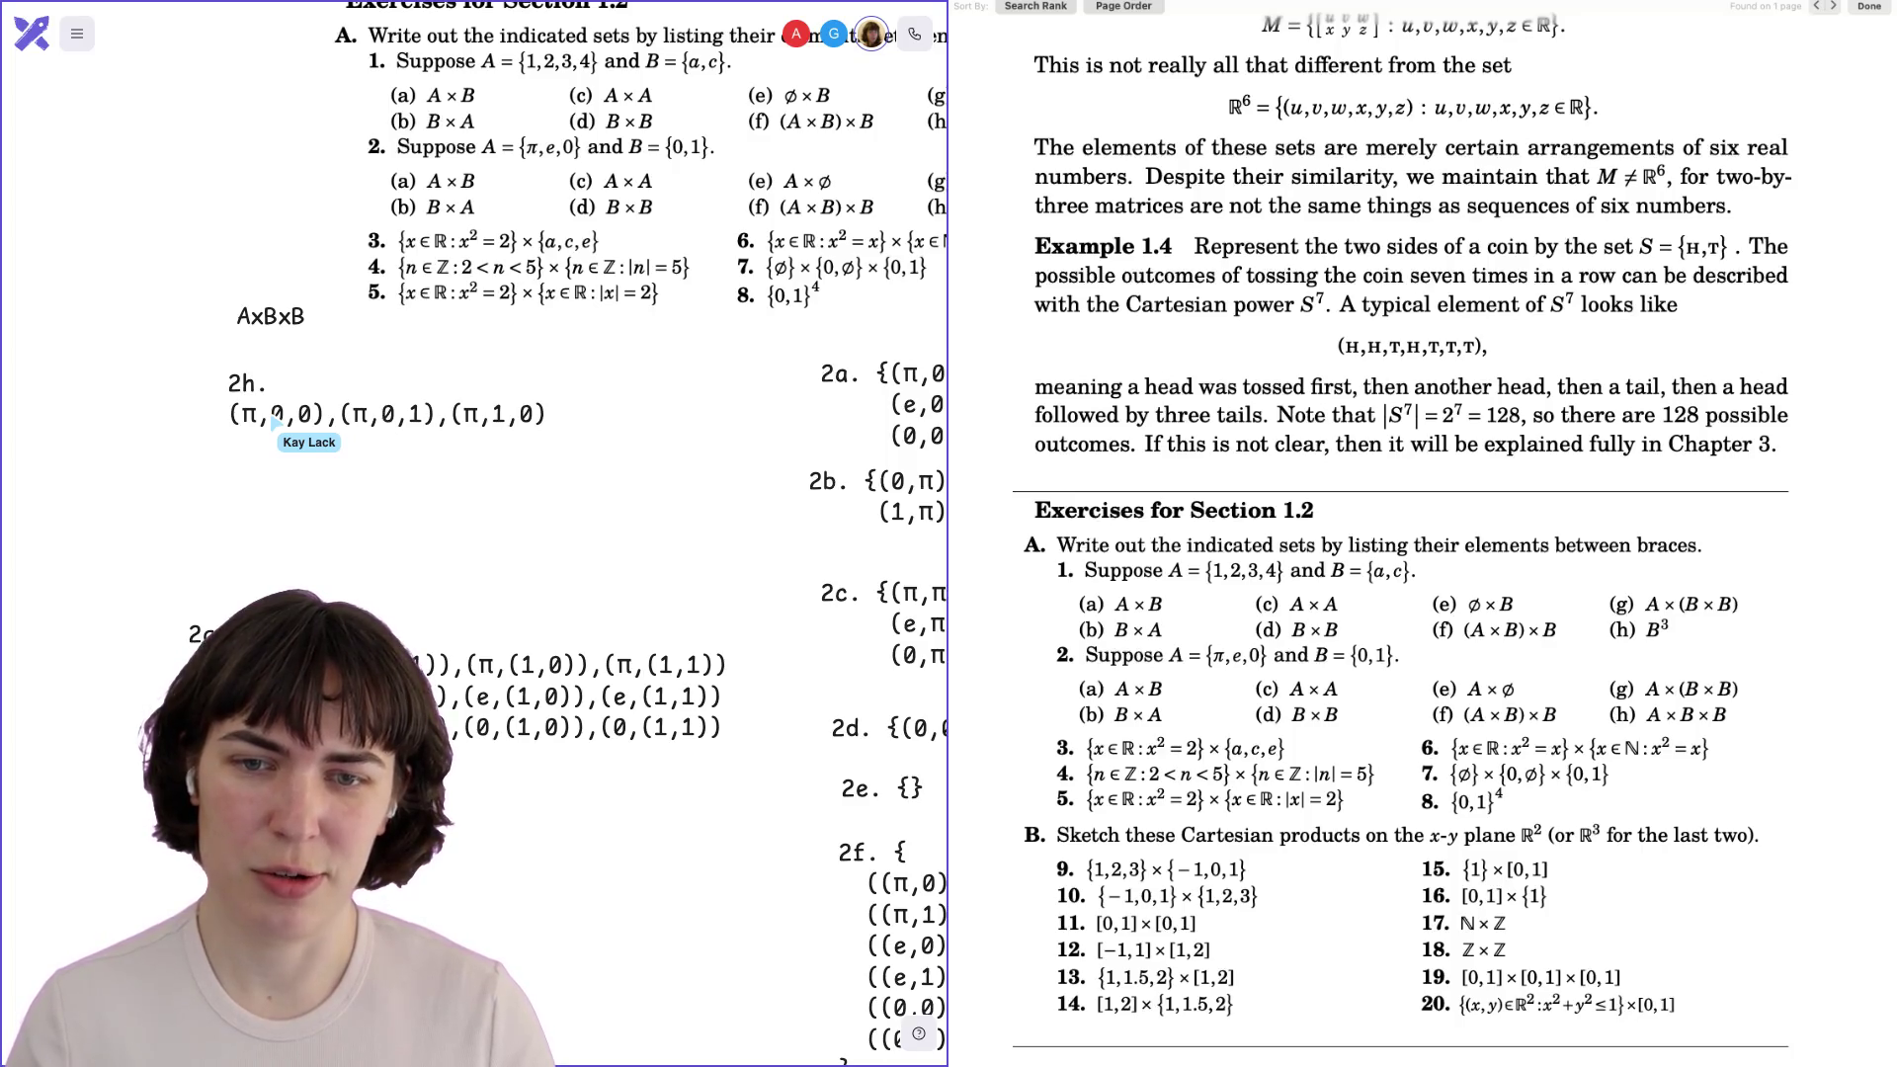
text(,(π,1,0))
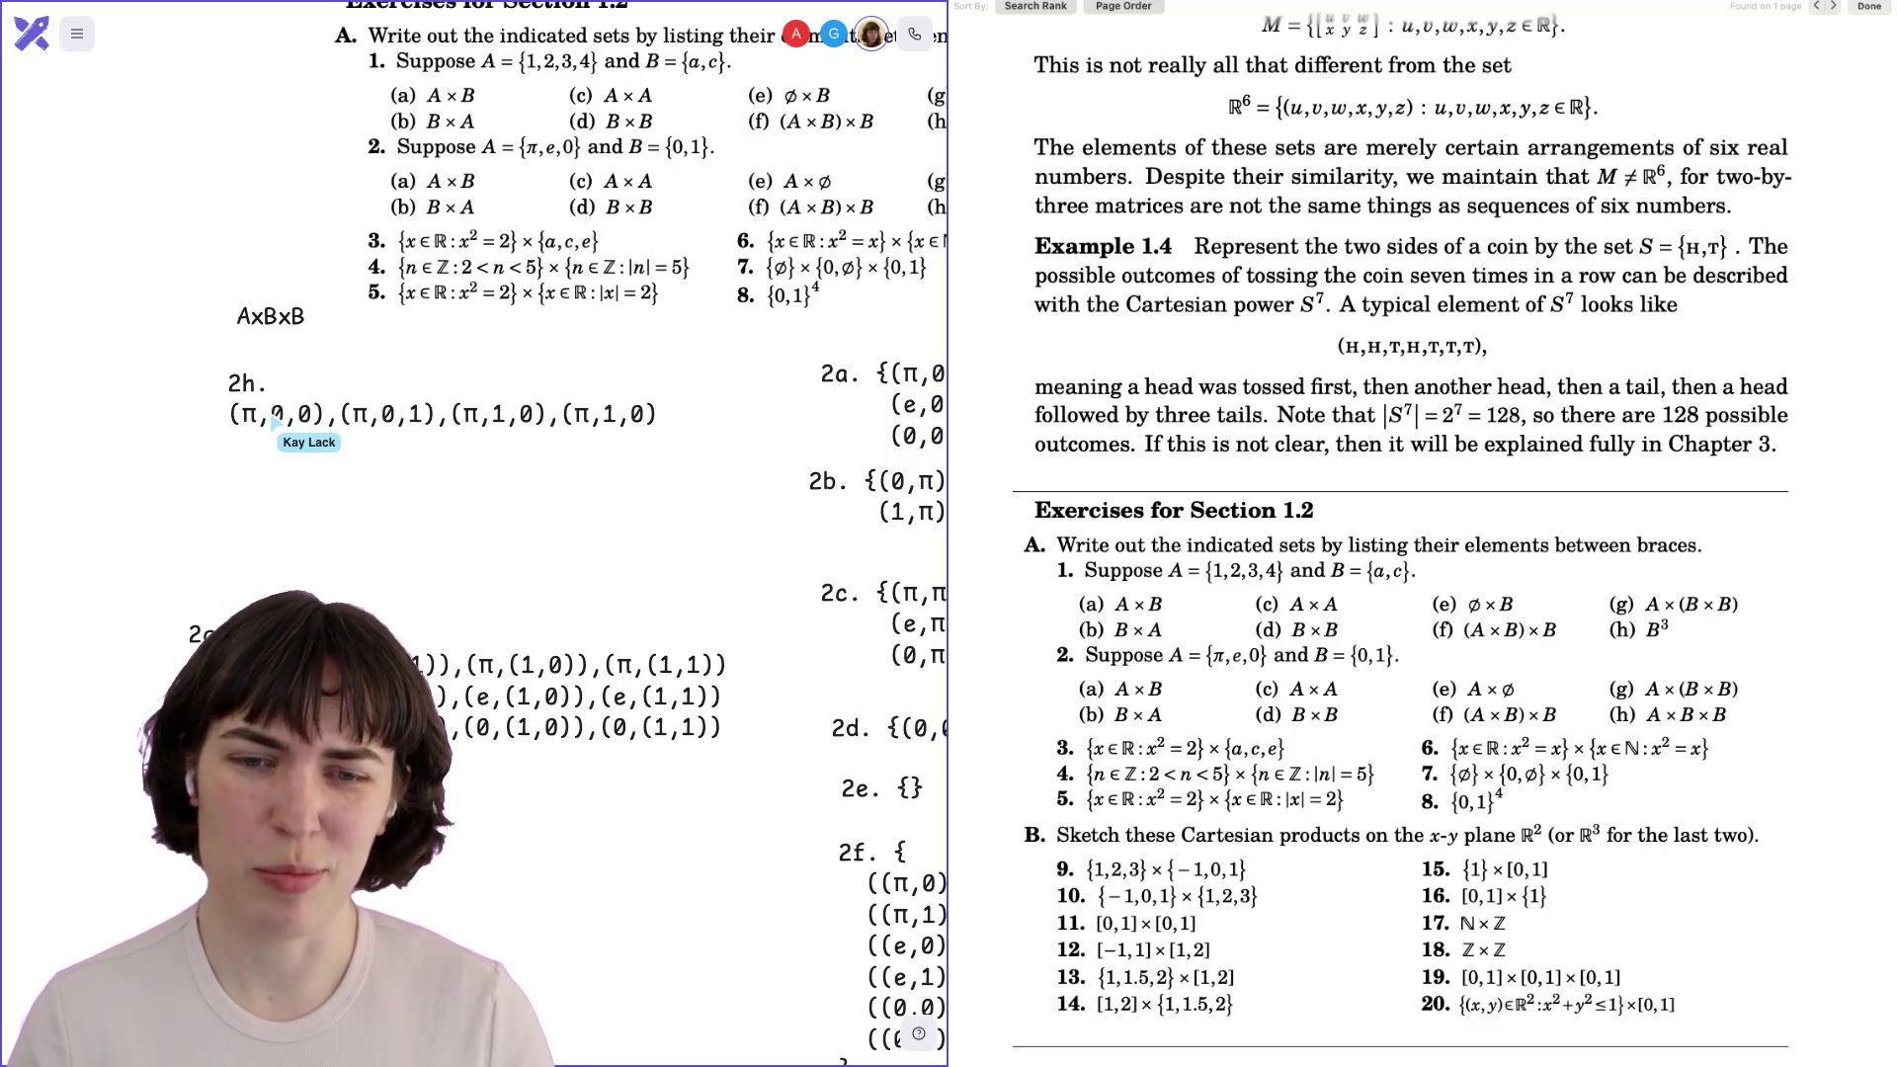
key(BackSpace)
key(BackSpace)
text(1))
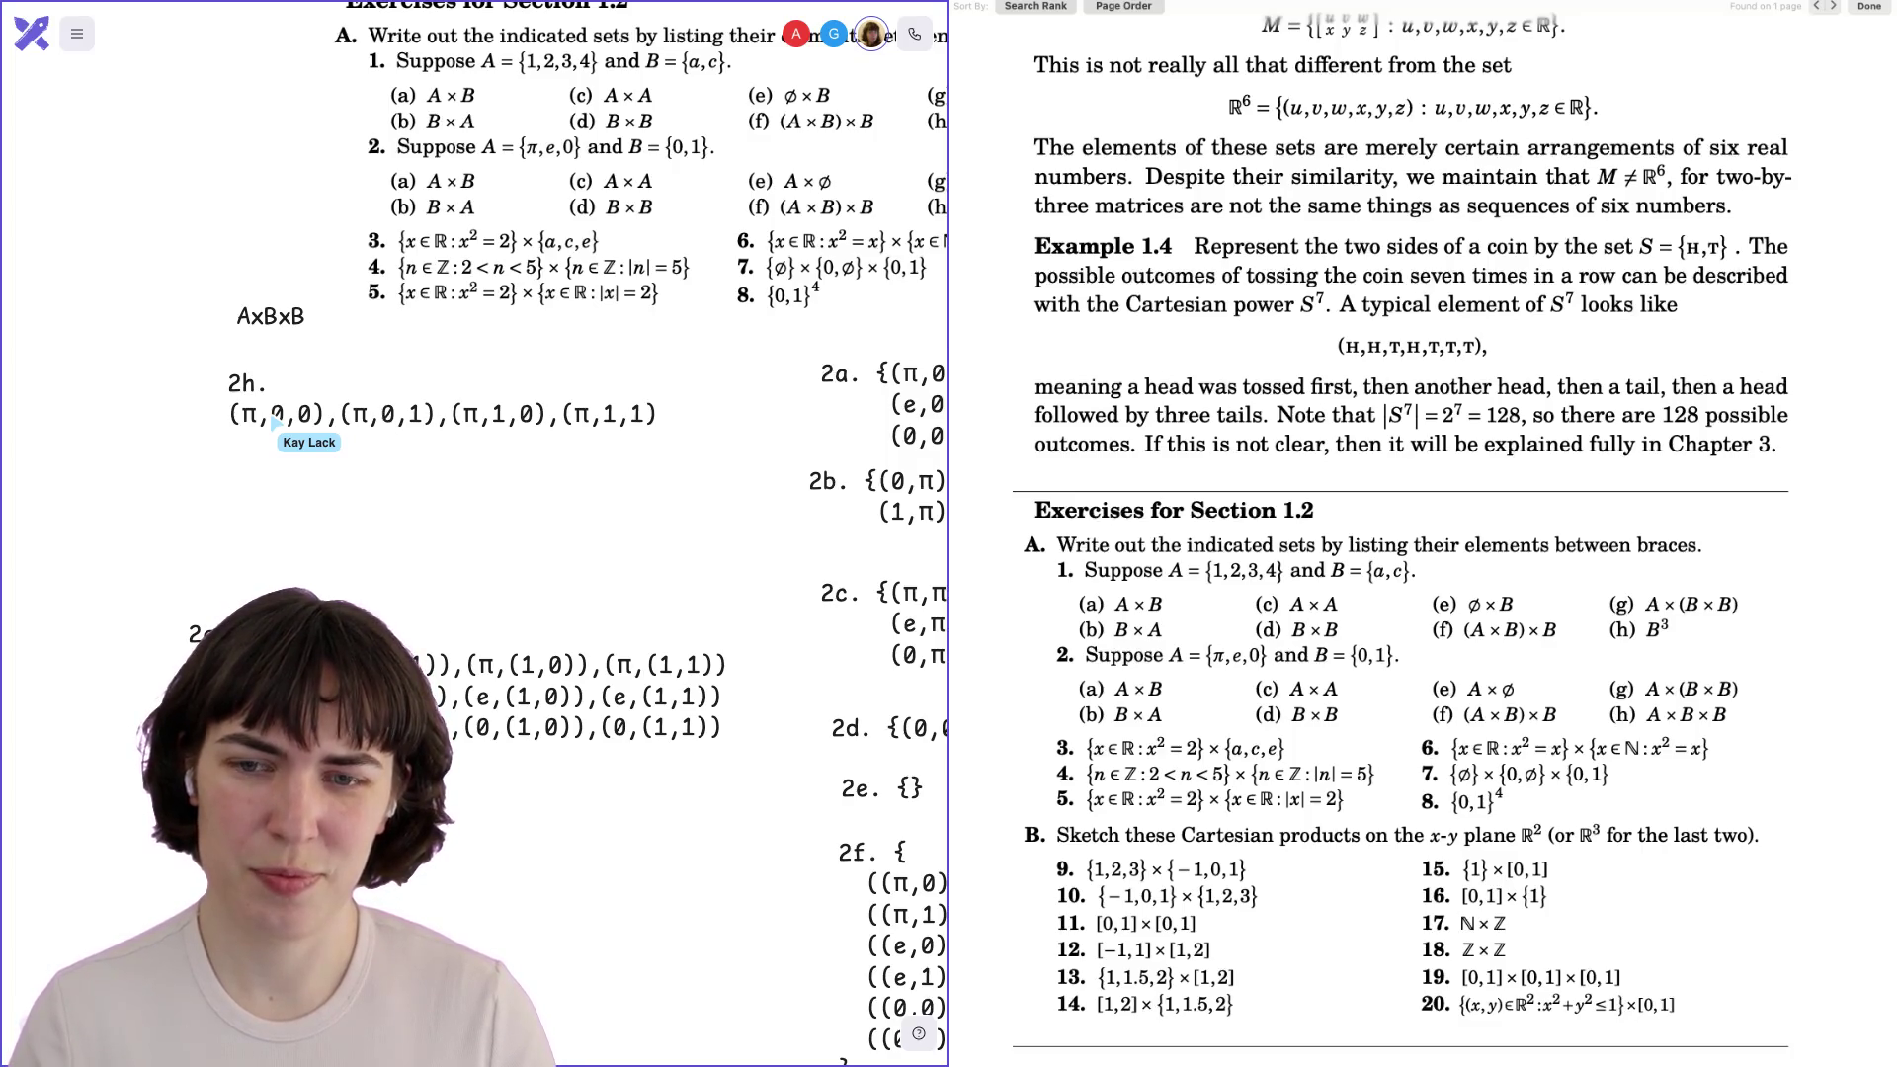
text(,)
Add the e row of 2h by pasting the π row and replacing π with e.
key(Return)
text((π,0,0),(π,0,1),(π,1,0),(π,1,1))
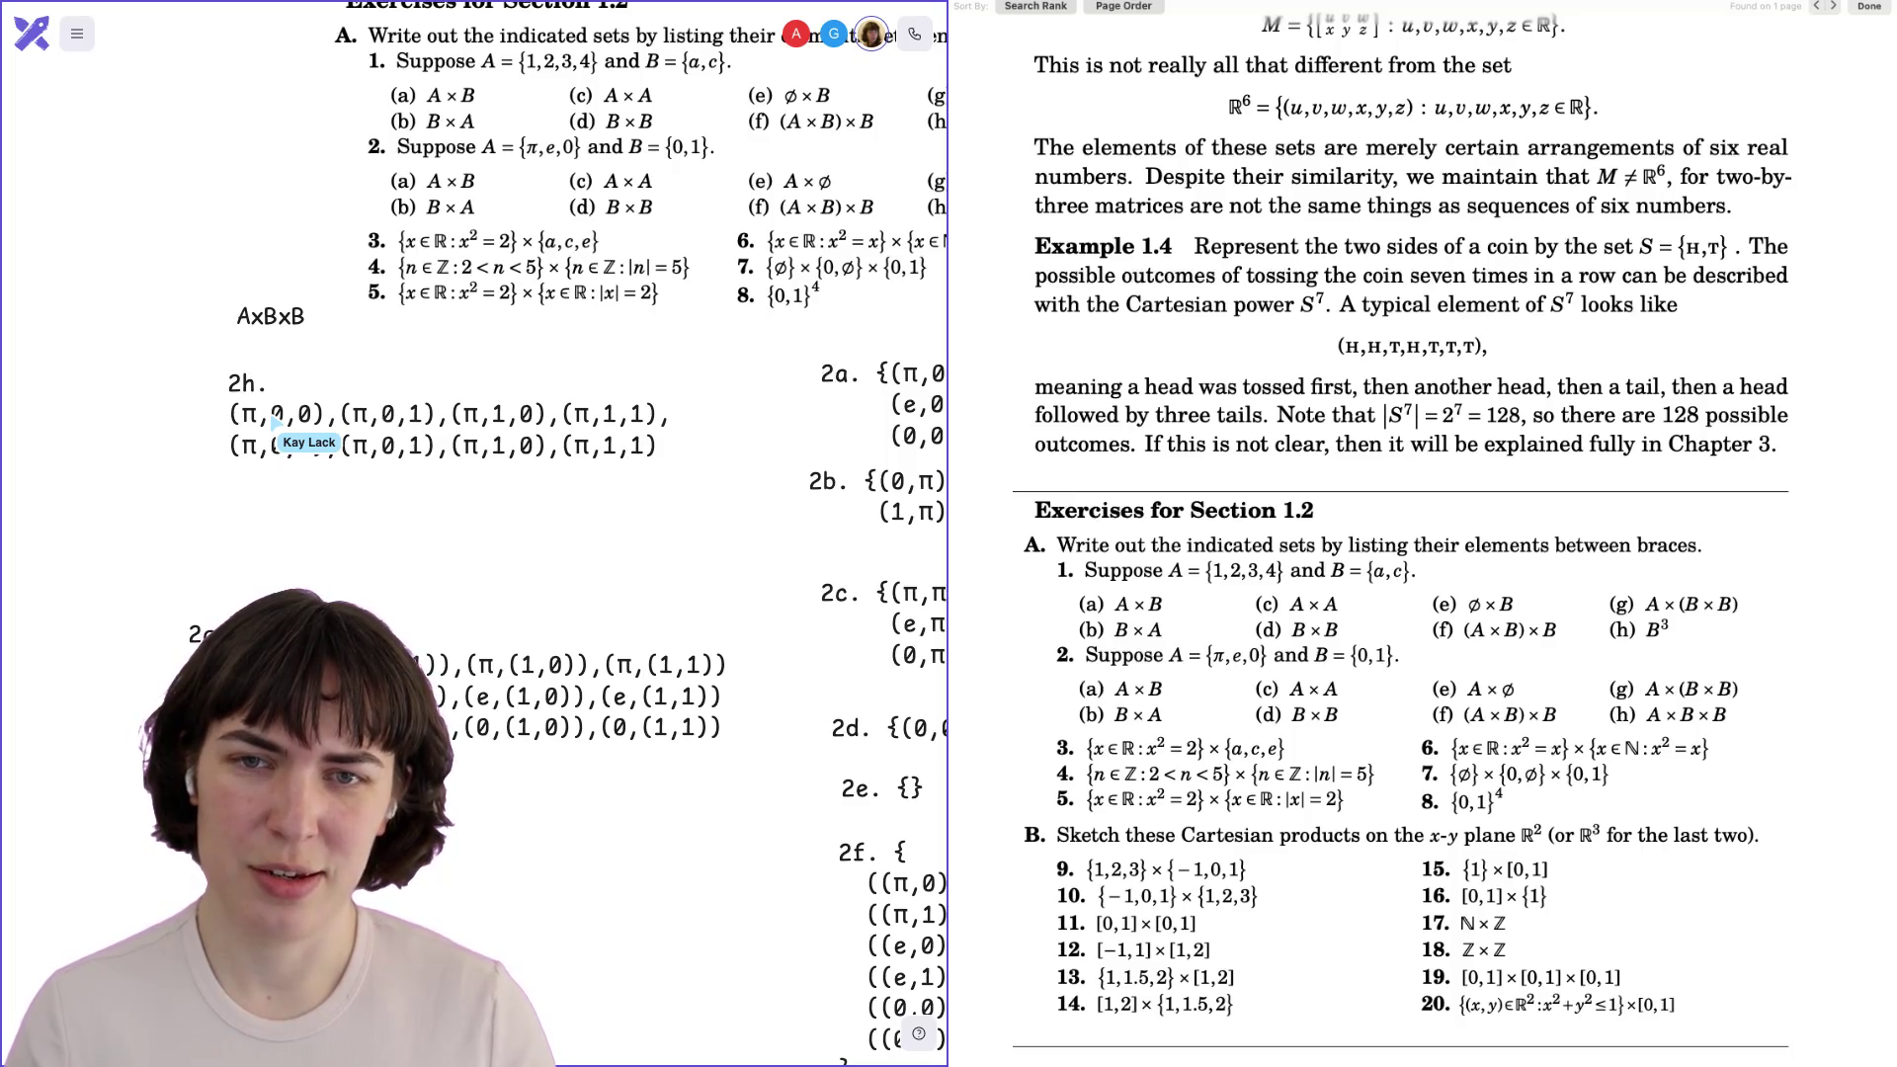
key(BackSpace)
text(e)
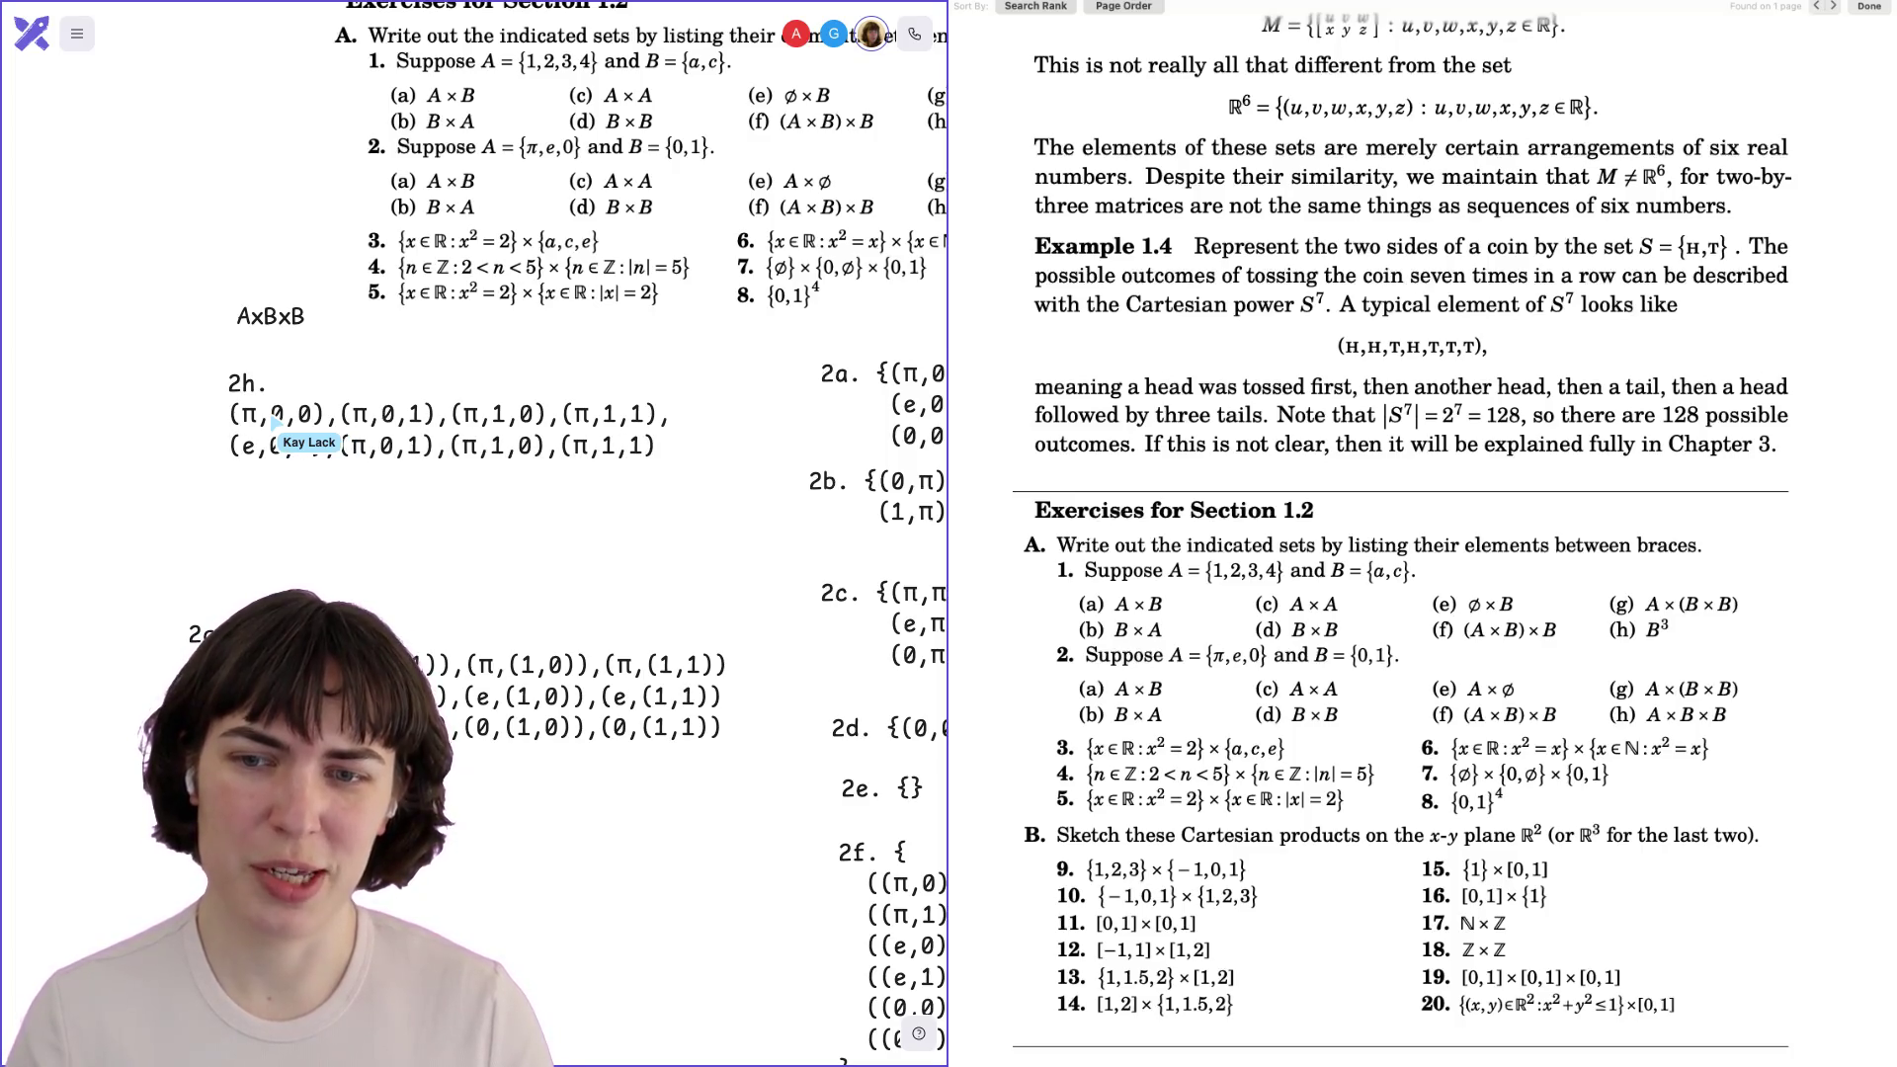
key(BackSpace)
text(e)
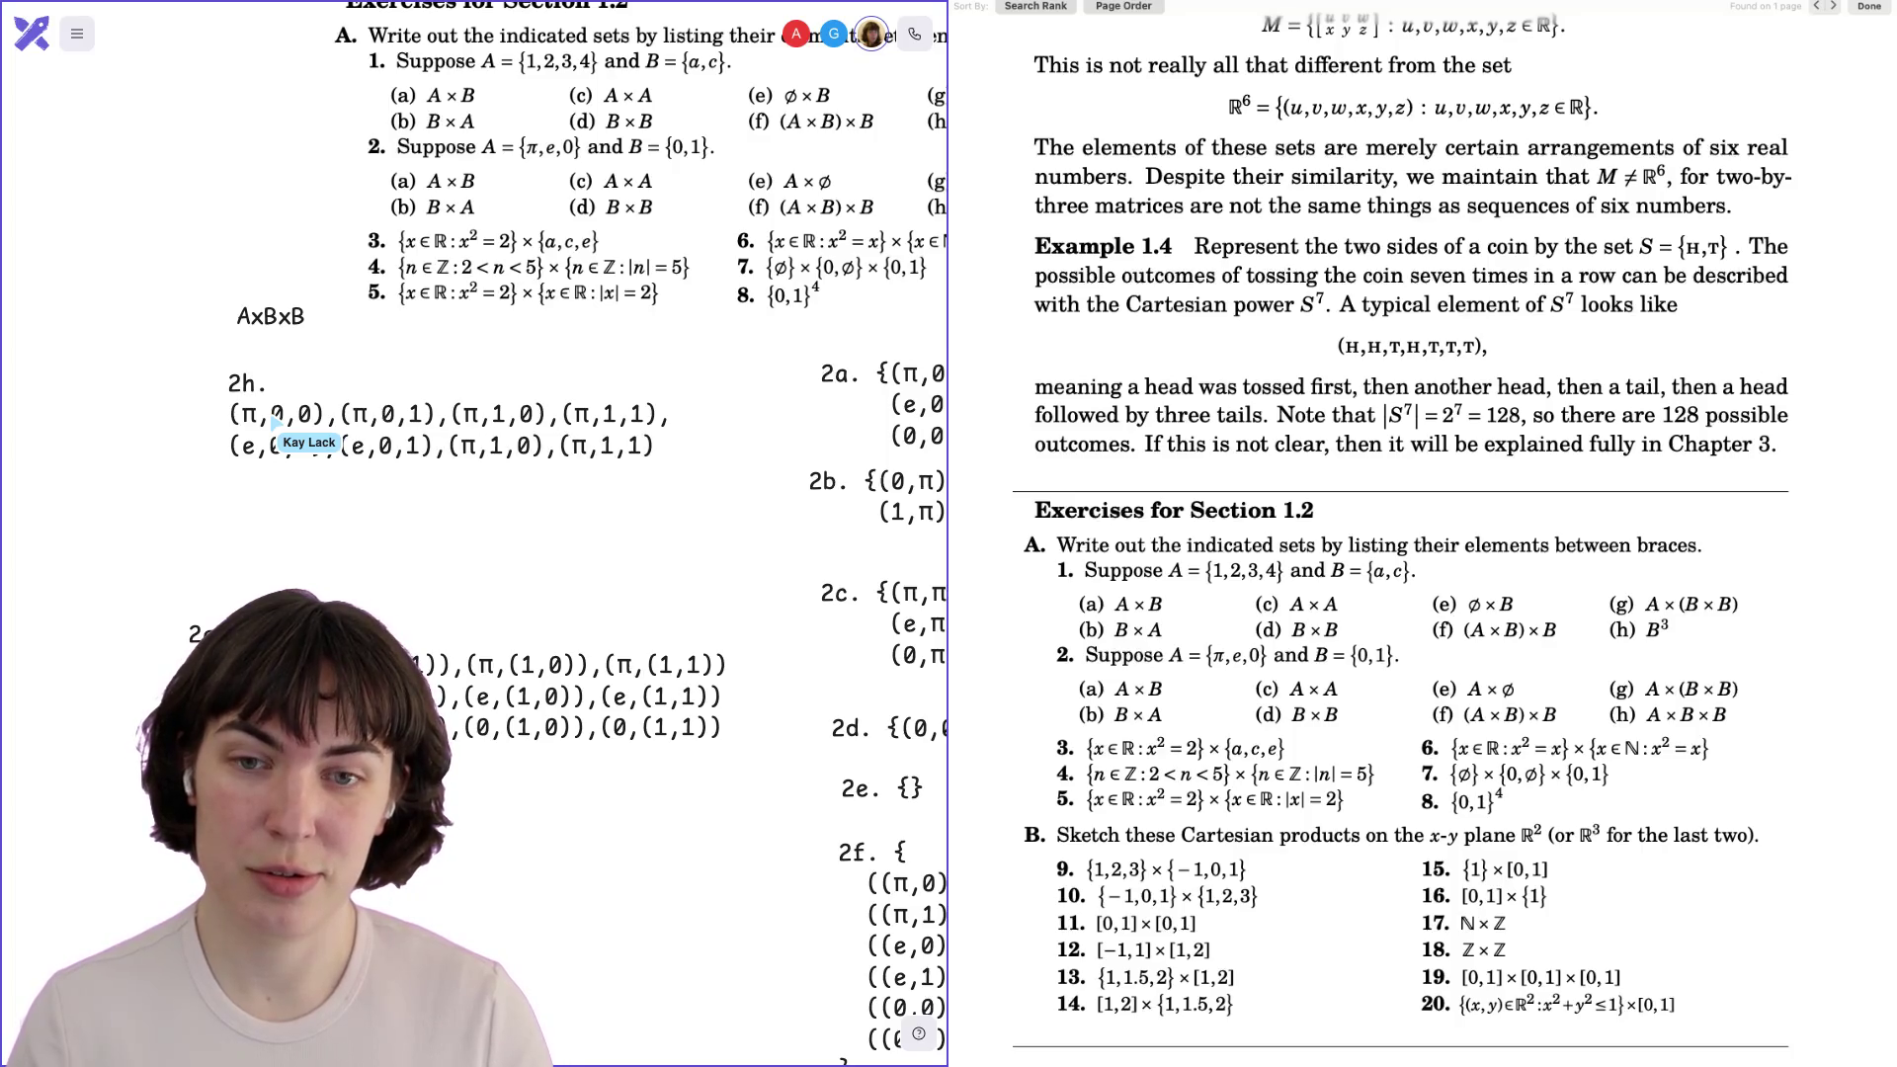
key(BackSpace)
text(e)
key(BackSpace)
text(e)
Add the 0 row of triples and enclose the 2h answer in braces.
key(ctrl+v)
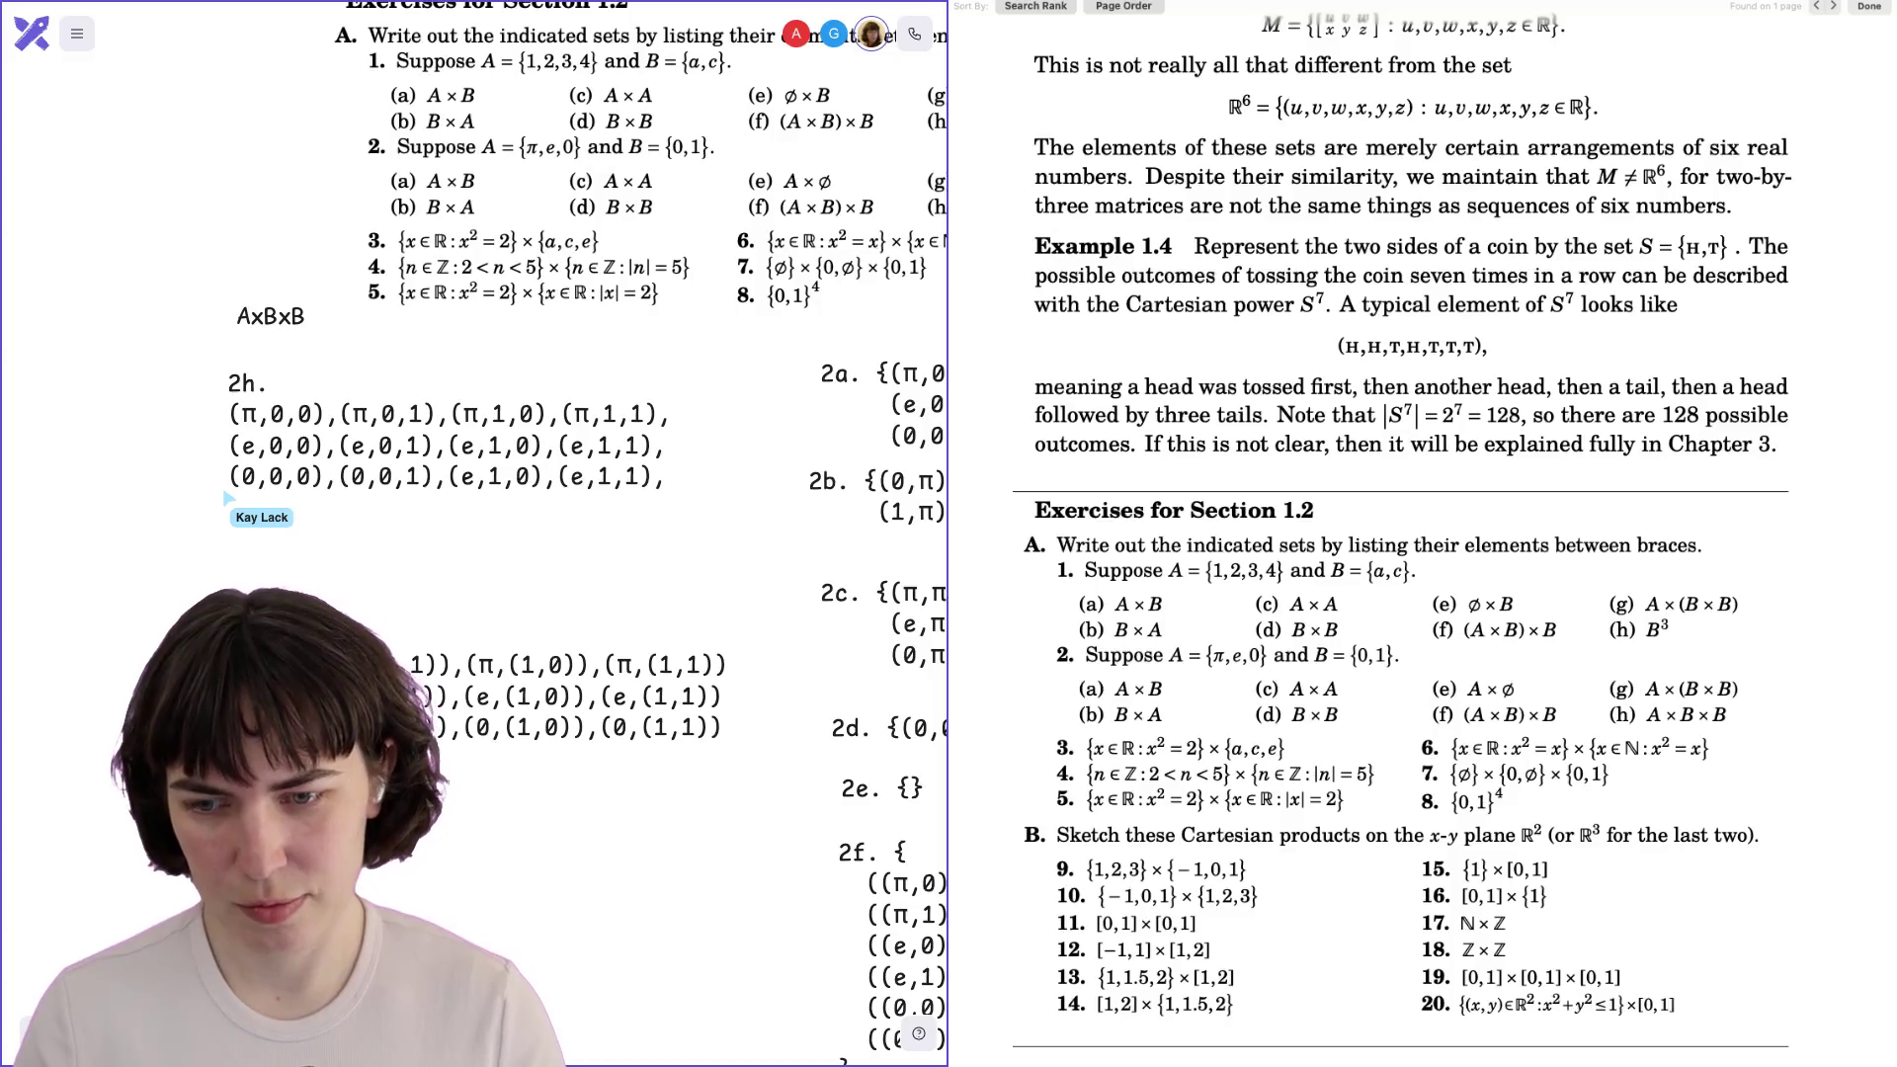
key(BackSpace)
text(0)
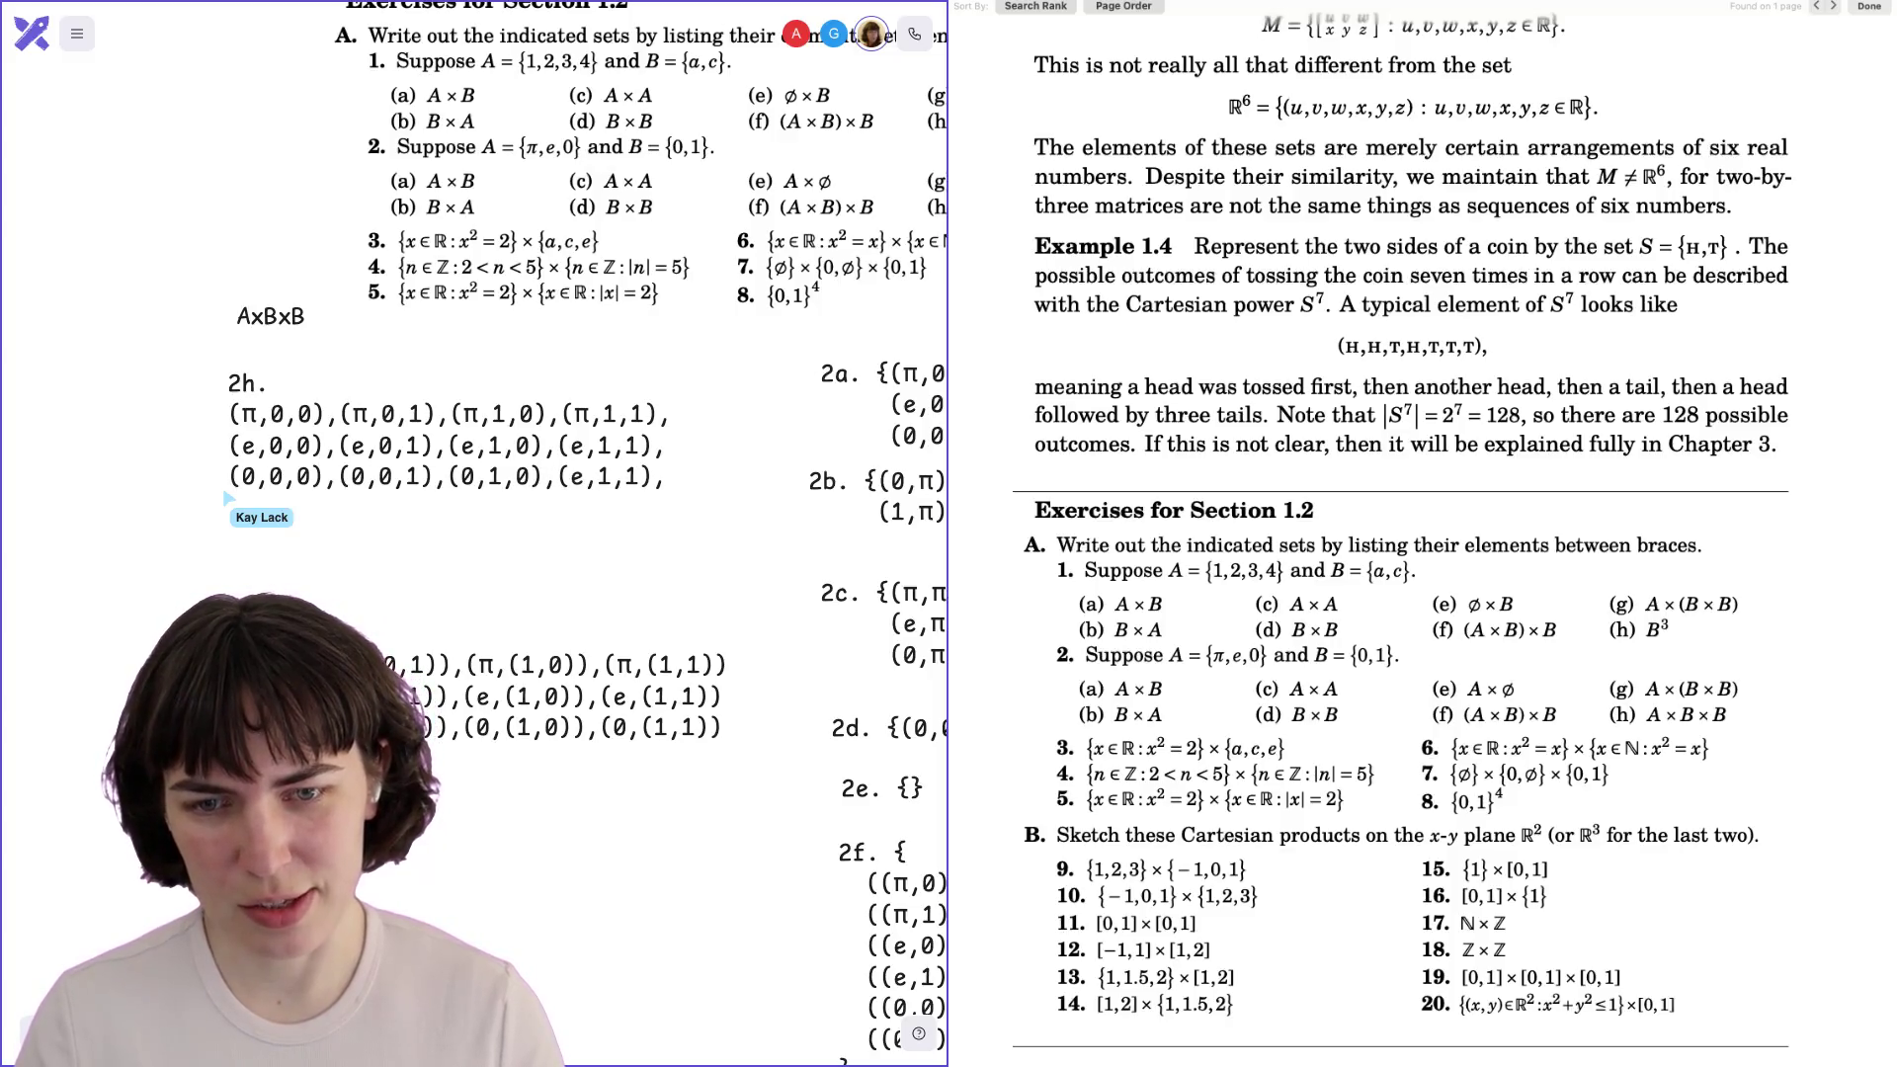
key(BackSpace)
text(09)
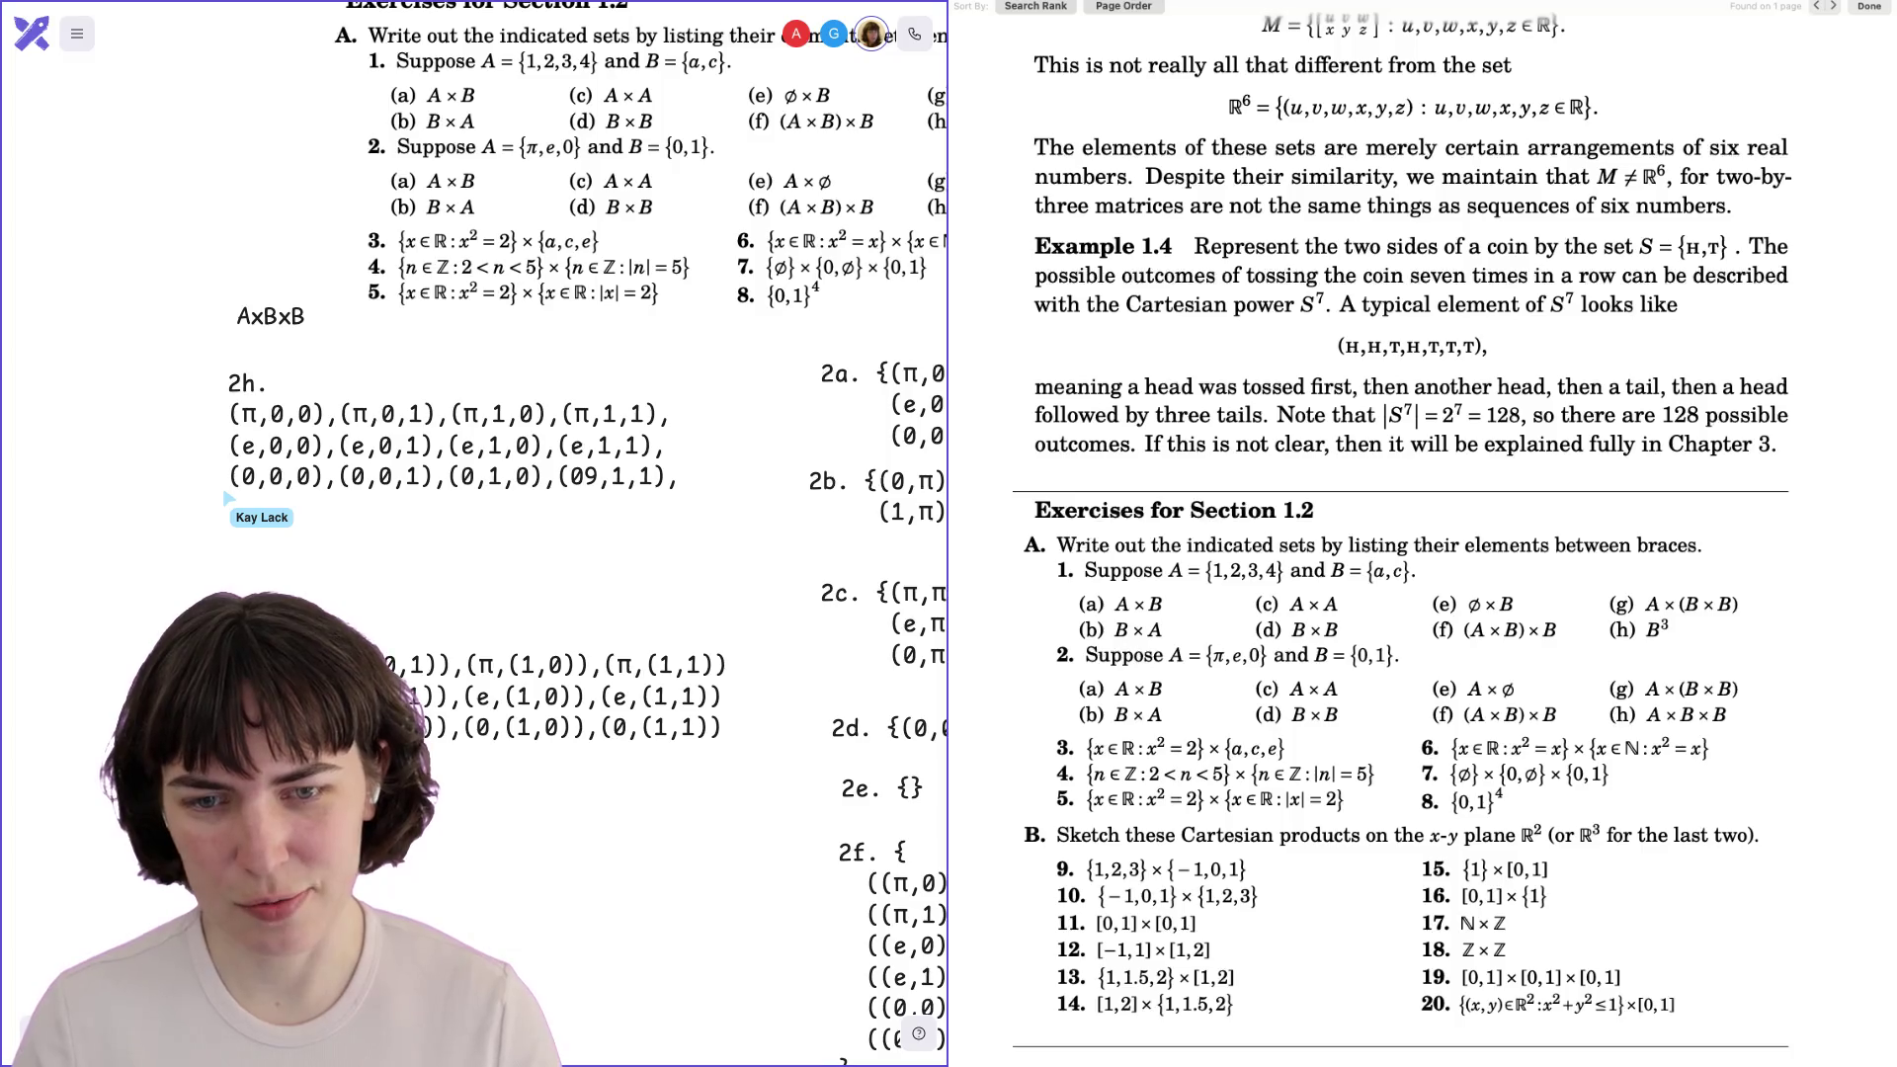
key(BackSpace)
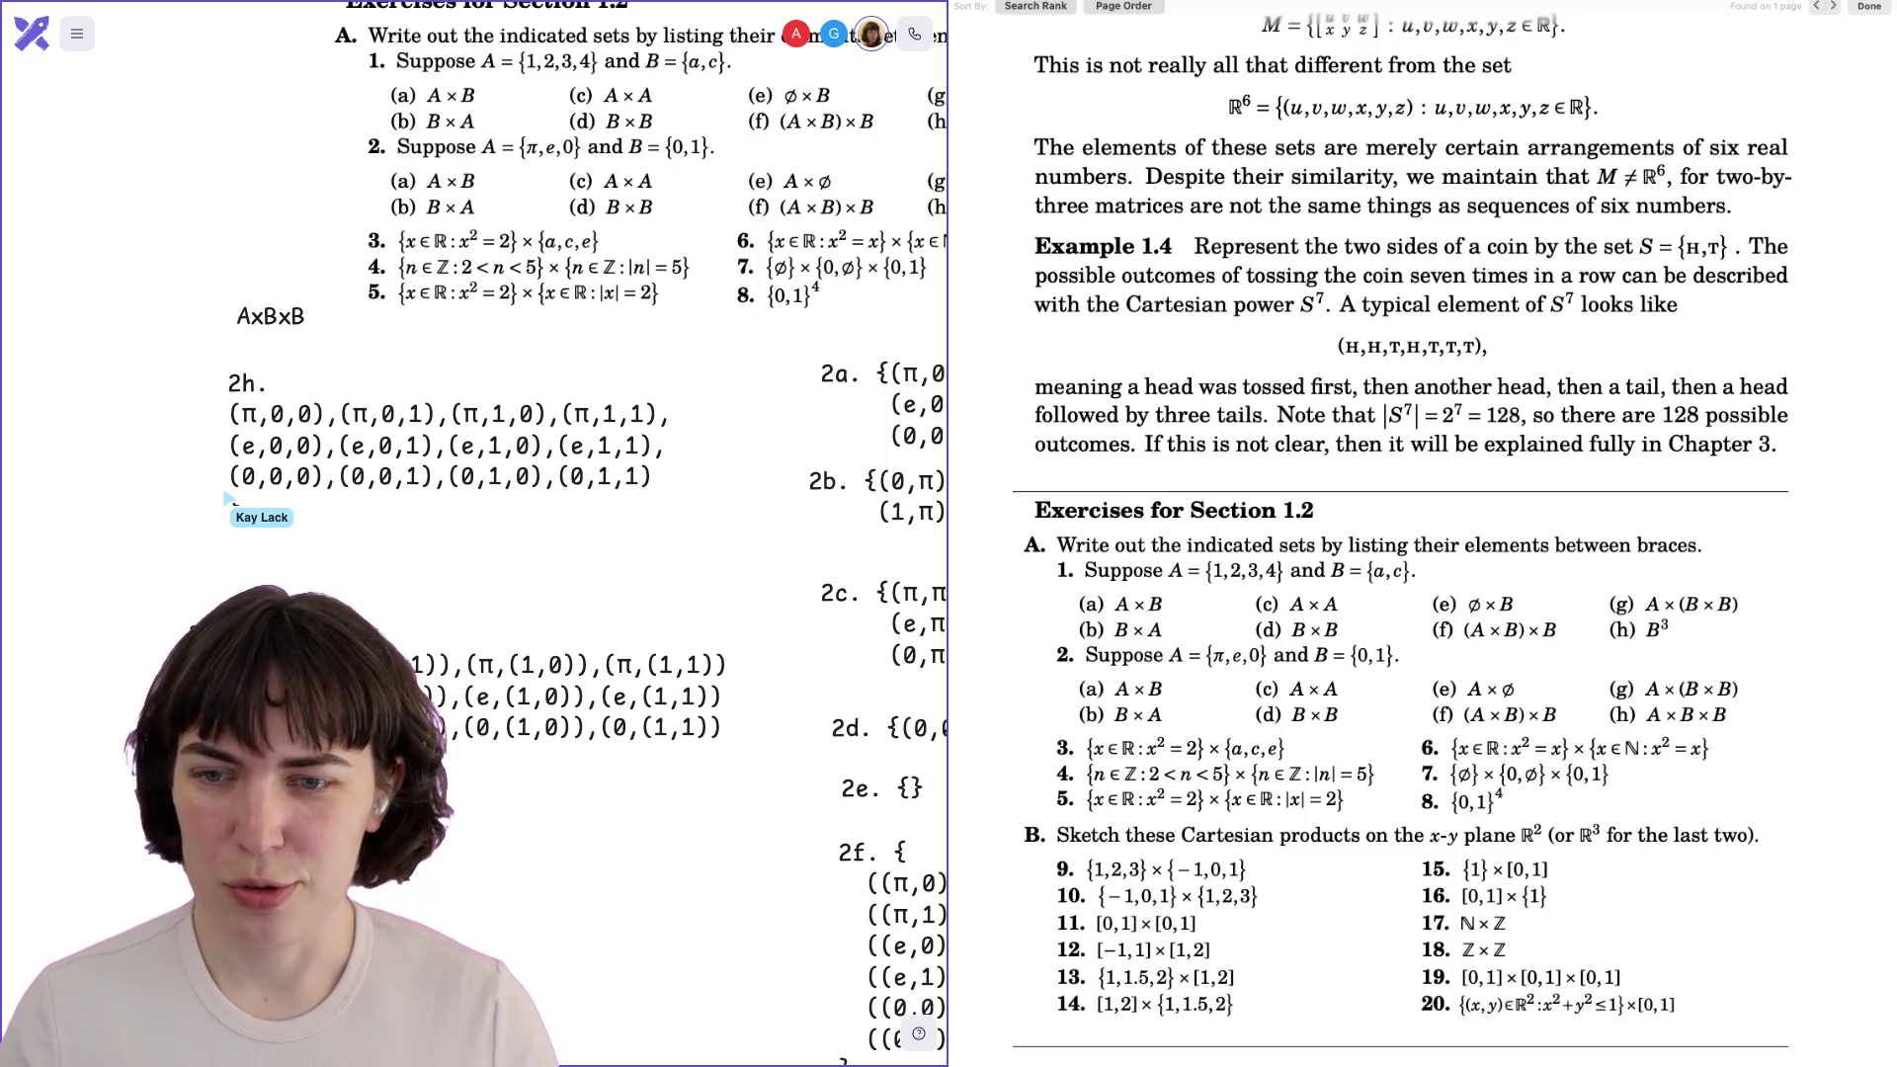
text({)
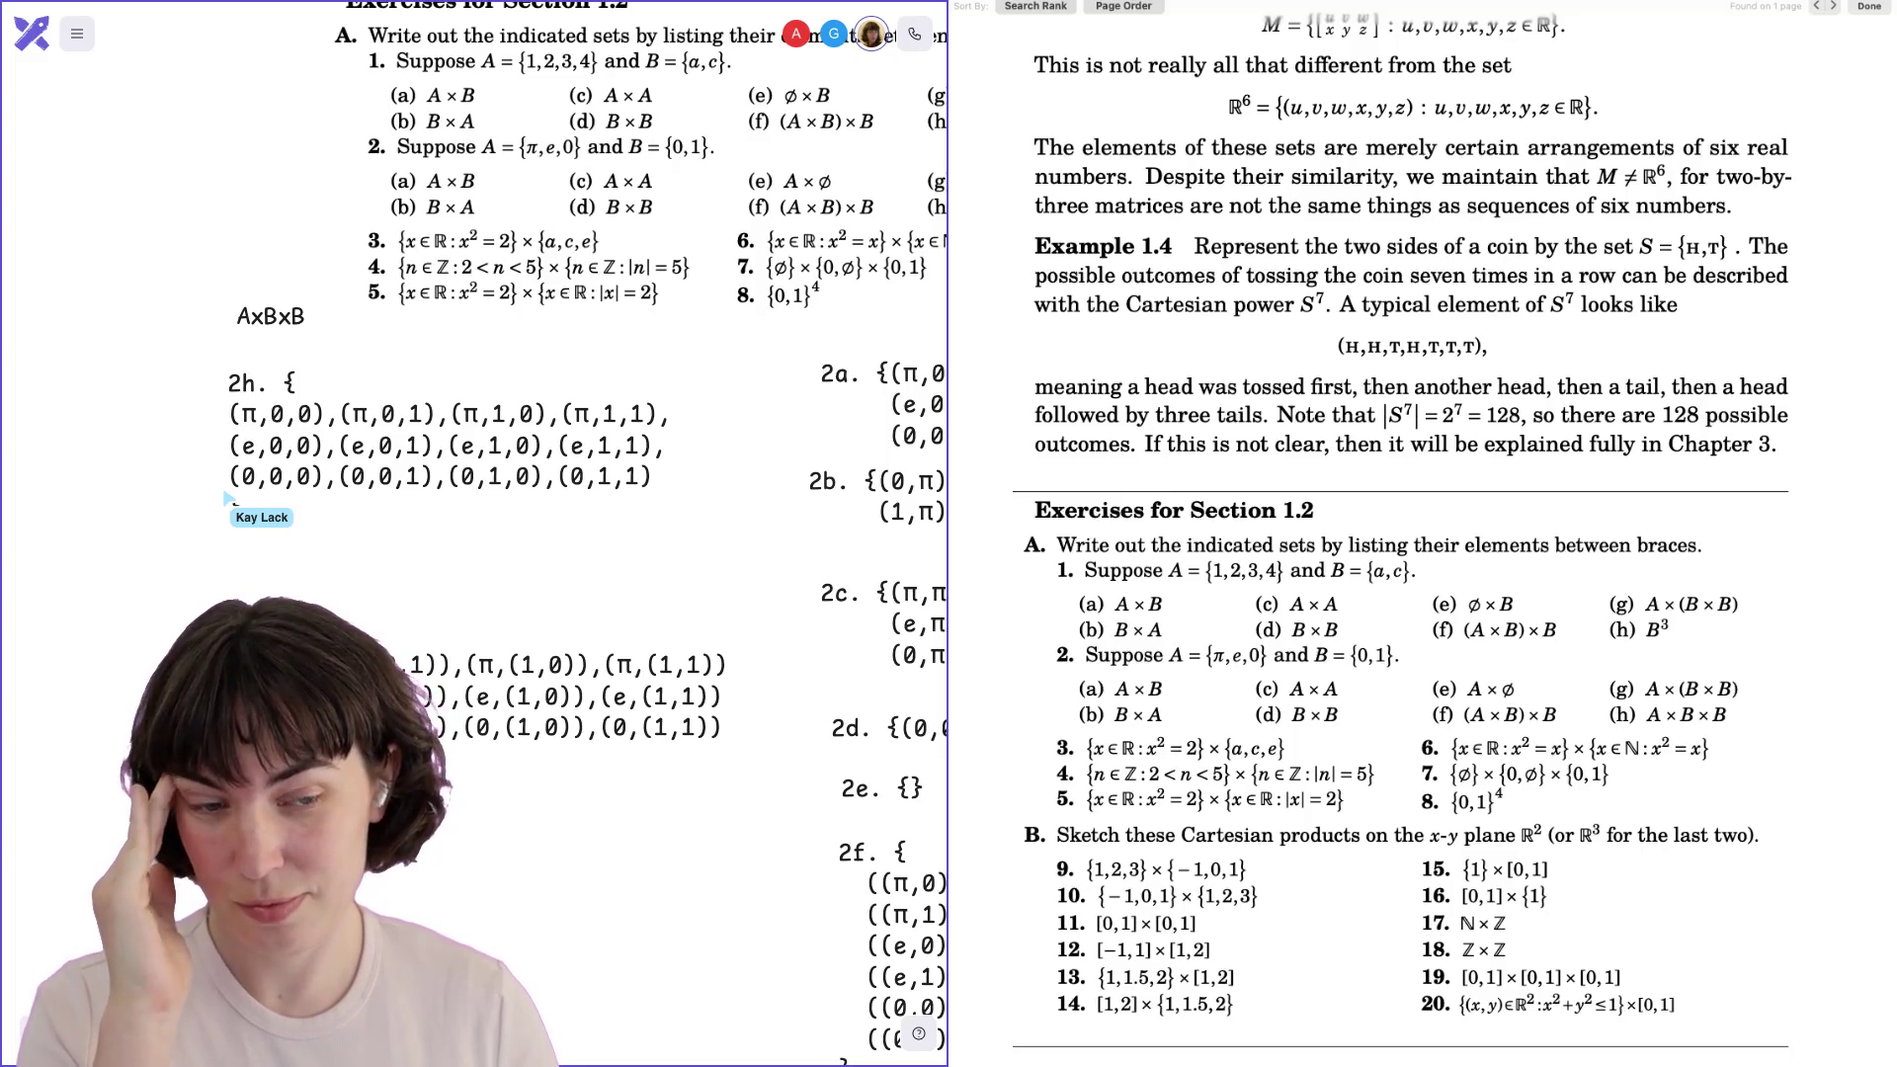
text(})
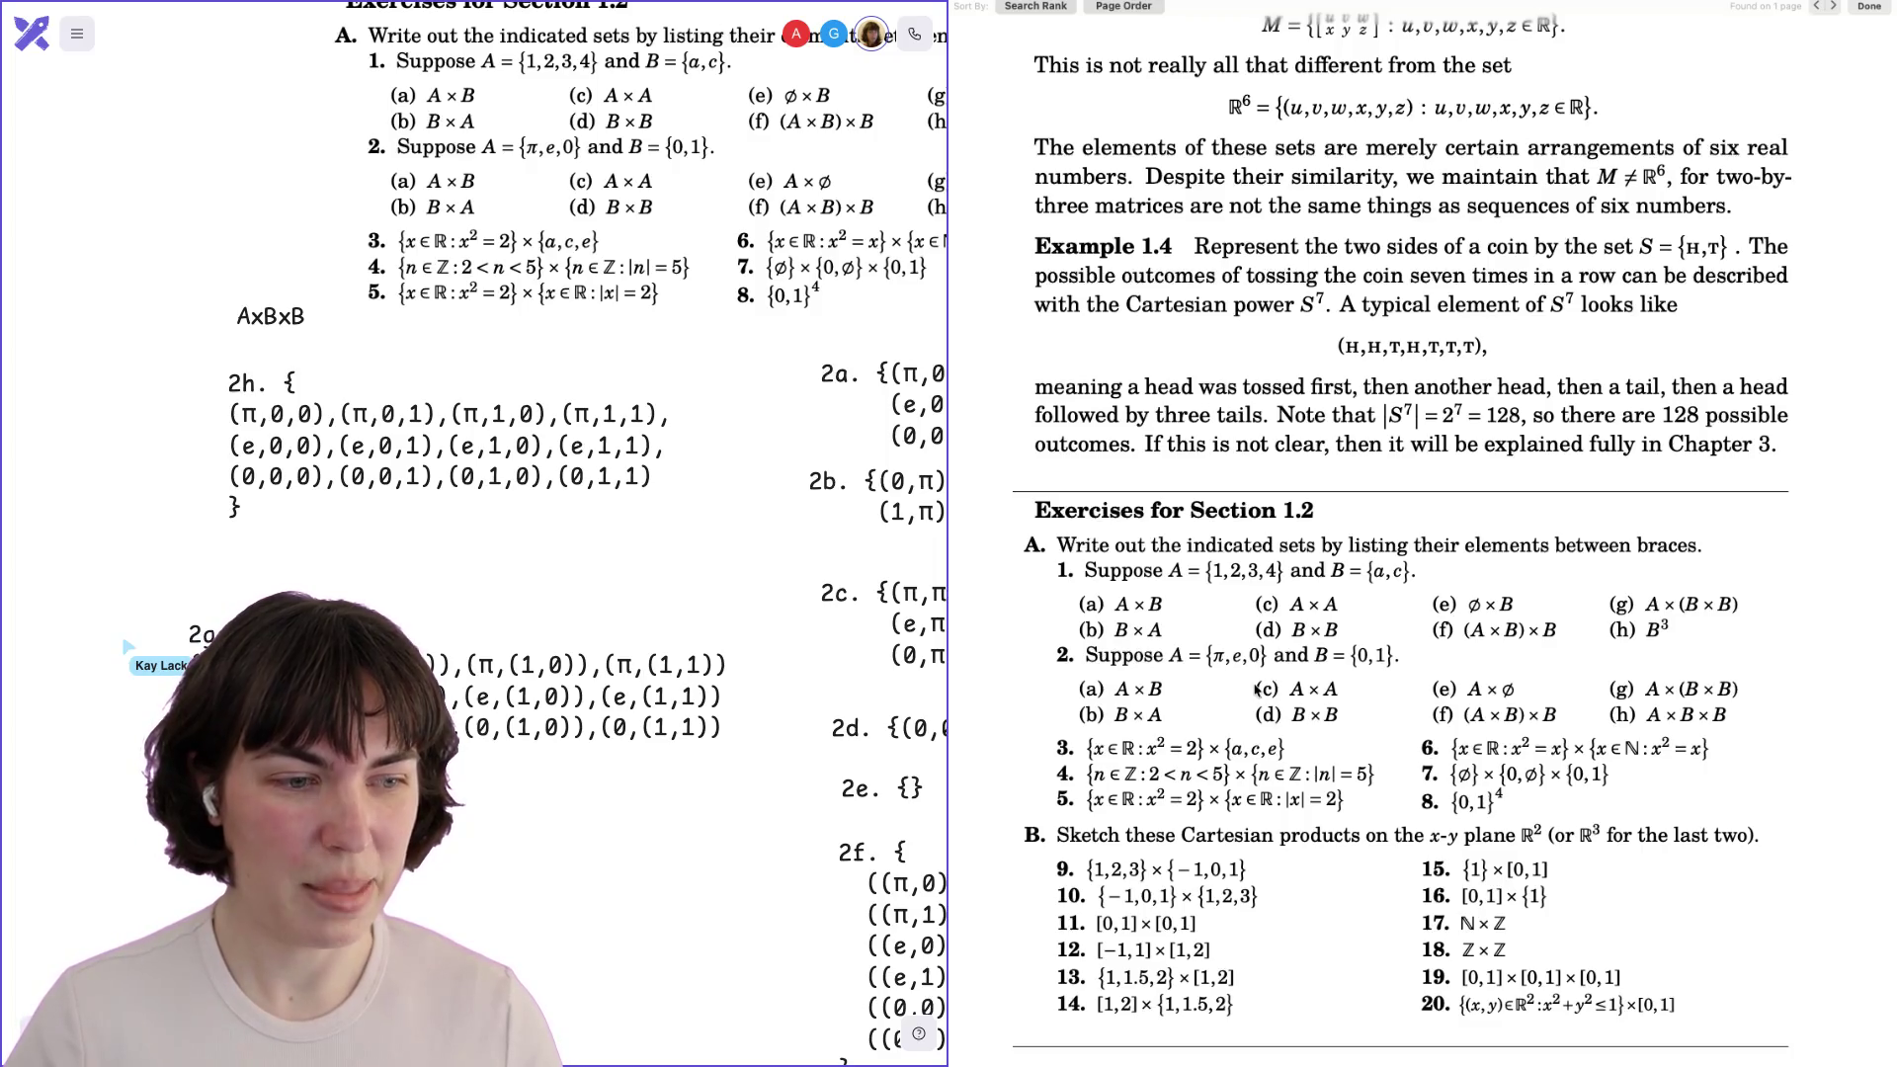
Scroll the PDF to Exercises 1.2 and nudge the pasted exercise screenshot up on the canvas.
scroll(1258, 688, down, 5)
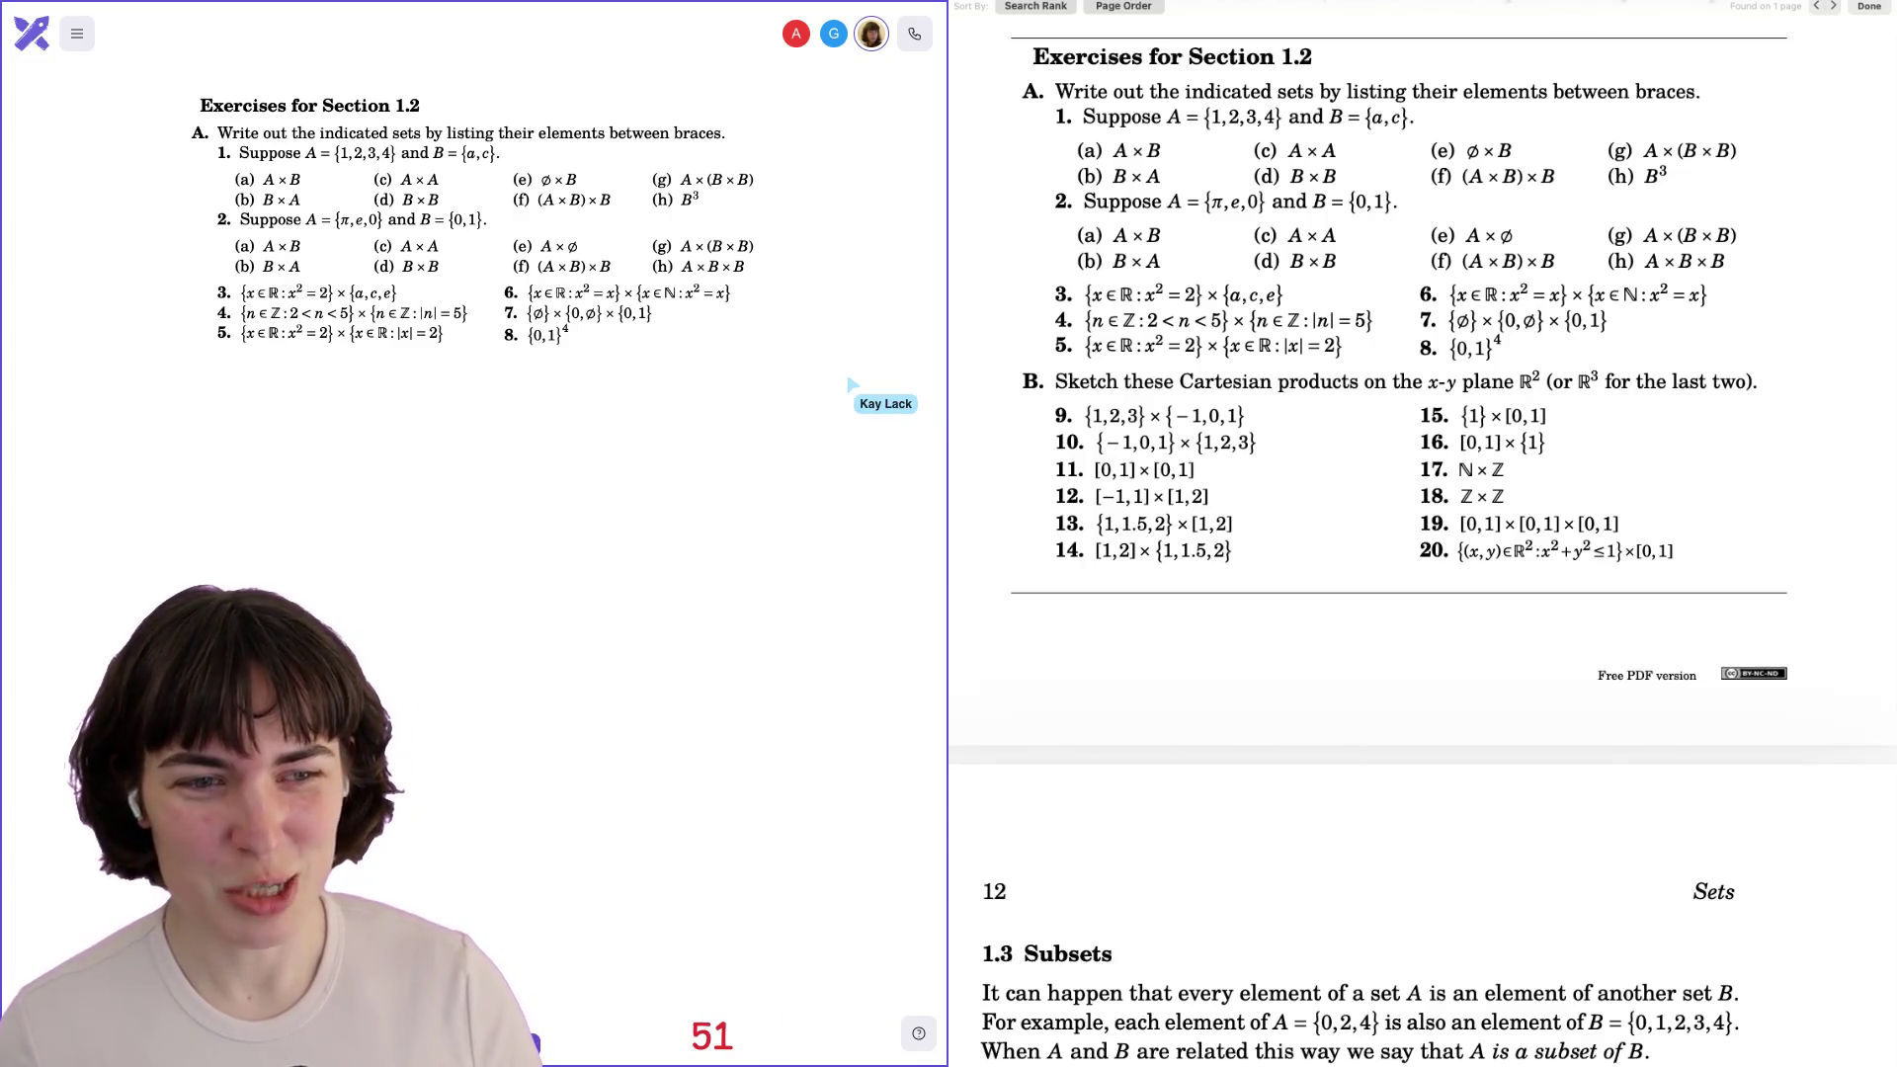
drag(370, 352, 373, 336)
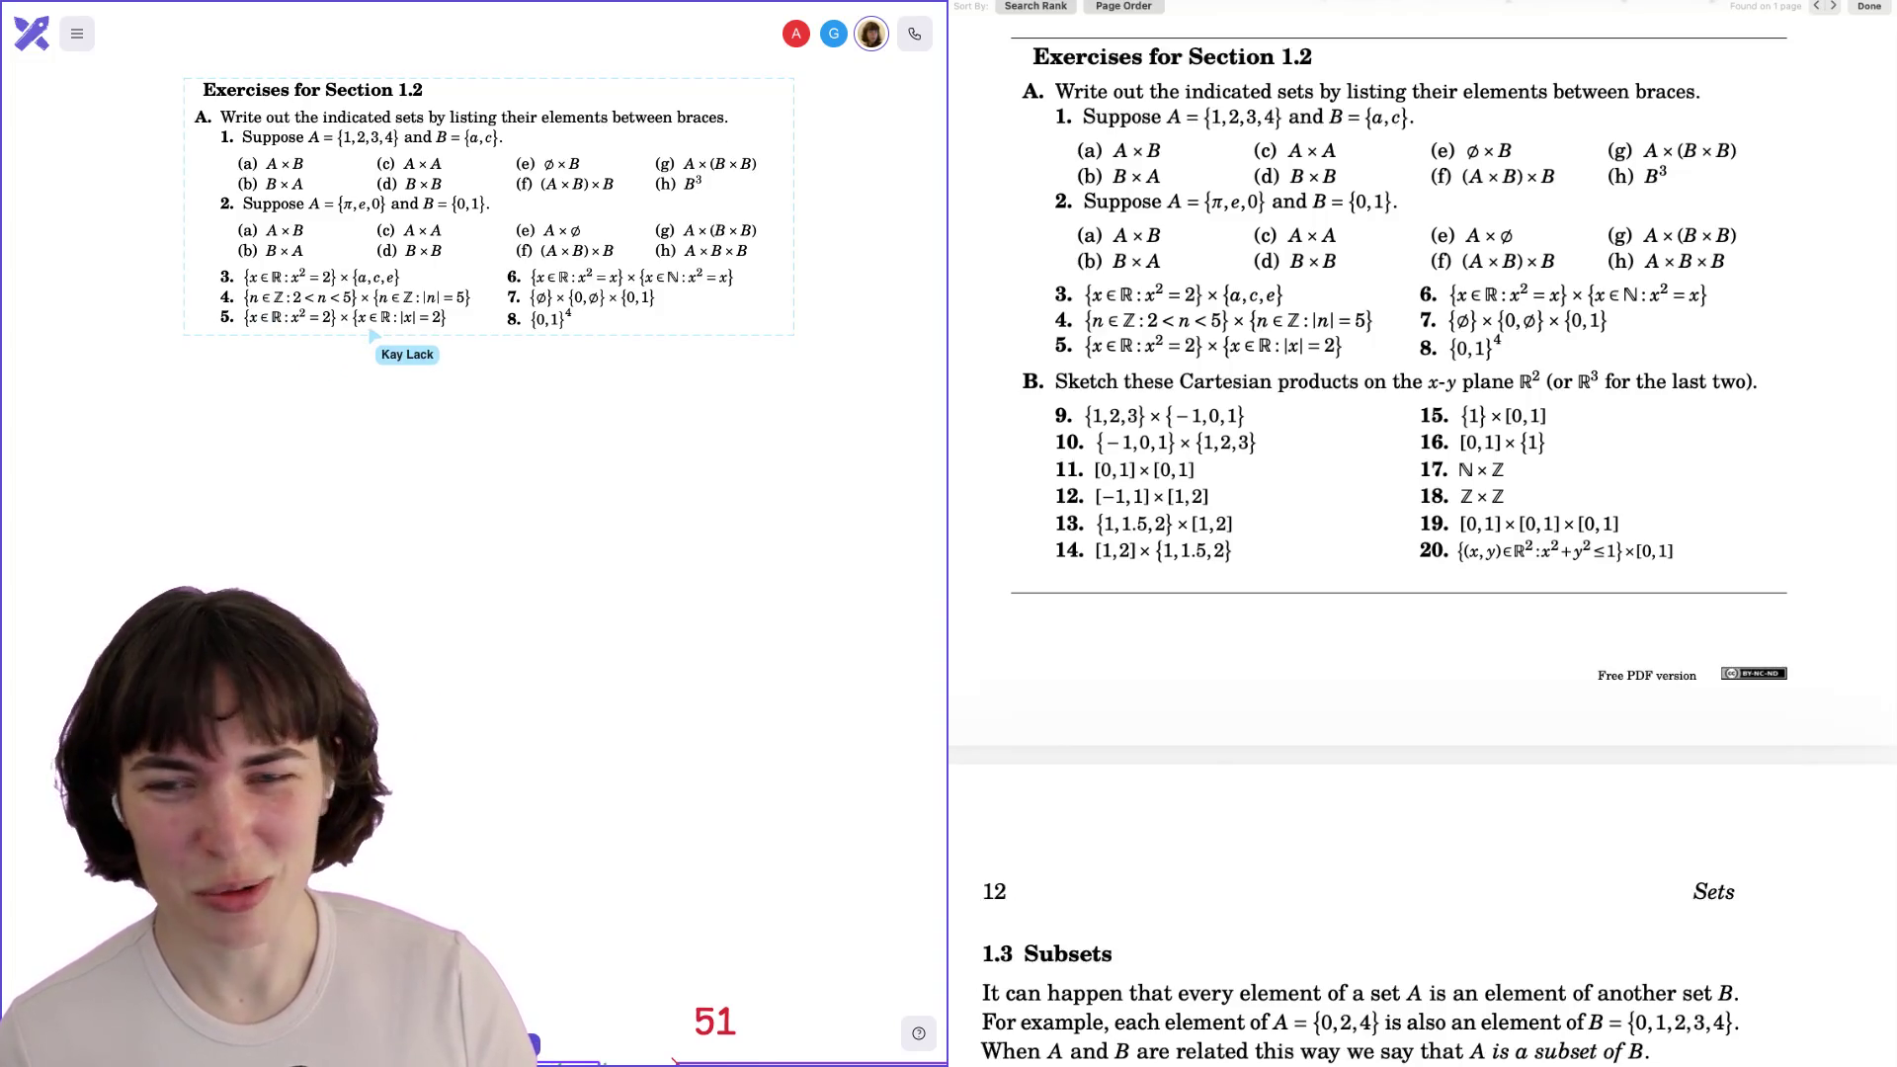
Add a '3.' text label below the exercise list and begin its answer with √2.
click(340, 365)
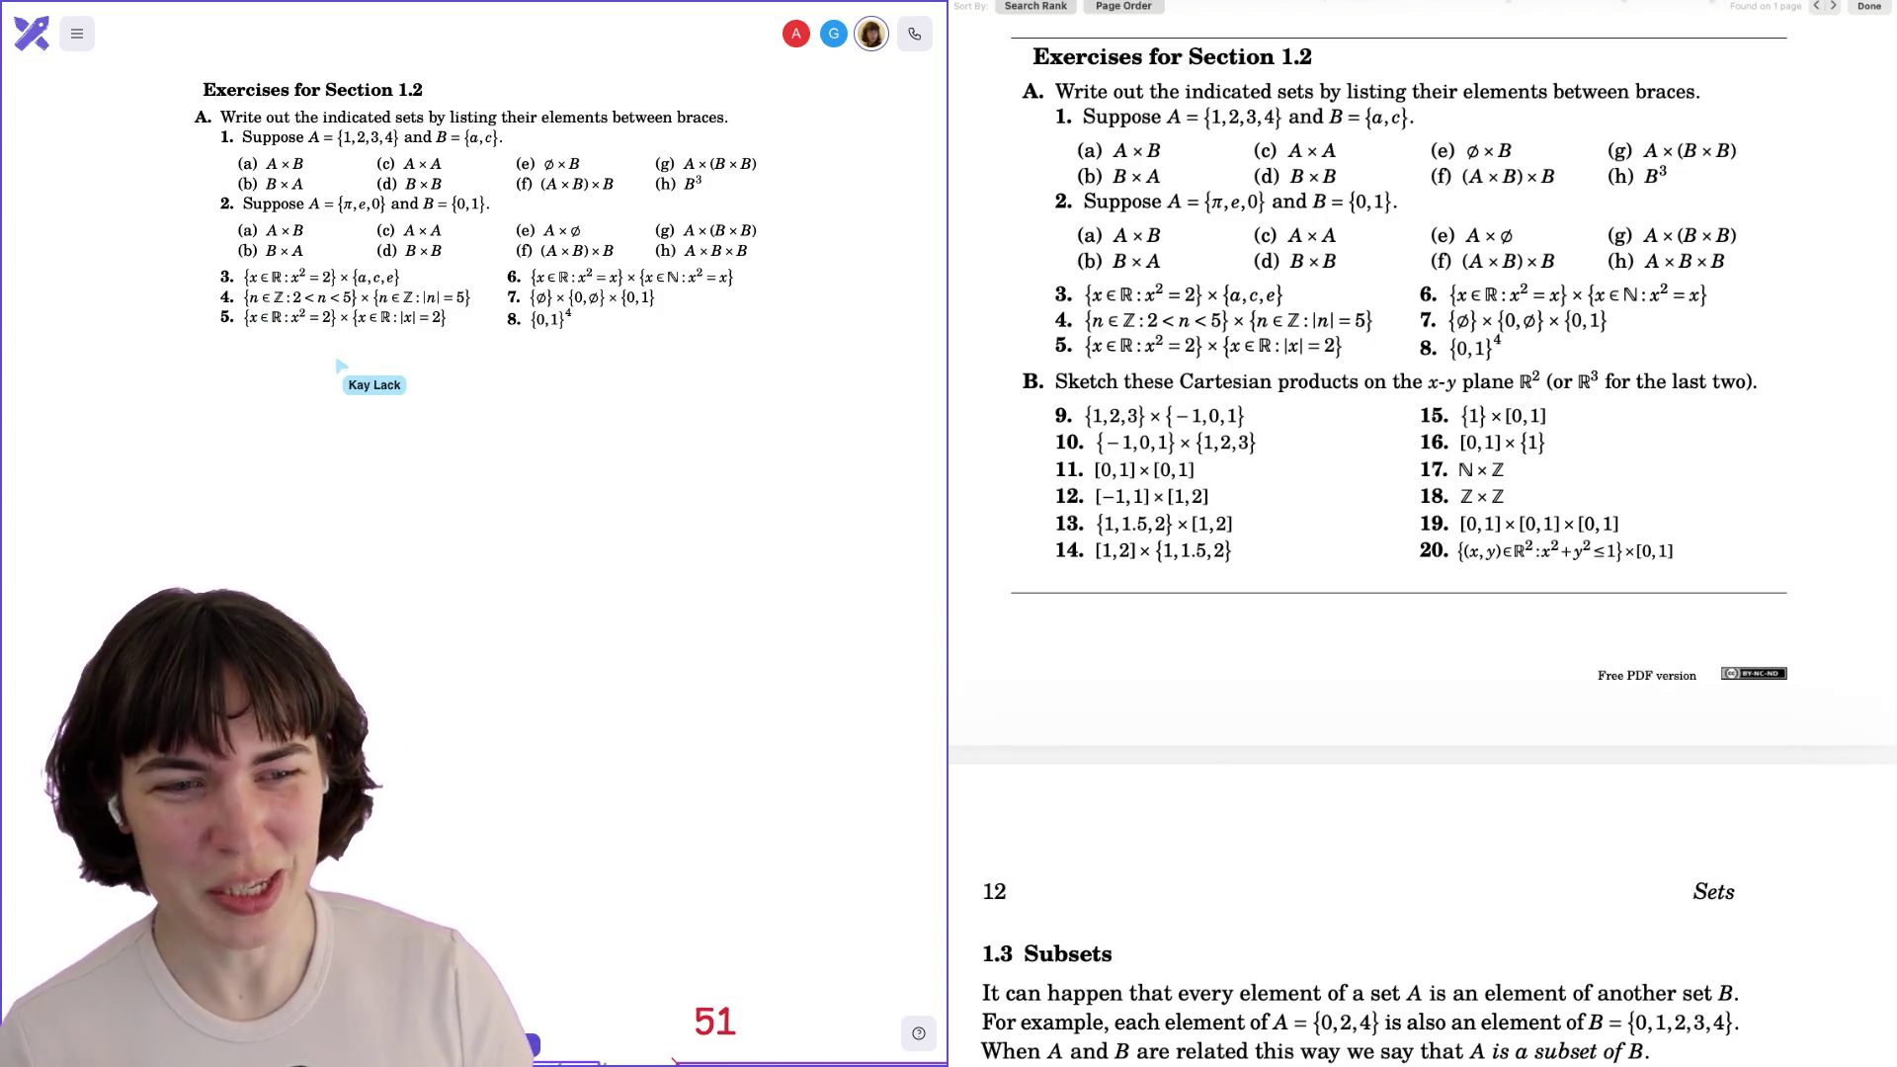
scroll(340, 366, down, 1)
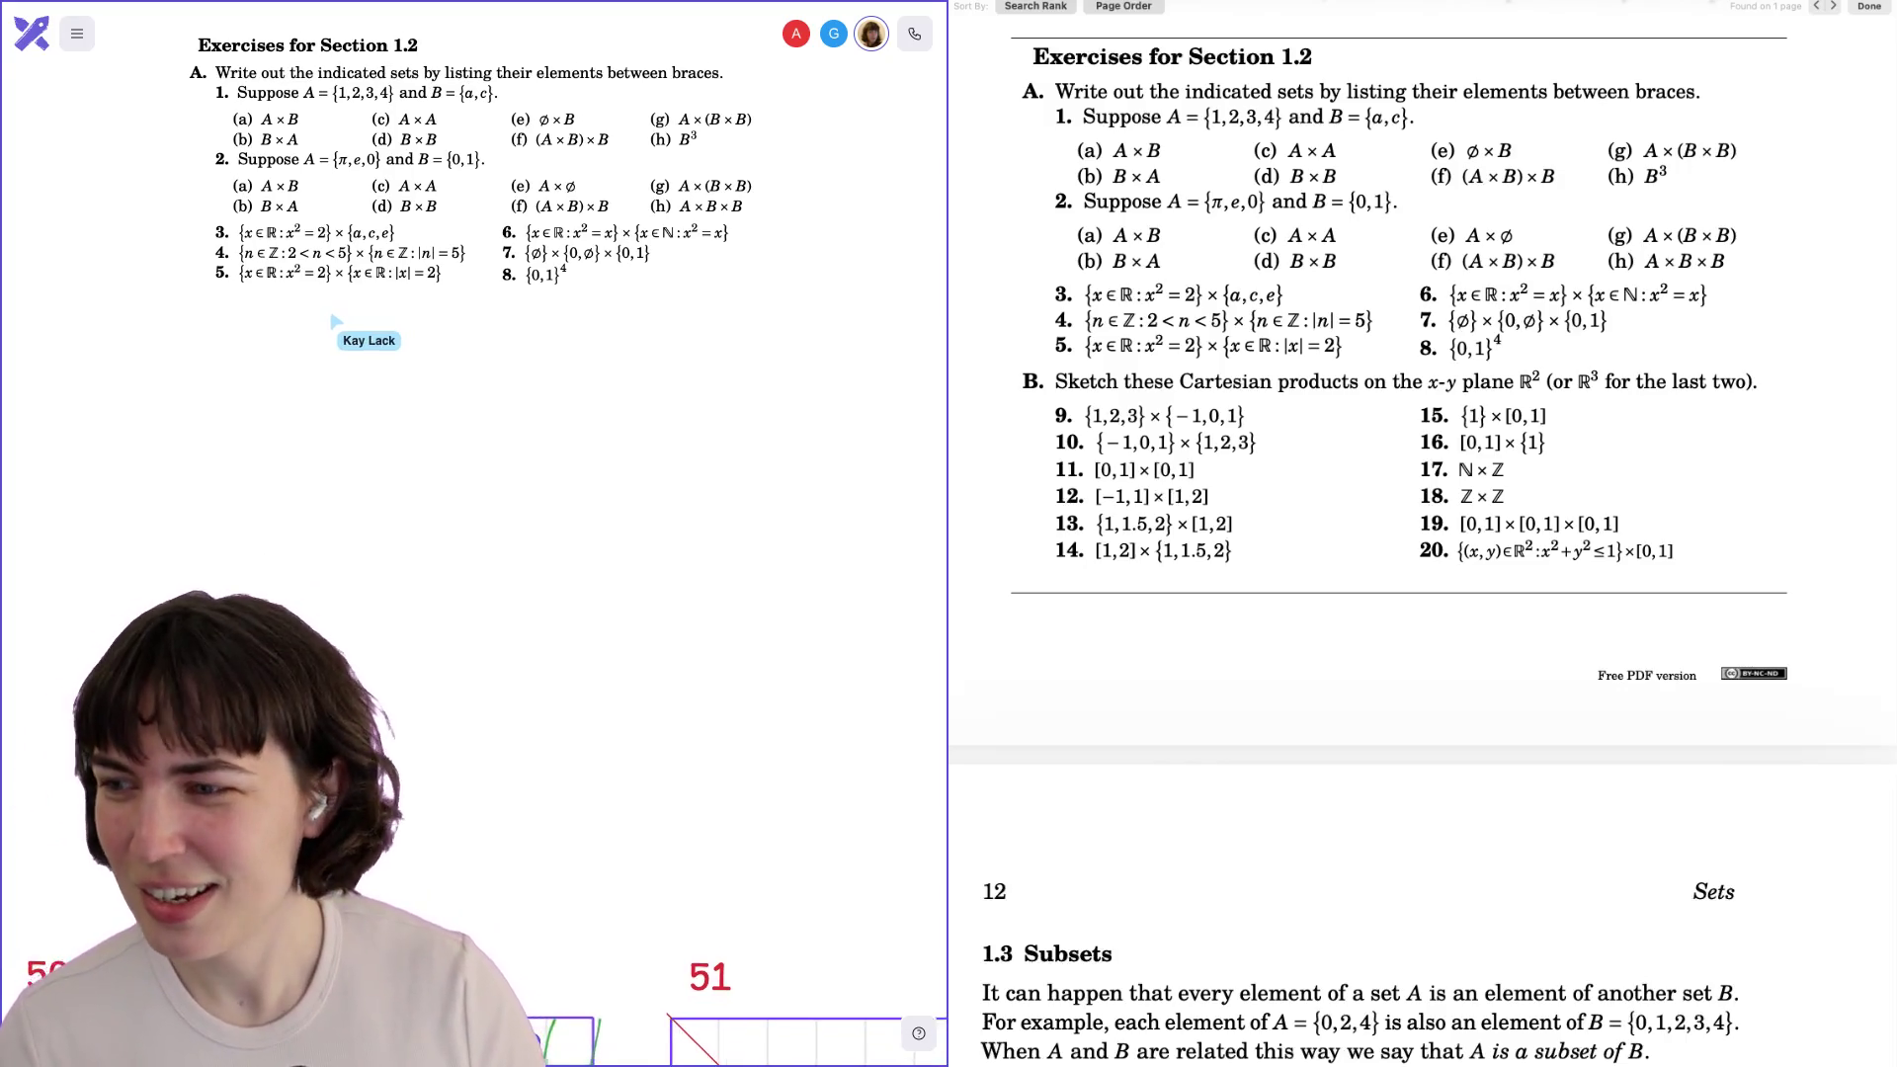
scroll(390, 325, up, 2)
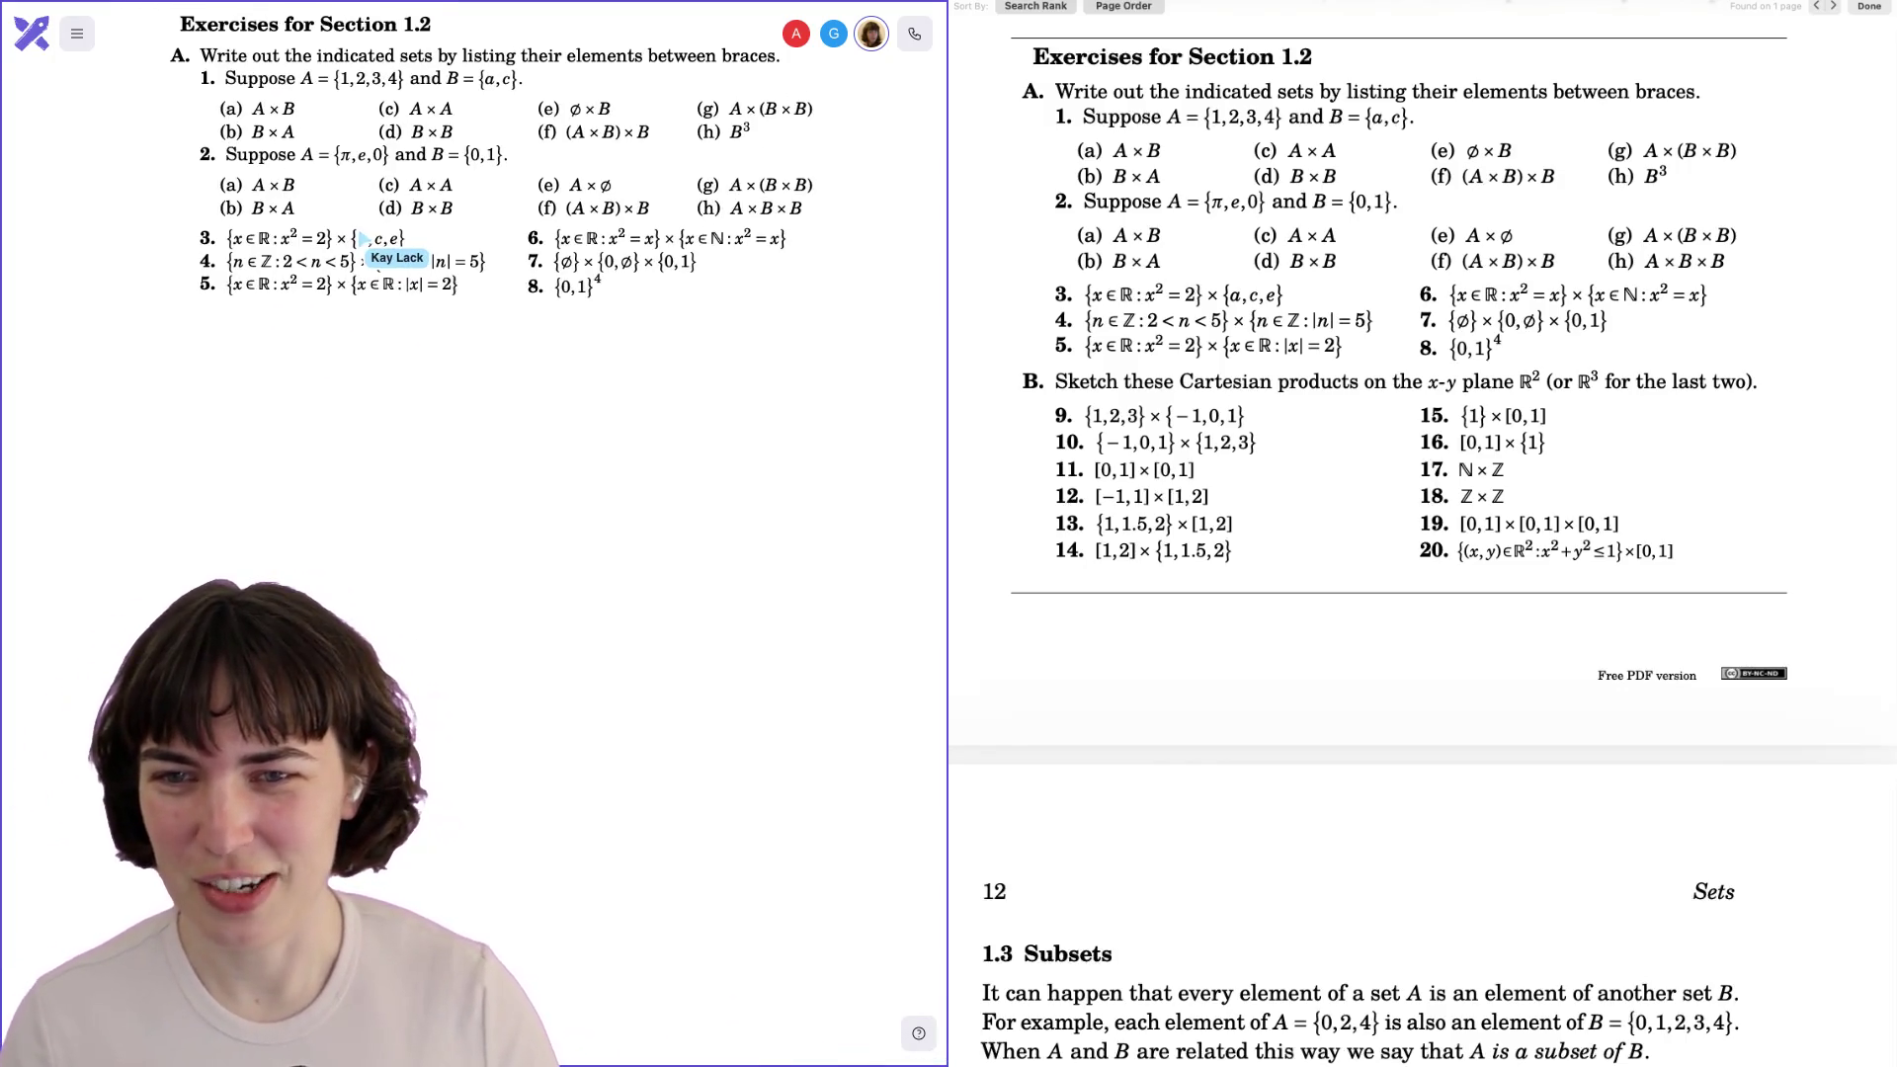
double_click(273, 340)
text(3)
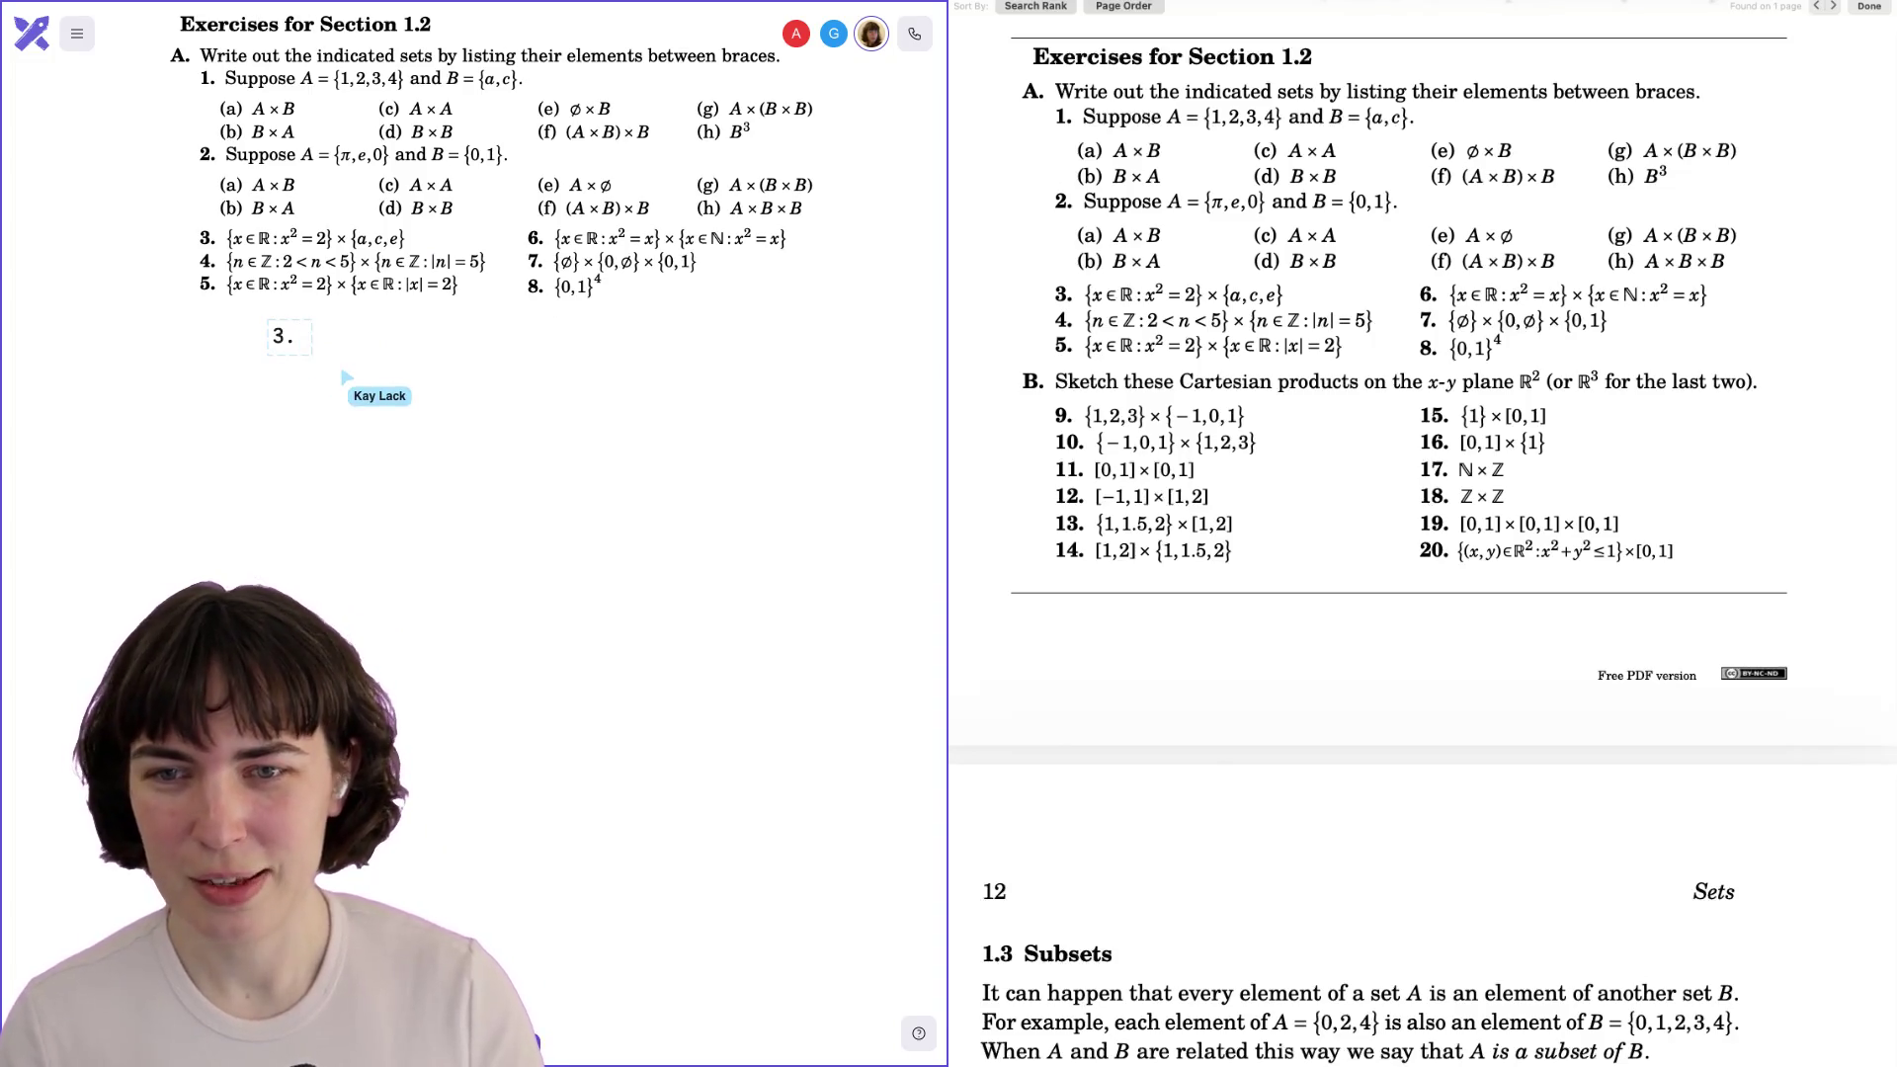
drag(298, 337, 284, 364)
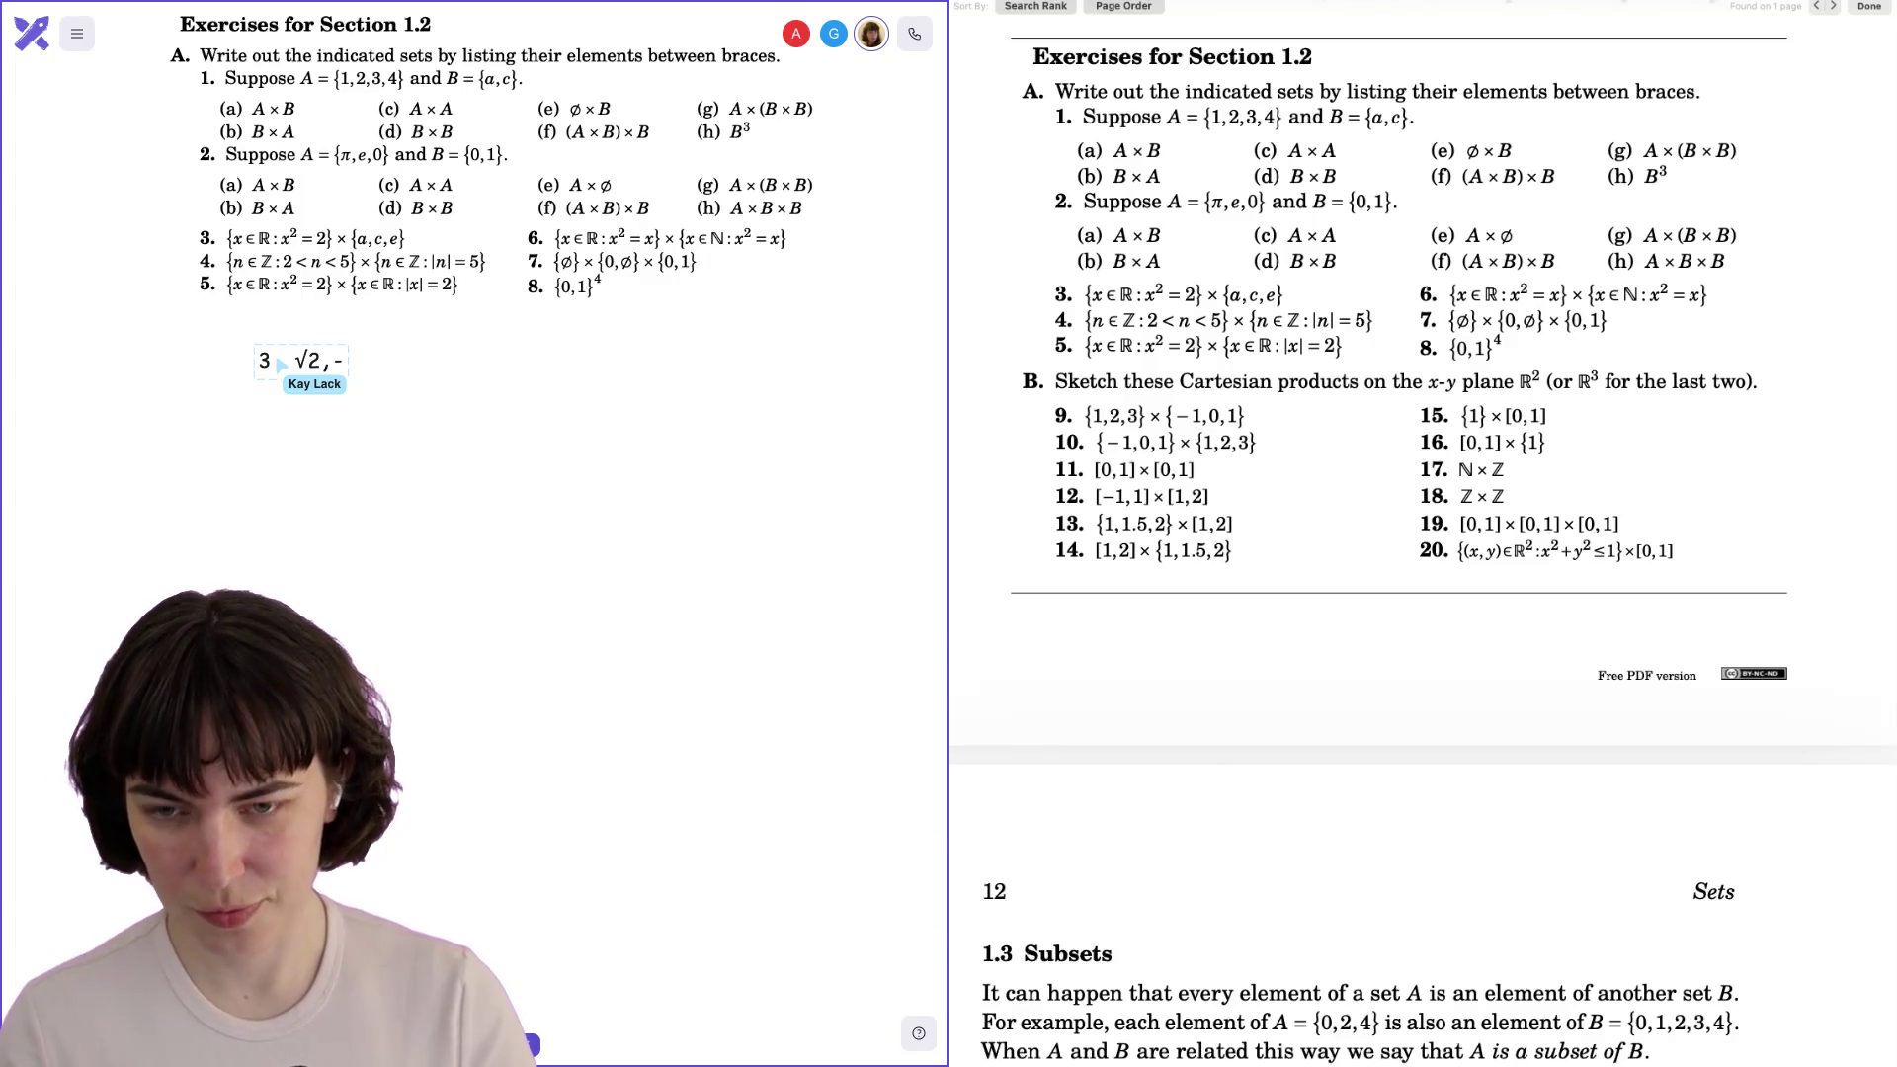
text(√2)
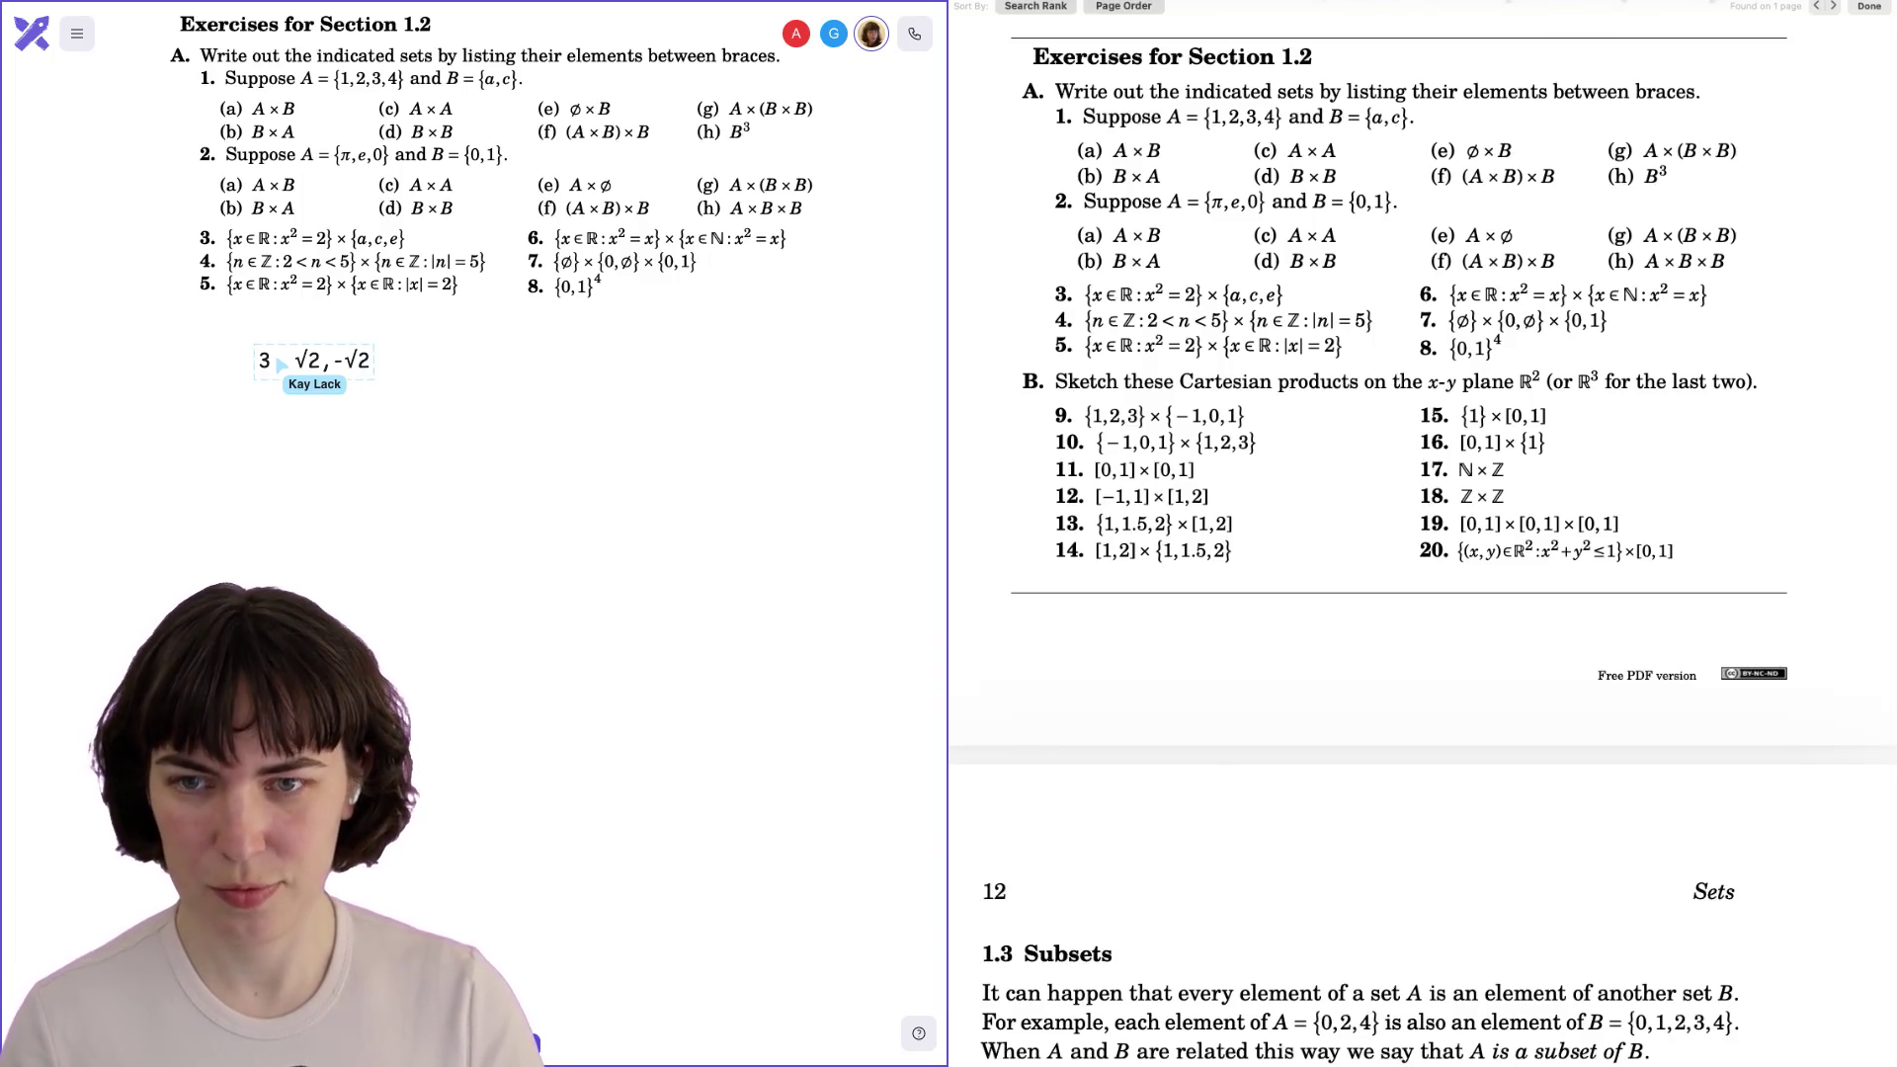
text({})
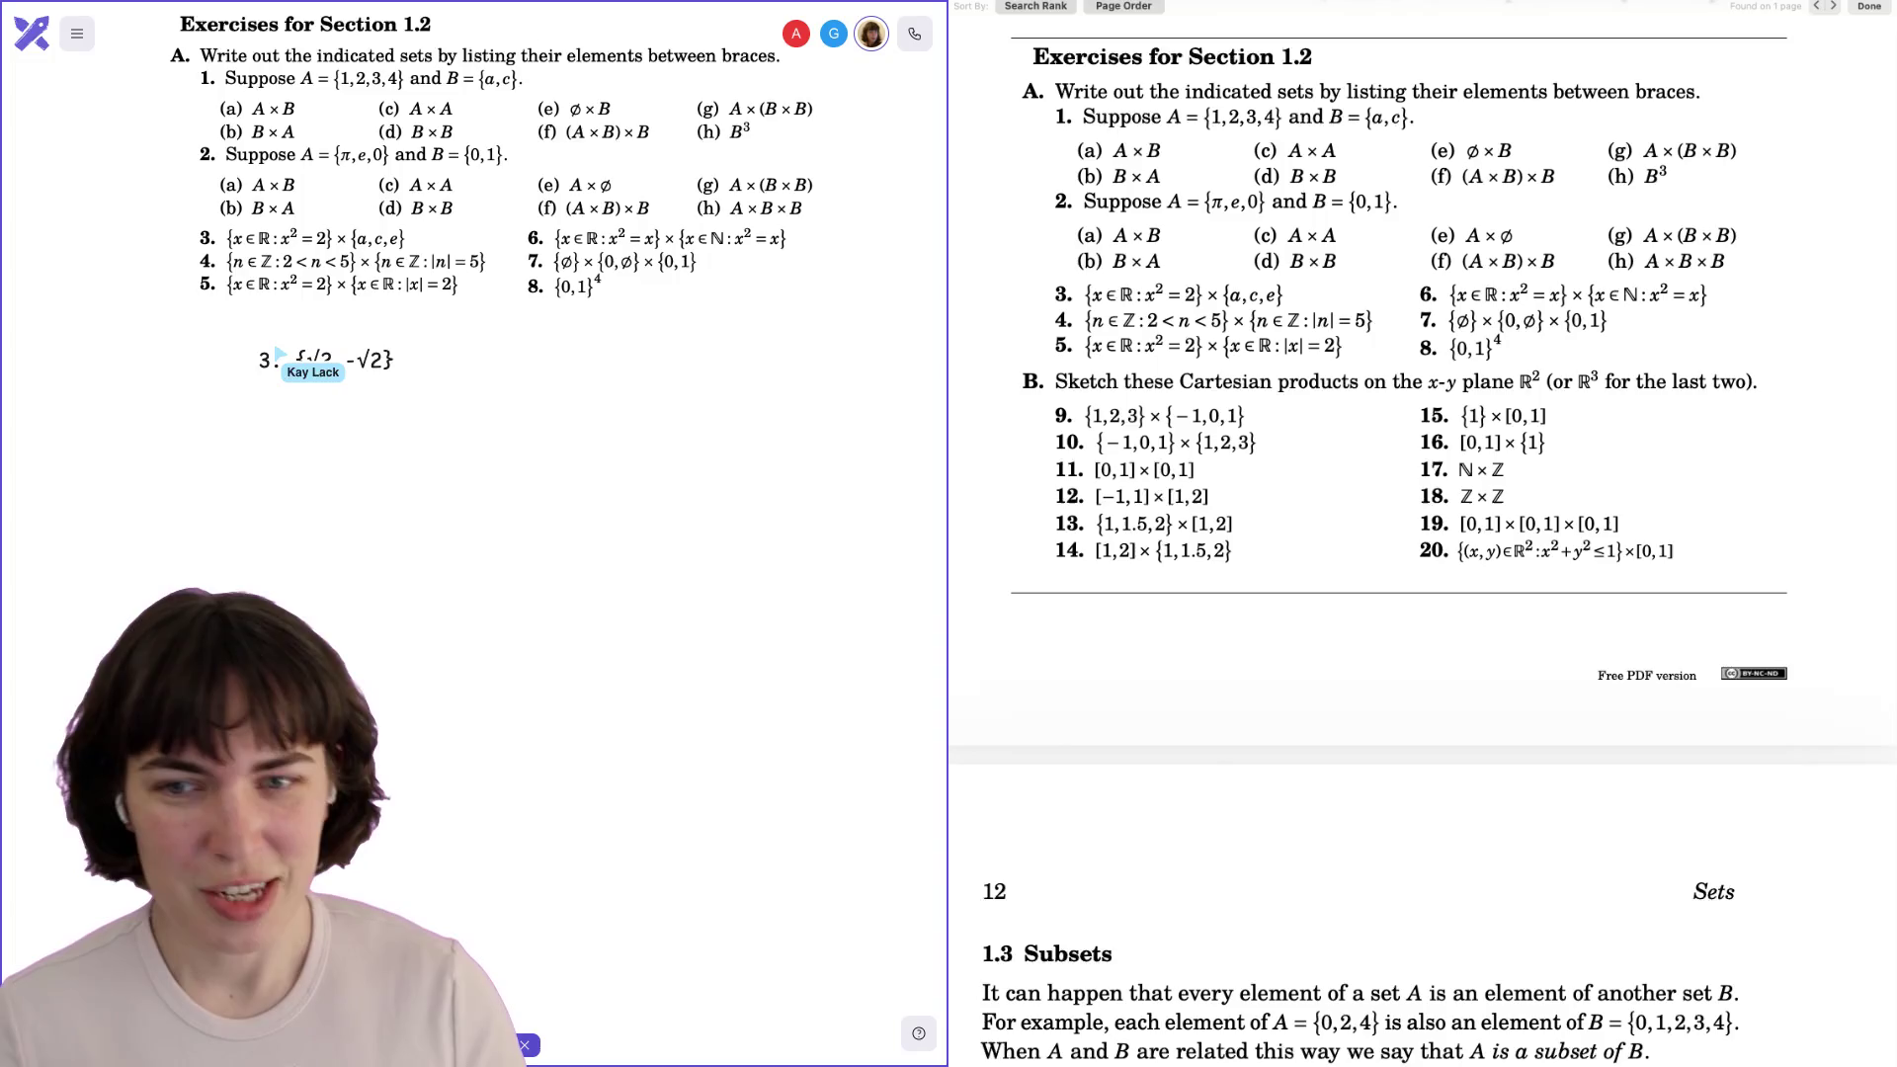
Type × {a, c, e} and the pairs (√2,a), (√2,c), (√2,e), then a negated copy.
text(x {1,)
key(BackSpace)
key(BackSpace)
text(a, c, e} {()
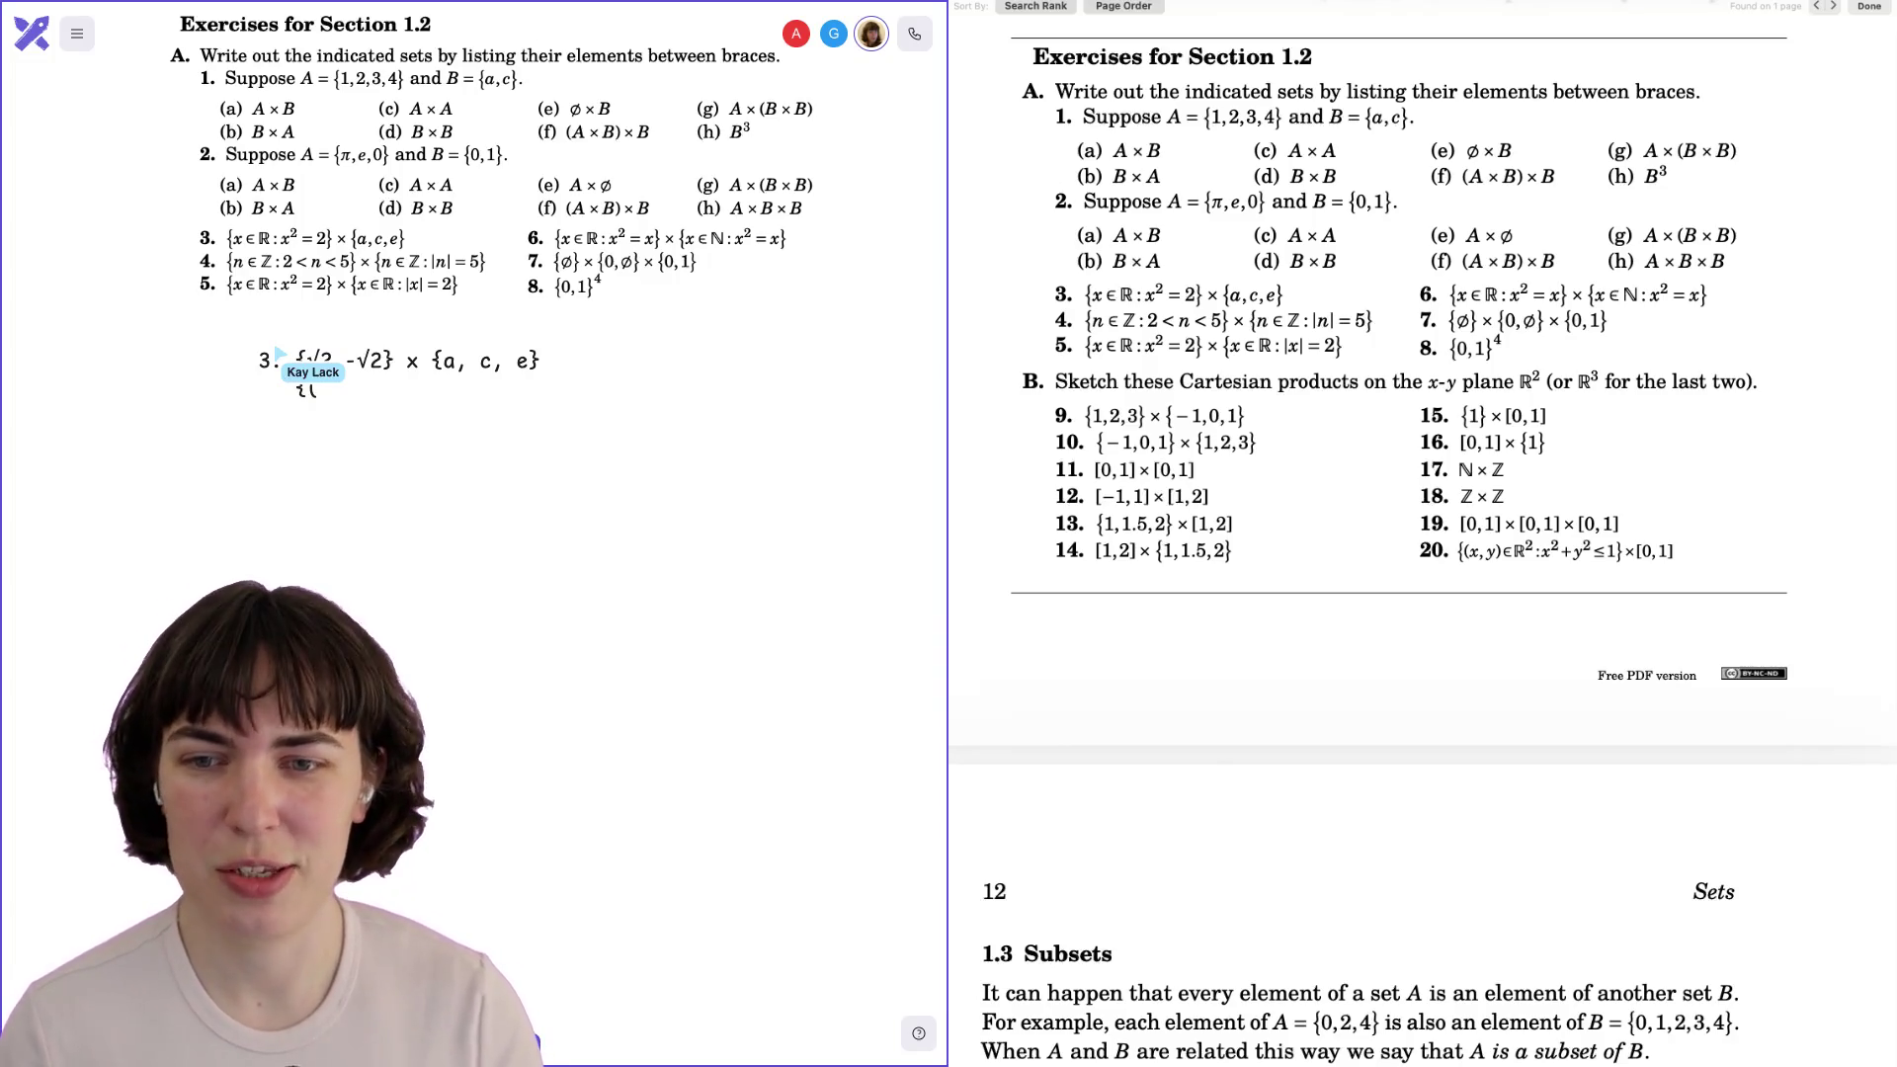
text(√2)
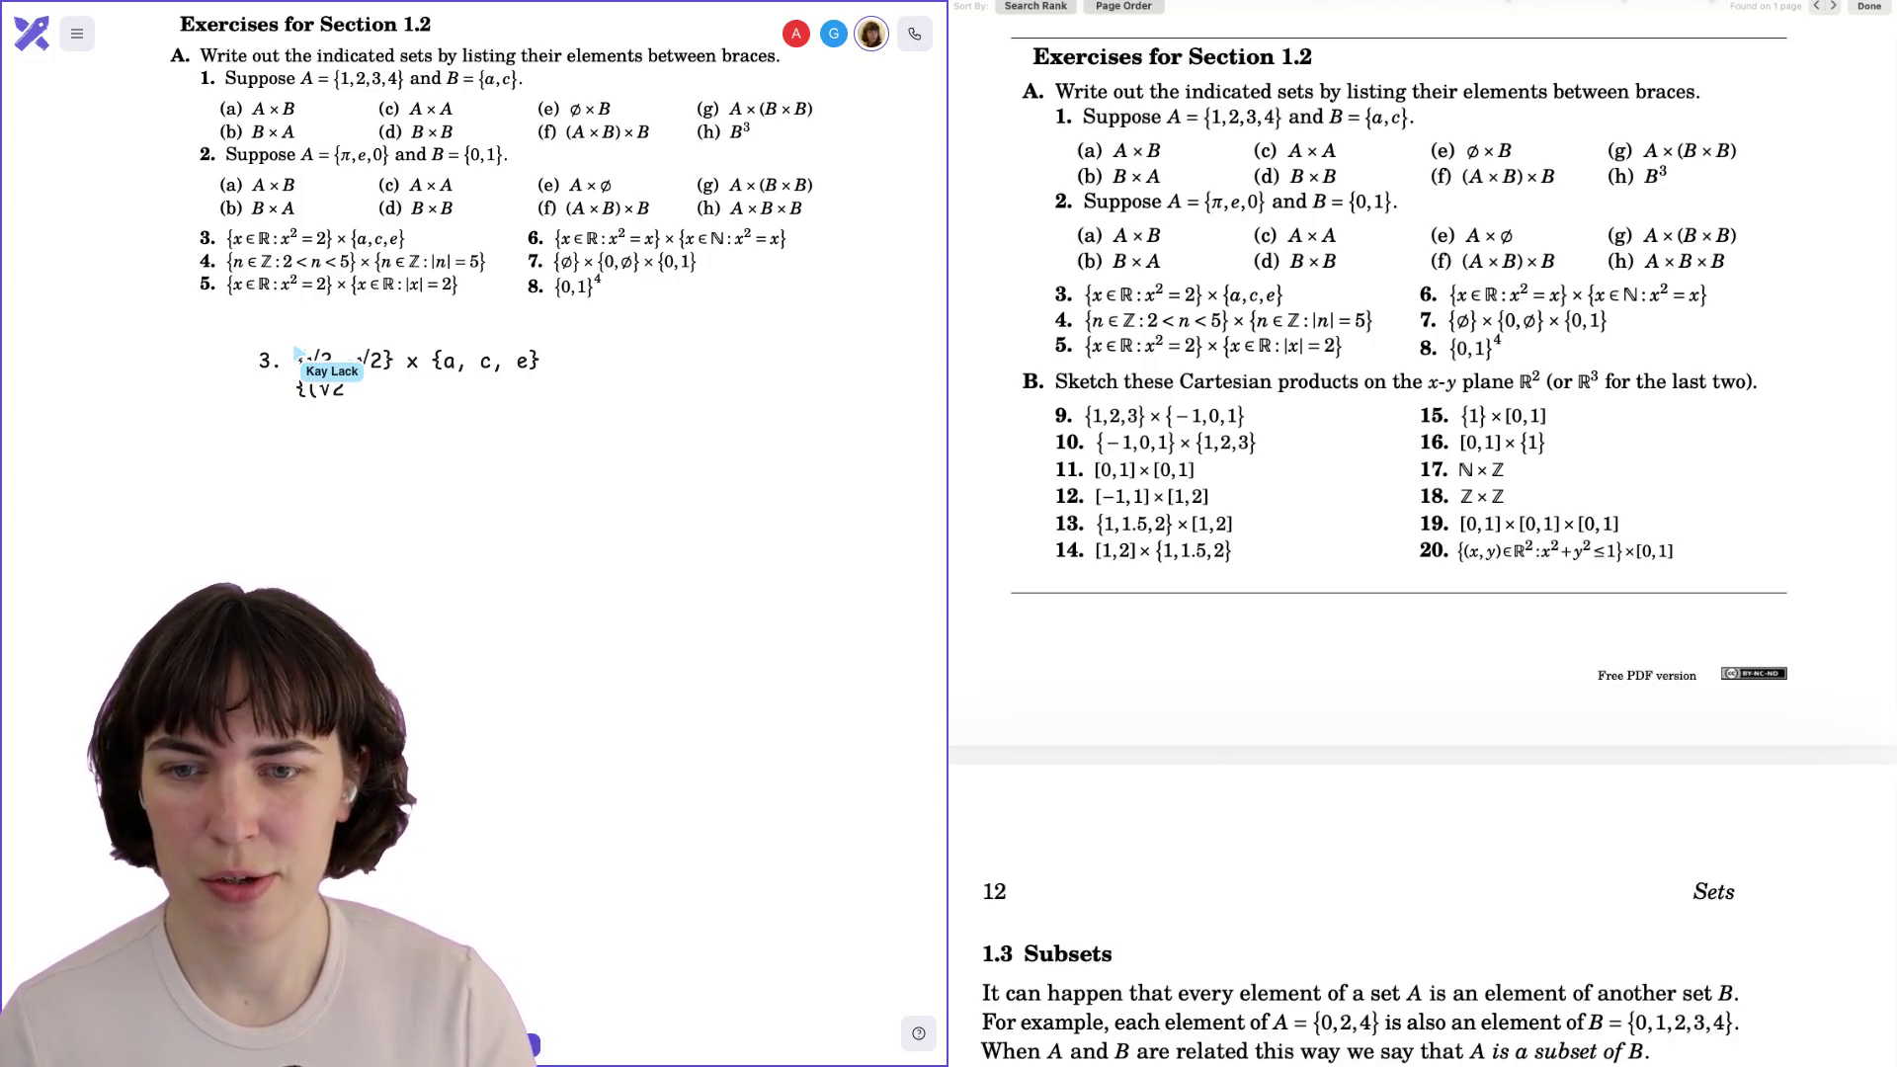
text(,a))
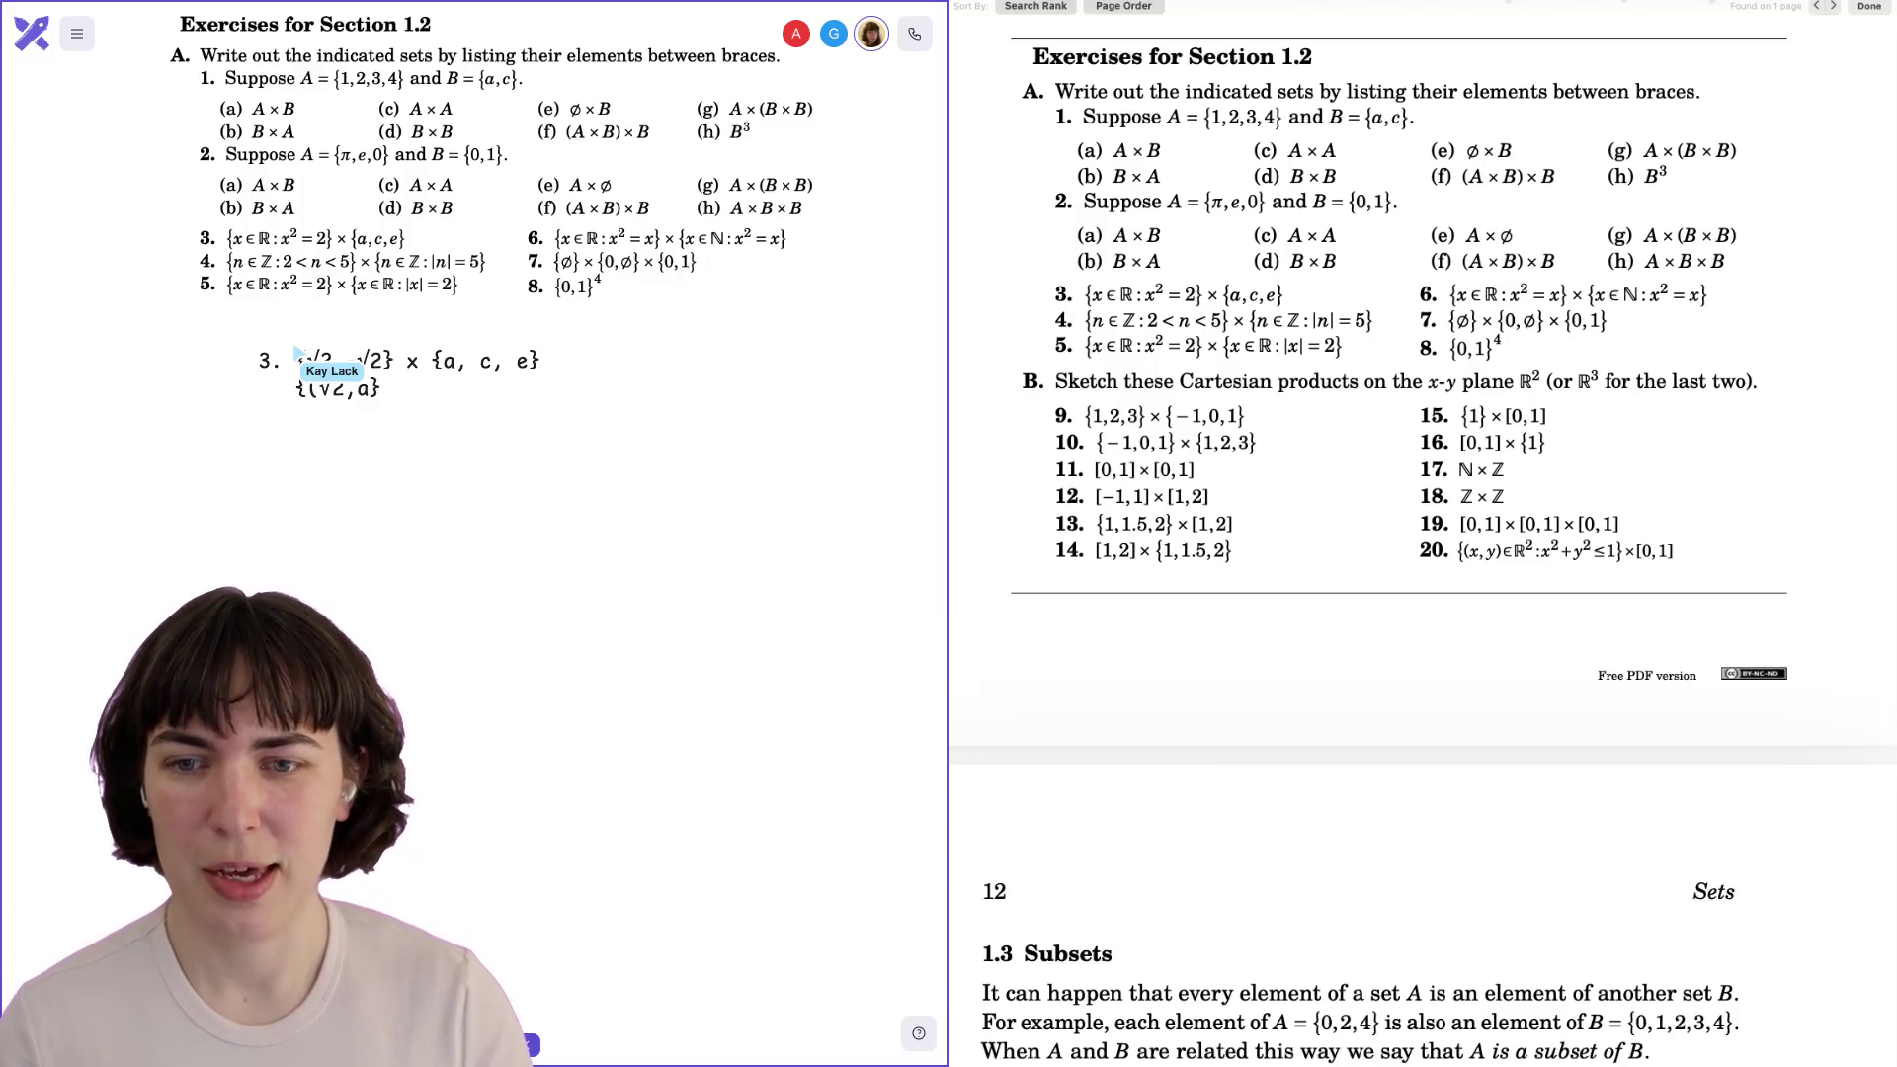
text(,)
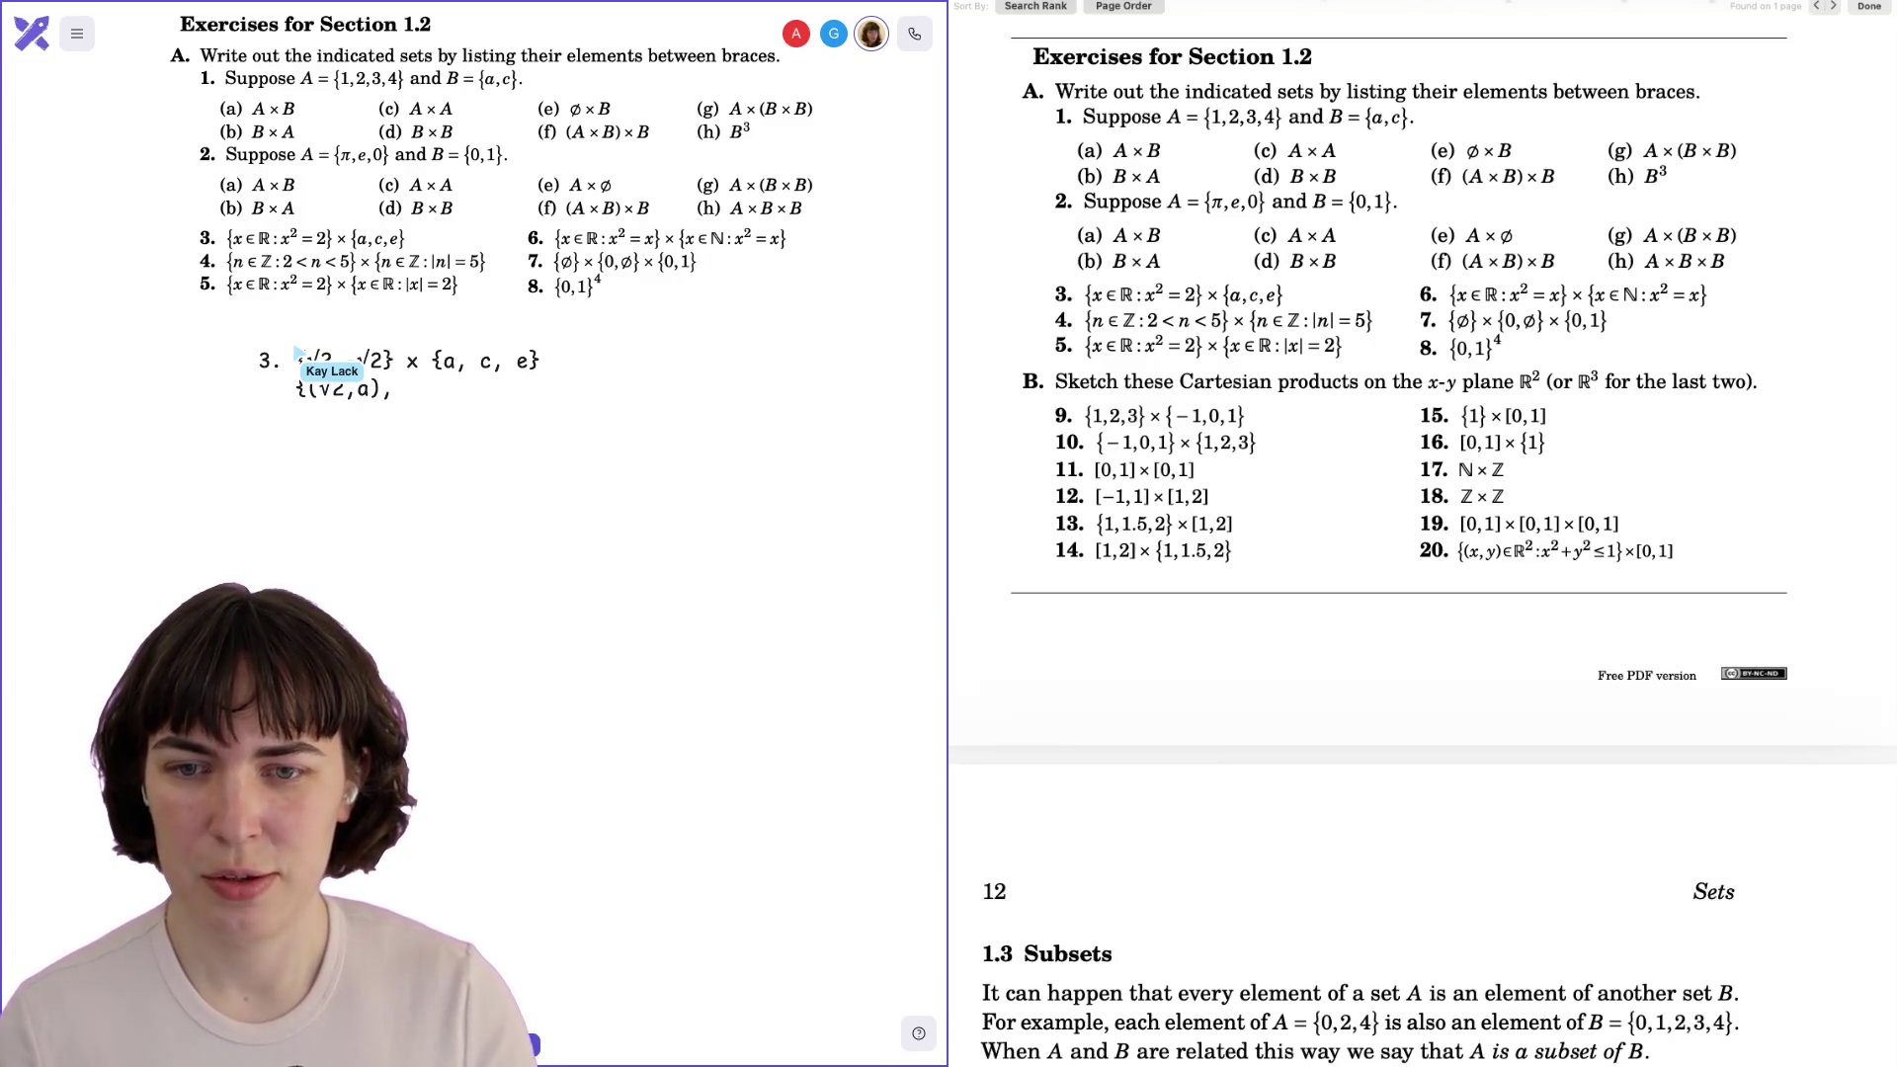
text( (√2,)
text(c)
text(),)
text( (√2,)
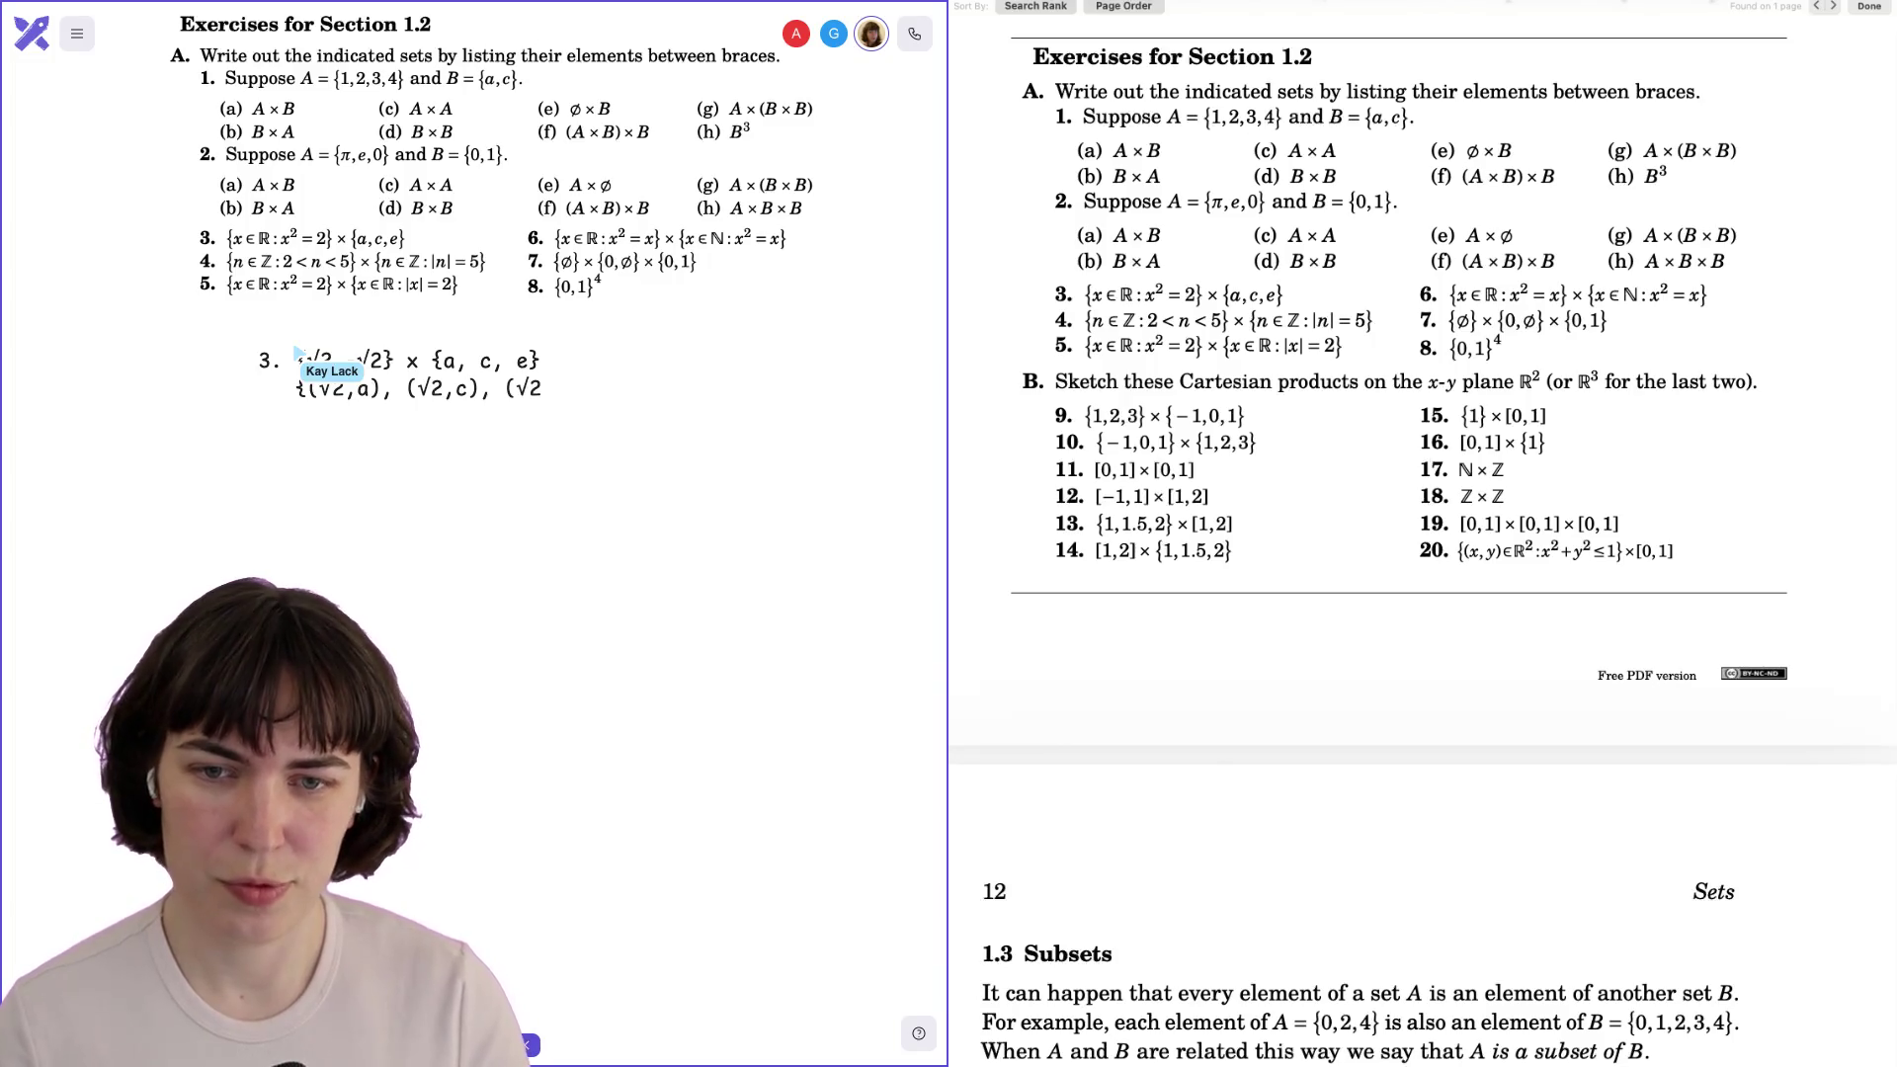
text(e))
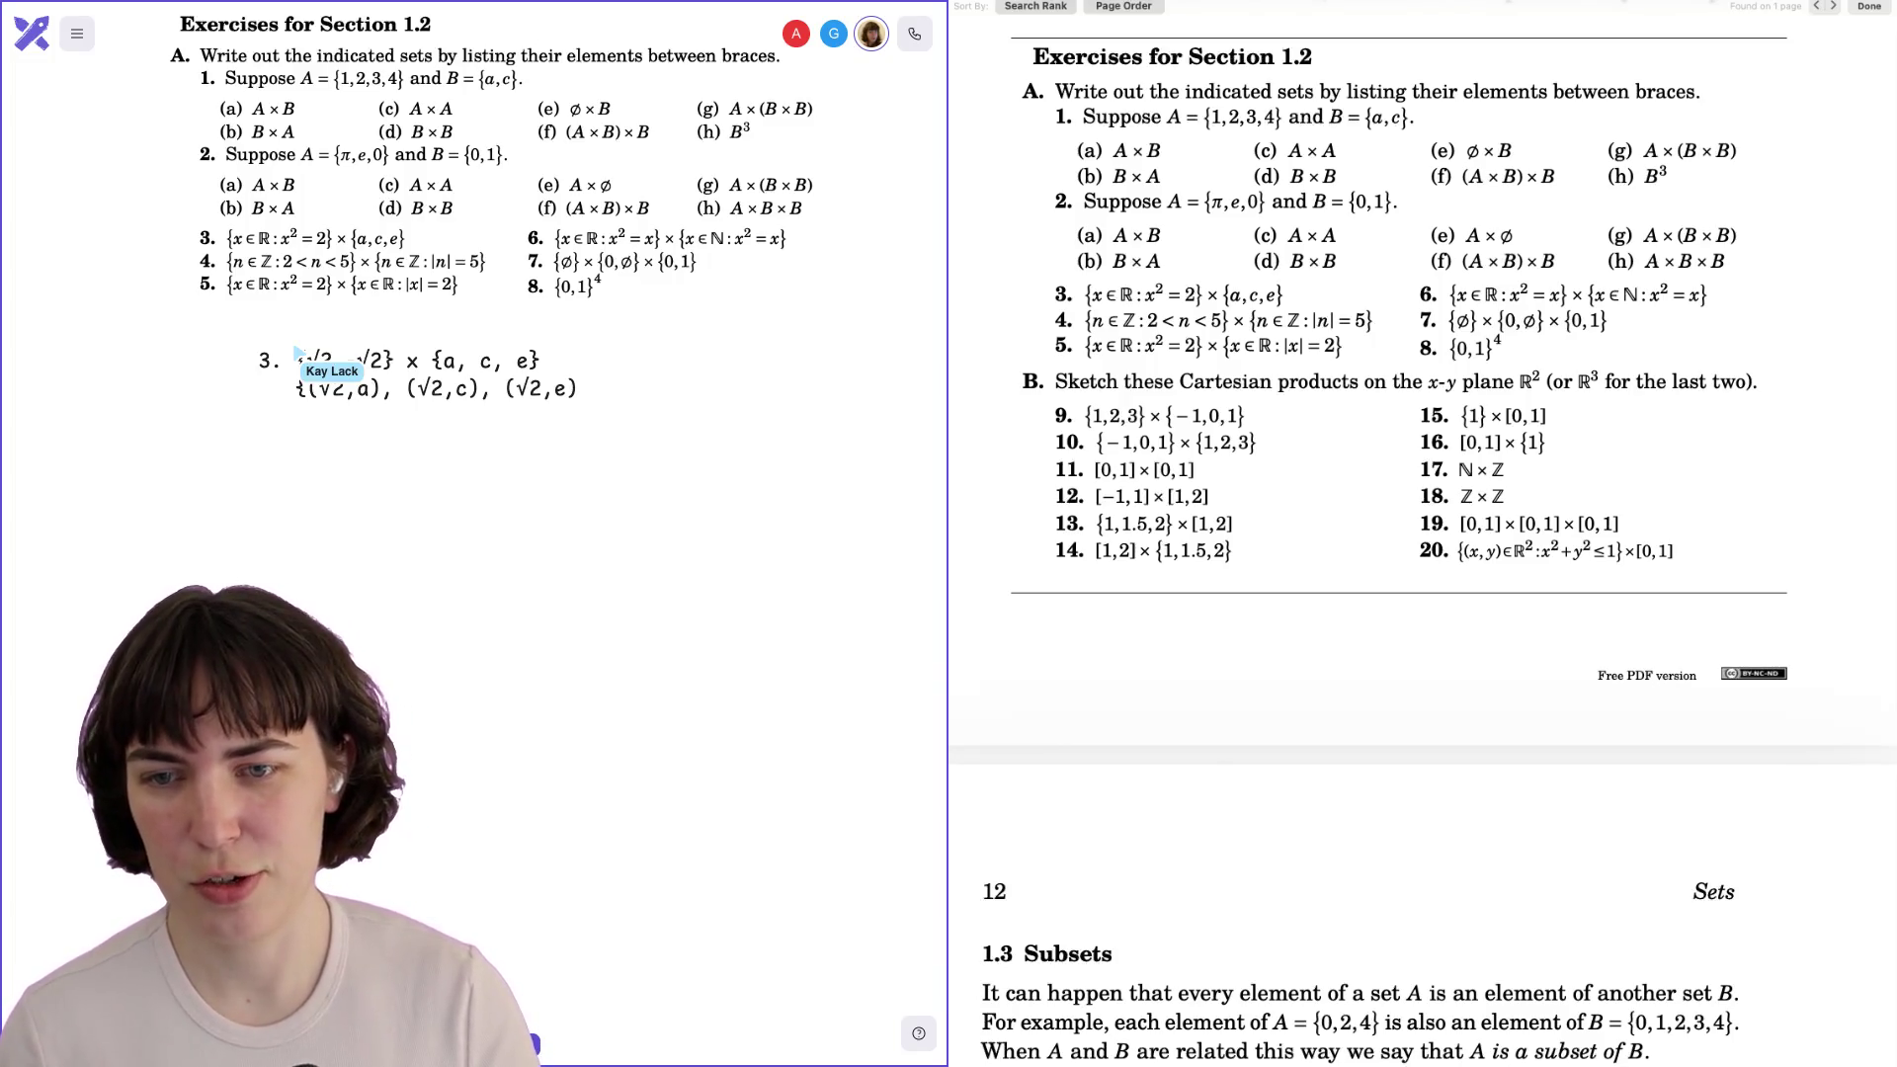
text((√2,a), (√2,c), (√2,e))
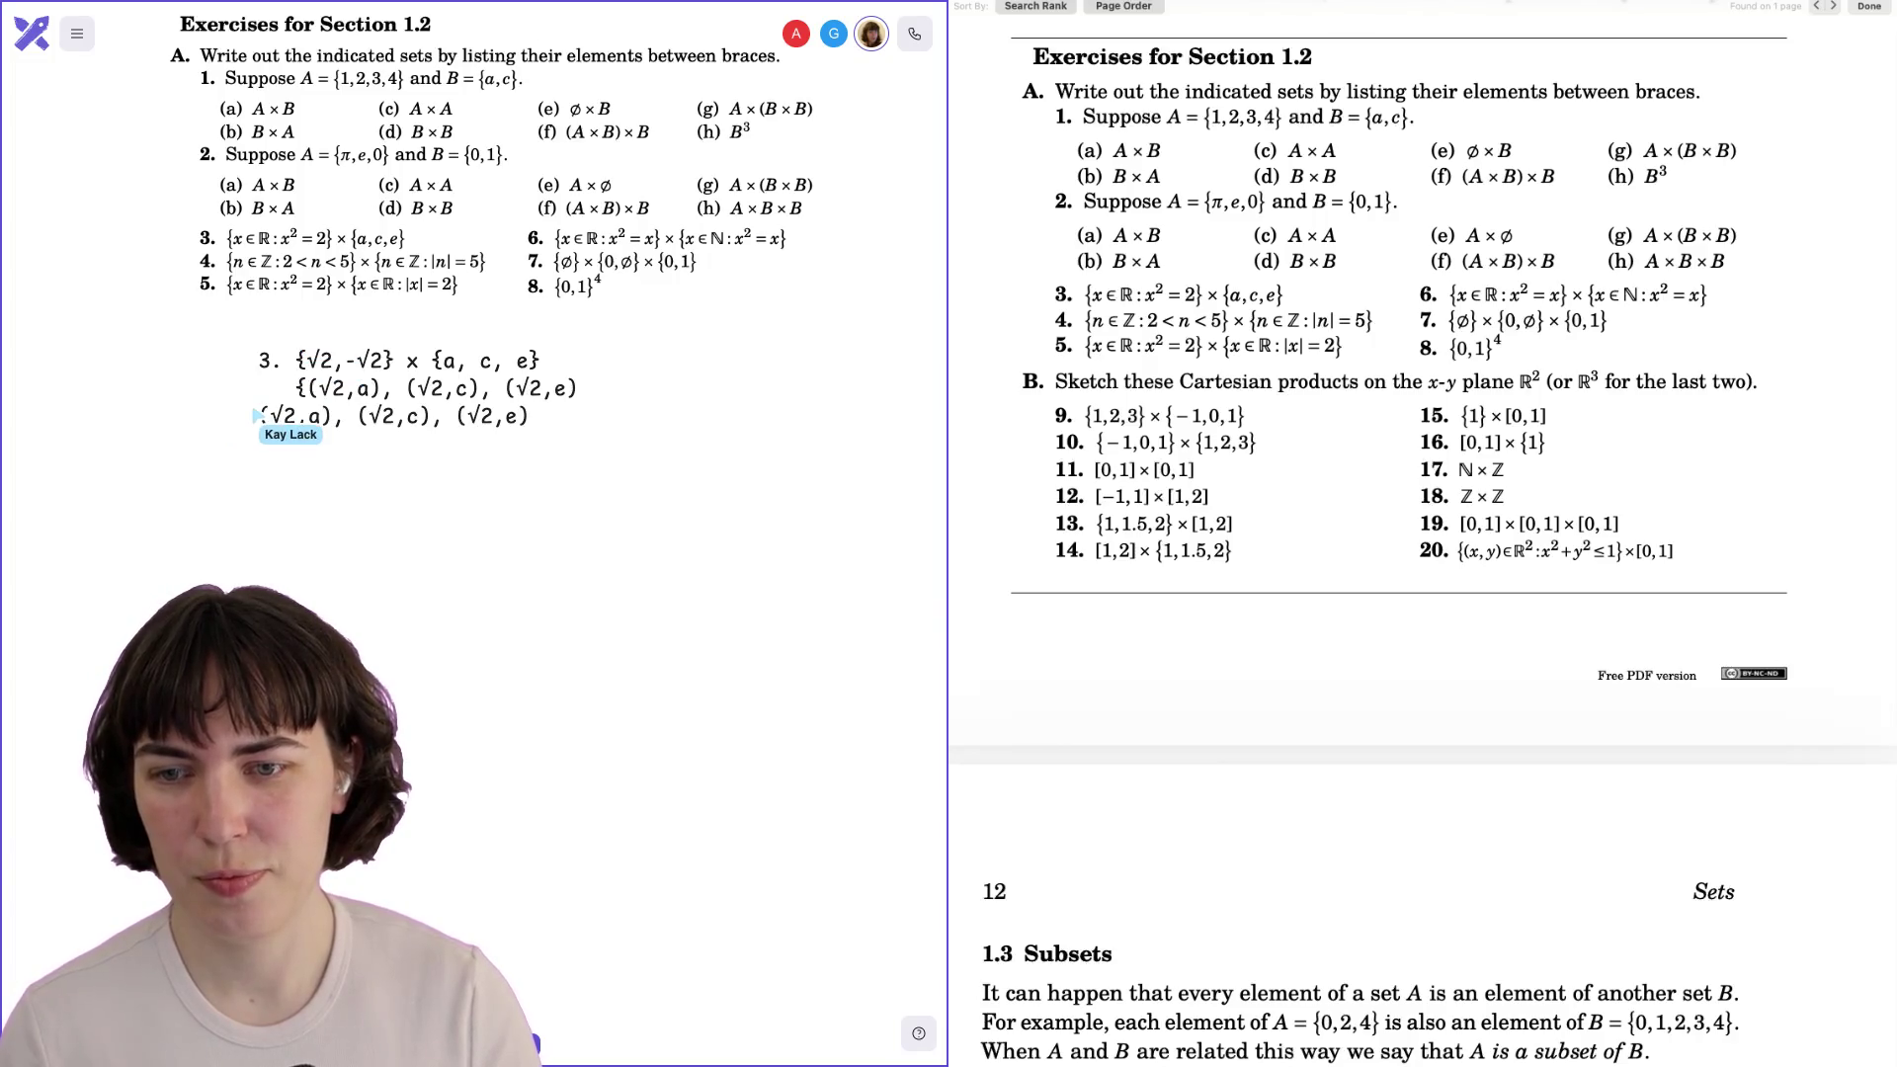
text(-)
text(-)
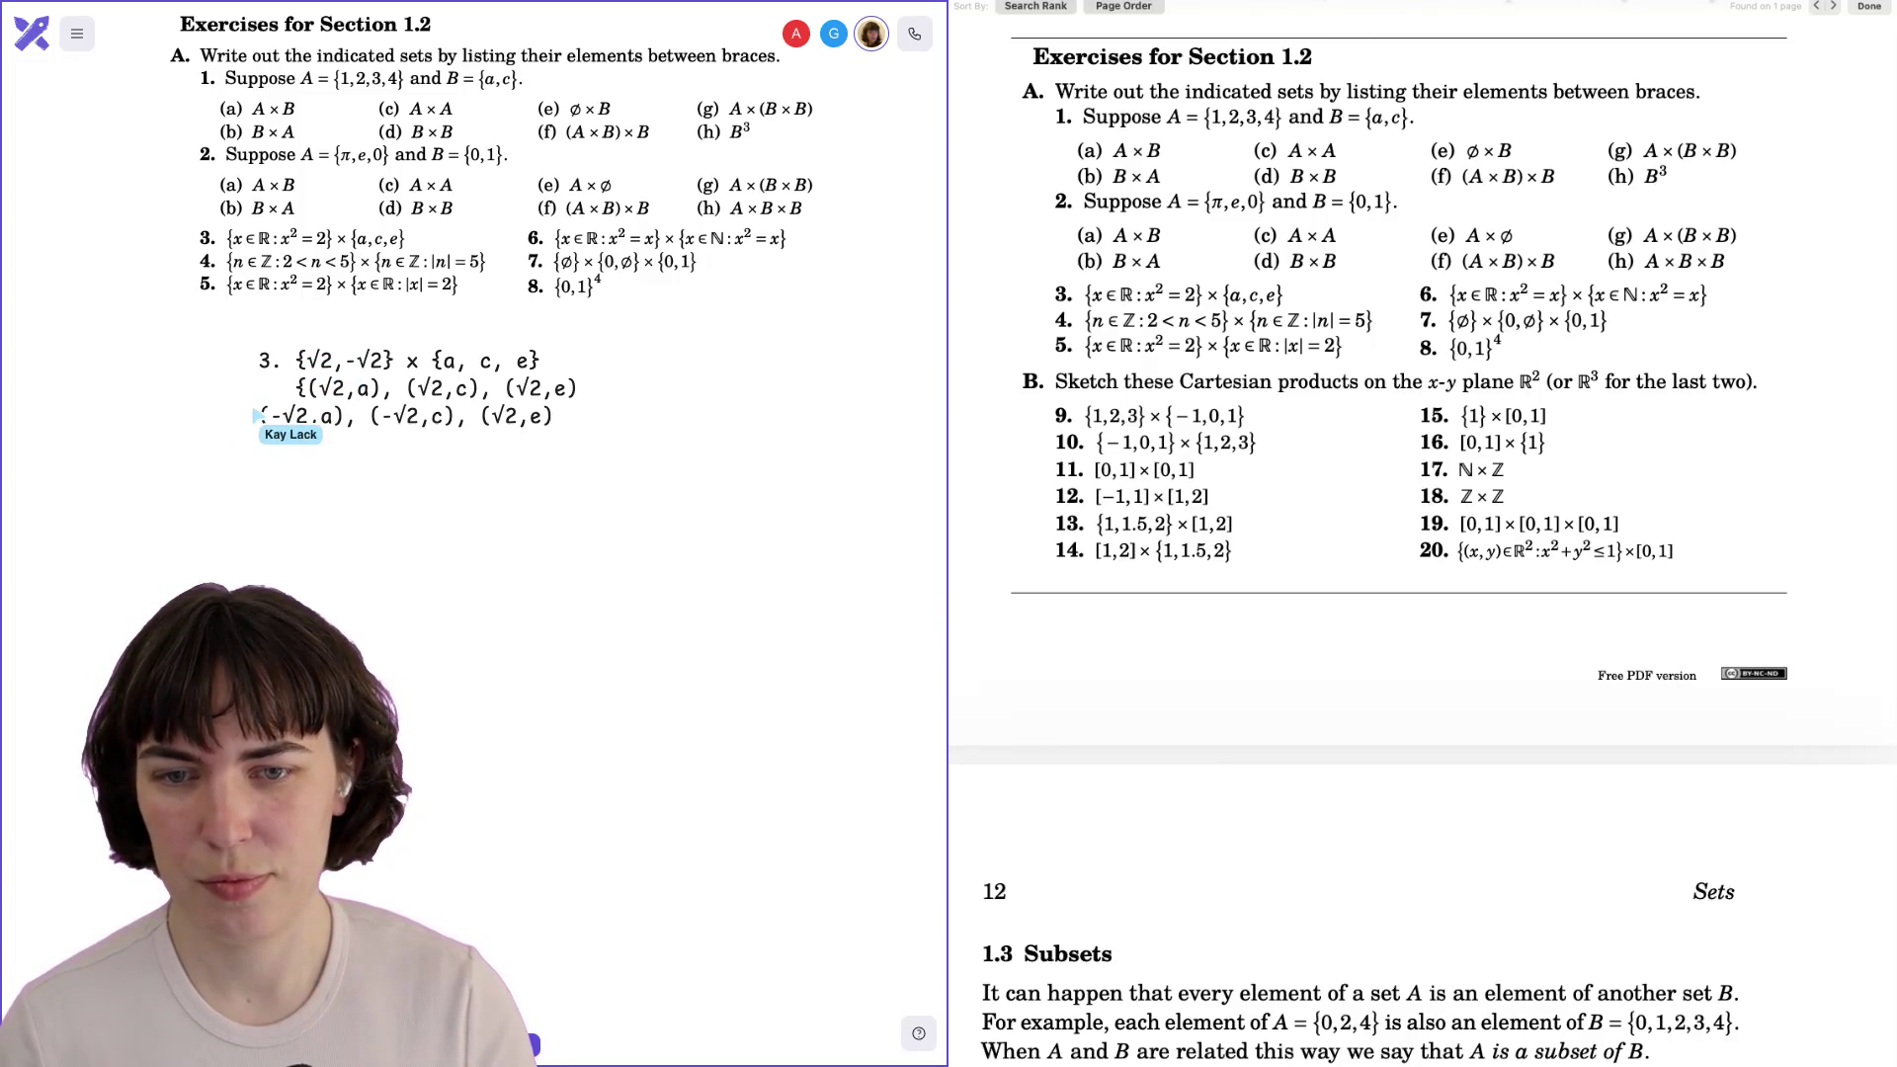
text(-)
click(259, 417)
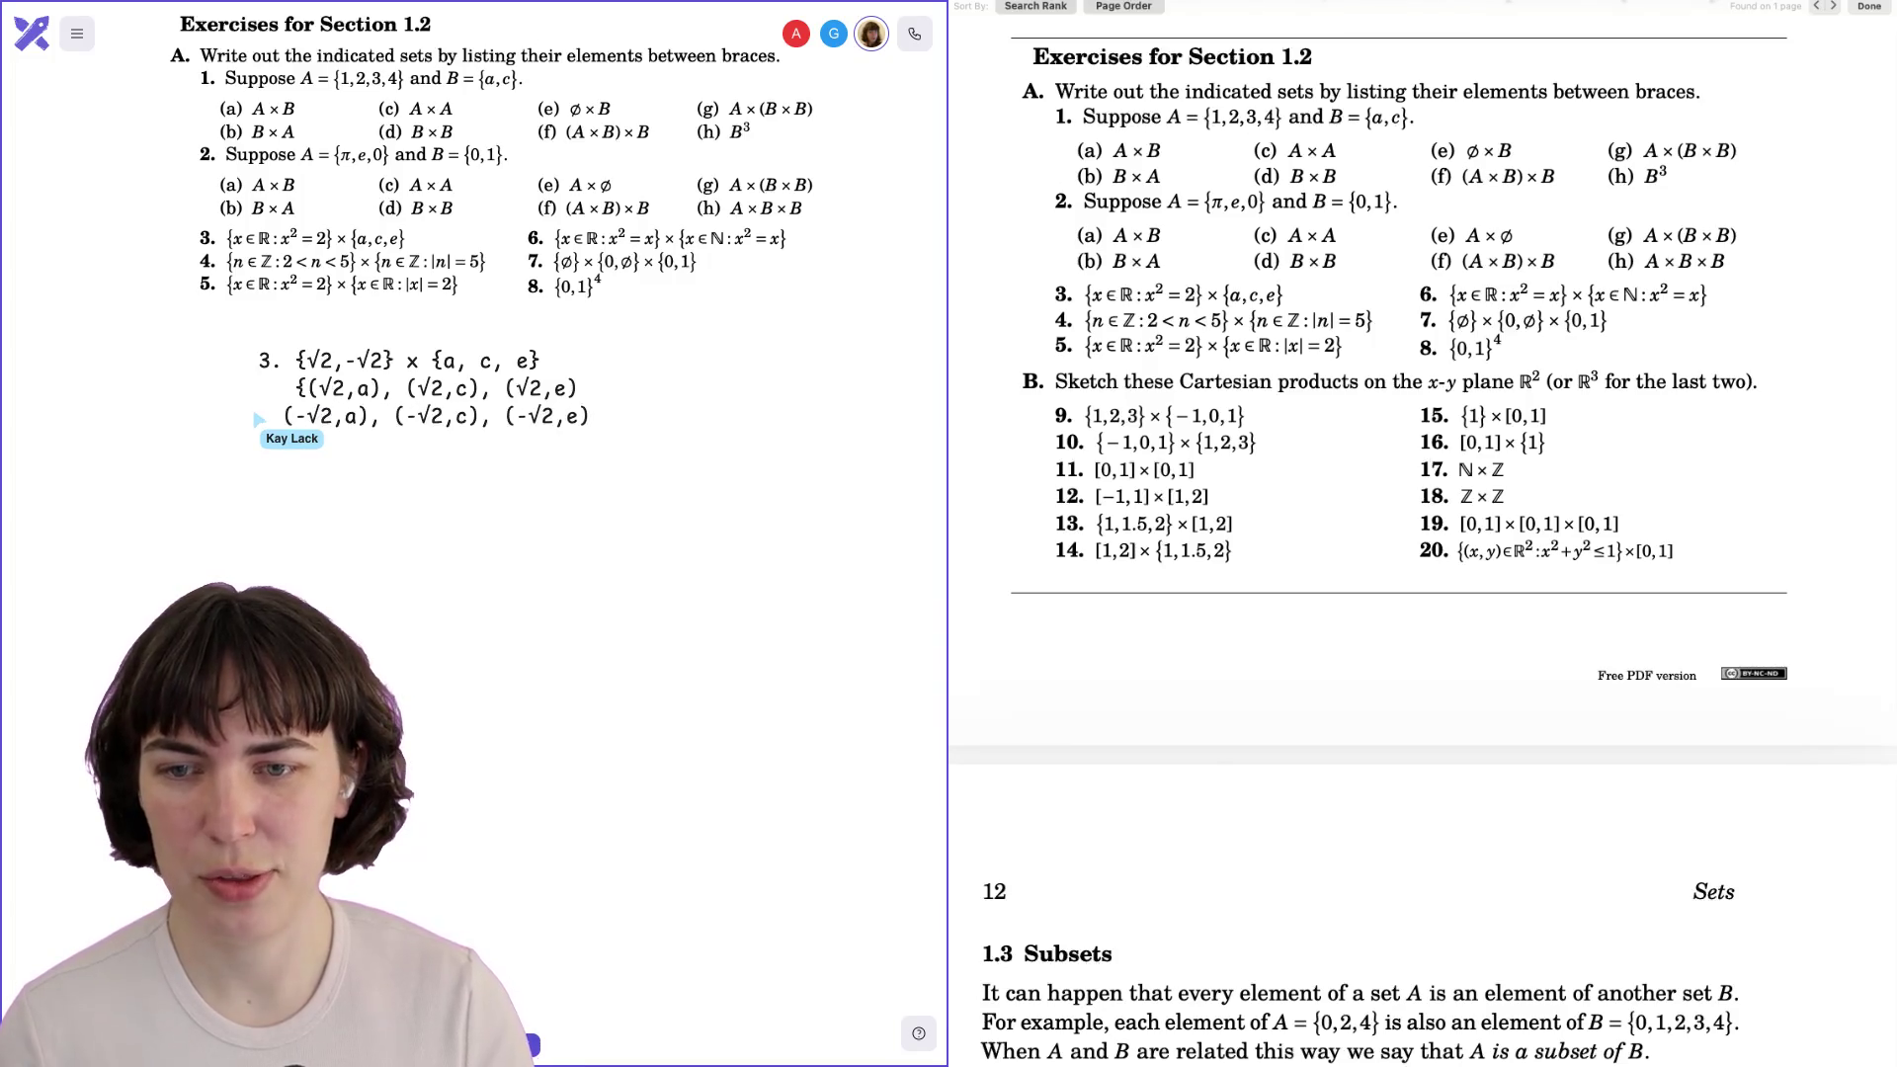
text(})
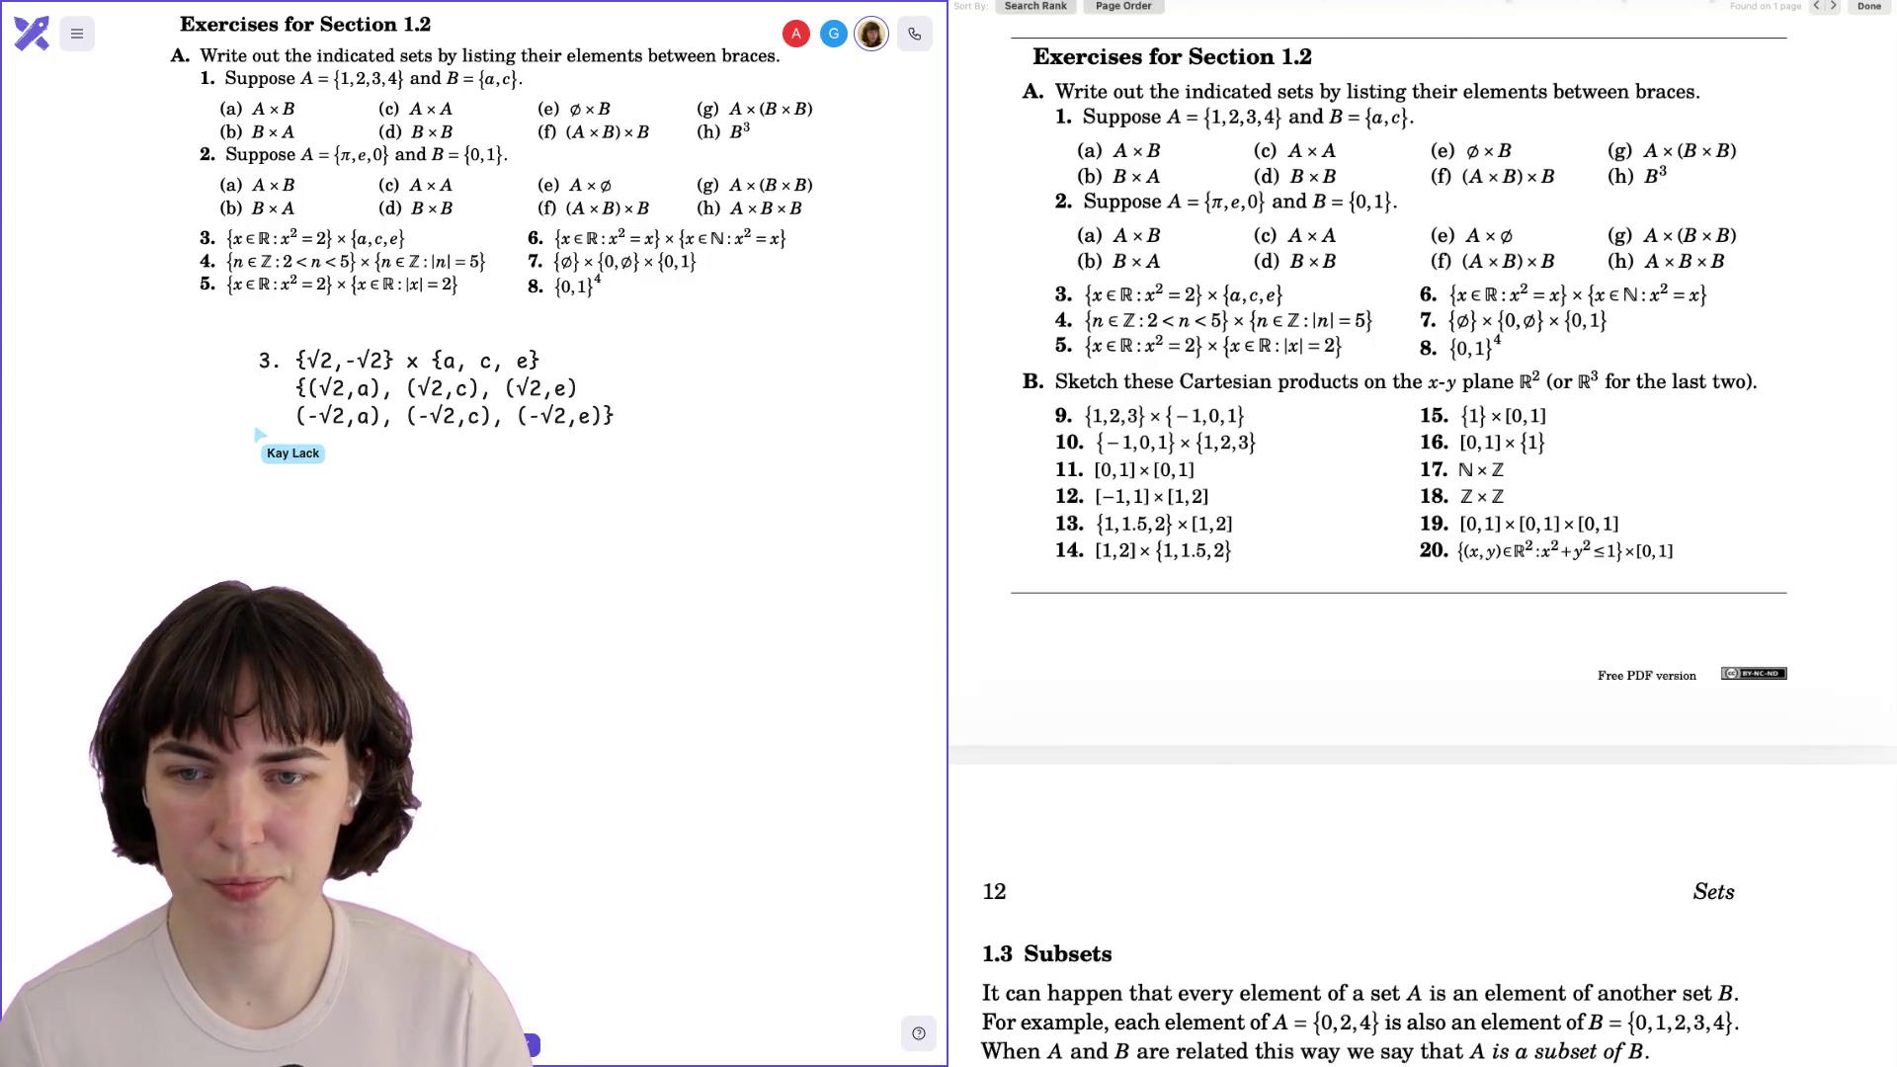
Delete the product line, move the exercise 3 answer up-left, and duplicate it below.
key(BackSpace)
mouse_move(474, 411)
mouse_down()
mouse_move(444, 499)
mouse_move(420, 410)
mouse_up()
click(436, 547)
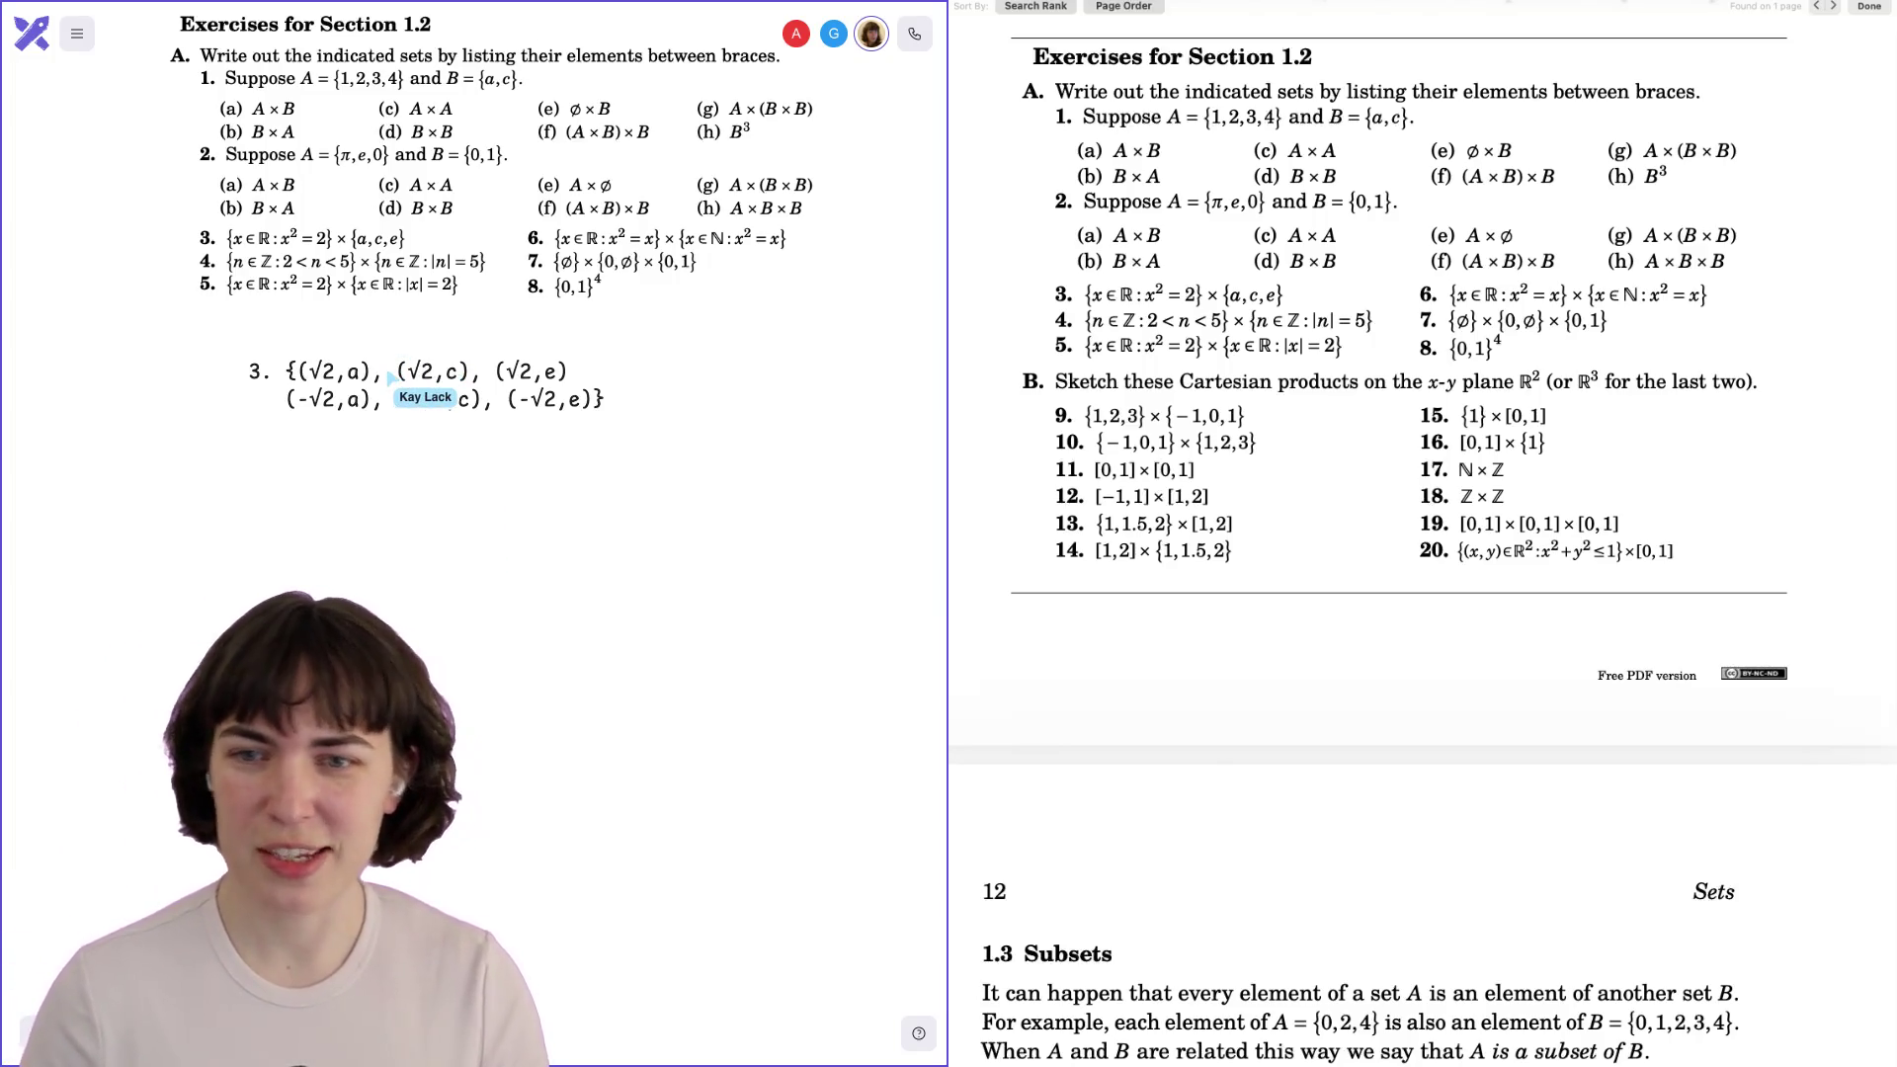
drag(391, 392, 370, 374)
click(357, 469)
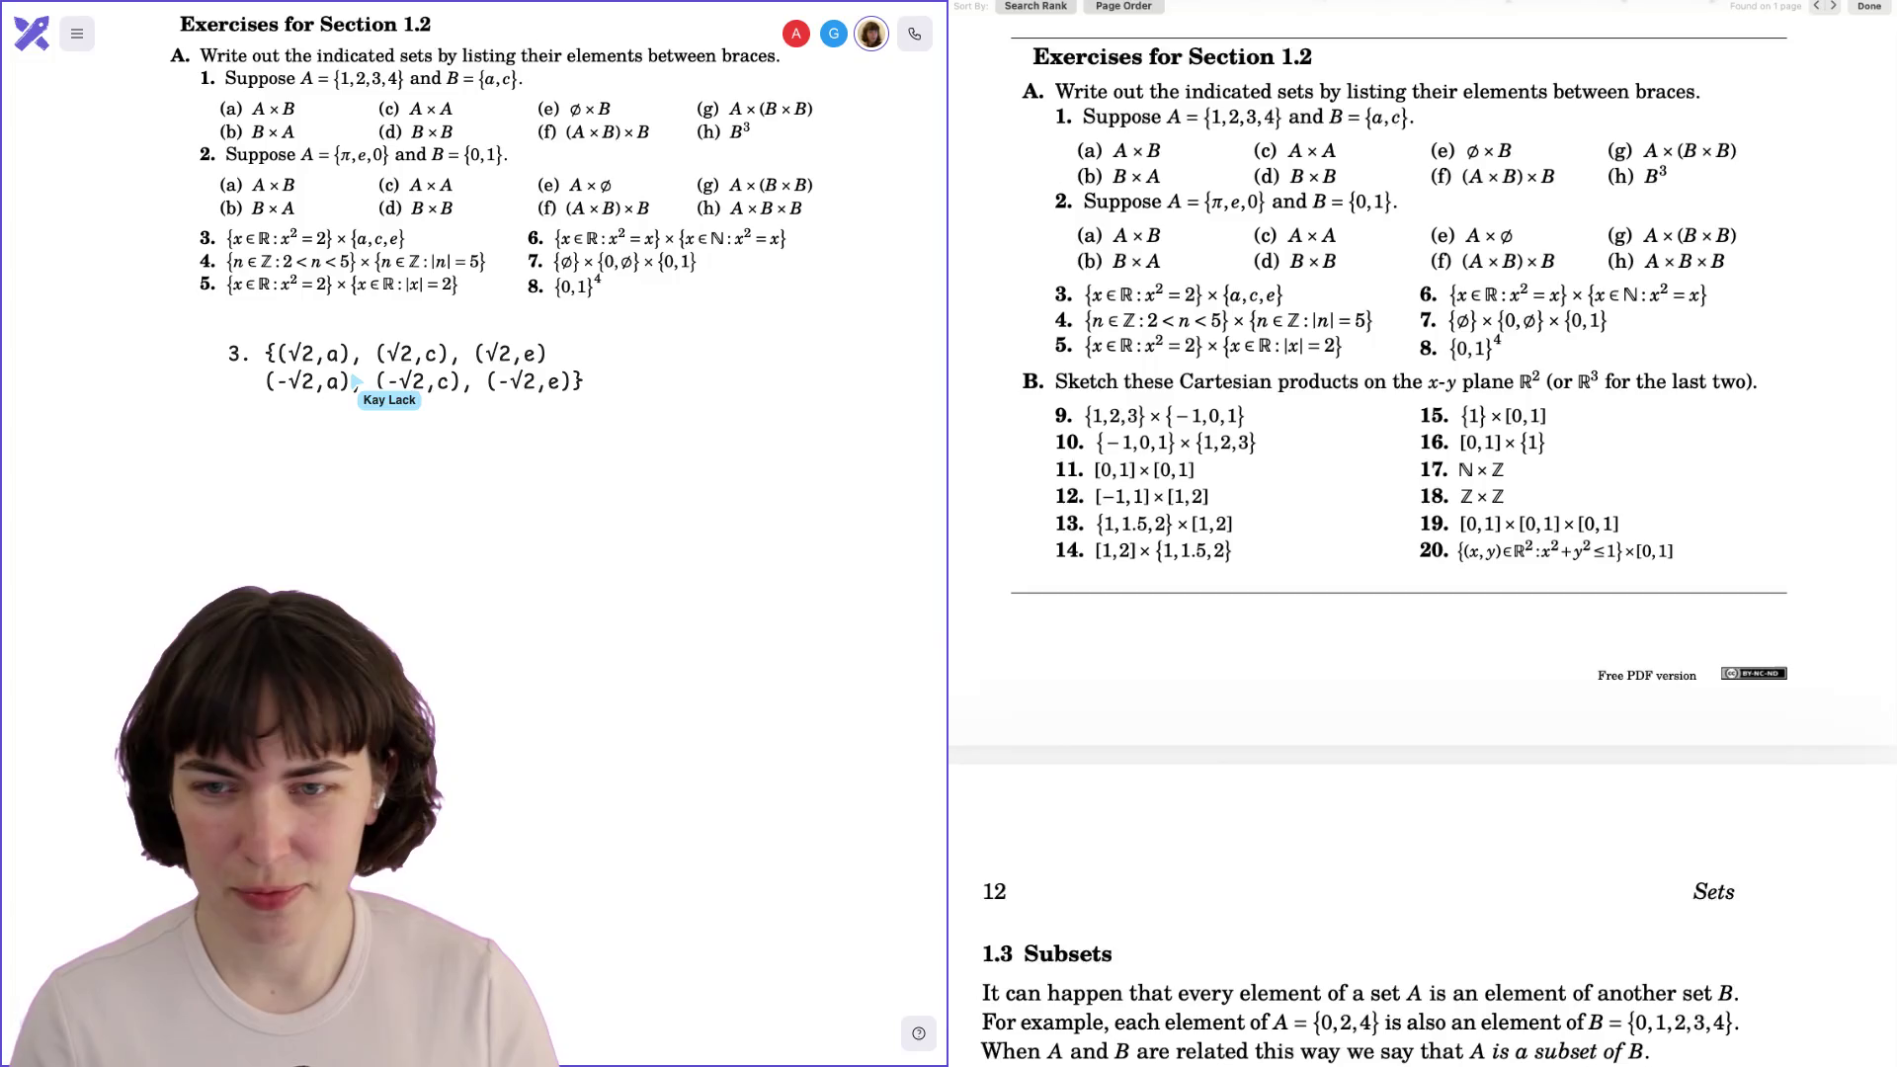
drag(356, 381, 356, 364)
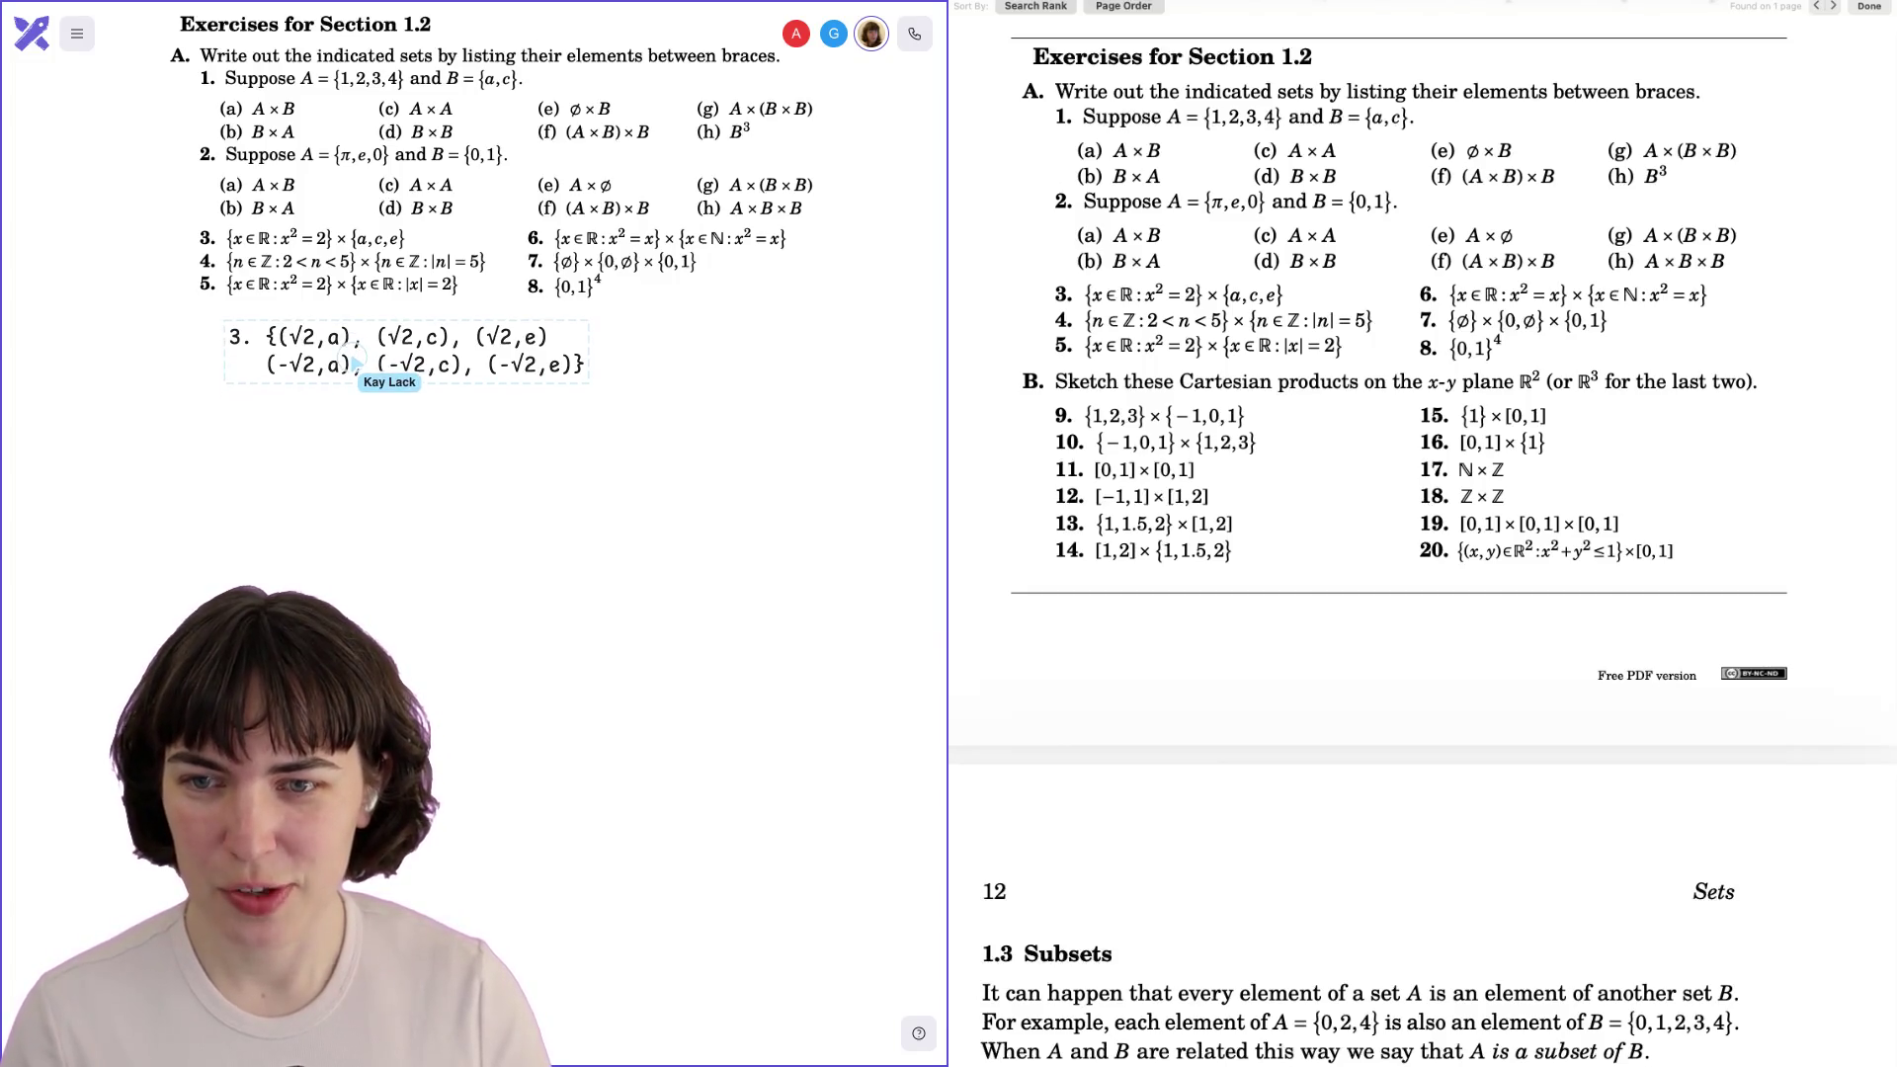
key(ctrl+d)
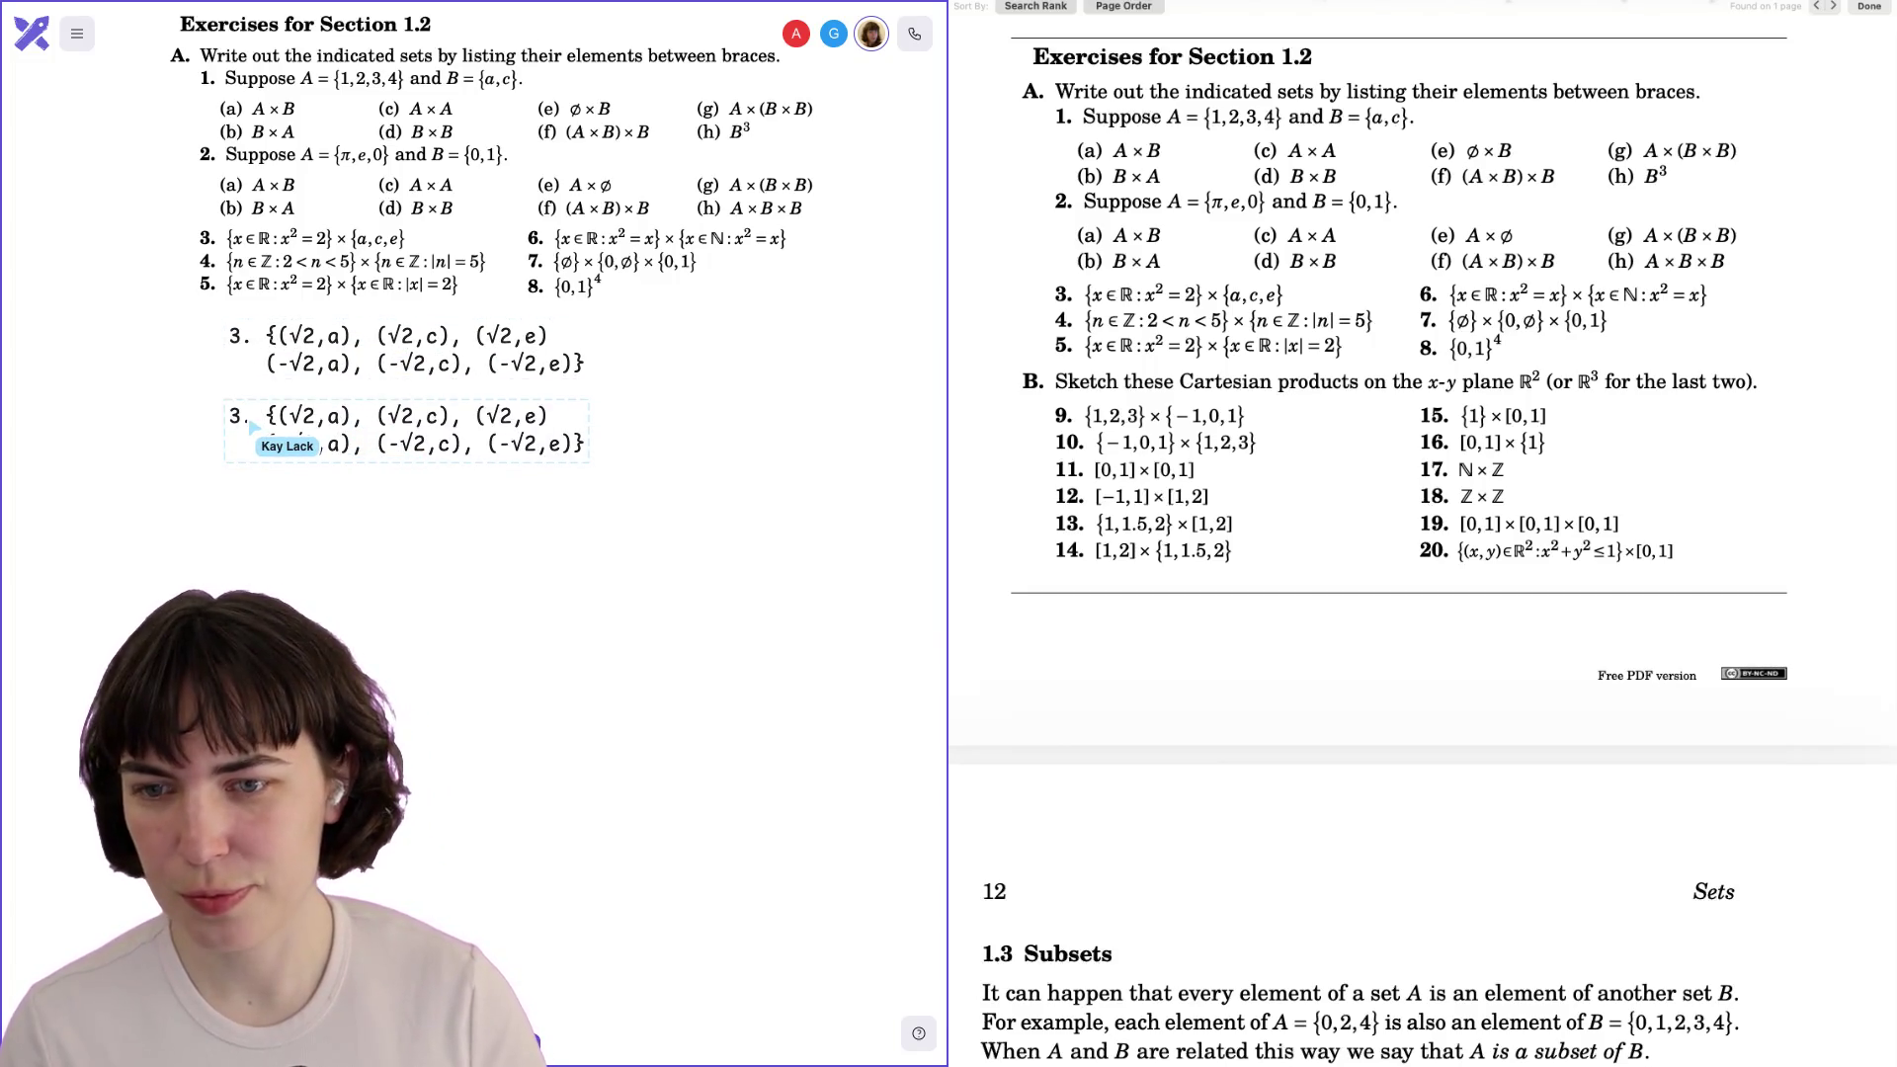
Write the exercise 4 product line {3,4} x {-5, 5}.
text(4. {3)
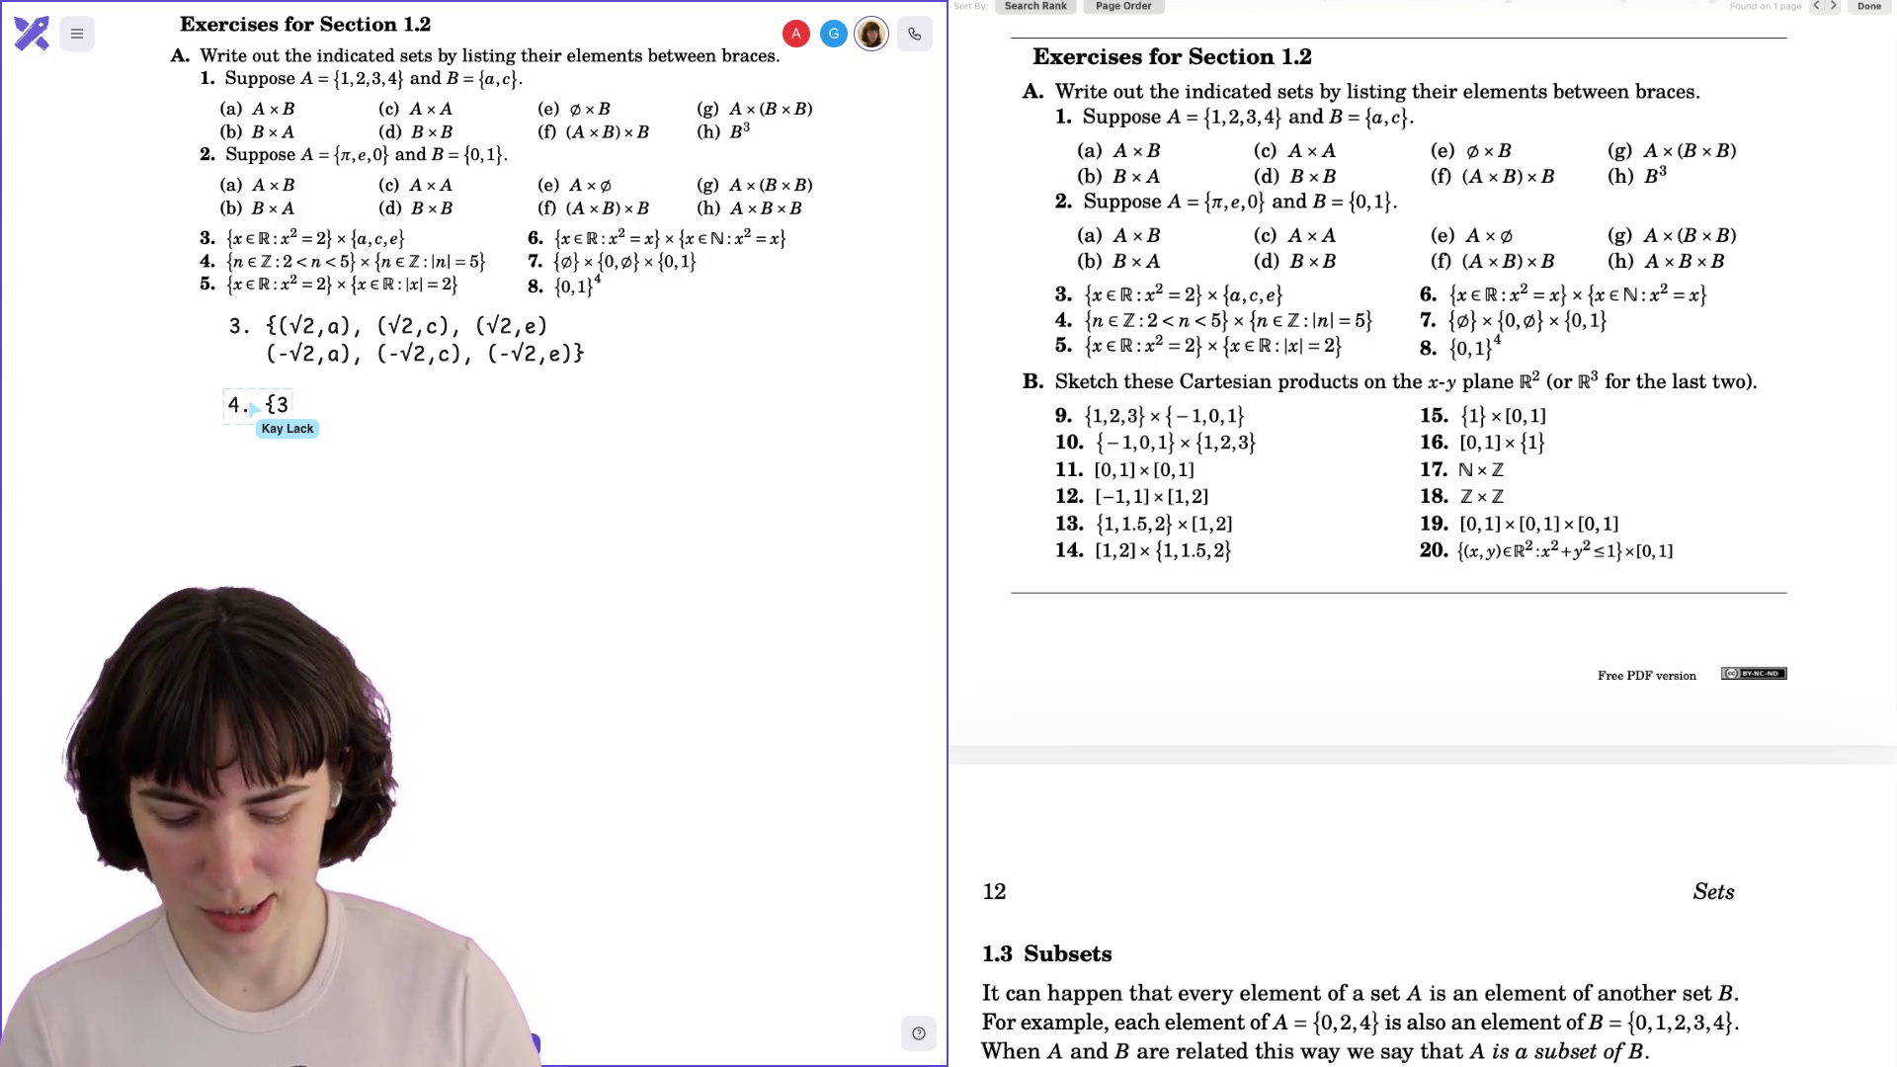
text(,4} x {)
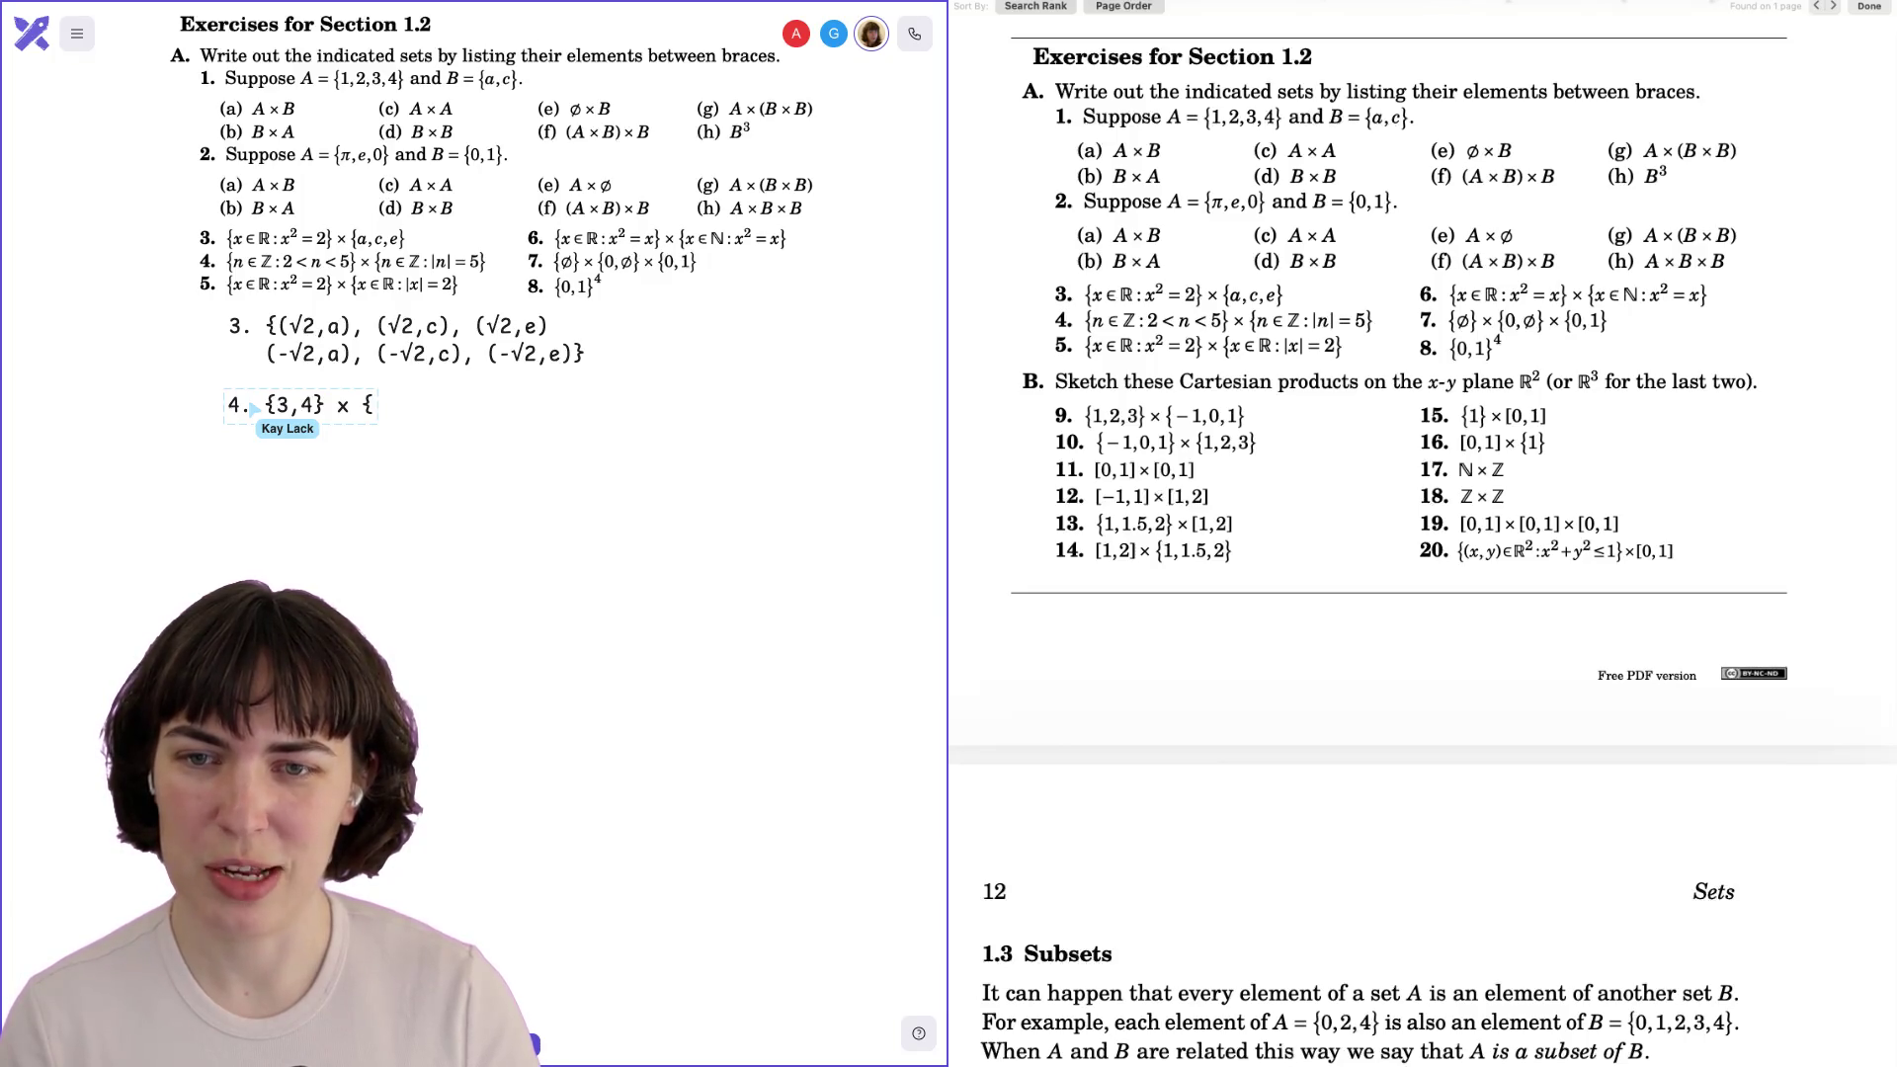
text(-5, 5})
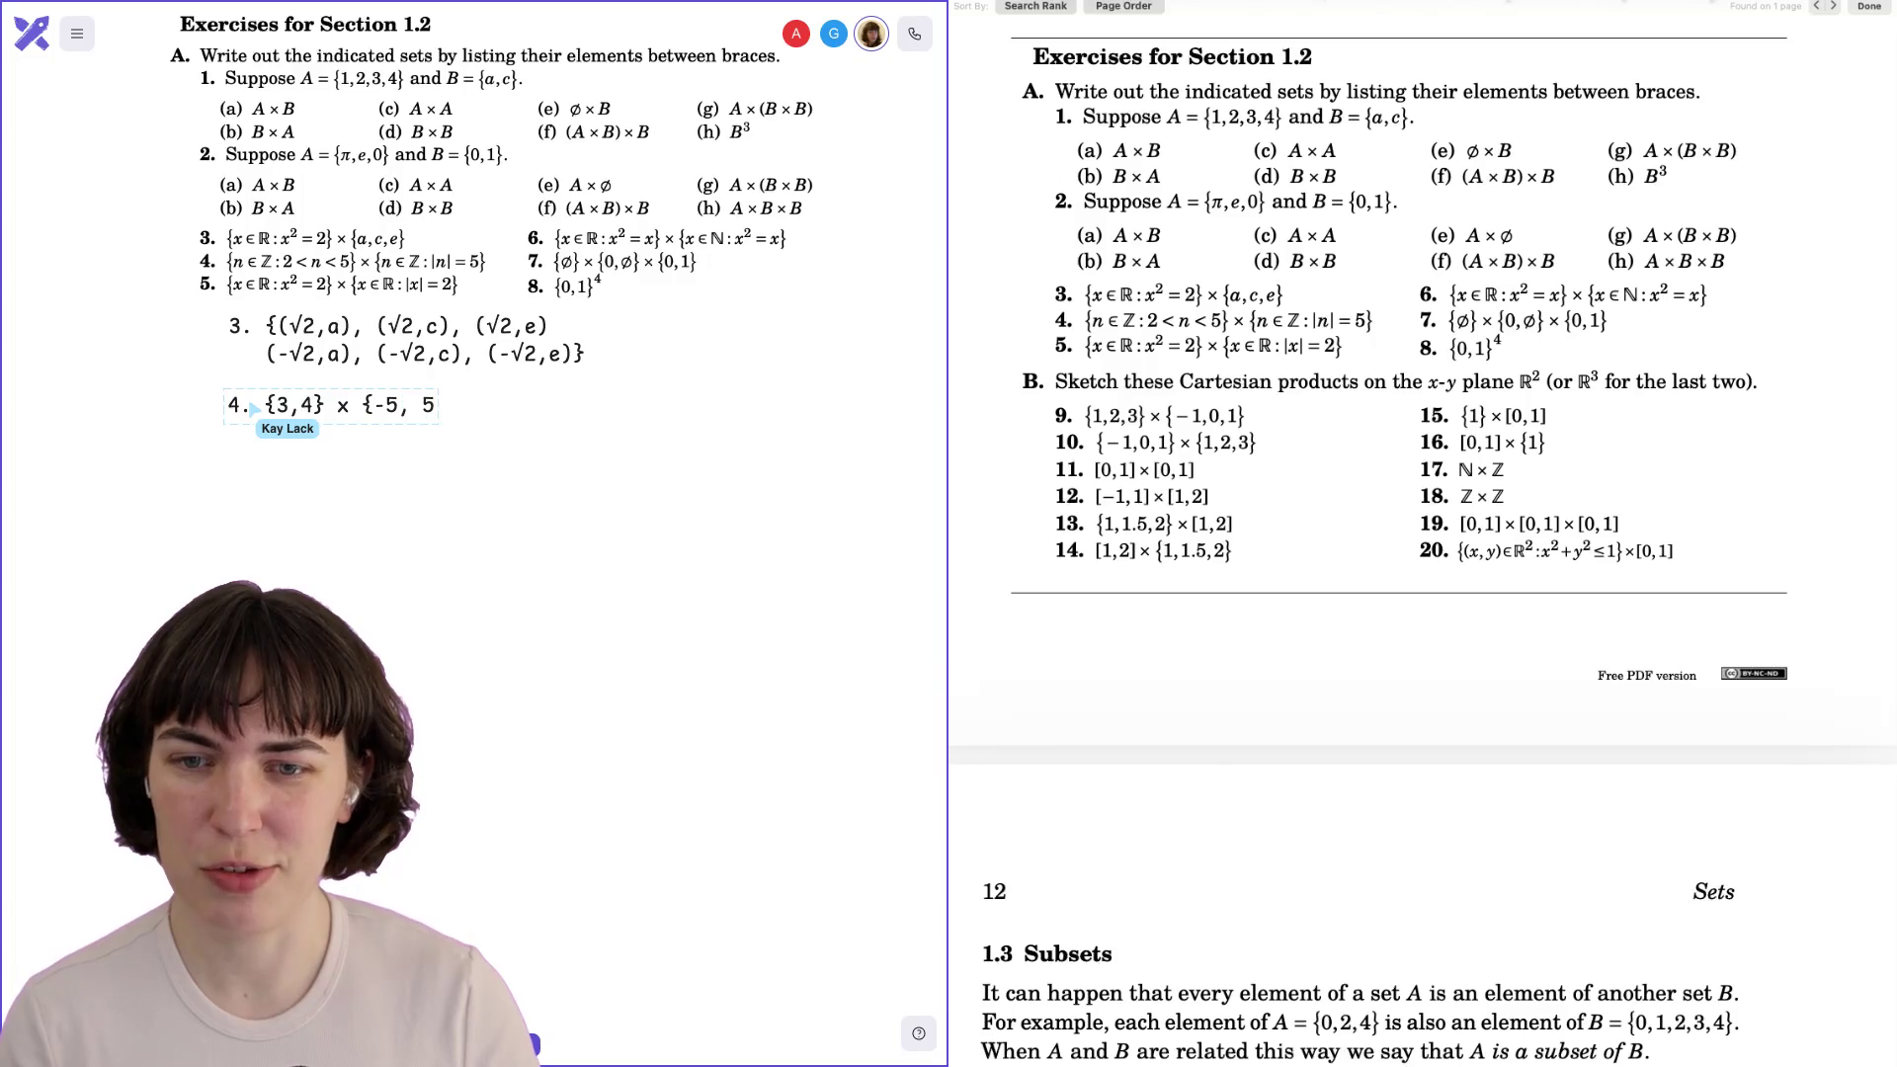
click(336, 430)
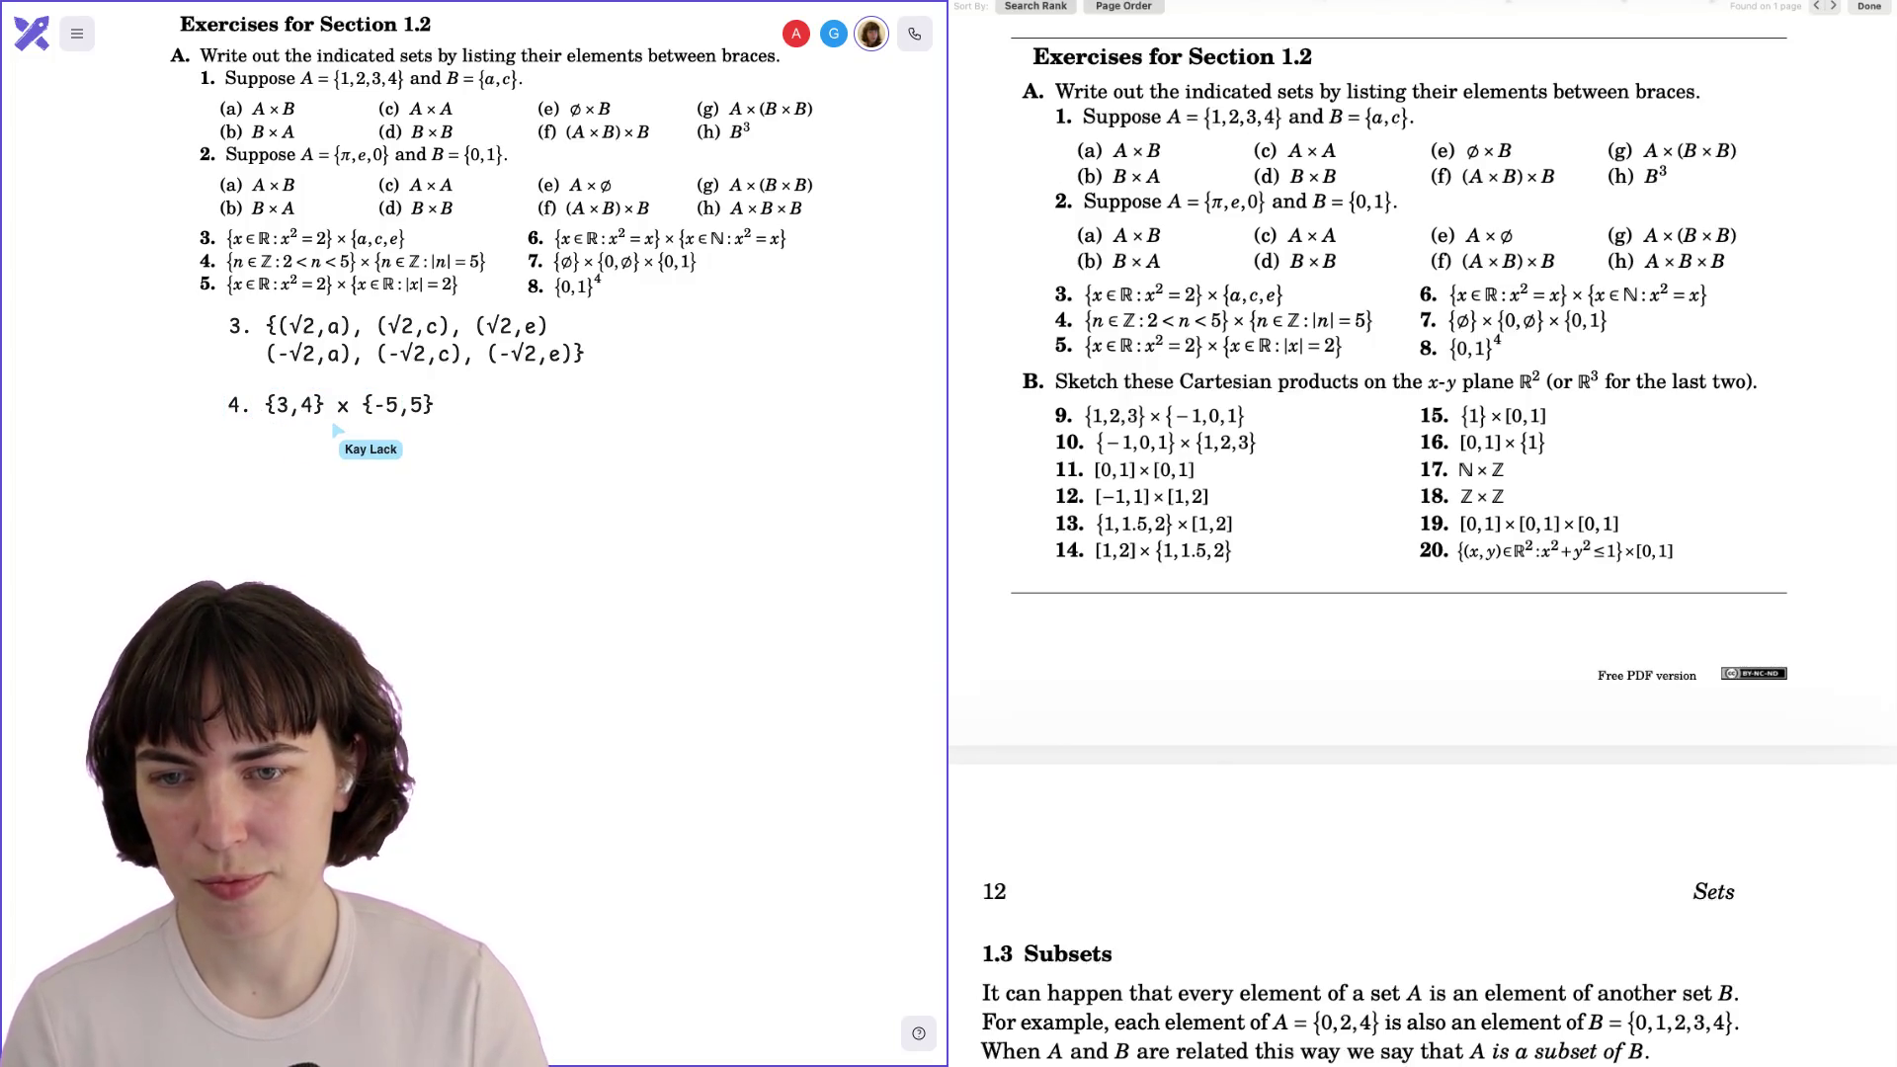
List the pairs {(3,-5),(3,5),(4,-5),(4,5)} on two lines and duplicate answer 4 below.
text({()
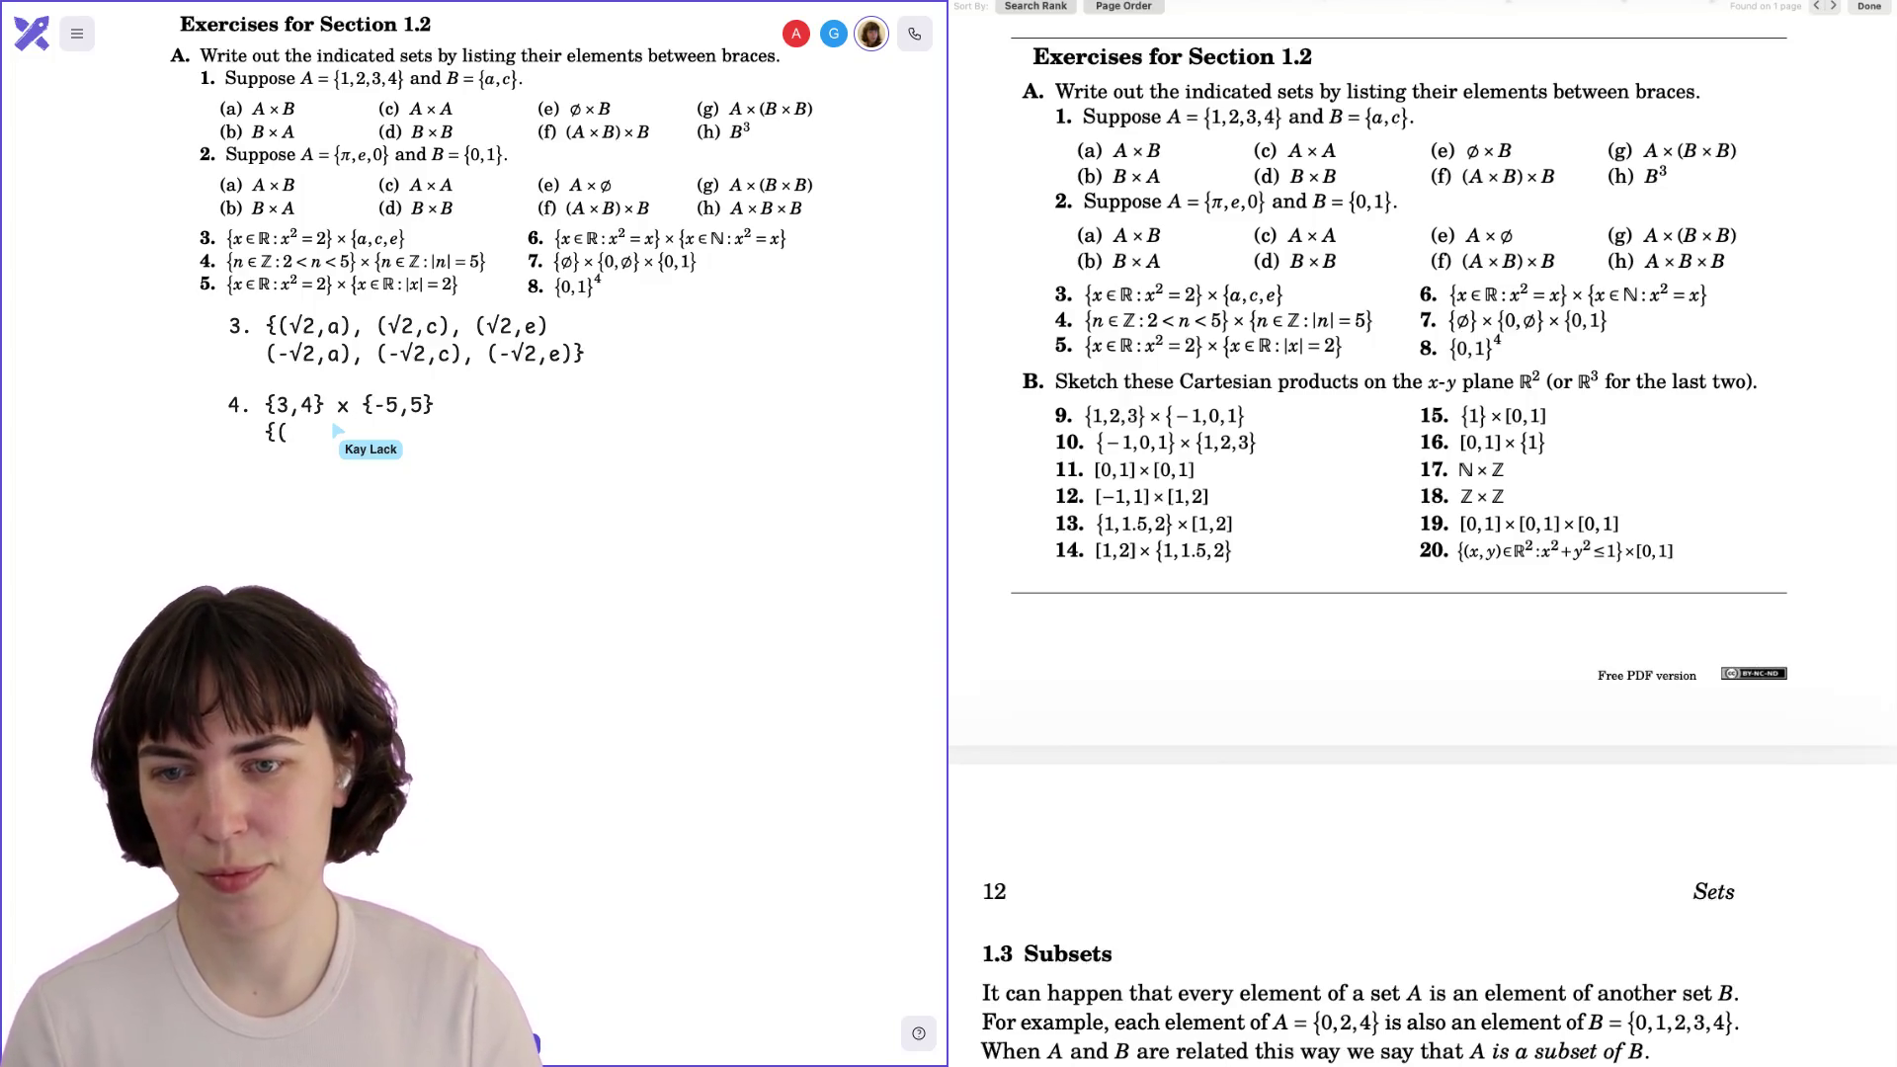
text(3,-5),()
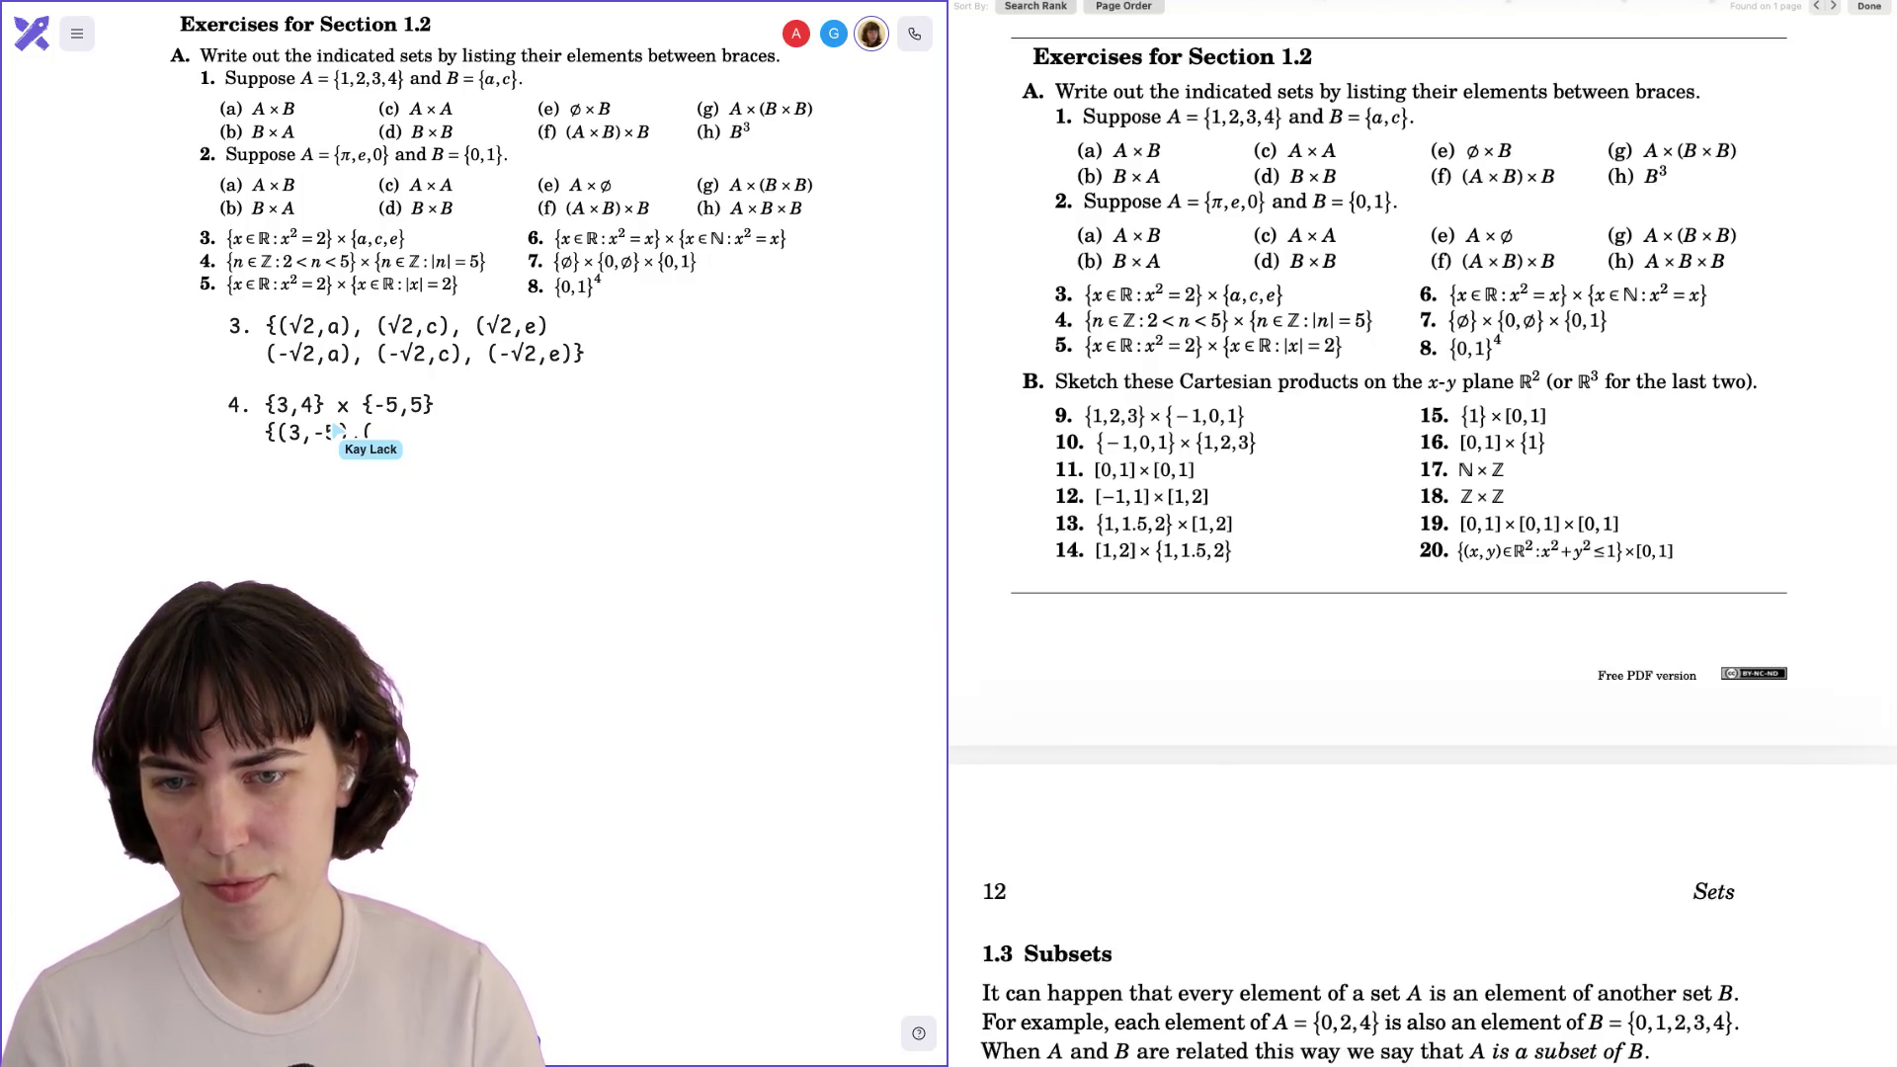
text(3,5),)
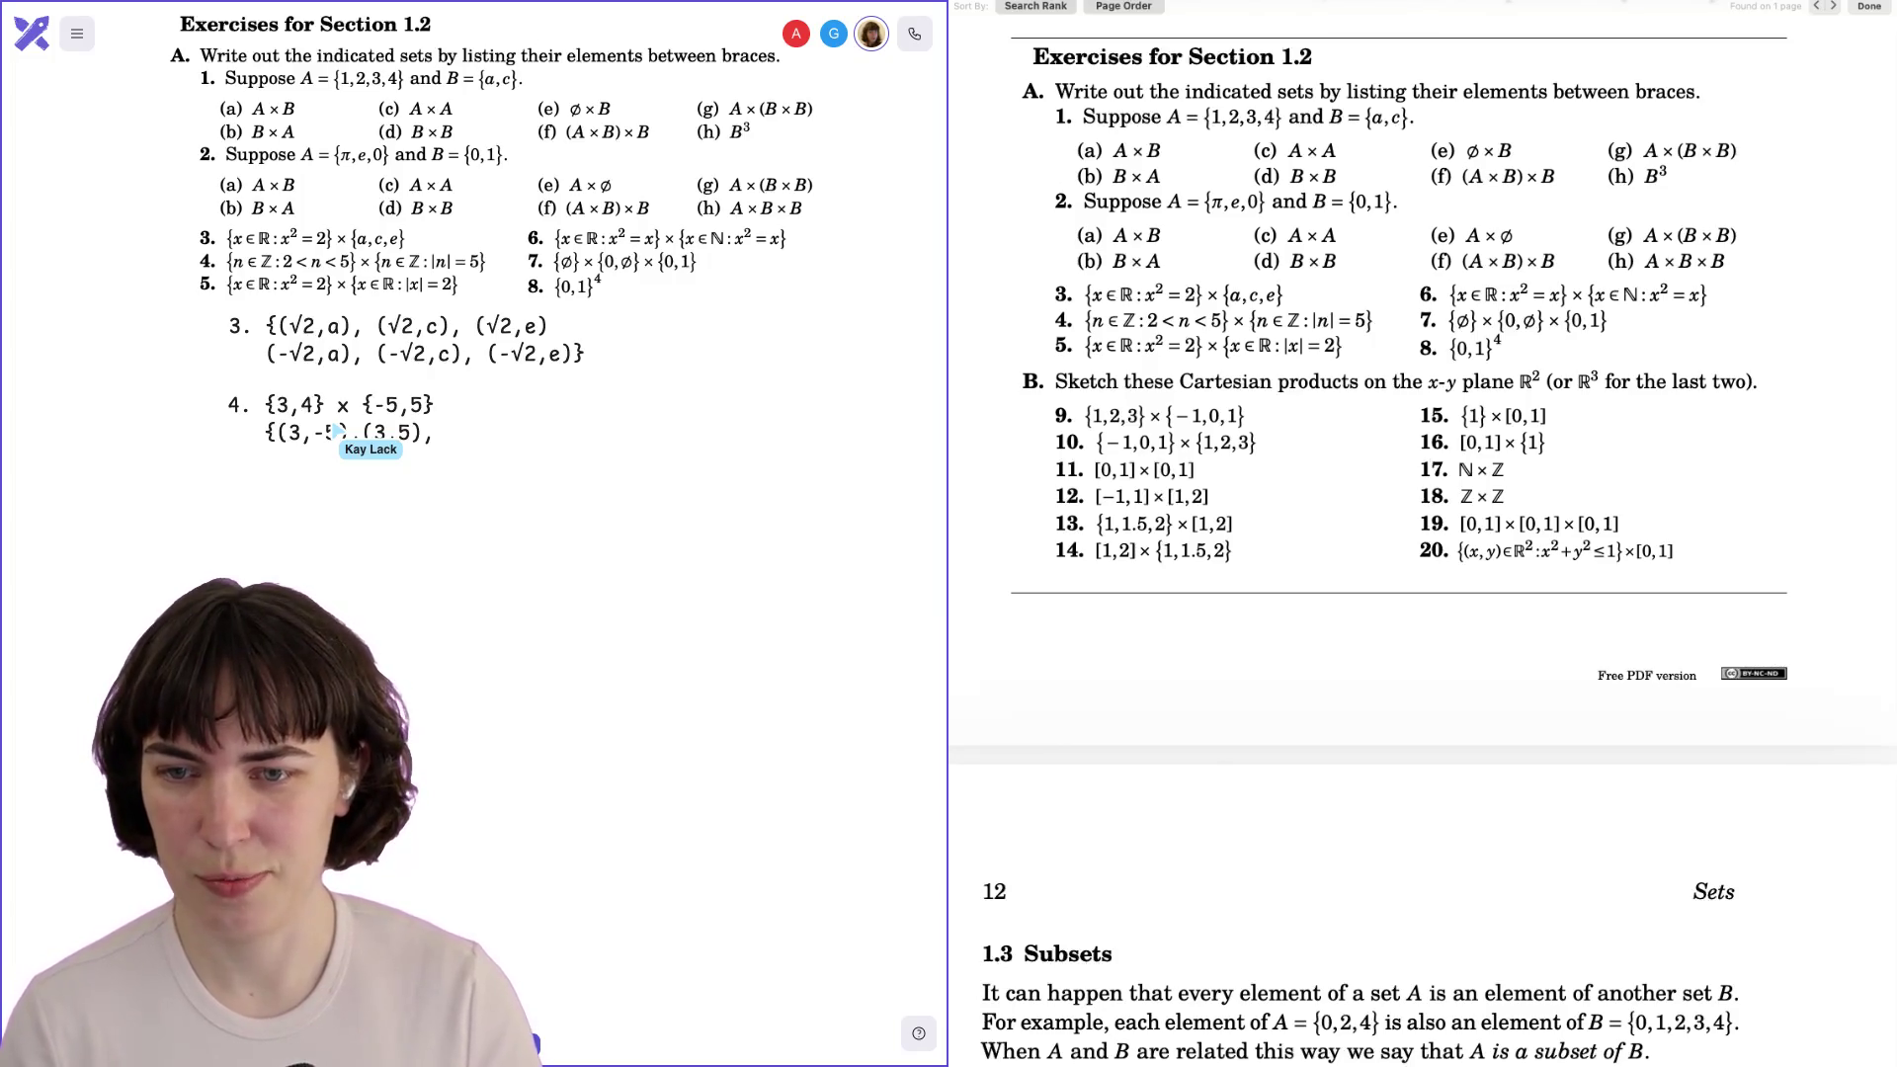
key(Return)
text(()
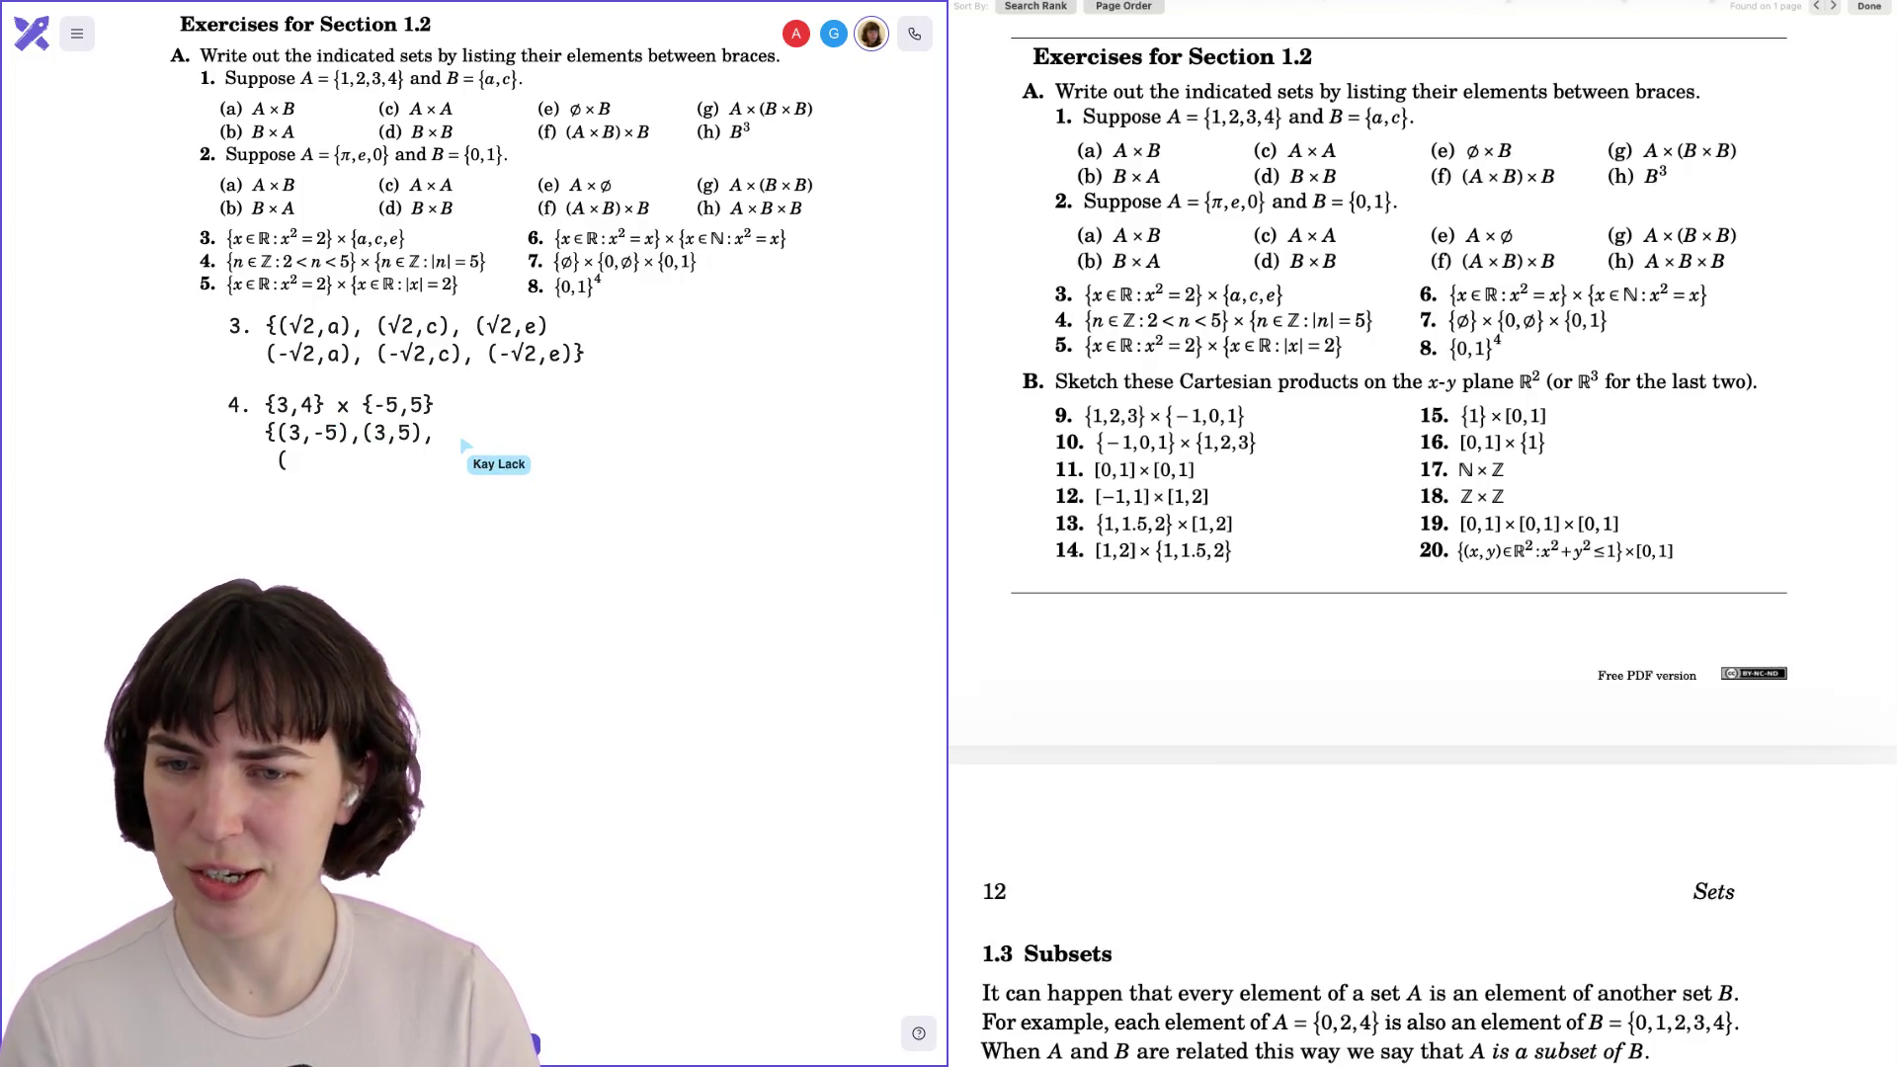
text(4,-)
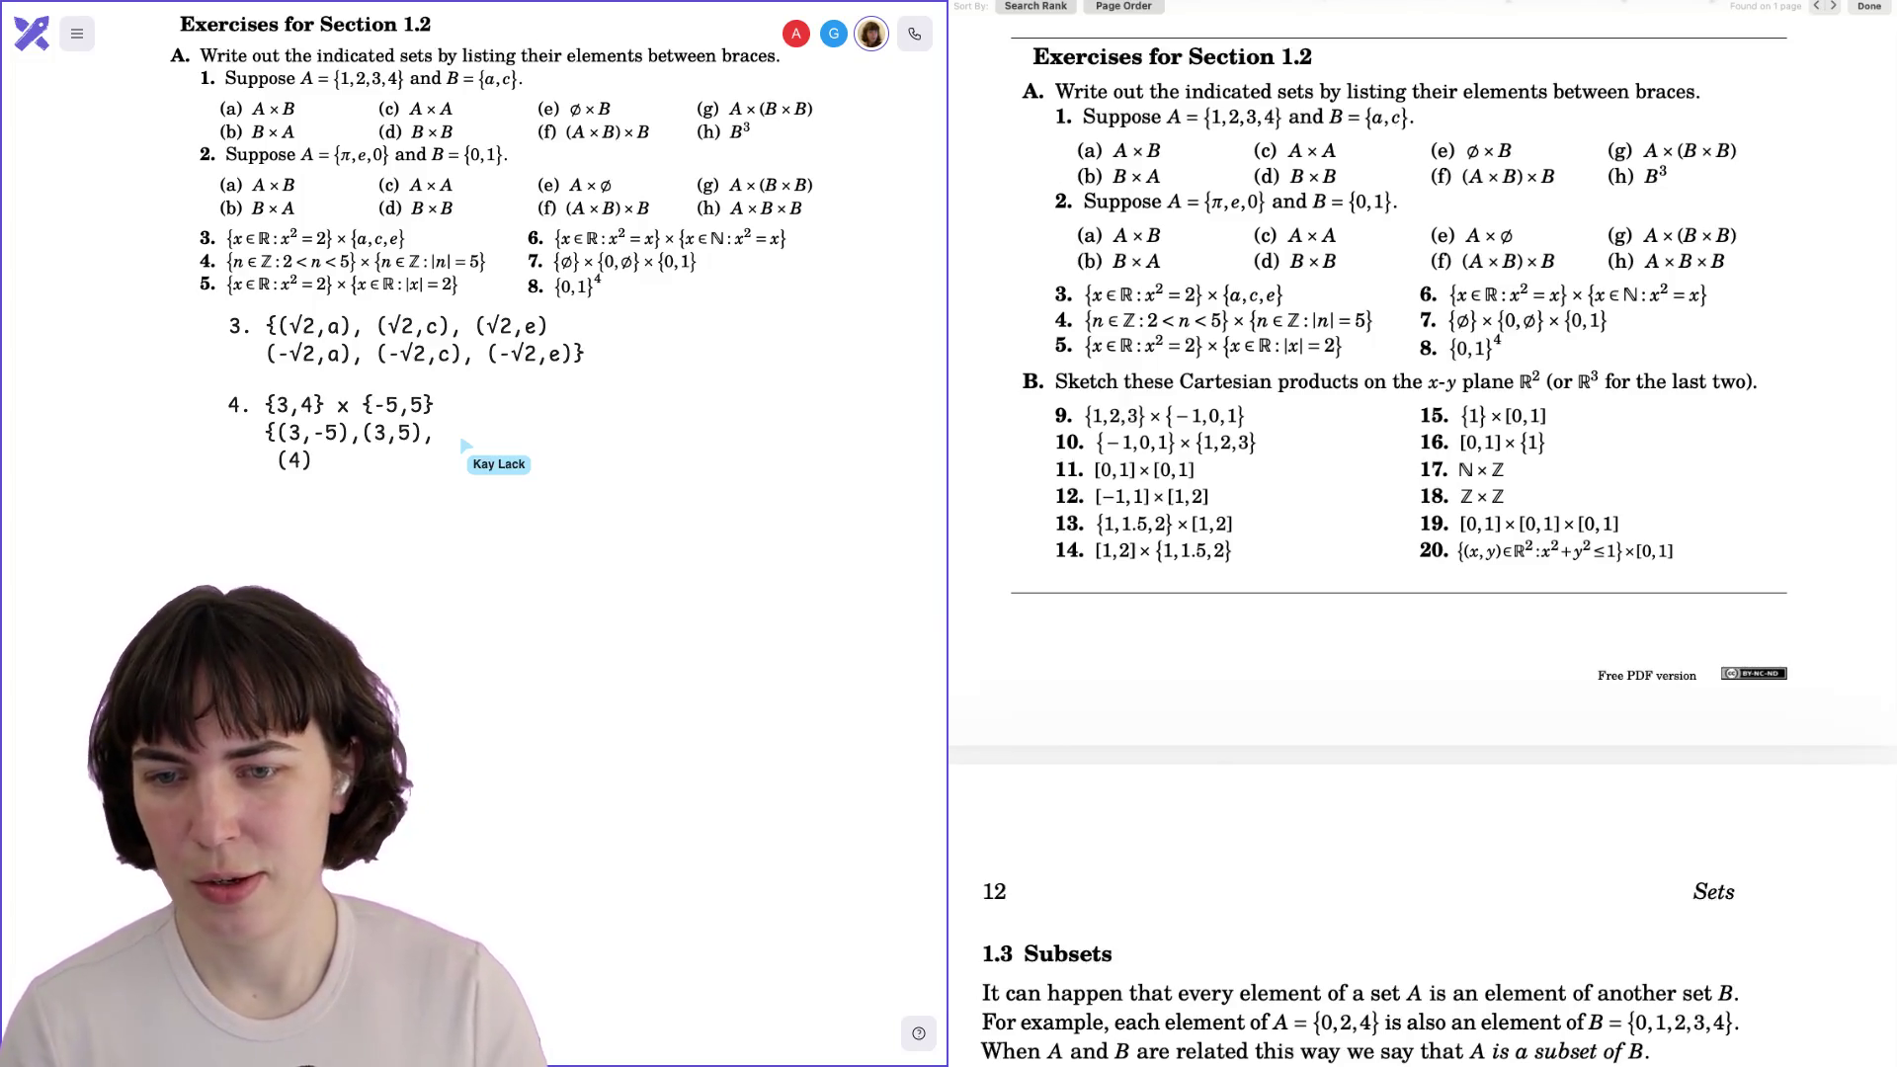
text(5)
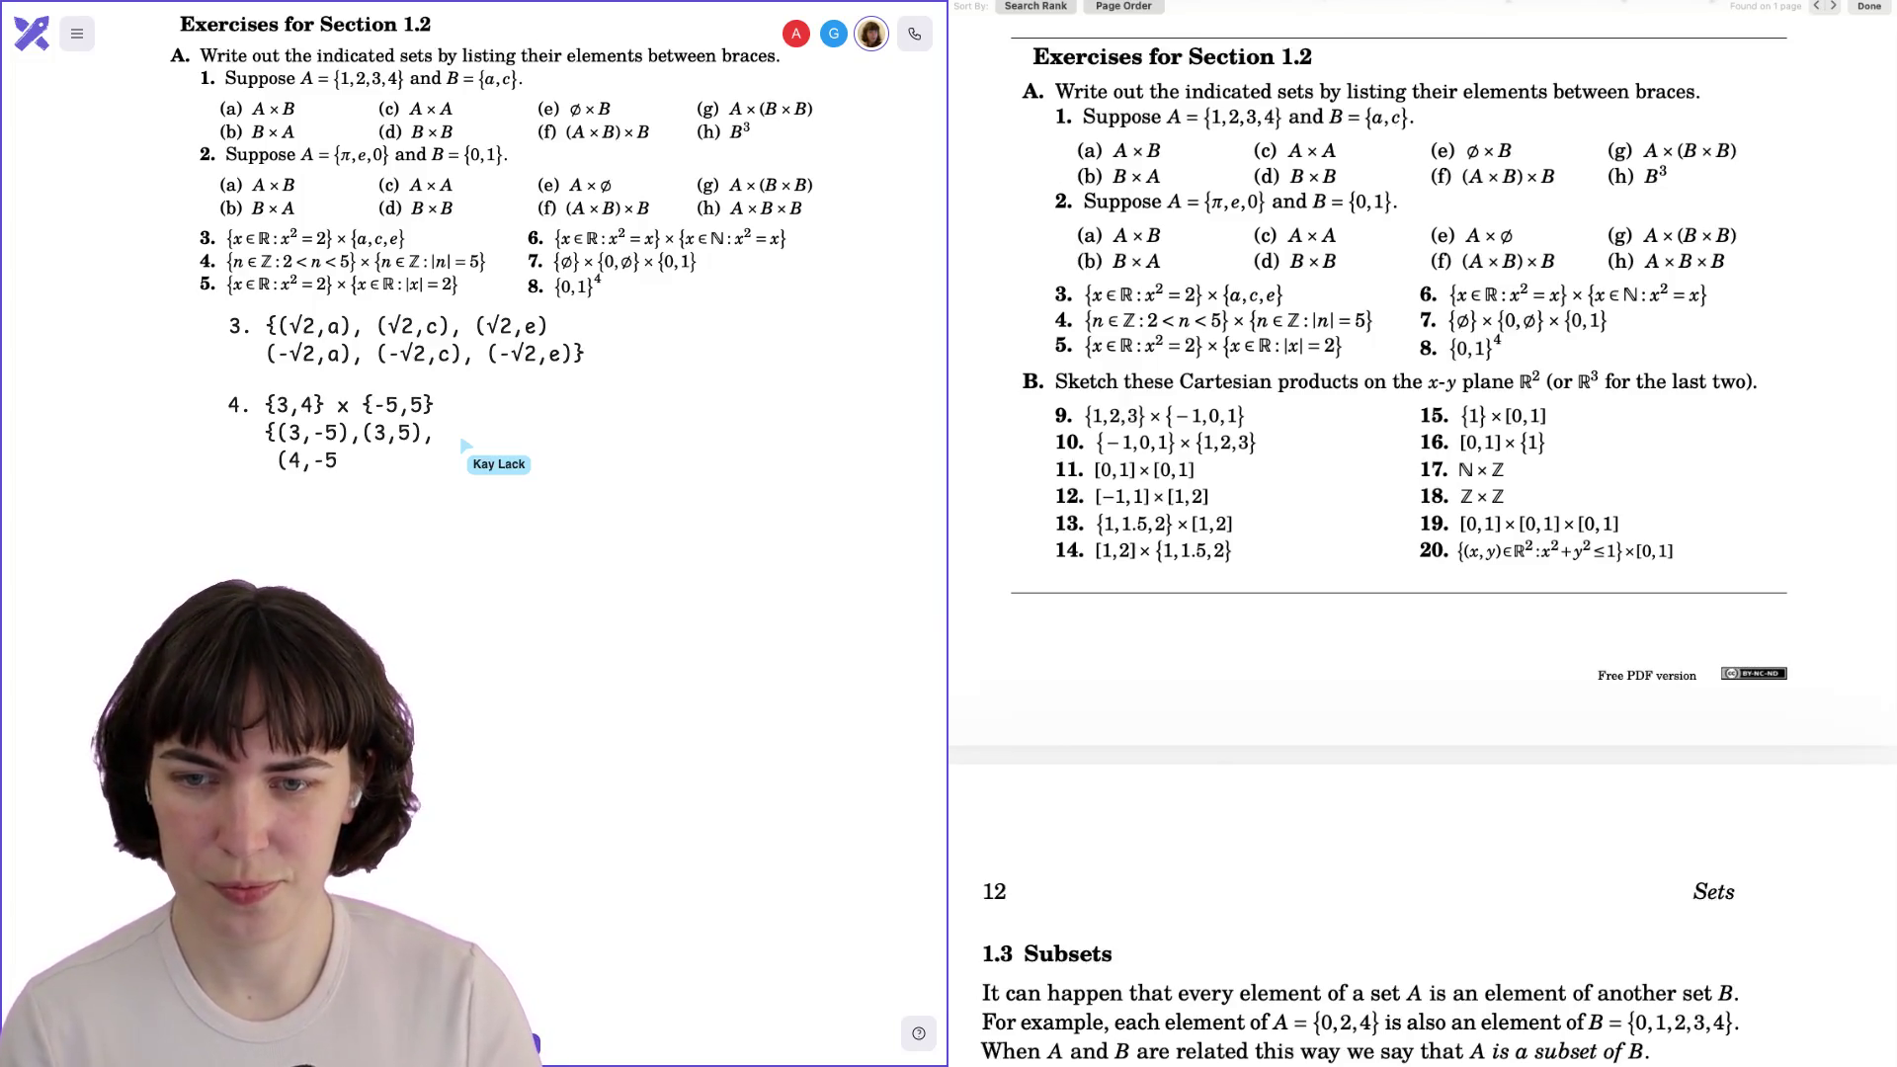
text(),(4,5)})
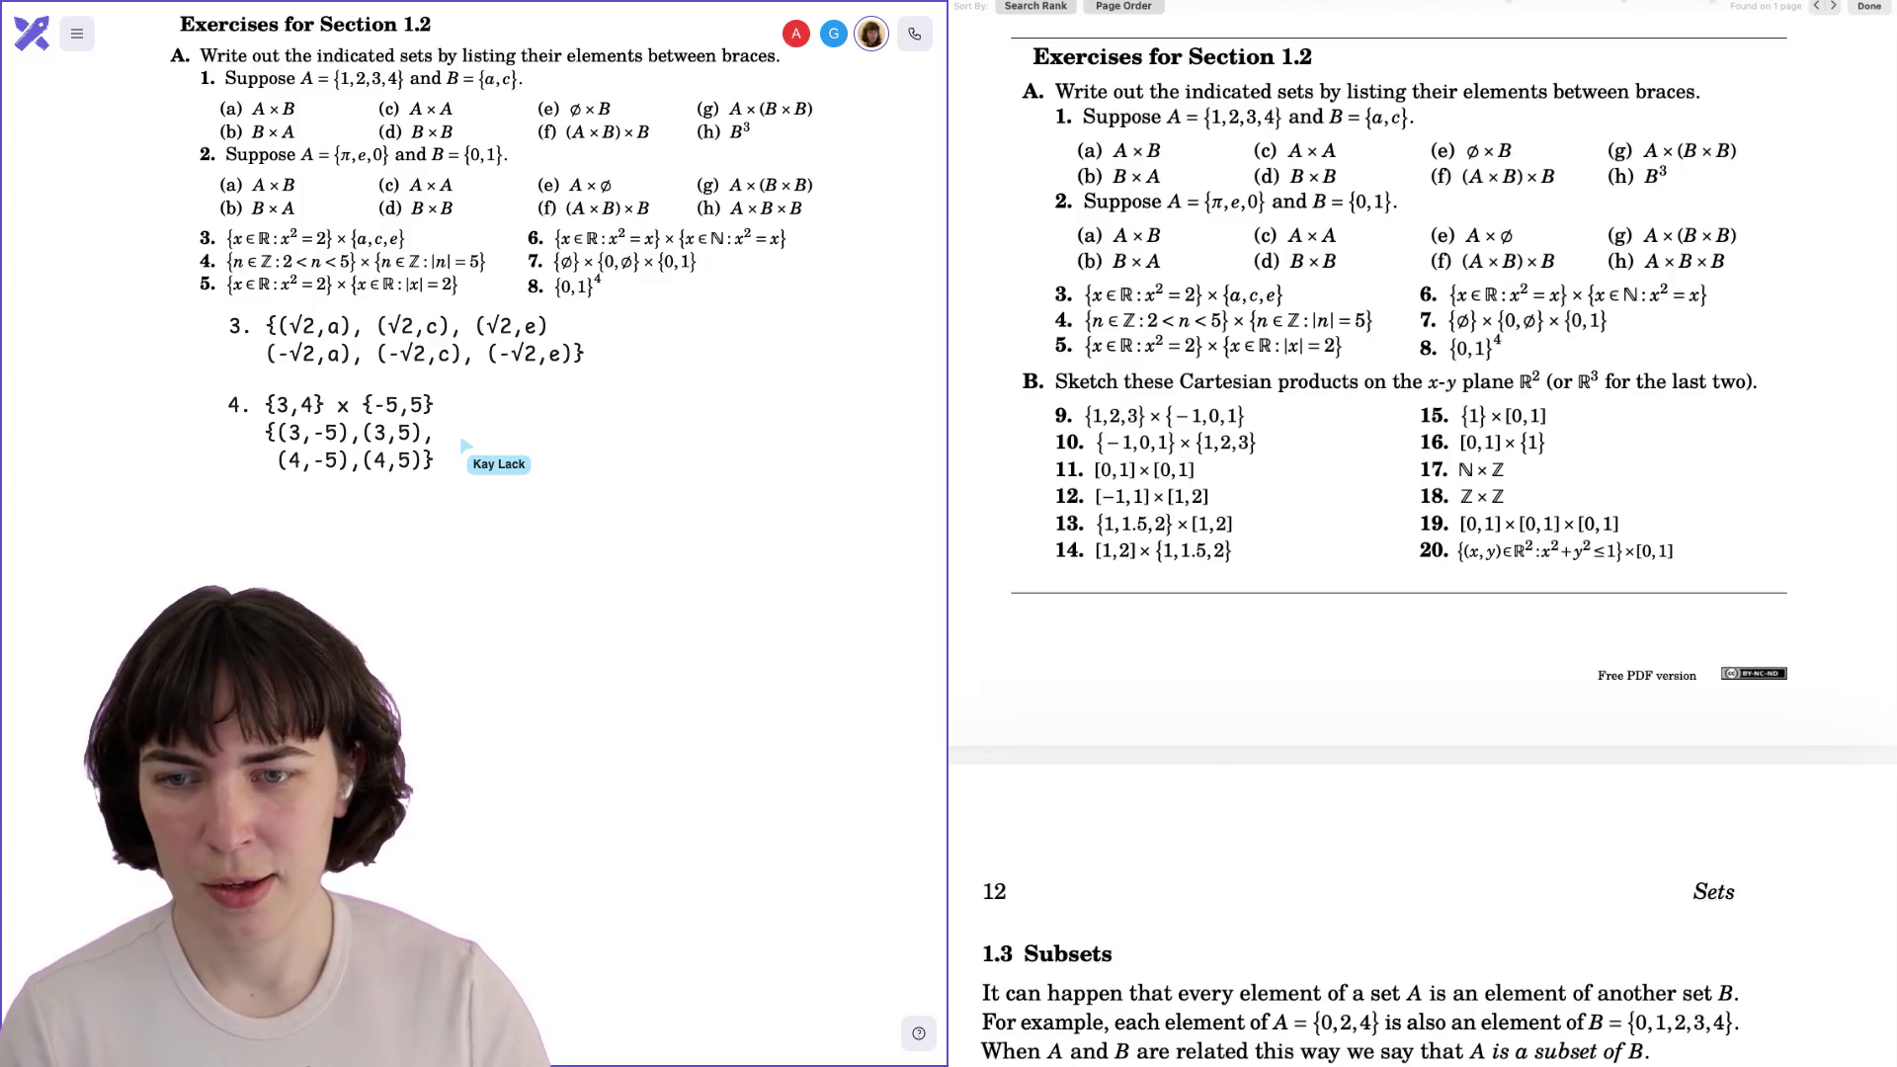
mouse_move(314, 460)
mouse_down()
mouse_move(326, 449)
mouse_move(329, 541)
mouse_up()
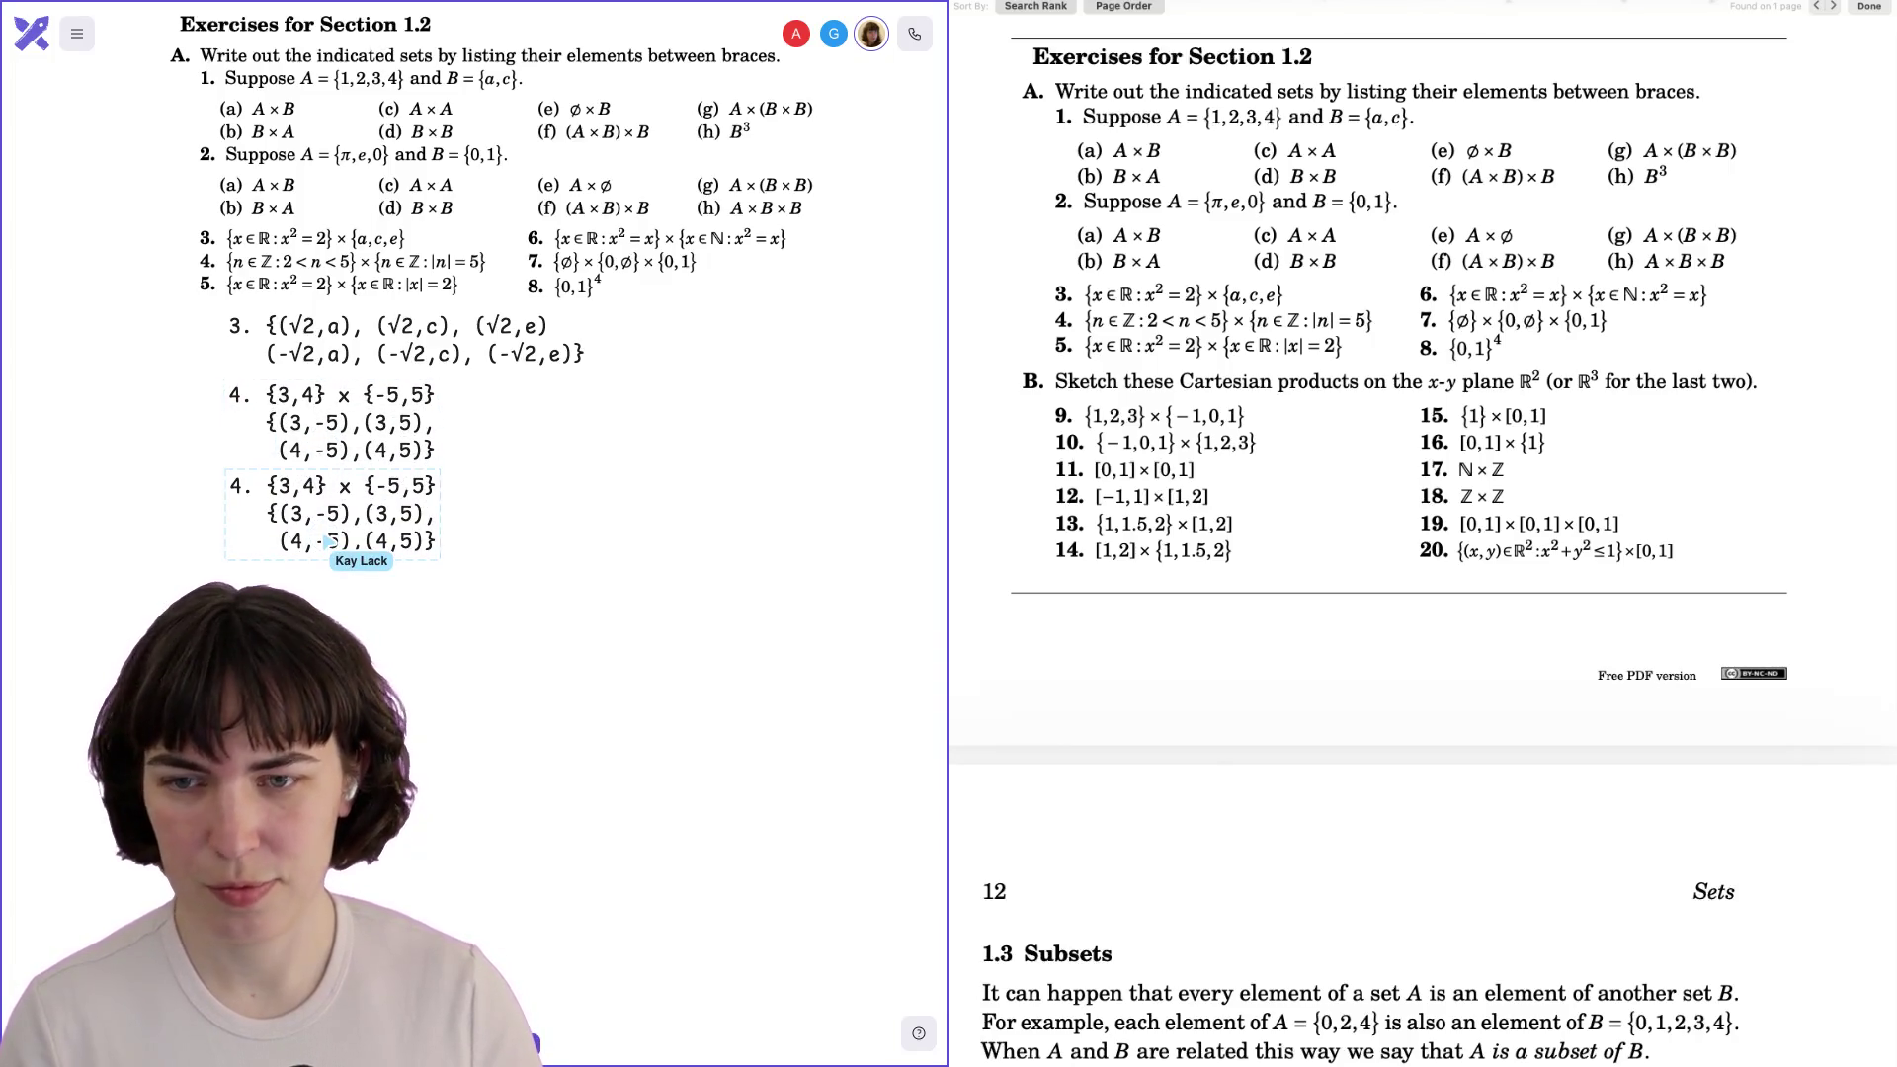
Move answers 3 and 4 to the right and bring the copied block up under the problems.
click(295, 341)
shift+click(285, 430)
drag(285, 433, 605, 434)
drag(343, 513, 335, 374)
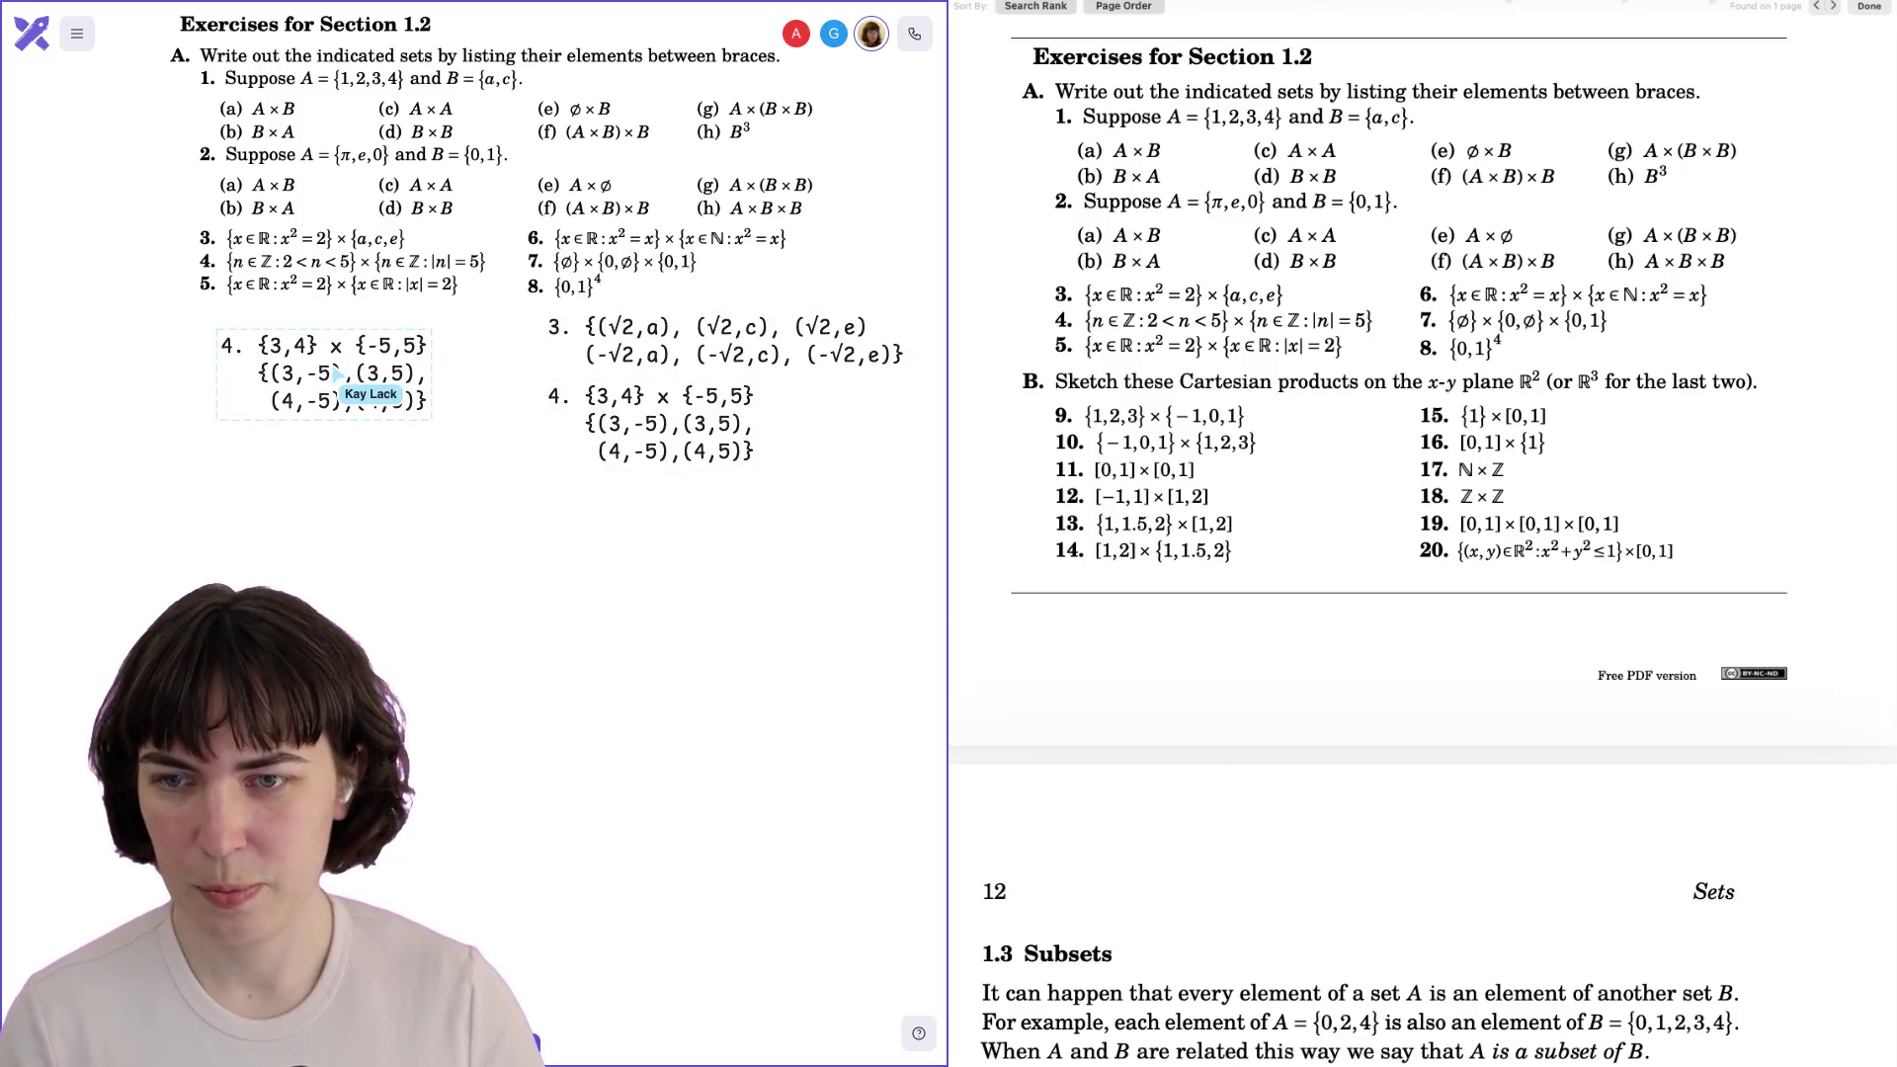
Relabel the copy to read 5. {√2,-√2} x {-2, 2} and nudge it right.
key(BackSpace)
text(5)
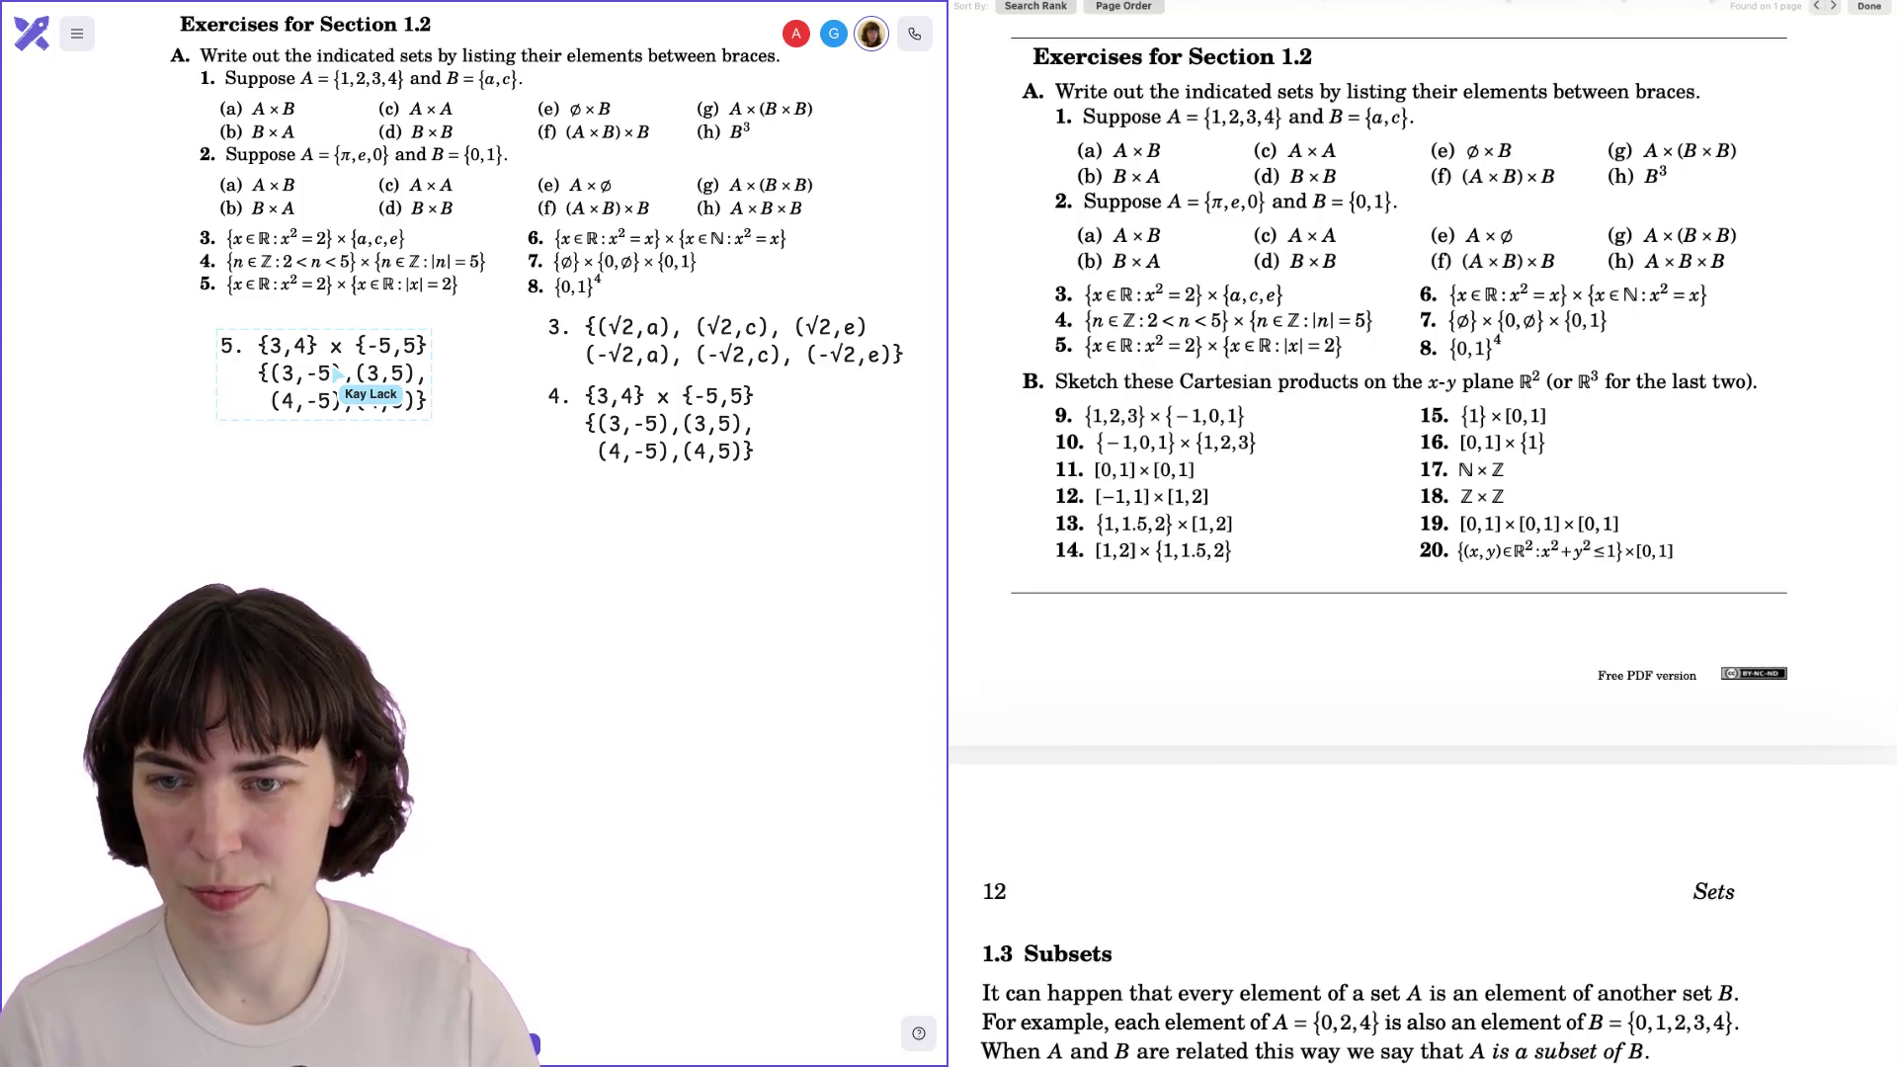
key(ctrl+shift+End)
key(Delete)
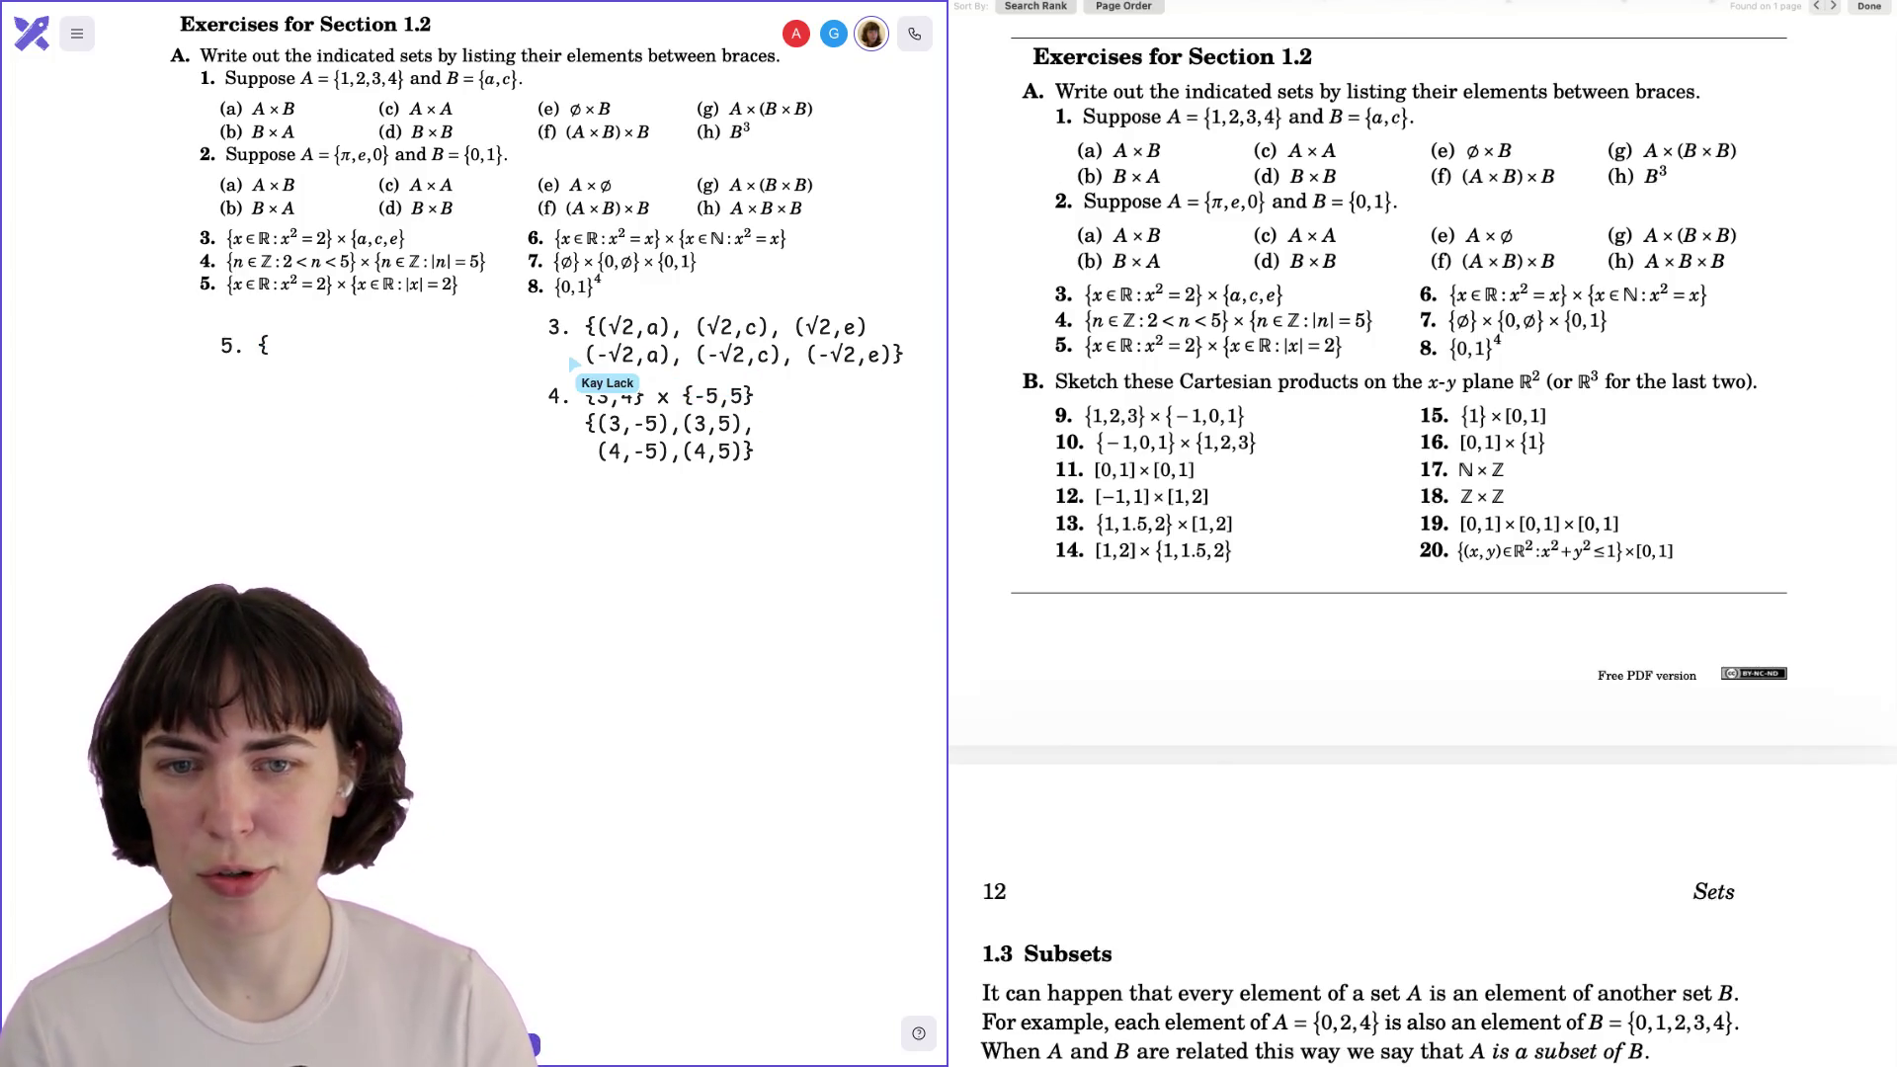
text(√2)
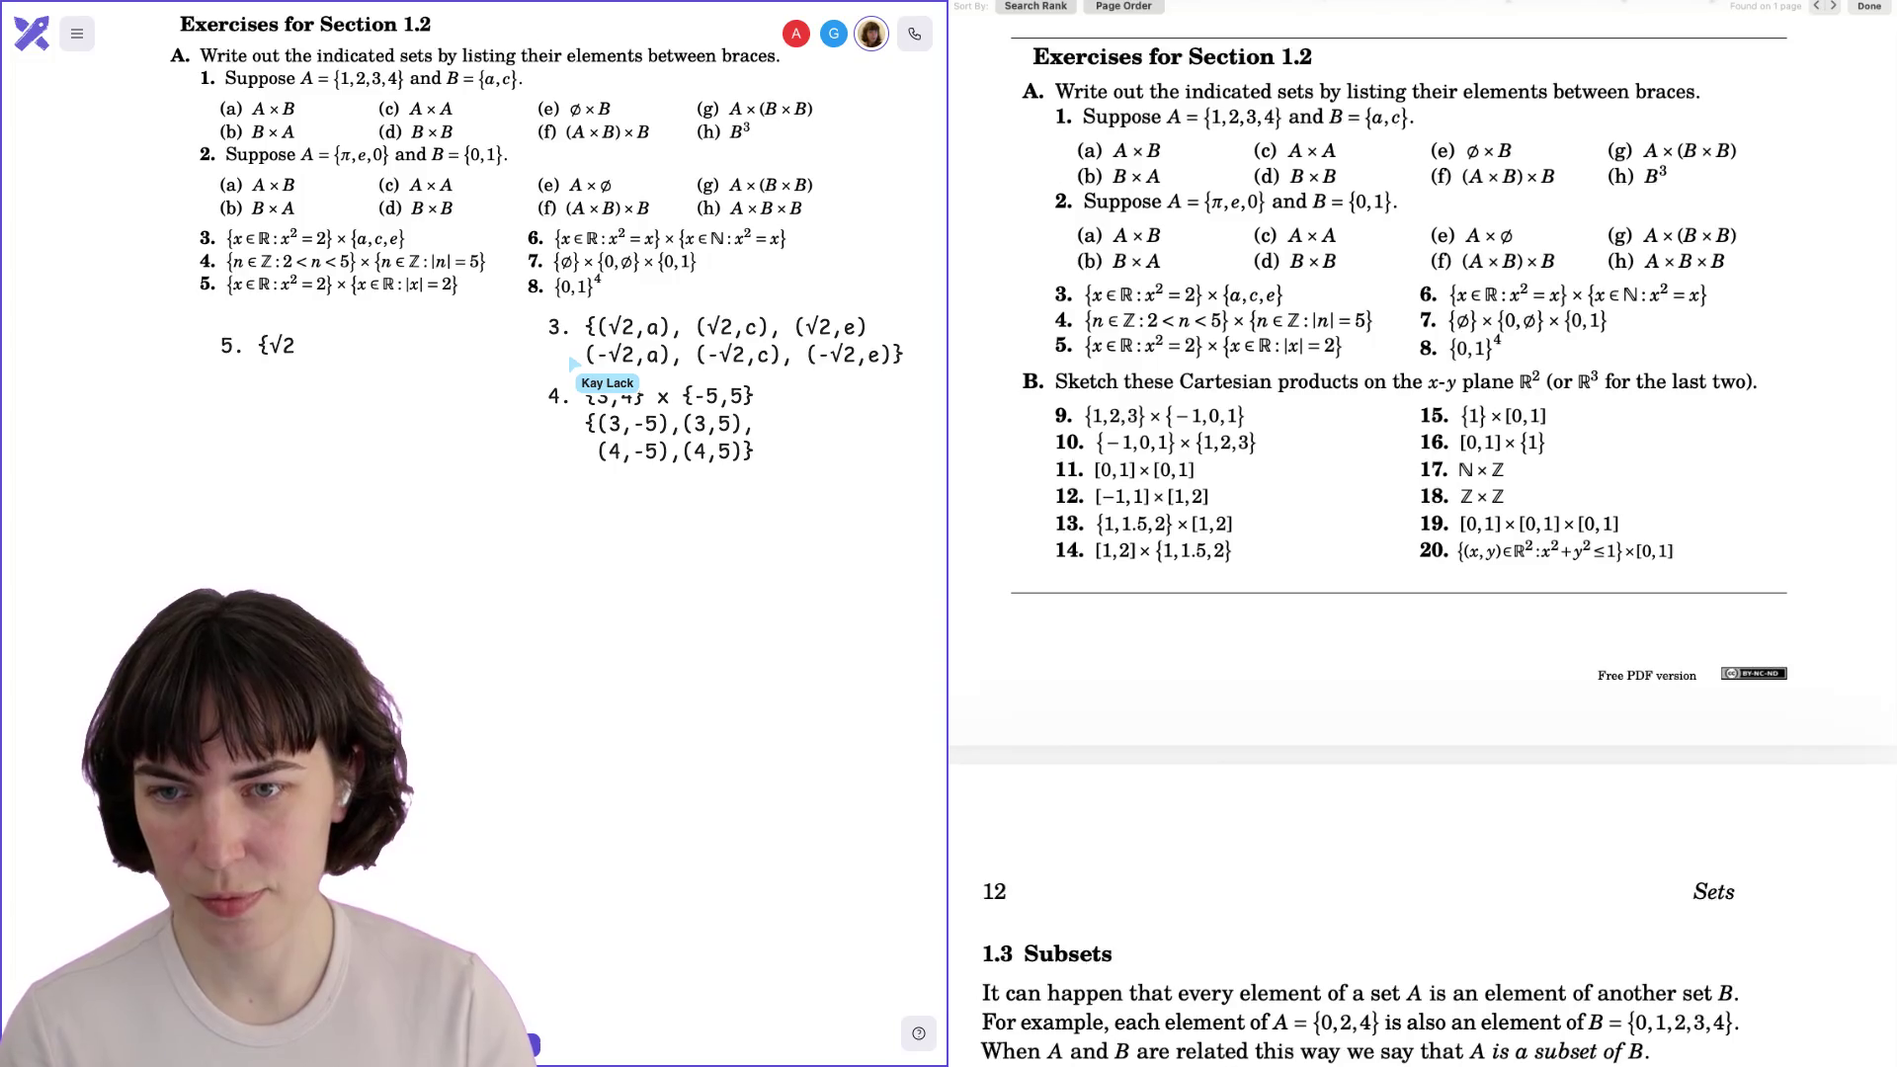
text(,-√)
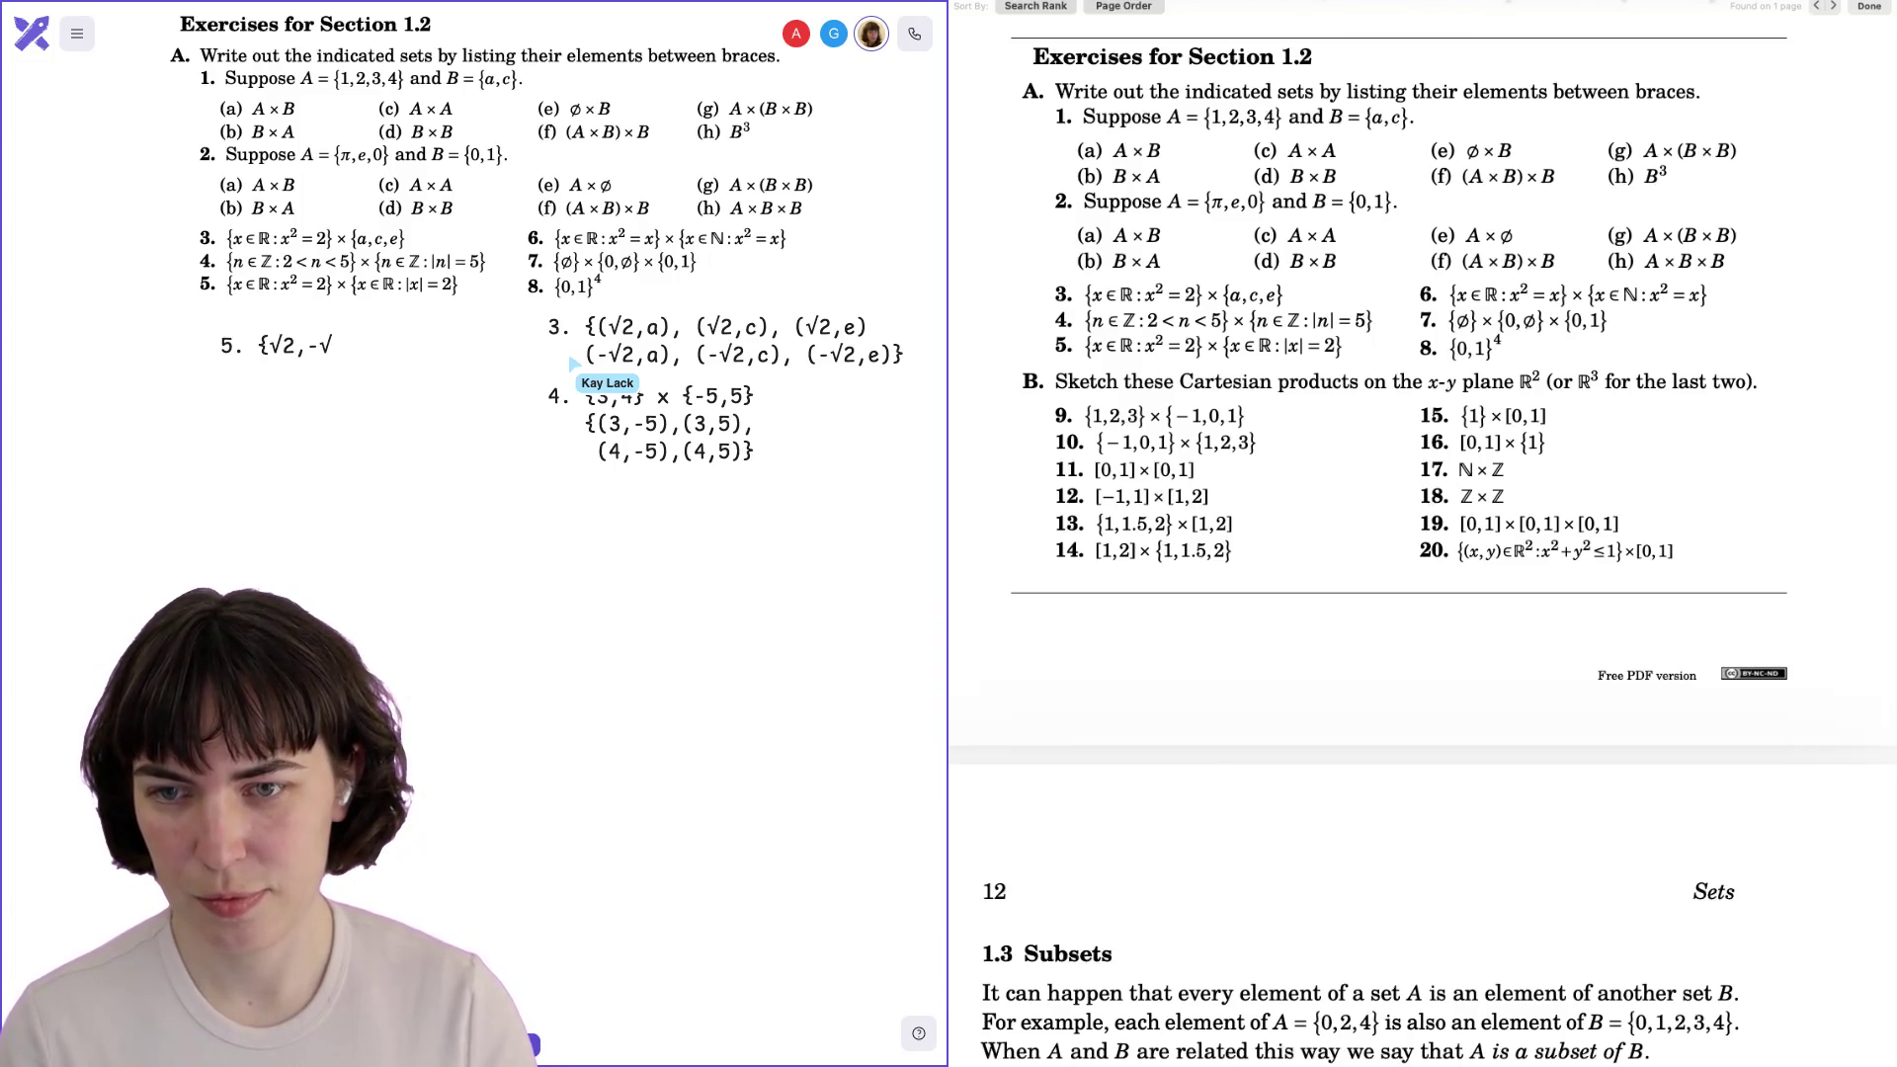
text(2} x {)
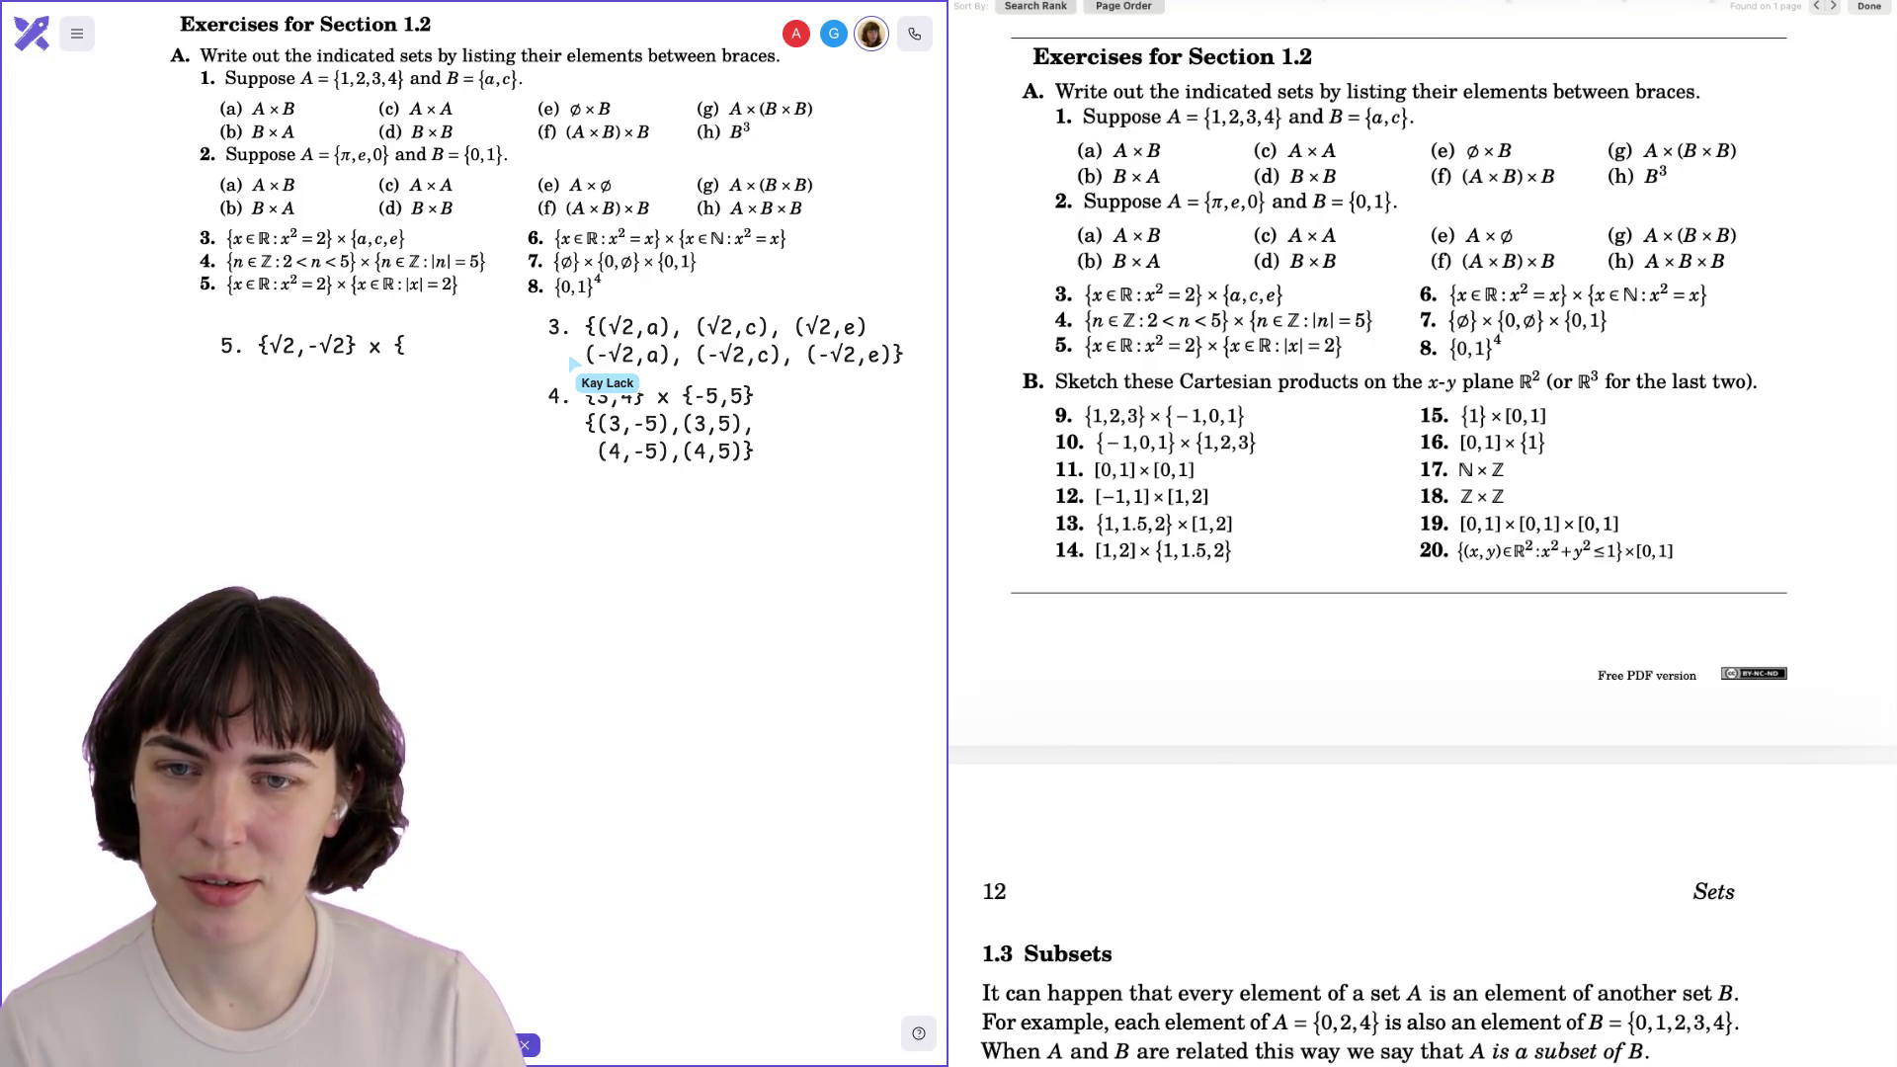
text(-2, 2})
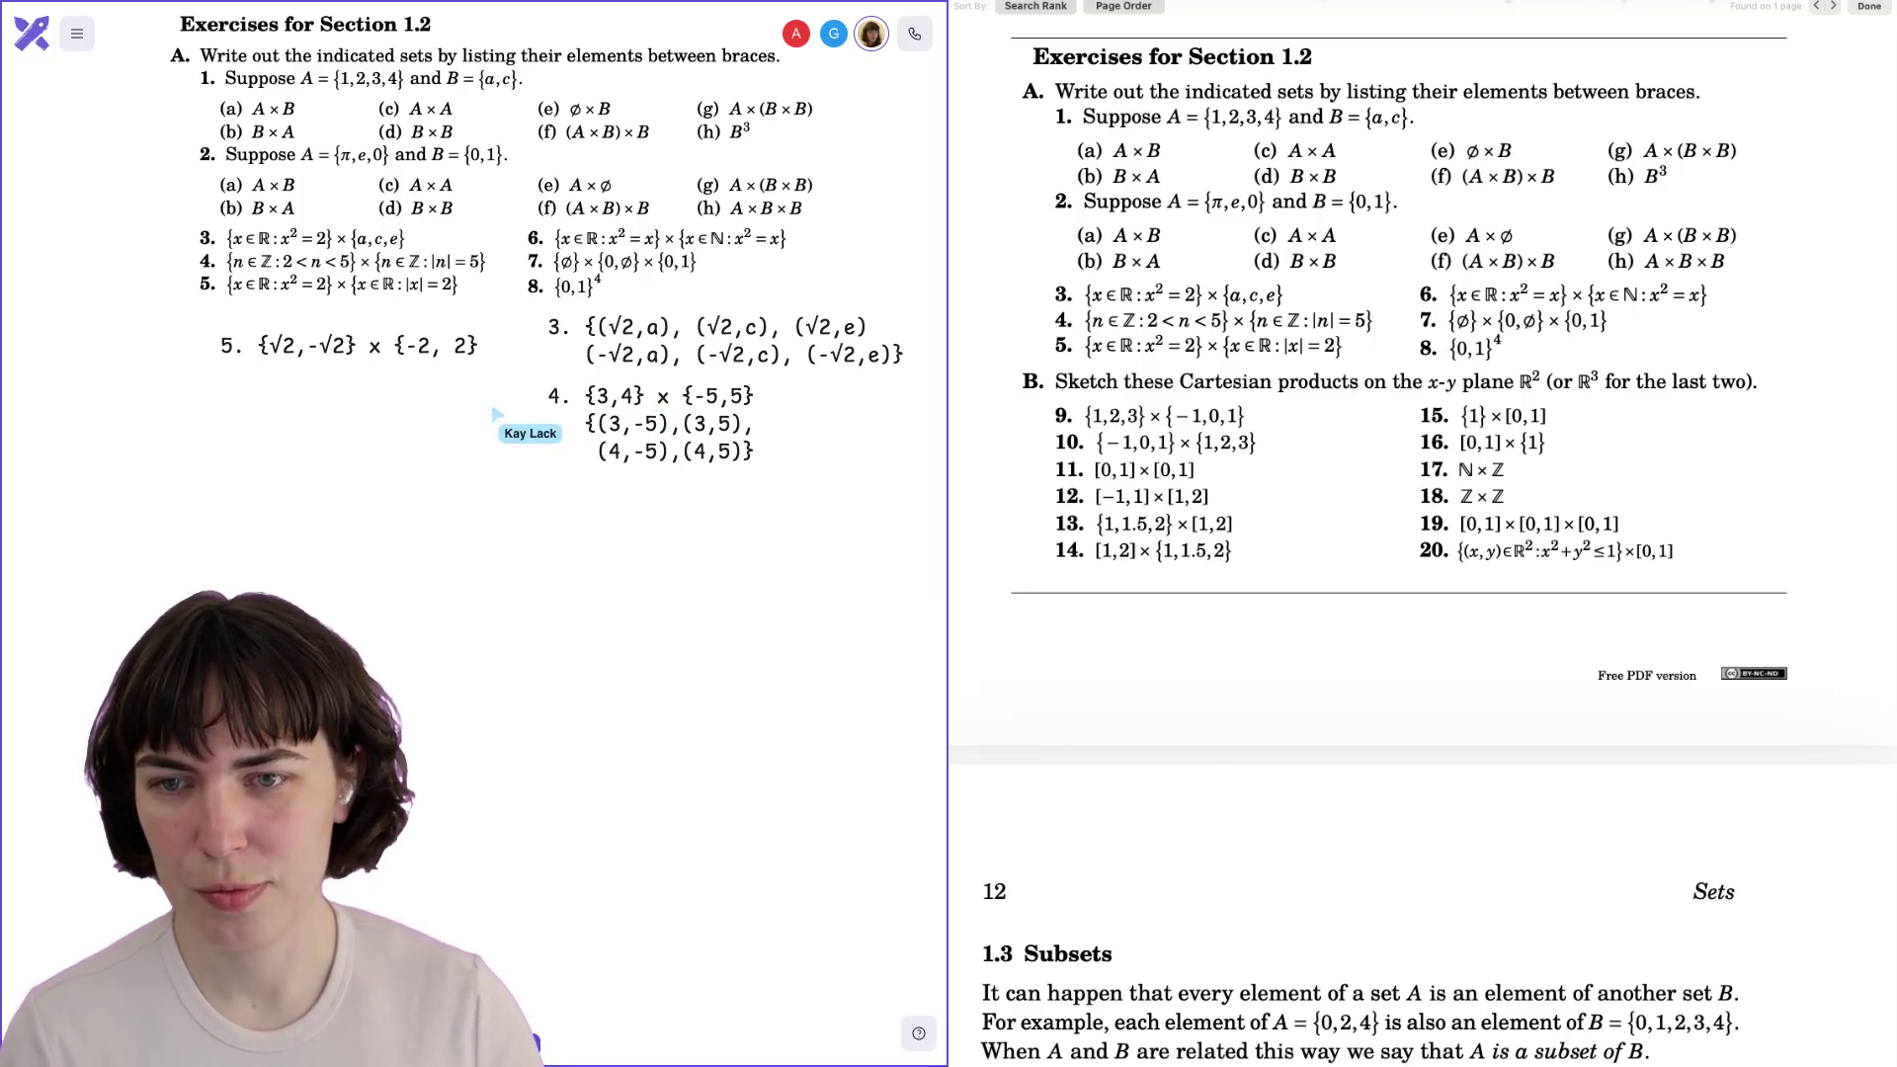
drag(413, 364, 418, 363)
text(6.)
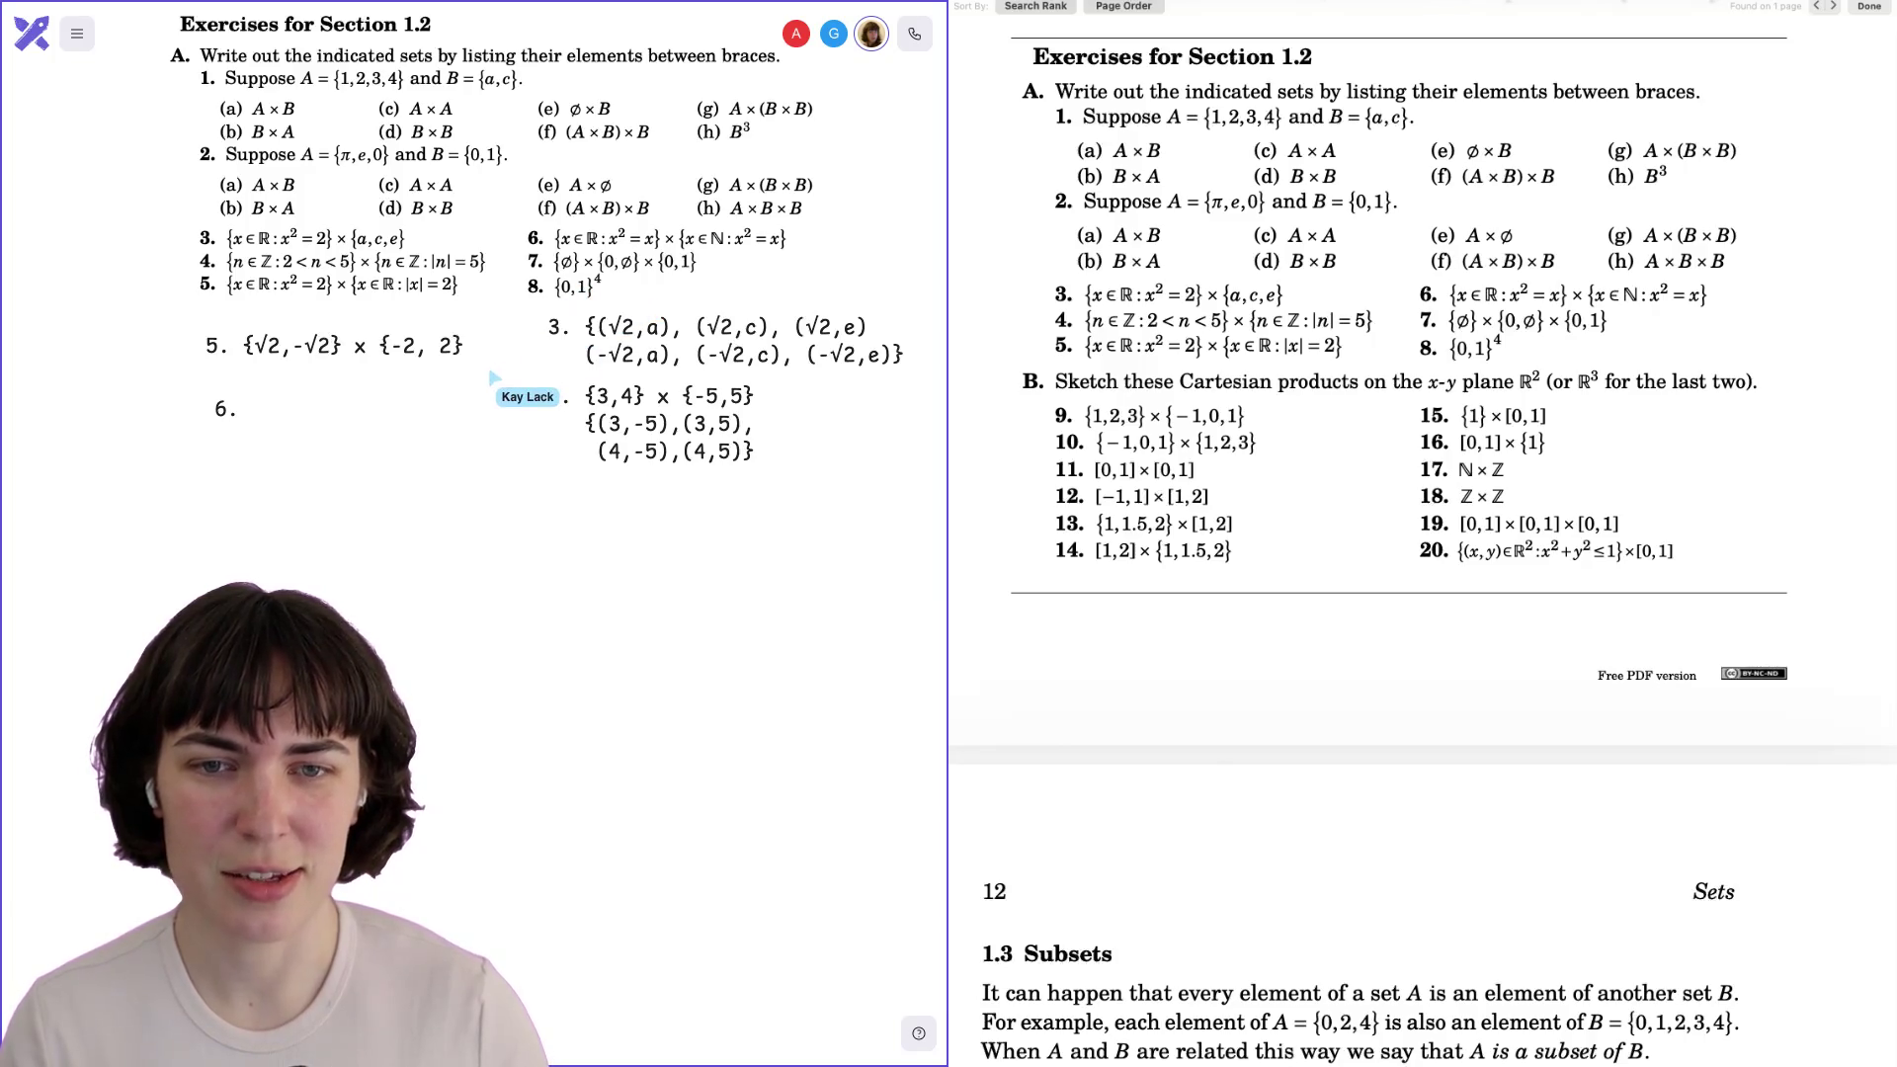
Complete the exercise 6 line as {0,1} x {1}.
text({)
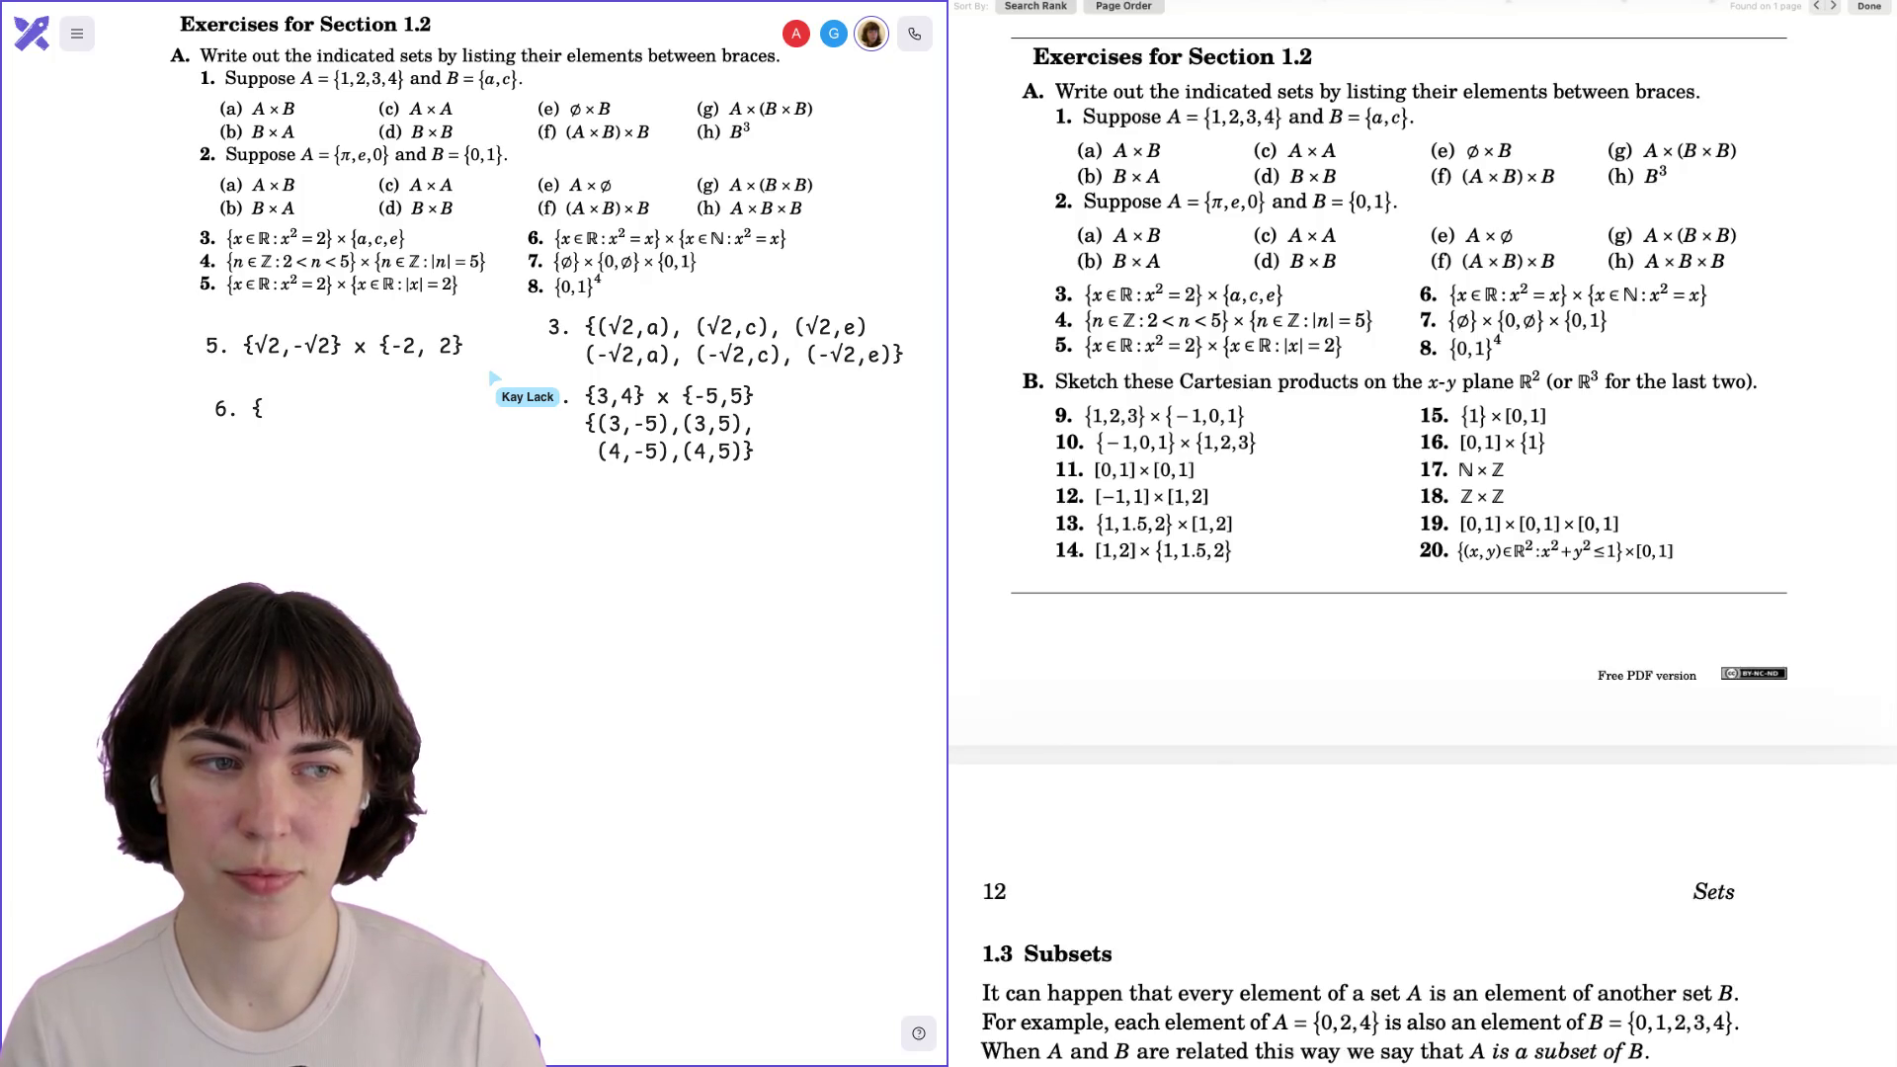
text(0,)
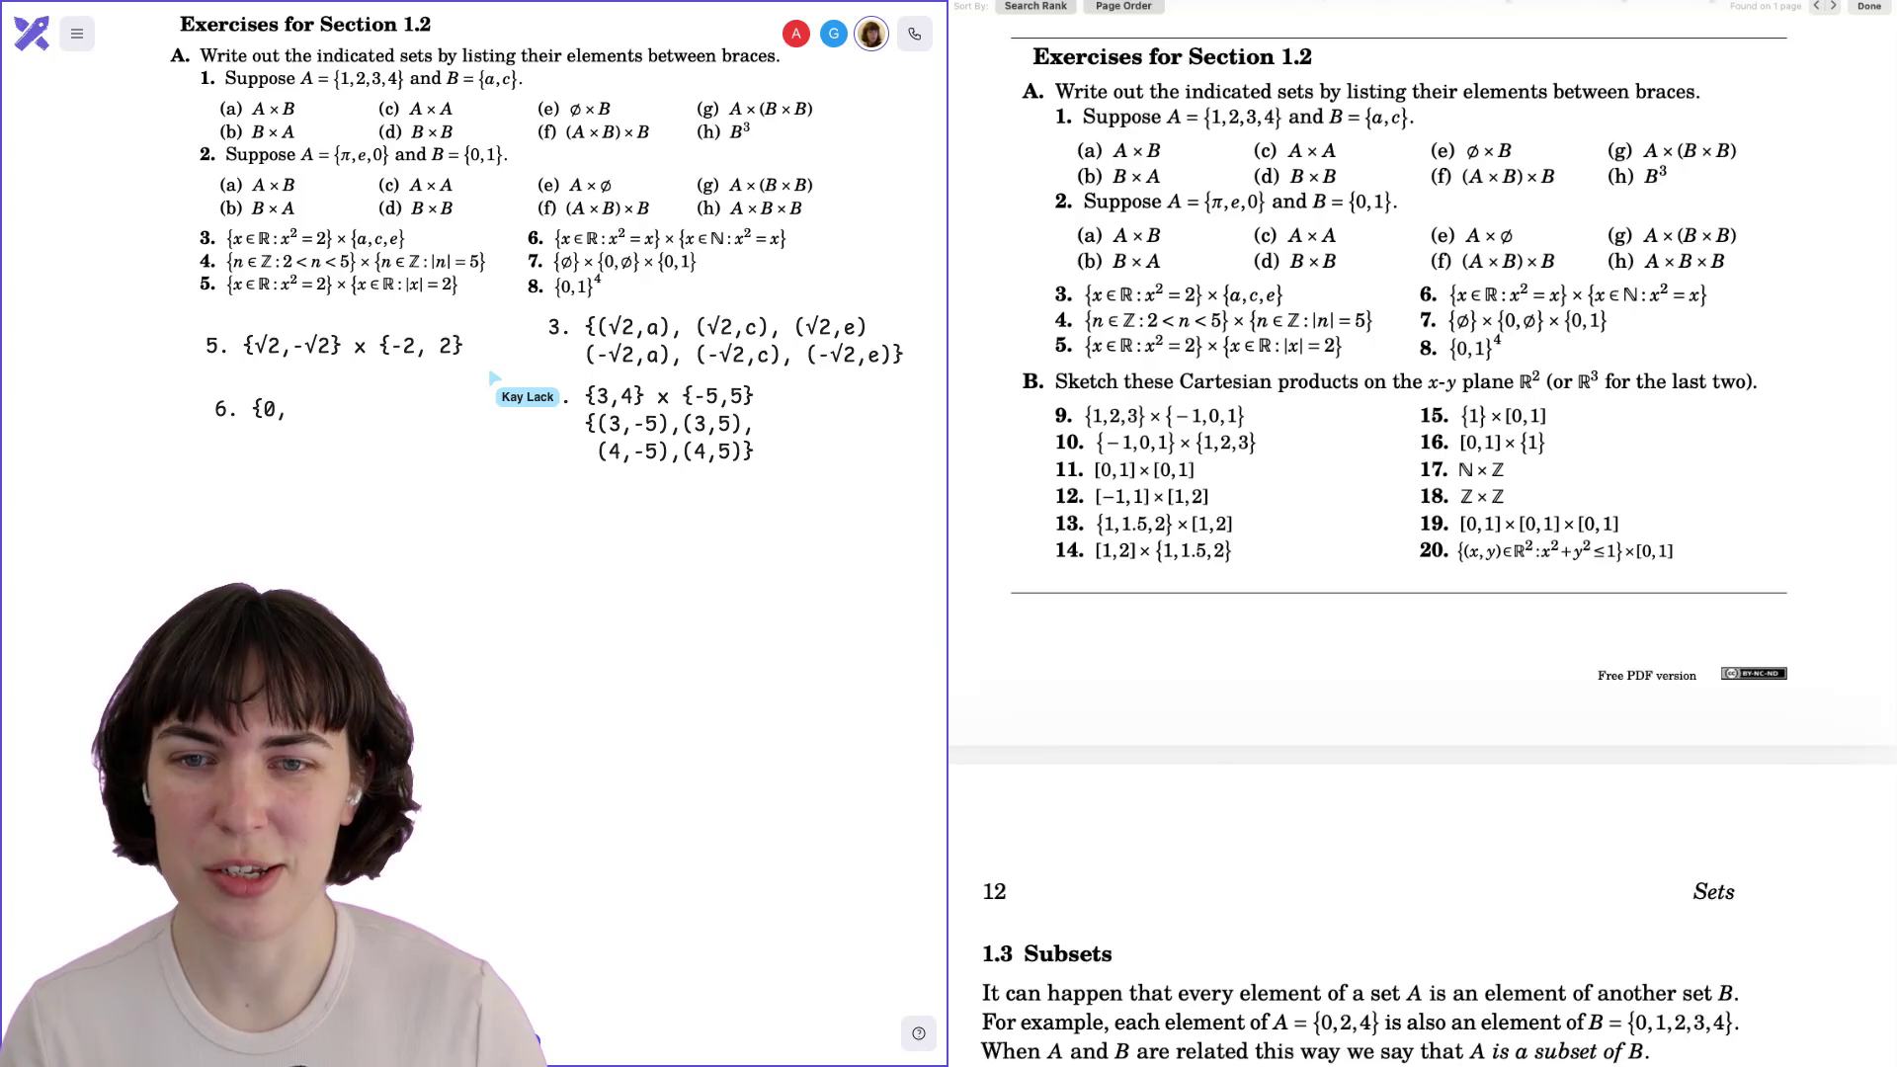
text(1)
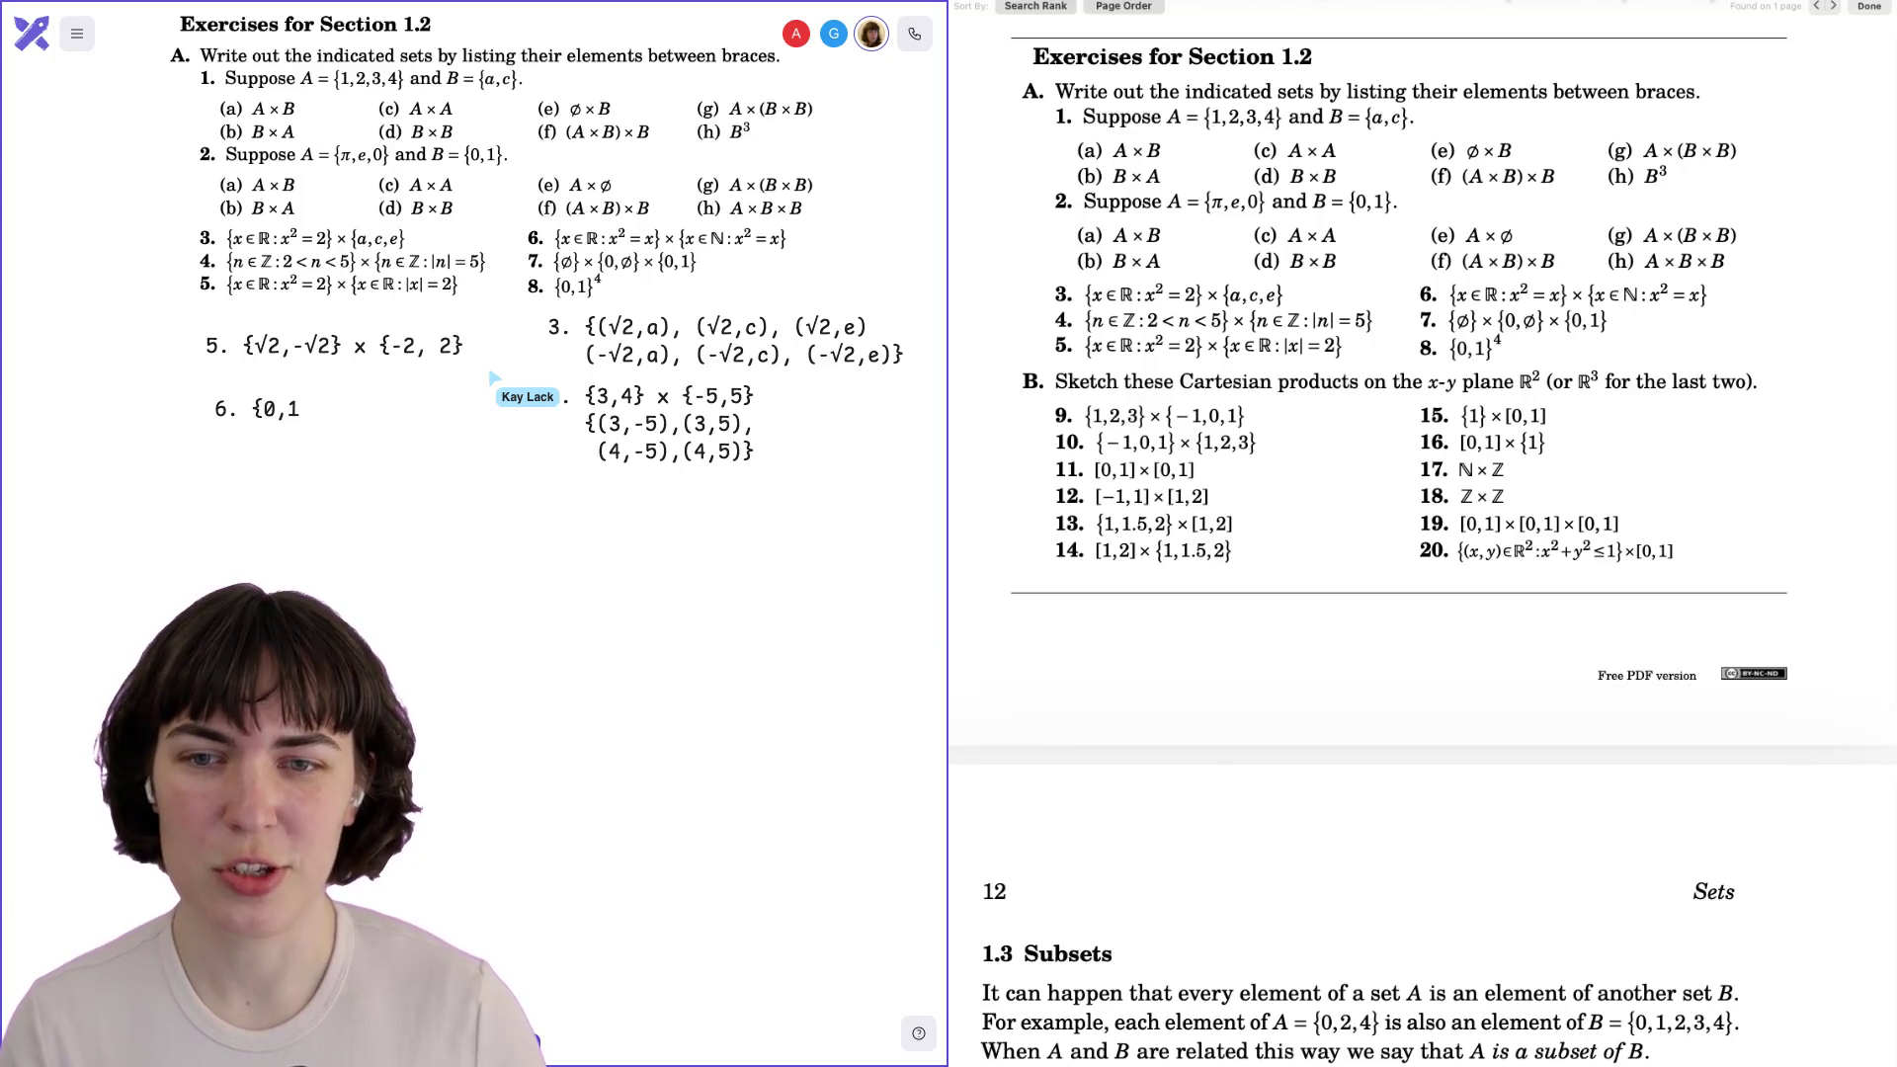
text(})
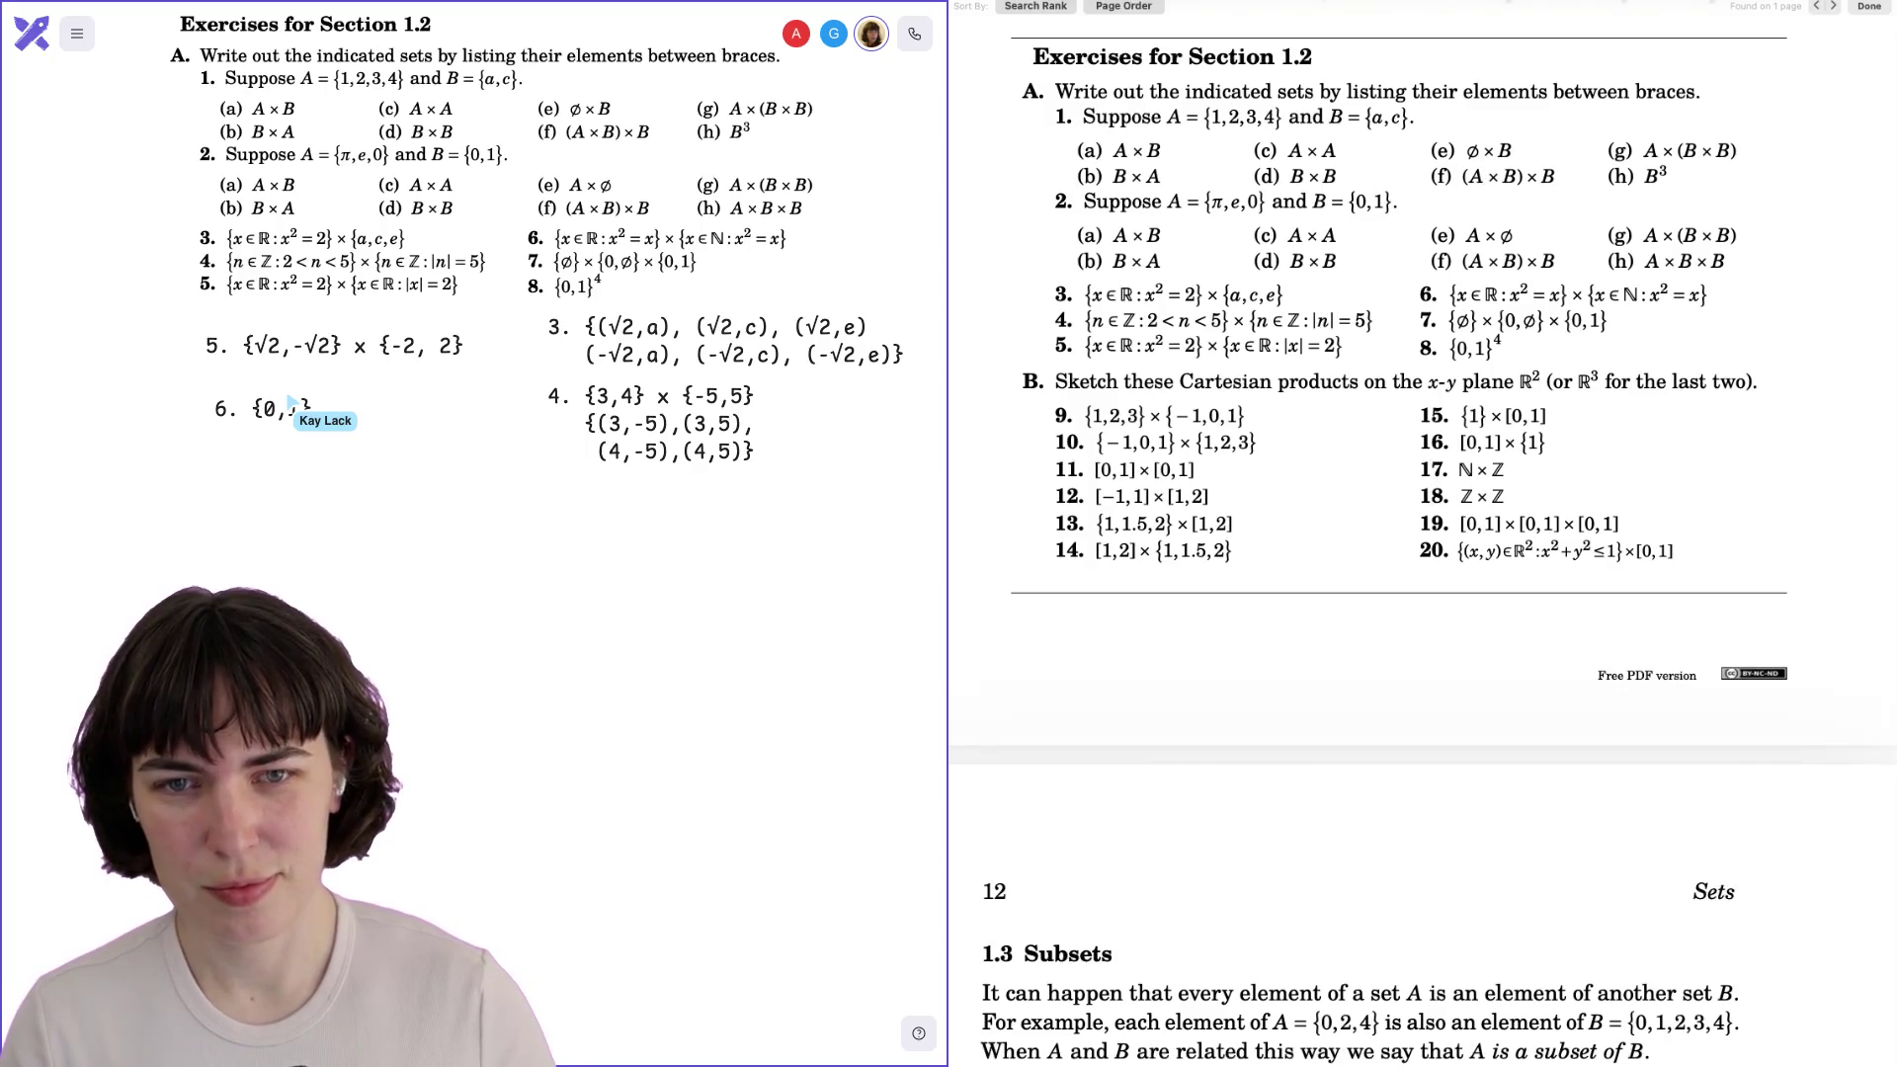
text(x {)
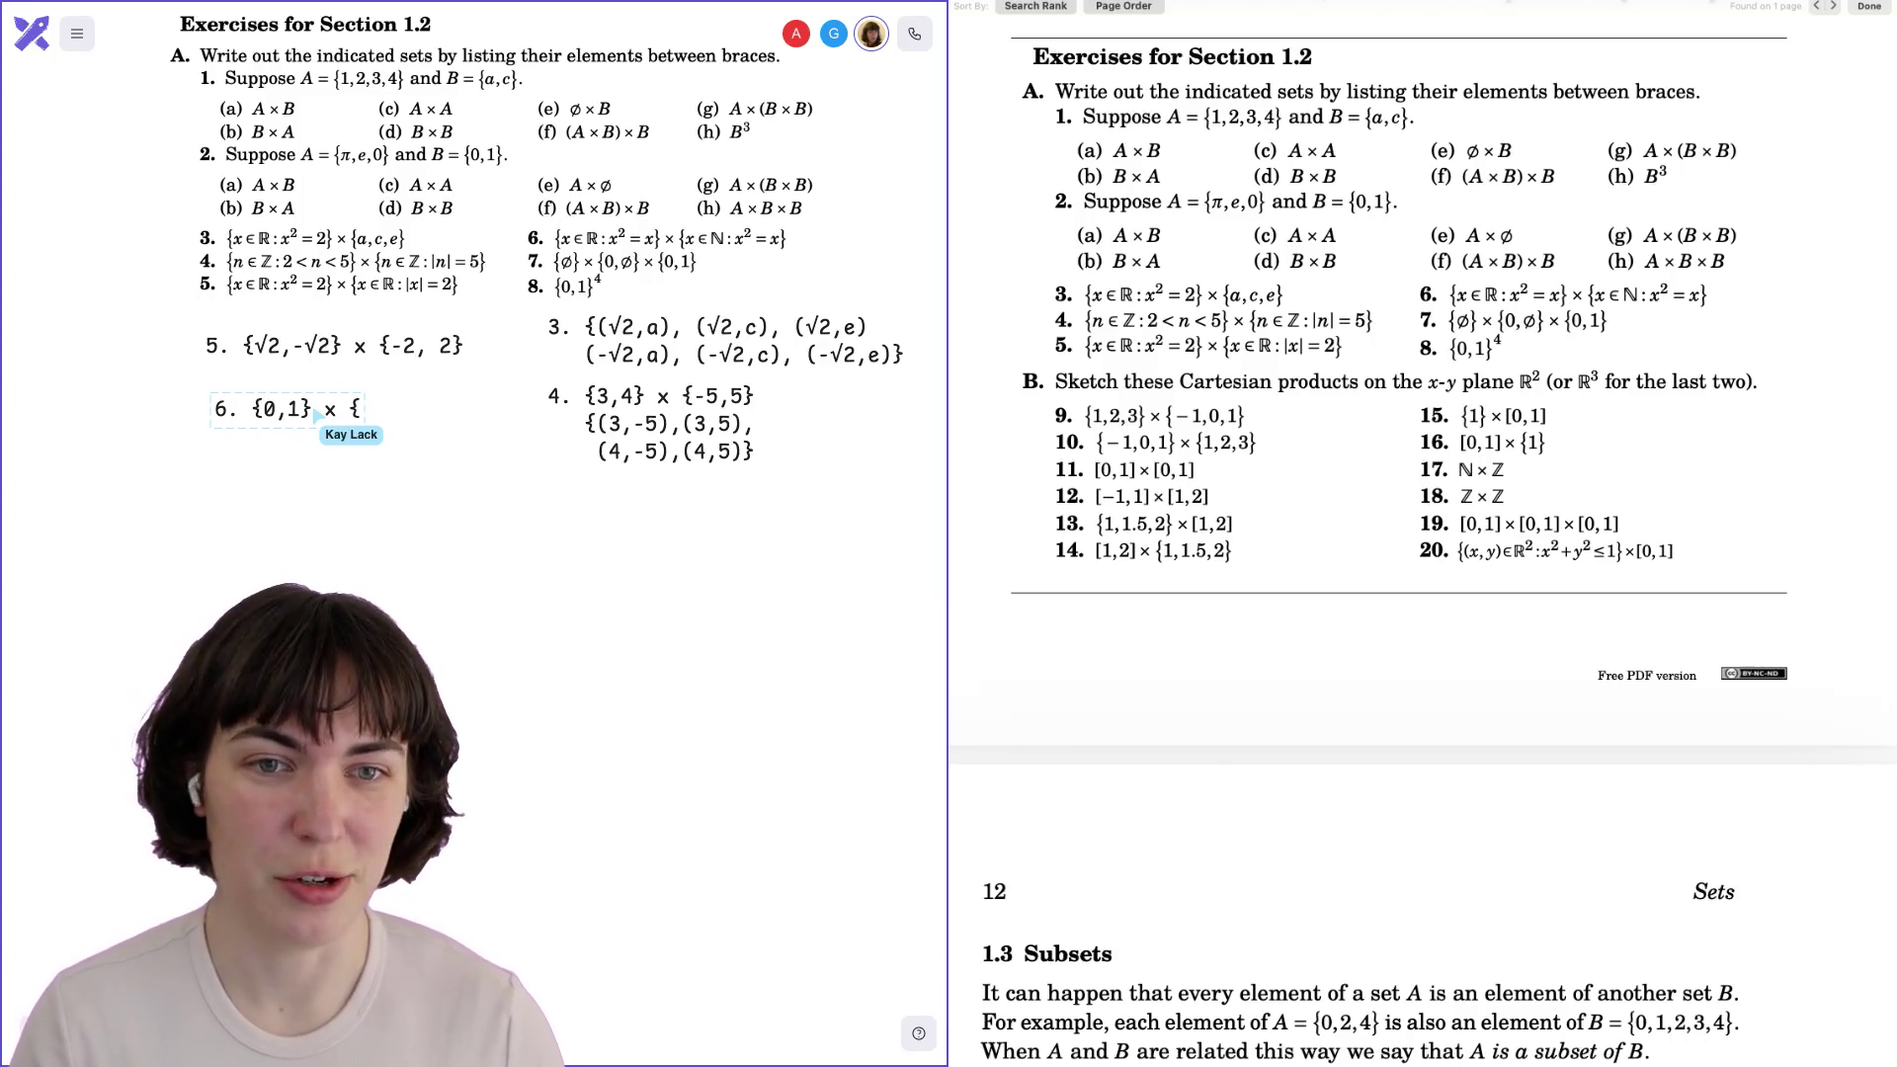
key(Escape)
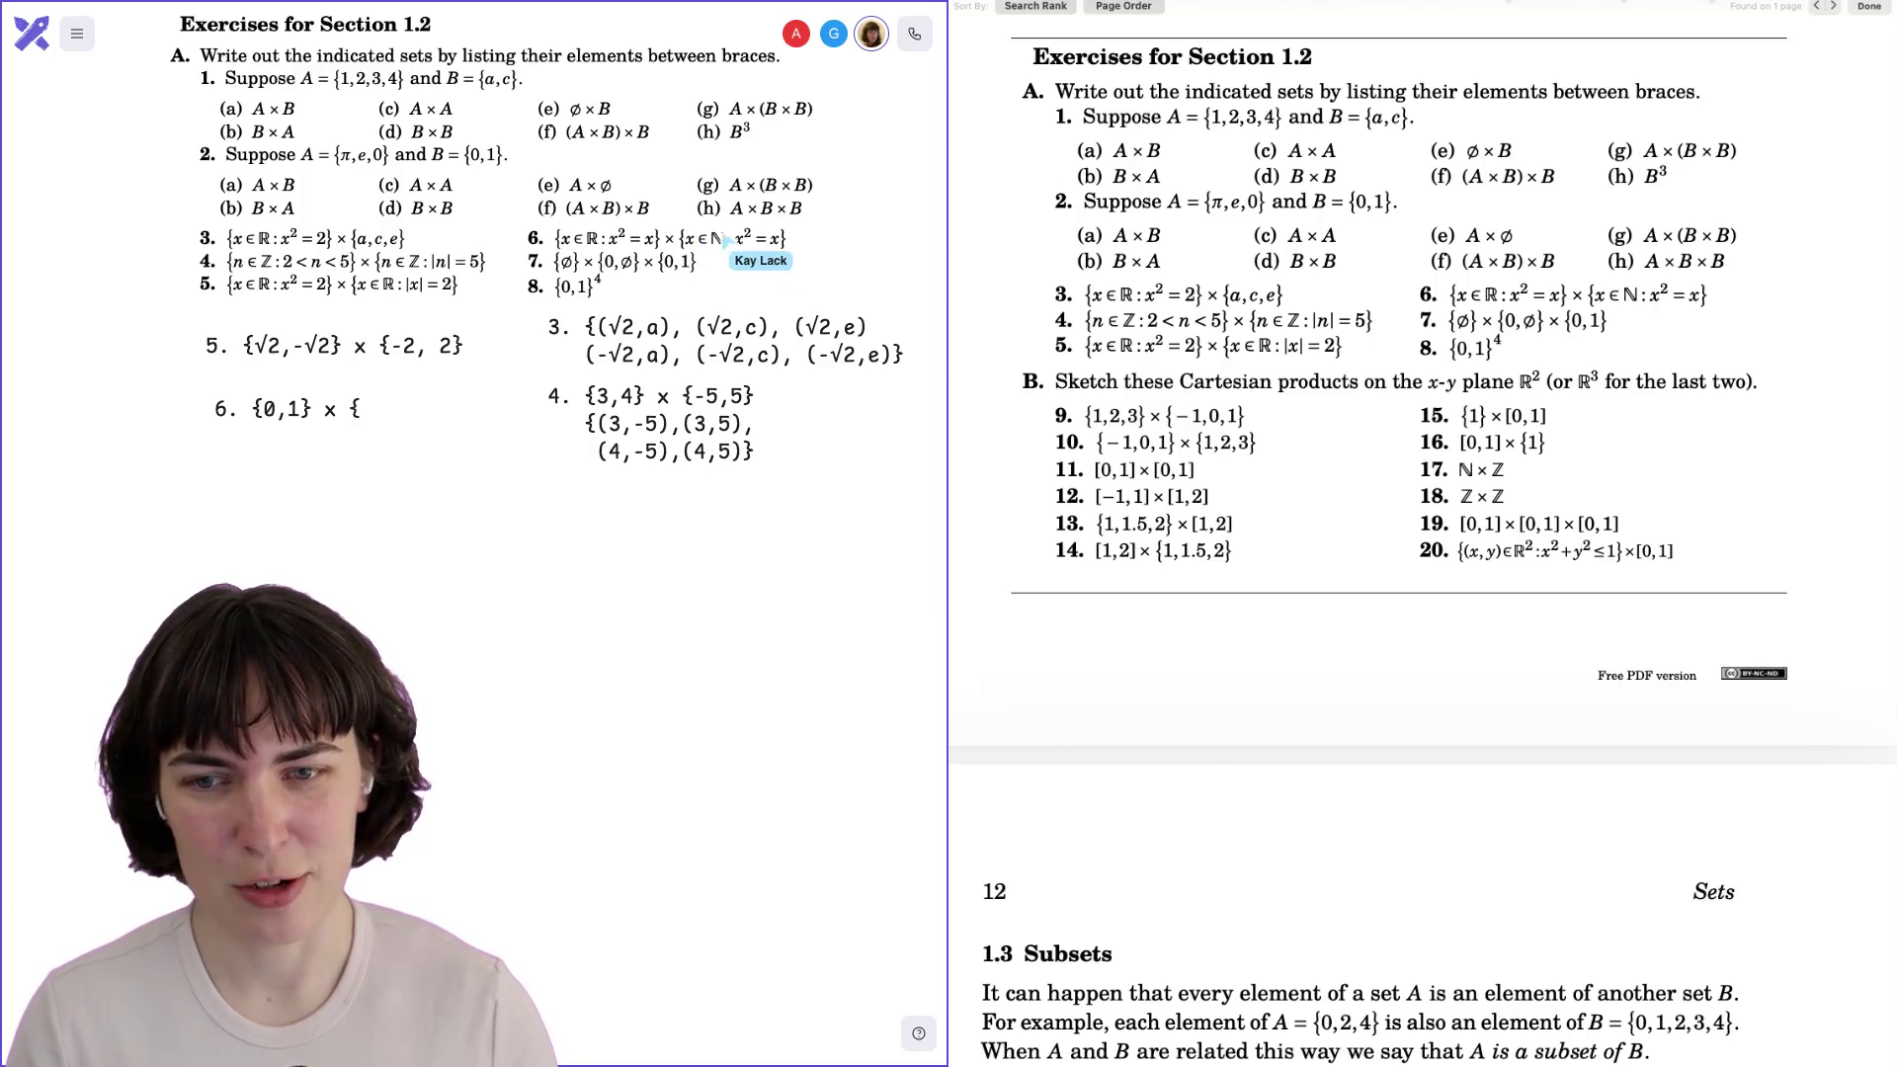
text(1{)
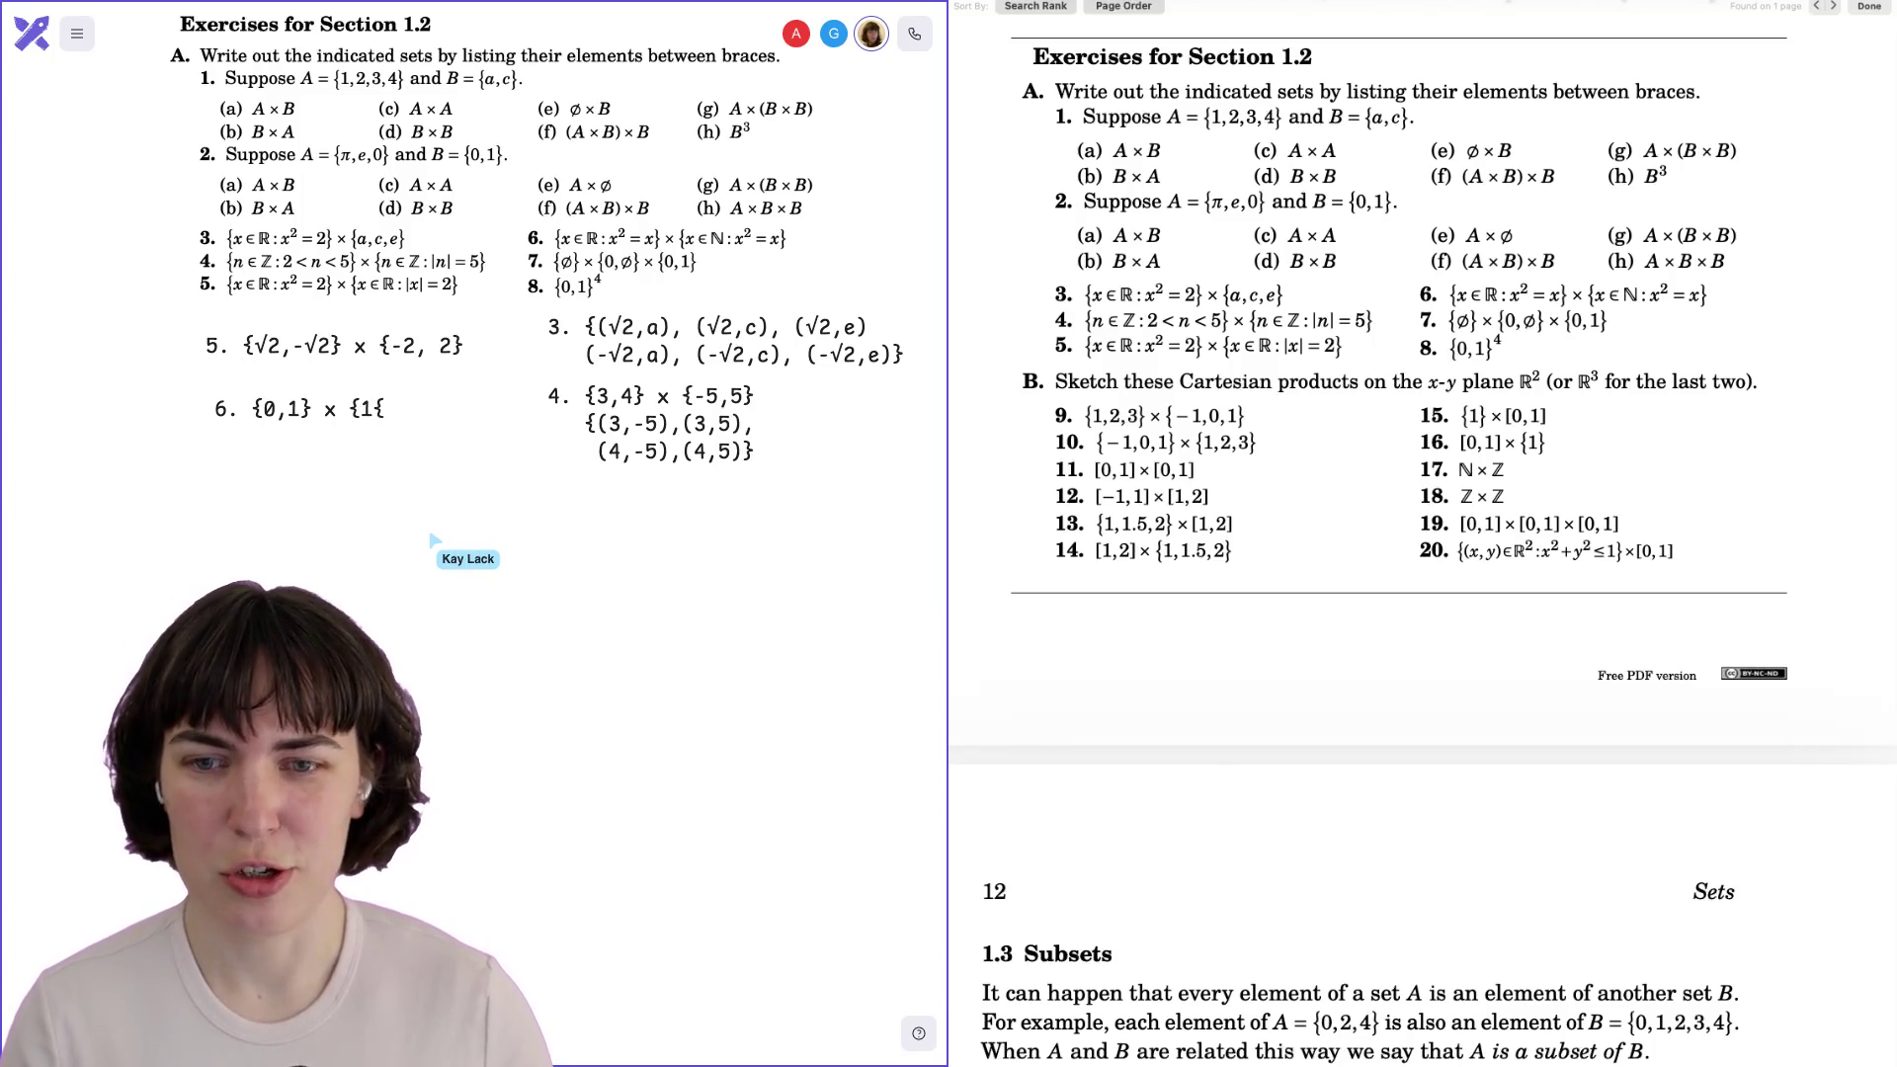
key(BackSpace)
text(})
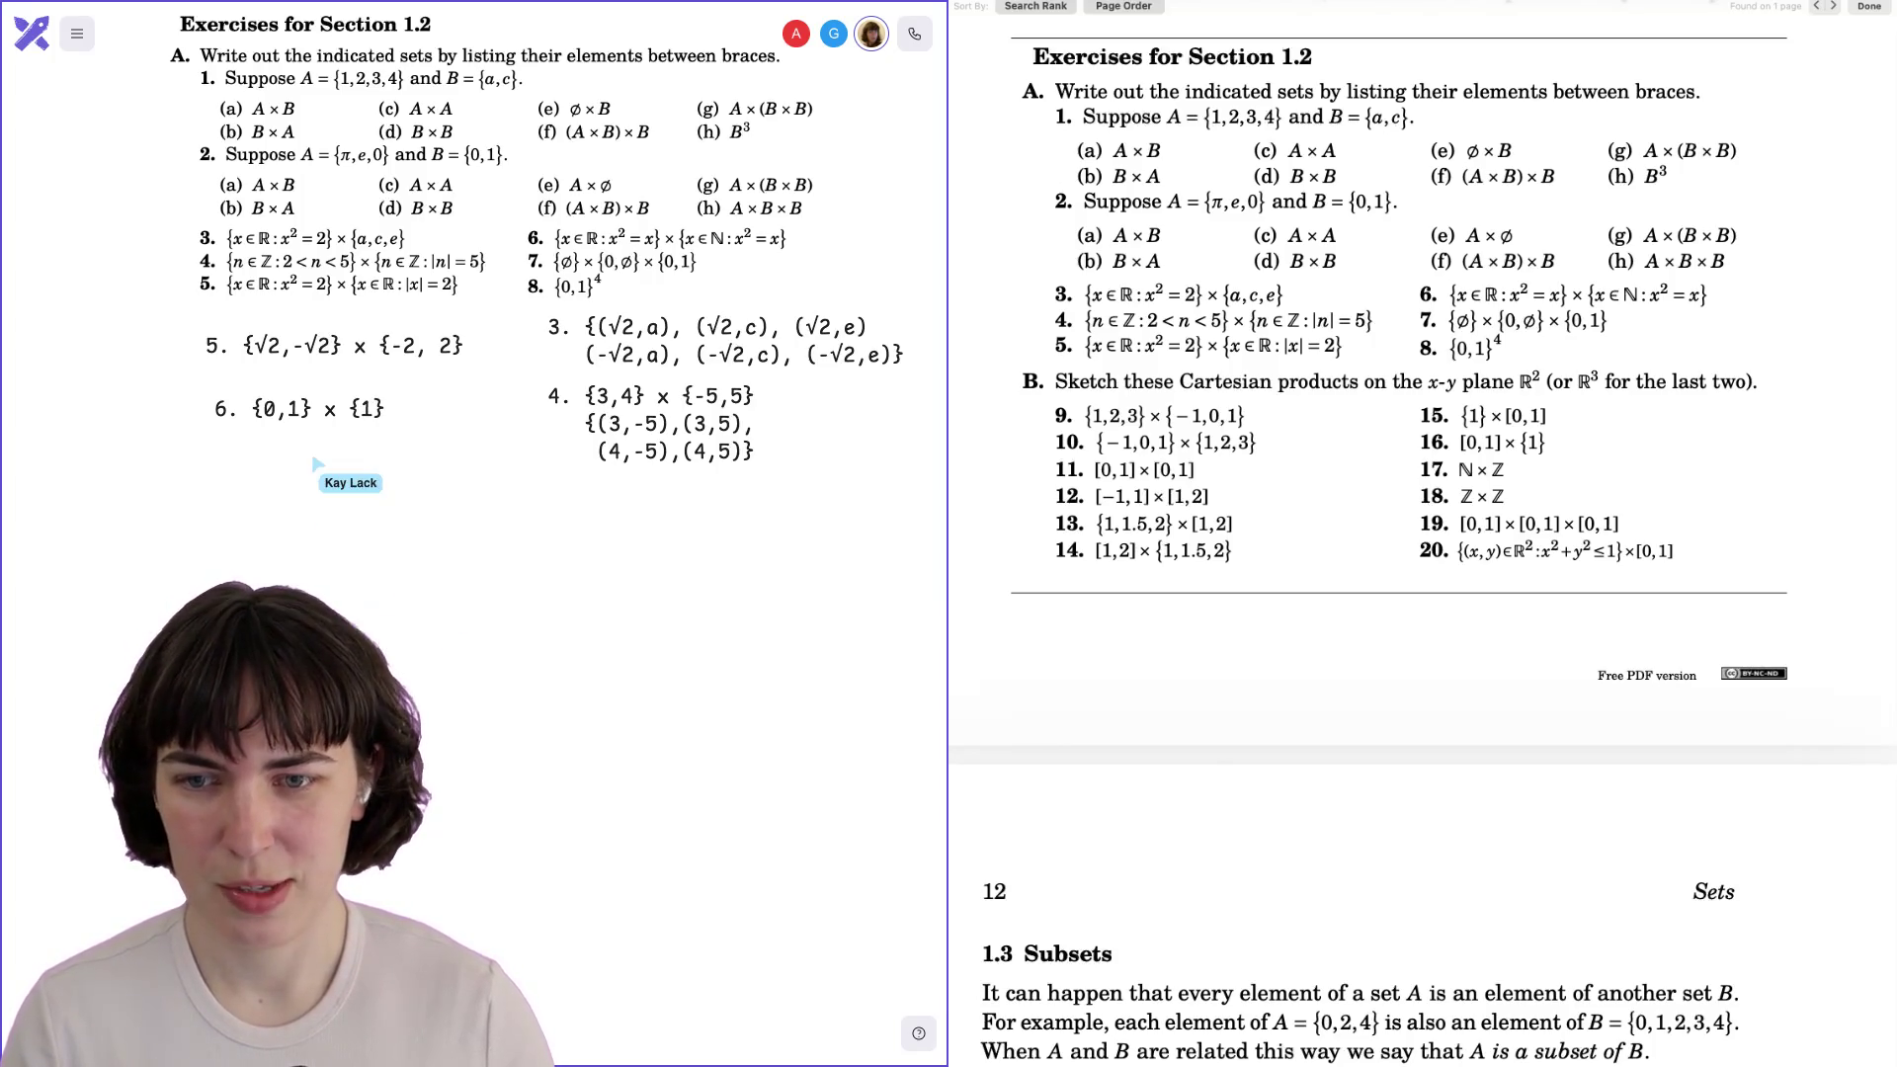
Duplicate the exercise 6 line below and relabel the copy as 7.
click(292, 362)
mouse_move(288, 429)
mouse_down()
mouse_move(288, 406)
mouse_move(287, 430)
mouse_up()
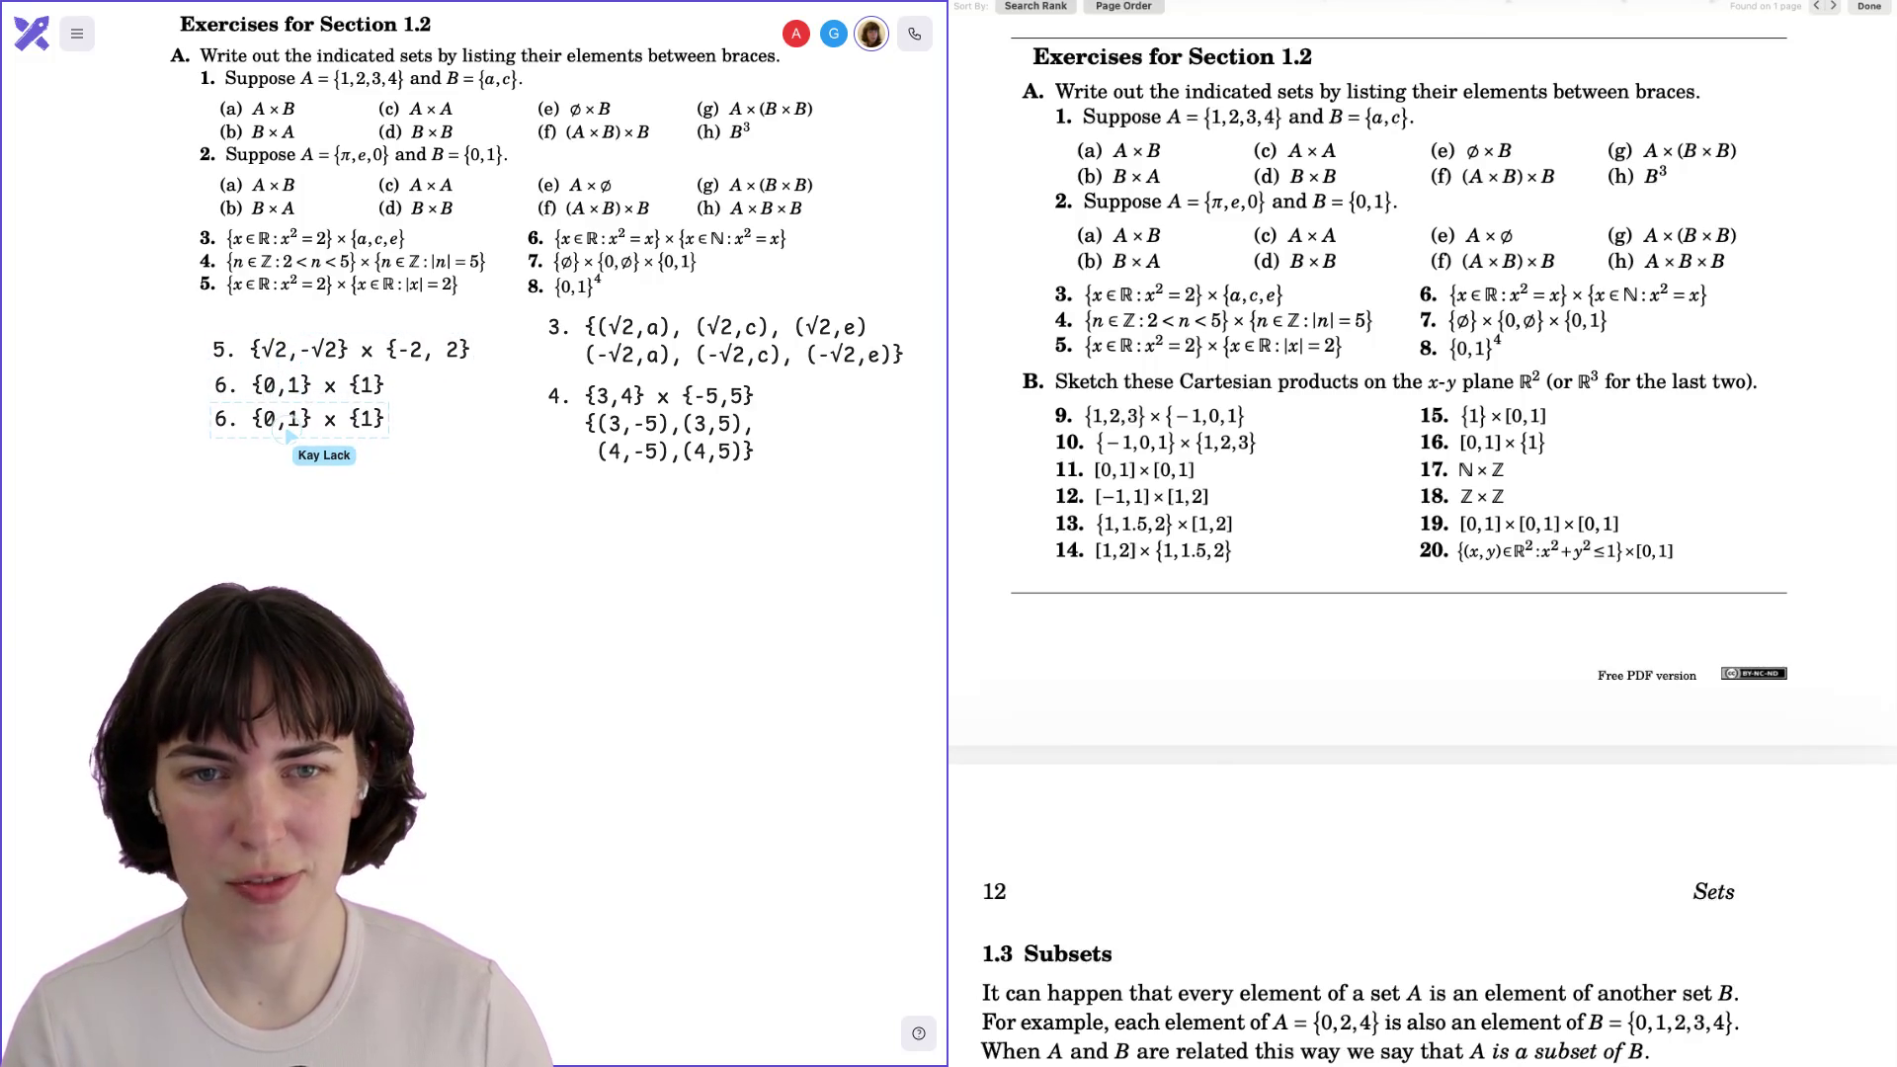
key(Return)
text(7.)
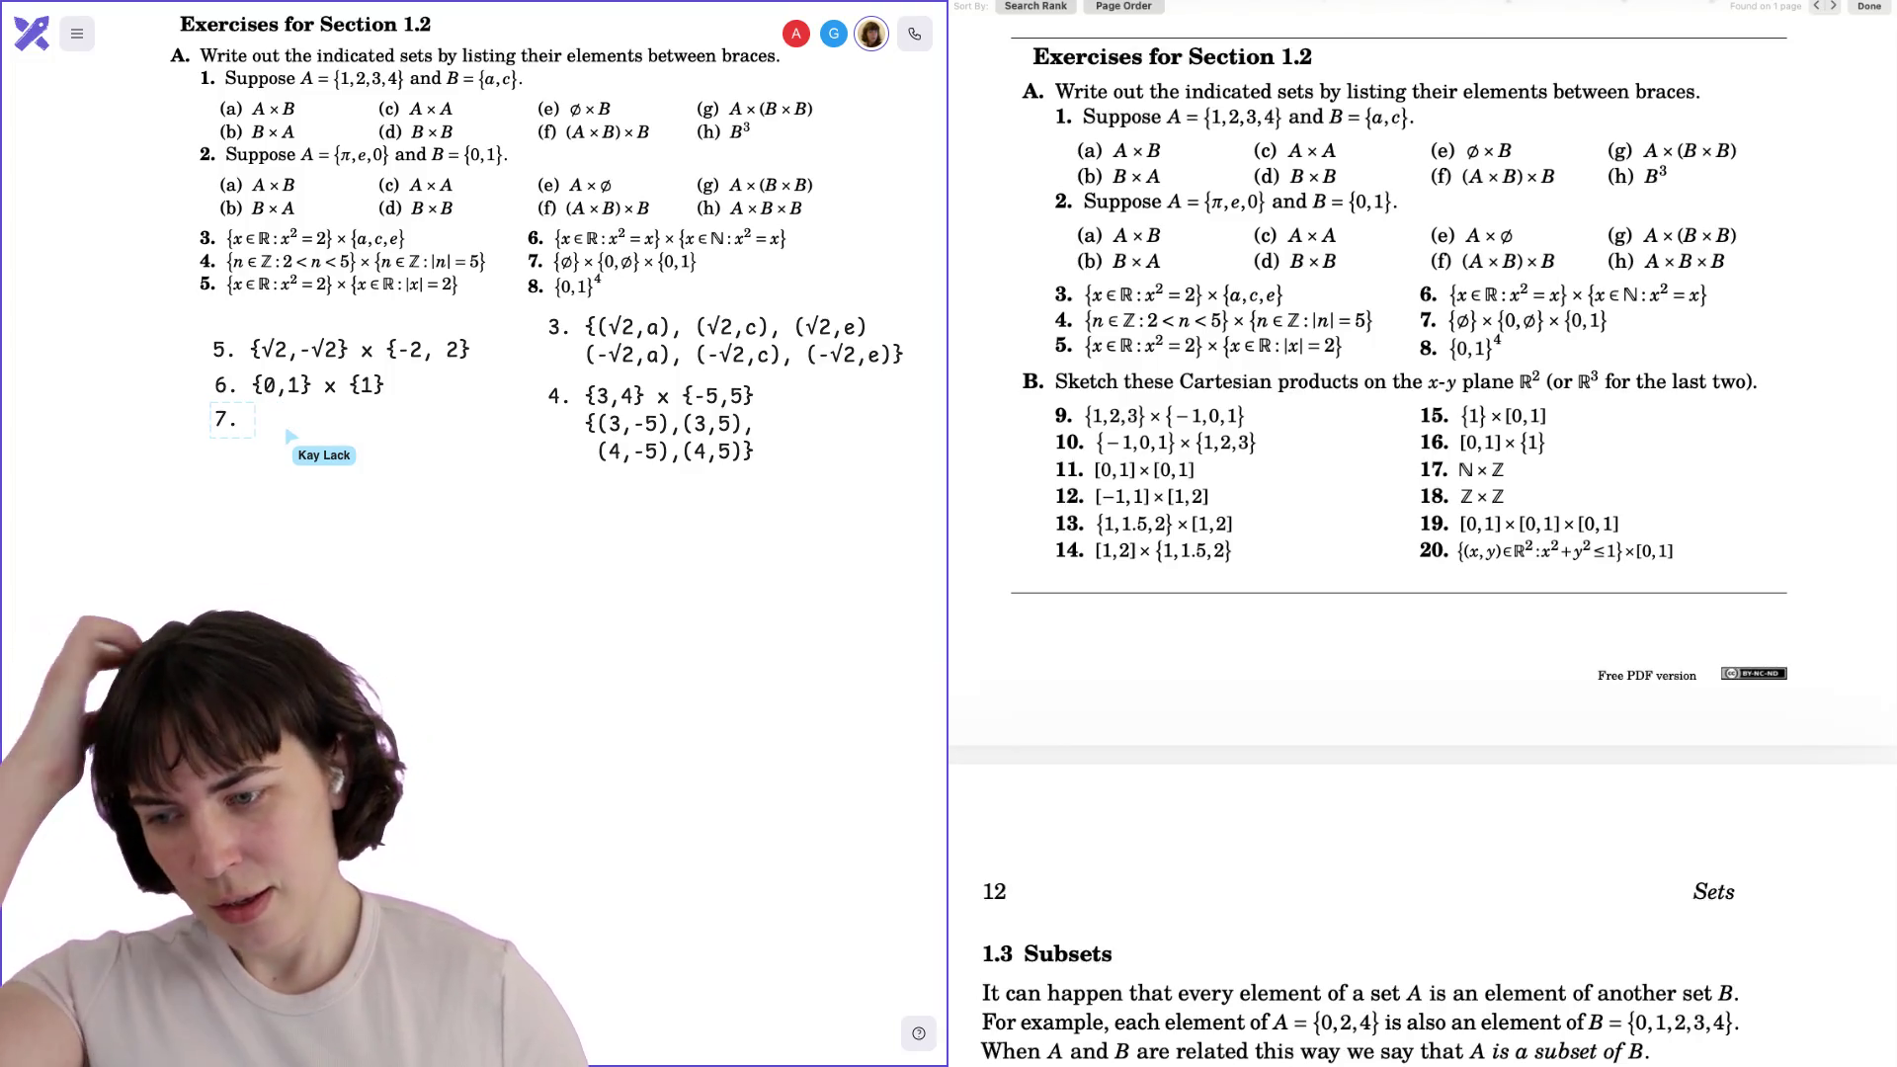
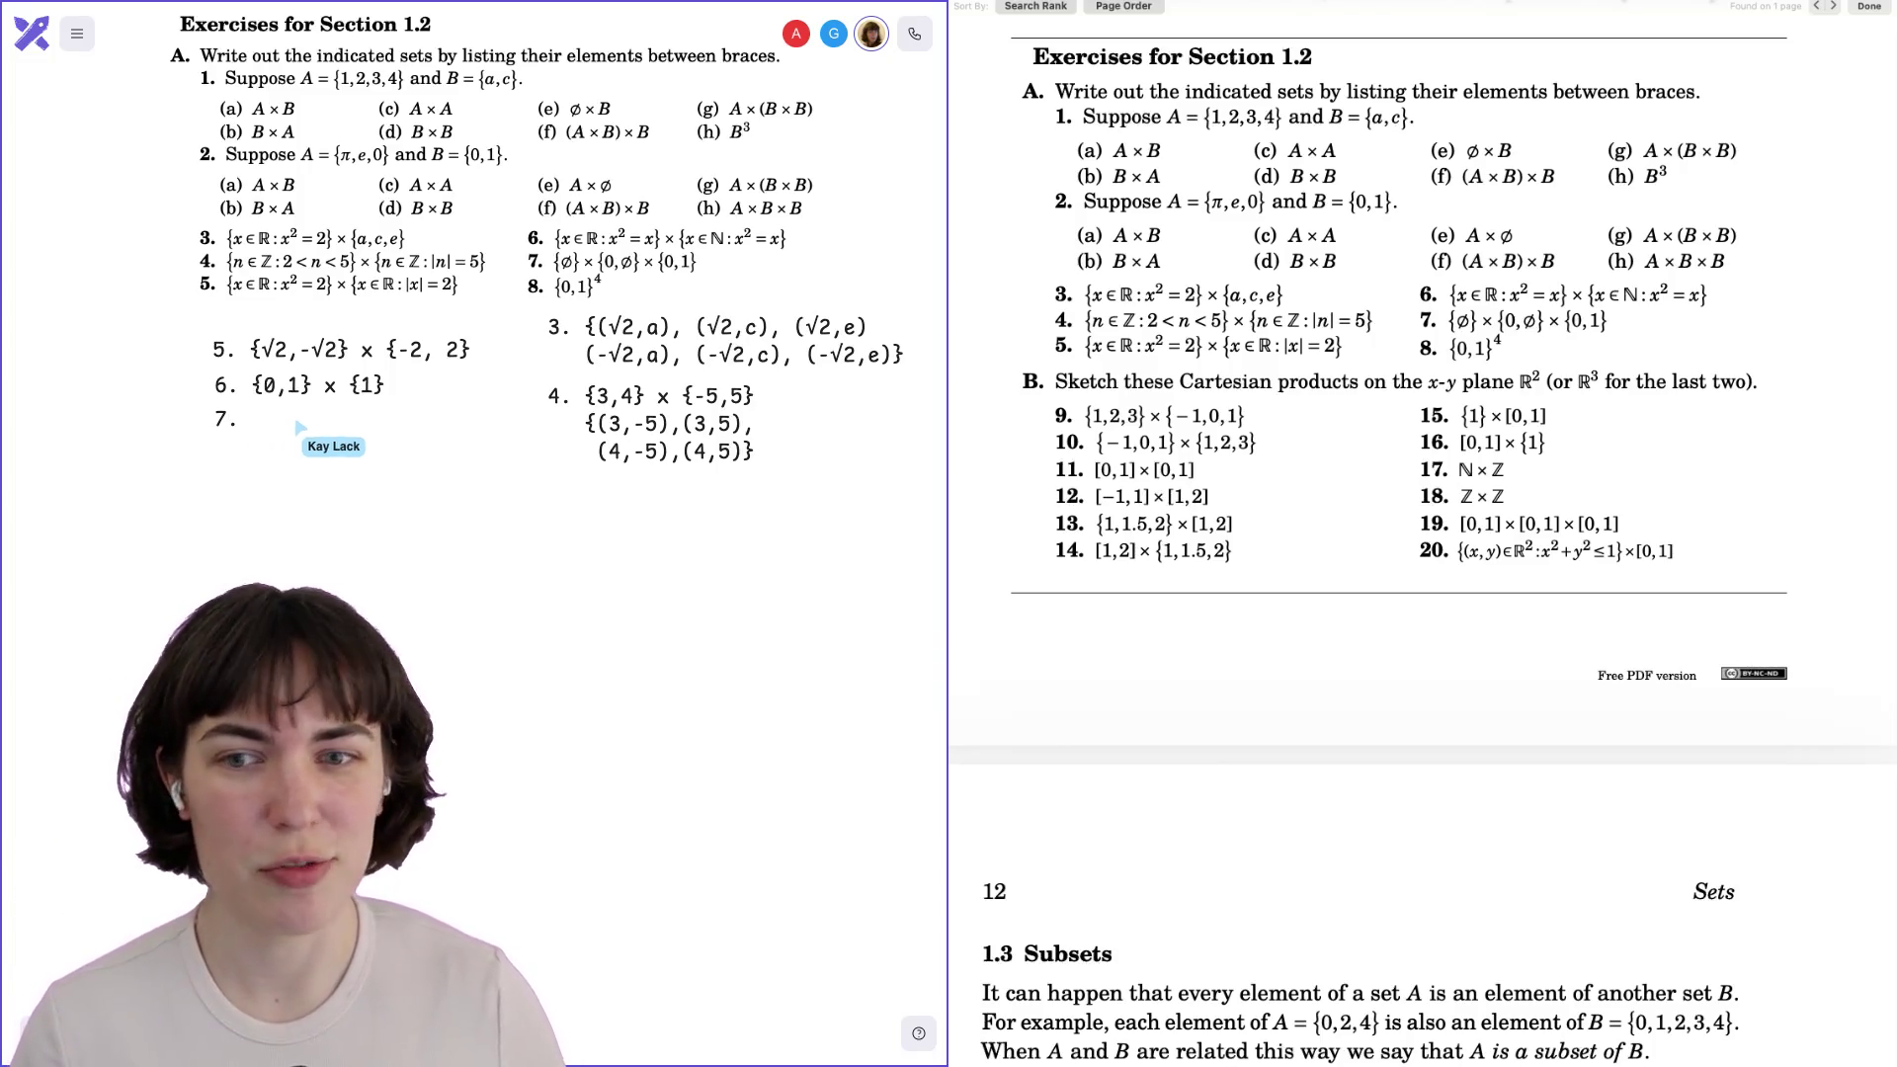
Move the answer text for lines 5 to 7 slightly up and to the right.
click(272, 385)
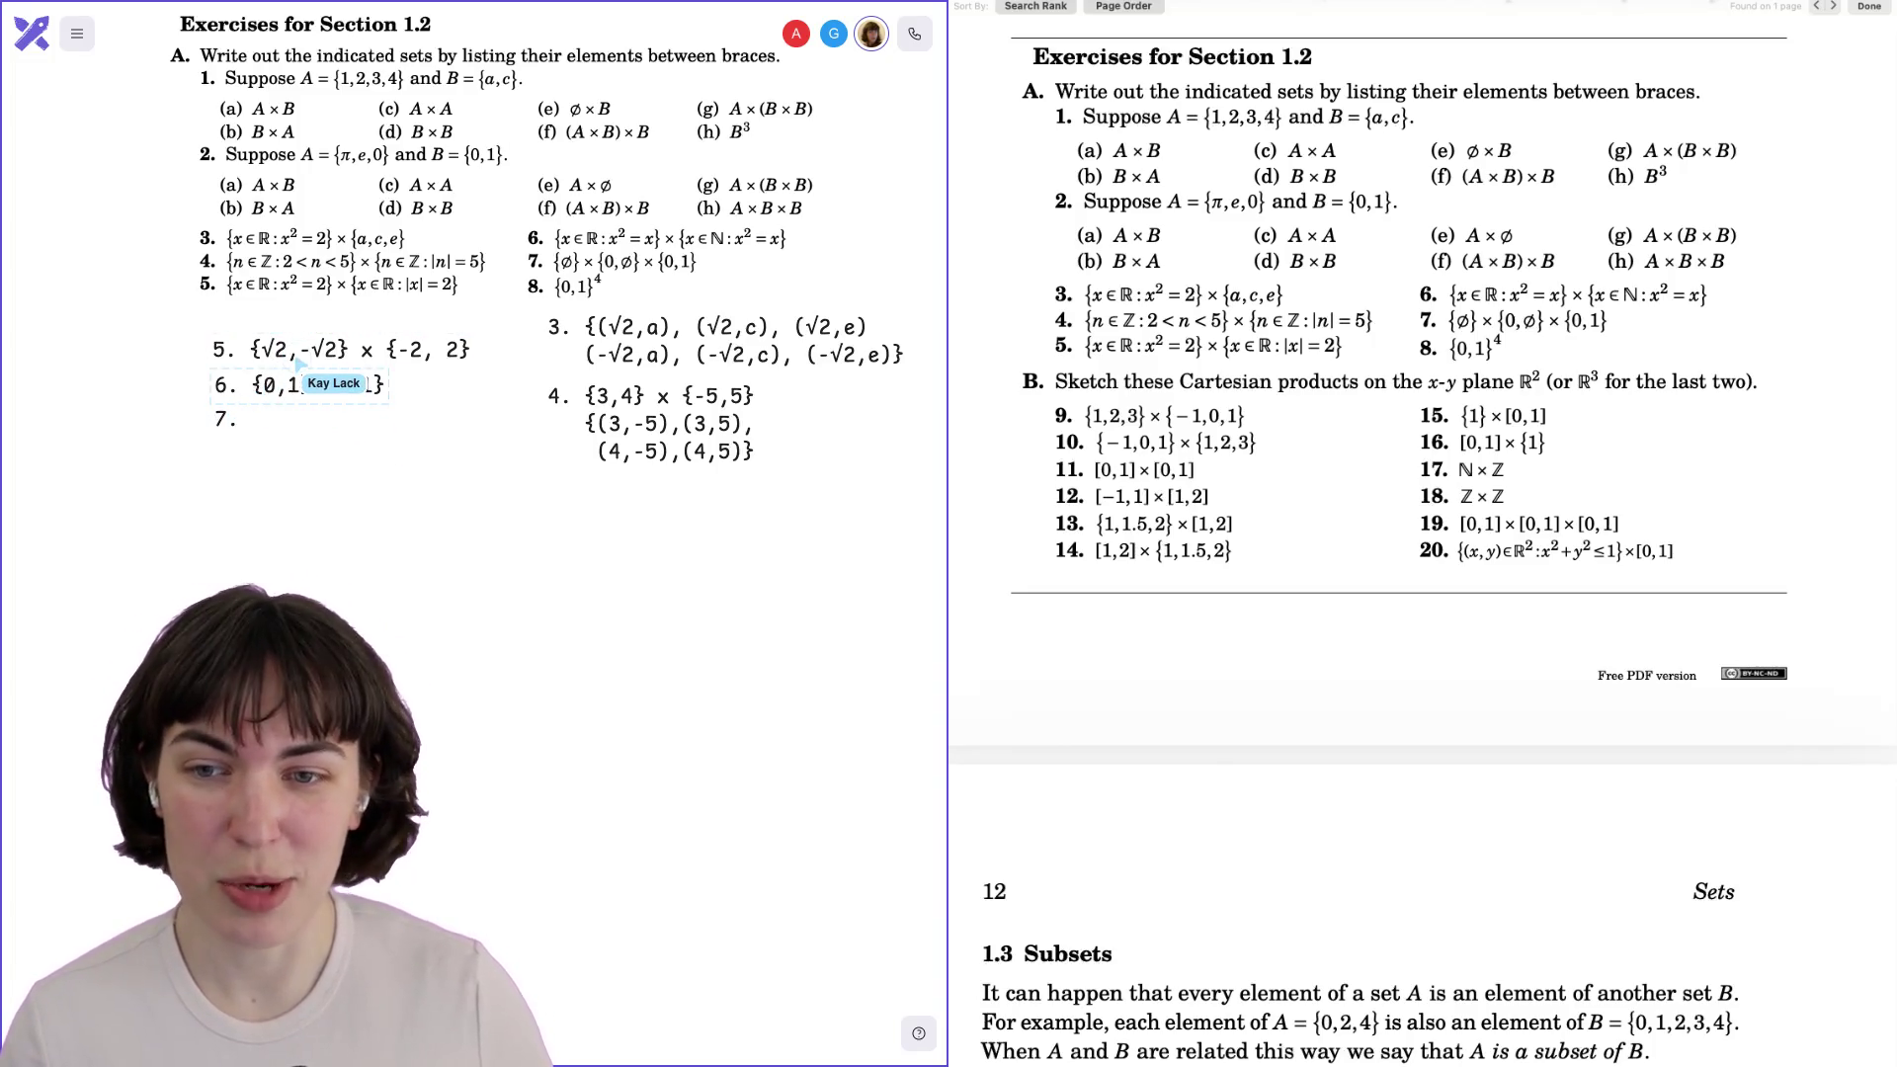
drag(240, 416, 265, 395)
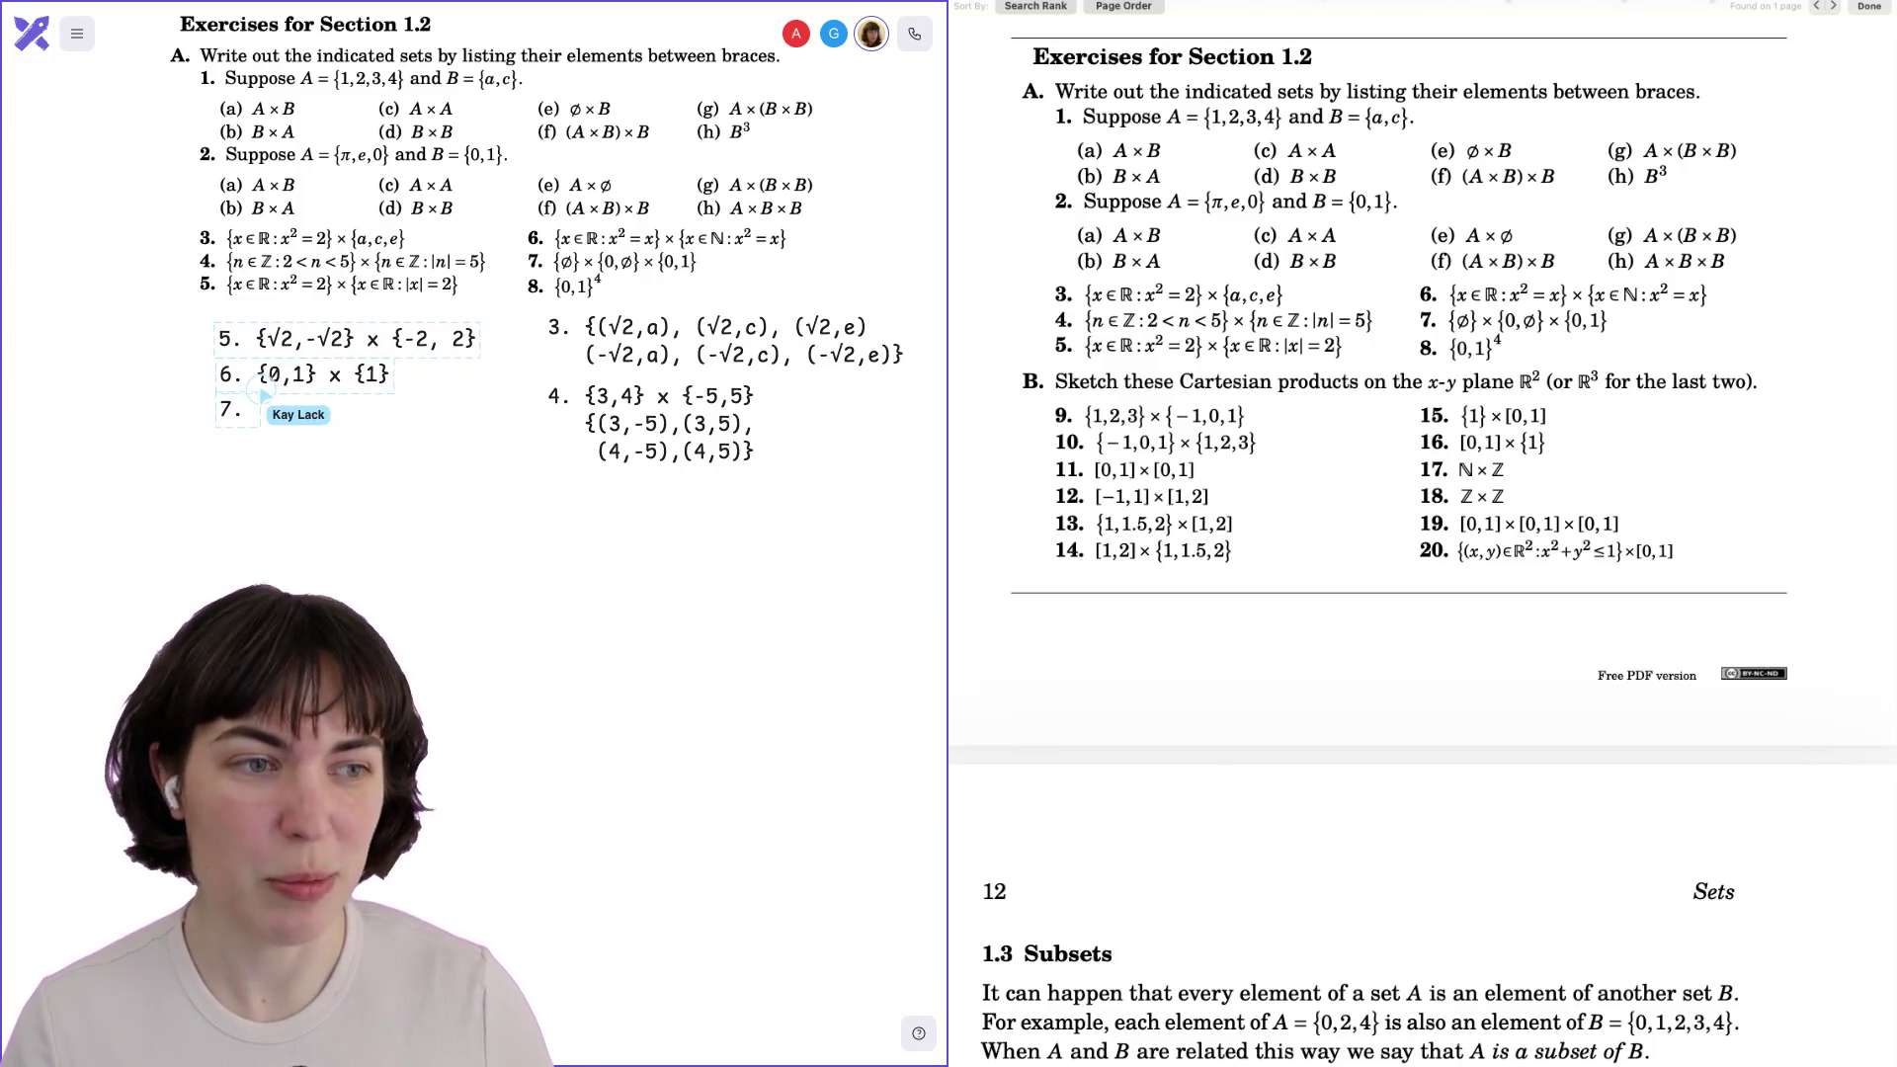
click(272, 490)
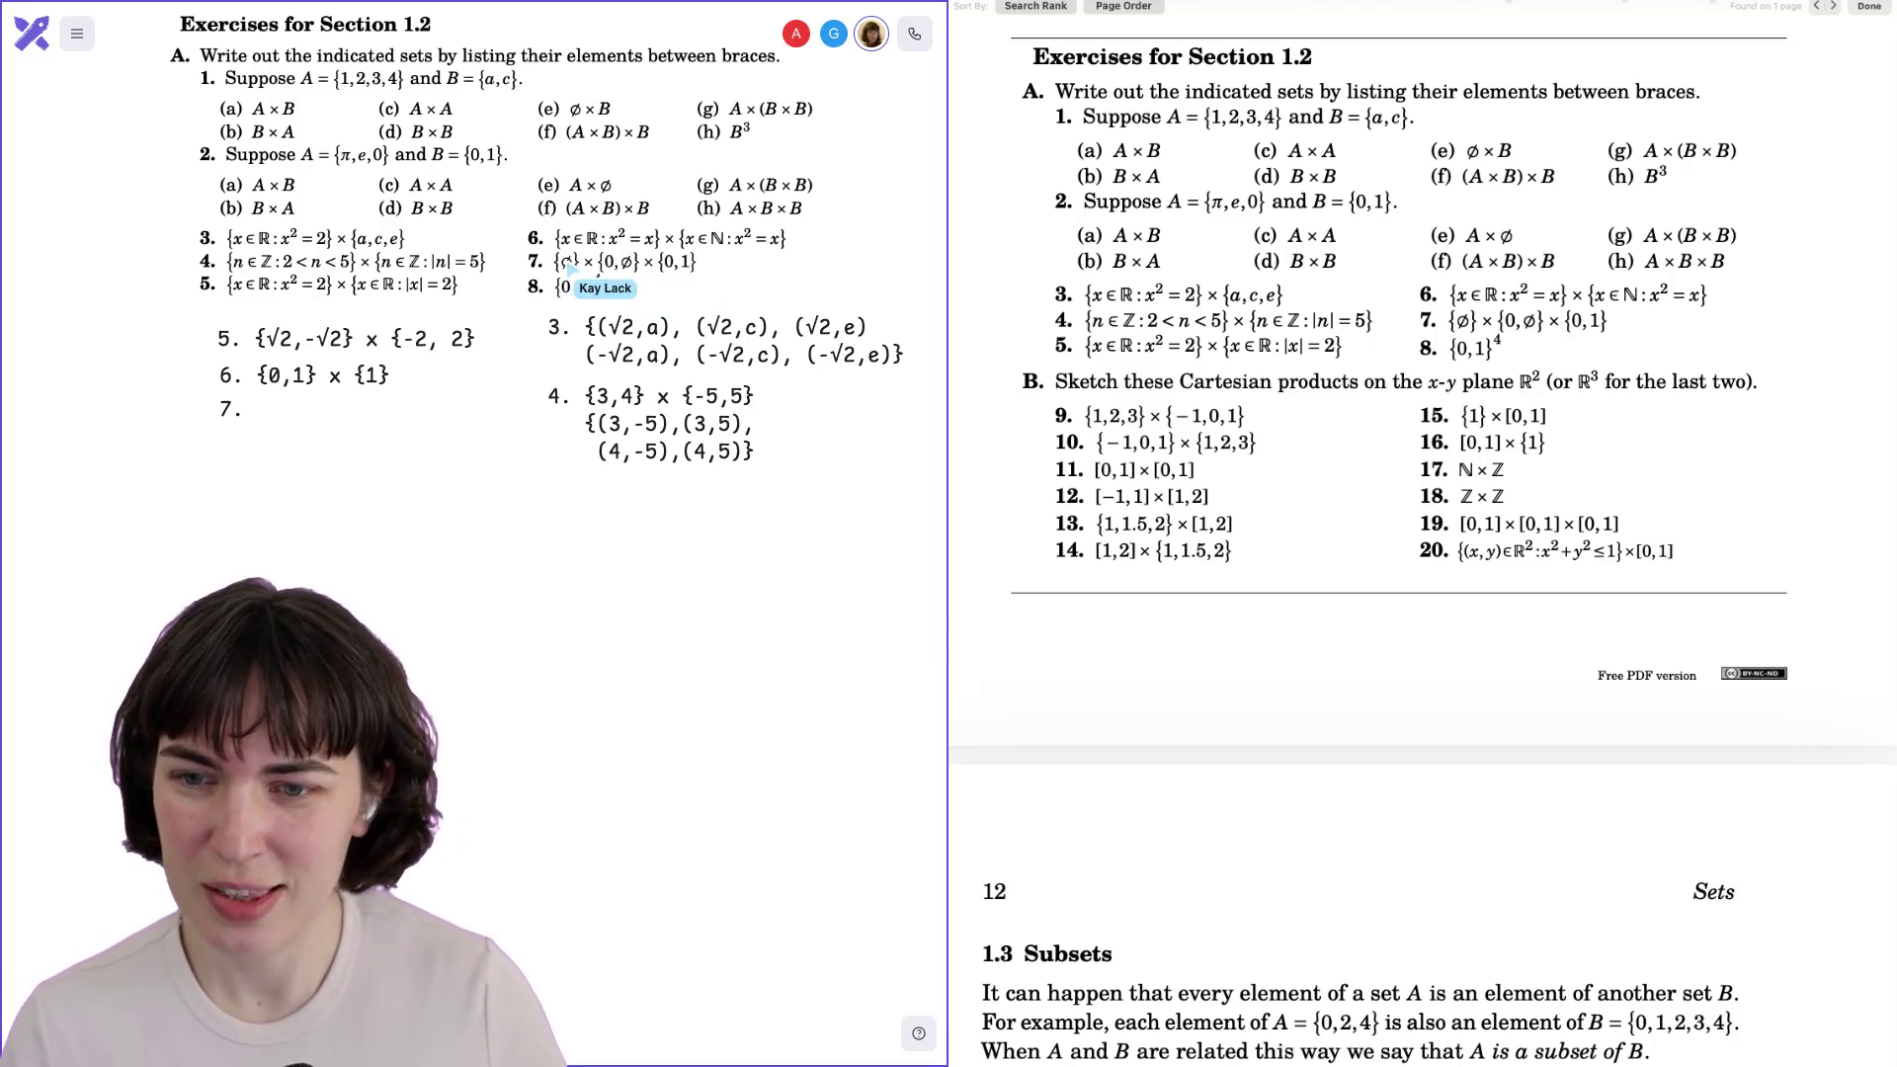
Type the first row of answer 7 as {(ø,0,0),(ø,0,1).
text(P)
key(BackSpace)
text({)
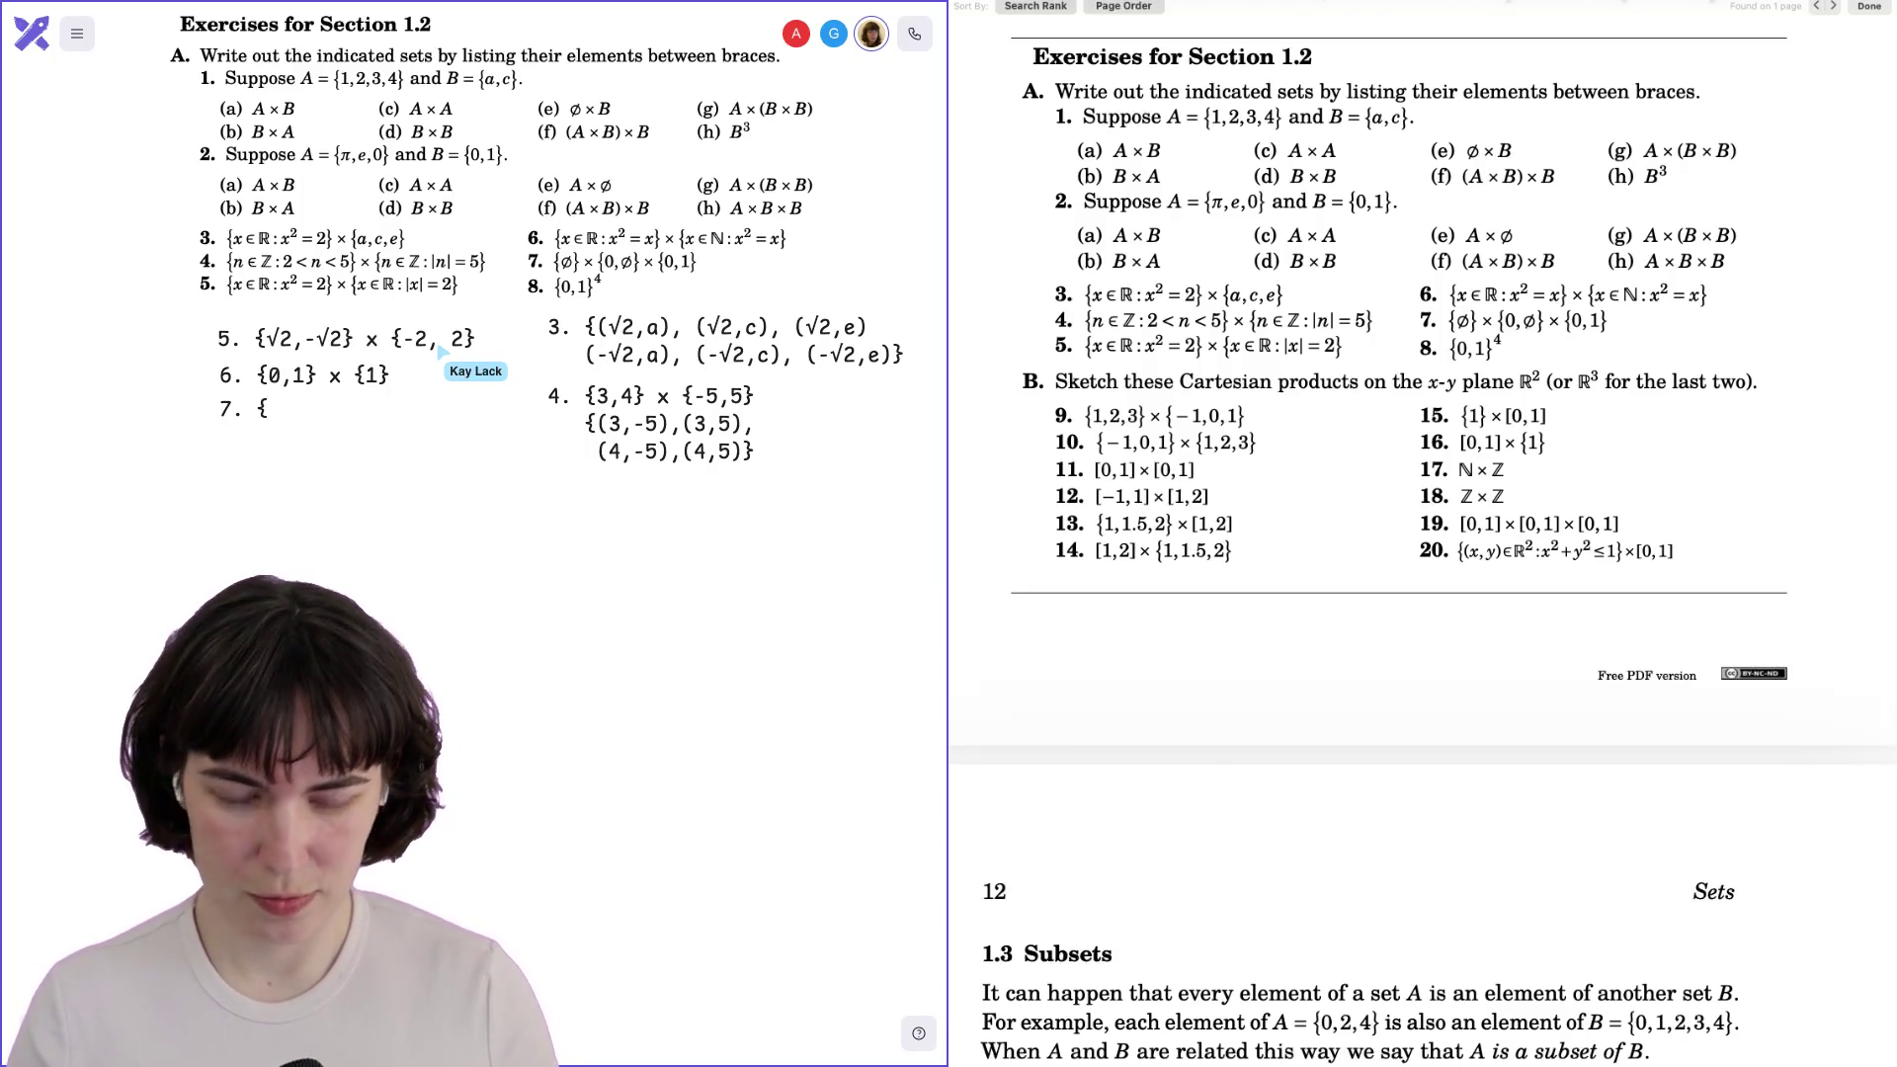
text(Ø)
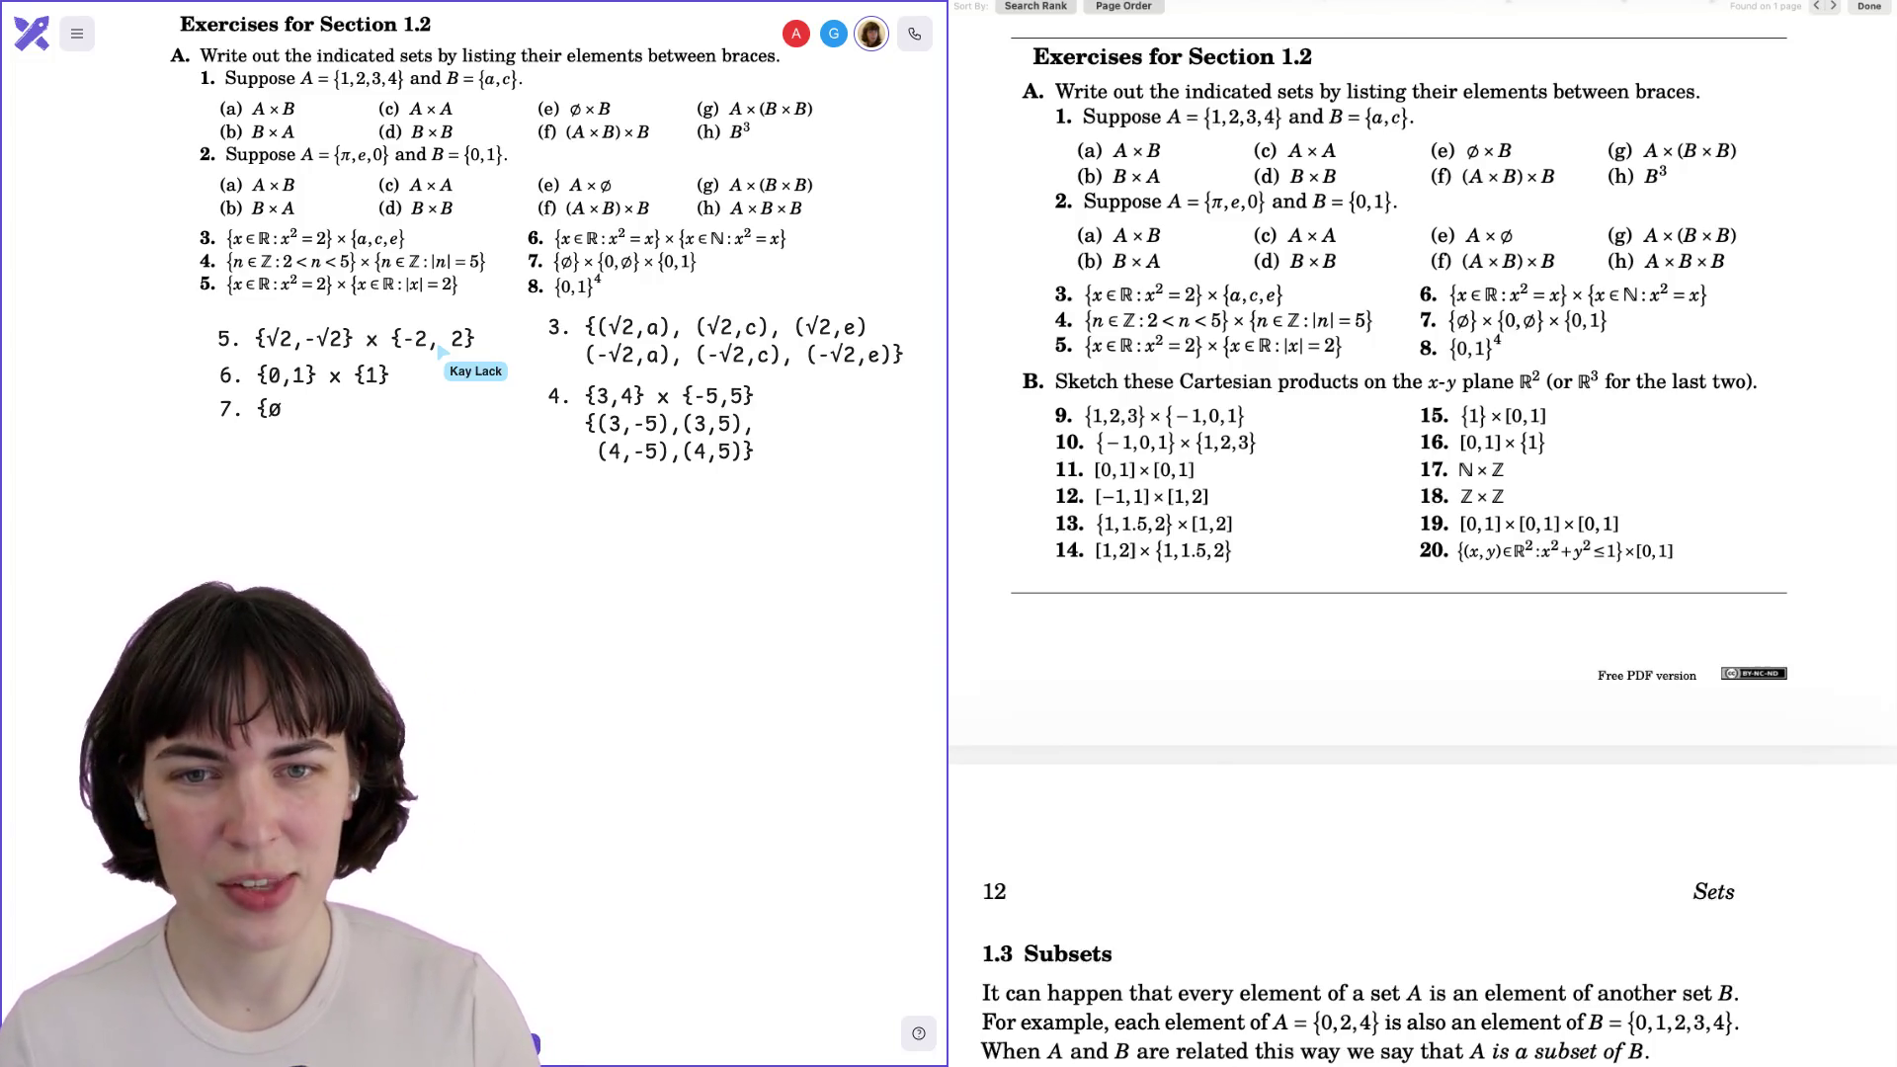
text(})
key(BackSpace)
key(BackSpace)
text((Ø,)
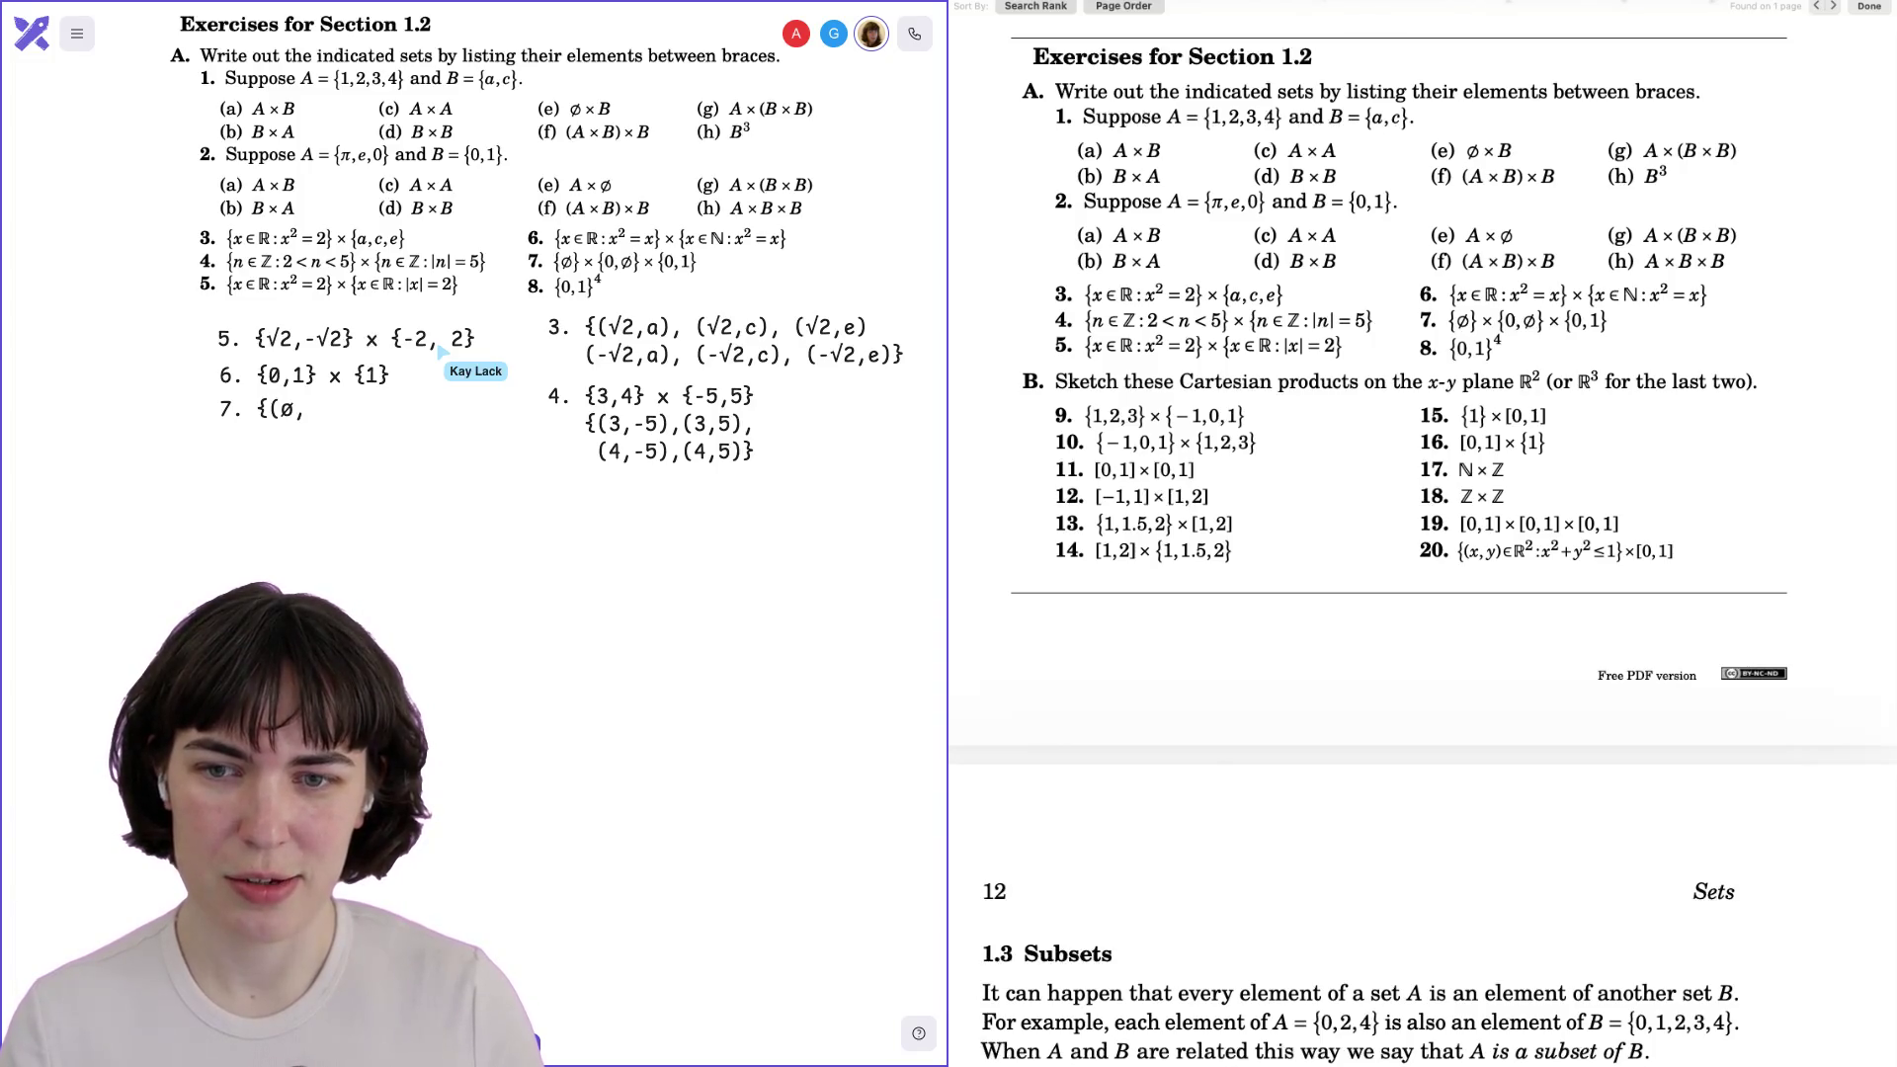
text(0)
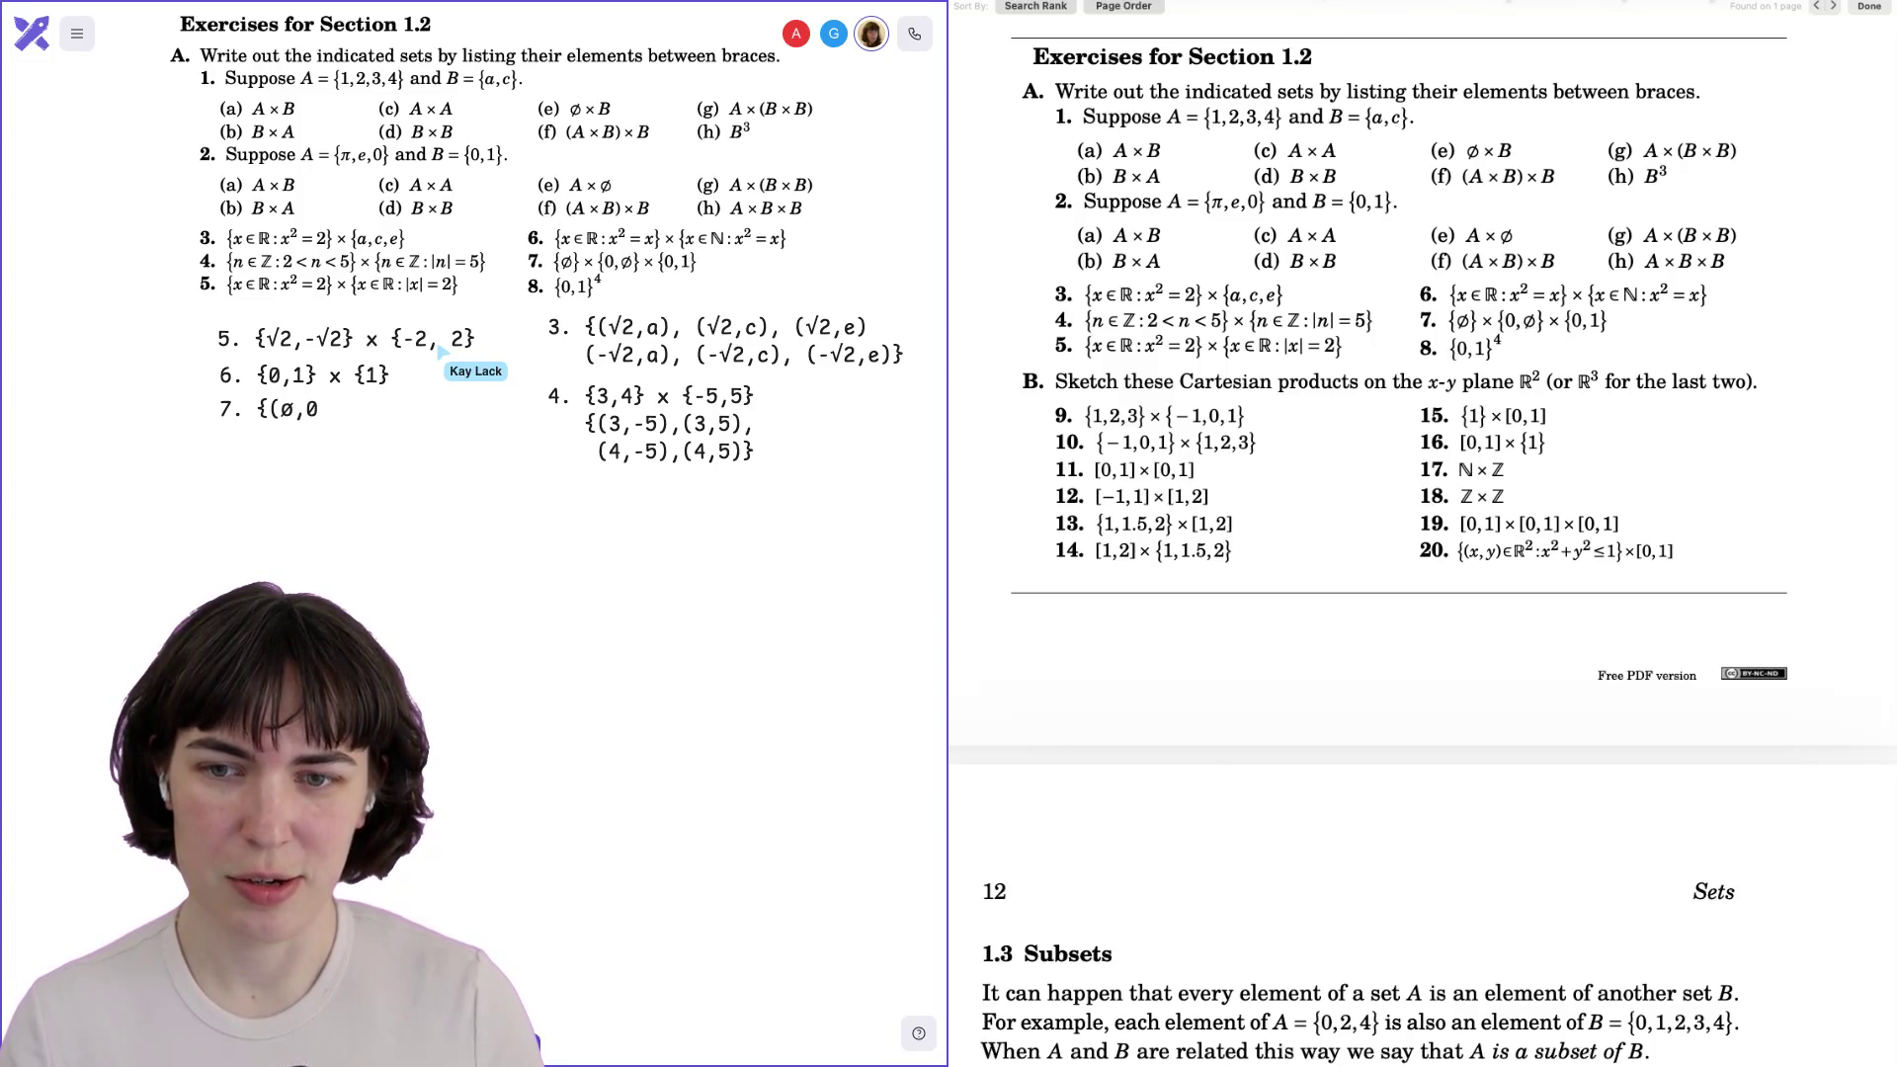
text(), (Ø)
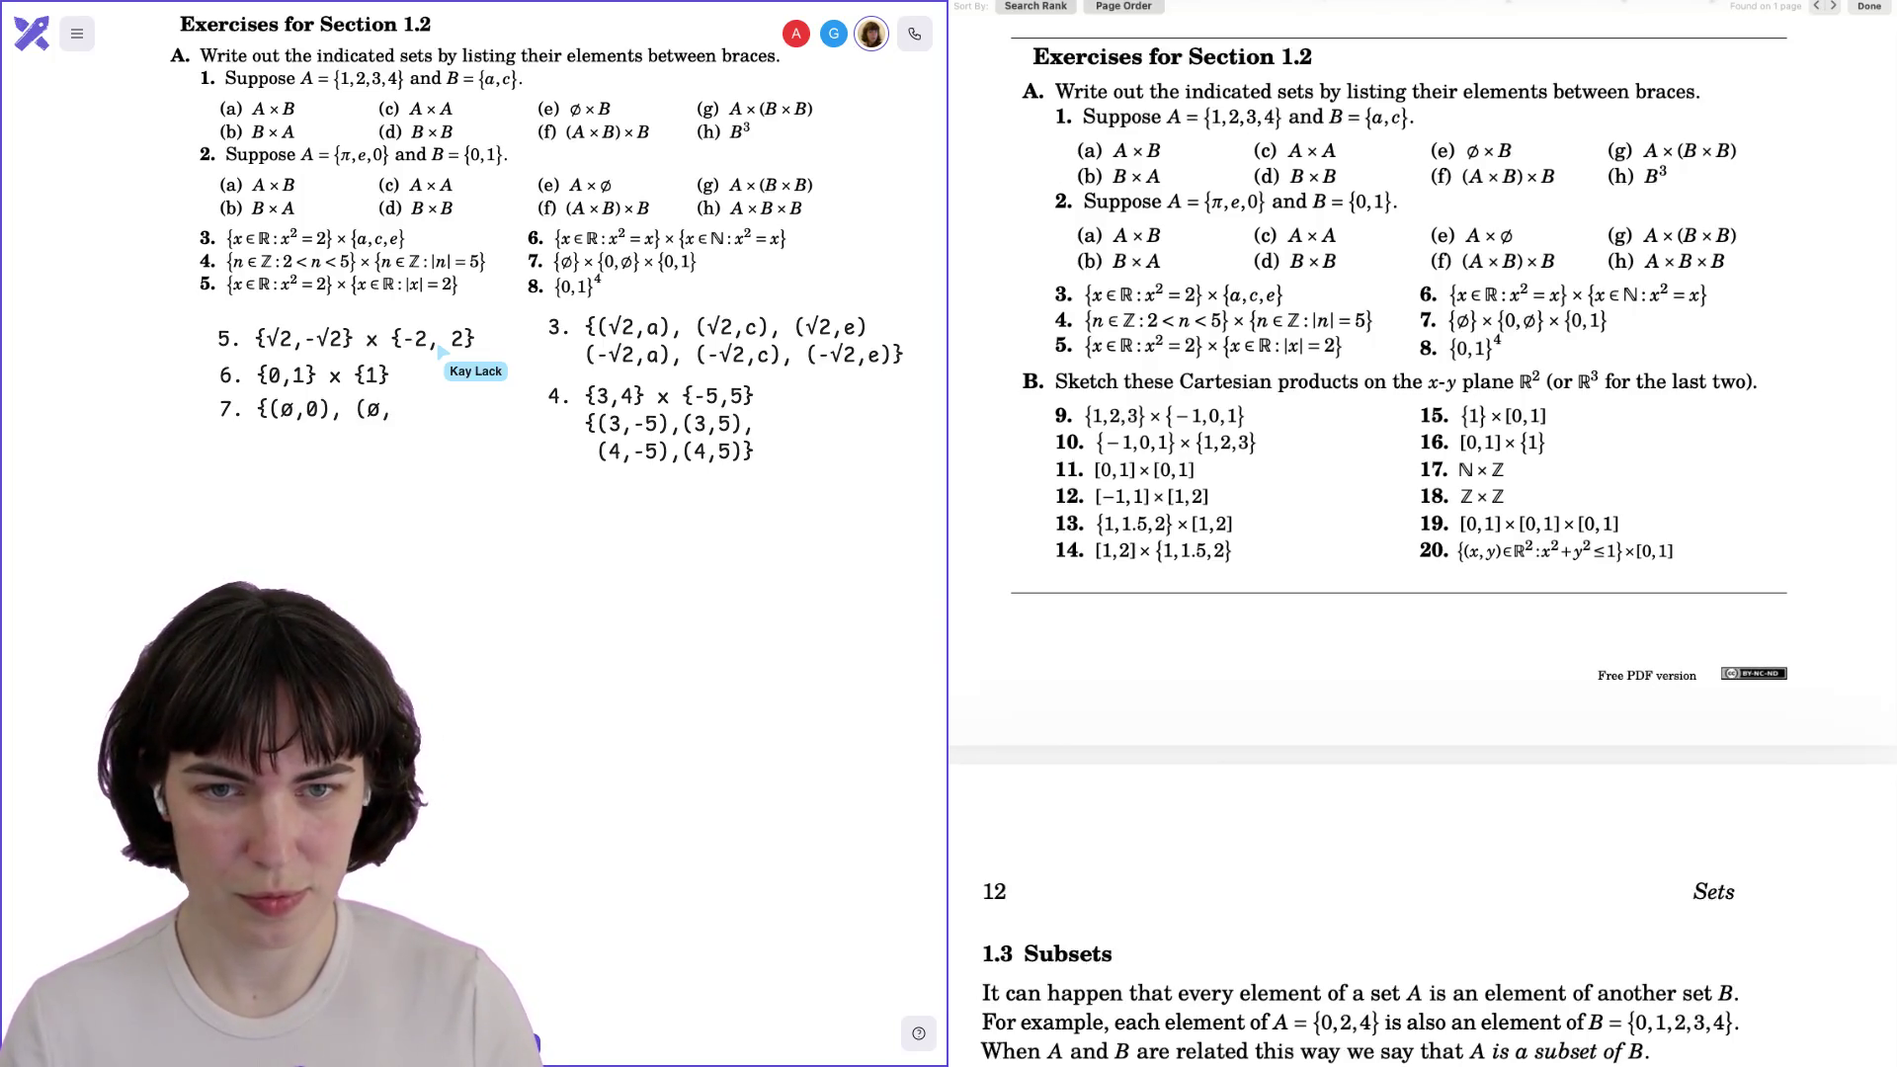
key(BackSpace)
key(BackSpace)
key(BackSpace)
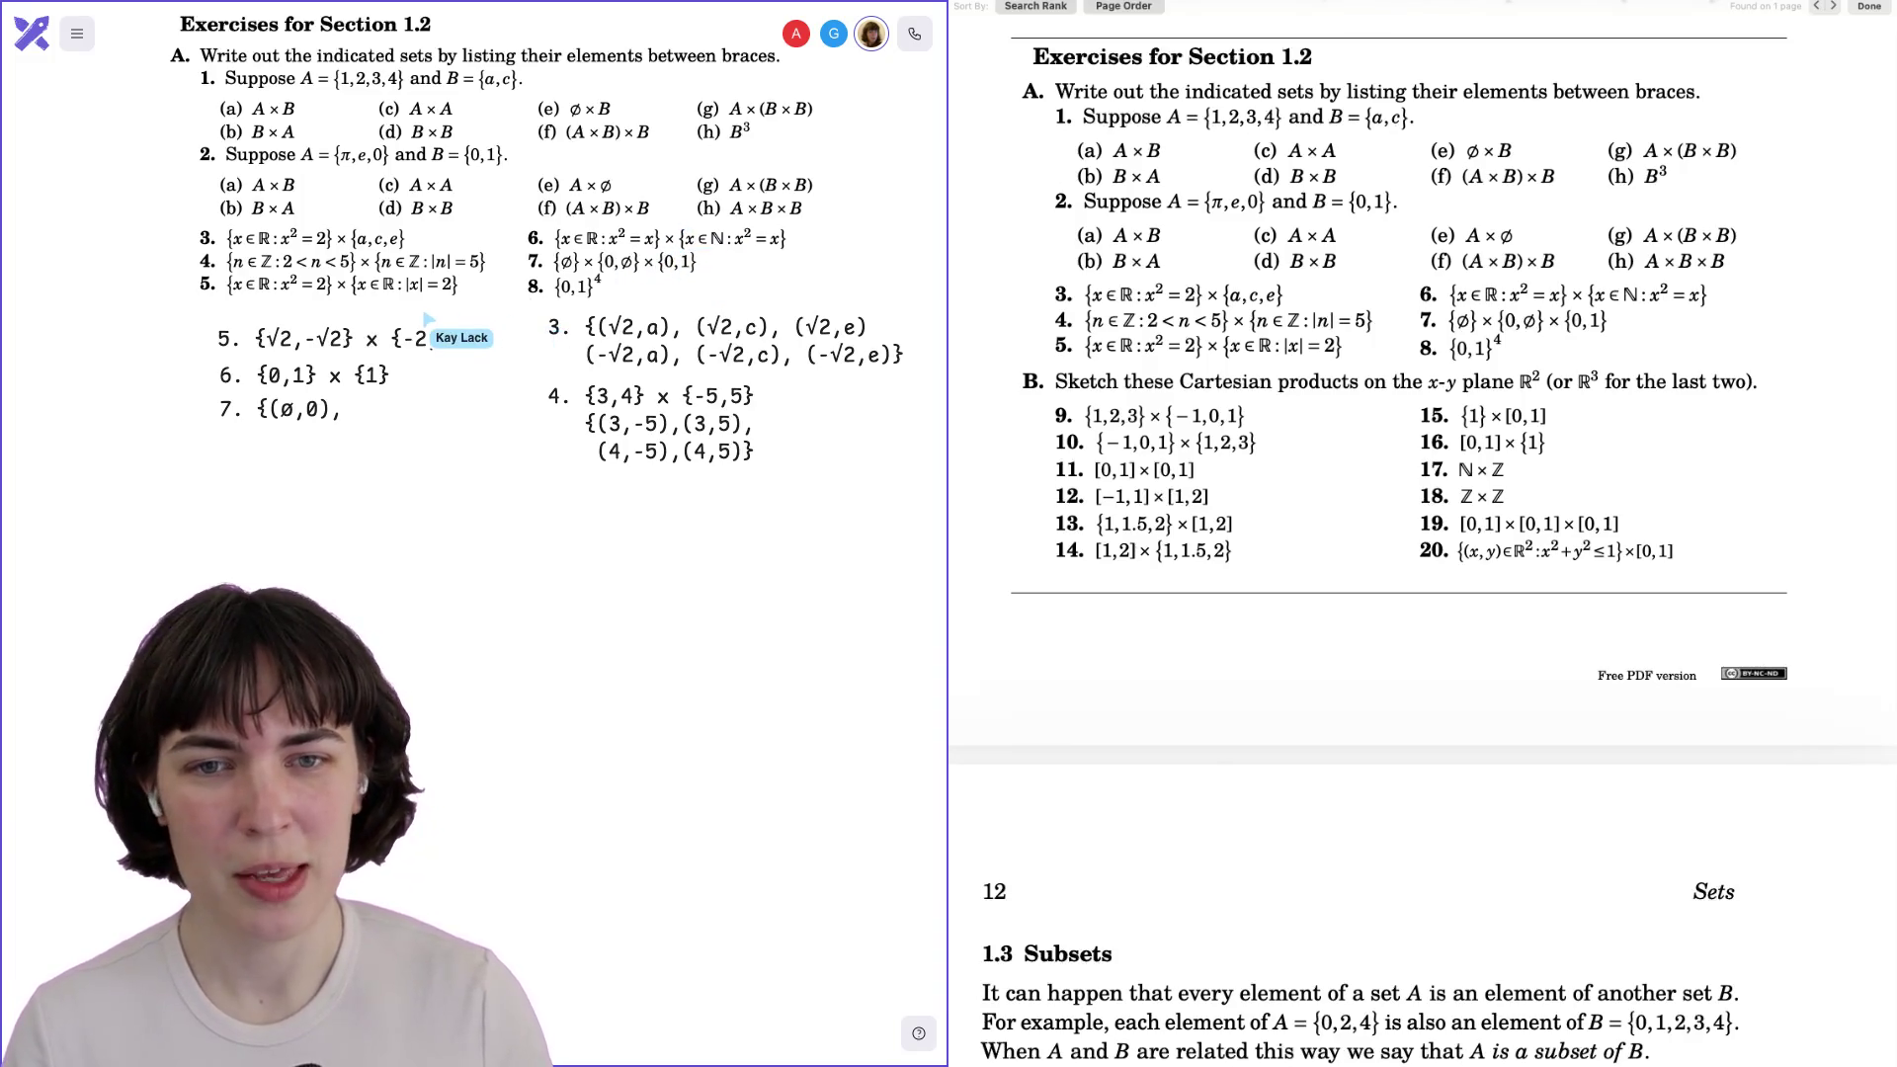
key(BackSpace)
key(BackSpace)
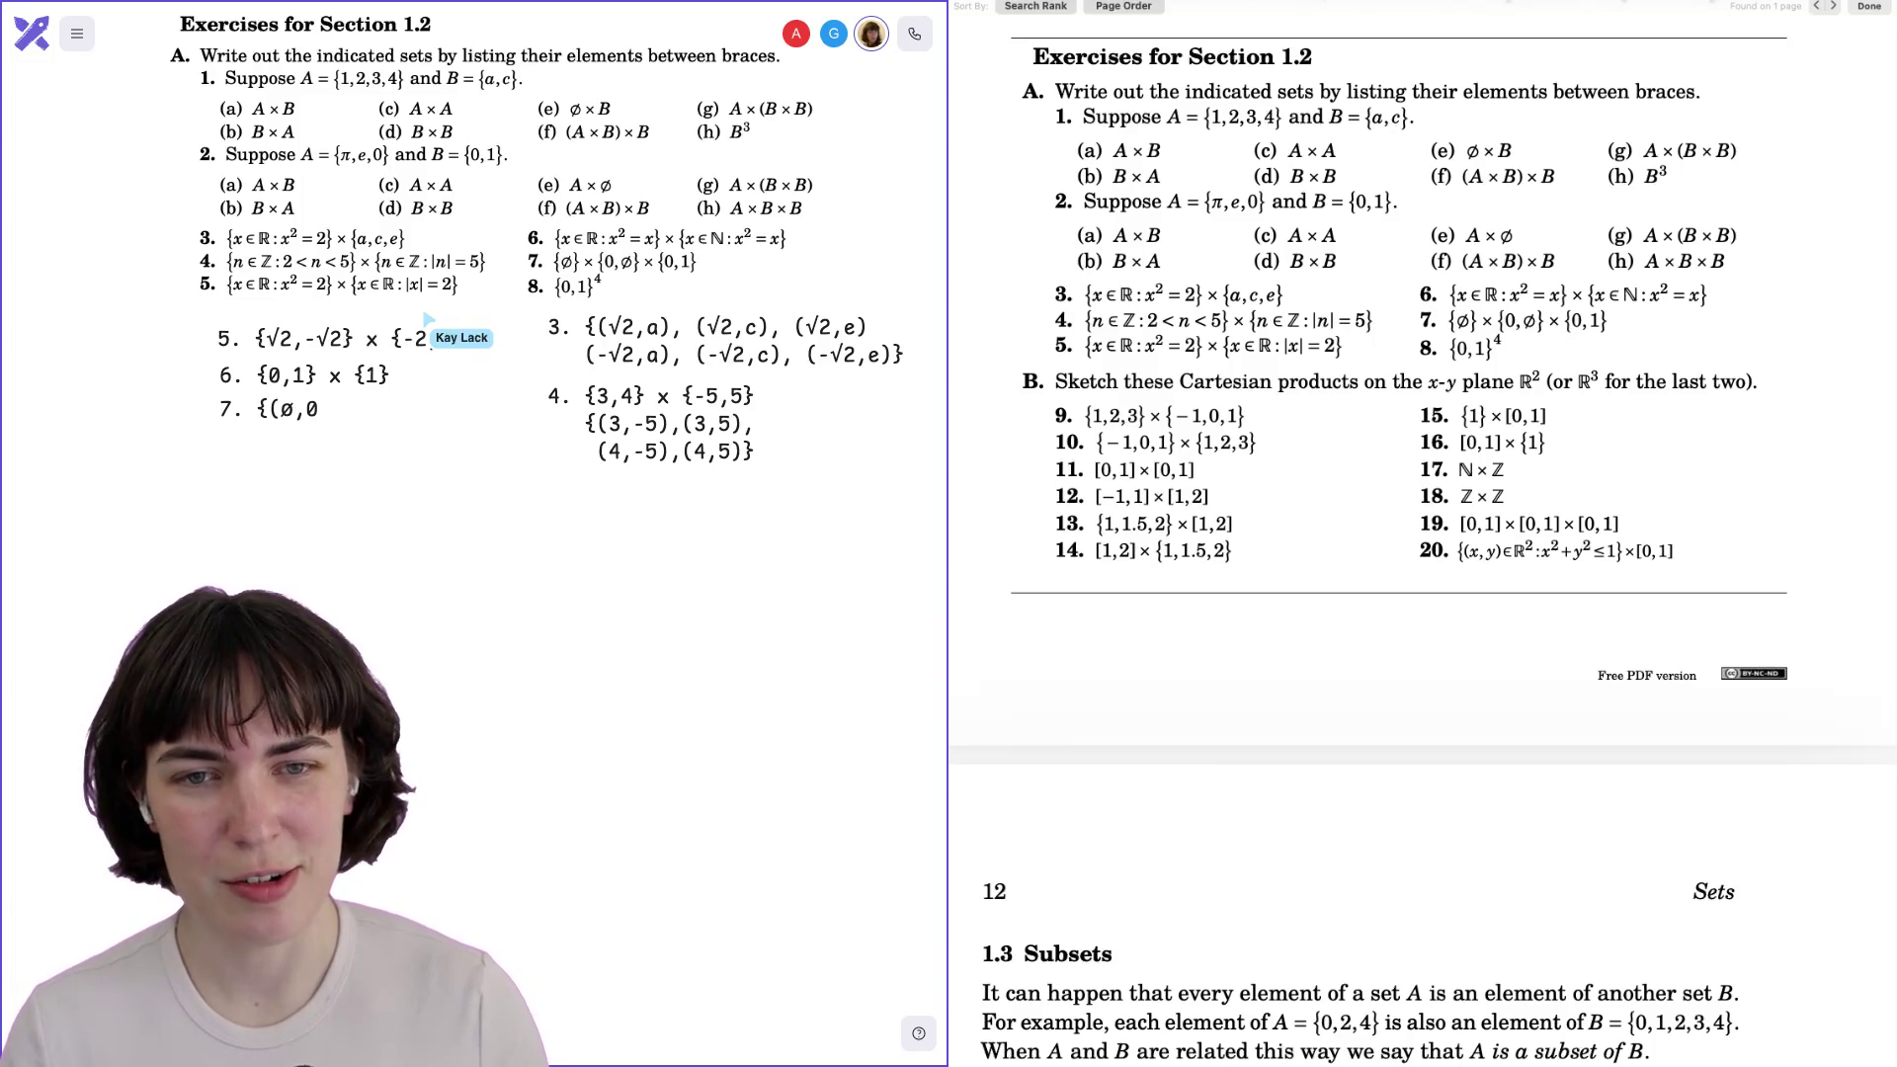
text(,)
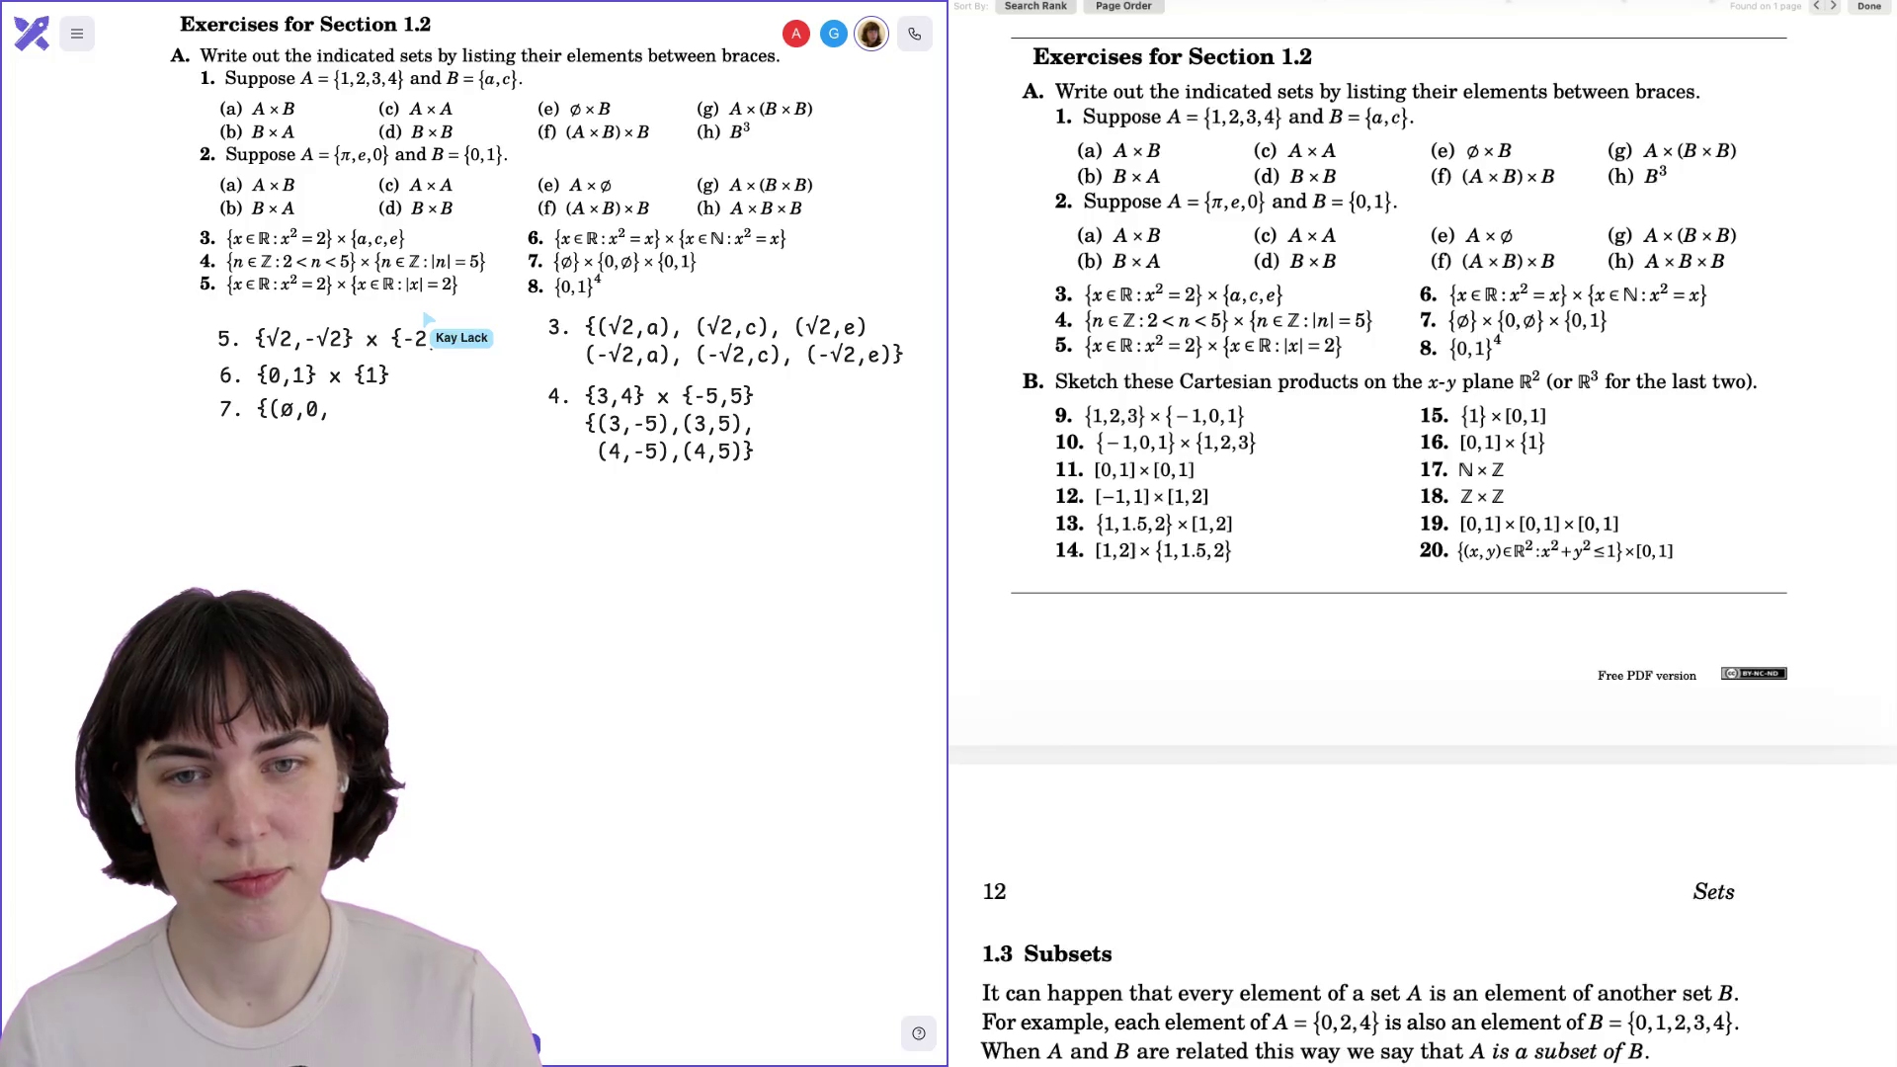
text(0))
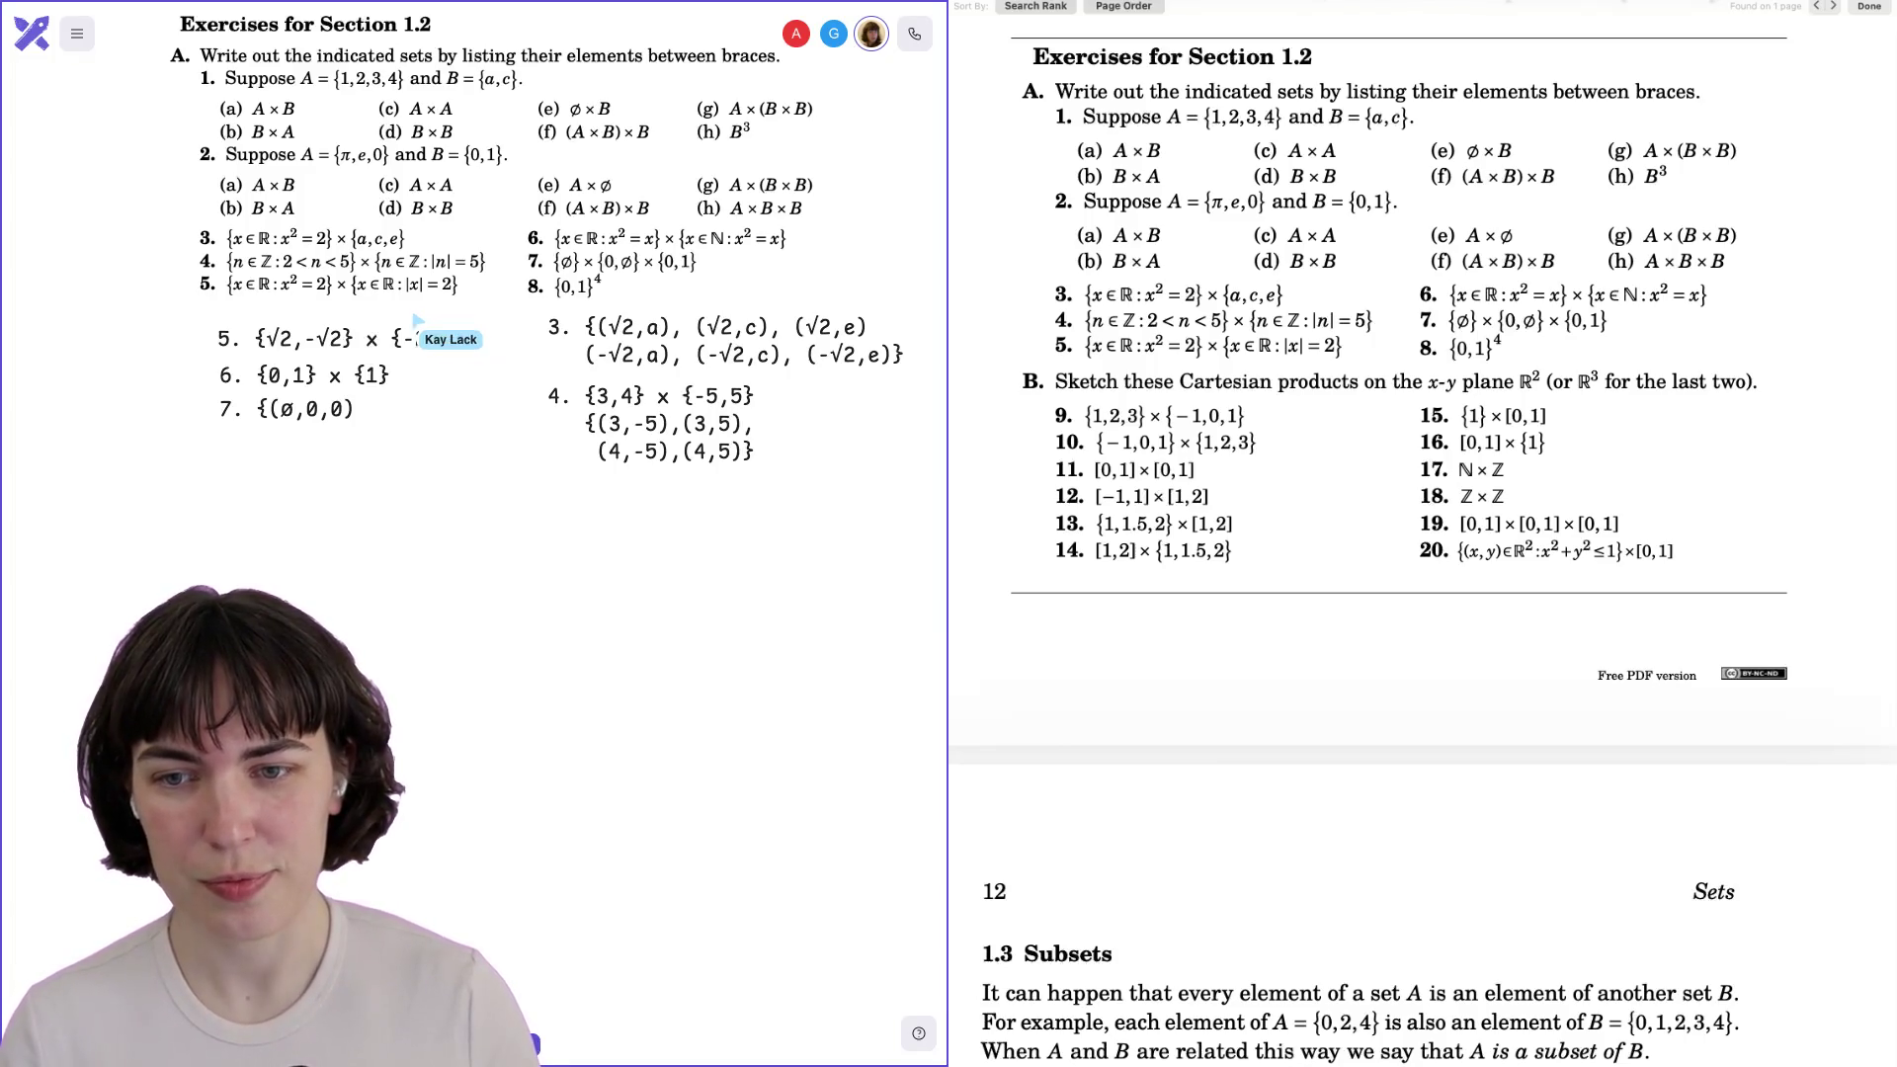
text( (Ø,0,1),)
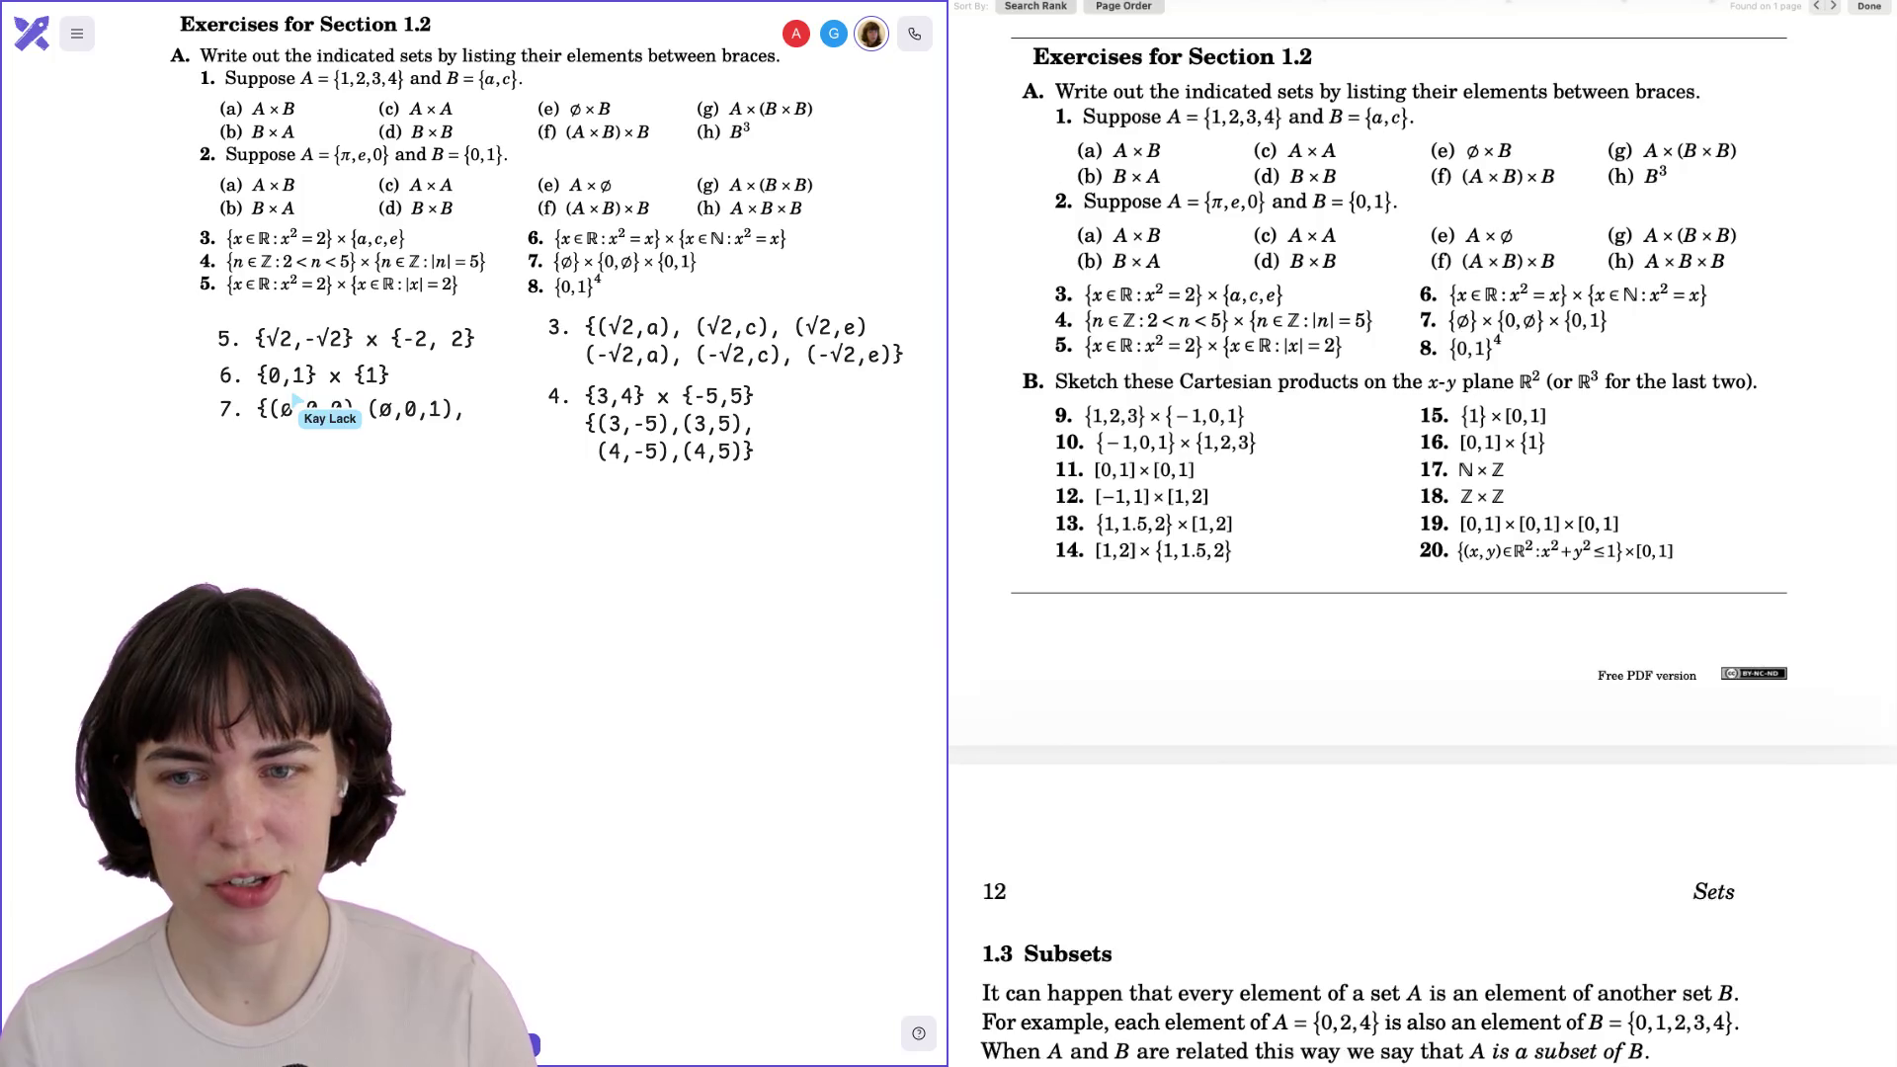
Paste a second row, change it to (ø,ø,0),(ø,ø,1), and close the set with }.
key(ctrl+v)
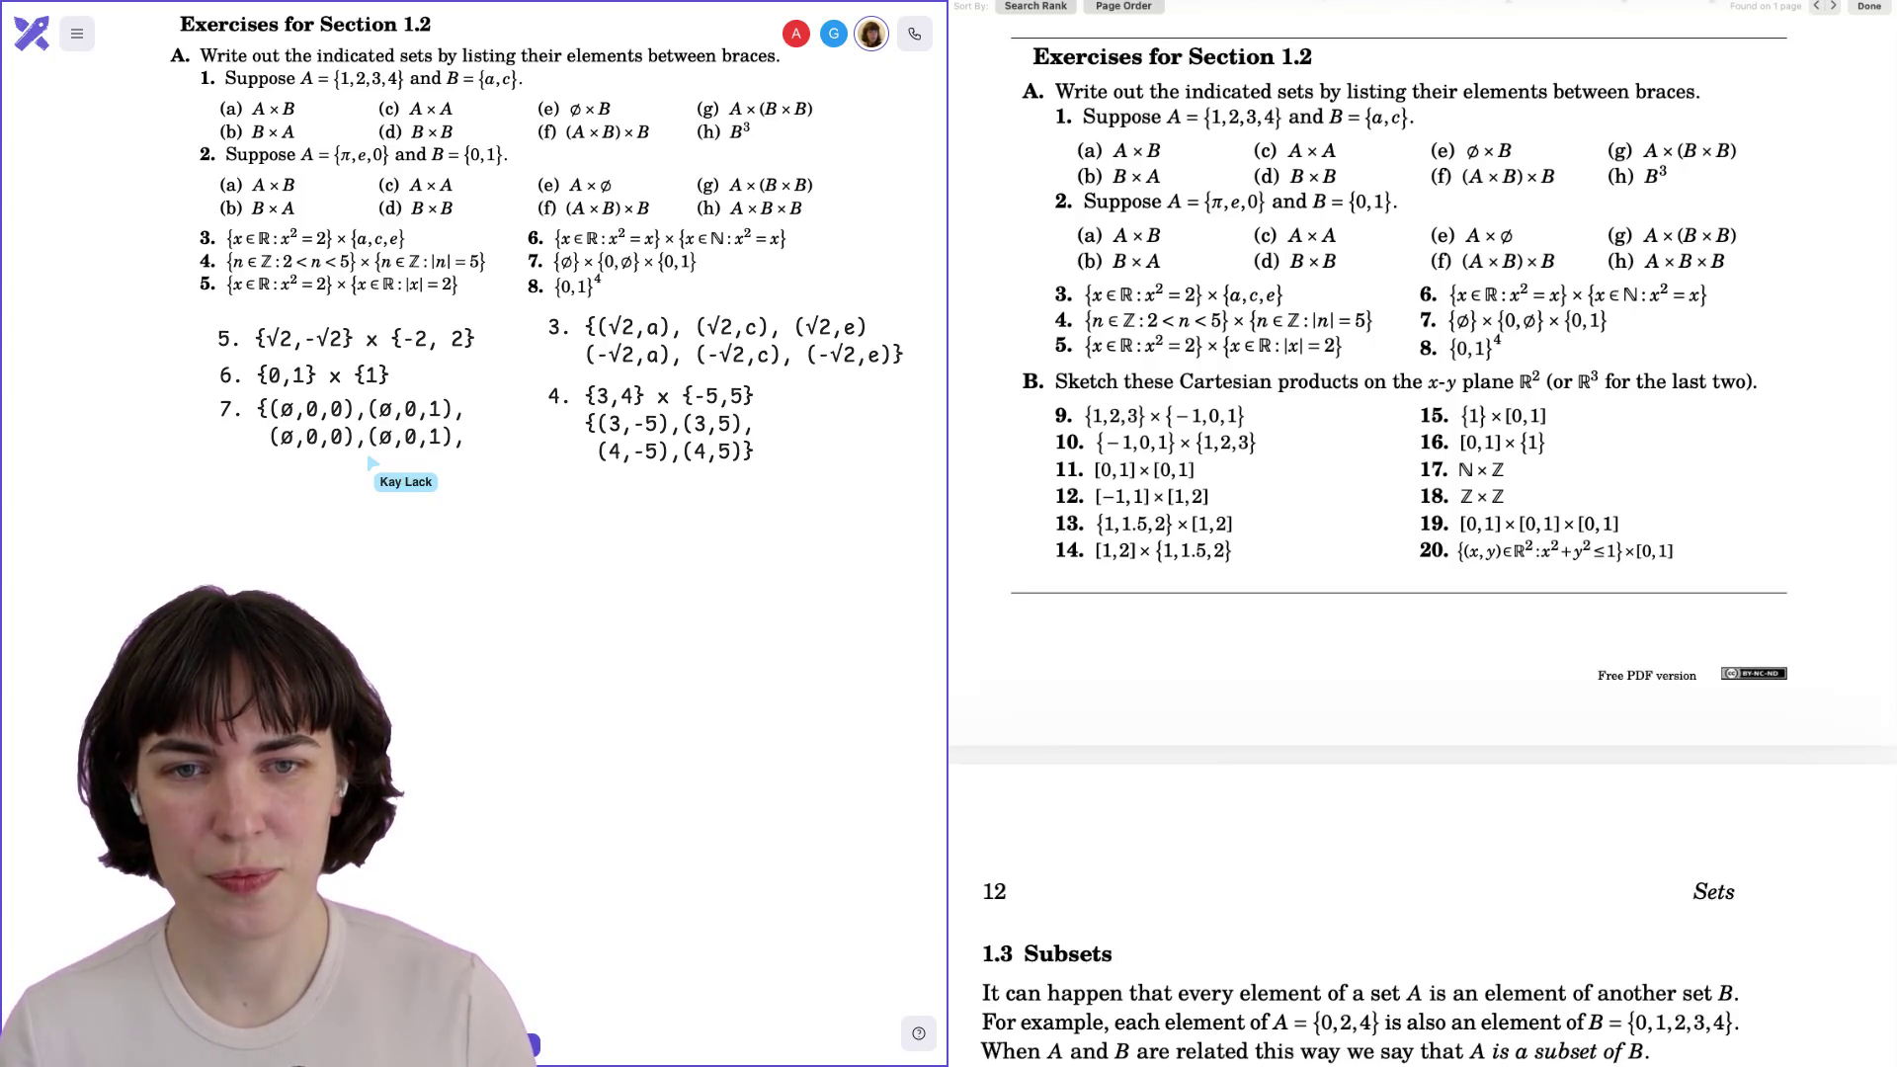
key(BackSpace)
text(ø)
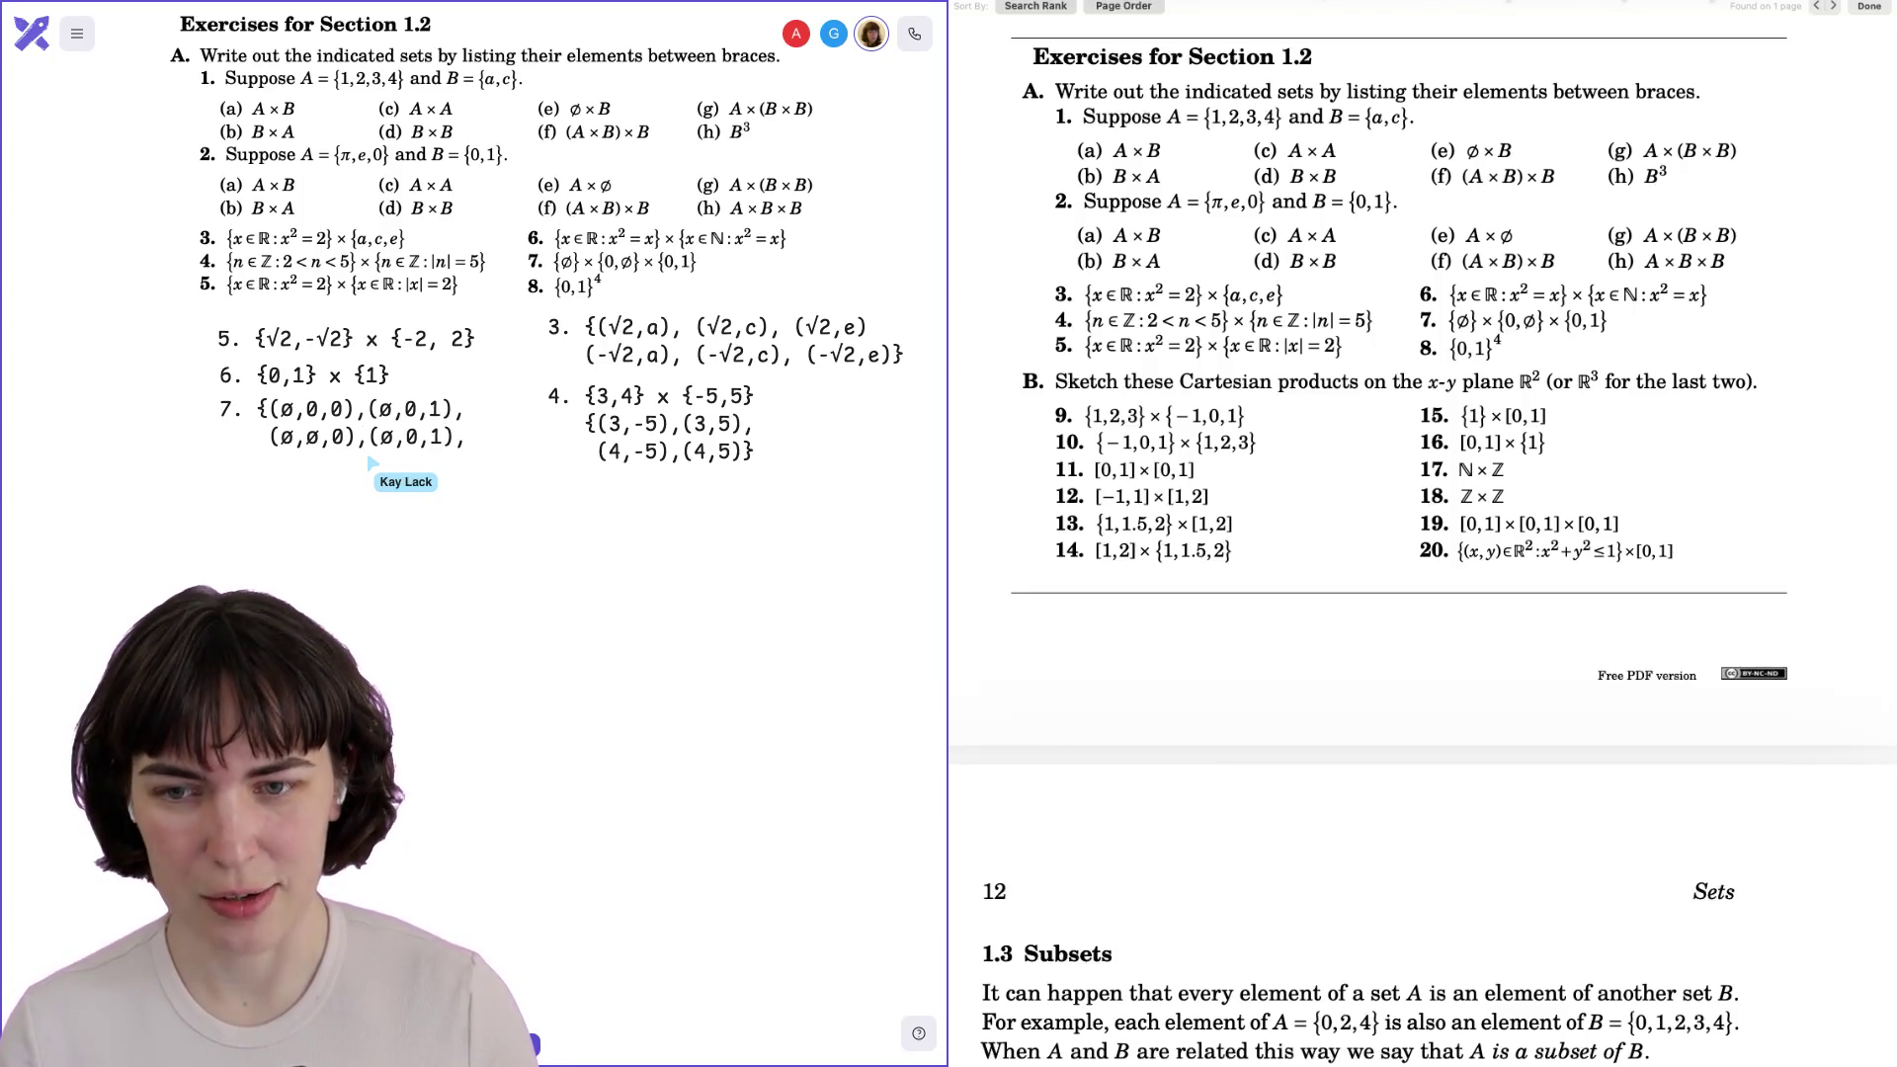
key(BackSpace)
text(ø)
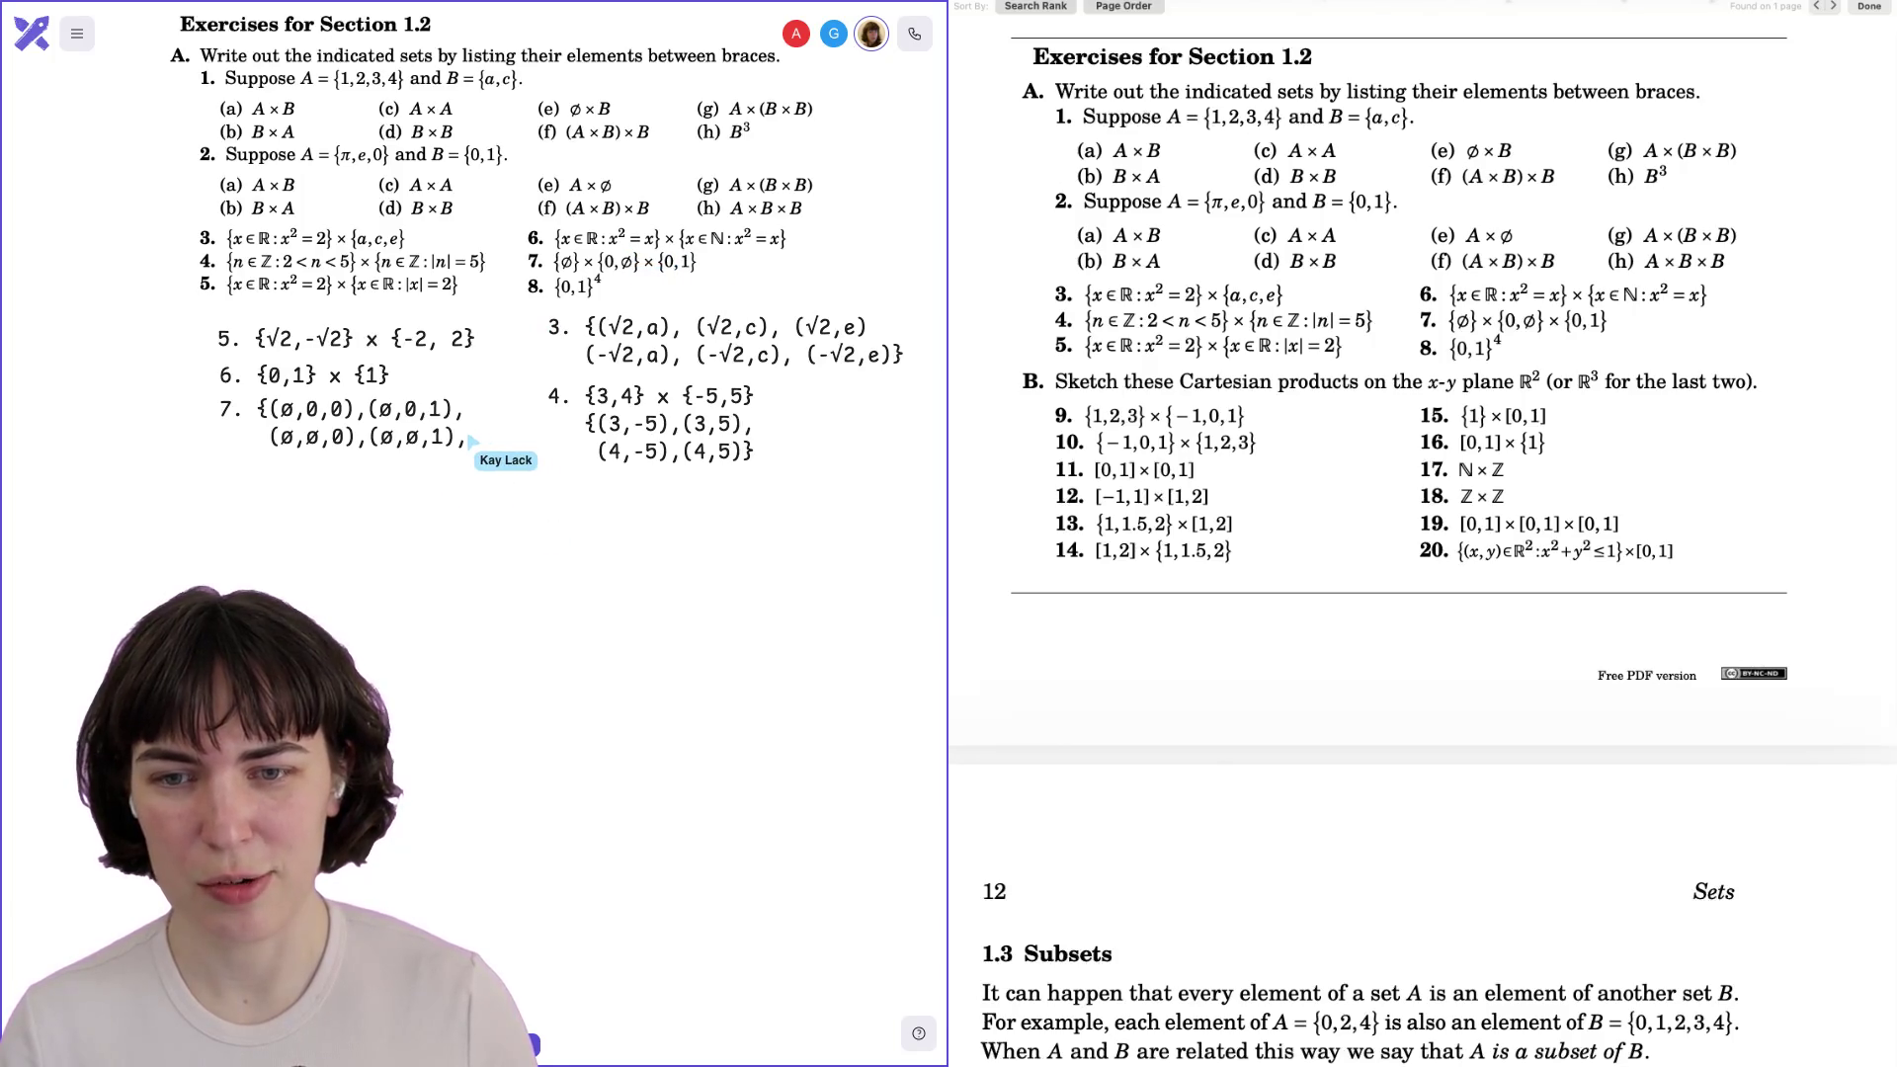
key(BackSpace)
text(})
text(7.)
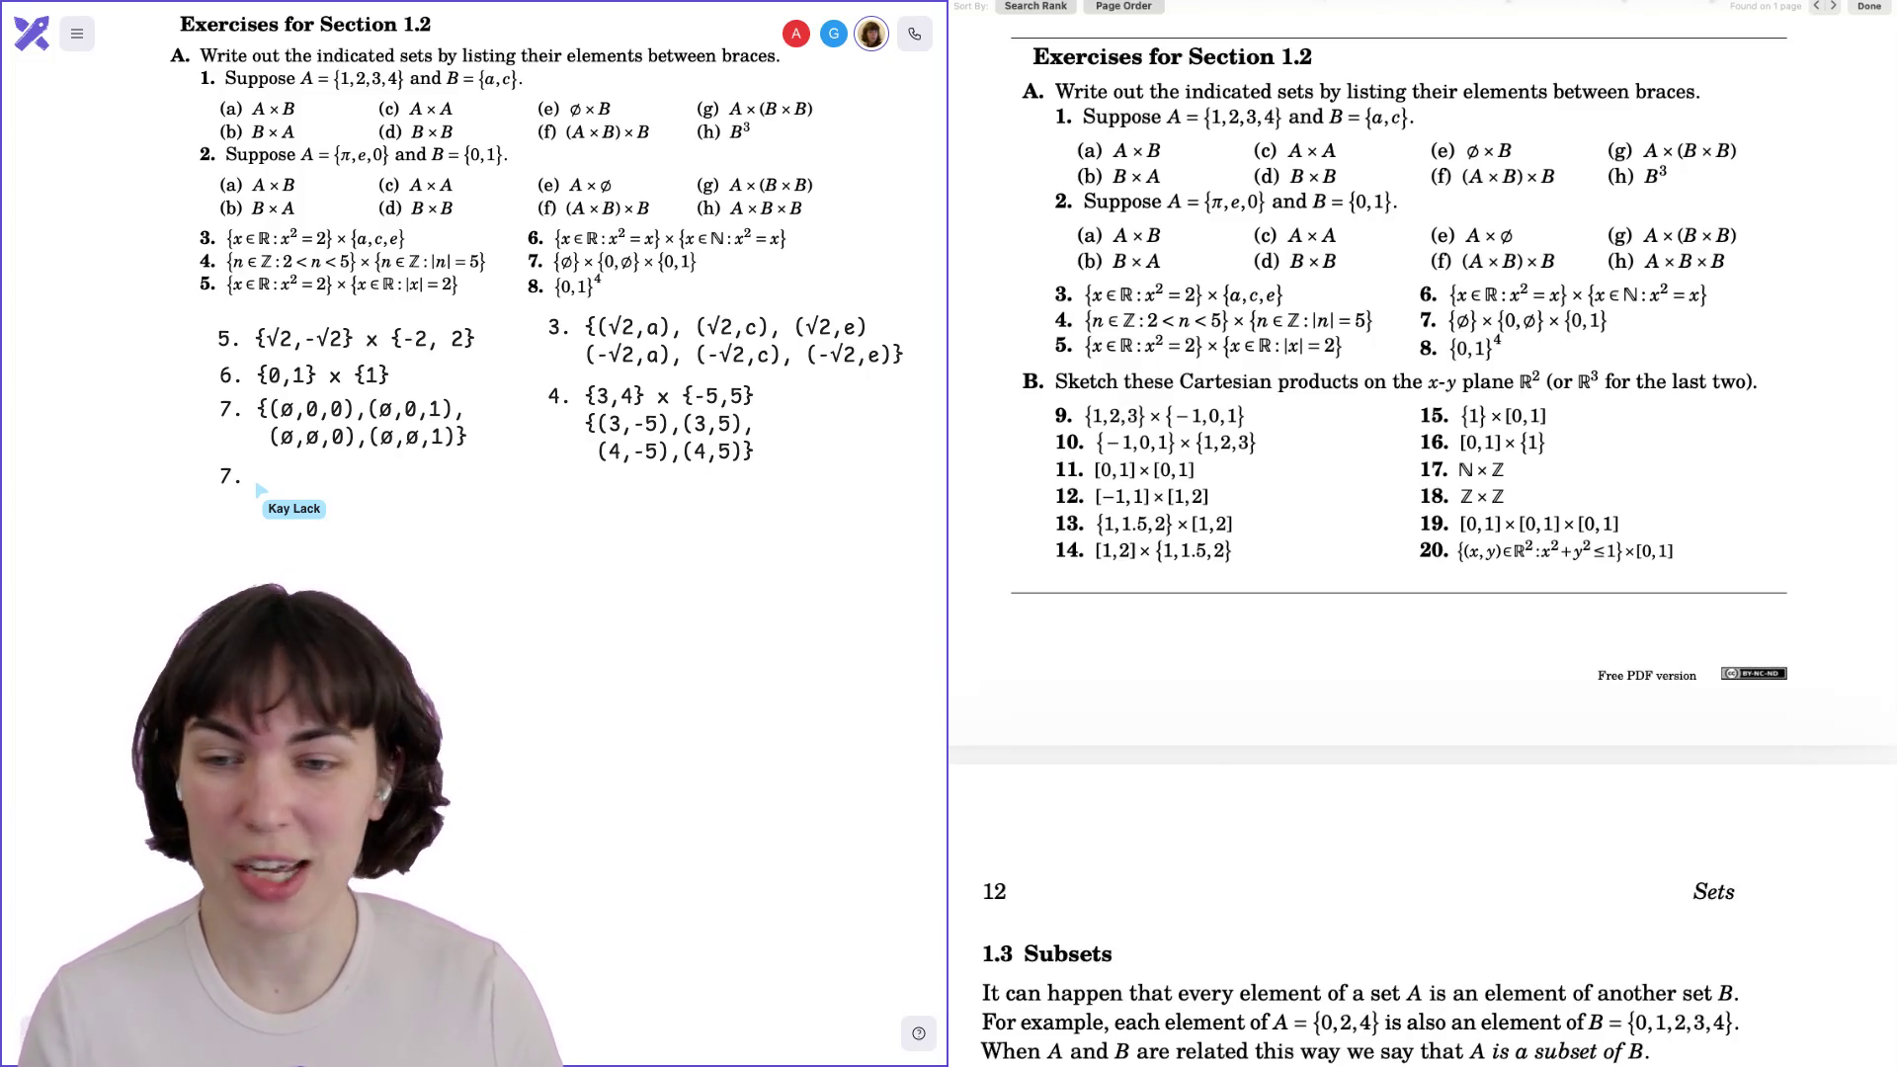
Replace the duplicate 7. label on the new line with 8.
key(BackSpace)
key(BackSpace)
text(8.)
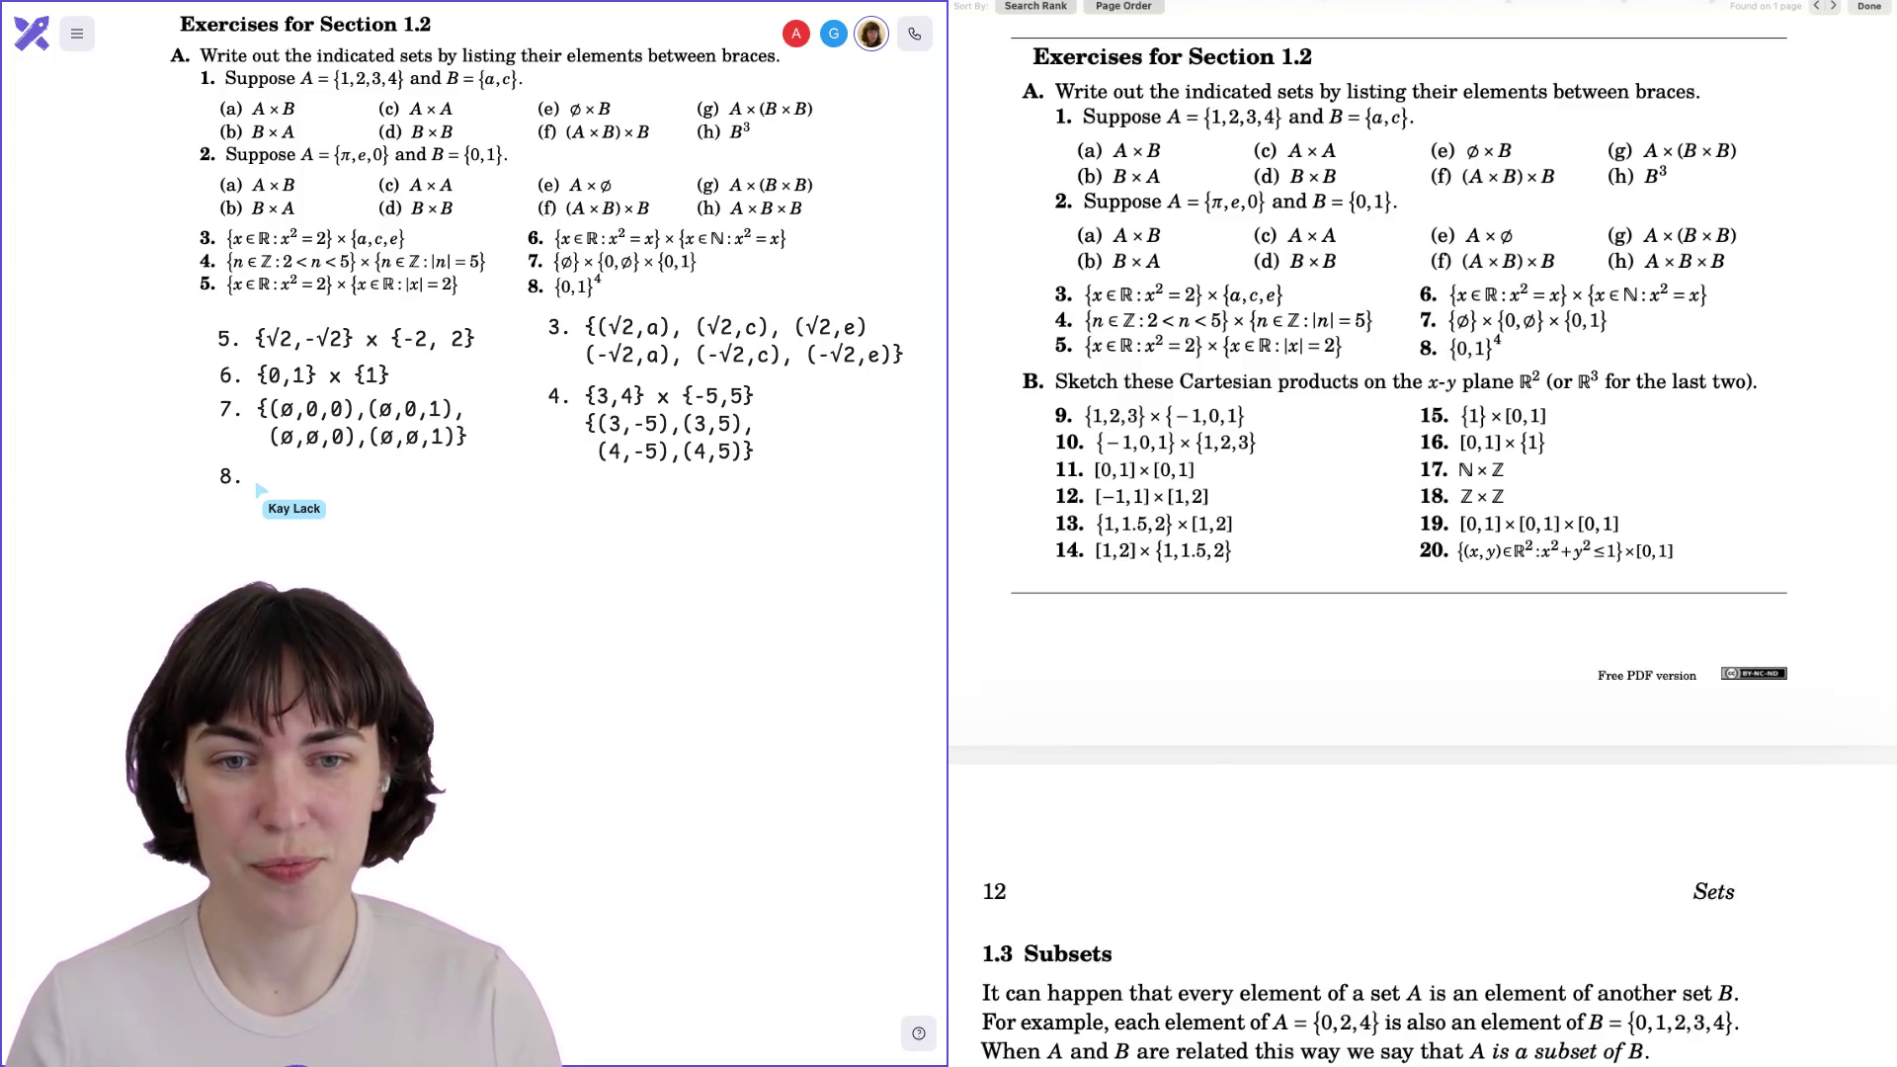